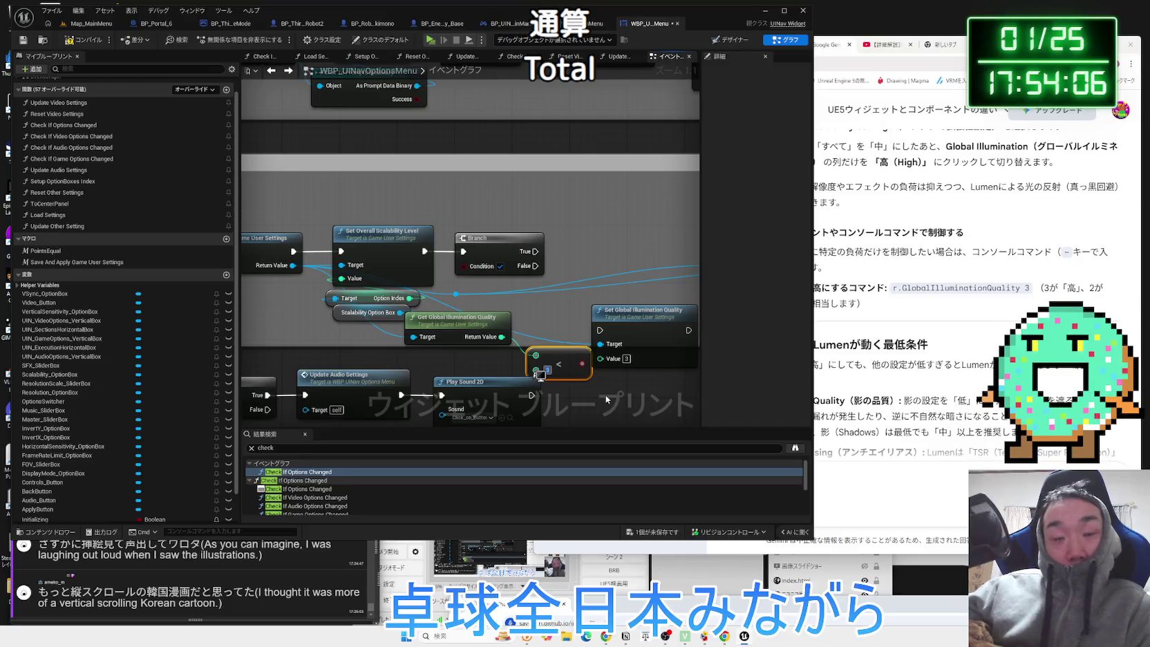
# Wire Set Global Illumination Quality and the Branch False exec into Apply Non Resolution Settings.
pyautogui.moveTo(565, 363)
pyautogui.mouseDown()
pyautogui.moveTo(551, 342)
pyautogui.moveTo(556, 350)
pyautogui.moveTo(588, 249)
pyautogui.moveTo(594, 187)
pyautogui.moveTo(577, 342)
pyautogui.moveTo(462, 266)
pyautogui.mouseUp()
pyautogui.moveTo(567, 213); pyautogui.dragTo(629, 257)
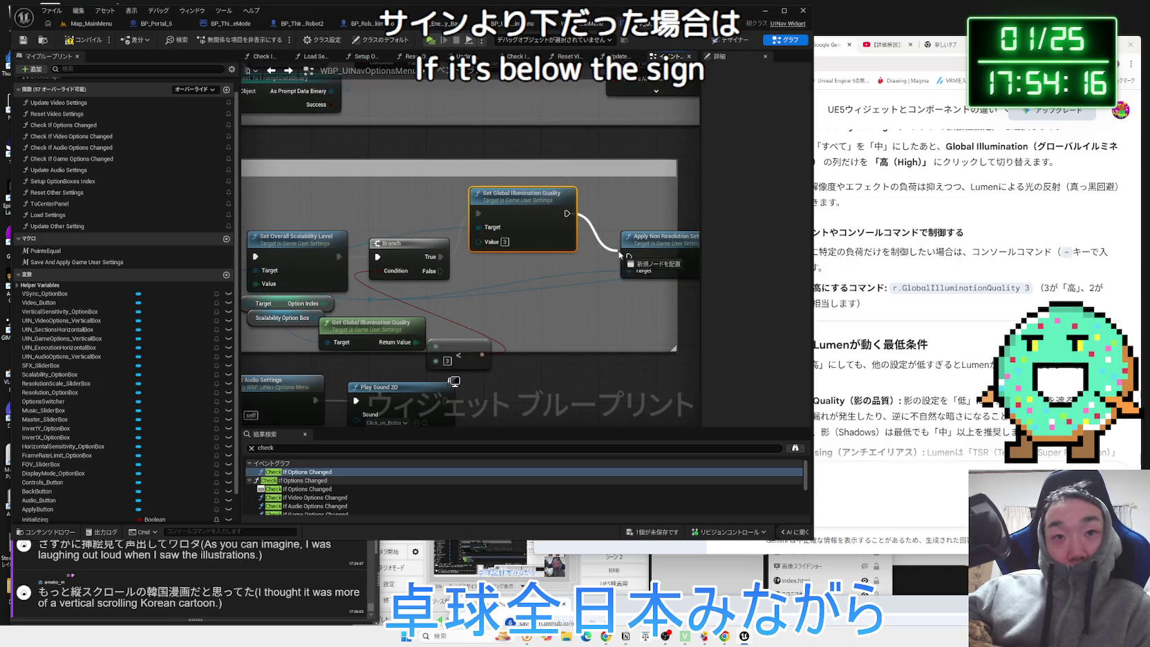
pyautogui.moveTo(437, 273)
pyautogui.mouseDown()
pyautogui.moveTo(625, 275)
pyautogui.moveTo(627, 260)
pyautogui.moveTo(655, 261)
pyautogui.moveTo(648, 269)
pyautogui.mouseUp()
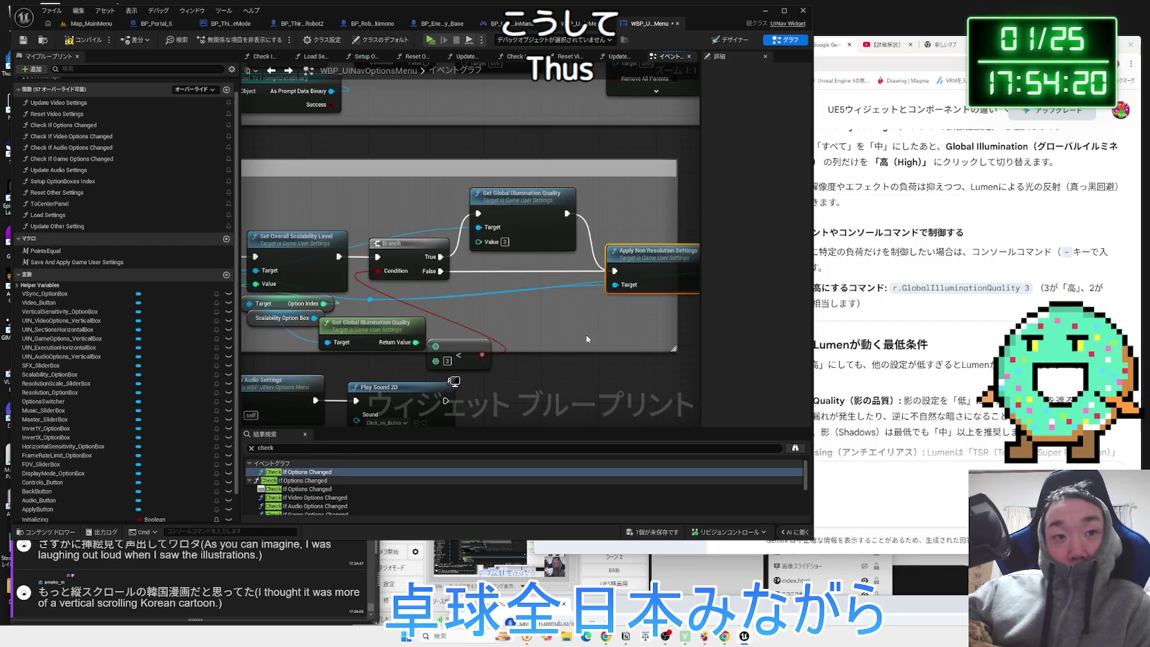
# Align the compare, apply, save and reset nodes leftward, then return to Map_MainMenu.
pyautogui.moveTo(474, 354); pyautogui.dragTo(471, 342)
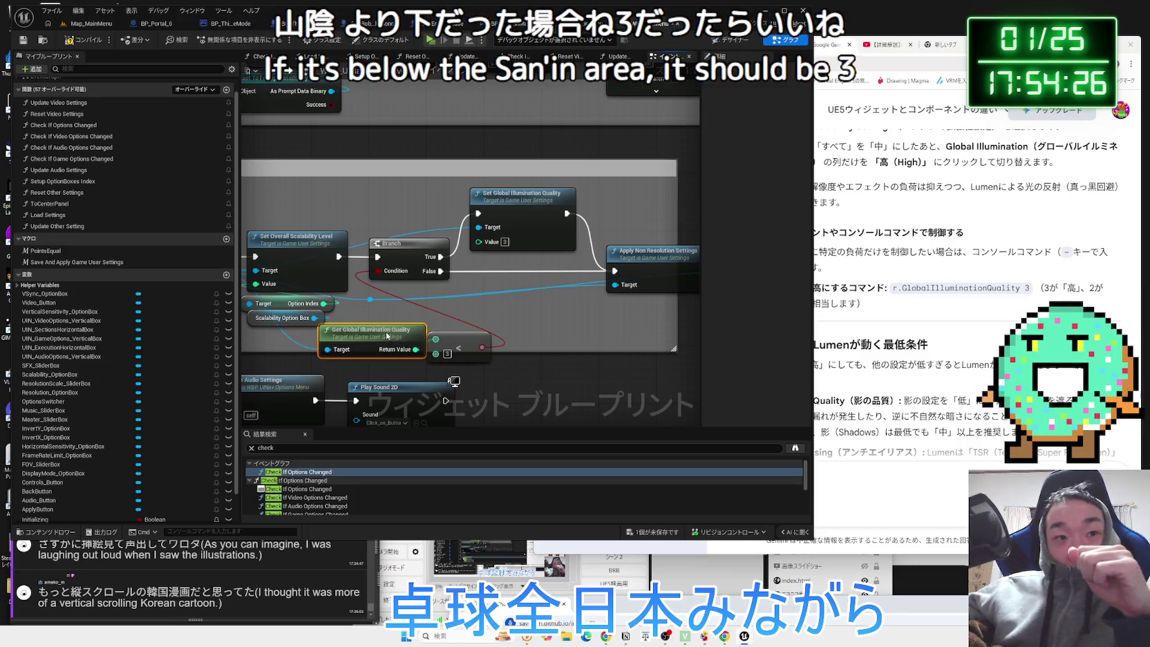
pyautogui.click(570, 327)
pyautogui.scroll(-2, 571, 327)
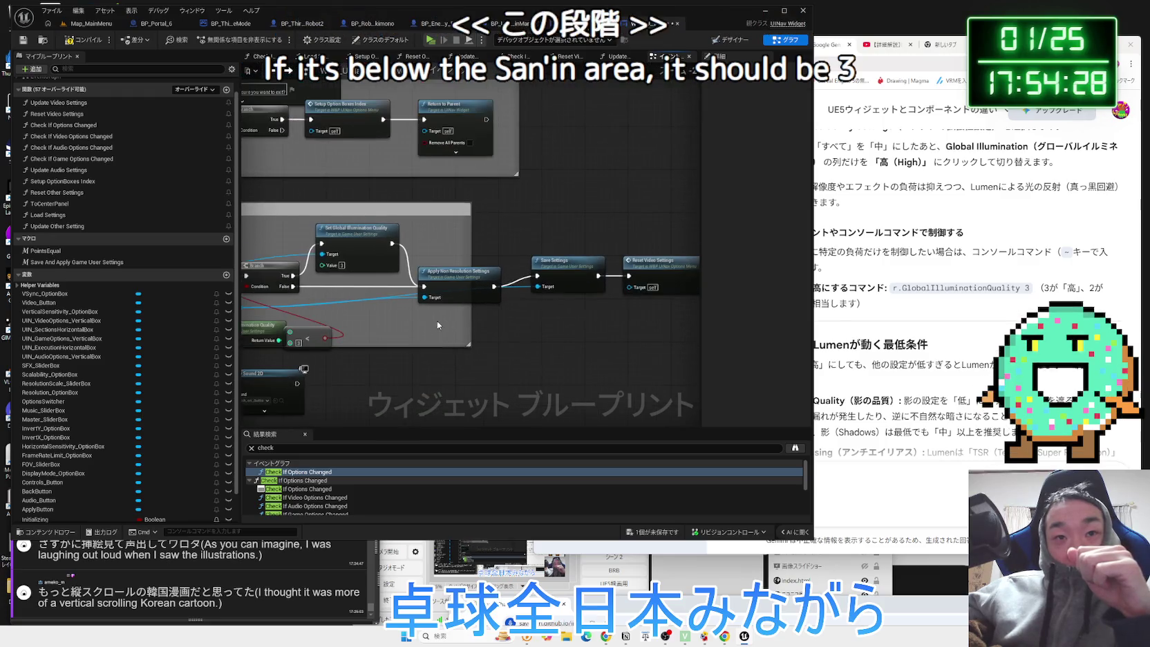
pyautogui.moveTo(512, 257); pyautogui.dragTo(633, 311)
pyautogui.keyDown('shift'); pyautogui.click(456, 273); pyautogui.keyUp('shift')
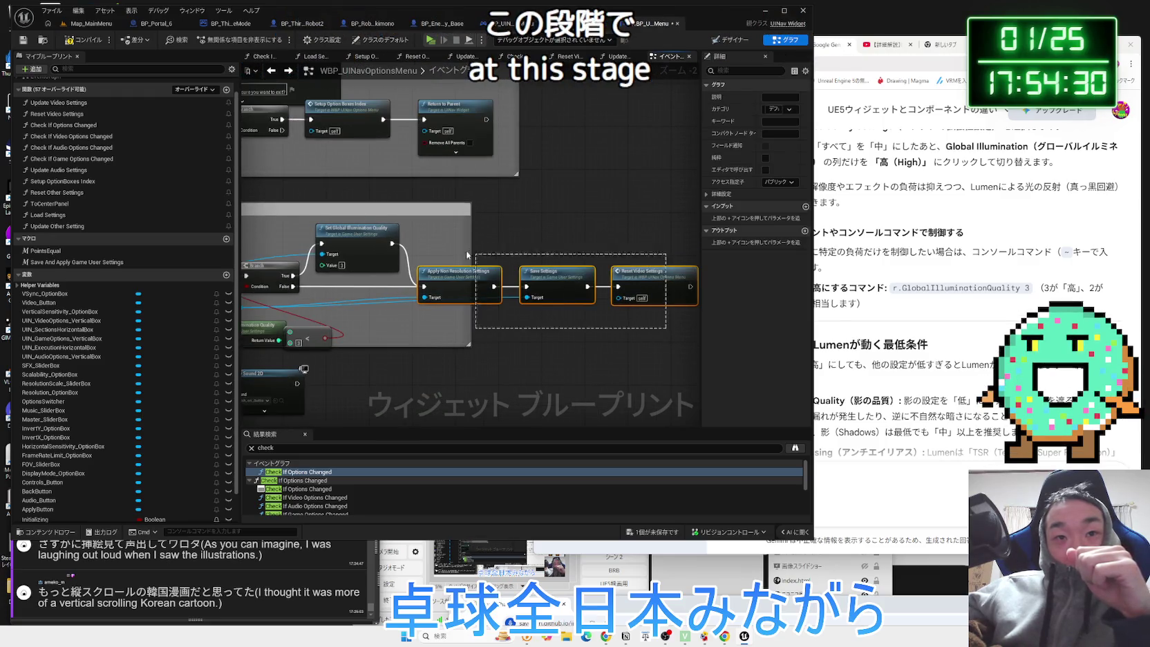
pyautogui.moveTo(477, 278); pyautogui.dragTo(465, 278)
pyautogui.moveTo(348, 245); pyautogui.dragTo(466, 228)
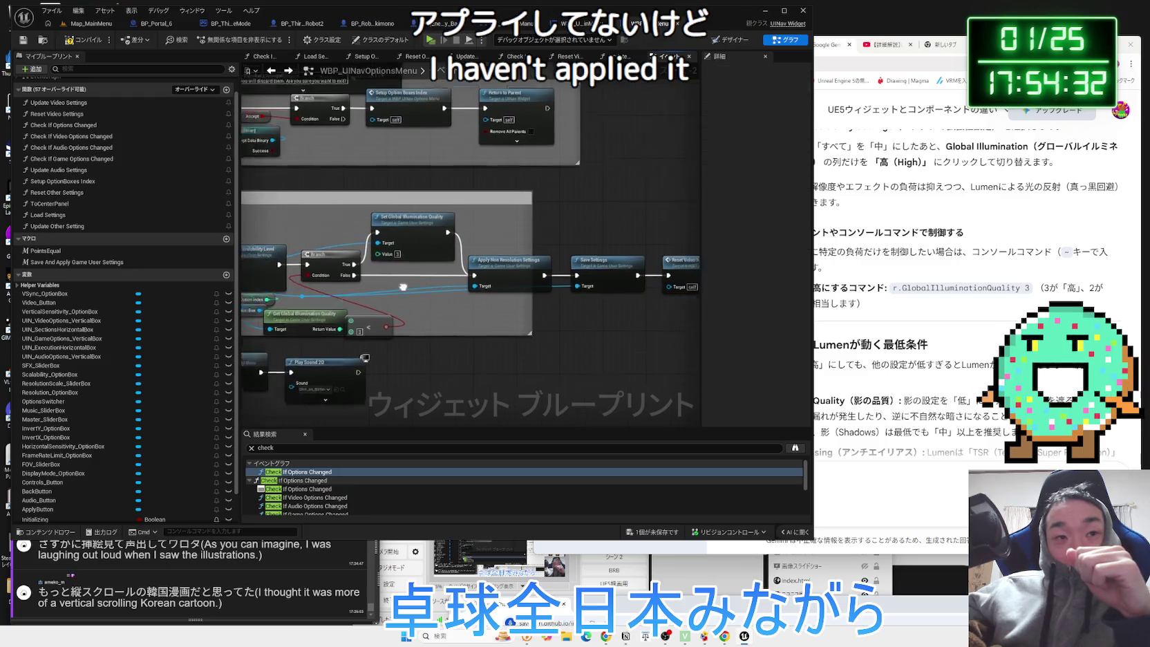
pyautogui.click(86, 25)
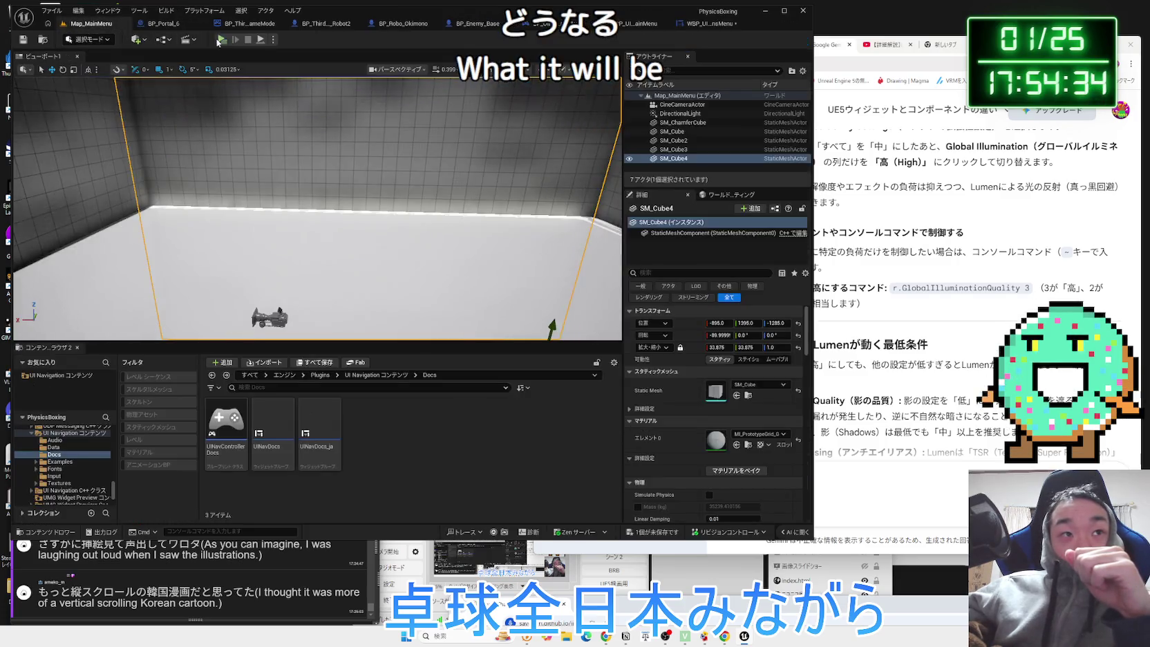
# Play the game, set Video Scalability from Epic to Low, apply, and leave Options.
pyautogui.click(232, 40)
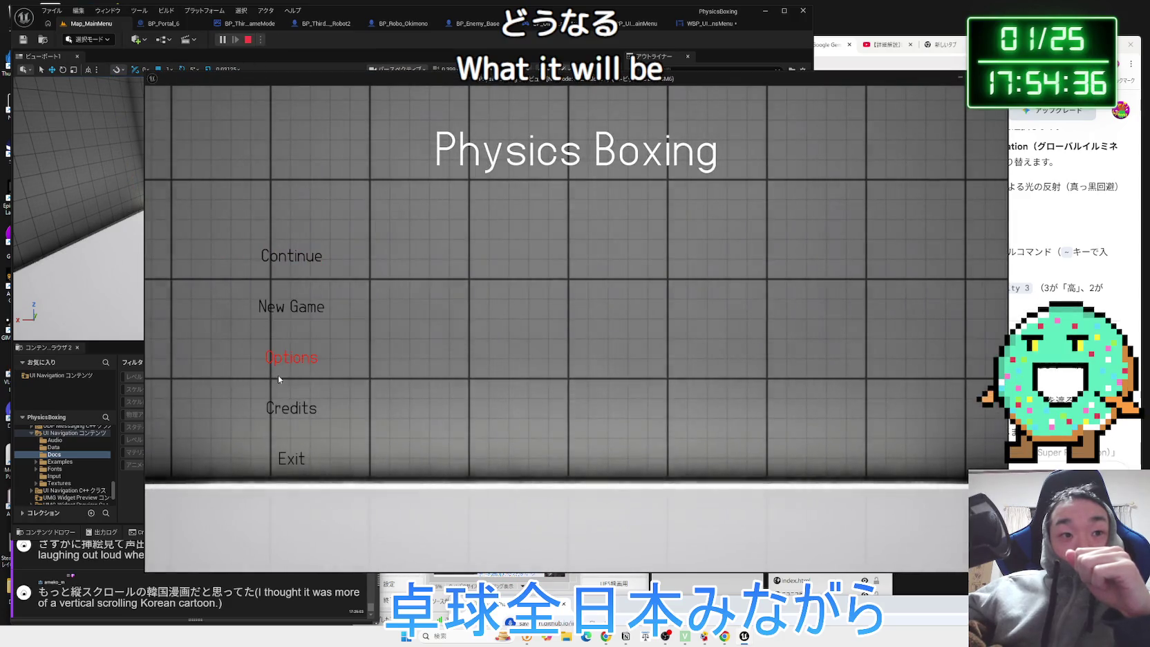
pyautogui.click(291, 357)
pyautogui.click(557, 153)
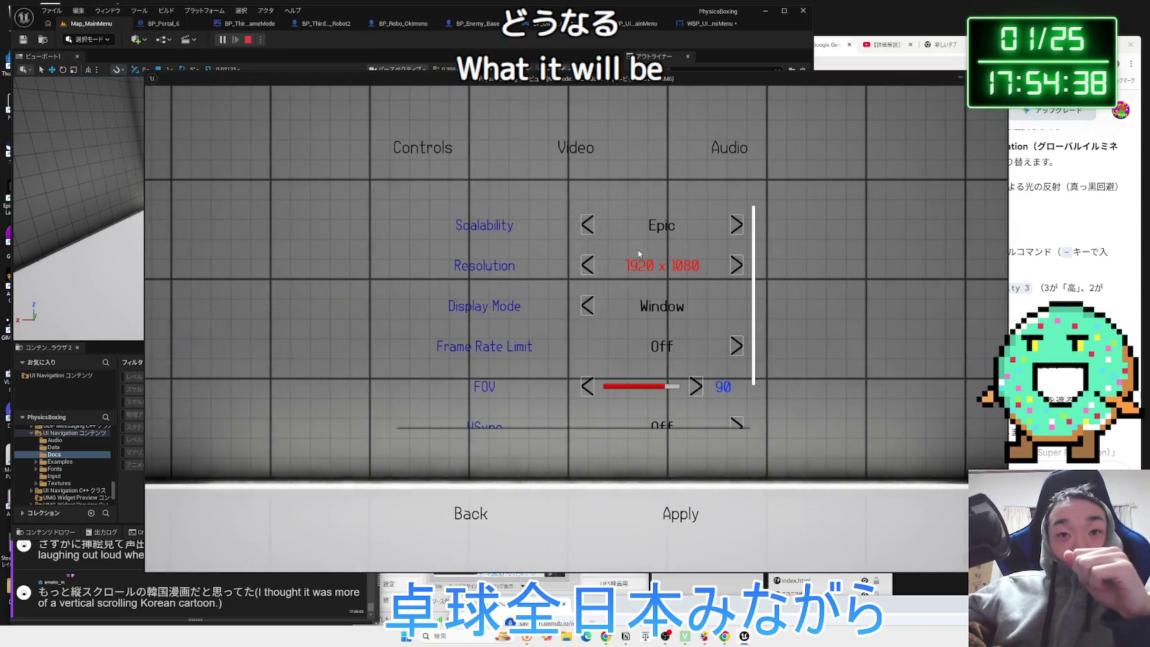
pyautogui.click(588, 225)
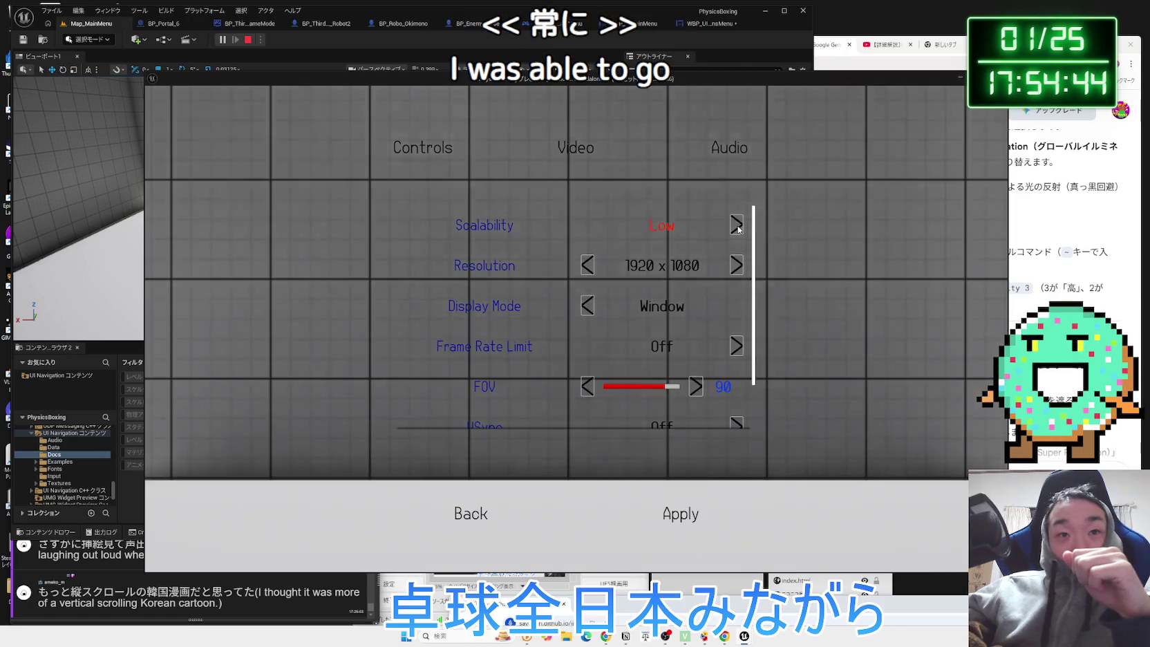
pyautogui.scroll(-1, 691, 387)
pyautogui.click(677, 514)
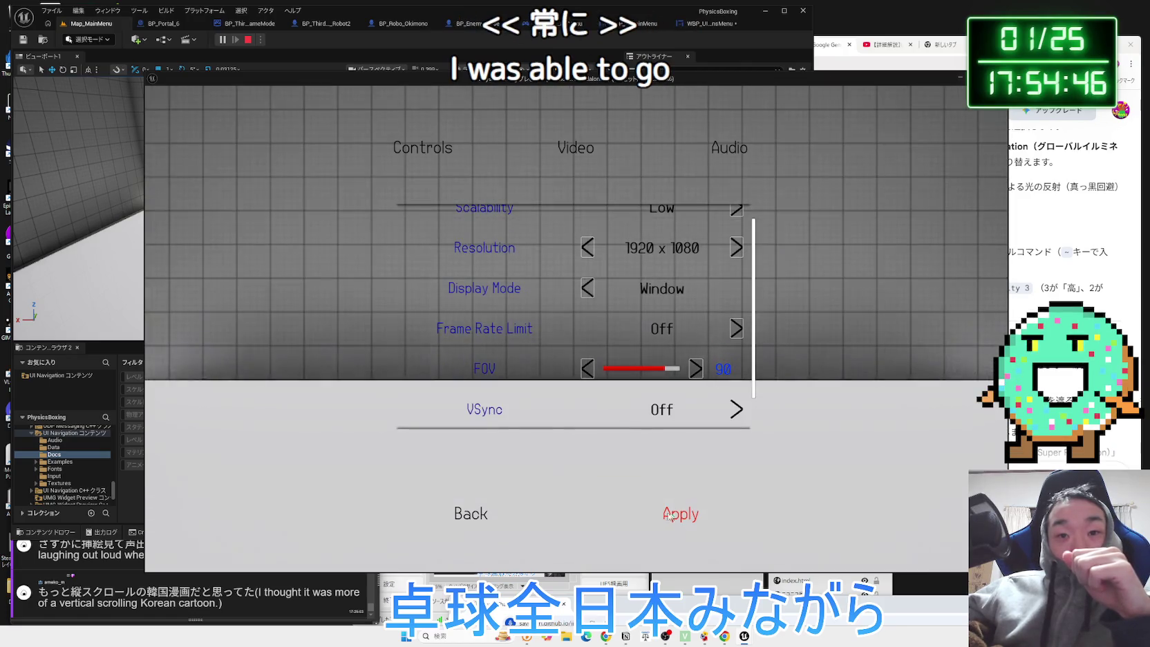
pyautogui.scroll(1, 741, 273)
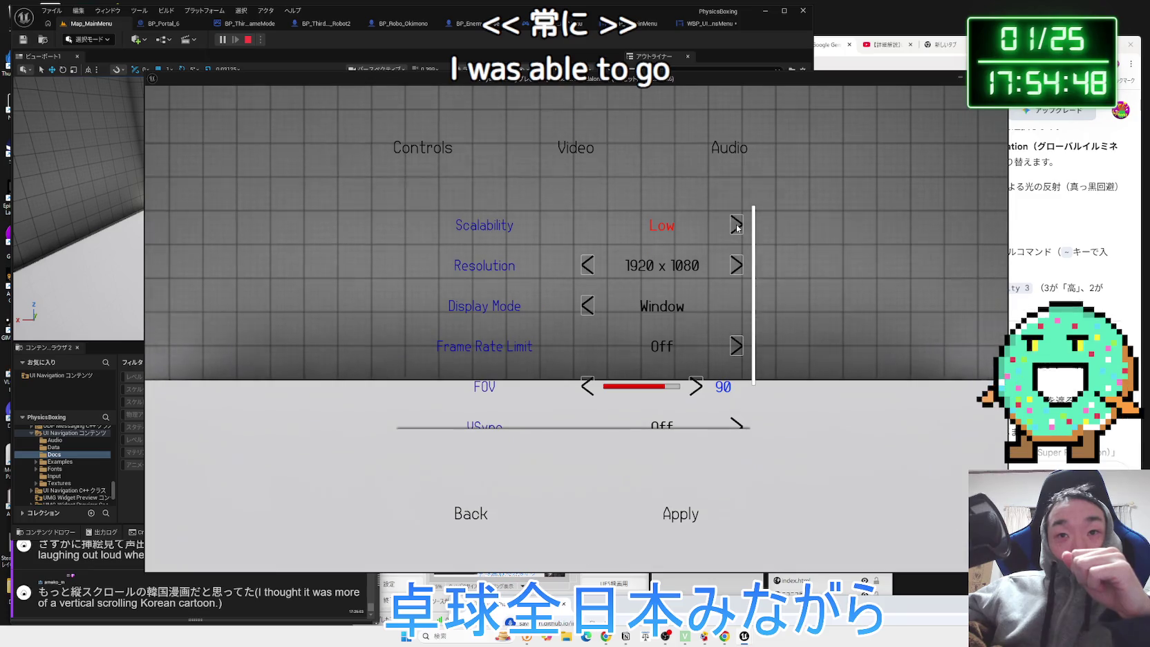
pyautogui.click(477, 515)
pyautogui.click(637, 372)
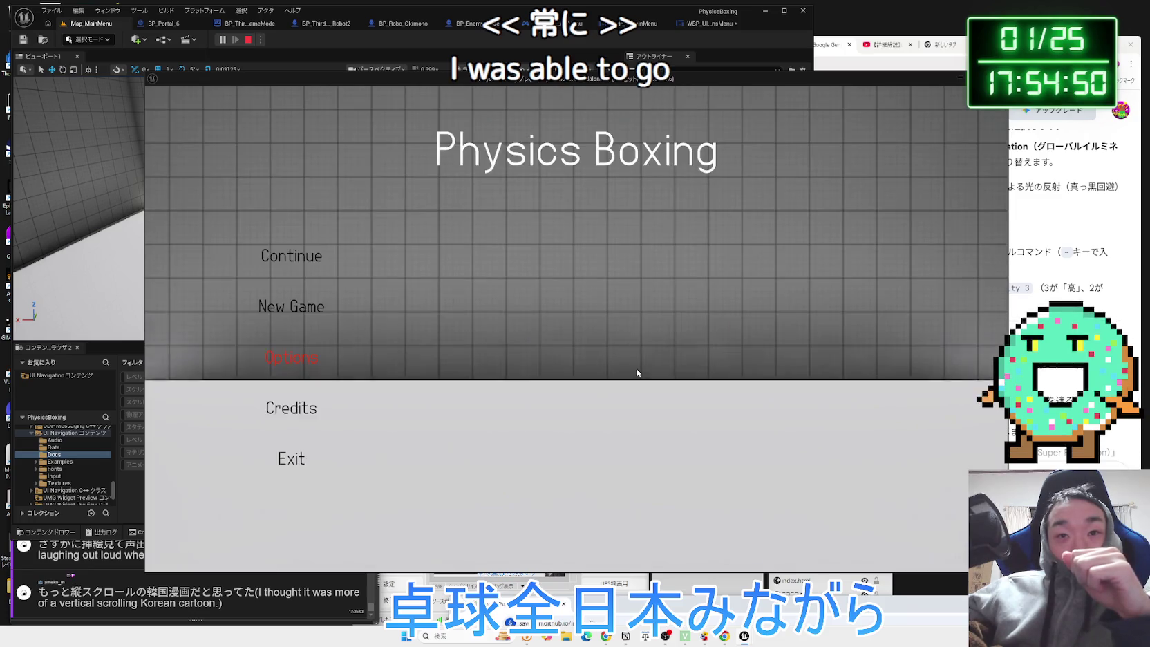
# Reopen Options > Video to confirm Scalability stayed Low, then exit and stop playing.
pyautogui.click(294, 359)
pyautogui.click(582, 146)
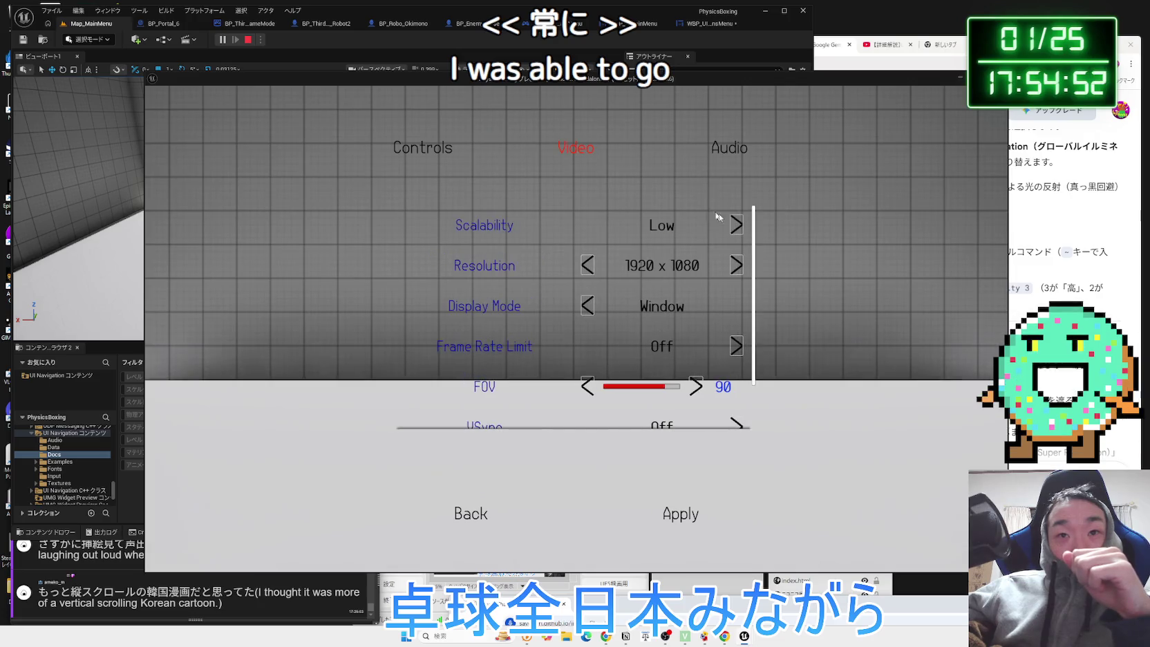
pyautogui.click(450, 518)
pyautogui.click(456, 495)
pyautogui.click(459, 509)
pyautogui.click(632, 369)
pyautogui.click(283, 461)
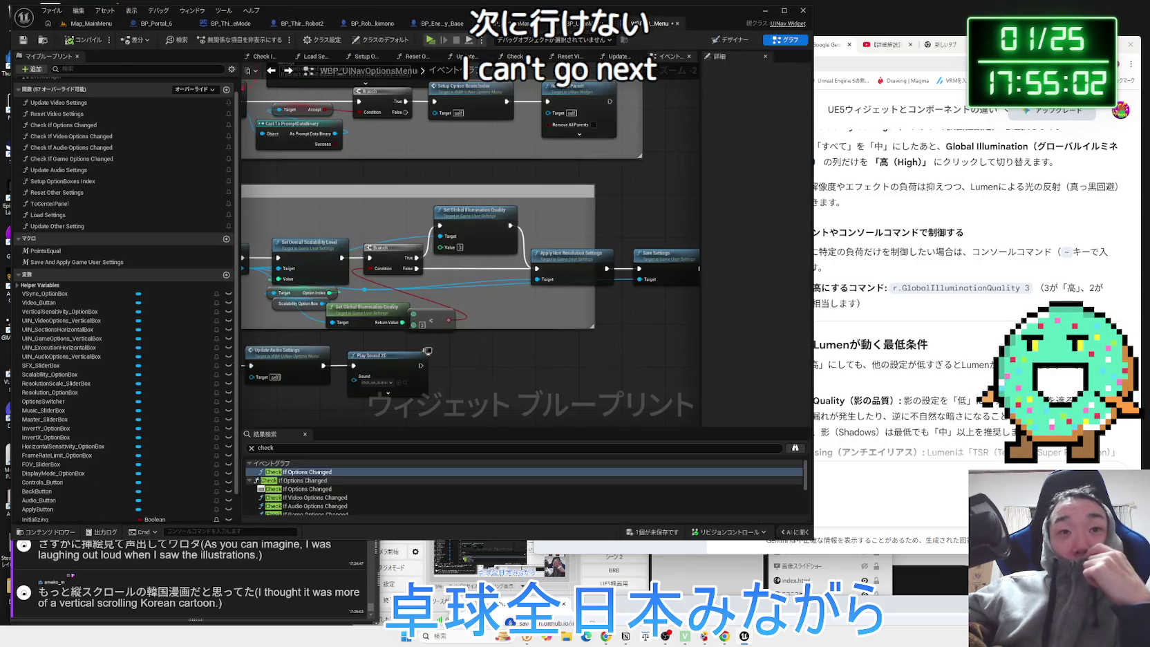
# Move the Get Global Illumination Quality and compare nodes up and right into place.
pyautogui.moveTo(483, 313)
pyautogui.mouseDown()
pyautogui.moveTo(505, 304)
pyautogui.moveTo(450, 307)
pyautogui.mouseUp()
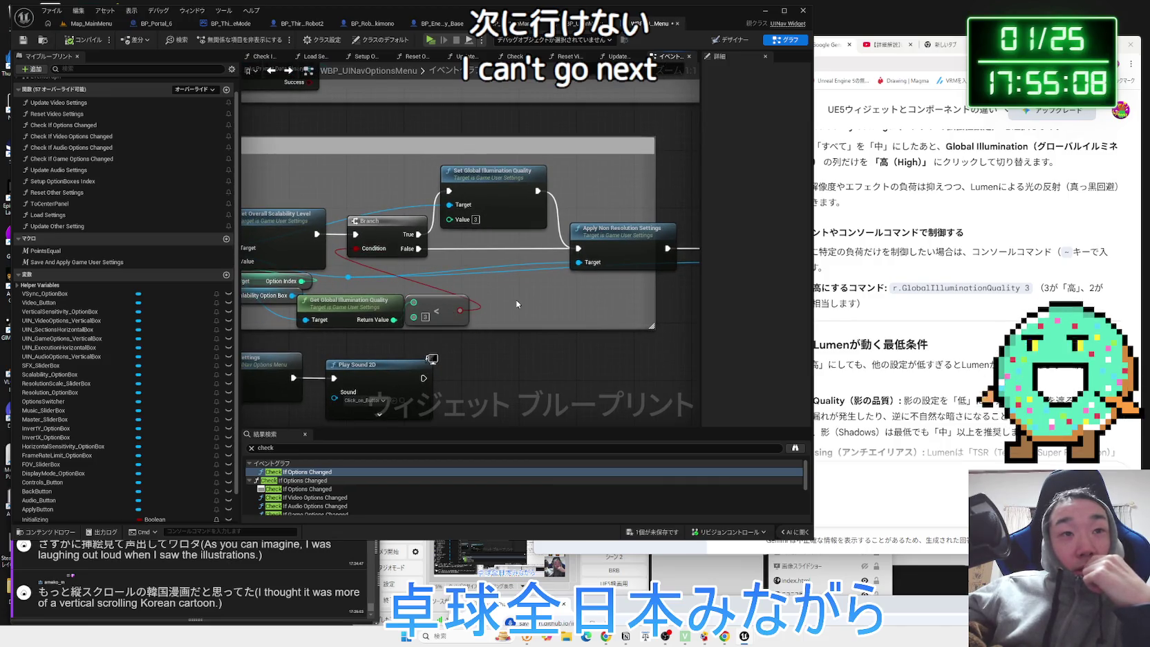
pyautogui.moveTo(541, 291); pyautogui.dragTo(610, 277)
pyautogui.moveTo(533, 278)
pyautogui.mouseDown()
pyautogui.moveTo(609, 289)
pyautogui.moveTo(639, 267)
pyautogui.moveTo(605, 301)
pyautogui.mouseUp()
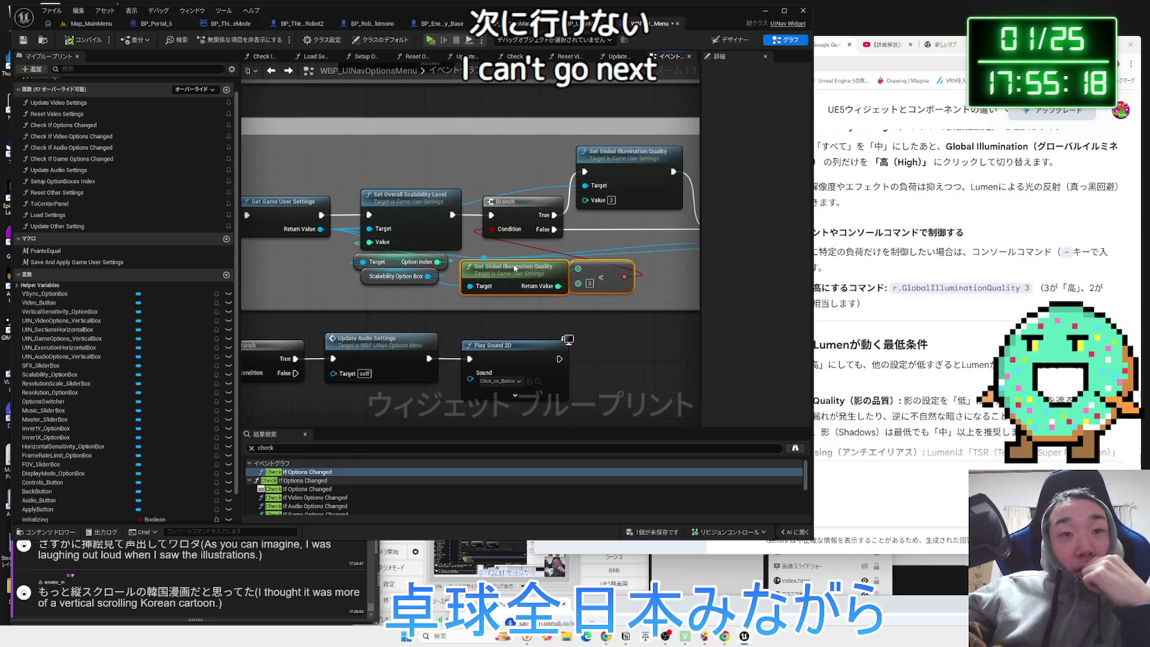
pyautogui.moveTo(512, 271); pyautogui.dragTo(519, 263)
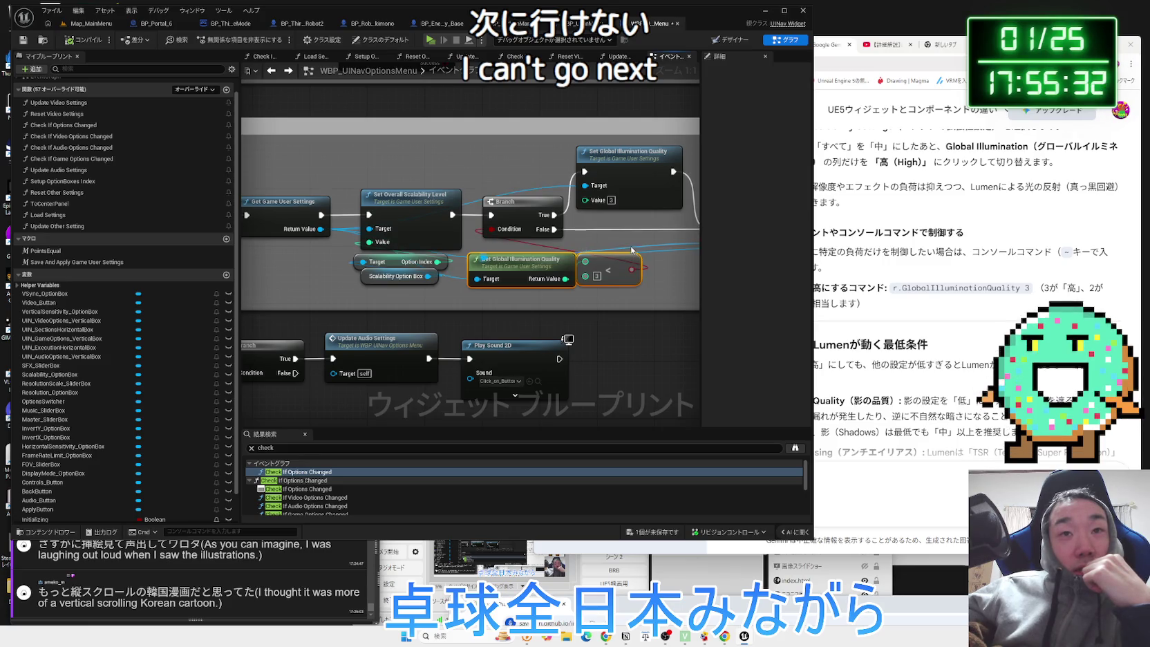
# Pan to the Apply chain and open the Reset Video Settings function graph.
pyautogui.moveTo(626, 241); pyautogui.dragTo(470, 245)
pyautogui.rightClick(471, 245)
pyautogui.moveTo(526, 273)
pyautogui.mouseDown()
pyautogui.moveTo(421, 271)
pyautogui.moveTo(413, 232)
pyautogui.mouseUp()
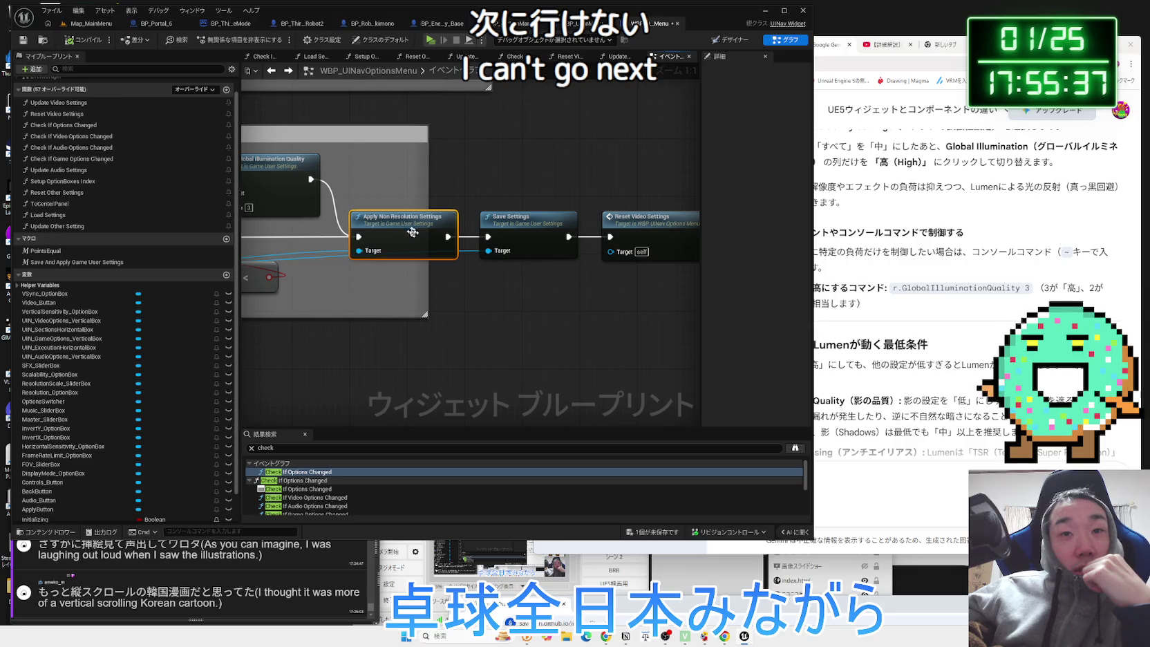
pyautogui.click(471, 283)
pyautogui.scroll(-2, 471, 285)
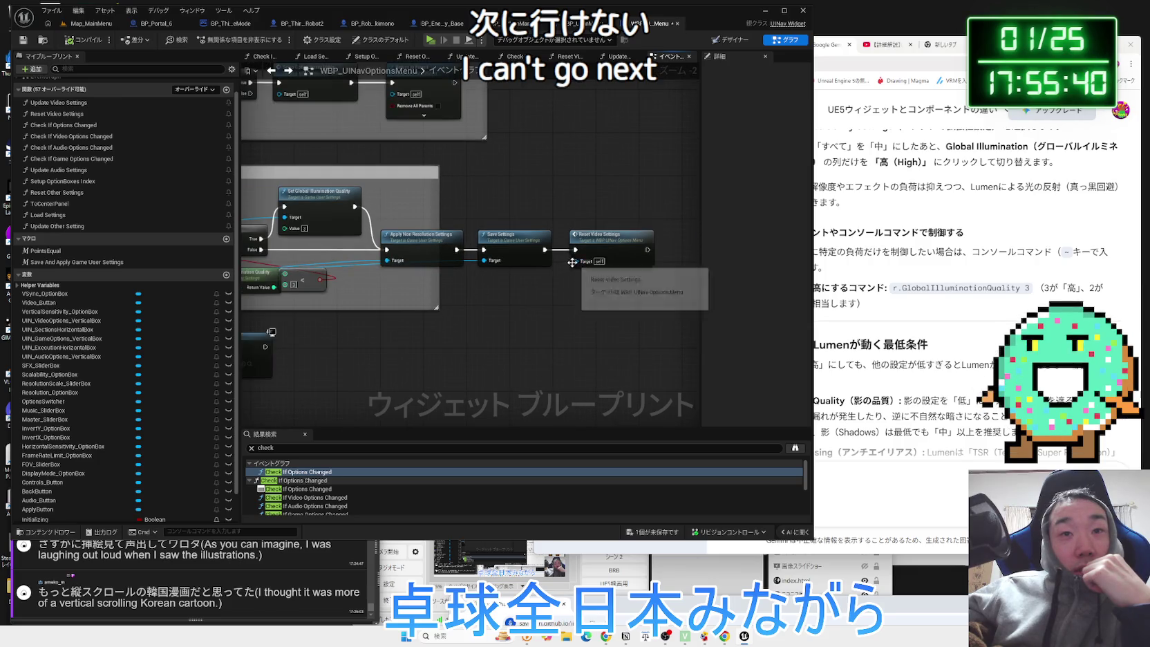
pyautogui.doubleClick(572, 262)
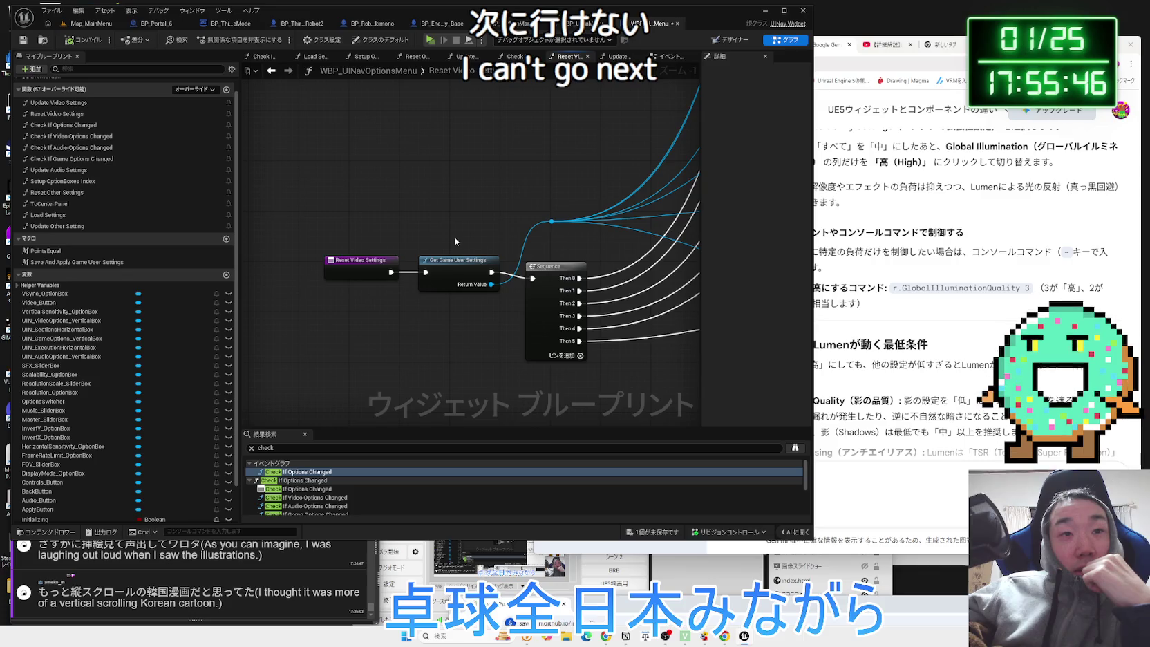
# Back in the Event Graph, inspect Reset Video Settings and the Setup OptionBoxes Index function.
pyautogui.hotkey('alt', 'Left')
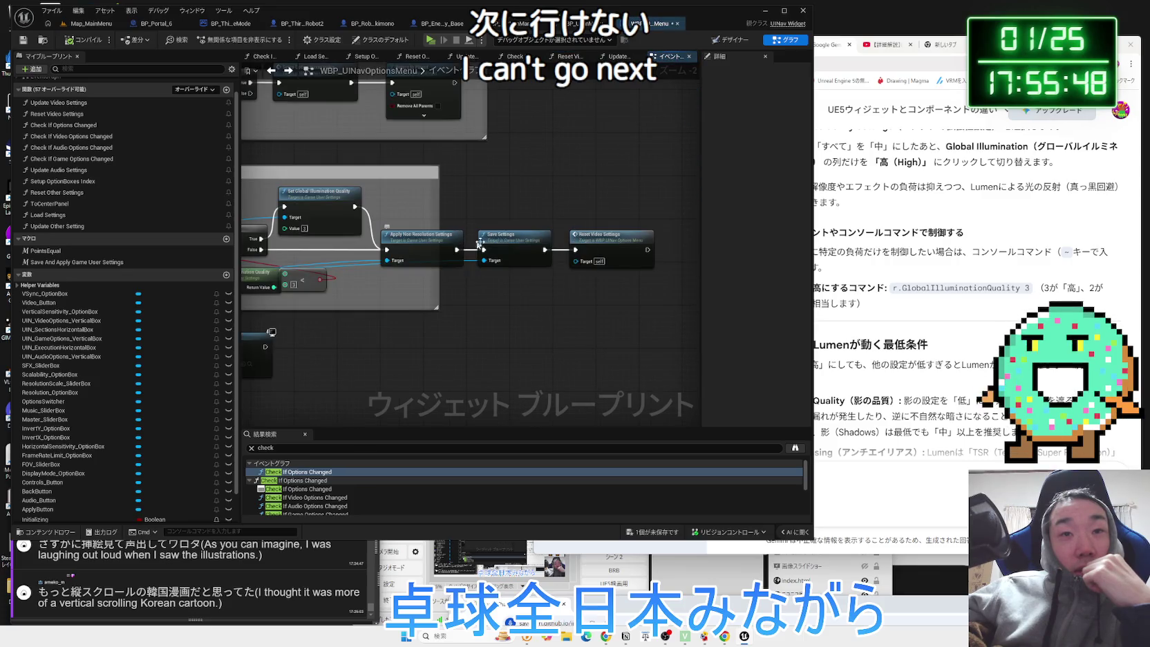
pyautogui.click(607, 265)
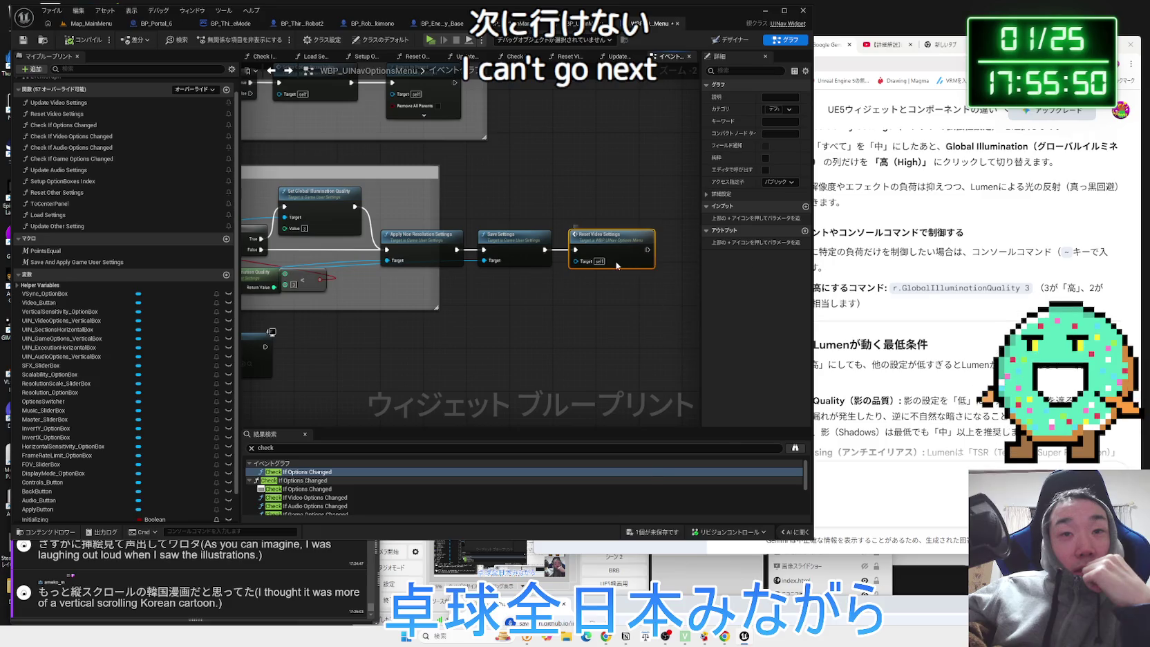
pyautogui.rightClick(617, 266)
pyautogui.click(592, 278)
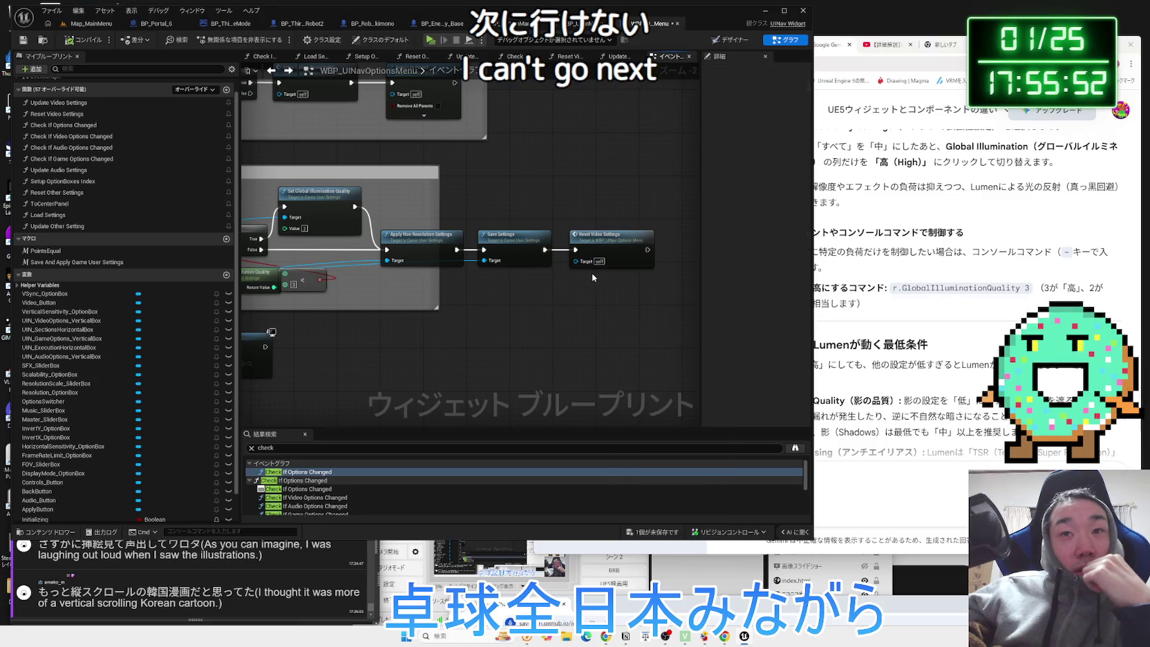
pyautogui.scroll(-3, 592, 276)
pyautogui.scroll(4, 530, 275)
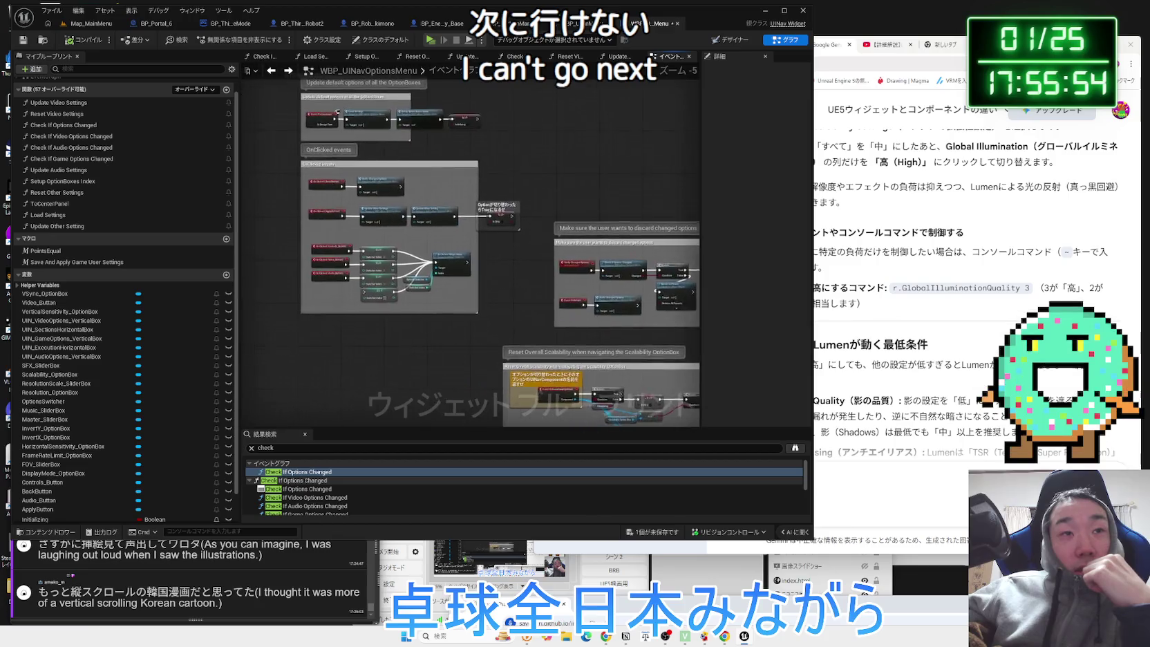
pyautogui.doubleClick(426, 245)
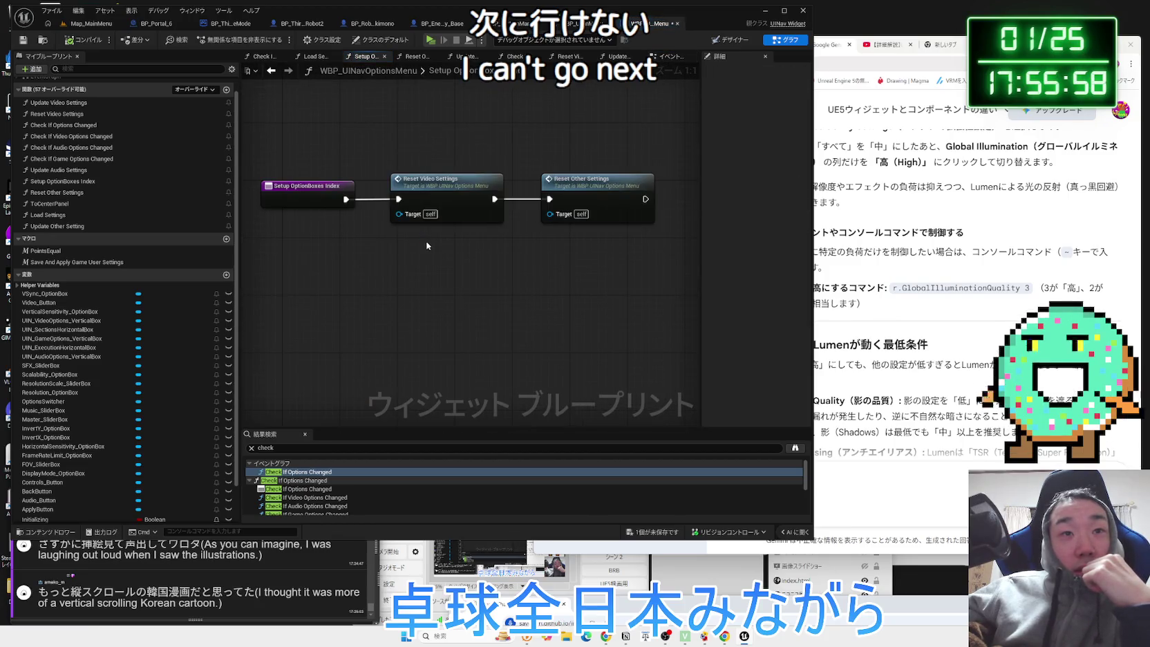
pyautogui.hotkey('alt', 'Left')
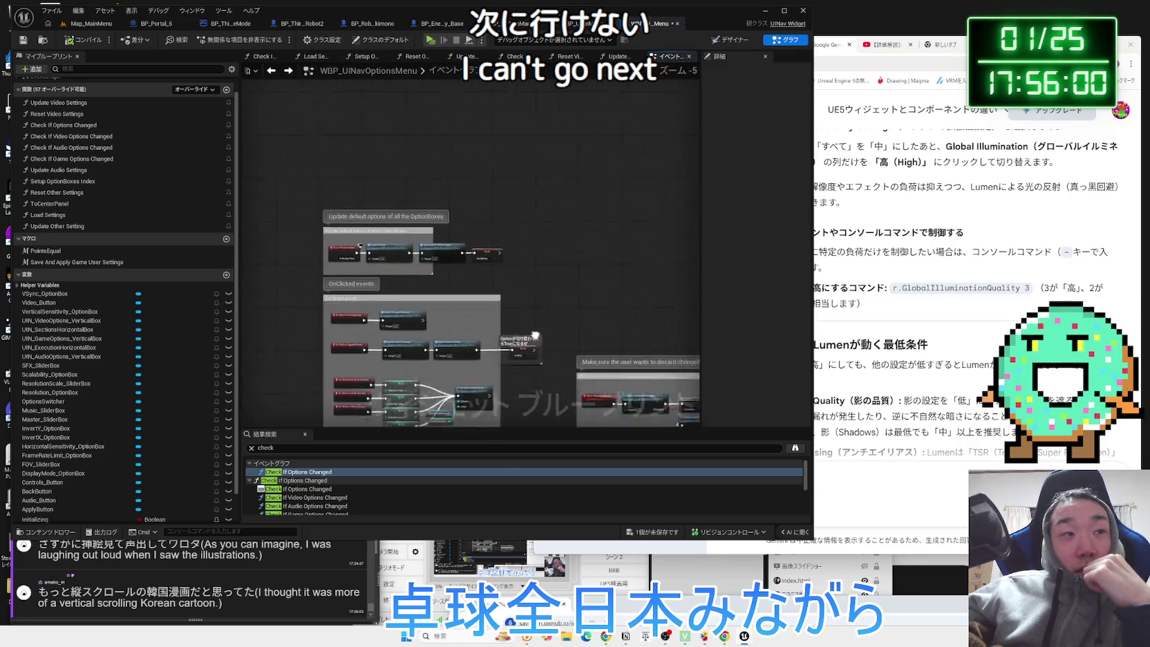
# Play Map_MainMenu and open Options > Video in the running game.
pyautogui.scroll(4, 609, 171)
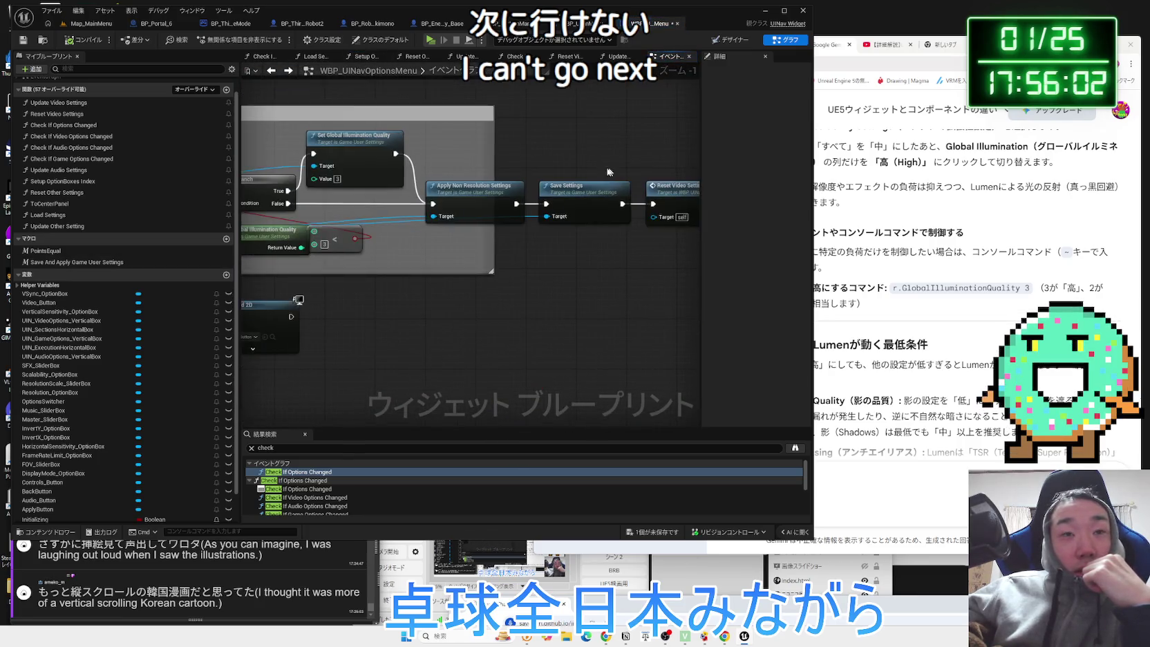
pyautogui.click(88, 27)
pyautogui.click(222, 45)
pyautogui.press('Down')
pyautogui.press('Down')
pyautogui.press('Return')
pyautogui.click(568, 141)
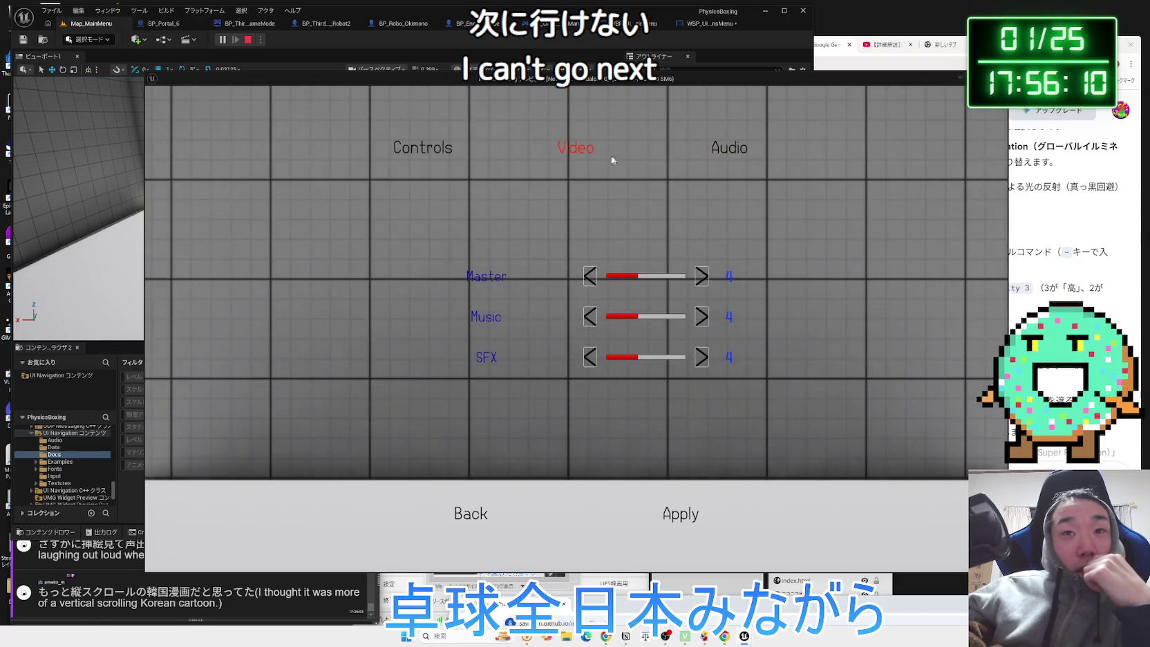
# Browse the Video settings past VSync down to Resolution Scale, then back out and exit the preview.
pyautogui.press('Down')
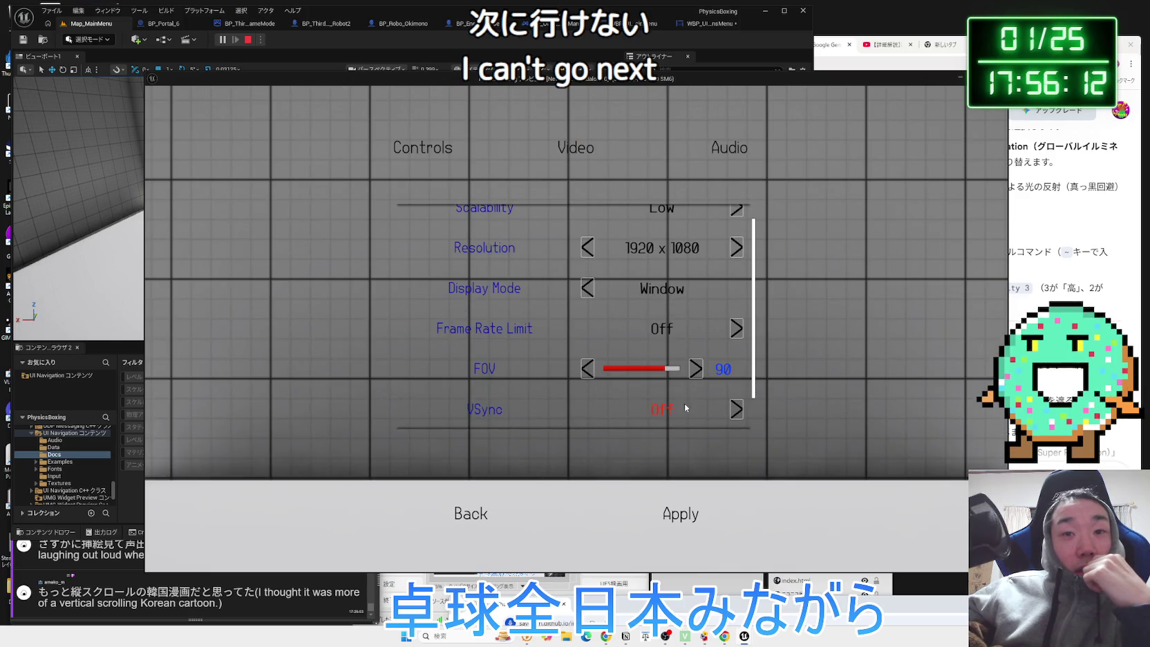
pyautogui.press('Down')
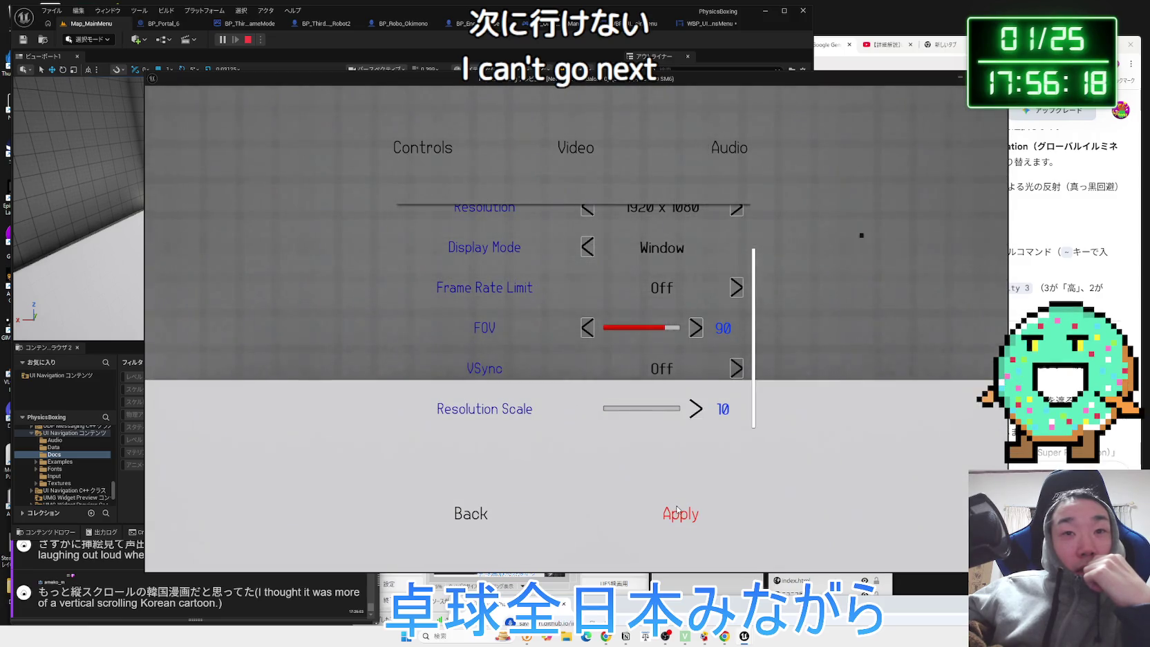
pyautogui.scroll(2, 685, 348)
pyautogui.scroll(-1, 685, 348)
pyautogui.scroll(1, 747, 221)
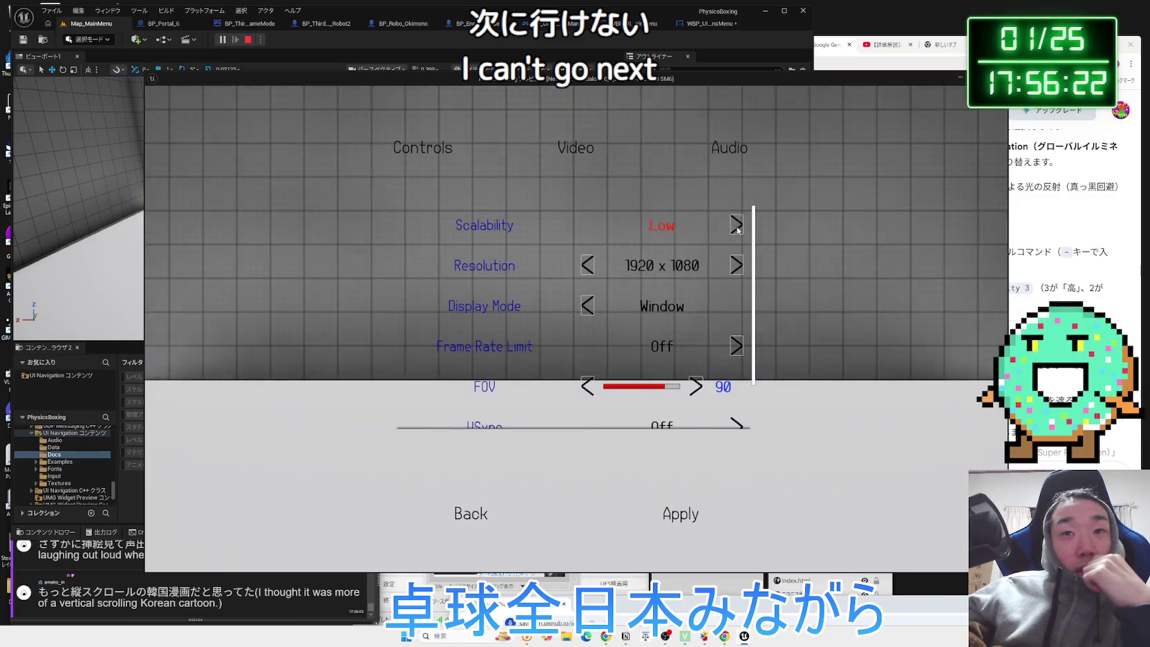
pyautogui.scroll(-1, 765, 317)
pyautogui.scroll(-2, 766, 317)
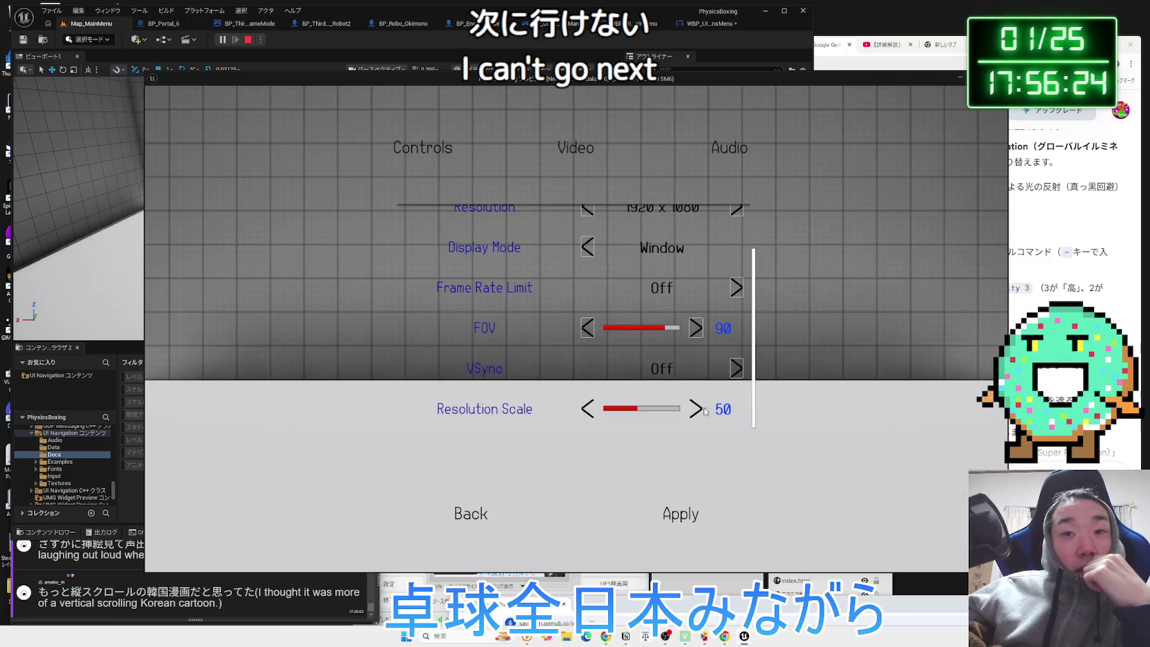
pyautogui.click(470, 514)
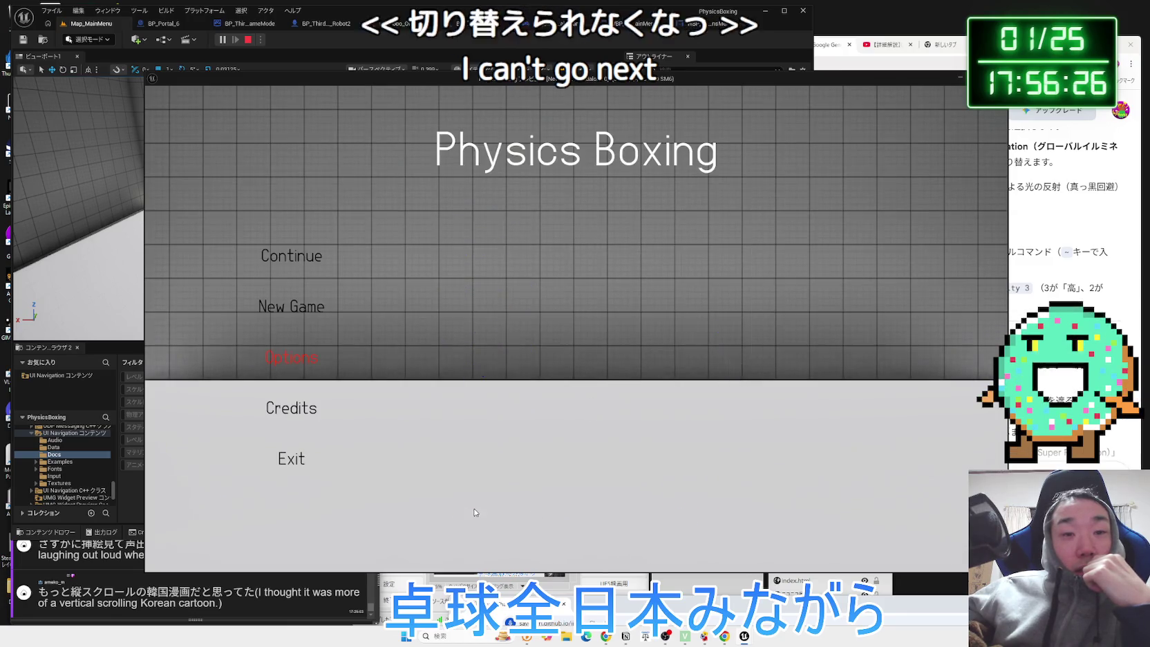
pyautogui.click(292, 458)
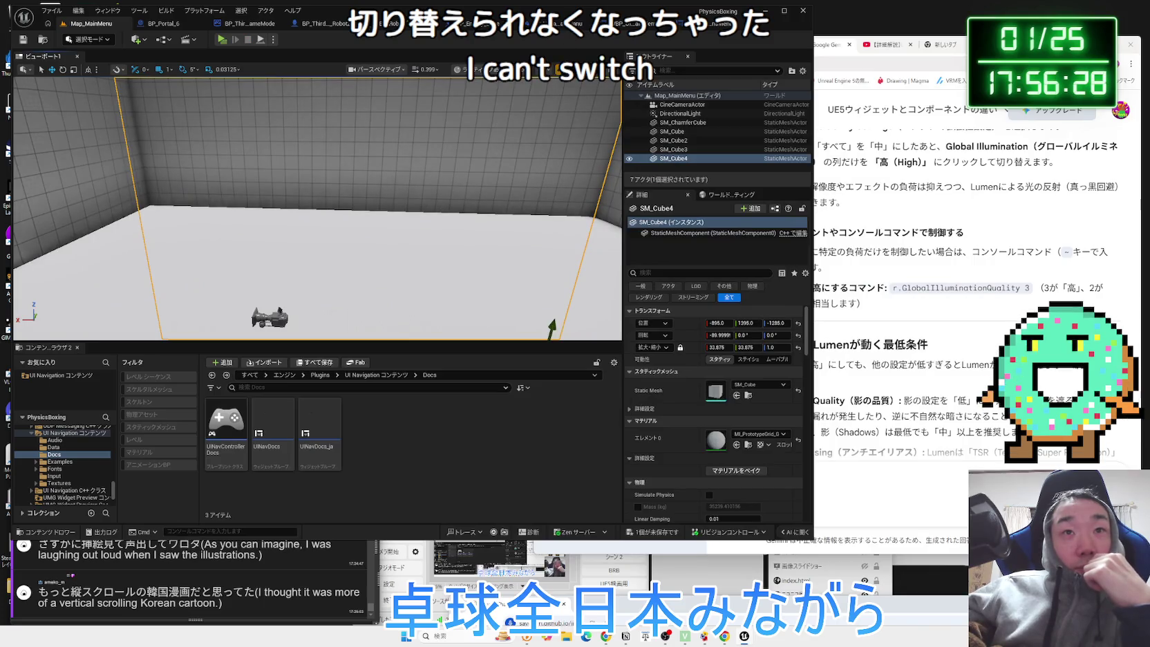
# In WBP_UINavOptionsMenu, select the Save Settings and Reset Video Settings nodes.
pyautogui.click(608, 23)
pyautogui.click(642, 24)
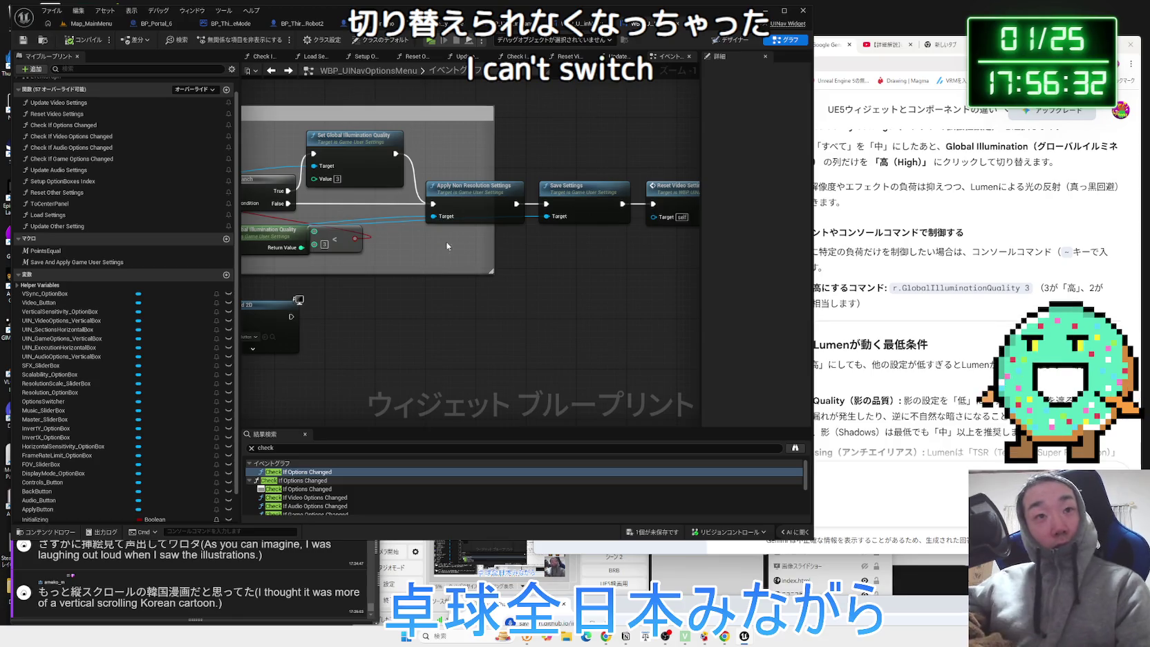
pyautogui.rightClick(426, 254)
pyautogui.click(436, 200)
pyautogui.keyDown('ctrl'); pyautogui.click(545, 201); pyautogui.keyUp('ctrl')
pyautogui.moveTo(468, 206); pyautogui.dragTo(582, 201)
# Add a Print String node after Apply Non Resolution Settings, then play Map_MainMenu.
pyautogui.moveTo(368, 214)
pyautogui.mouseDown()
pyautogui.moveTo(398, 226)
pyautogui.moveTo(417, 256)
pyautogui.mouseUp()
pyautogui.write('print')
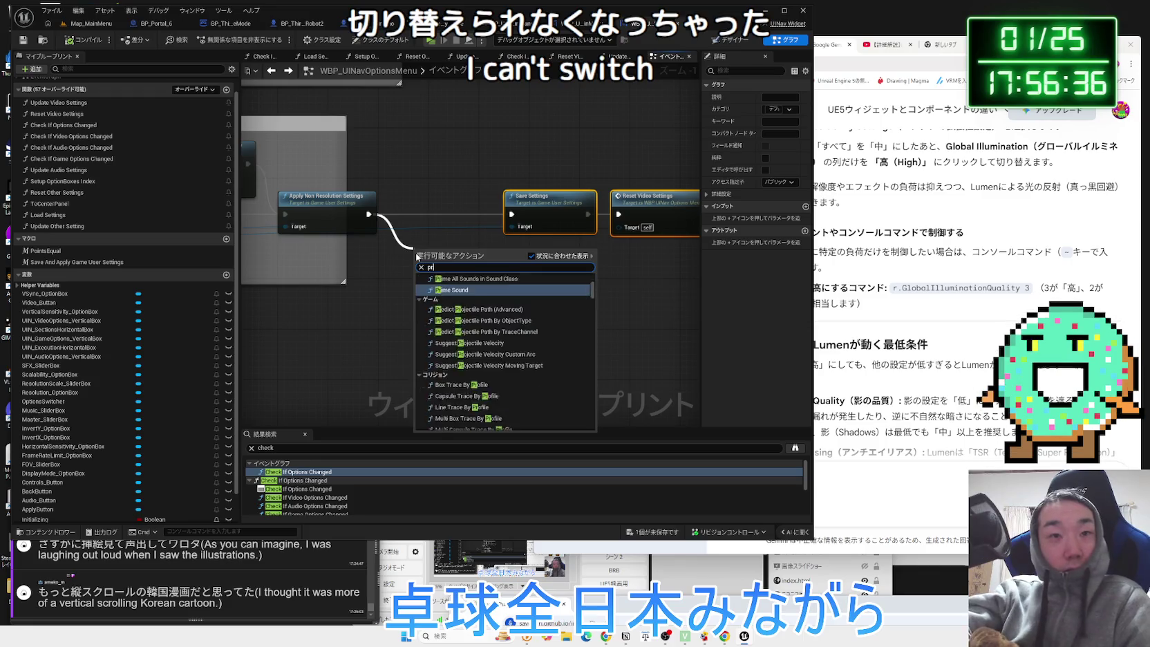
pyautogui.press('Return')
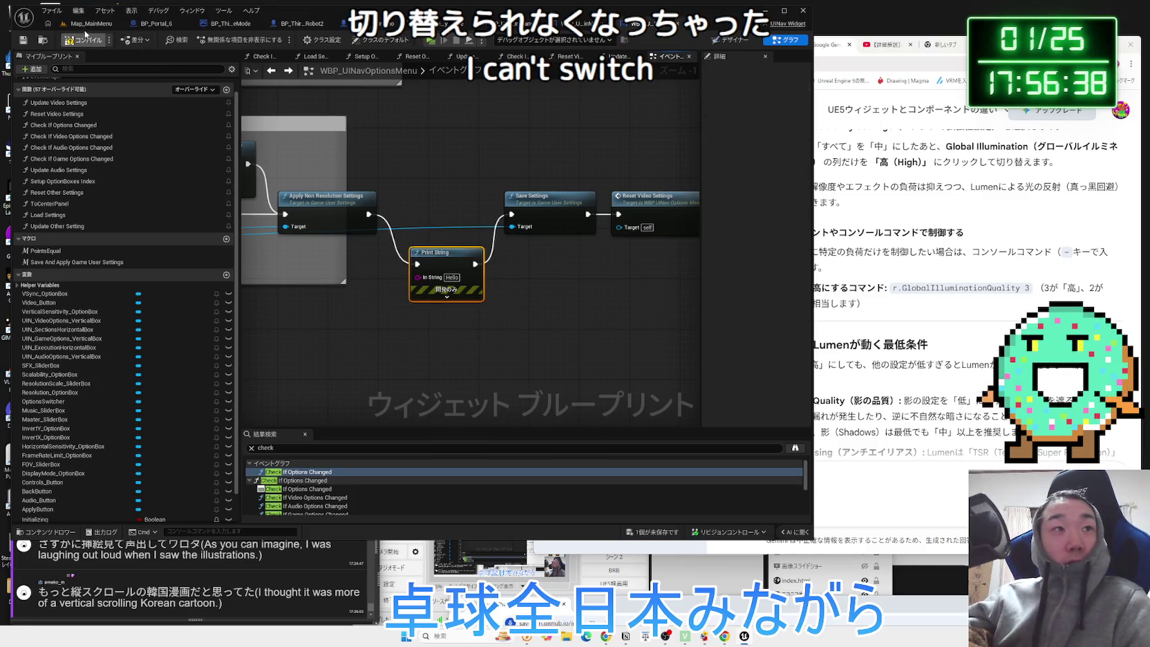
pyautogui.click(96, 24)
pyautogui.click(222, 40)
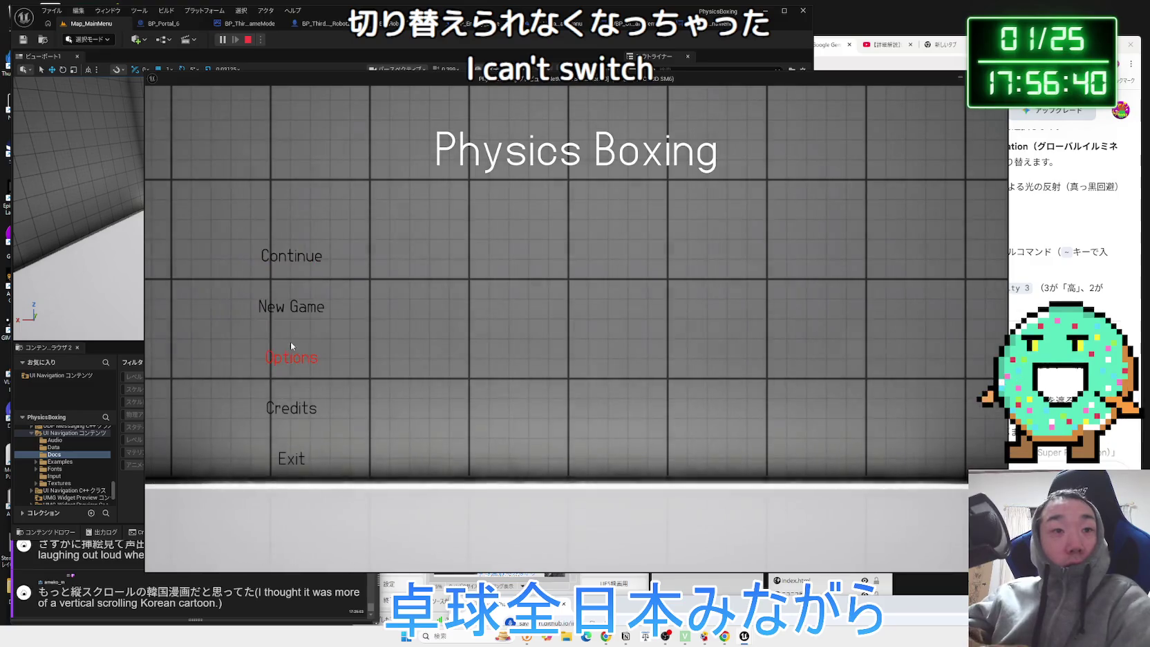
# In the running game, open Options > Video and step Scalability to the next level.
pyautogui.click(290, 346)
pyautogui.click(583, 149)
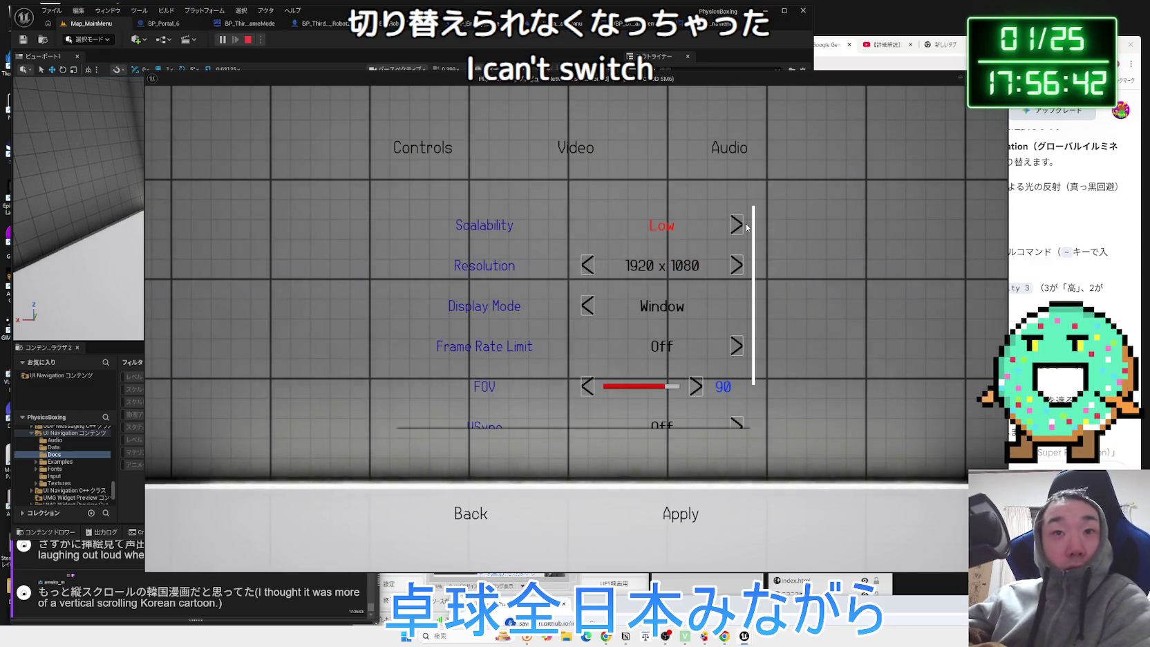
pyautogui.click(737, 226)
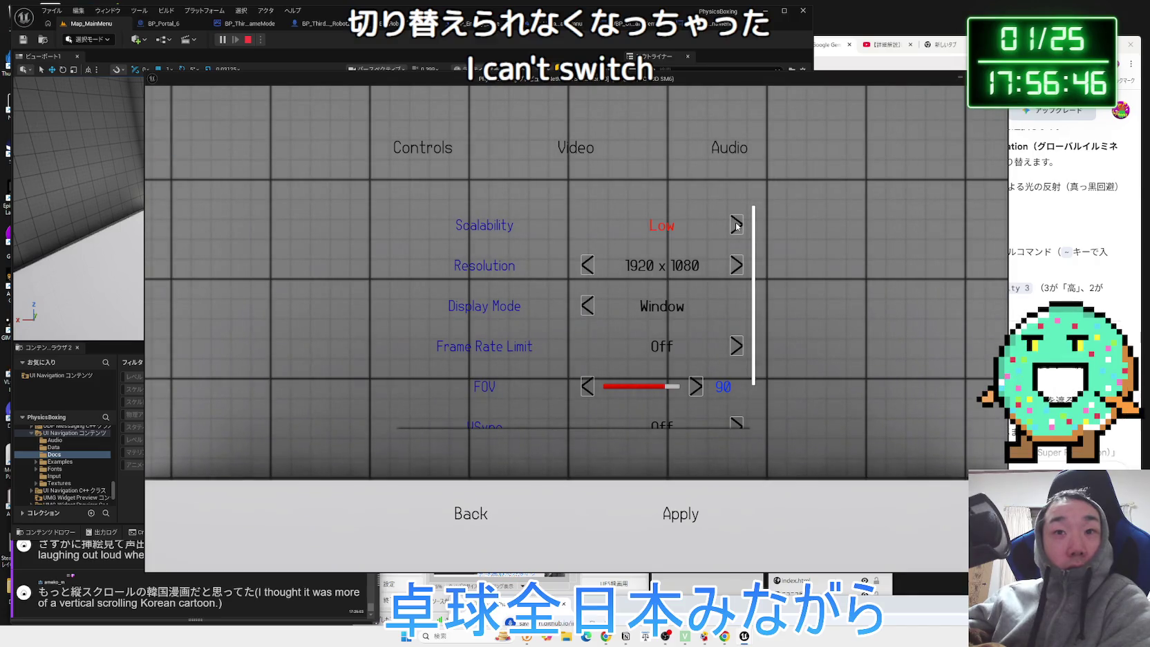
pyautogui.scroll(-1, 691, 311)
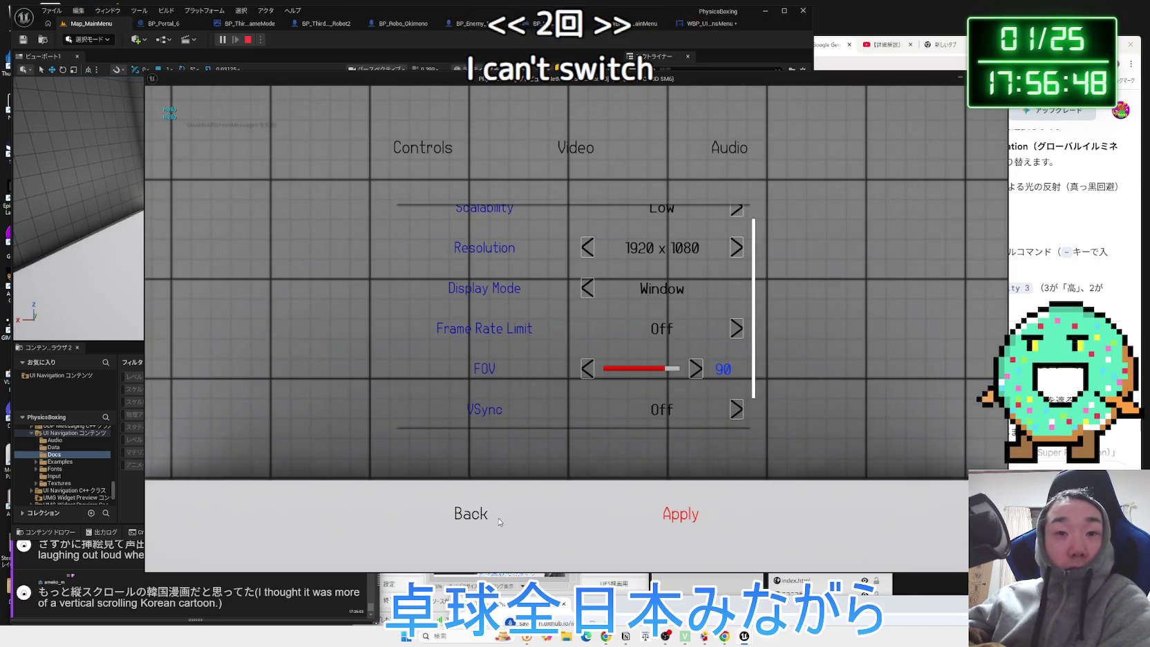
# Leave Options, confirm the exit, stop the preview and return to WBP_UINavOptionsMenu.
pyautogui.click(483, 520)
pyautogui.click(510, 367)
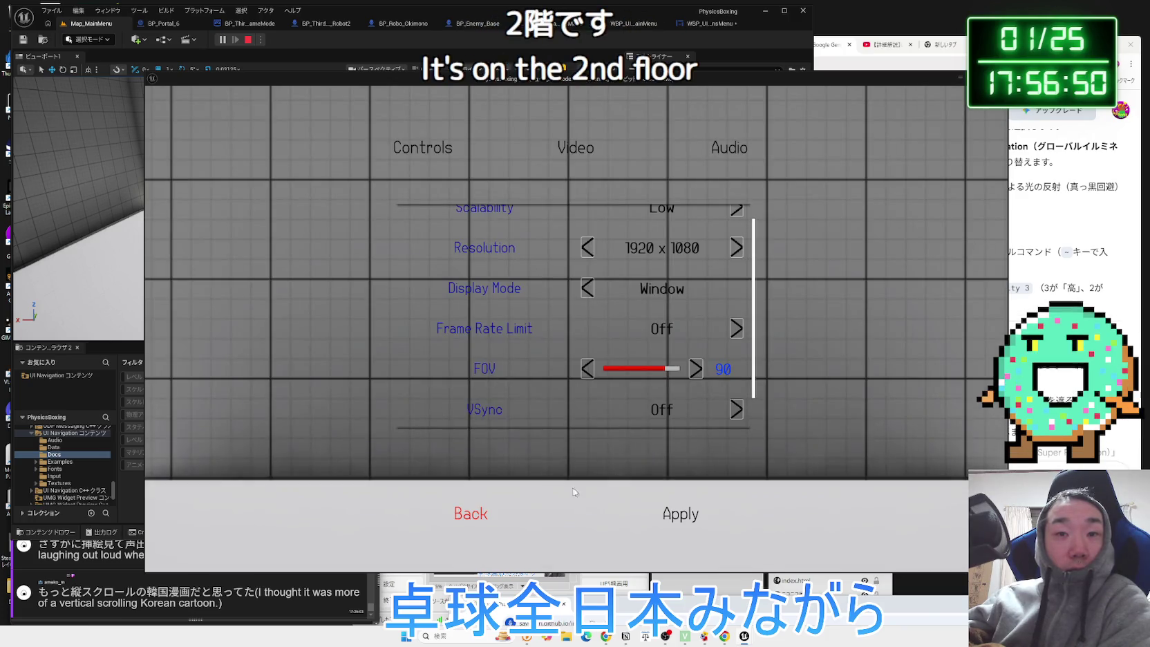
pyautogui.click(468, 512)
pyautogui.click(618, 385)
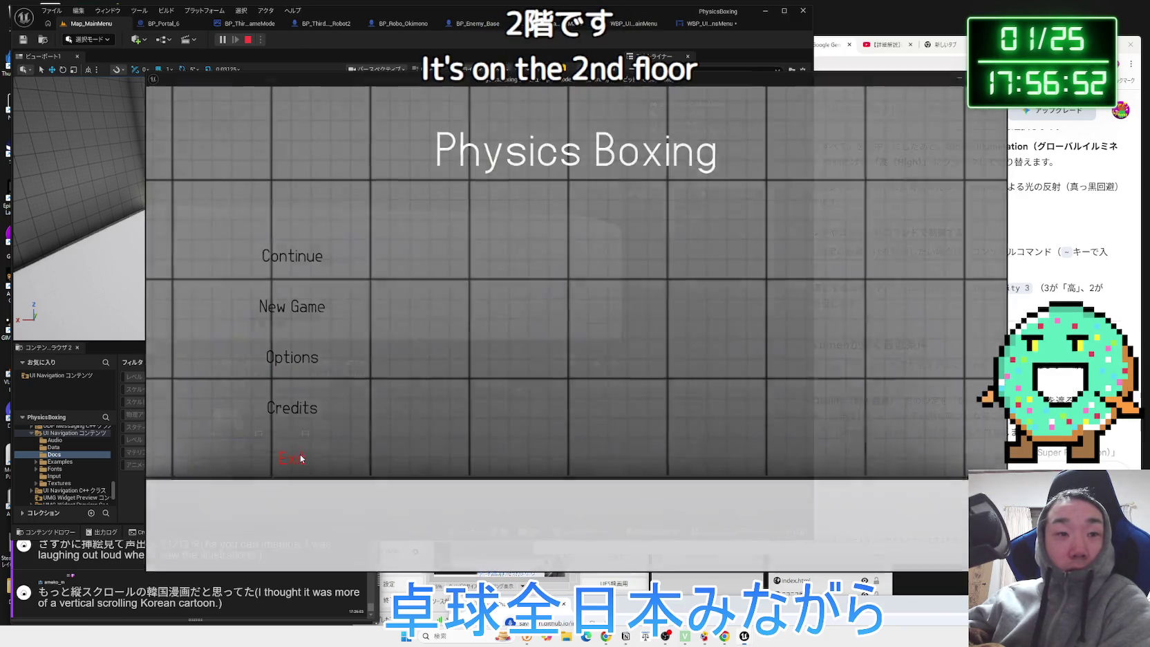
pyautogui.click(297, 457)
pyautogui.click(704, 28)
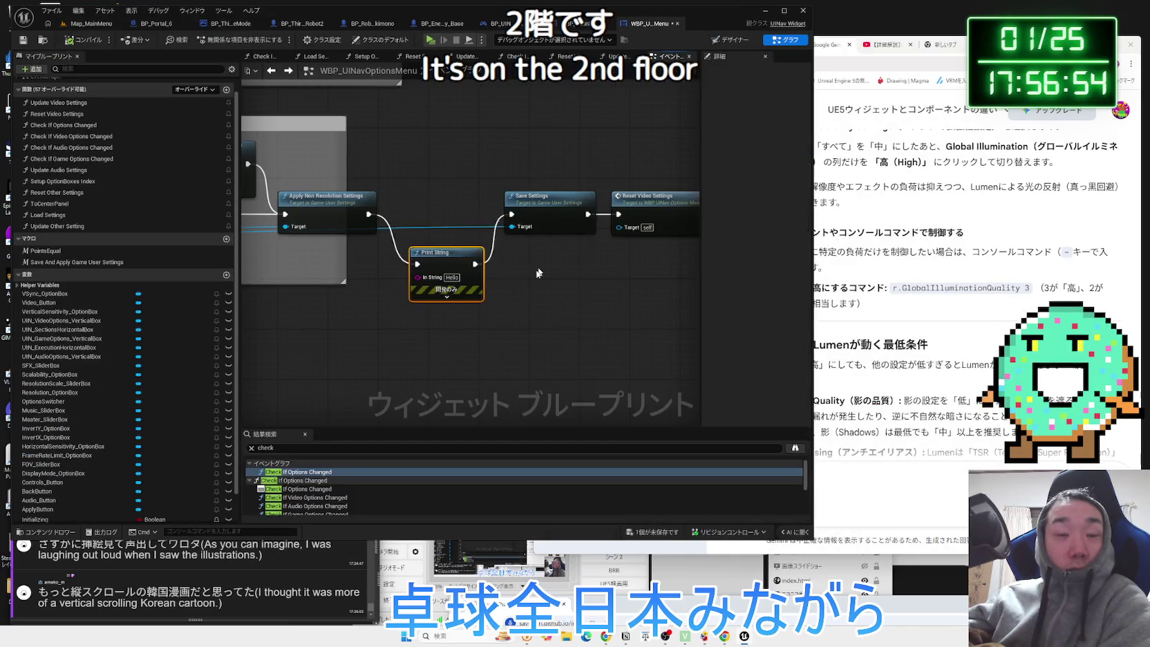
# Pan through the graph to locate the Global Illumination comparison nodes, Branch and Update Audio Settings.
pyautogui.moveTo(420, 182); pyautogui.dragTo(541, 160)
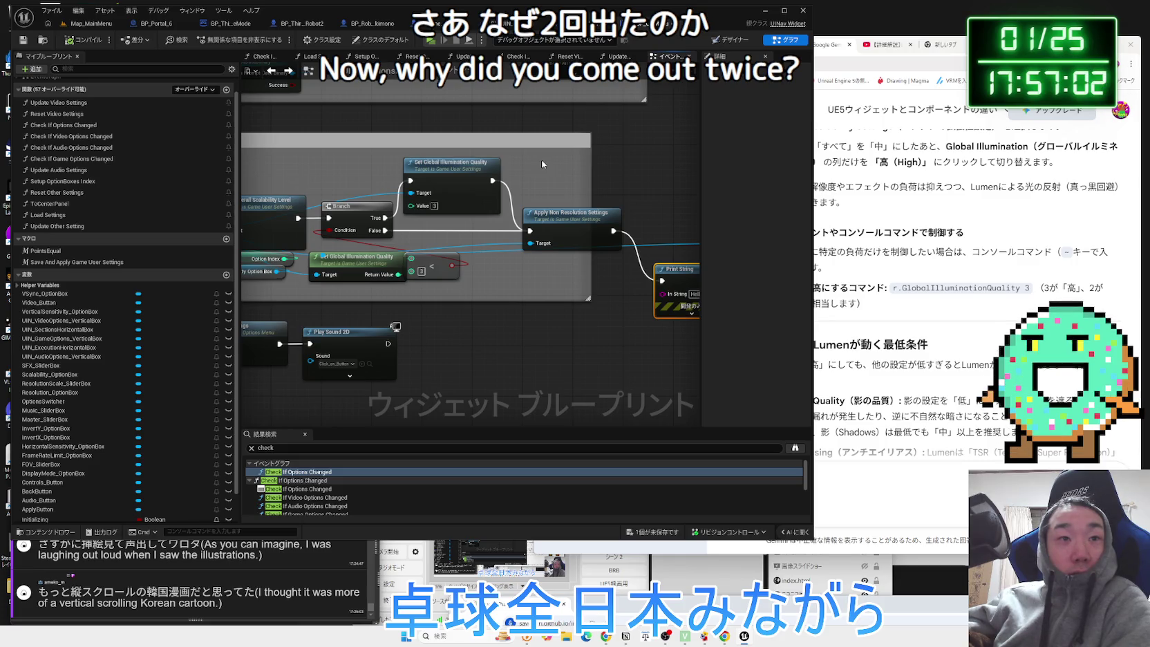
pyautogui.moveTo(541, 160); pyautogui.dragTo(730, 156)
pyautogui.moveTo(525, 289); pyautogui.dragTo(398, 246)
pyautogui.moveTo(544, 262)
pyautogui.mouseDown()
pyautogui.moveTo(510, 268)
pyautogui.moveTo(532, 276)
pyautogui.moveTo(573, 258)
pyautogui.mouseUp()
pyautogui.click(521, 266)
pyautogui.click(506, 296)
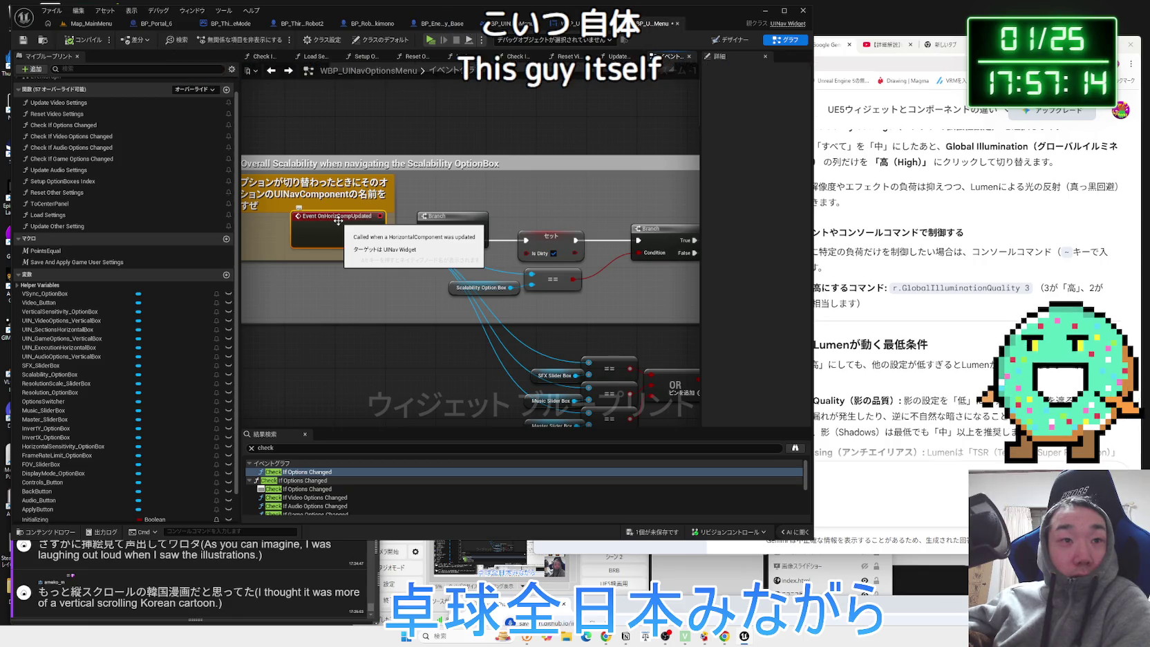
pyautogui.moveTo(338, 221)
pyautogui.mouseDown()
pyautogui.moveTo(495, 284)
pyautogui.moveTo(421, 294)
pyautogui.moveTo(504, 285)
pyautogui.mouseUp()
pyautogui.moveTo(384, 228); pyautogui.dragTo(478, 236)
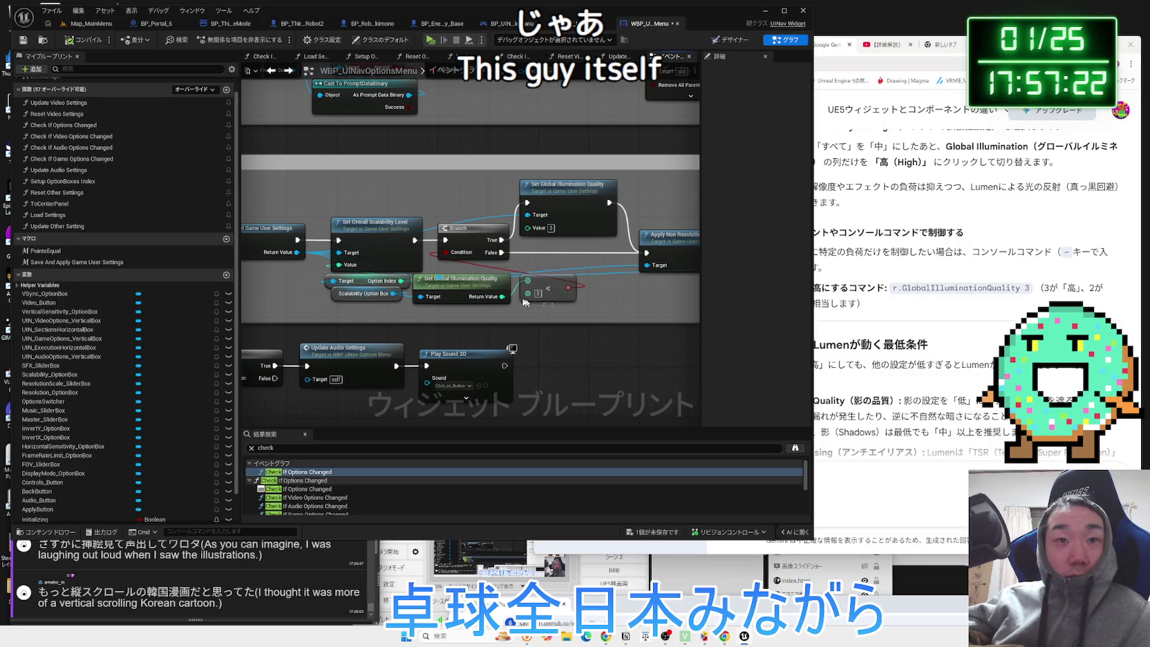
# Delete the comparison and Branch nodes, wiring Set Overall Scalability Level to Set Global Illumination Quality.
pyautogui.moveTo(524, 301); pyautogui.dragTo(411, 271)
pyautogui.press('Delete')
pyautogui.click(477, 235)
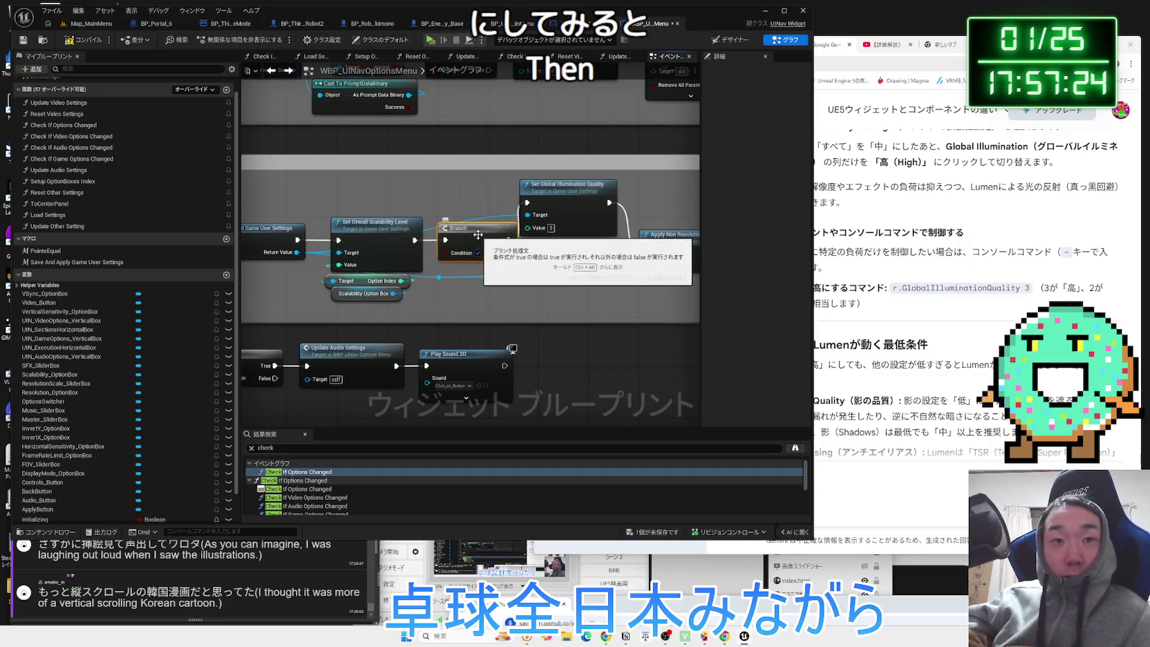
pyautogui.press('Delete')
pyautogui.moveTo(520, 243); pyautogui.dragTo(502, 227)
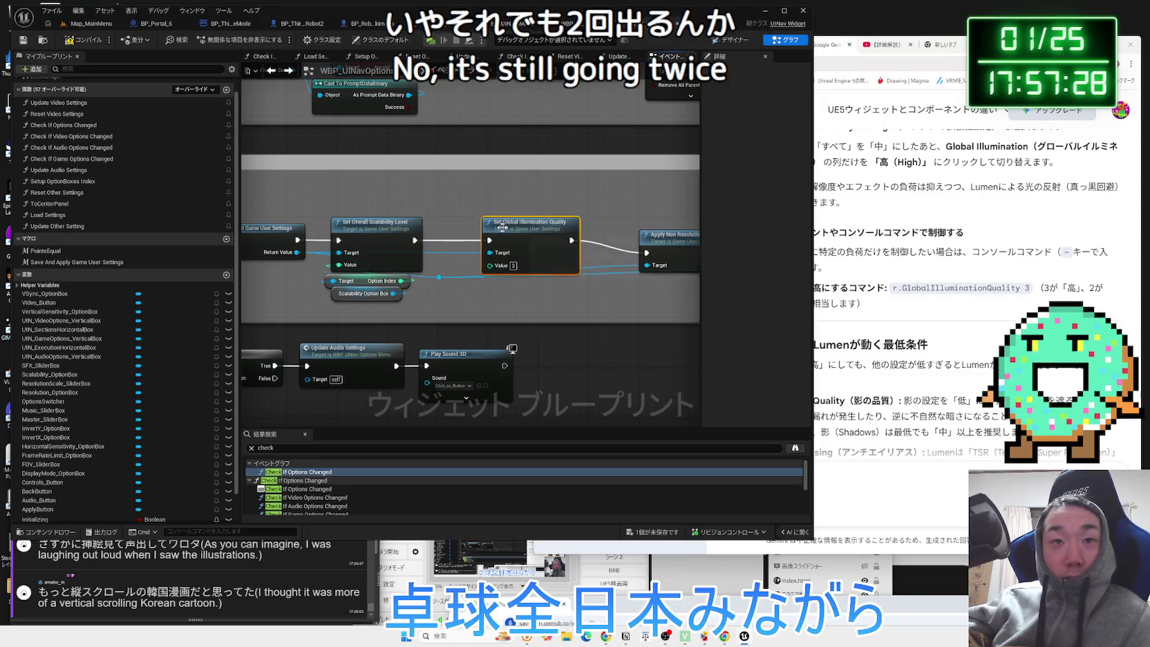
pyautogui.click(97, 24)
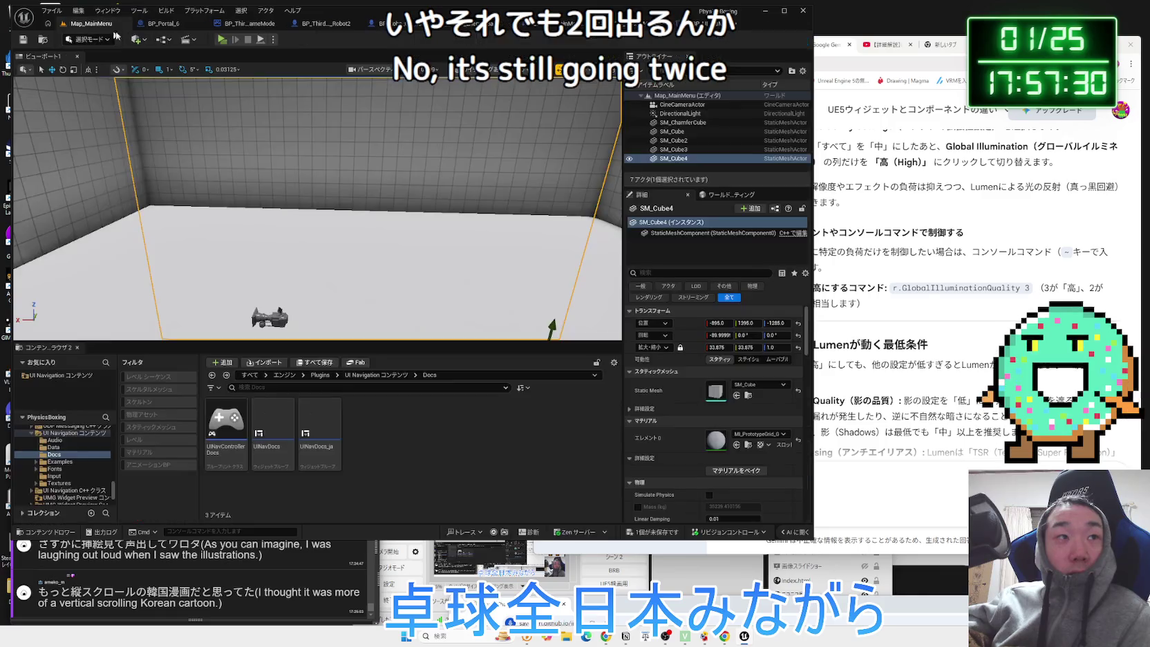
# Play the menu, step Video Scalability to Low, exit, and reopen WBP_UINavOptionsMenu.
pyautogui.click(218, 42)
pyautogui.click(290, 349)
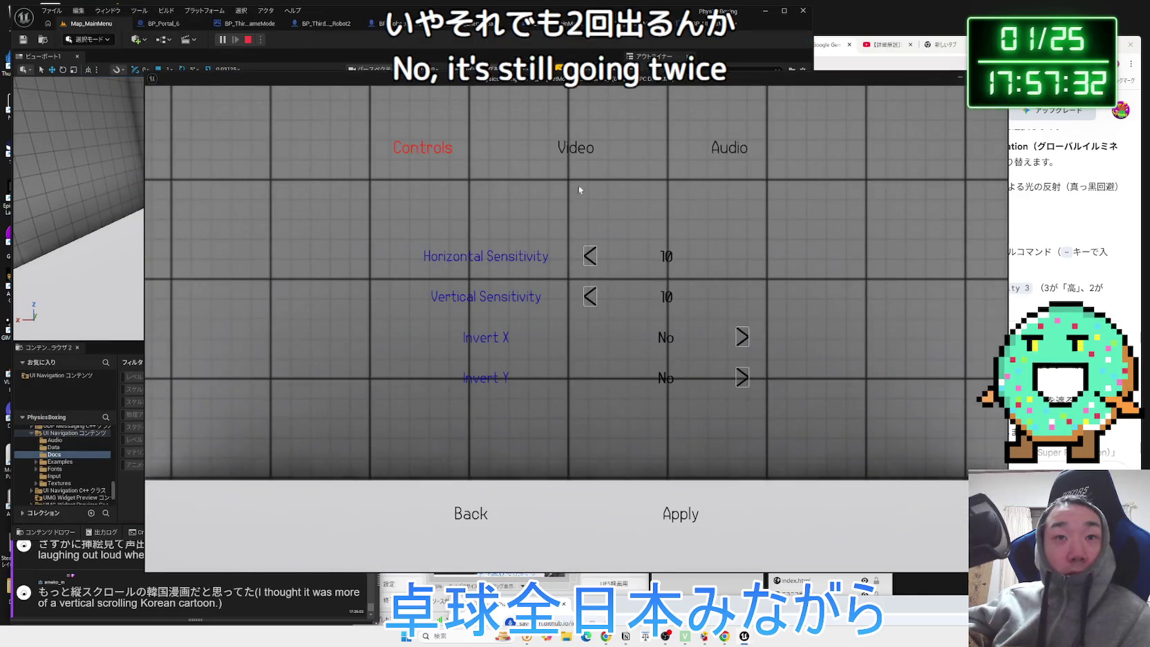
pyautogui.click(608, 187)
pyautogui.click(737, 226)
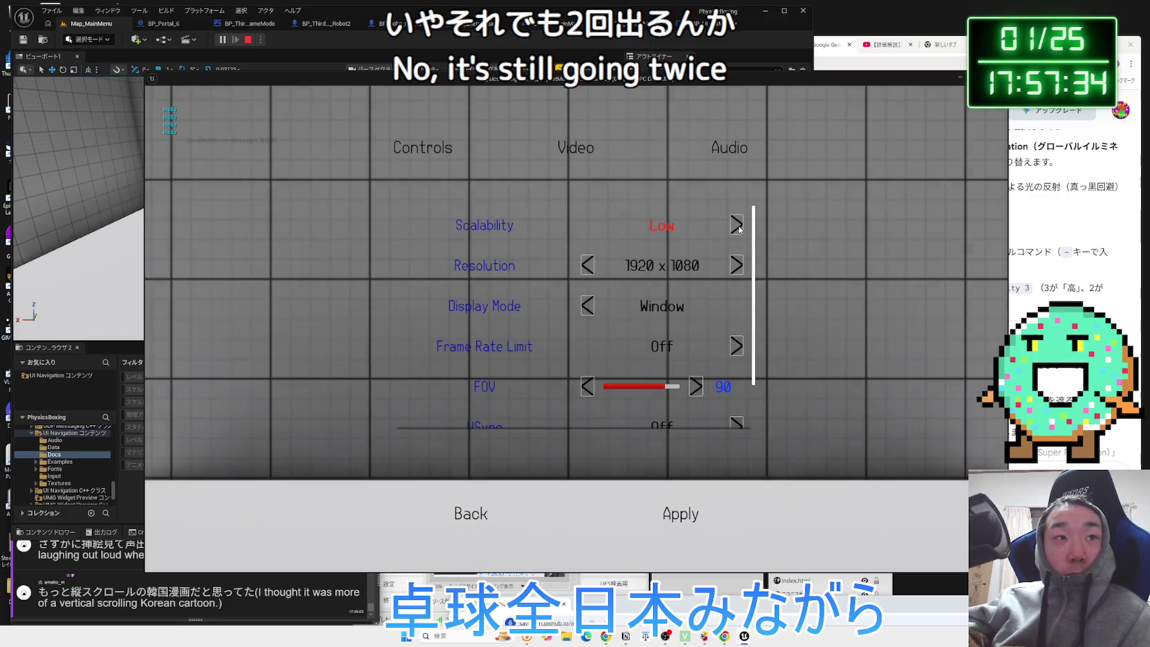
pyautogui.click(472, 513)
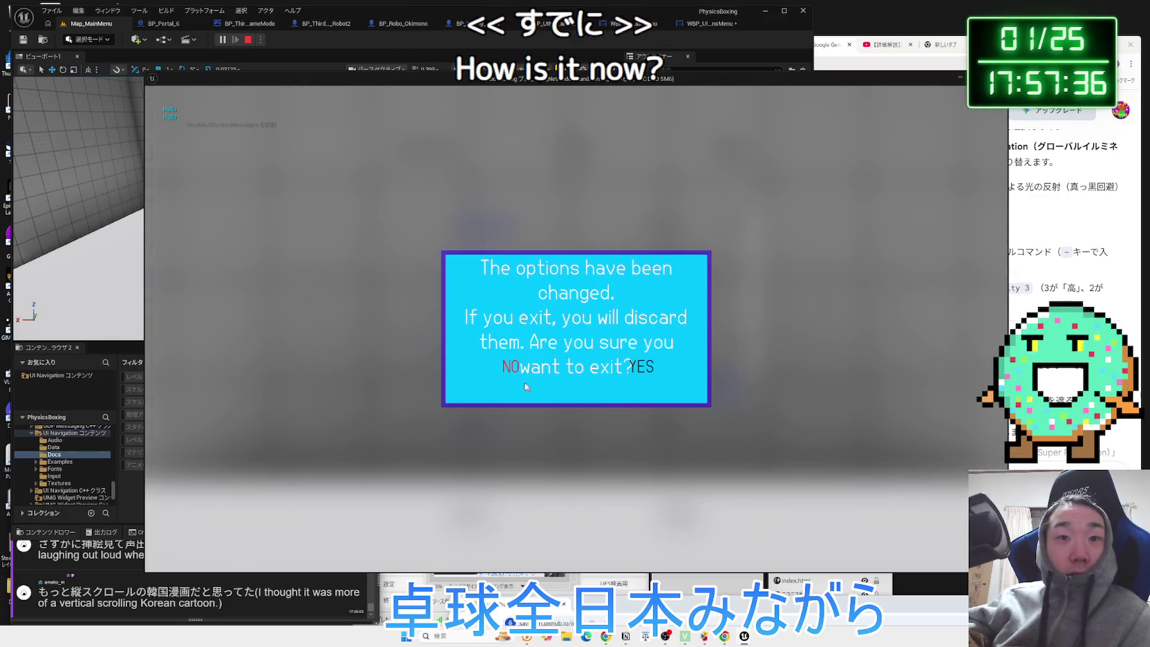
pyautogui.click(620, 367)
pyautogui.click(284, 461)
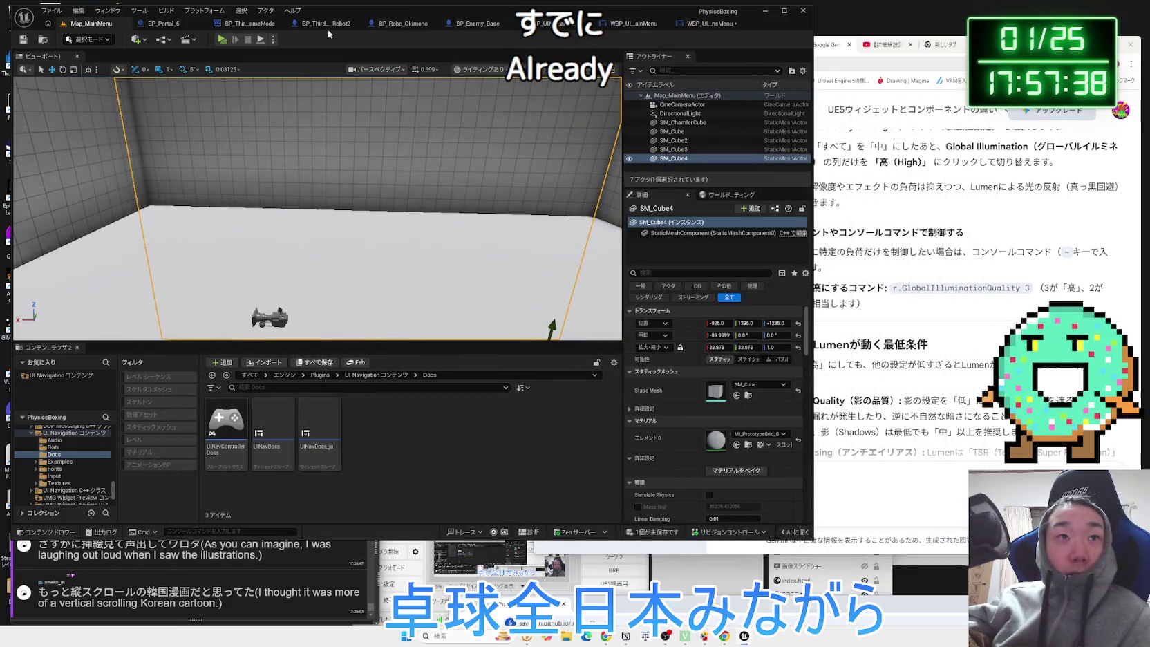
pyautogui.click(676, 21)
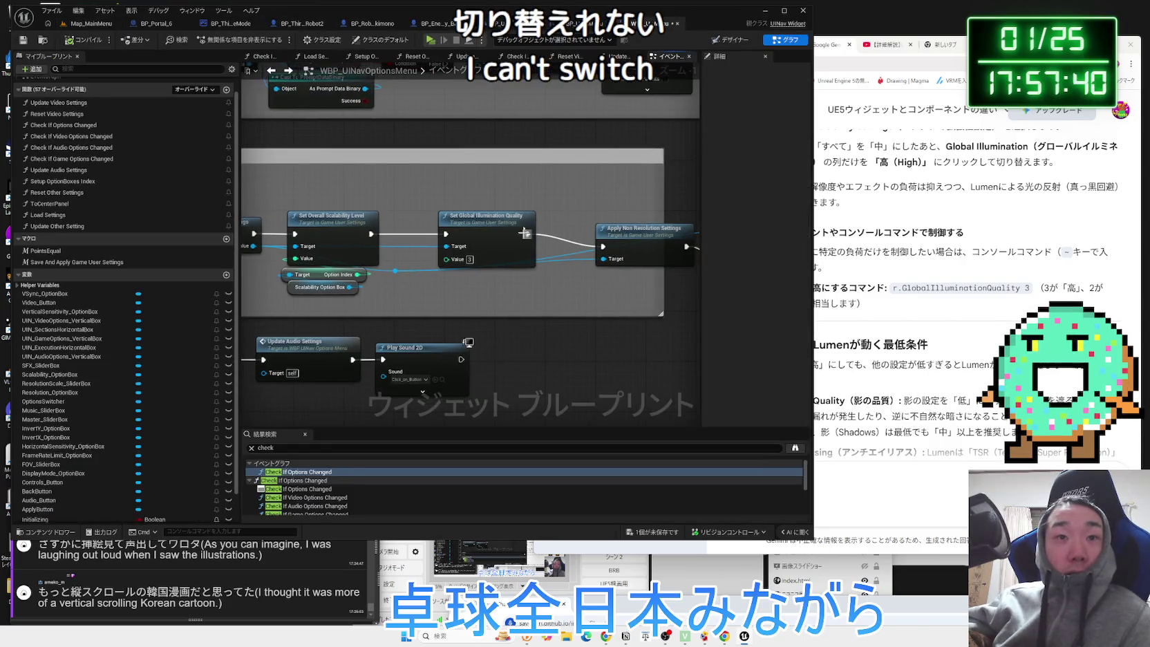
# Move Set Global Illumination Quality aside and wire Set Overall Scalability Level to Apply Non Resolution Settings.
pyautogui.moveTo(502, 220); pyautogui.dragTo(495, 163)
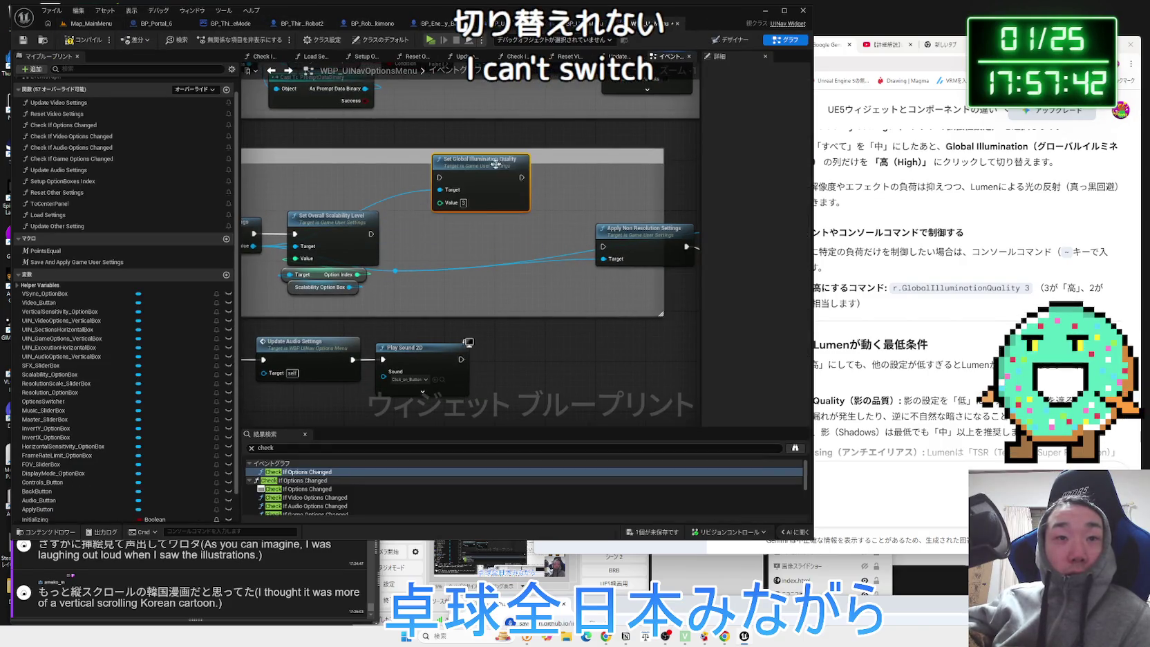
pyautogui.moveTo(372, 240); pyautogui.dragTo(496, 238)
pyautogui.moveTo(602, 250); pyautogui.dragTo(603, 247)
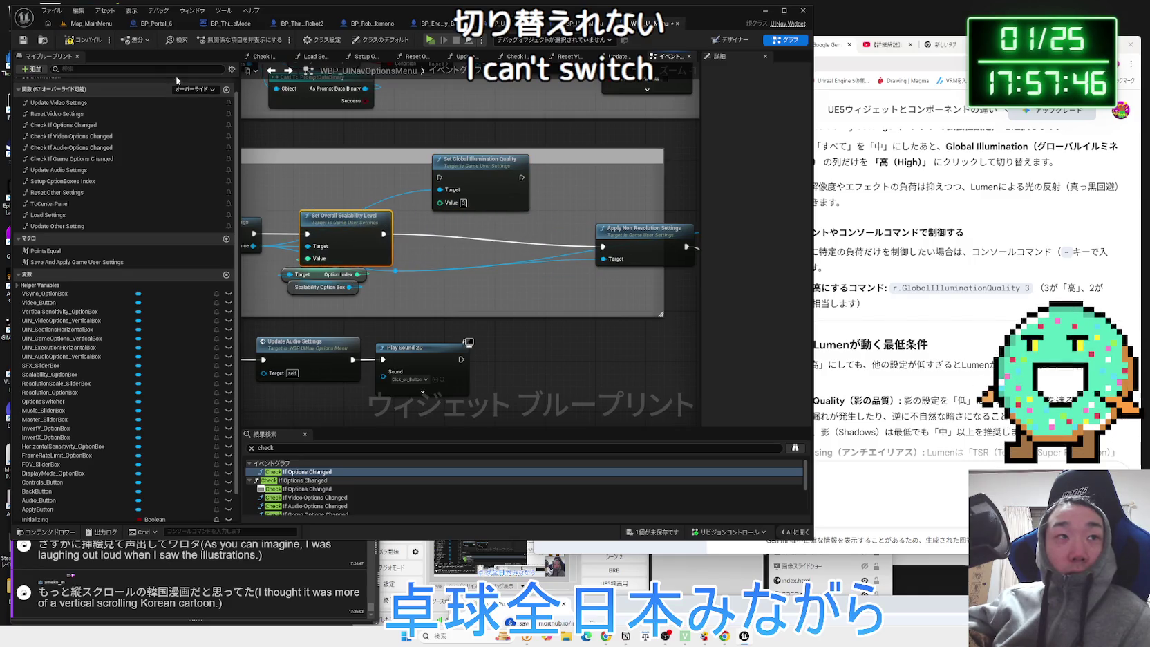
# Play Map_MainMenu and step Video Scalability up and down until it reads High.
pyautogui.click(90, 23)
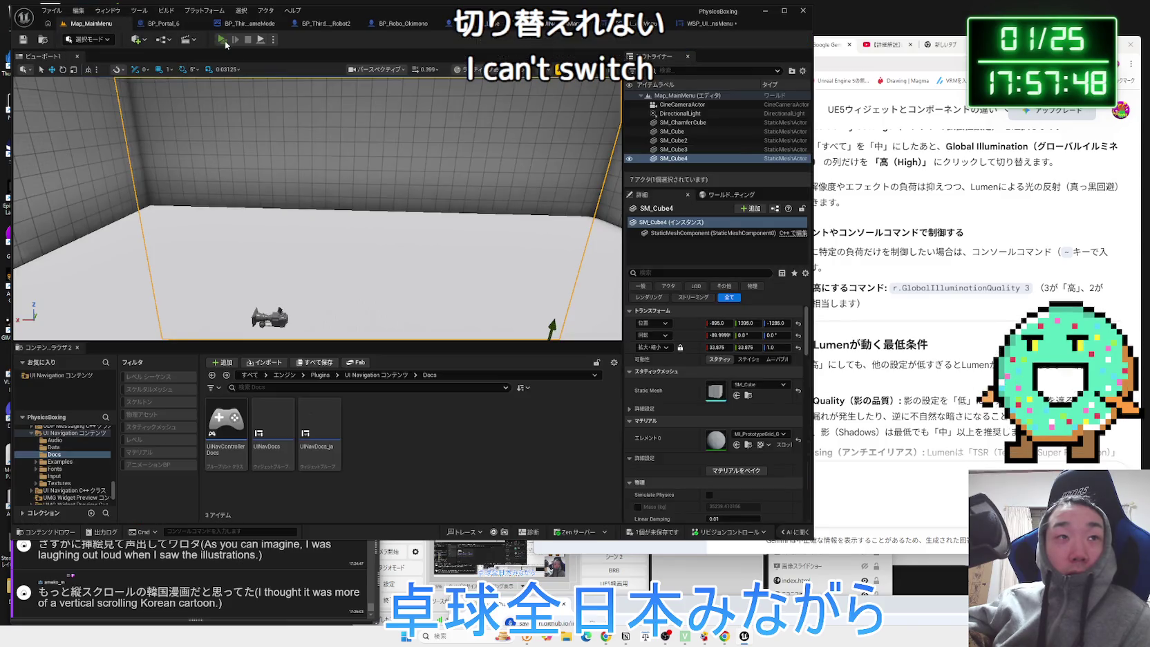
pyautogui.click(224, 42)
pyautogui.click(300, 359)
pyautogui.click(591, 148)
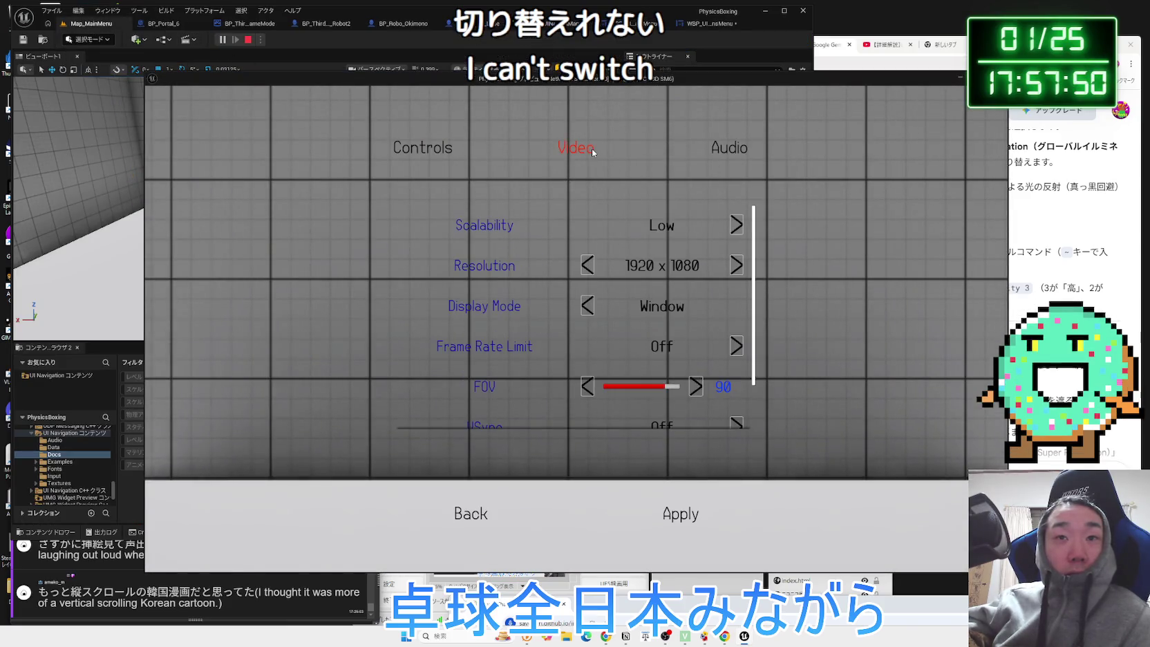
pyautogui.click(736, 228)
pyautogui.click(737, 228)
pyautogui.click(737, 228)
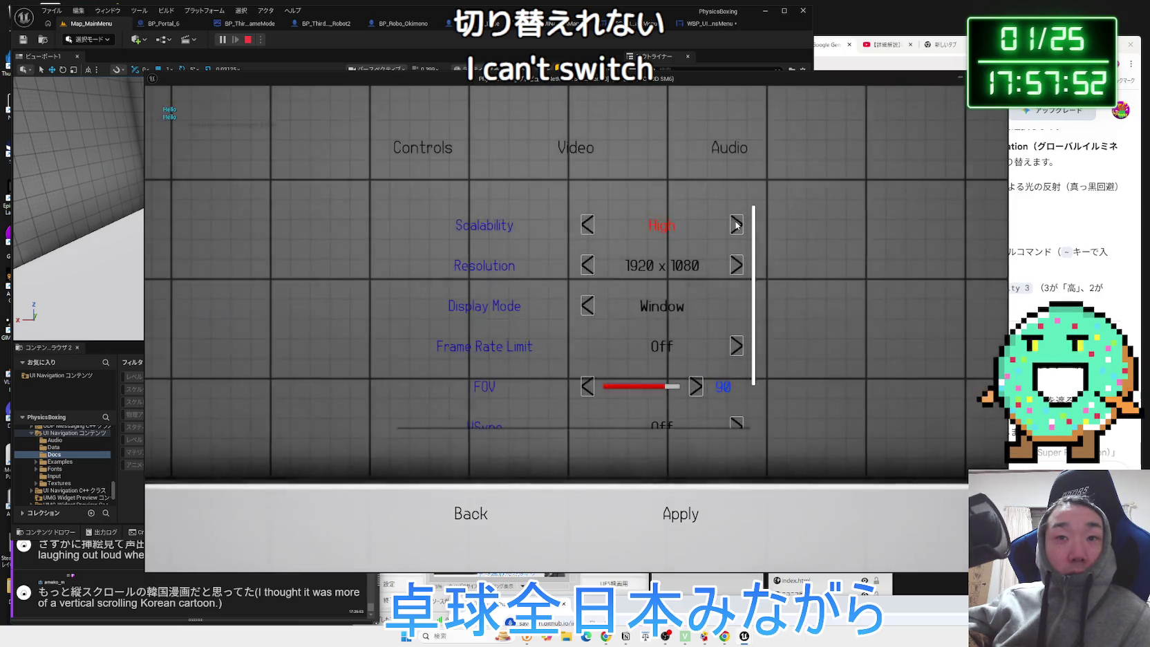
pyautogui.click(589, 225)
pyautogui.click(588, 225)
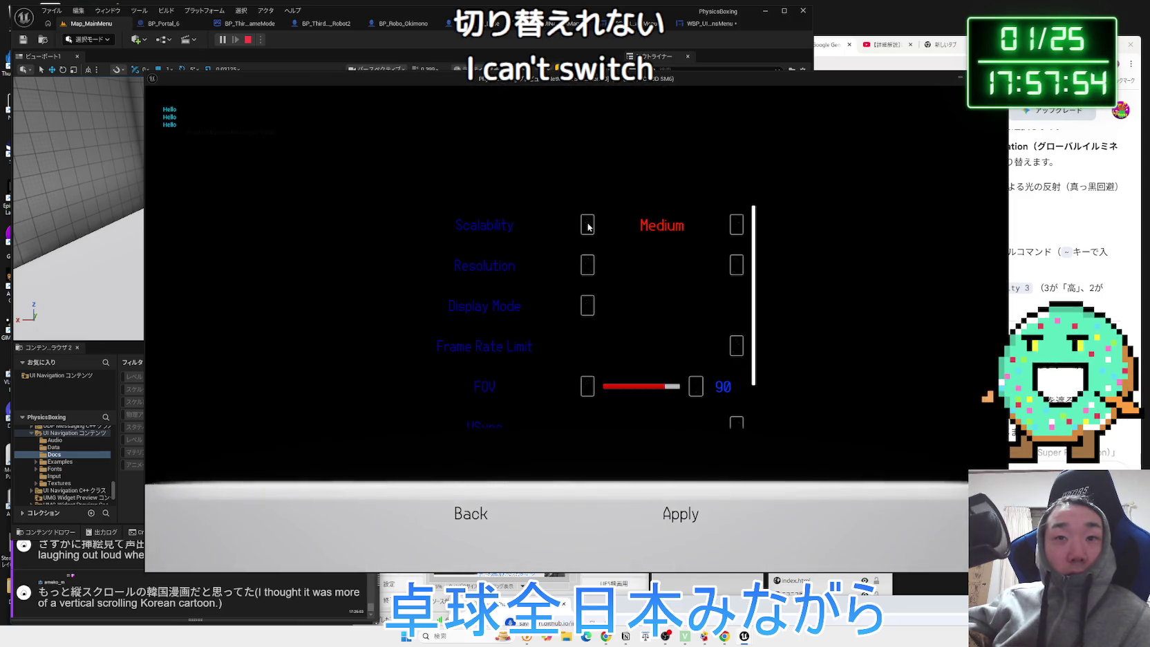
pyautogui.click(588, 226)
pyautogui.click(734, 226)
pyautogui.click(734, 226)
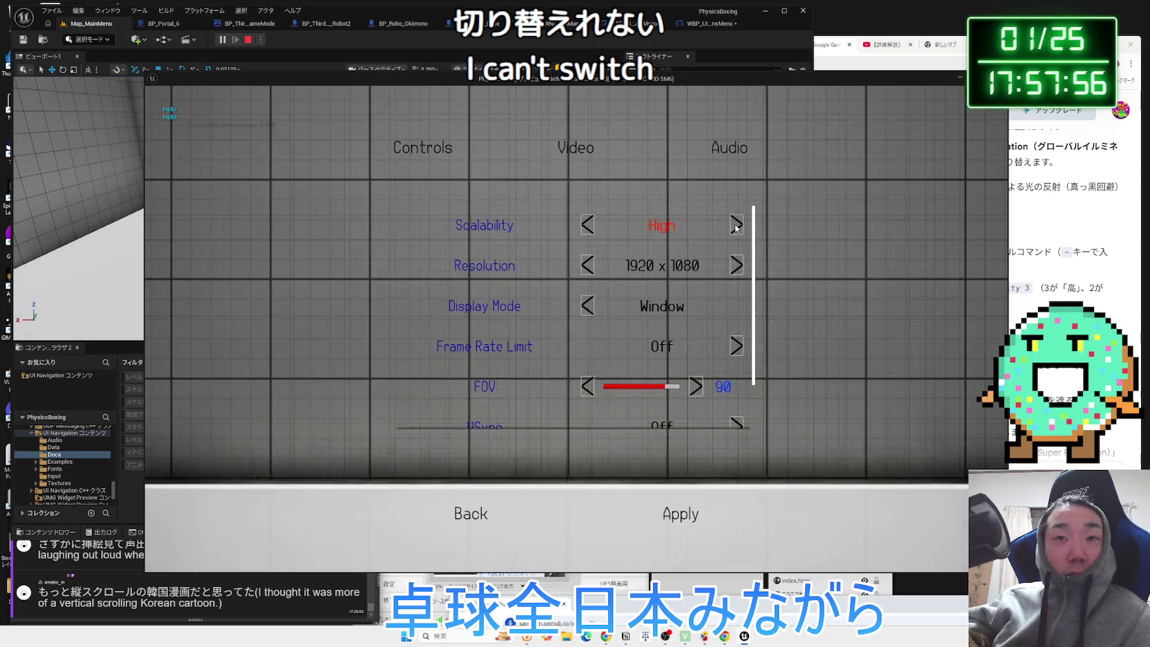
# Apply the High setting, quit the game and reopen the options menu blueprint graph.
pyautogui.scroll(-1, 667, 463)
pyautogui.click(681, 515)
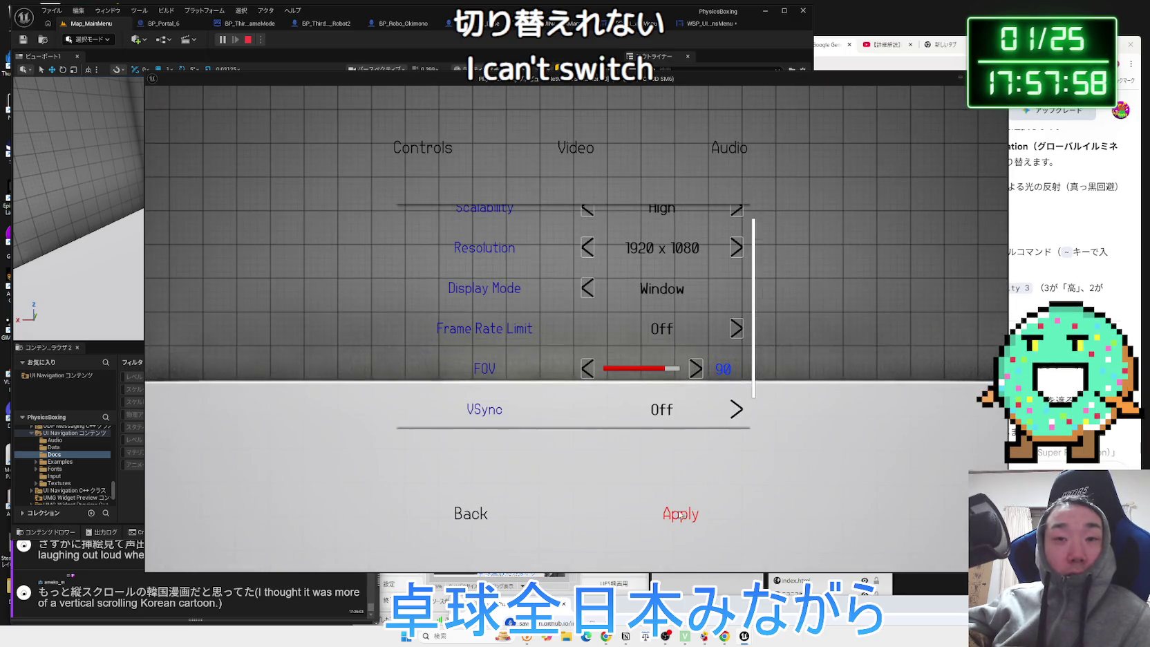
pyautogui.click(476, 516)
pyautogui.click(299, 460)
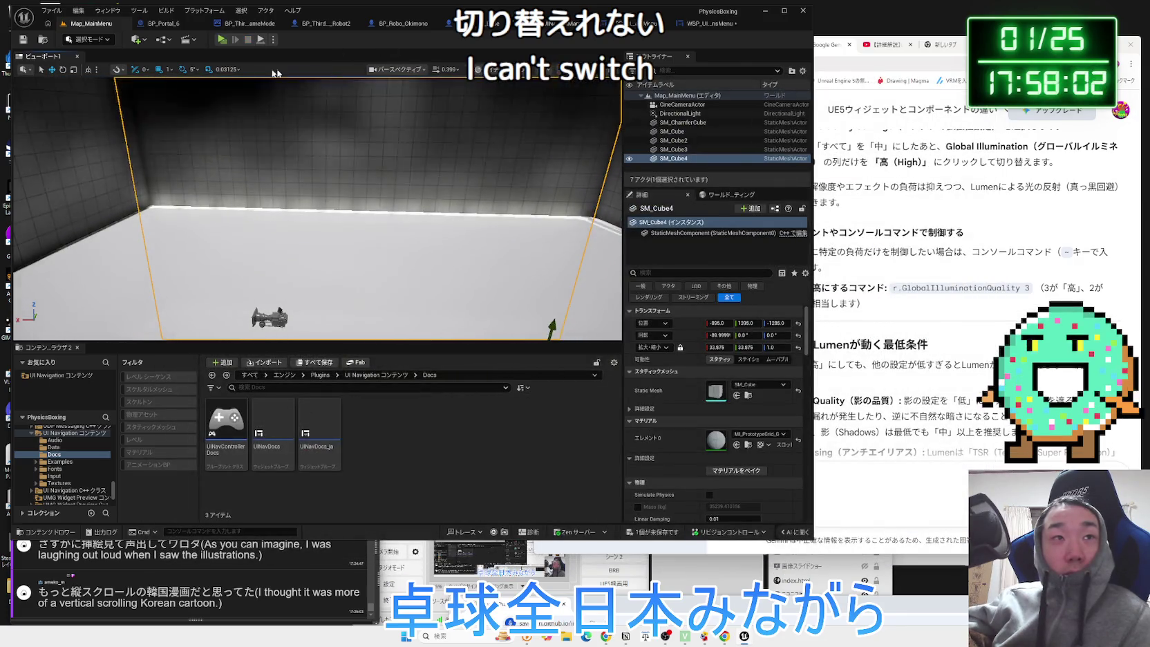
pyautogui.click(696, 28)
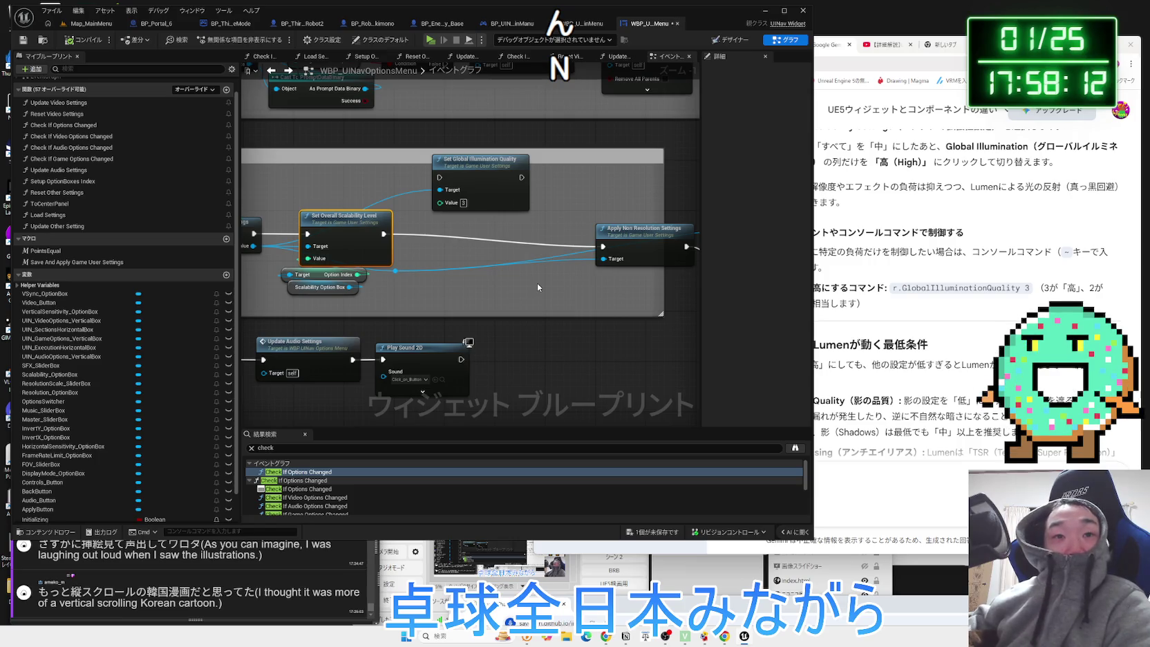
# Pan to the scalability nodes and select Scalability Option Box and Set Global Illumination Quality.
pyautogui.moveTo(537, 283); pyautogui.dragTo(650, 272)
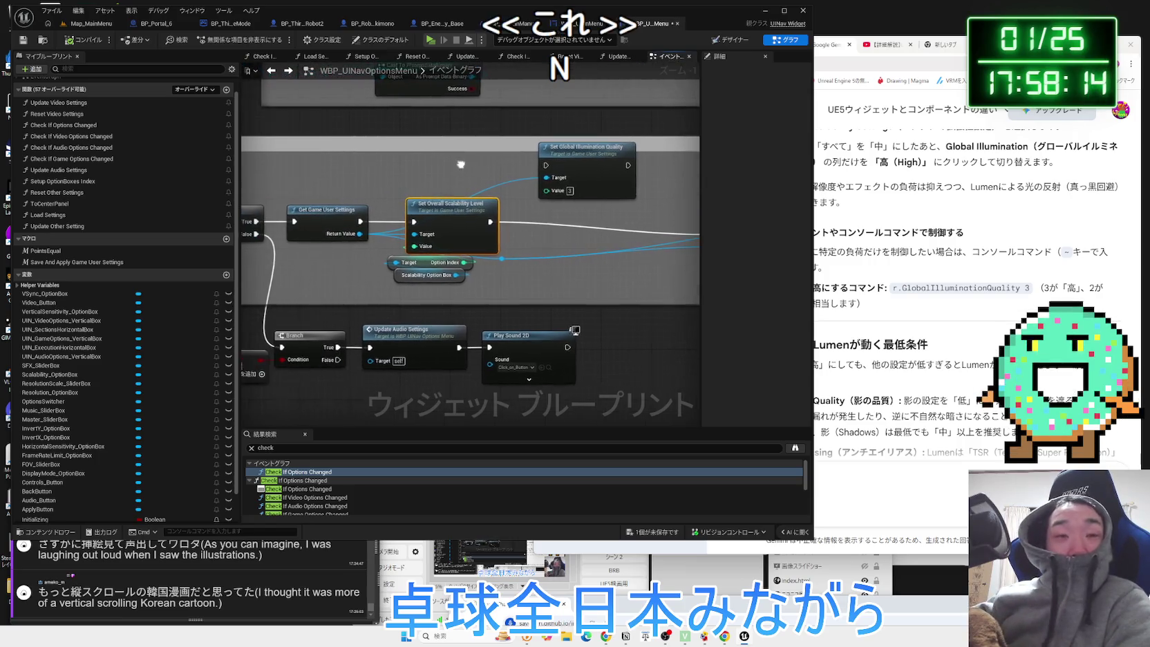
pyautogui.moveTo(483, 285); pyautogui.dragTo(453, 244)
pyautogui.click(432, 275)
pyautogui.click(580, 154)
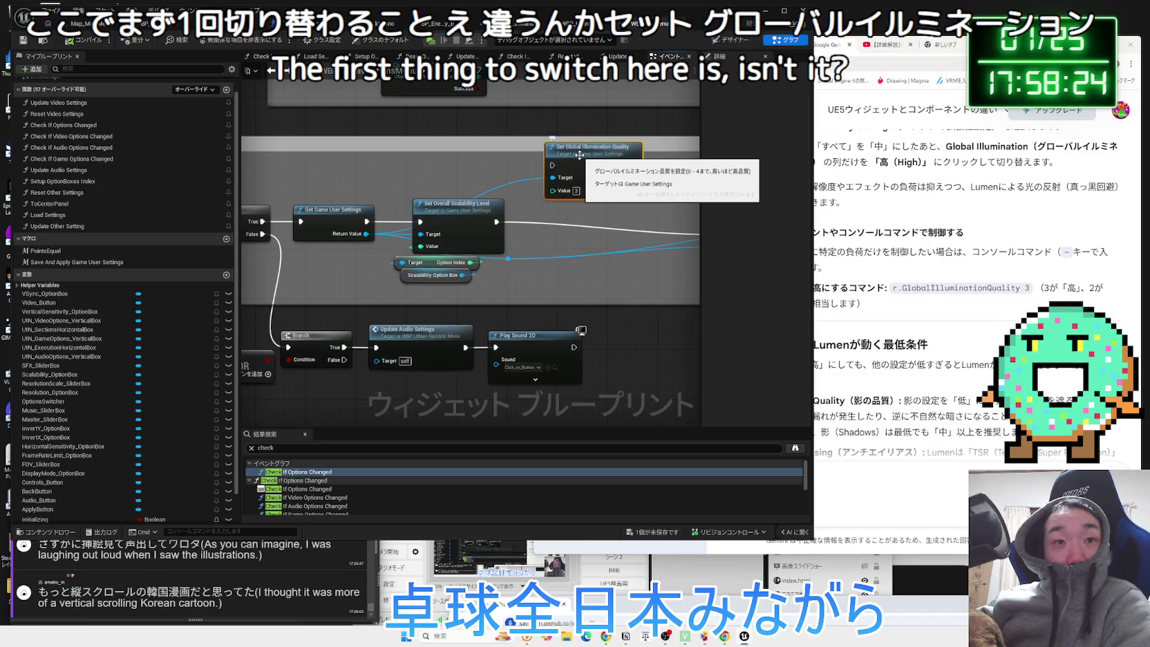
pyautogui.moveTo(580, 155)
pyautogui.mouseDown()
pyautogui.moveTo(649, 214)
pyautogui.moveTo(420, 216)
pyautogui.mouseUp()
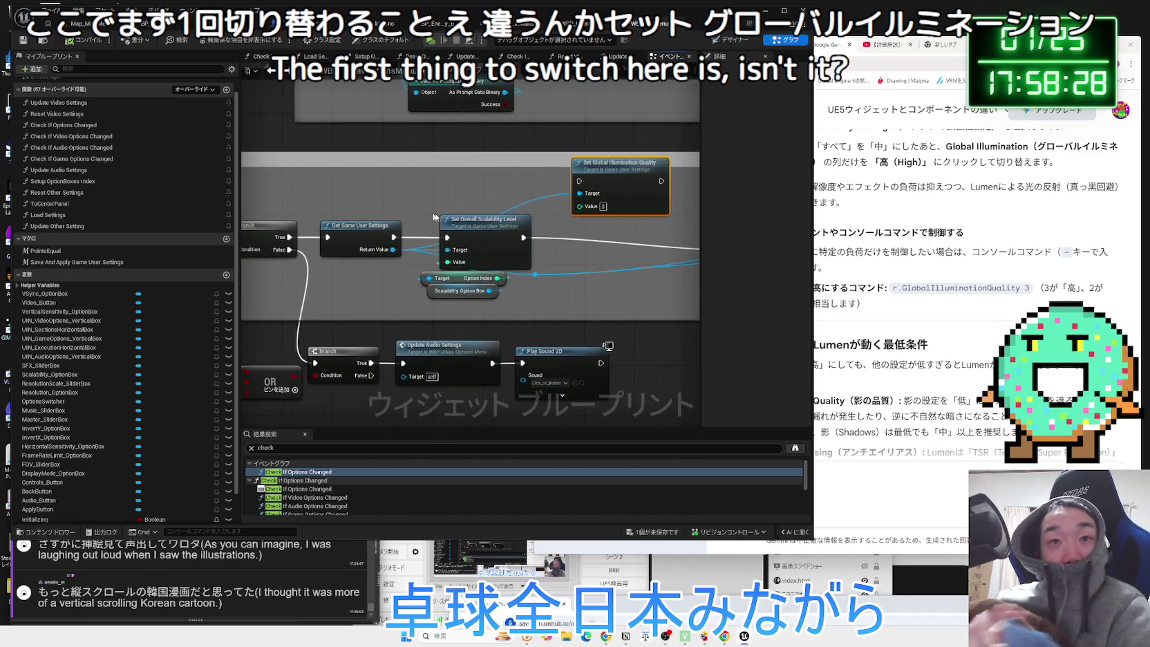
# Move Apply Non Resolution Settings, Print String, Save Settings and Reset Video Settings left into a tidy row.
pyautogui.scroll(-2, 539, 199)
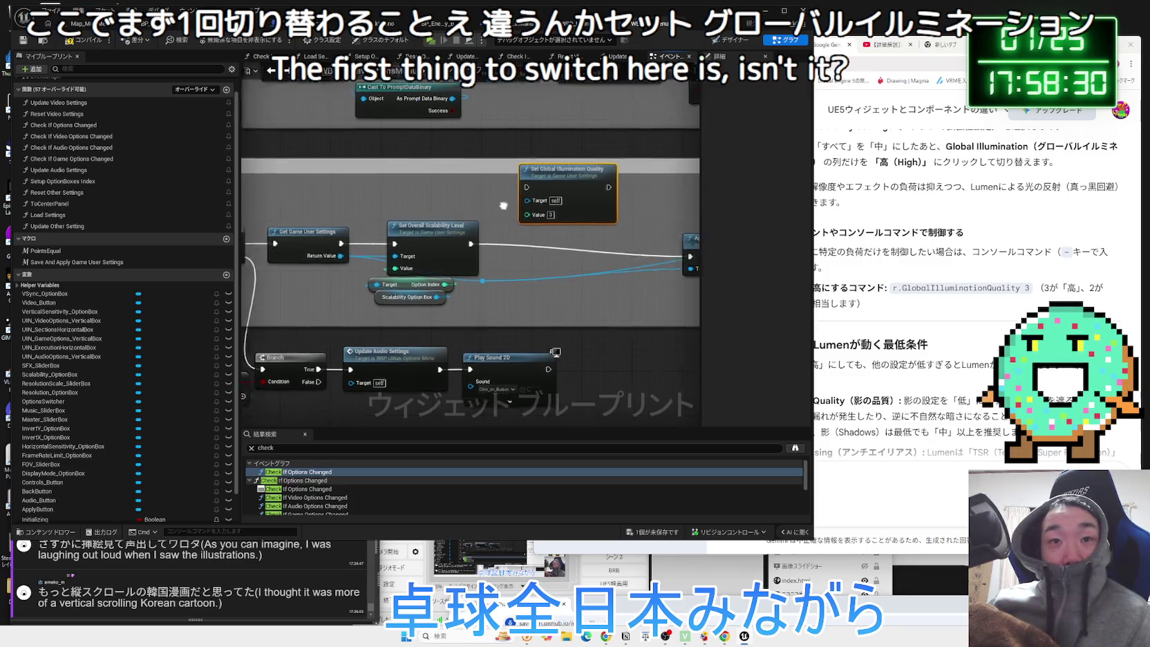
pyautogui.moveTo(546, 202); pyautogui.dragTo(381, 236)
pyautogui.moveTo(562, 281); pyautogui.dragTo(506, 263)
pyautogui.moveTo(650, 305)
pyautogui.mouseDown()
pyautogui.moveTo(612, 265)
pyautogui.moveTo(445, 295)
pyautogui.mouseUp()
pyautogui.moveTo(476, 239); pyautogui.dragTo(649, 304)
pyautogui.moveTo(533, 263); pyautogui.dragTo(497, 263)
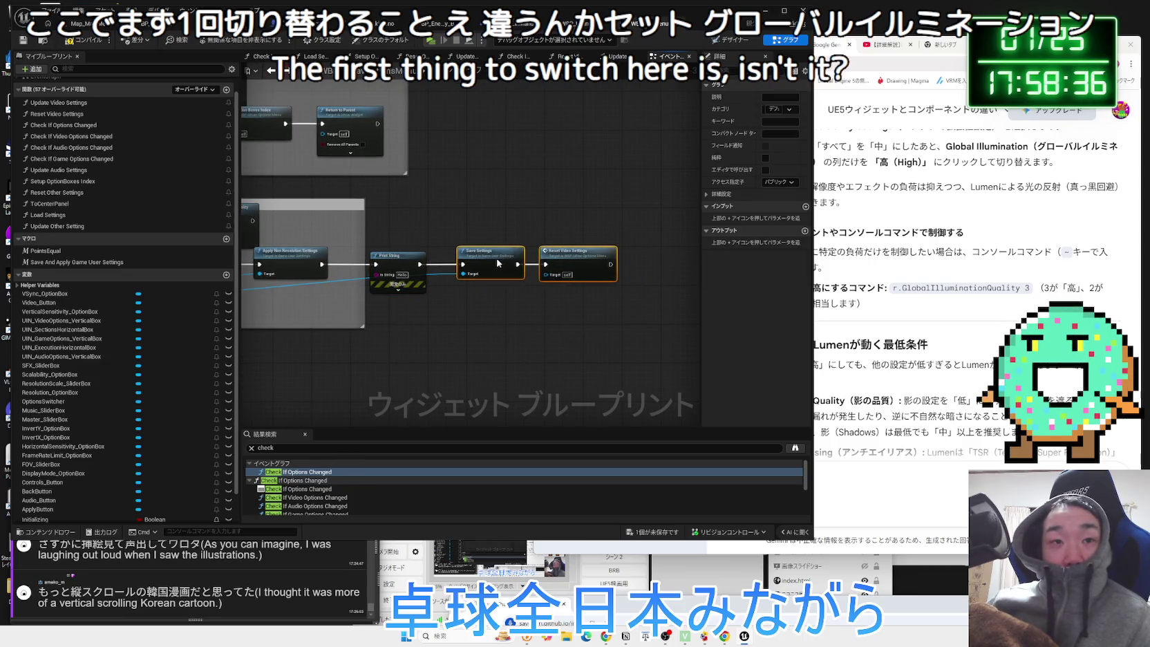
# Place Set Global Illumination Quality, without its Target link, above Set Overall Scalability Level, then compile.
pyautogui.click(424, 188)
pyautogui.moveTo(424, 188)
pyautogui.mouseDown()
pyautogui.moveTo(587, 104)
pyautogui.moveTo(691, 69)
pyautogui.moveTo(456, 240)
pyautogui.moveTo(691, 311)
pyautogui.moveTo(650, 342)
pyautogui.moveTo(664, 343)
pyautogui.moveTo(635, 297)
pyautogui.mouseUp()
pyautogui.moveTo(551, 352)
pyautogui.mouseDown()
pyautogui.moveTo(569, 310)
pyautogui.moveTo(583, 313)
pyautogui.moveTo(555, 311)
pyautogui.mouseUp()
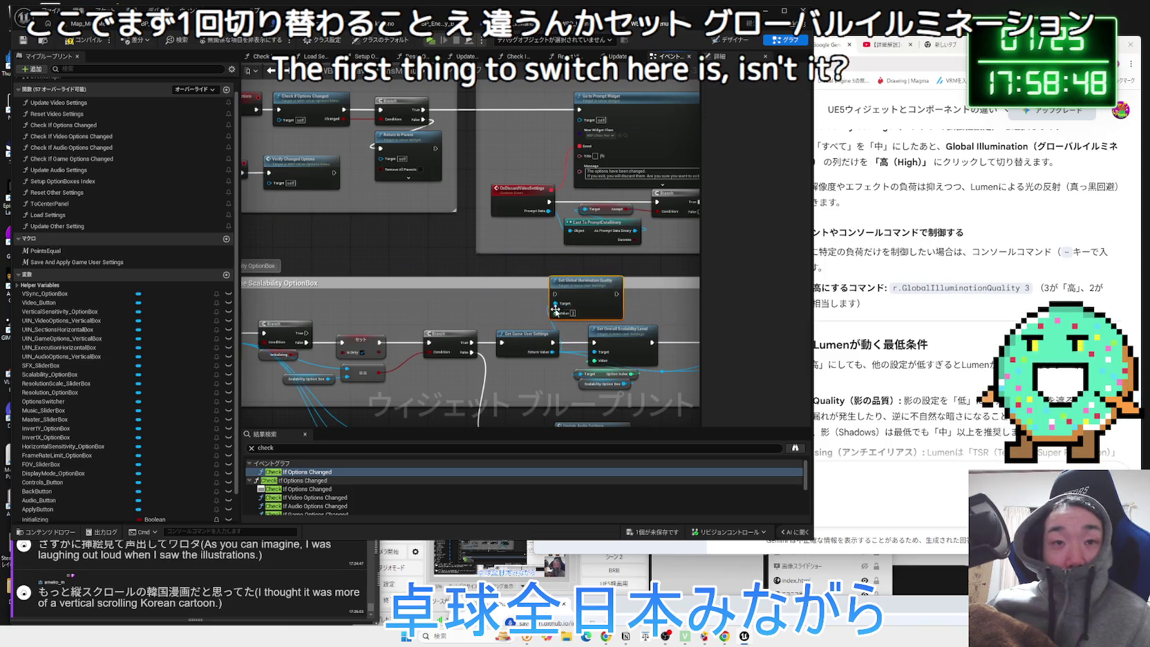
pyautogui.click(554, 327)
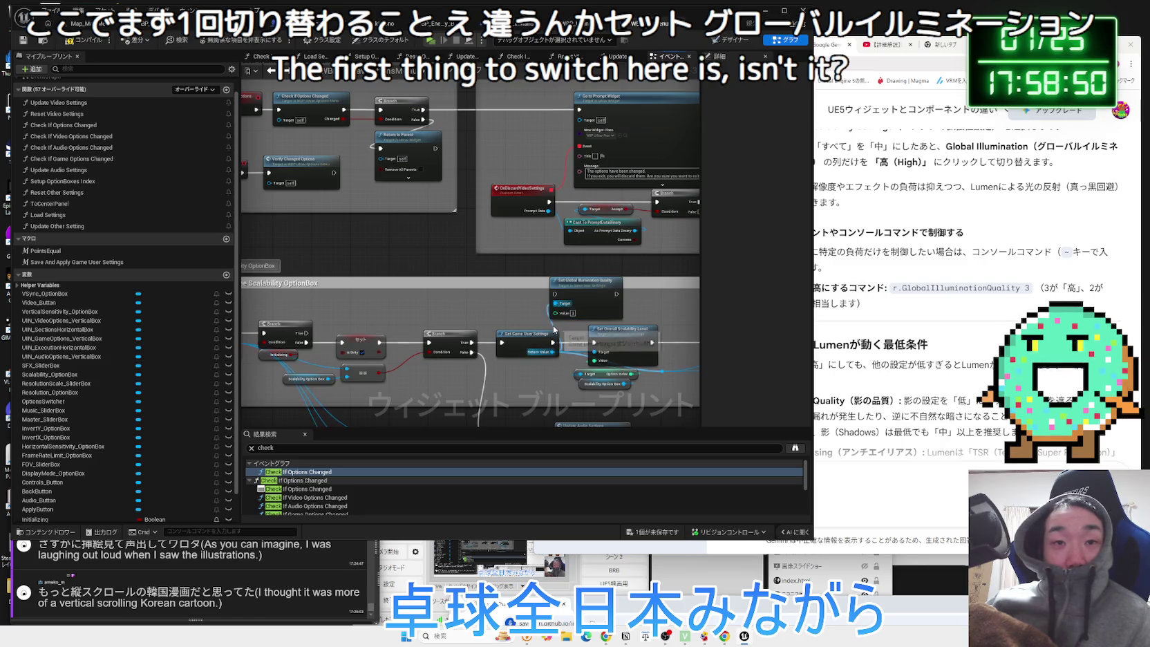
pyautogui.moveTo(506, 256)
pyautogui.mouseDown()
pyautogui.moveTo(330, 110)
pyautogui.moveTo(428, 207)
pyautogui.moveTo(539, 290)
pyautogui.moveTo(642, 424)
pyautogui.moveTo(646, 221)
pyautogui.mouseUp()
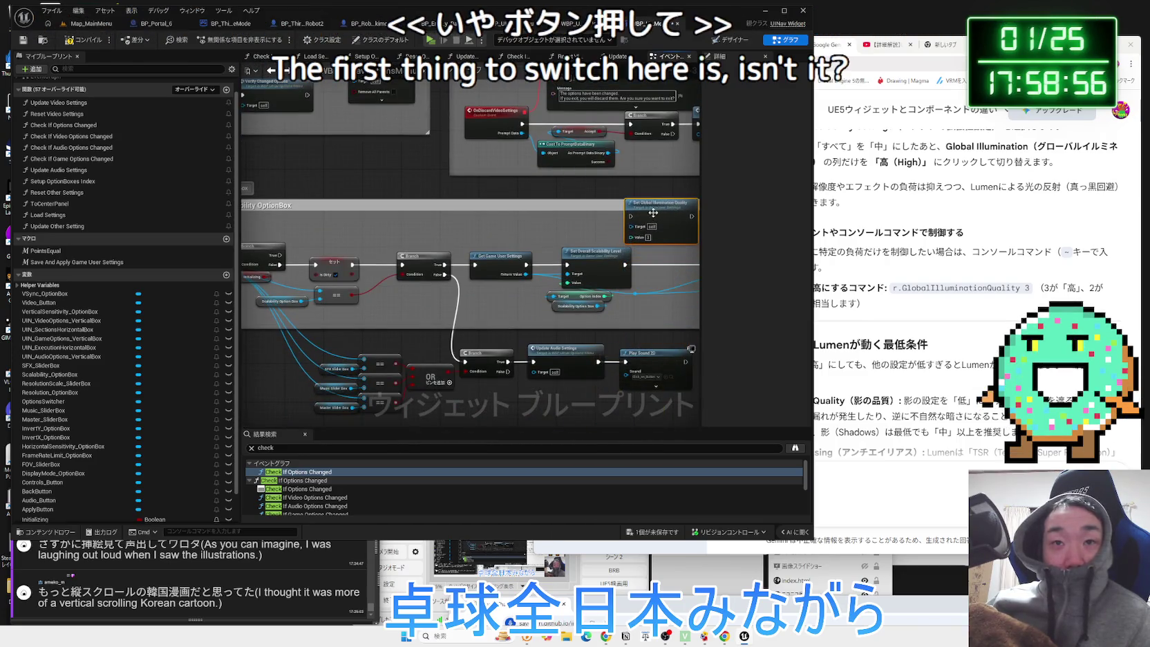
pyautogui.moveTo(564, 231); pyautogui.dragTo(421, 228)
pyautogui.scroll(2, 421, 228)
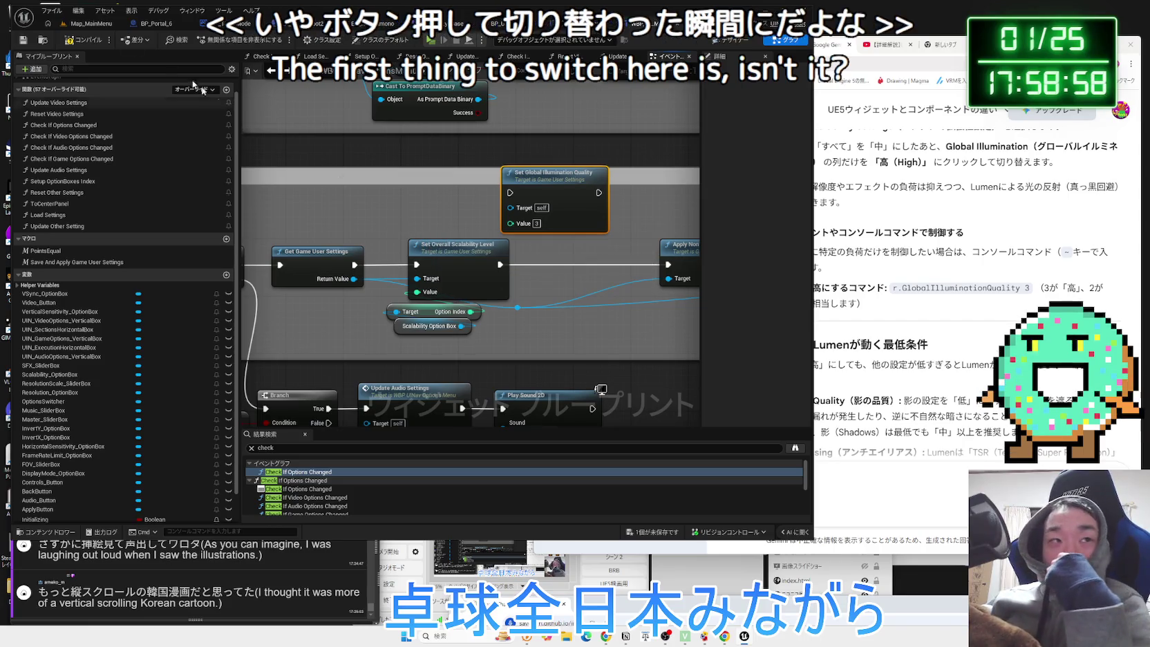
pyautogui.click(71, 41)
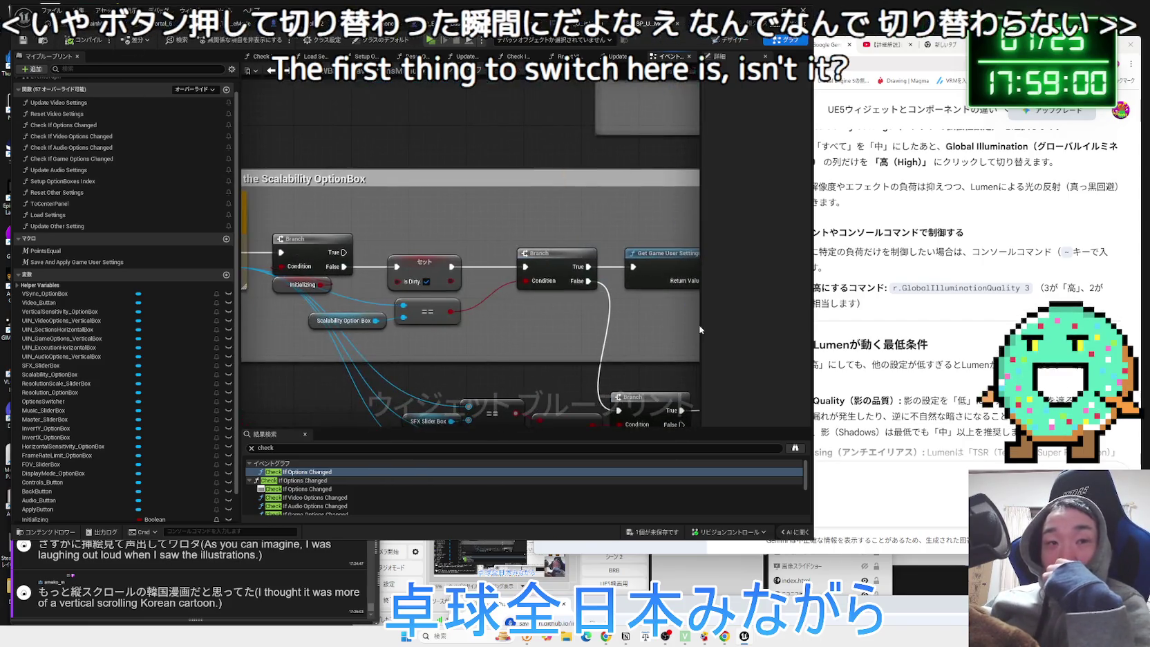
pyautogui.moveTo(542, 323); pyautogui.dragTo(699, 336)
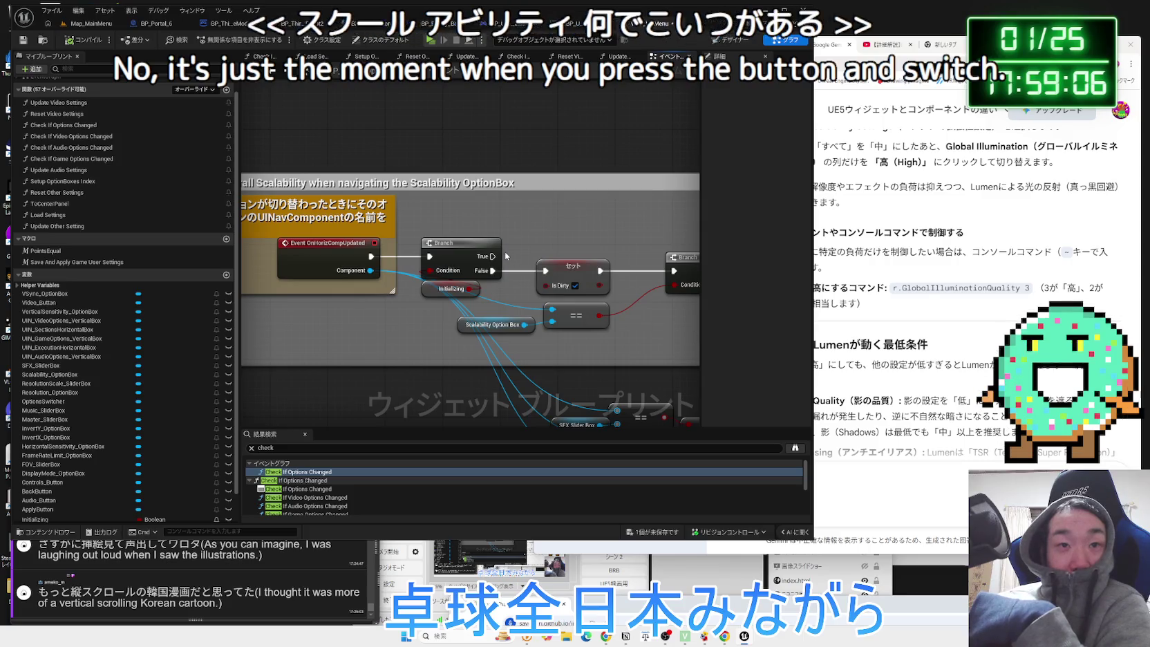
# Inspect Set Overall Scalability Level, Scalability Option Box, the Branch and Get Game User Settings.
pyautogui.moveTo(505, 256); pyautogui.dragTo(409, 292)
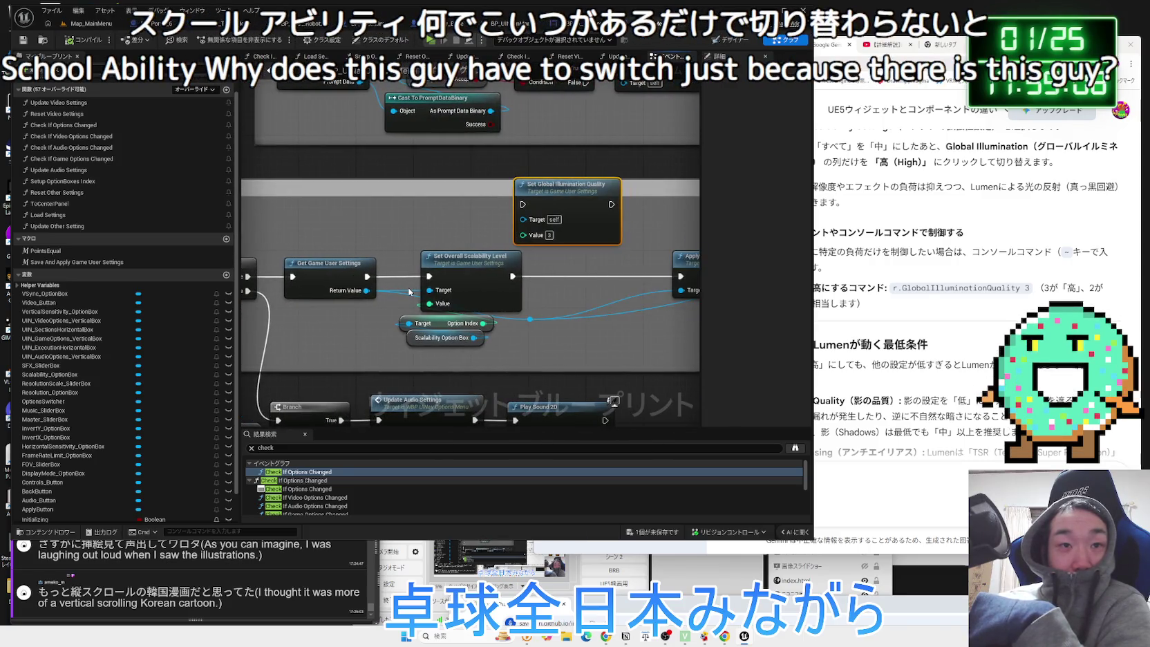
pyautogui.moveTo(409, 243); pyautogui.dragTo(463, 350)
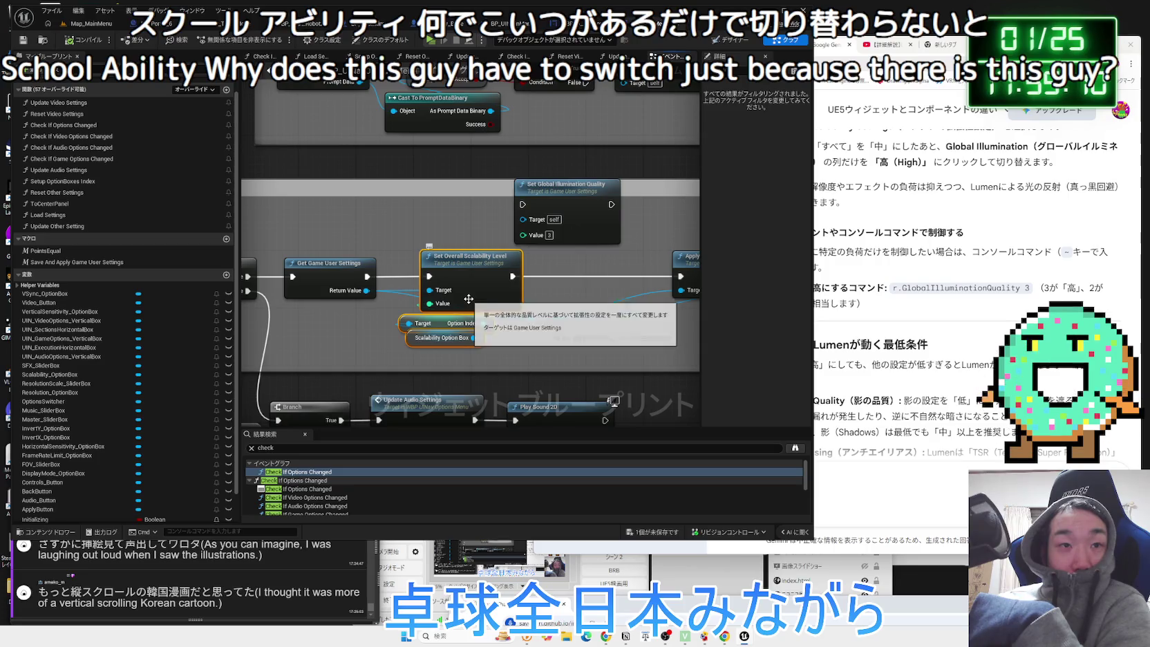
pyautogui.moveTo(385, 309)
pyautogui.mouseDown()
pyautogui.moveTo(626, 297)
pyautogui.moveTo(494, 297)
pyautogui.mouseUp()
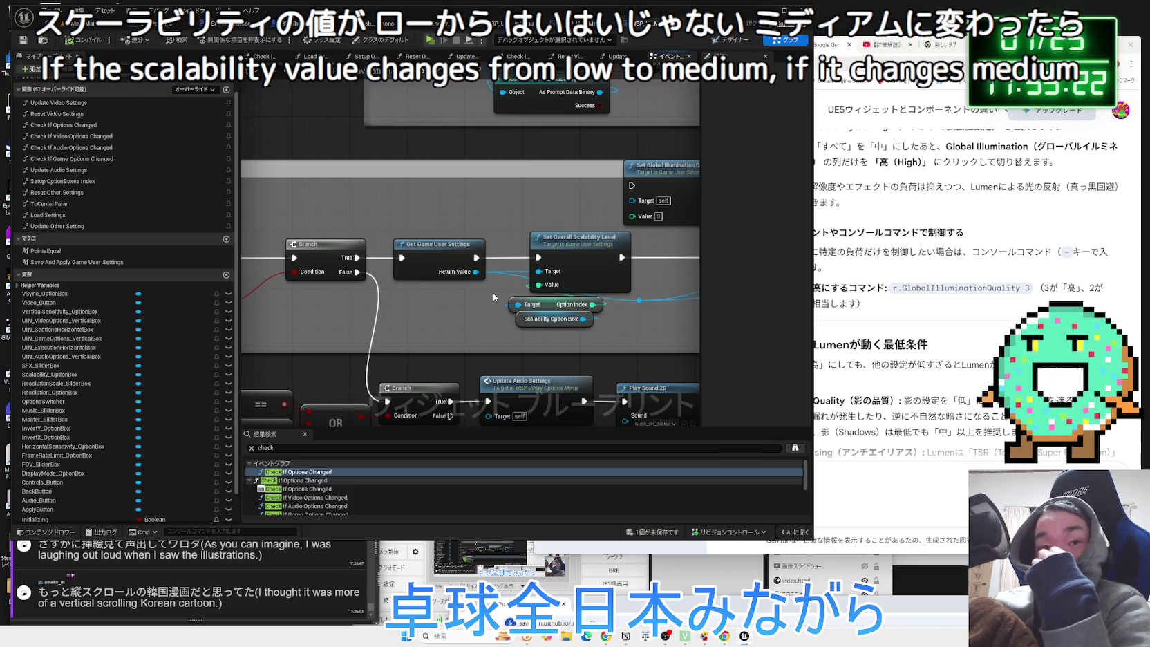
pyautogui.moveTo(381, 290); pyautogui.dragTo(368, 294)
# Centre on the Print String node, then bring the Chrome window forward.
pyautogui.click(571, 228)
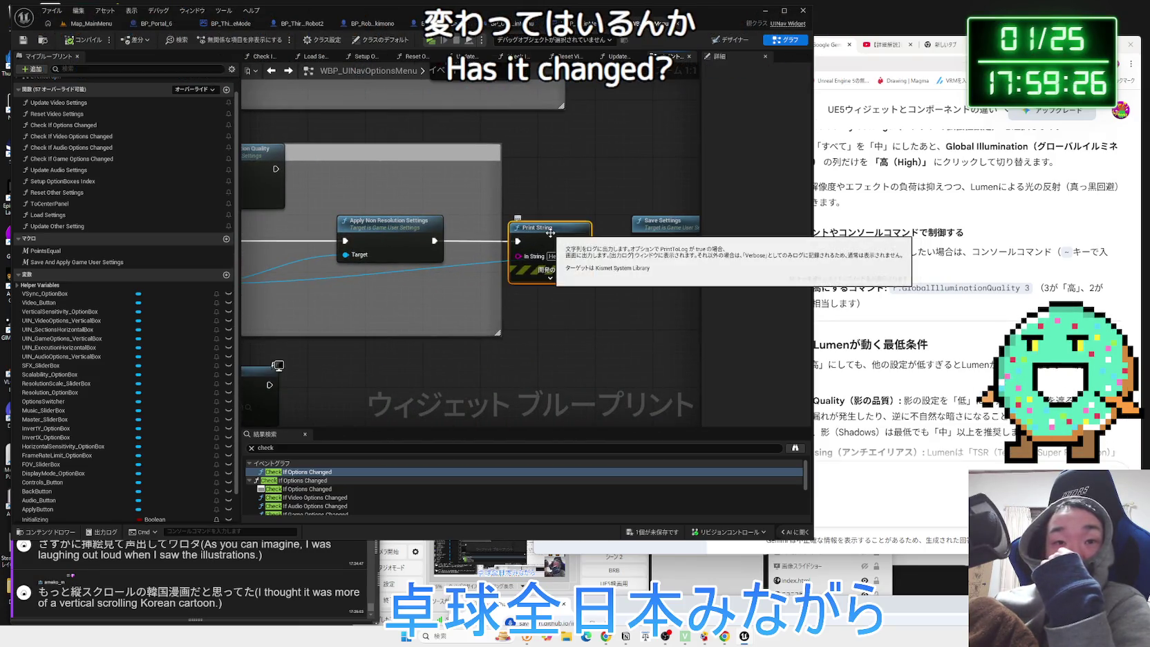
pyautogui.moveTo(571, 228); pyautogui.dragTo(461, 229)
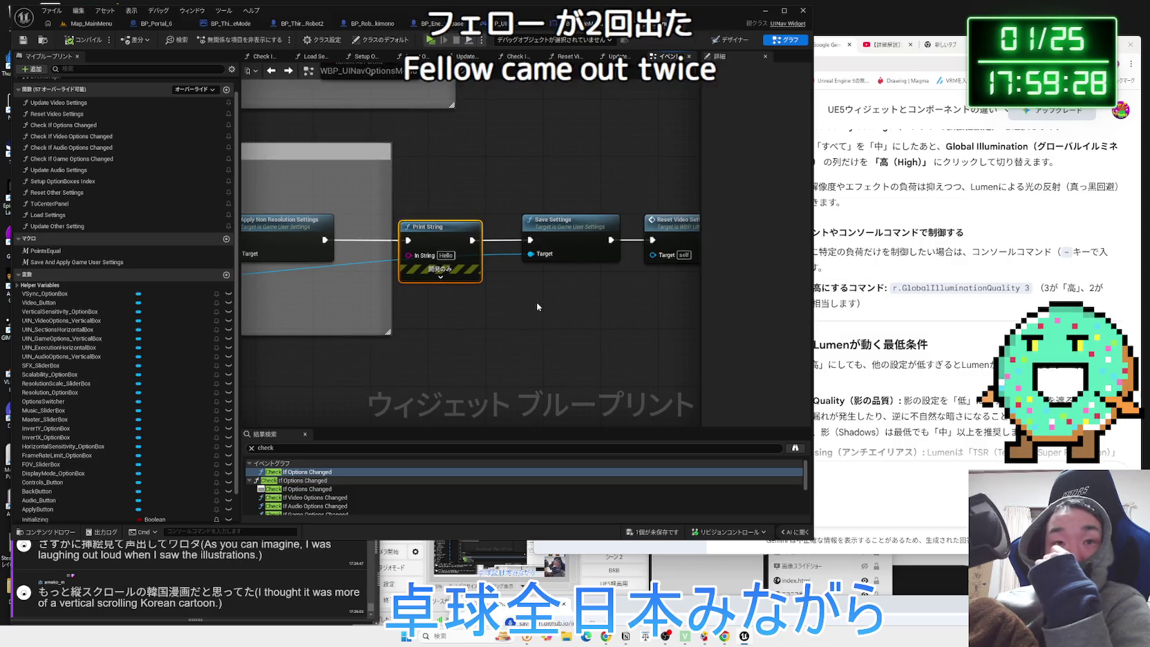
pyautogui.scroll(-3, 536, 304)
pyautogui.moveTo(536, 311); pyautogui.dragTo(764, 312)
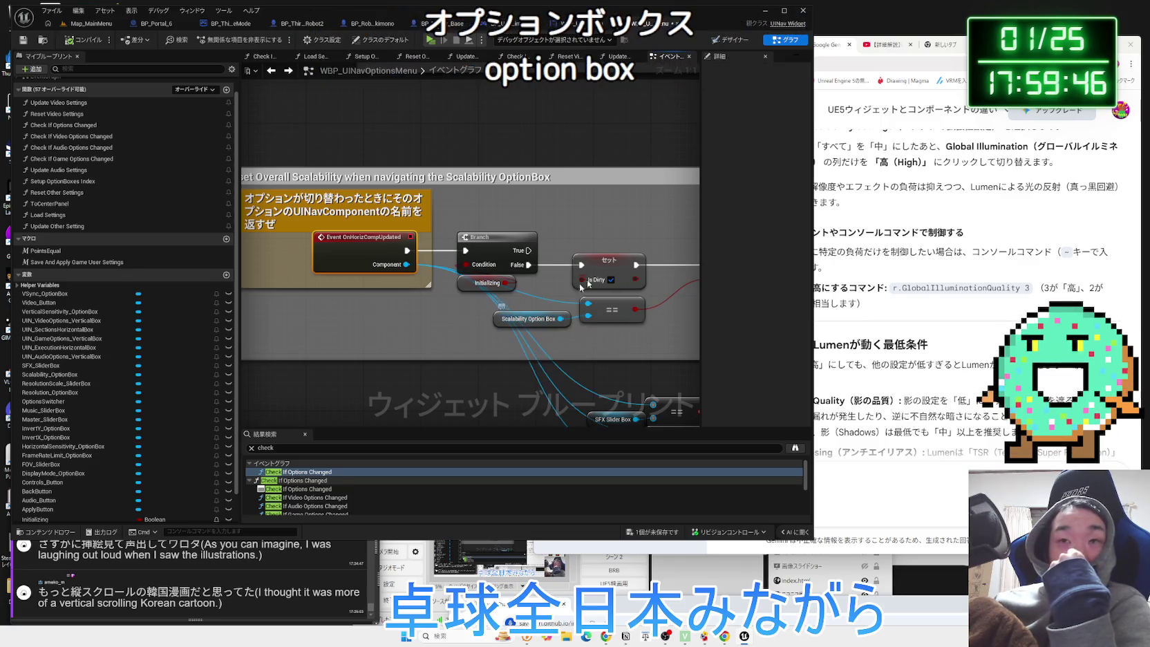
pyautogui.click(898, 62)
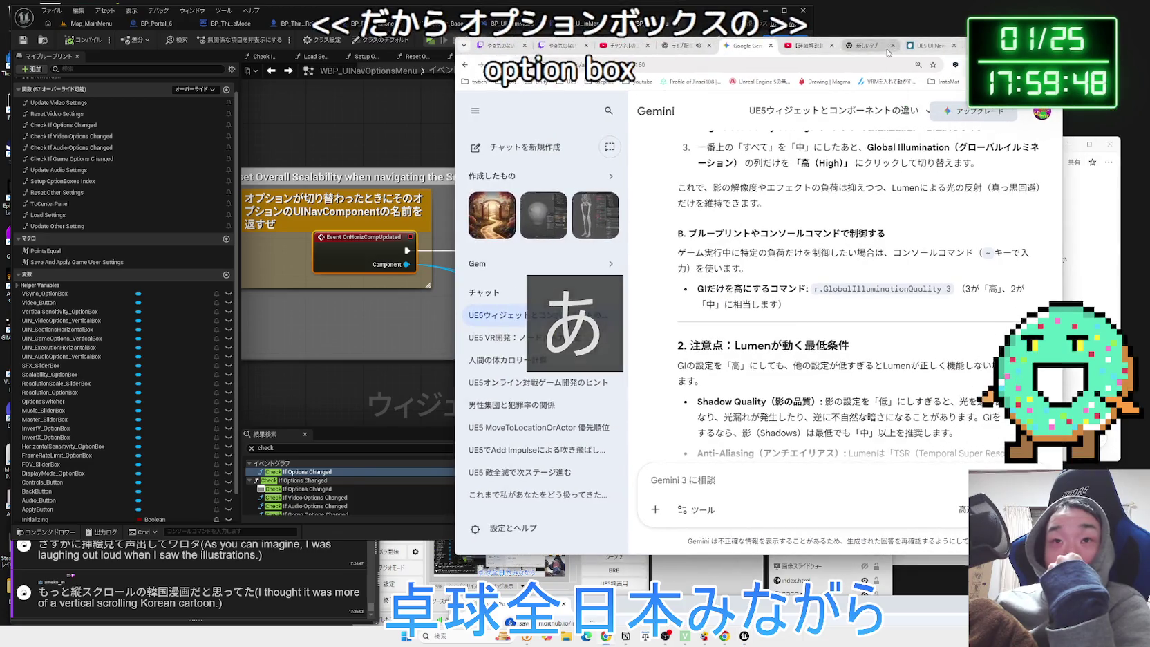
# In a new tab, search for 'uinavi' and preview the first result.
pyautogui.click(872, 46)
pyautogui.click(1049, 81)
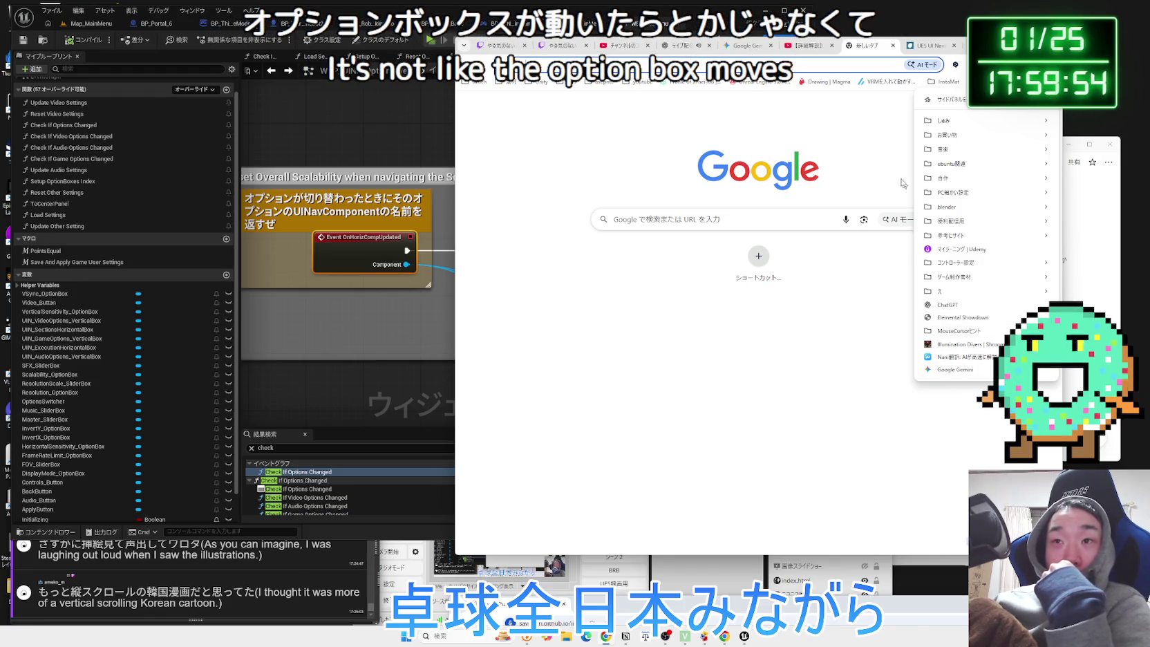
pyautogui.click(882, 163)
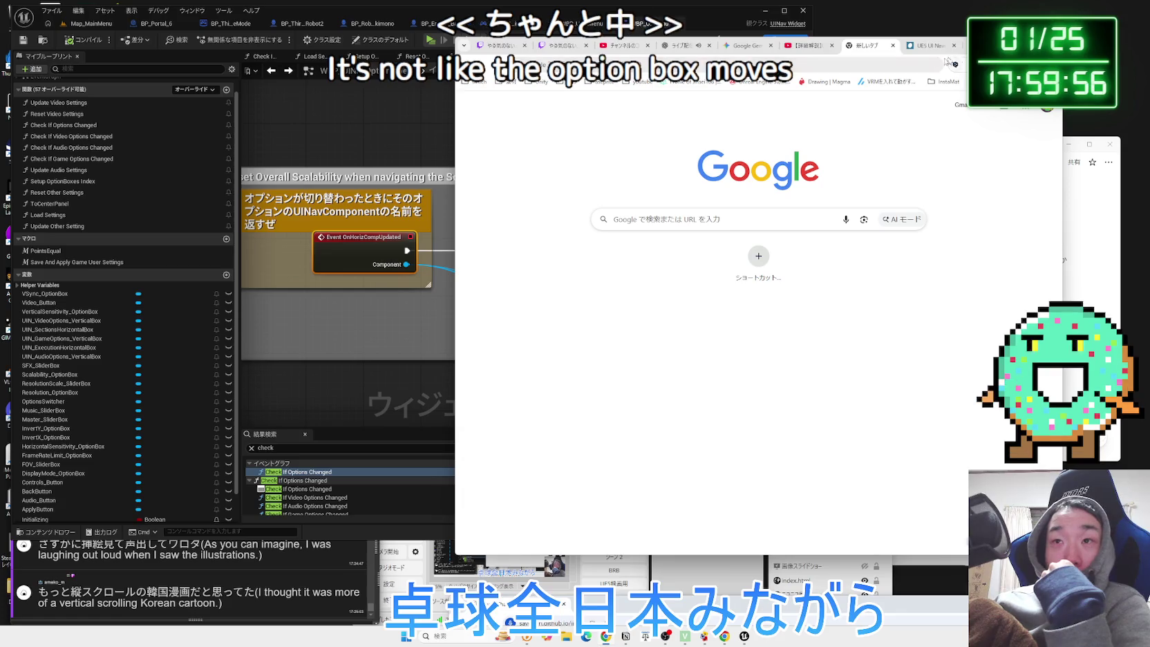
pyautogui.click(622, 64)
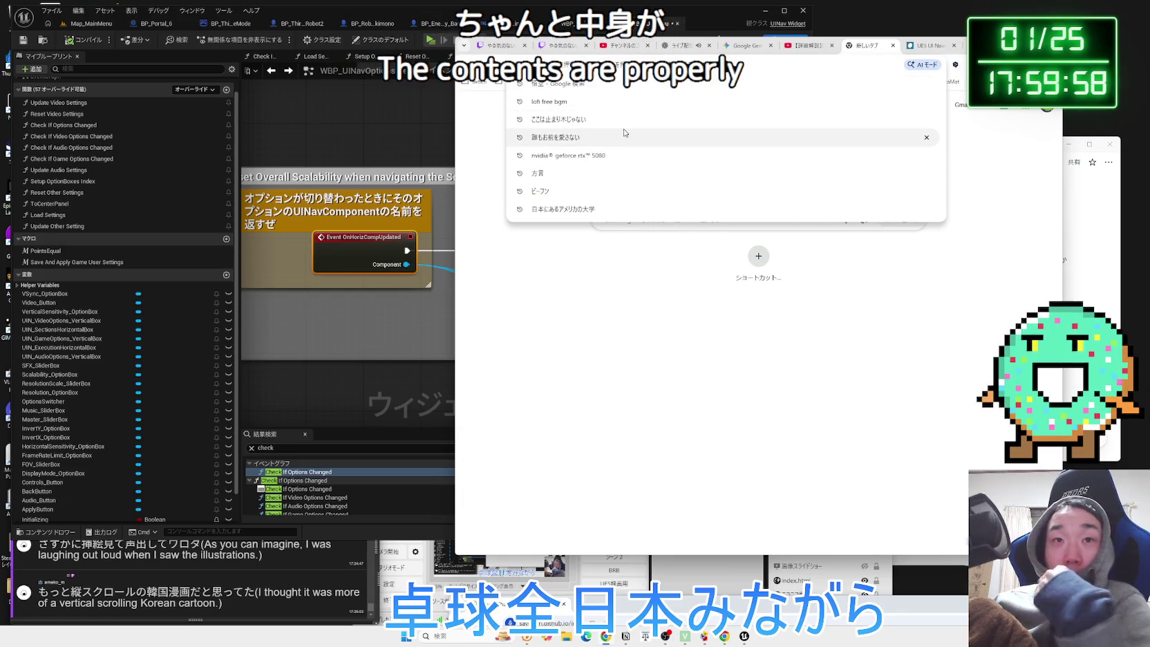
pyautogui.write('uinavigati')
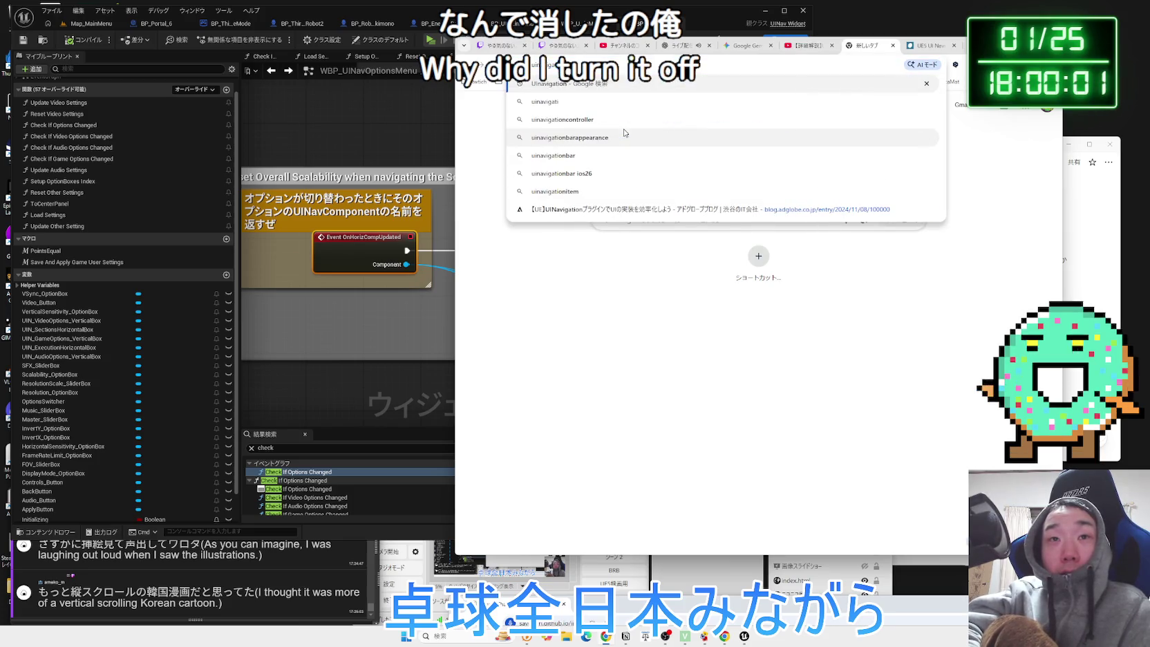
pyautogui.press('Return')
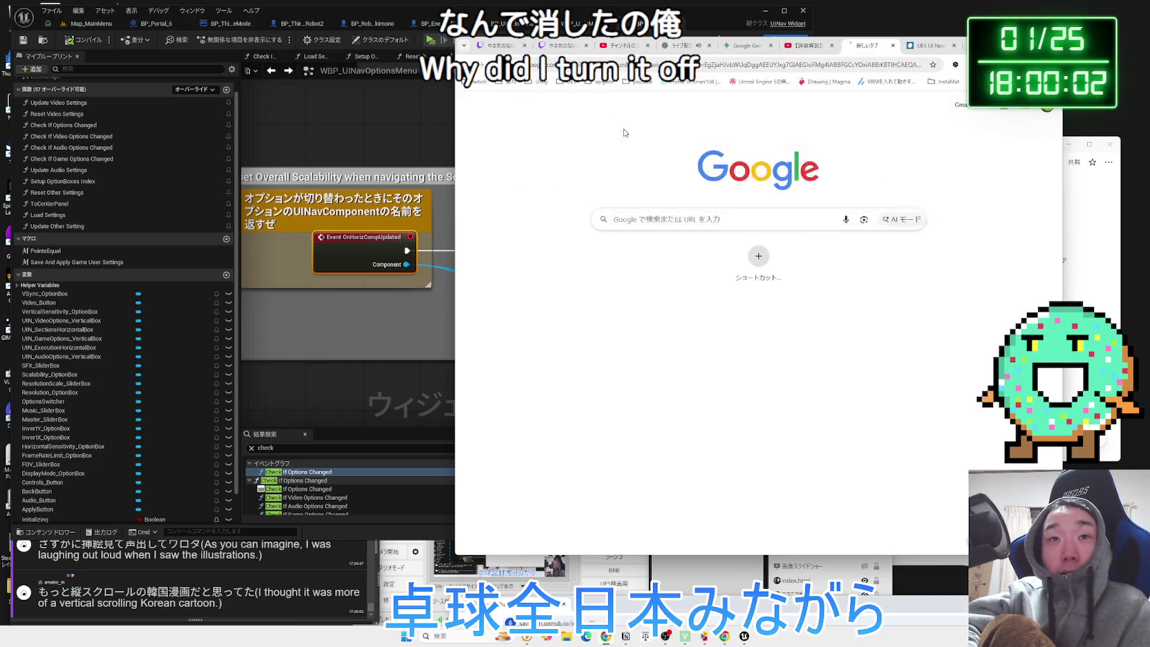
pyautogui.click(591, 187)
pyautogui.hotkey('alt', 'Left')
pyautogui.hotkey('alt', 'Left')
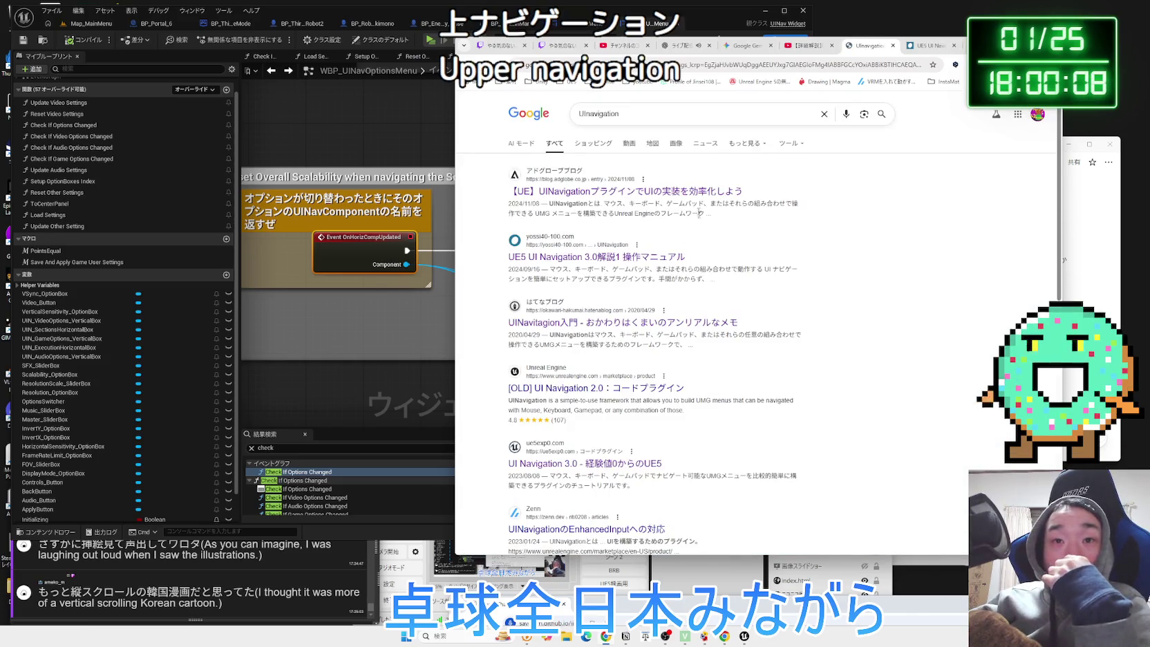
# Read through the first UInavigation article, then return to the search results.
pyautogui.click(694, 194)
pyautogui.scroll(-15, 721, 280)
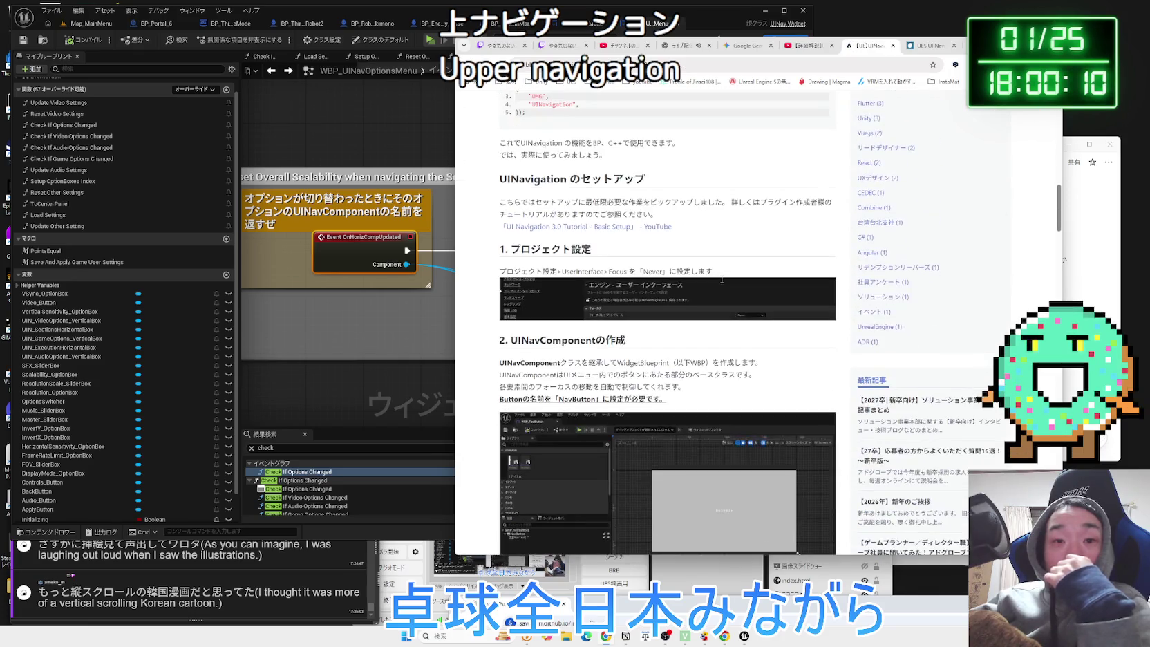
pyautogui.scroll(-20, 721, 279)
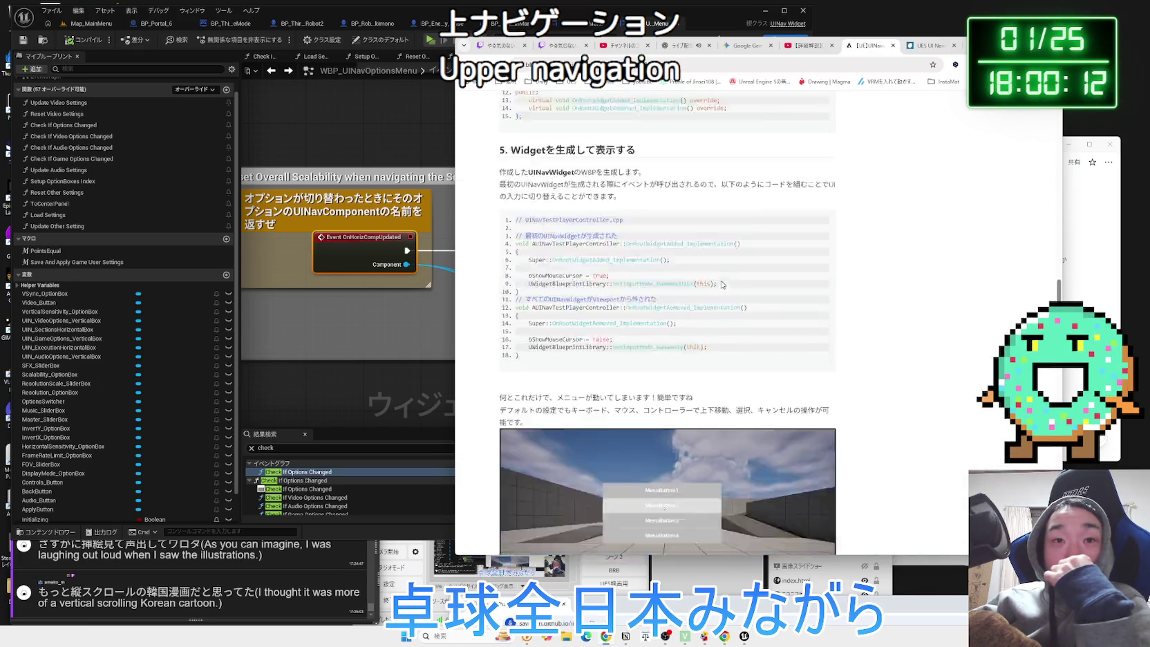
pyautogui.scroll(3, 721, 280)
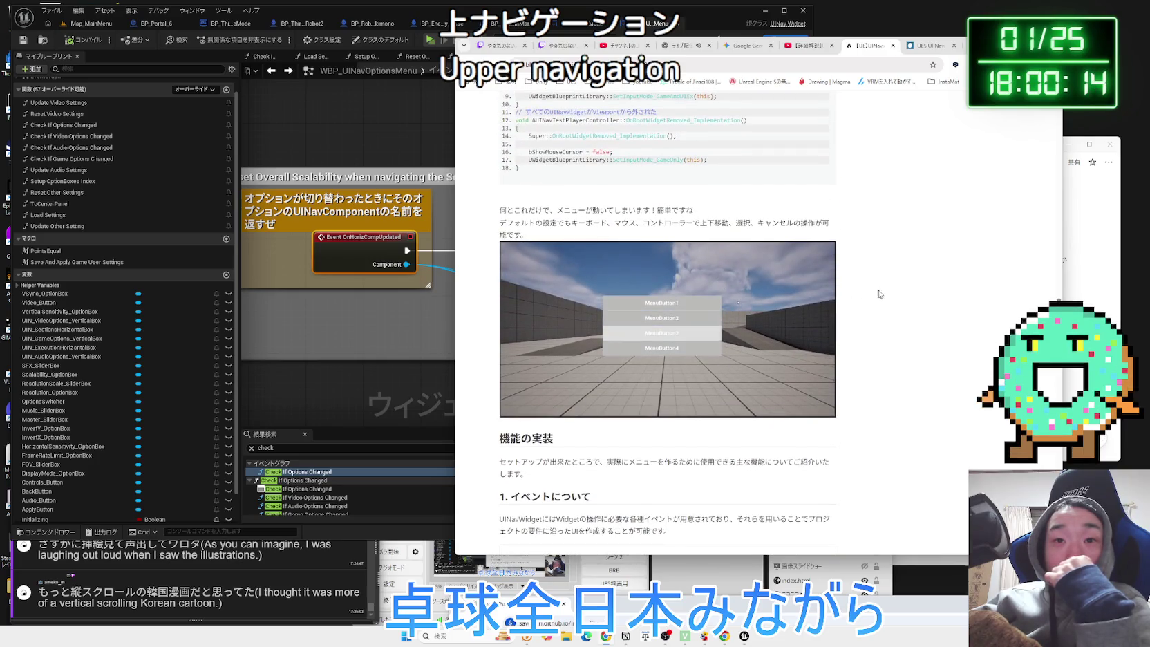
pyautogui.scroll(-4, 880, 294)
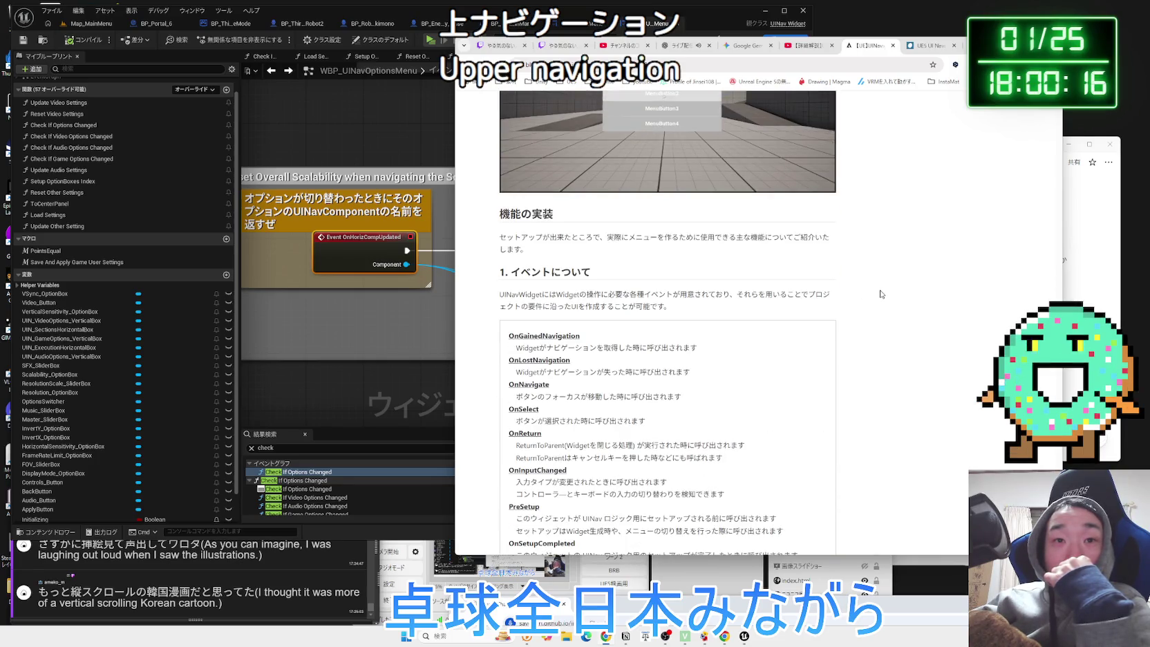
pyautogui.scroll(-3, 881, 293)
pyautogui.scroll(-3, 880, 294)
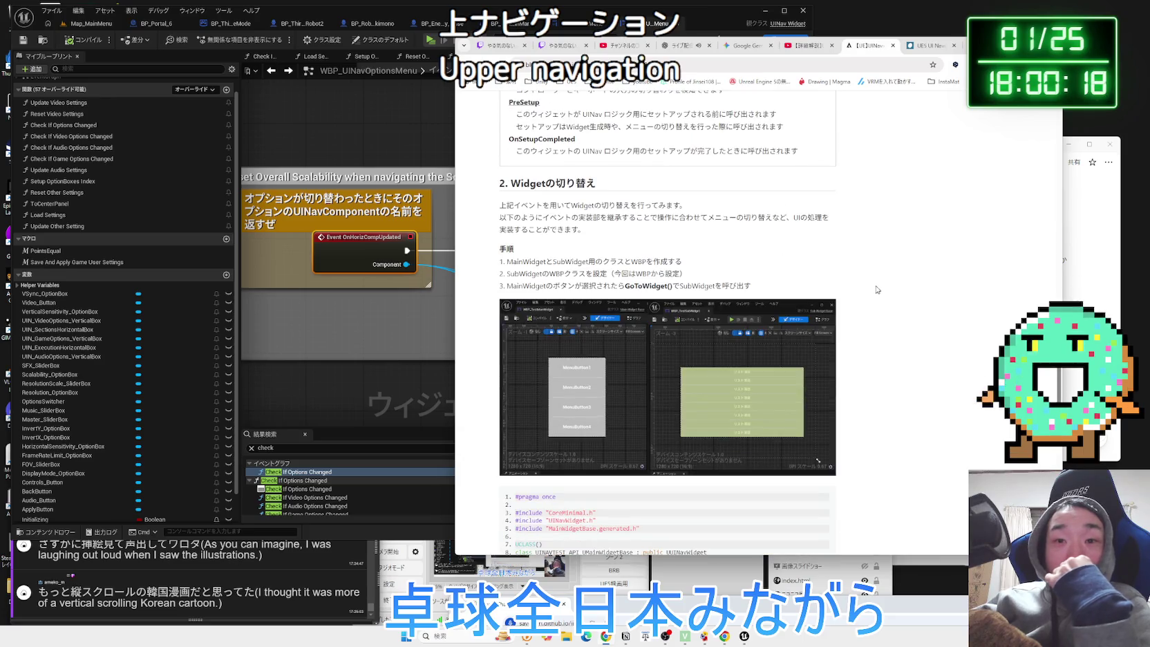
pyautogui.scroll(-15, 877, 289)
pyautogui.scroll(-3, 874, 289)
pyautogui.hotkey('alt', 'Left')
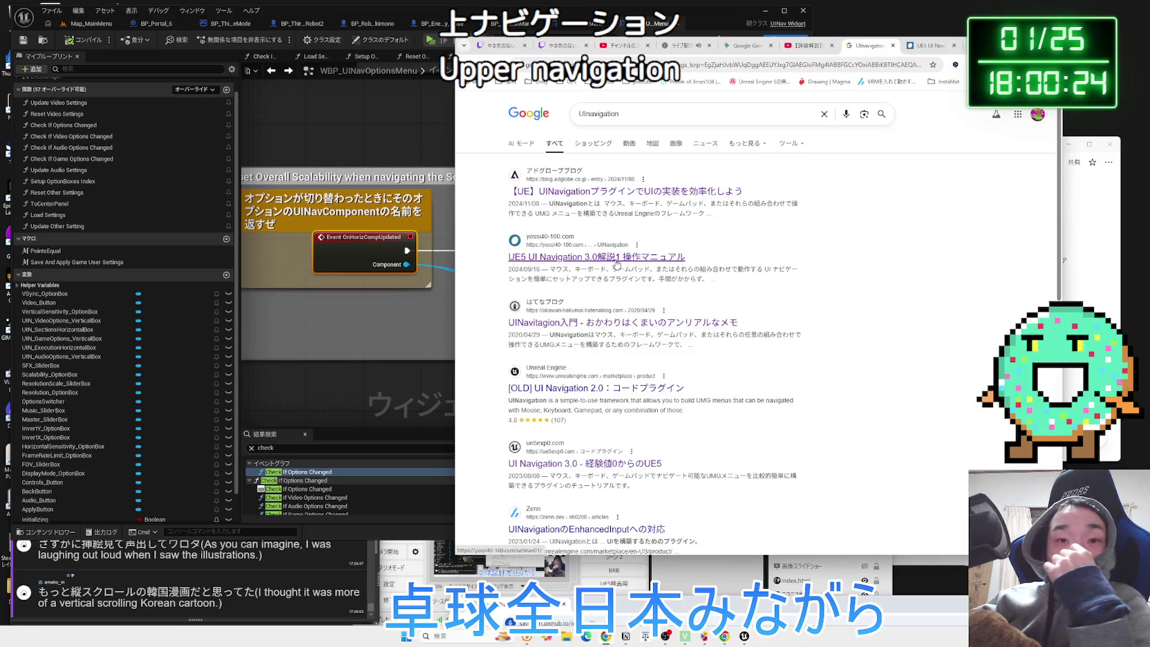
# Open the UE5 UI Navigation 3.0 article and show its embedded graph full screen.
pyautogui.hotkey('alt', 'Right')
pyautogui.scroll(-10, 733, 304)
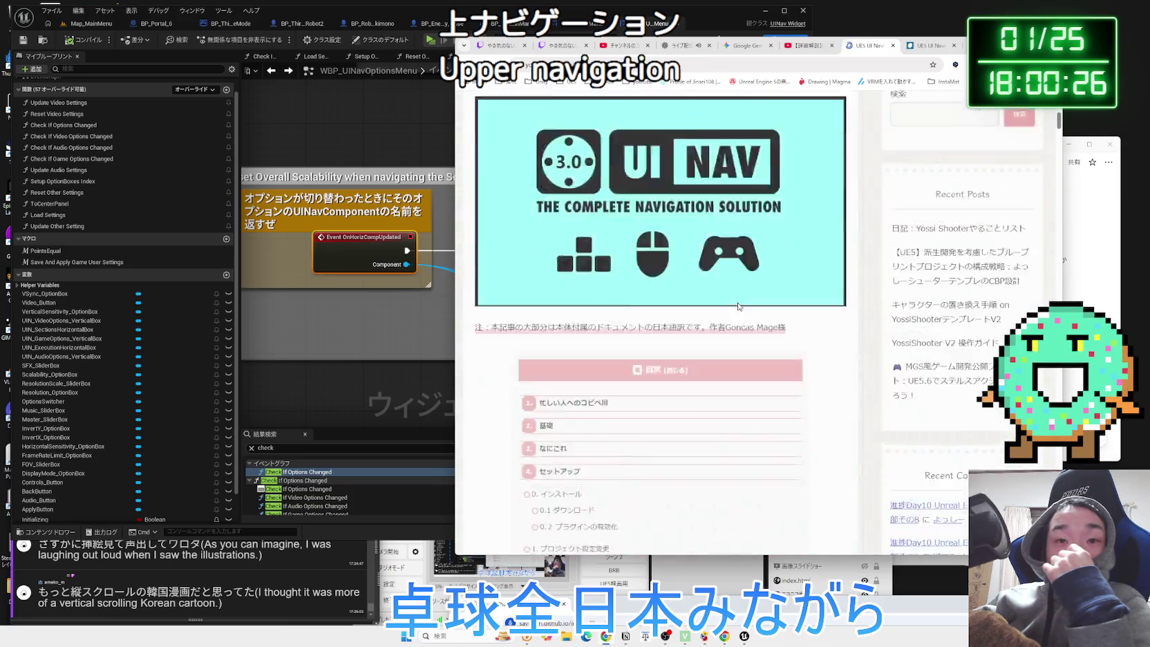
pyautogui.scroll(-6, 734, 303)
pyautogui.scroll(5, 621, 308)
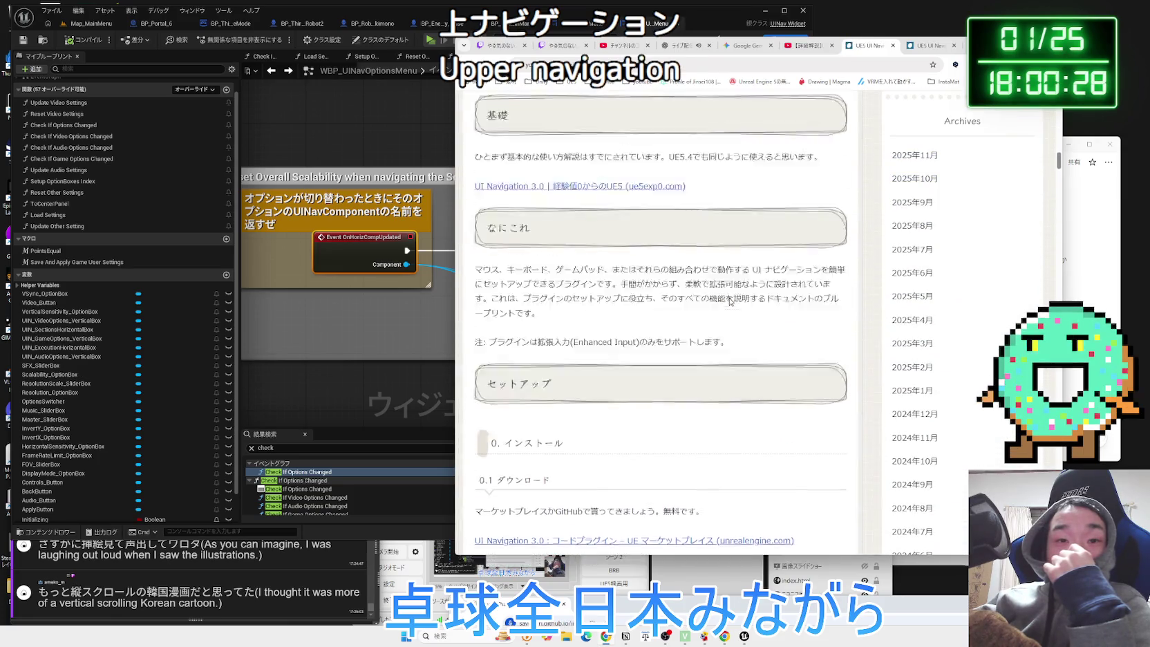
pyautogui.click(517, 318)
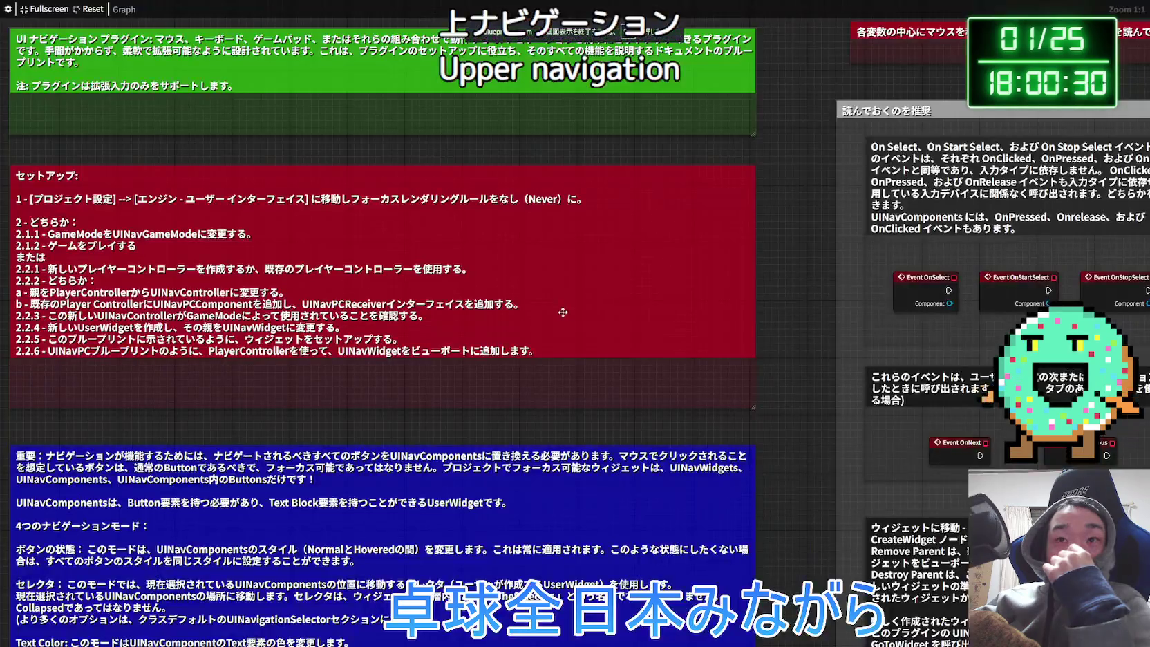
# Zoom and pan the graph to read the UINavWidget events, then exit fullscreen and return to Unreal.
pyautogui.scroll(-5, 577, 310)
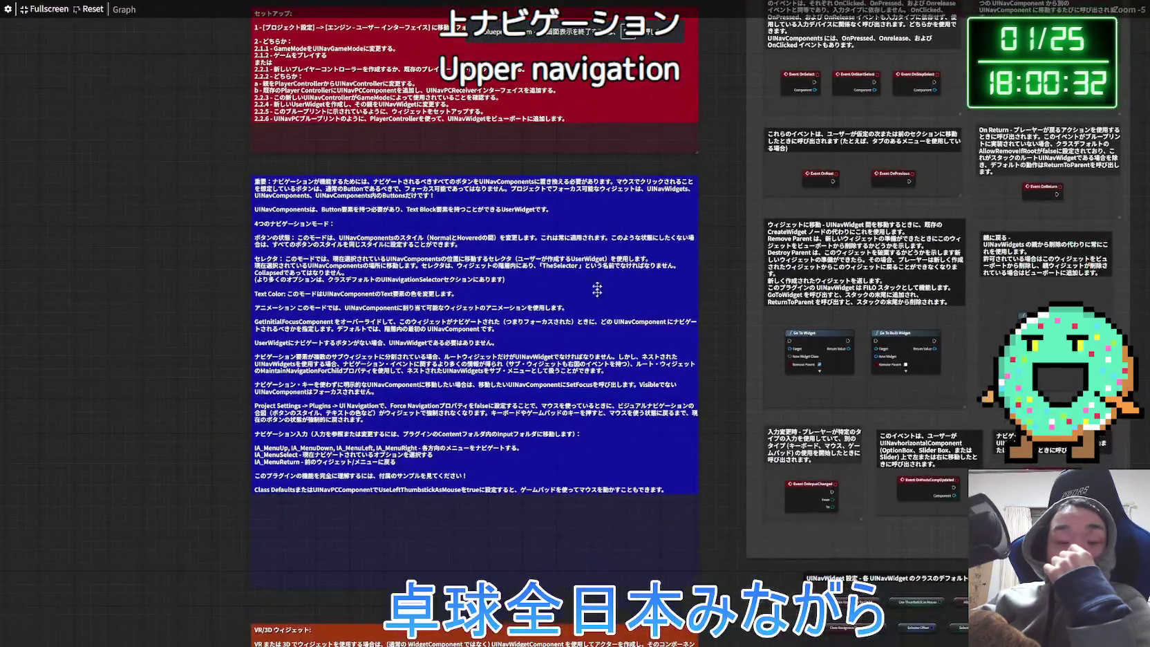
pyautogui.scroll(5, 637, 343)
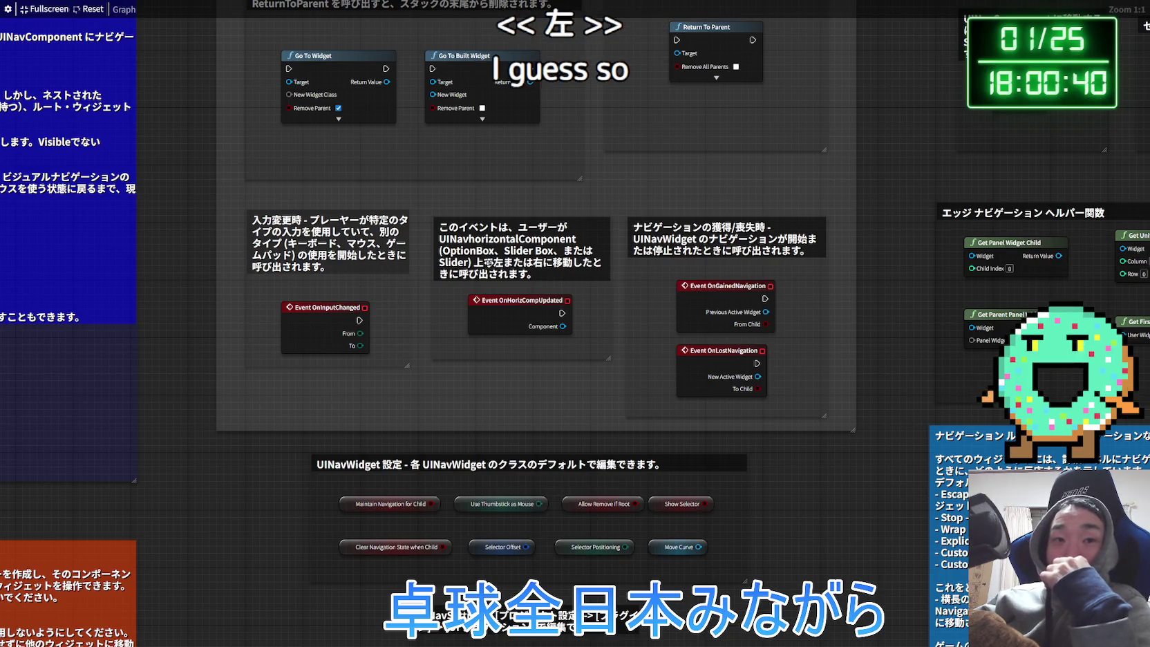
pyautogui.moveTo(566, 269); pyautogui.dragTo(566, 353)
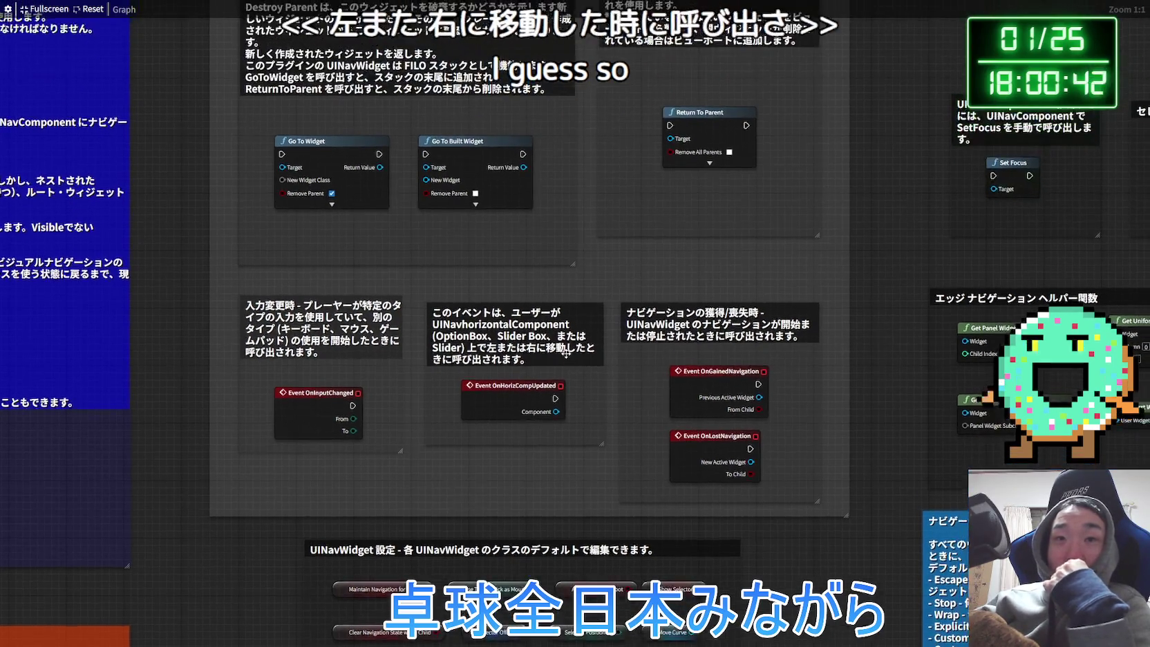
pyautogui.scroll(-2, 566, 354)
pyautogui.press('Escape')
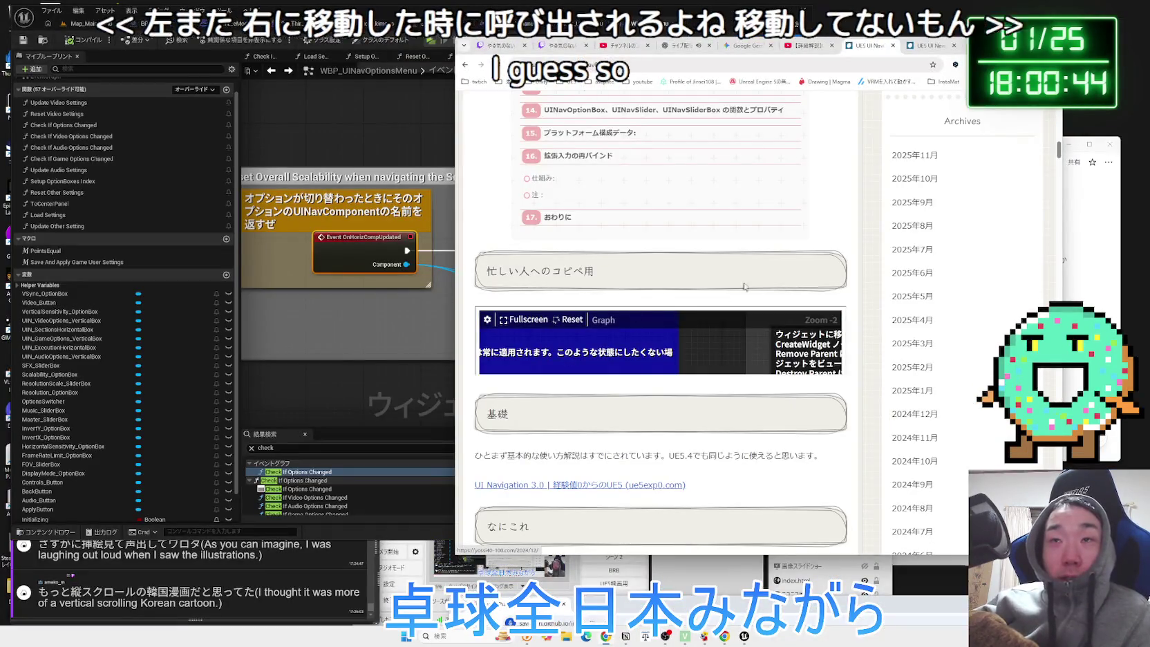
pyautogui.click(409, 351)
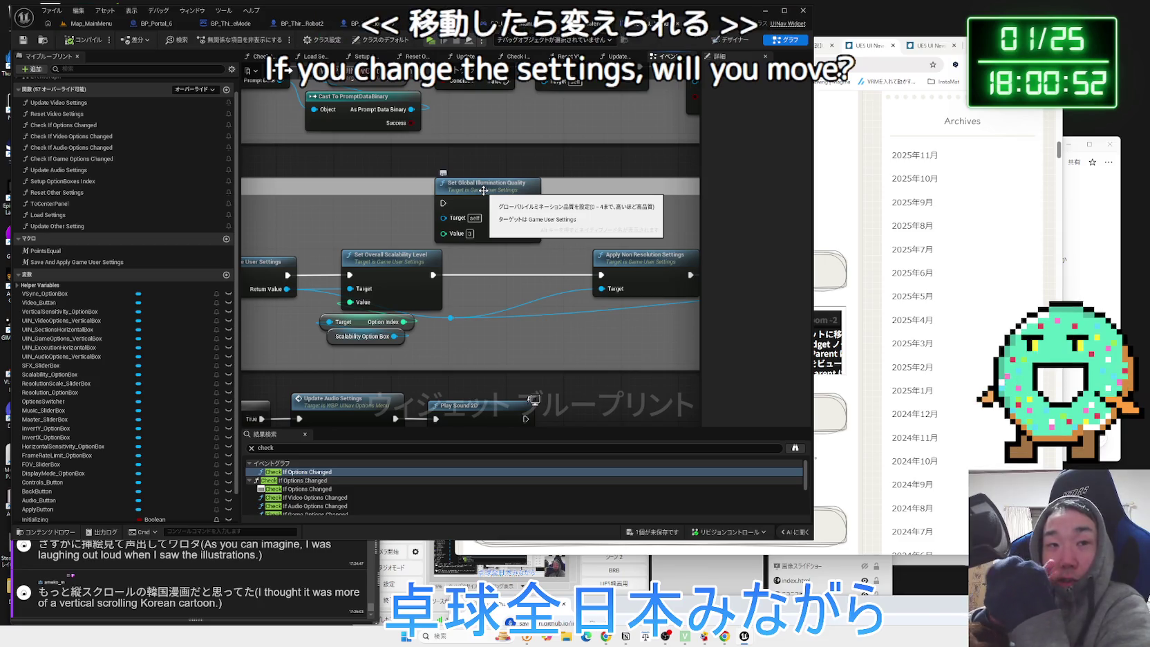
# Line Set Global Illumination Quality up on the execution wire and give it a breakpoint.
pyautogui.moveTo(483, 191)
pyautogui.mouseDown()
pyautogui.moveTo(508, 285)
pyautogui.moveTo(510, 274)
pyautogui.mouseUp()
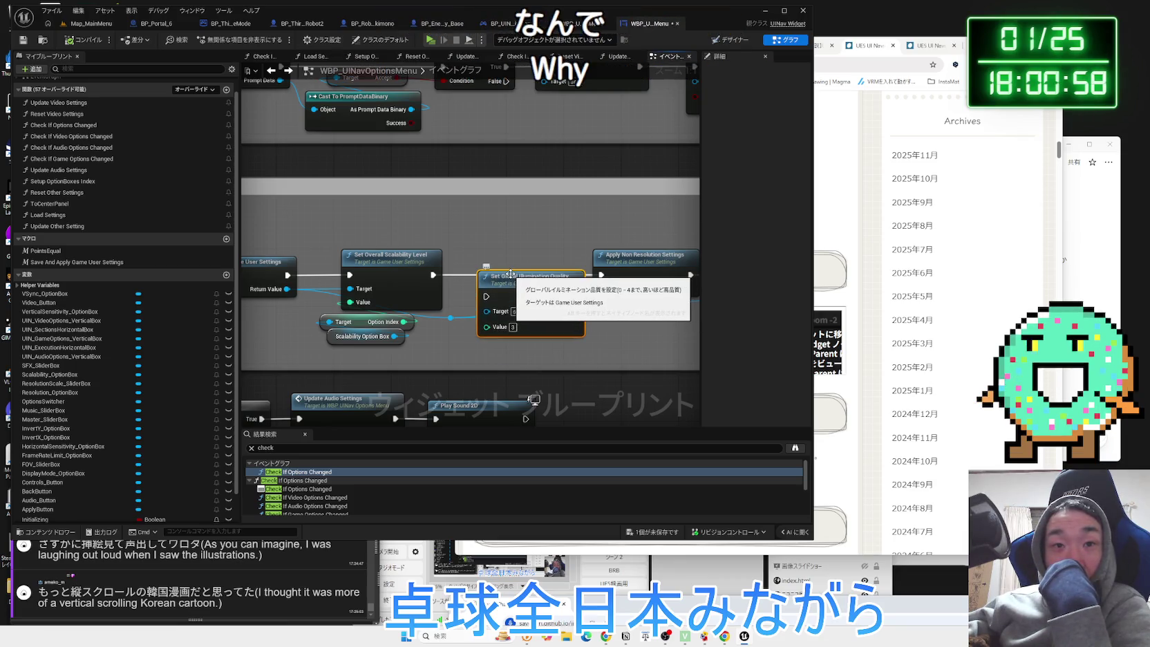
pyautogui.moveTo(510, 274)
pyautogui.mouseDown()
pyautogui.moveTo(487, 264)
pyautogui.moveTo(463, 275)
pyautogui.mouseUp()
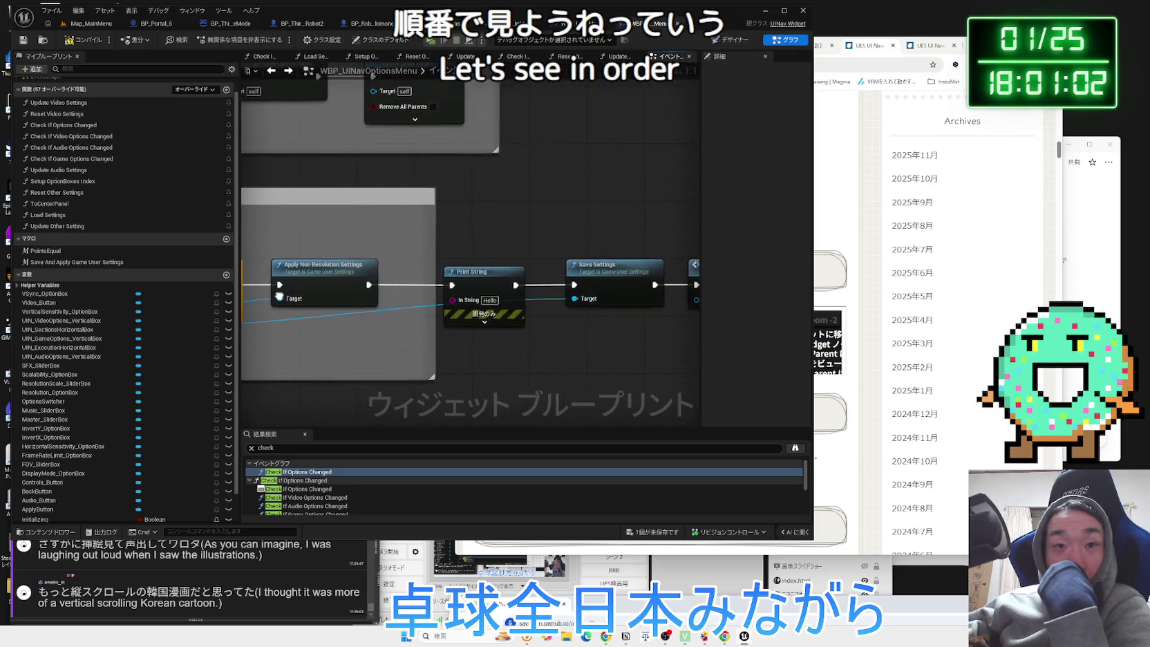
pyautogui.moveTo(279, 296); pyautogui.dragTo(464, 293)
pyautogui.rightClick(341, 268)
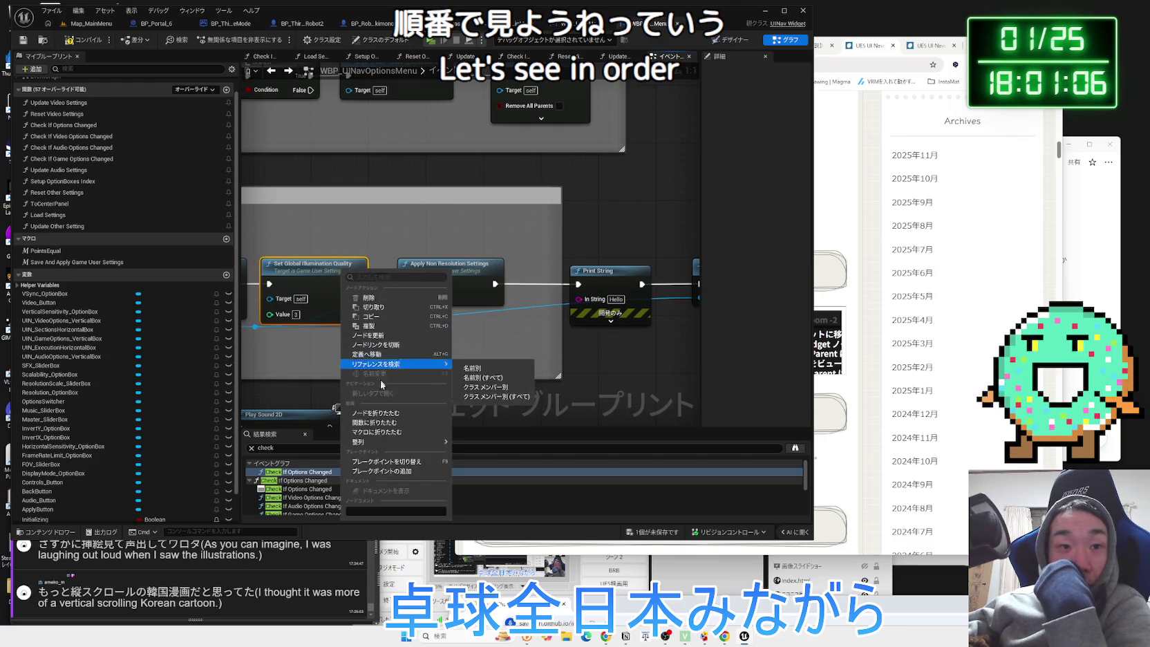
pyautogui.click(384, 460)
# Toggle the breakpoint on Set Global Illumination Quality off and back on.
pyautogui.moveTo(330, 348); pyautogui.dragTo(545, 330)
pyautogui.rightClick(513, 251)
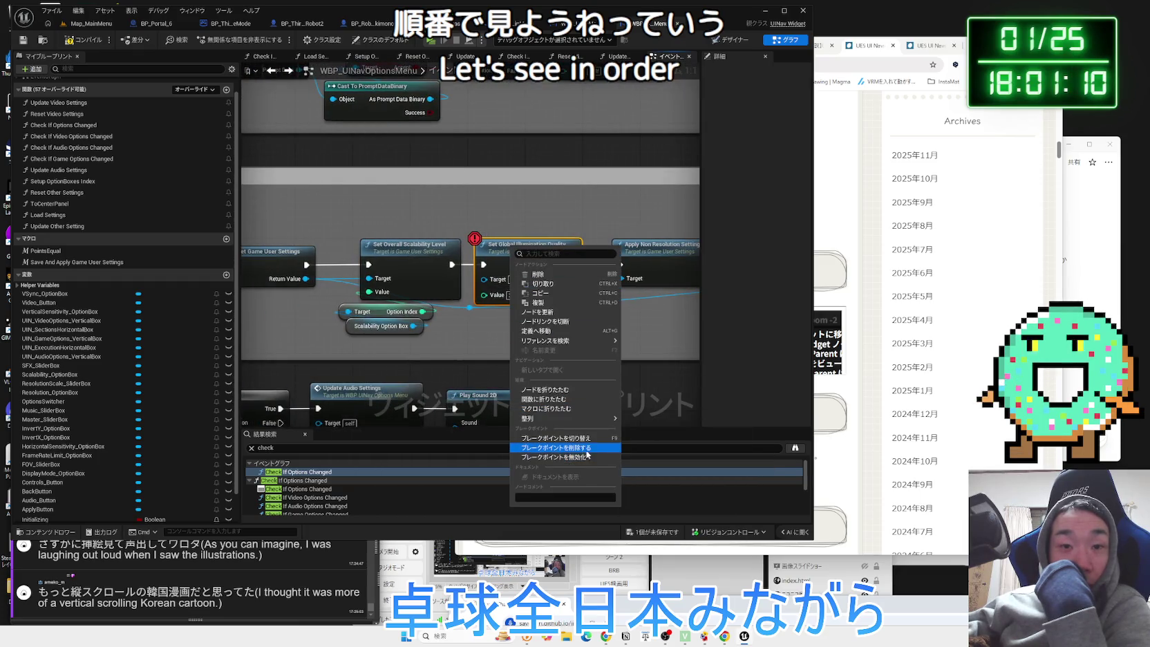
pyautogui.click(586, 443)
pyautogui.rightClick(523, 257)
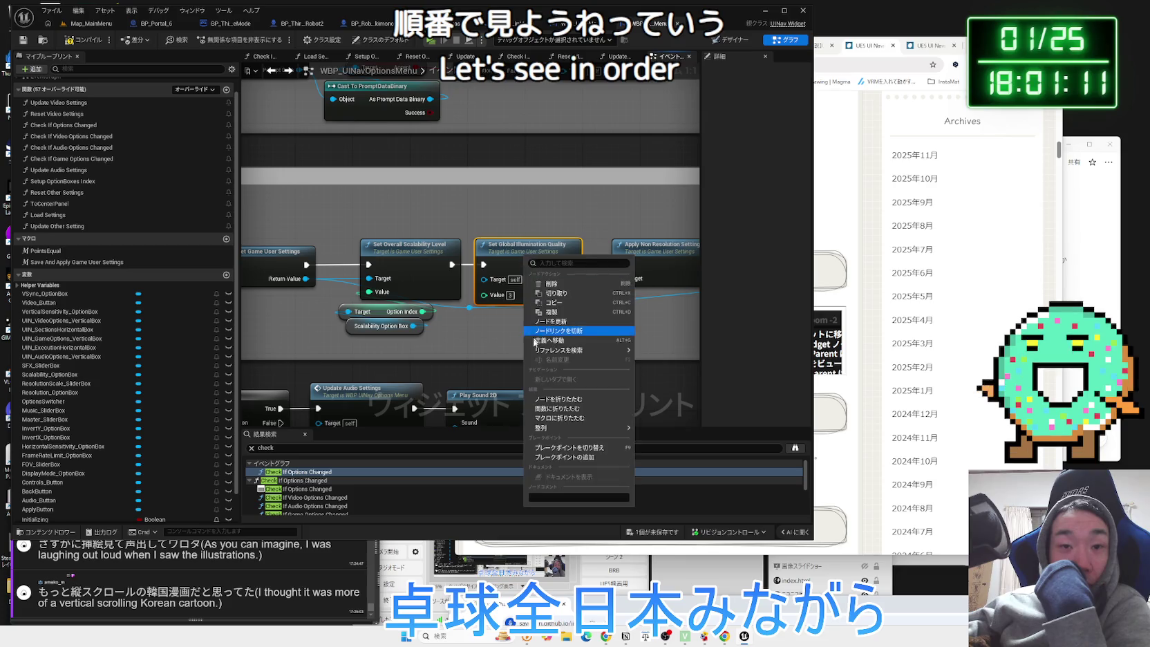
pyautogui.click(573, 458)
pyautogui.rightClick(519, 256)
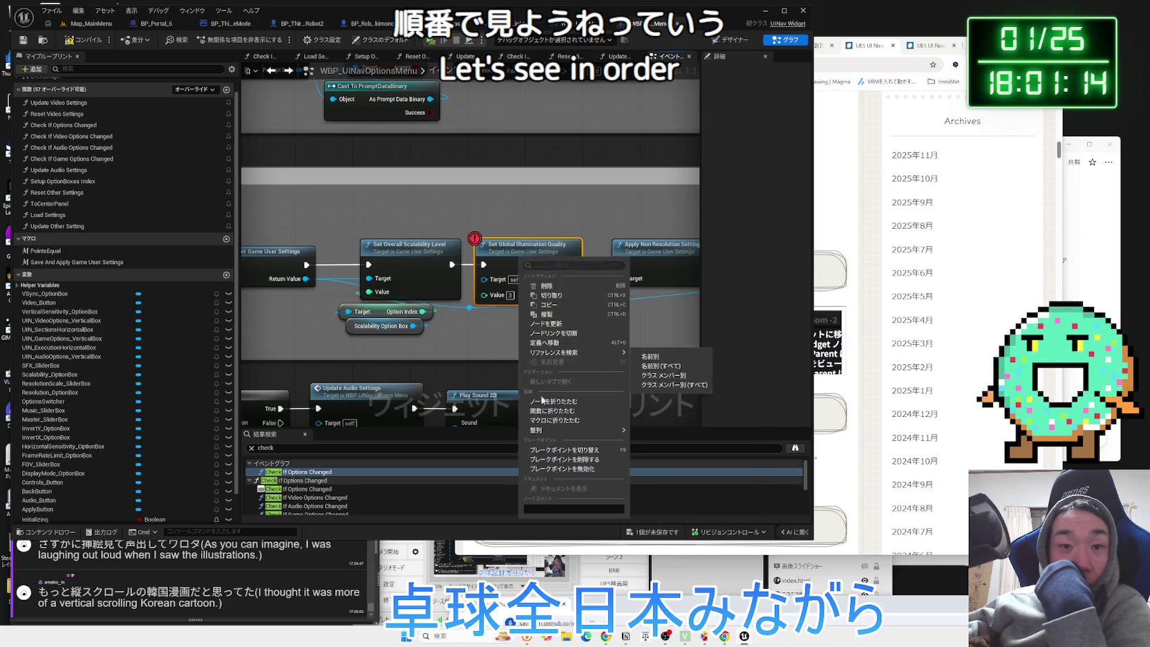
pyautogui.click(566, 459)
pyautogui.rightClick(535, 260)
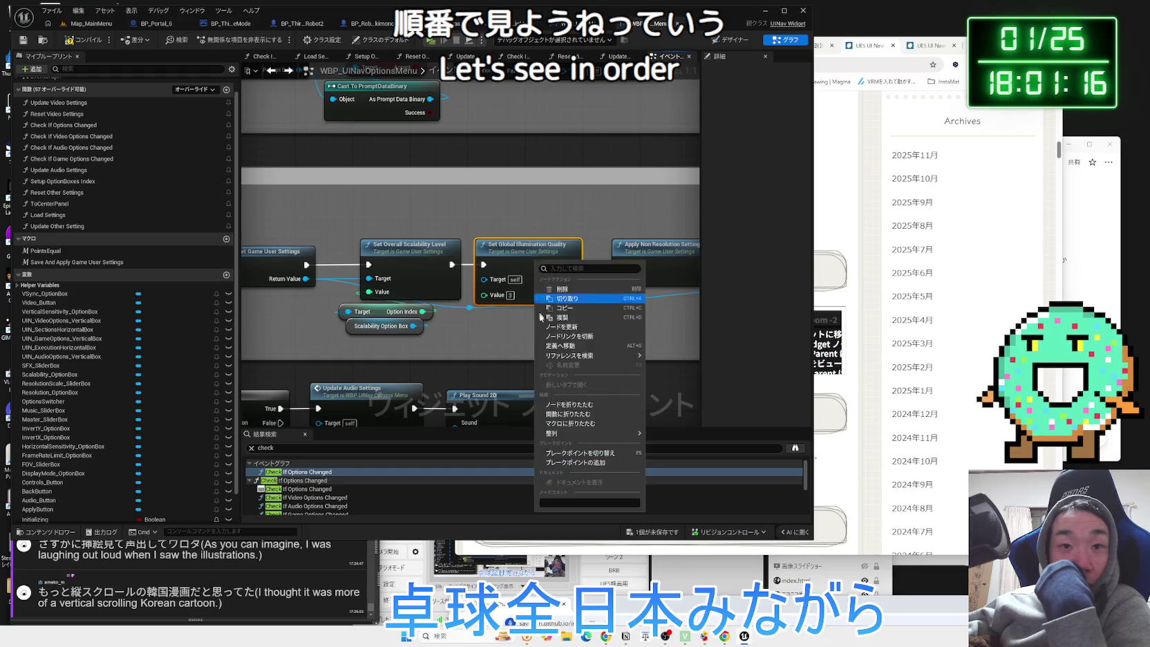
pyautogui.click(587, 463)
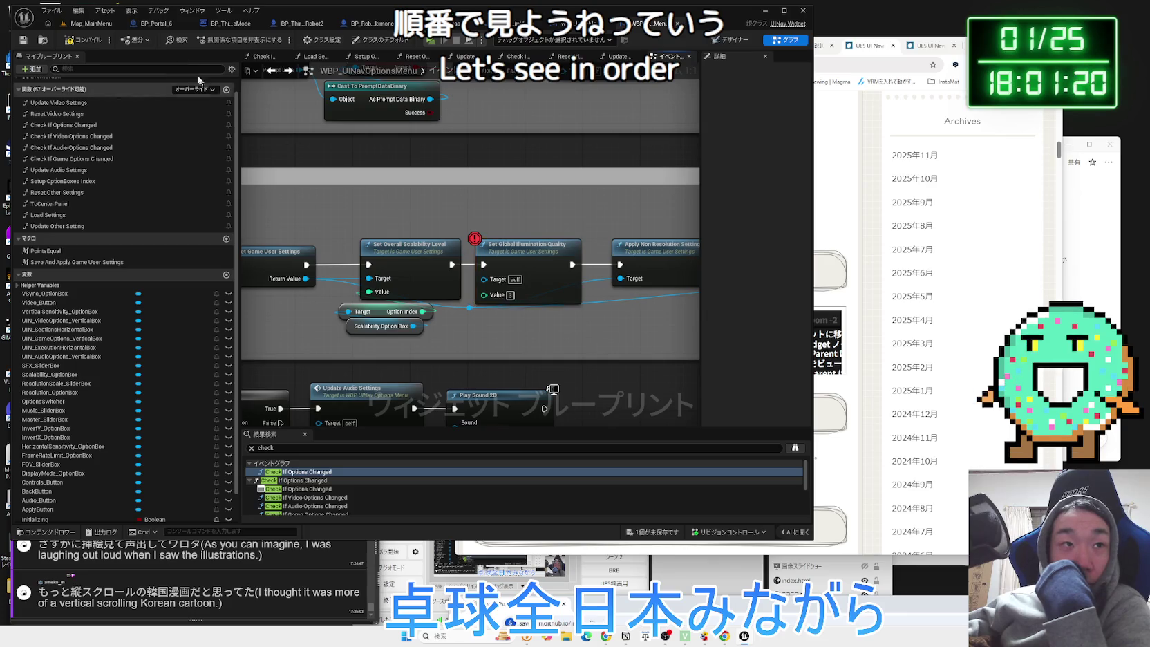
# Compile, wire Target to the game user settings Return Value, and switch to Map_MainMenu.
pyautogui.click(78, 41)
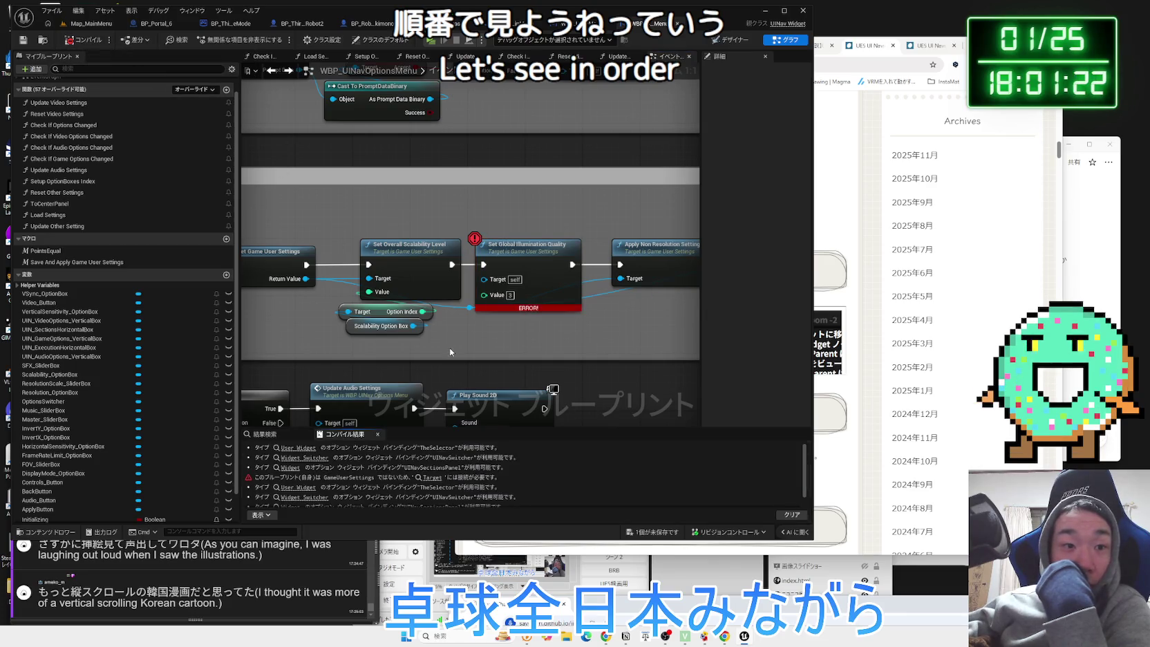
pyautogui.moveTo(304, 283); pyautogui.dragTo(304, 280)
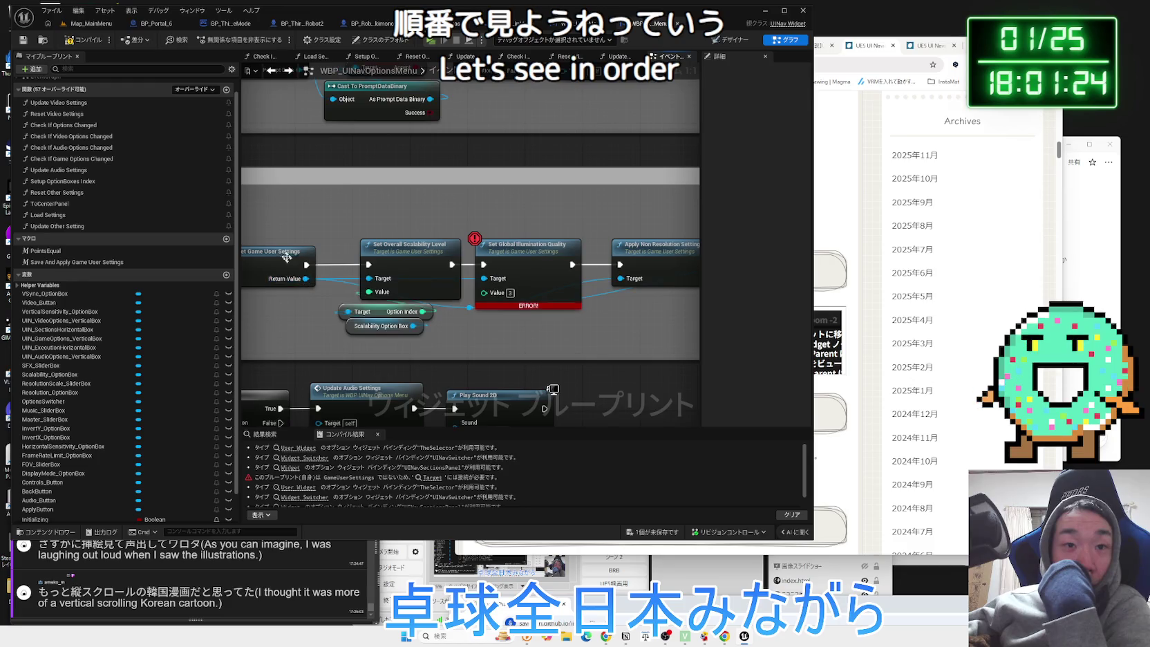
pyautogui.click(74, 25)
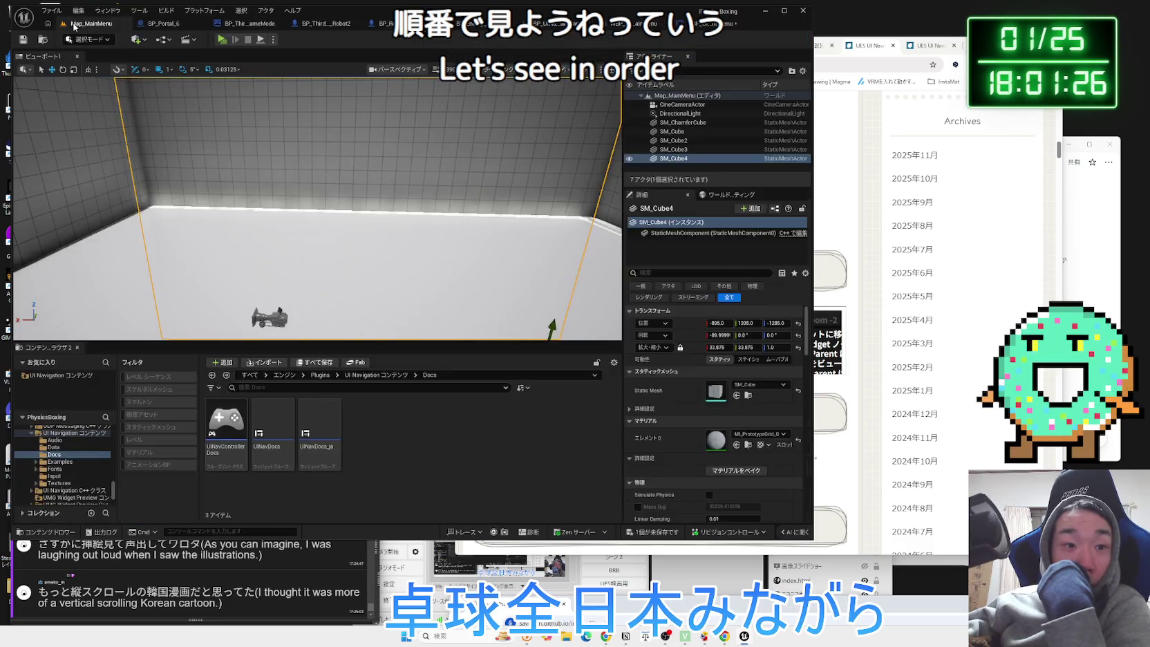
# Play the main menu and change Scalability under Options > Video to hit the breakpoint.
pyautogui.click(222, 40)
pyautogui.click(292, 357)
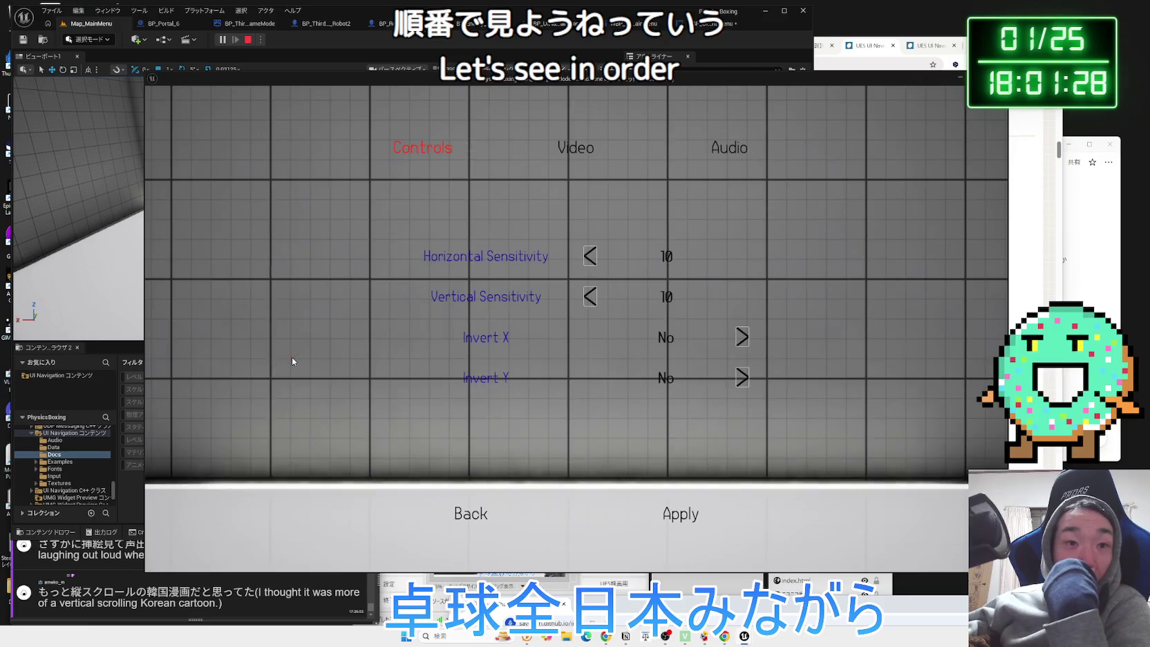
pyautogui.click(574, 151)
pyautogui.click(736, 227)
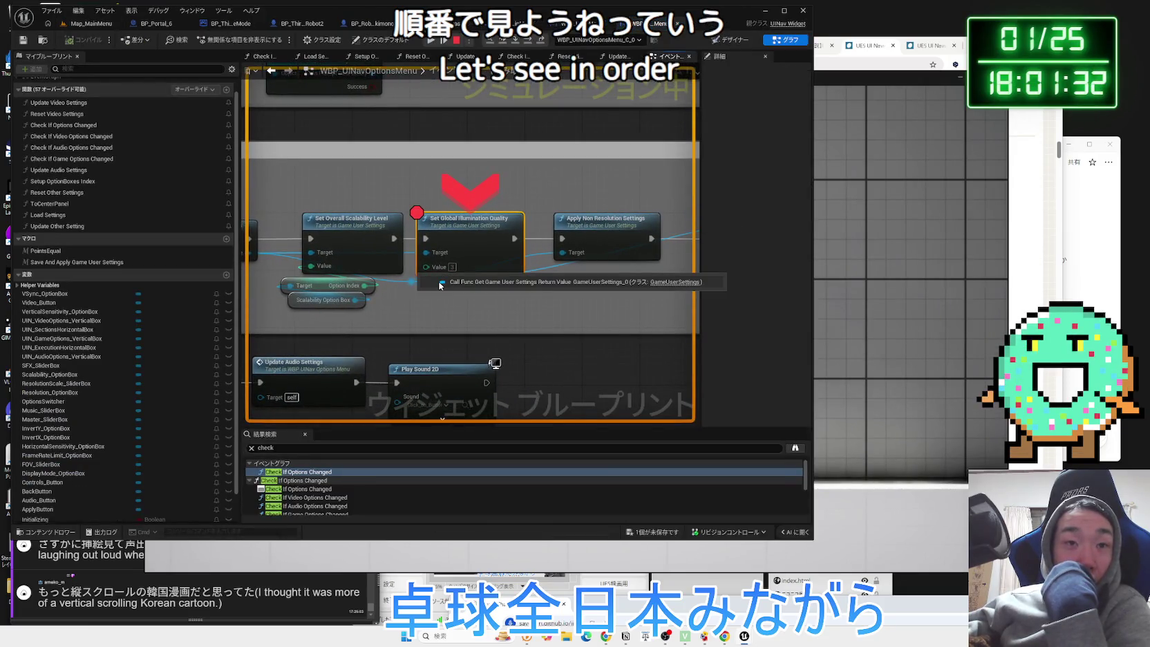
pyautogui.click(639, 28)
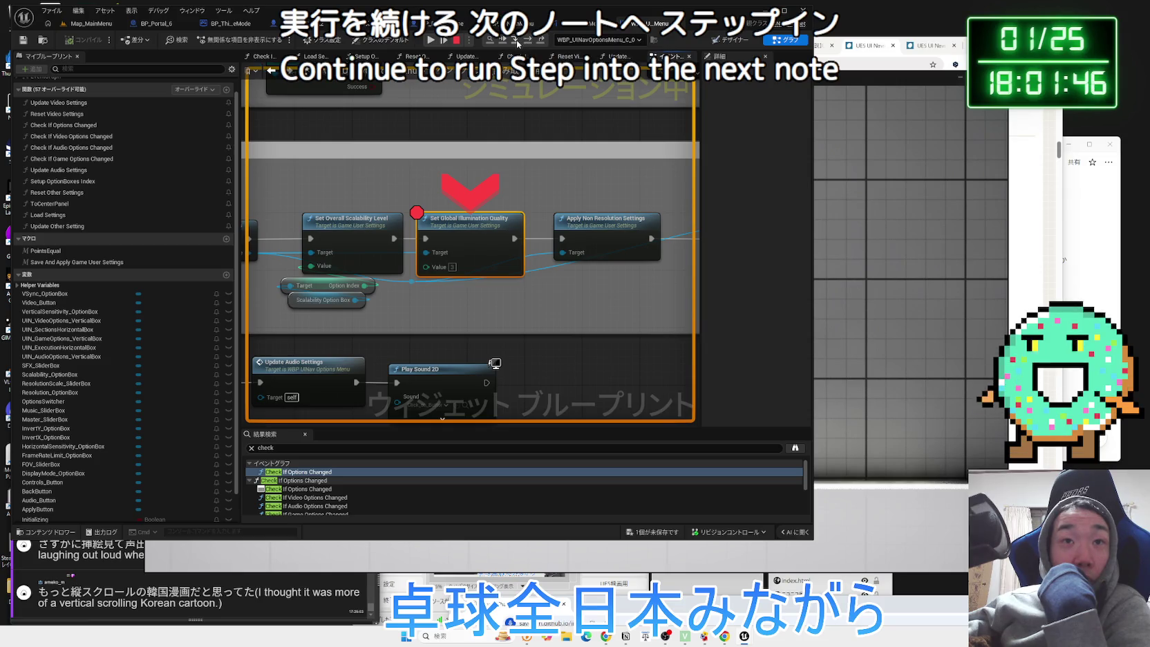
# Step through the following nodes into the Reset Video Settings function.
pyautogui.click(517, 43)
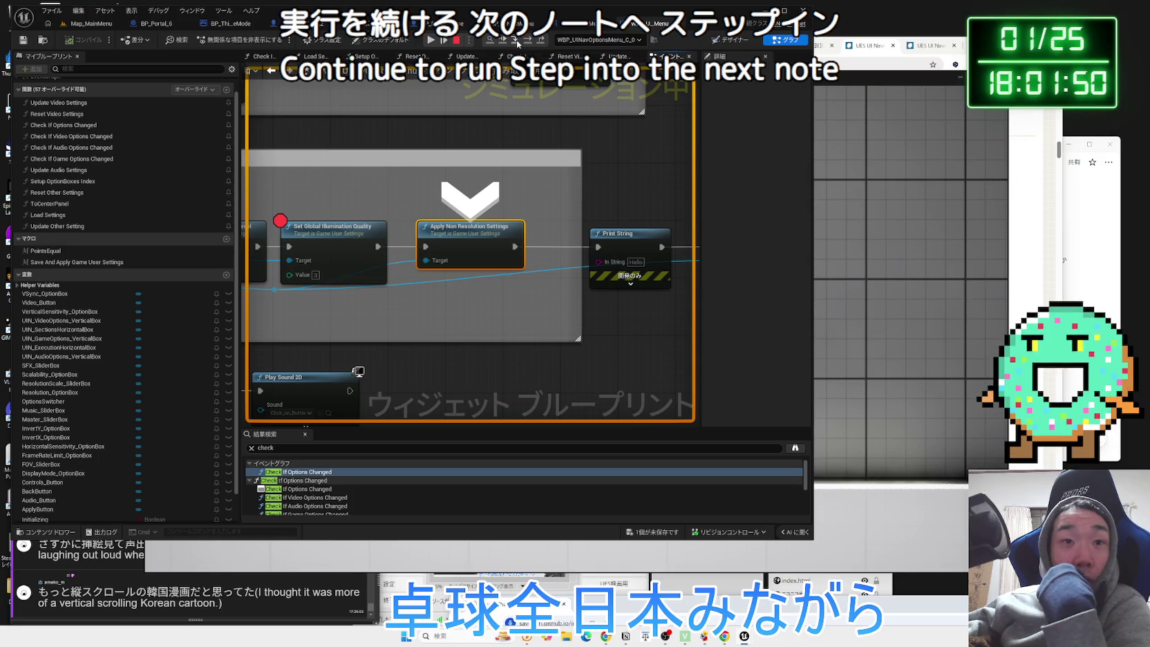
pyautogui.click(517, 42)
pyautogui.click(517, 43)
pyautogui.click(517, 43)
pyautogui.click(517, 43)
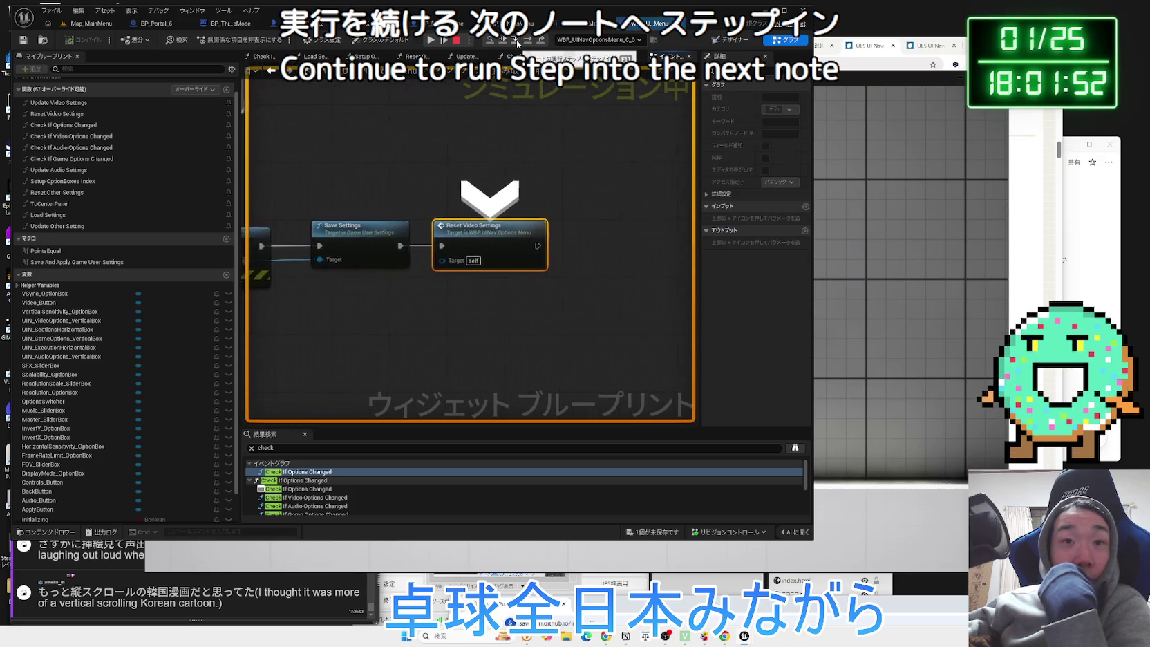
pyautogui.click(517, 43)
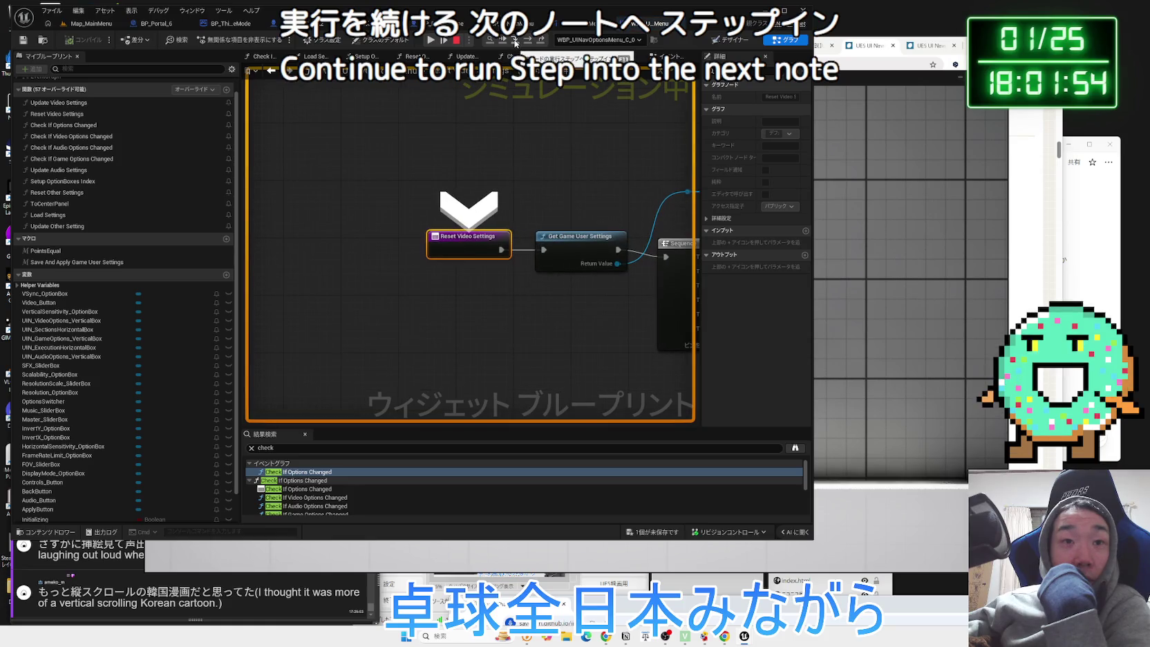
# Step through the Branch, Set Overall Scalability Level and Set Global Illumination Quality to Save Settings, then stop.
pyautogui.click(514, 43)
pyautogui.click(515, 43)
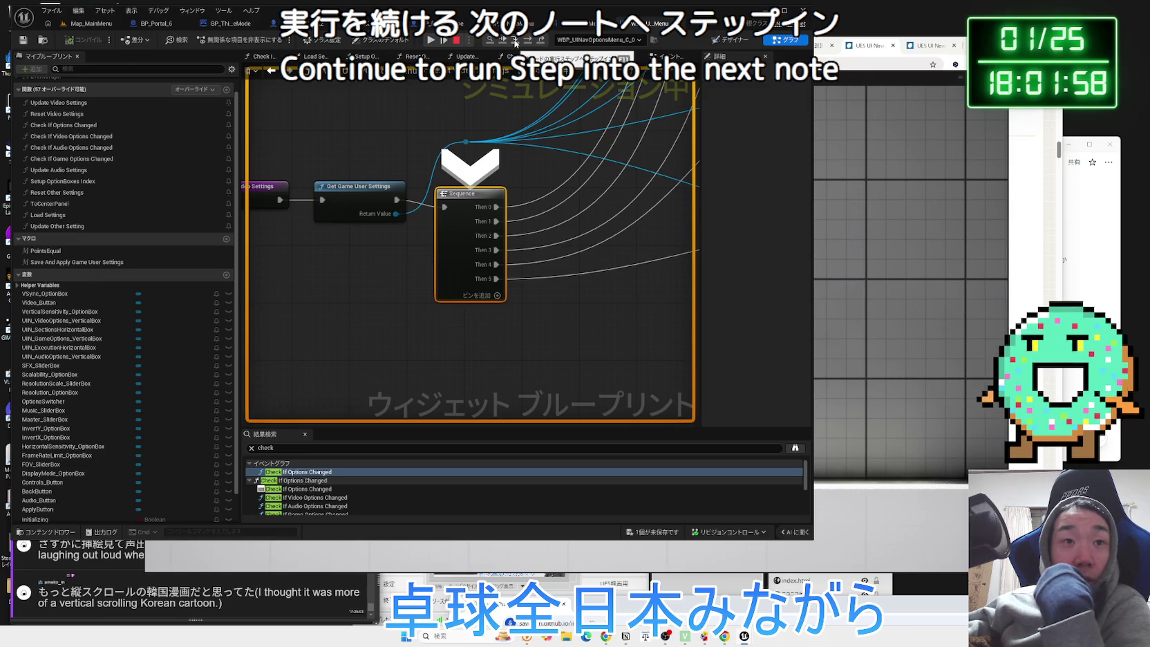
pyautogui.click(514, 42)
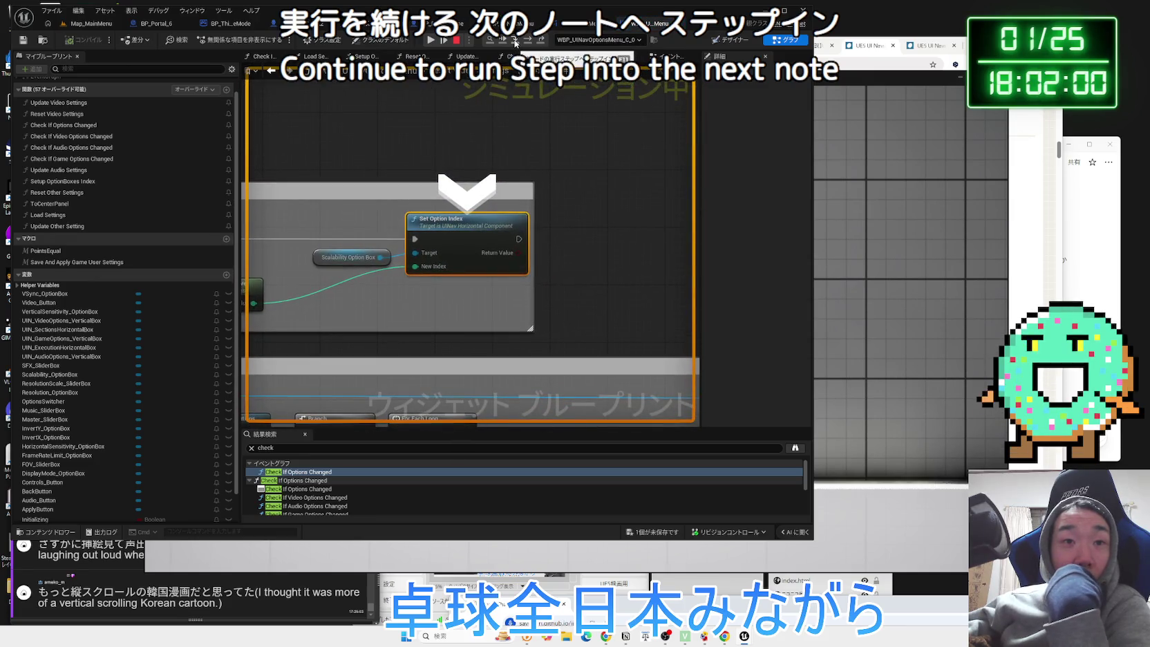
pyautogui.click(515, 43)
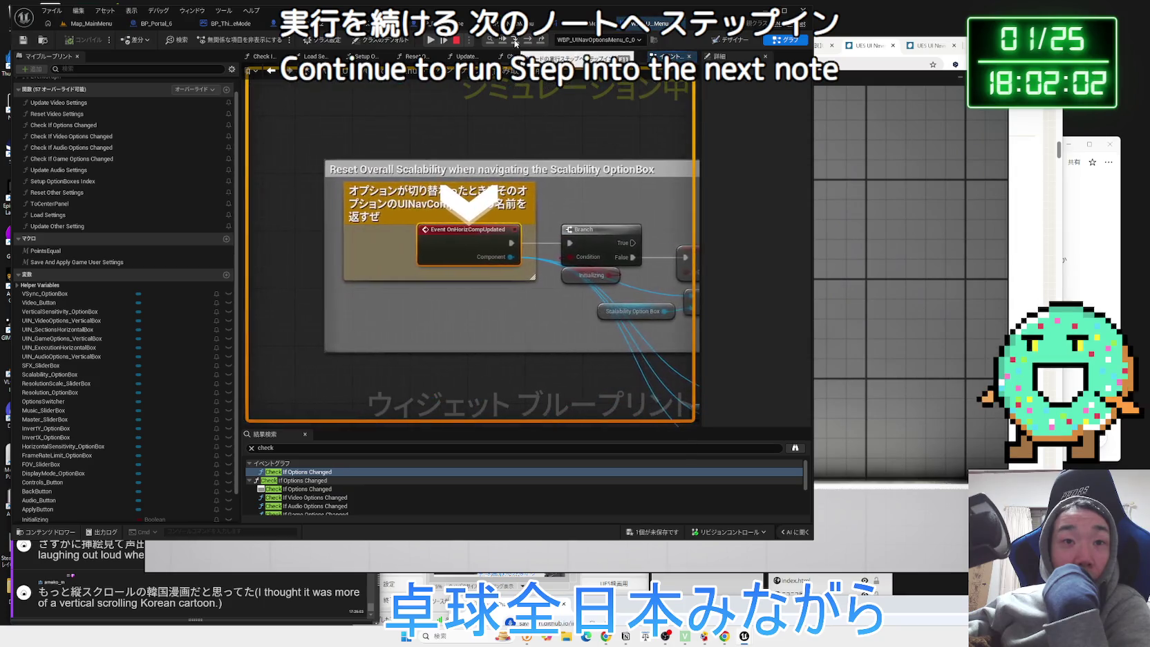
pyautogui.click(515, 43)
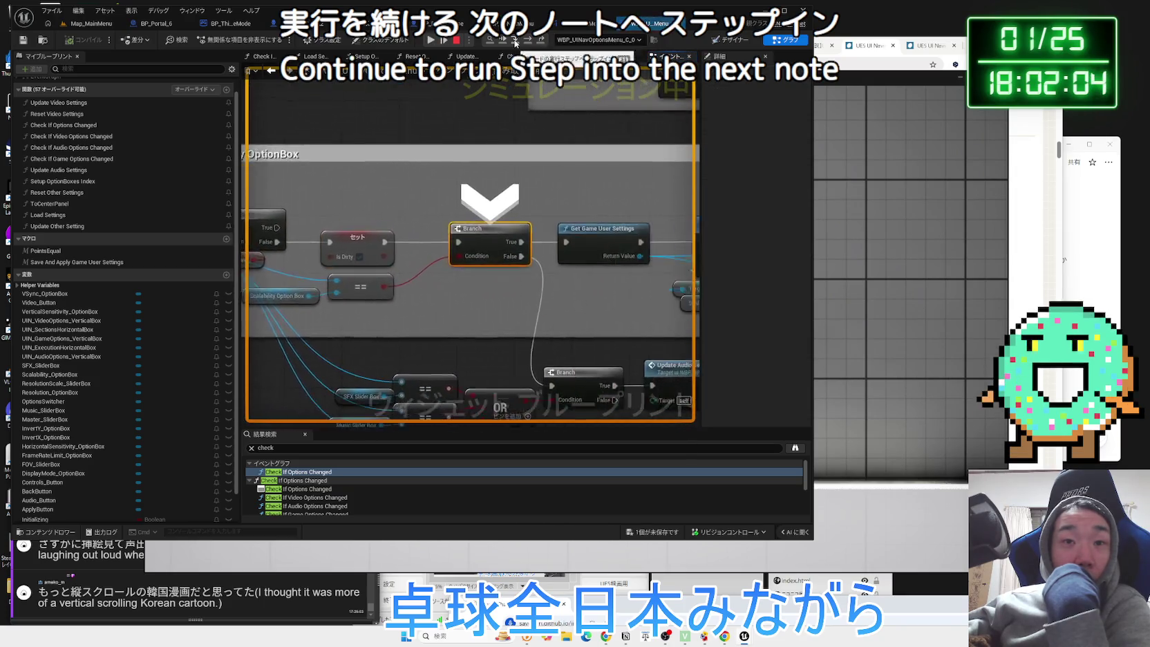
pyautogui.click(514, 43)
pyautogui.click(515, 43)
pyautogui.click(514, 43)
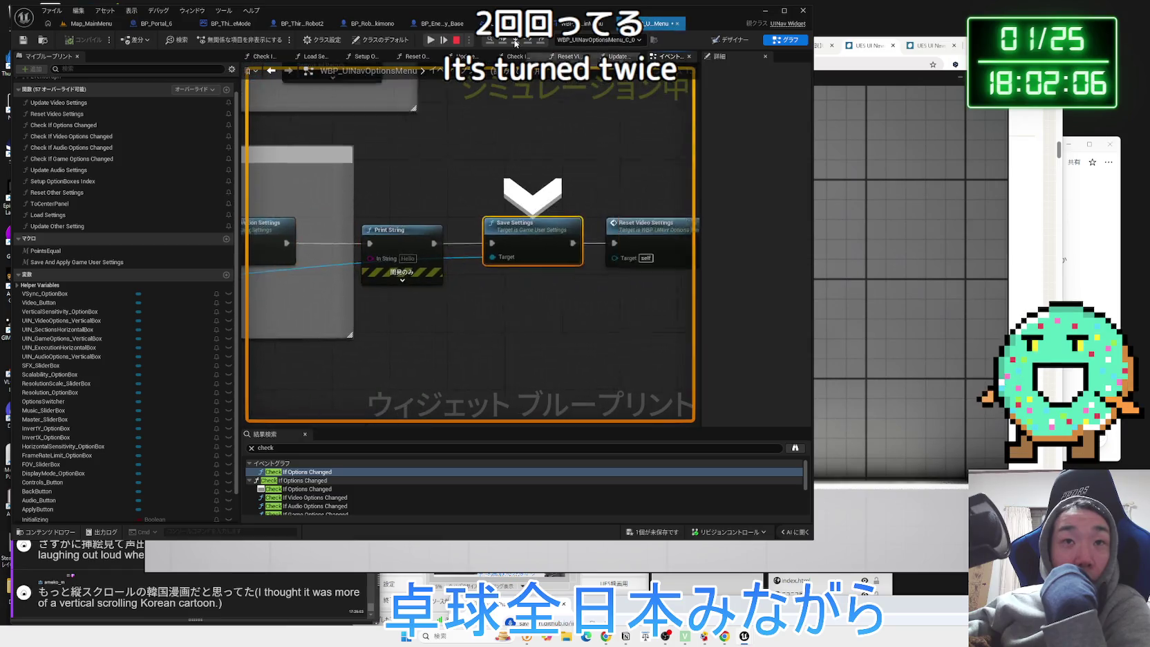
pyautogui.click(515, 43)
pyautogui.click(459, 41)
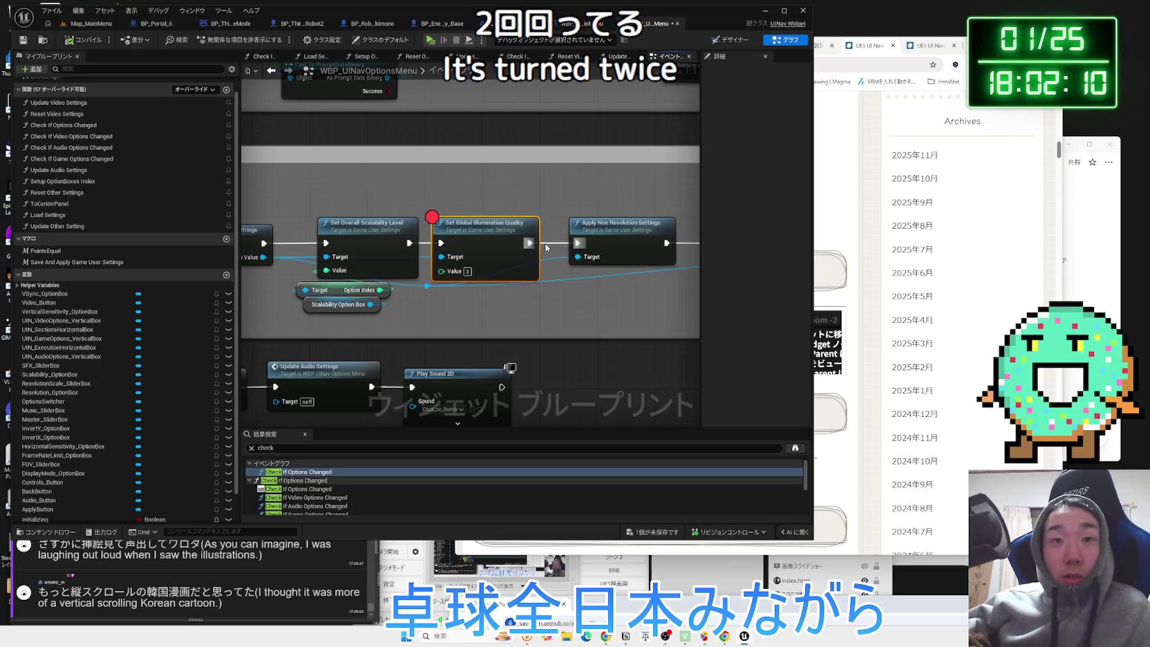
# Move Set Global Illumination Quality up off the chain and launch the game's Options screen.
pyautogui.moveTo(474, 253); pyautogui.dragTo(488, 209)
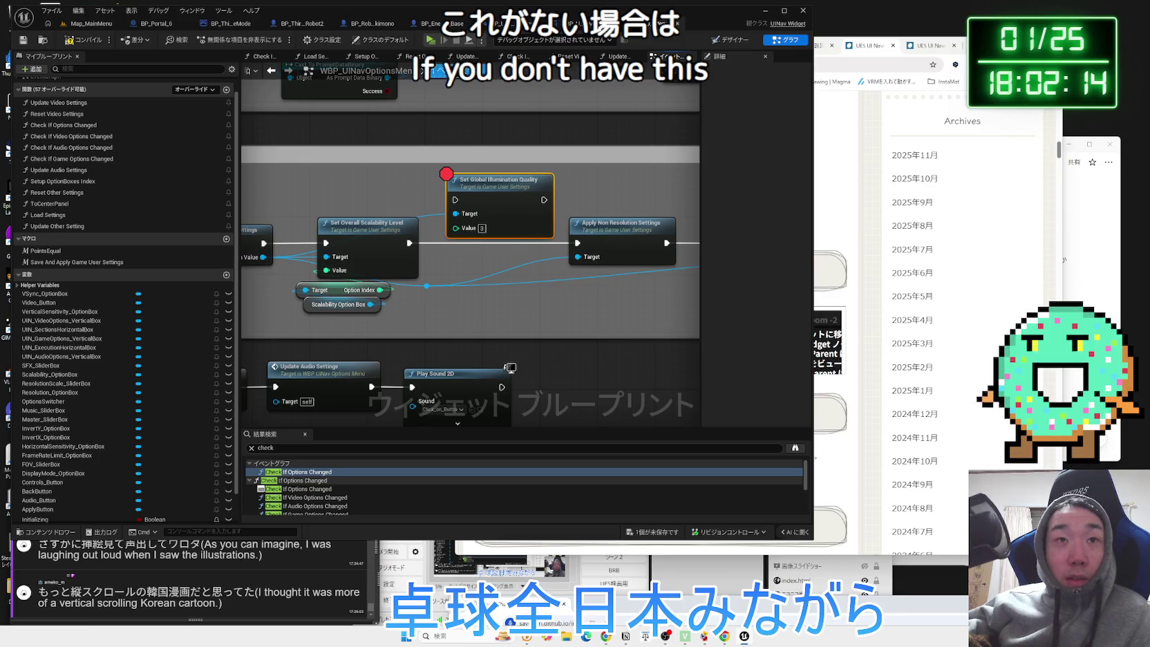
pyautogui.click(430, 40)
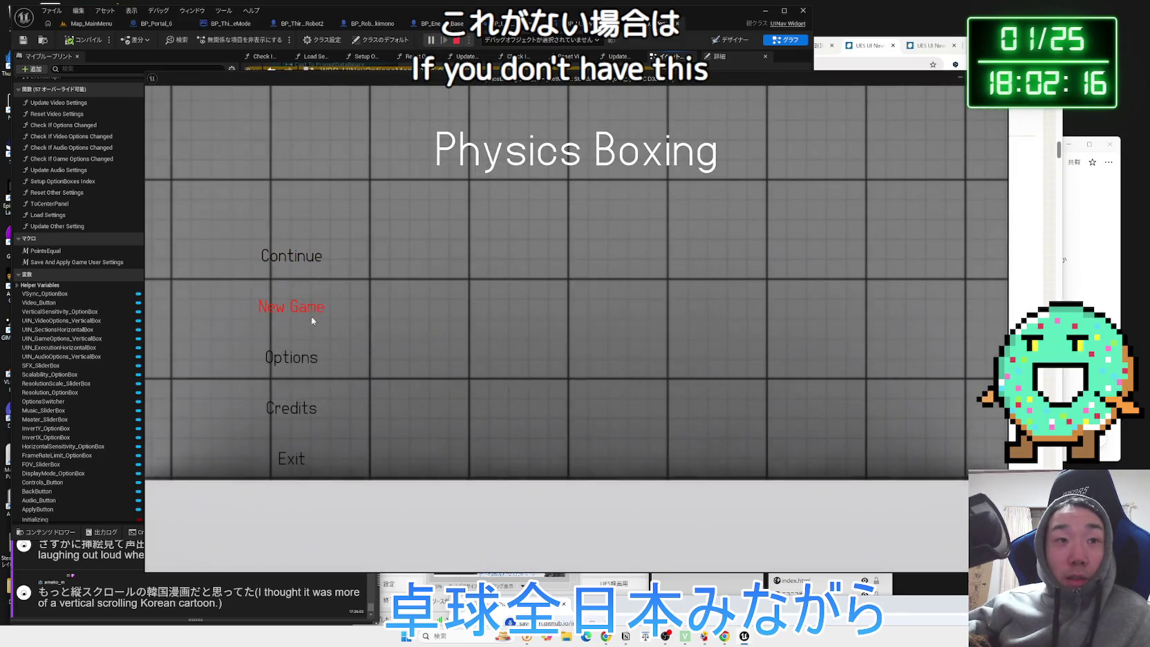
pyautogui.click(301, 360)
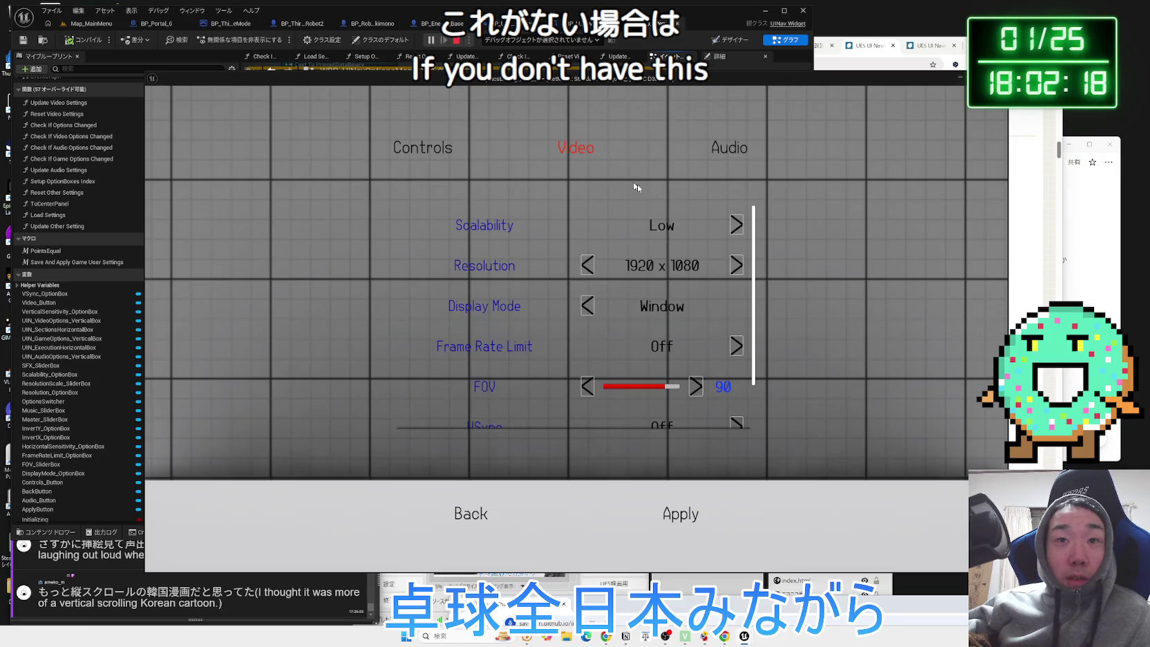
# Raise Scalability to Cinematic, lower it to High, discard the changes and quit the game.
pyautogui.click(738, 230)
pyautogui.click(737, 230)
pyautogui.click(738, 230)
pyautogui.click(737, 230)
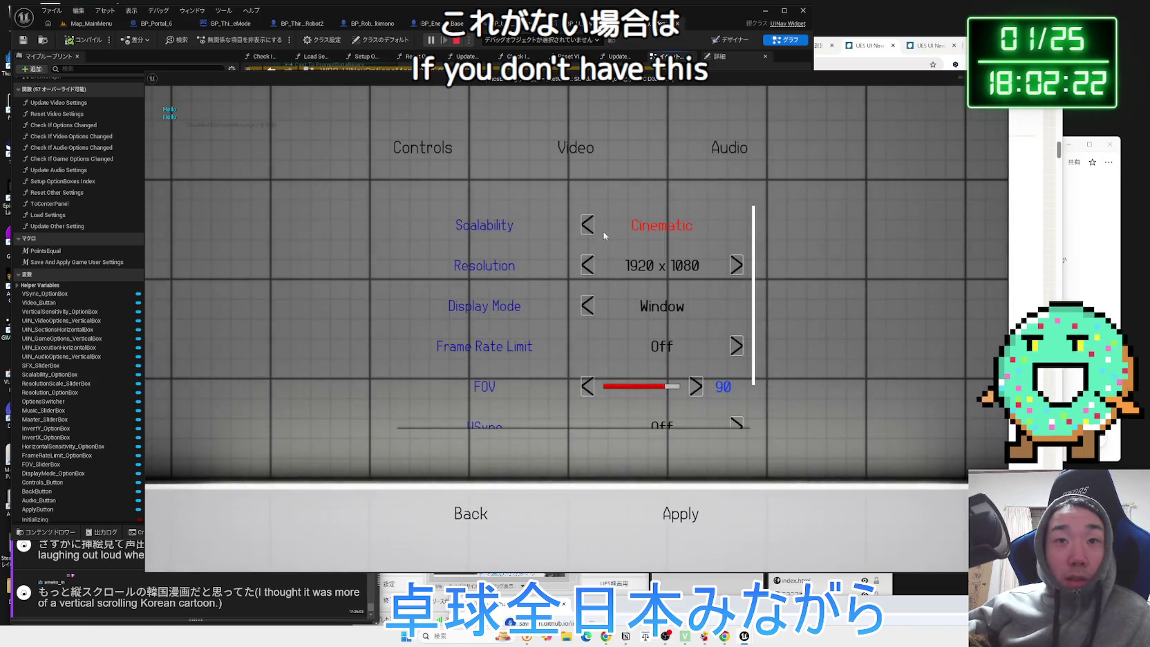
pyautogui.click(588, 225)
pyautogui.click(587, 226)
pyautogui.click(478, 515)
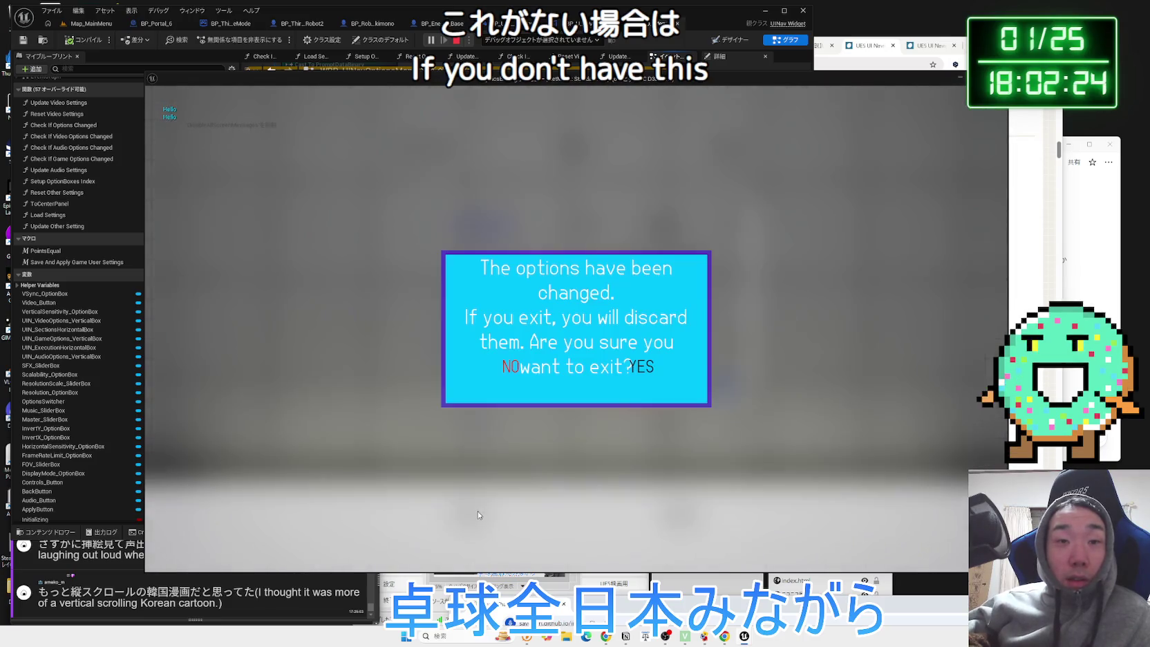
pyautogui.click(643, 366)
pyautogui.click(291, 458)
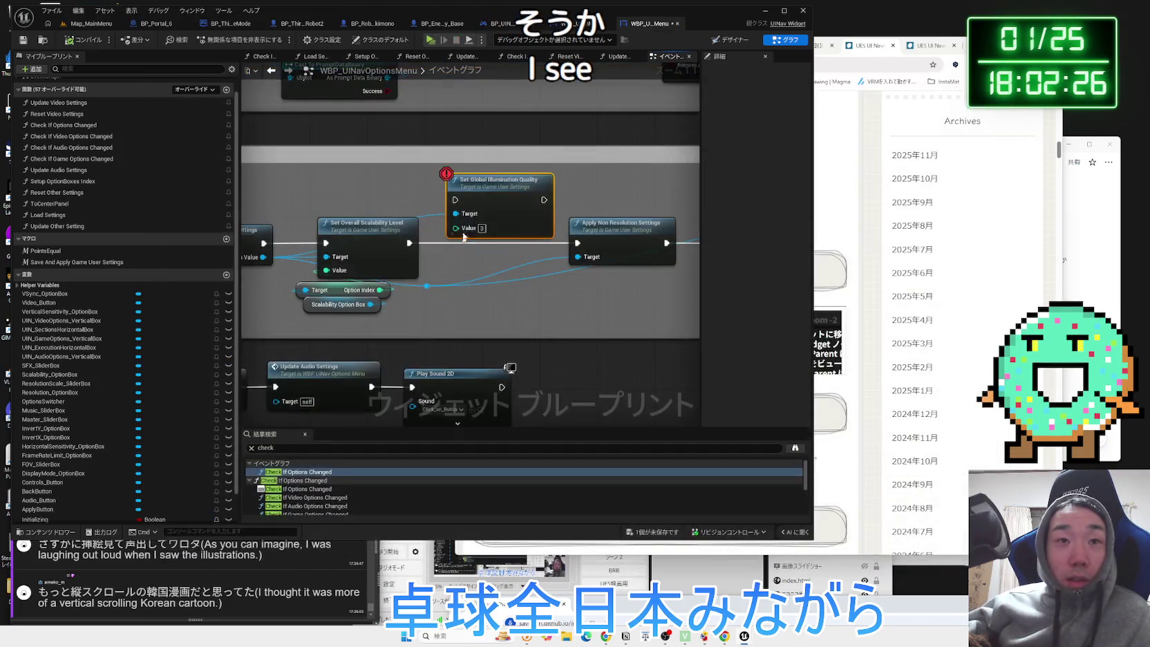
# Add a breakpoint on Set Overall Scalability Level and tidy the scalability nodes.
pyautogui.moveTo(490, 186); pyautogui.dragTo(505, 171)
pyautogui.rightClick(364, 233)
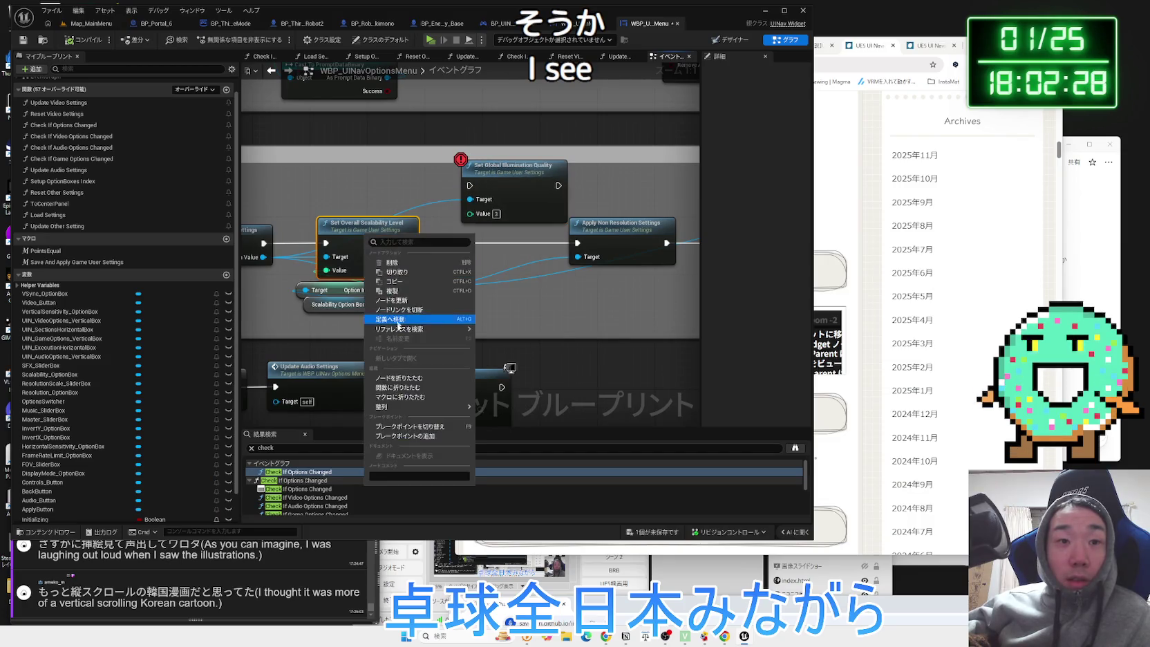
pyautogui.click(410, 436)
pyautogui.keyDown('ctrl'); pyautogui.click(345, 289); pyautogui.keyUp('ctrl')
pyautogui.keyDown('ctrl'); pyautogui.click(342, 304); pyautogui.keyUp('ctrl')
pyautogui.moveTo(359, 237); pyautogui.dragTo(373, 230)
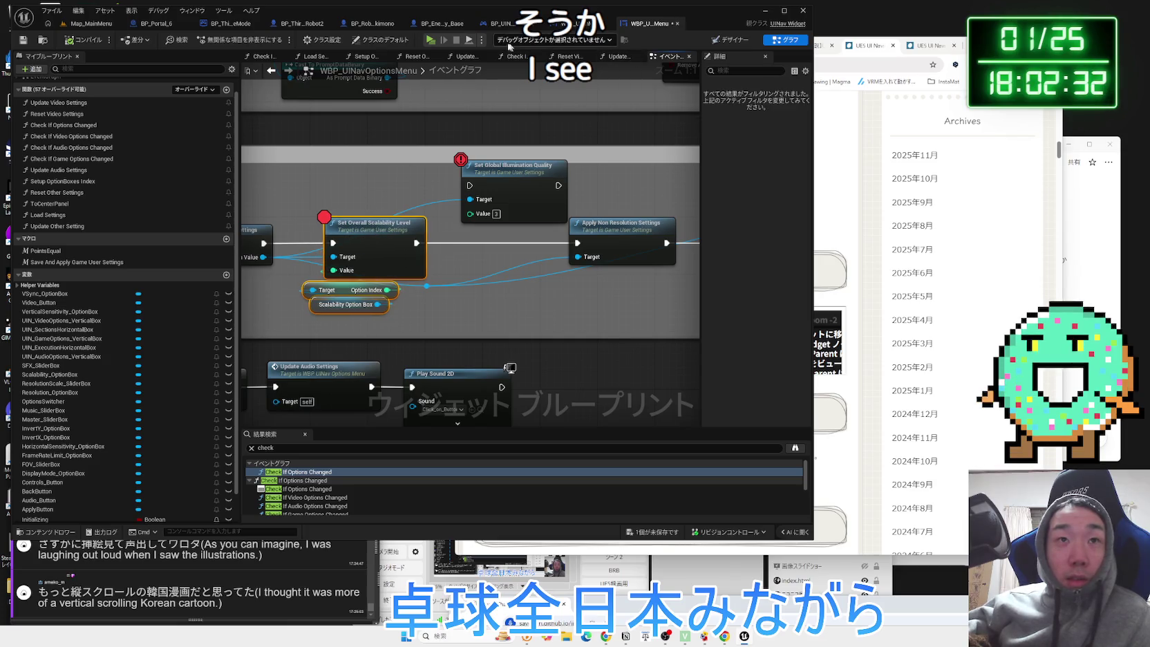
# Play the game and change Scalability in Options > Video to hit the breakpoint.
pyautogui.click(432, 43)
pyautogui.click(299, 354)
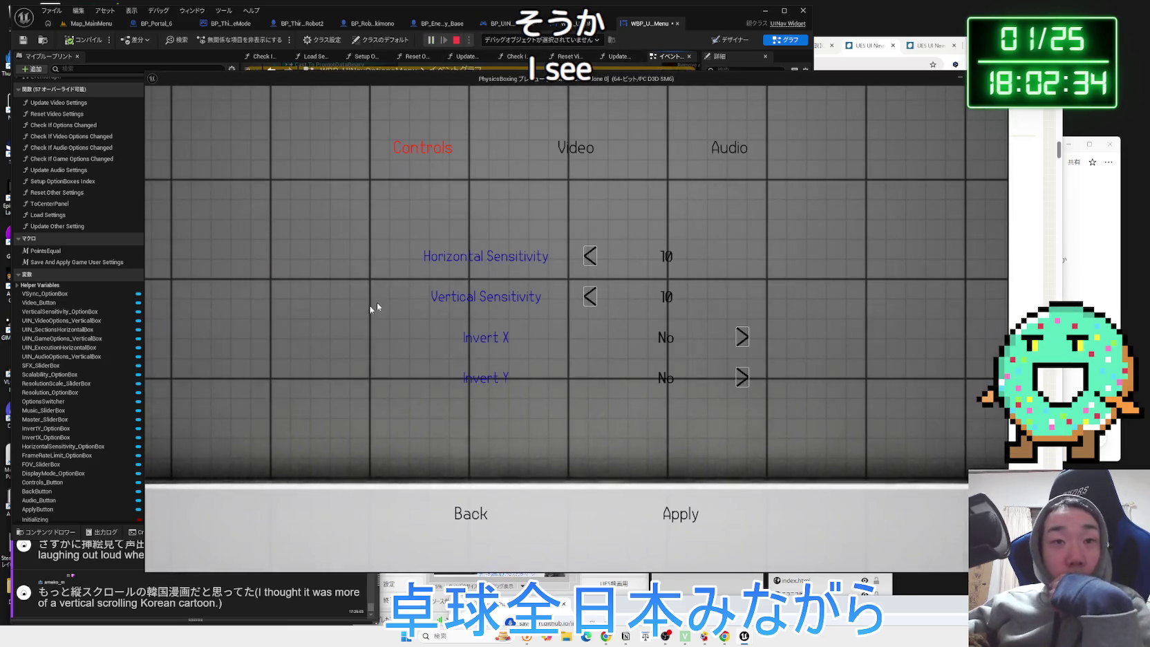
pyautogui.click(585, 152)
pyautogui.click(589, 225)
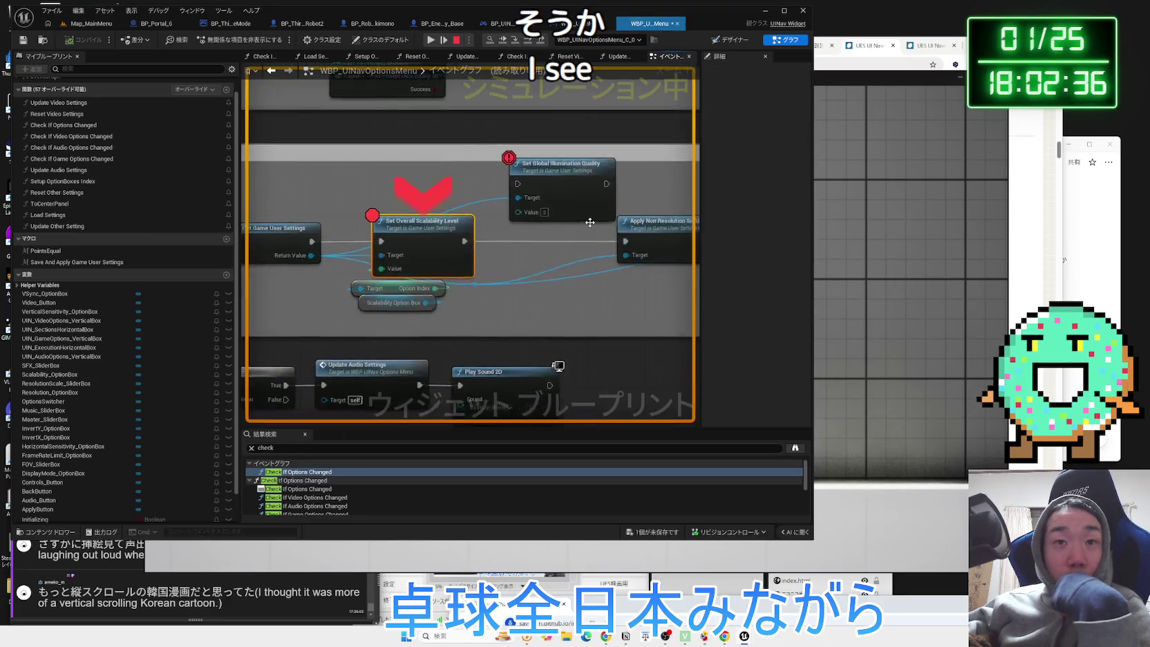
# Step past Save Settings into Reset Video Settings, up to Set Option Index.
pyautogui.click(515, 40)
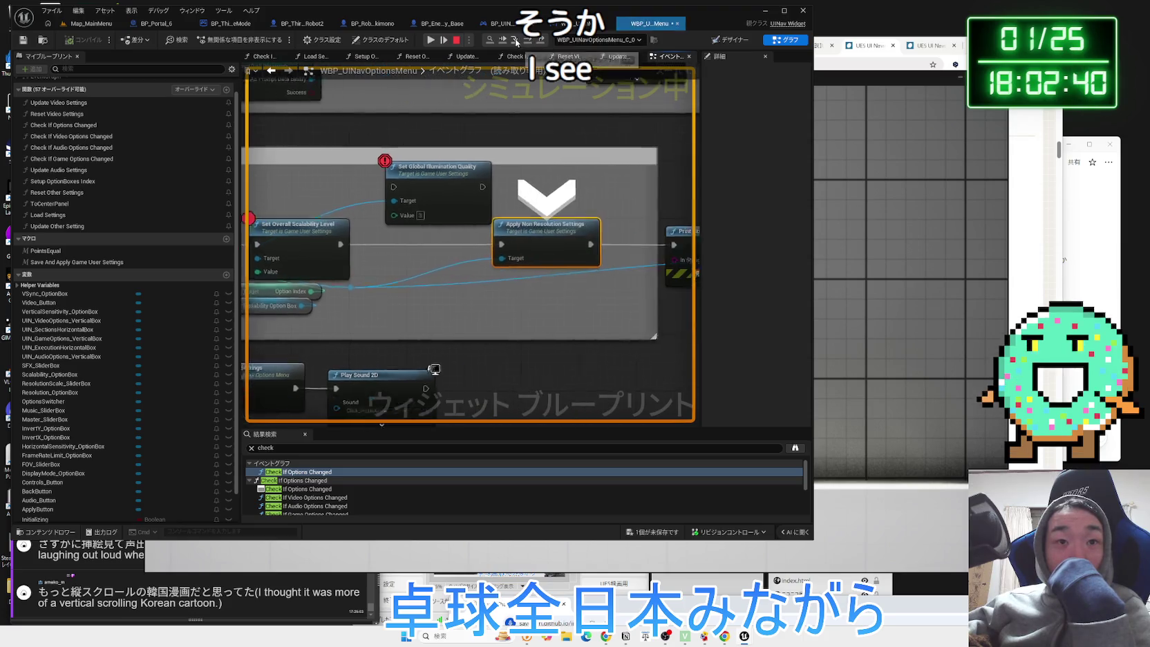
pyautogui.click(515, 39)
pyautogui.click(515, 39)
pyautogui.click(515, 39)
pyautogui.click(515, 40)
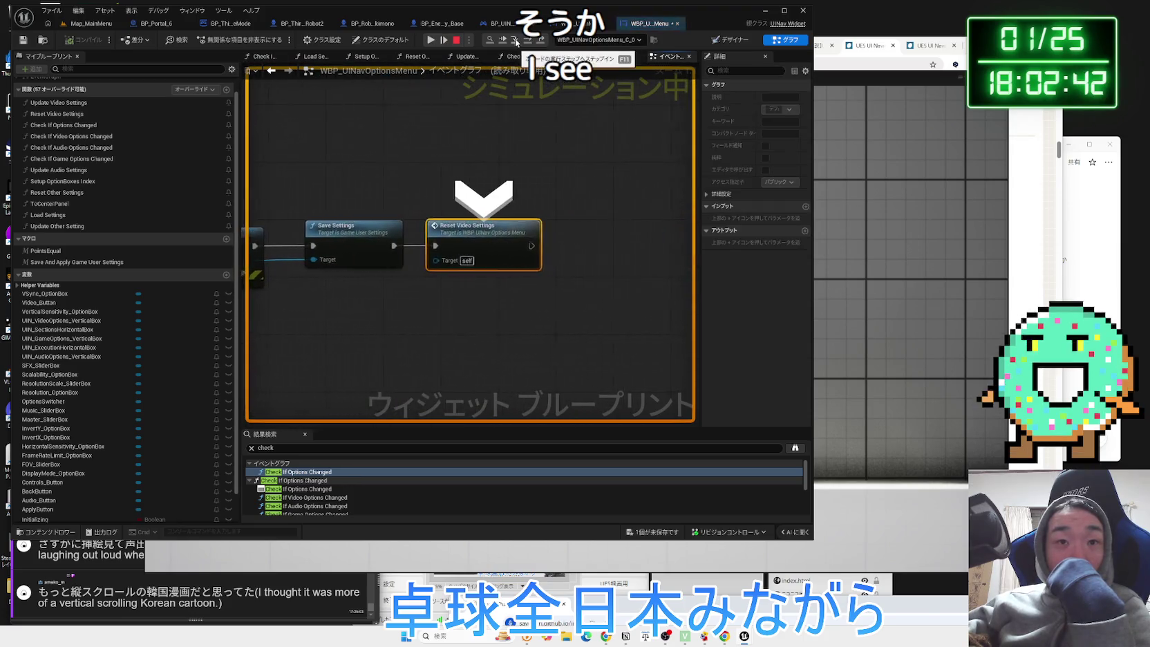
pyautogui.click(516, 39)
pyautogui.click(515, 39)
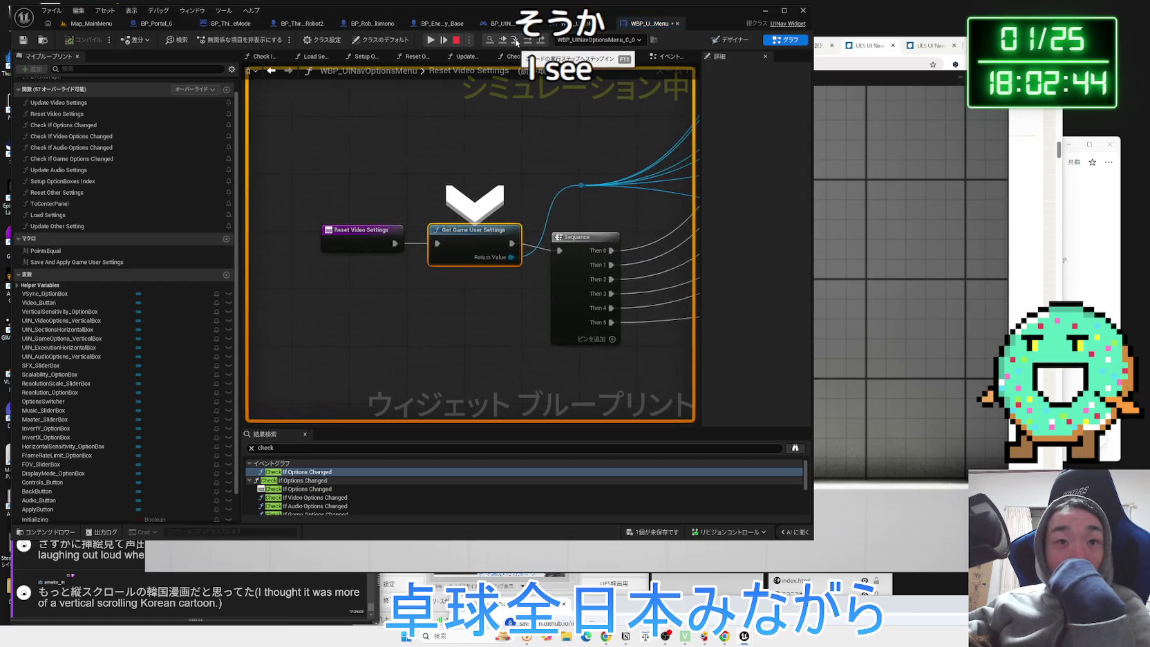
pyautogui.click(516, 40)
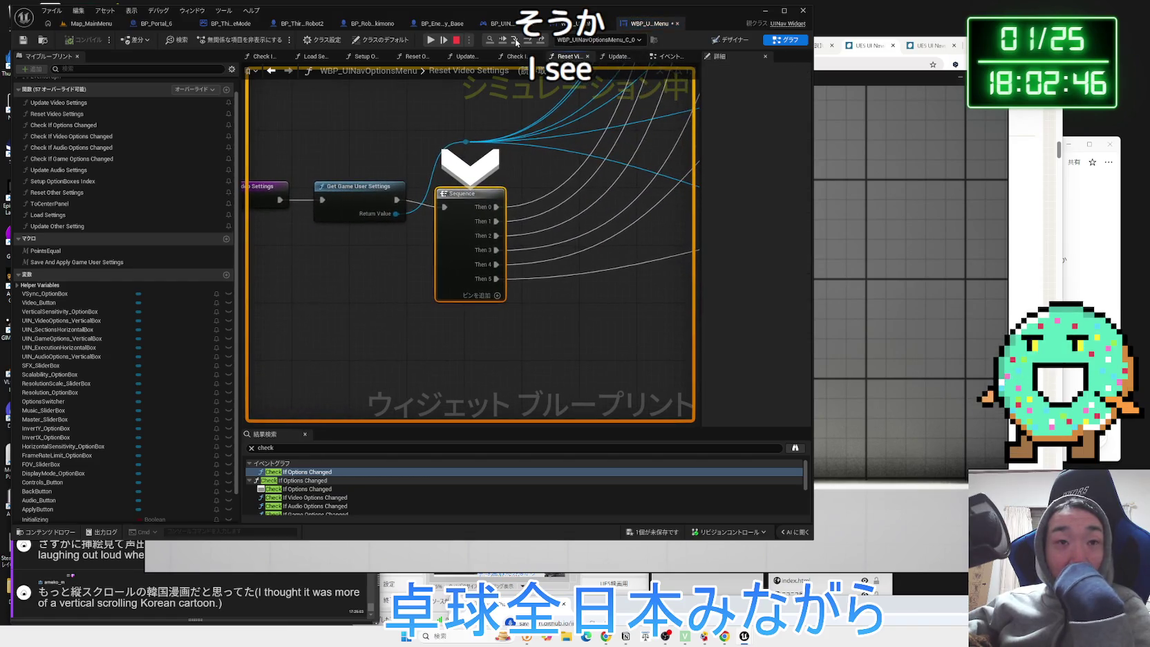
pyautogui.click(516, 39)
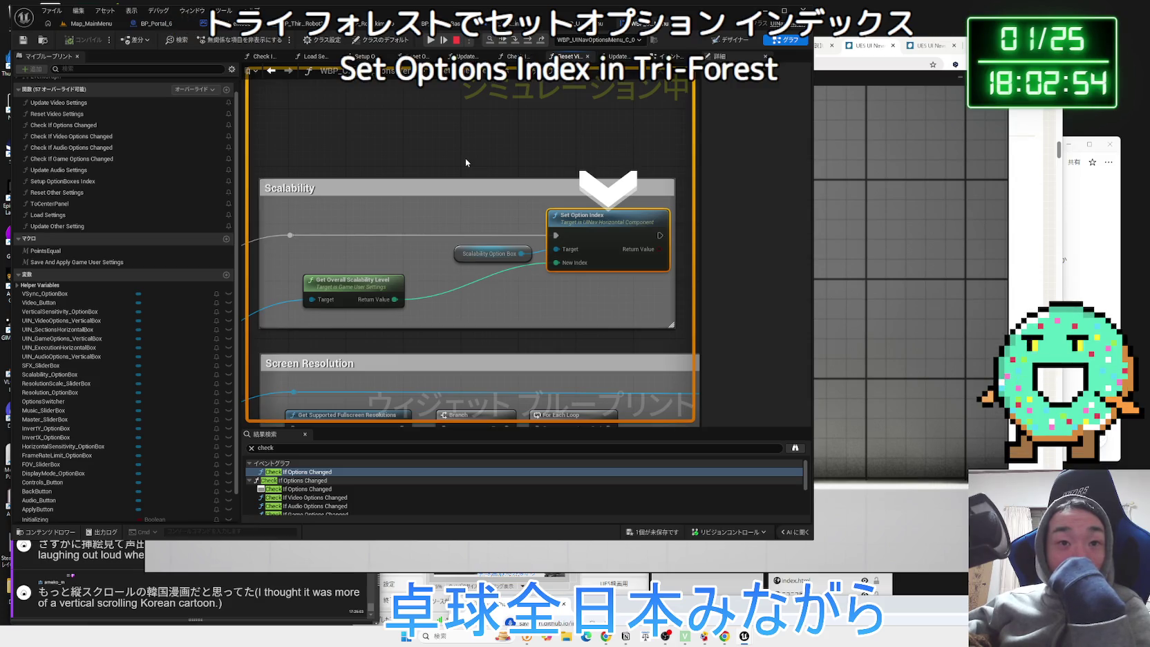
# Continue stepping through the Sequence and ForEachLoop macro back out to the ADD node.
pyautogui.moveTo(494, 160); pyautogui.dragTo(423, 165)
pyautogui.click(517, 40)
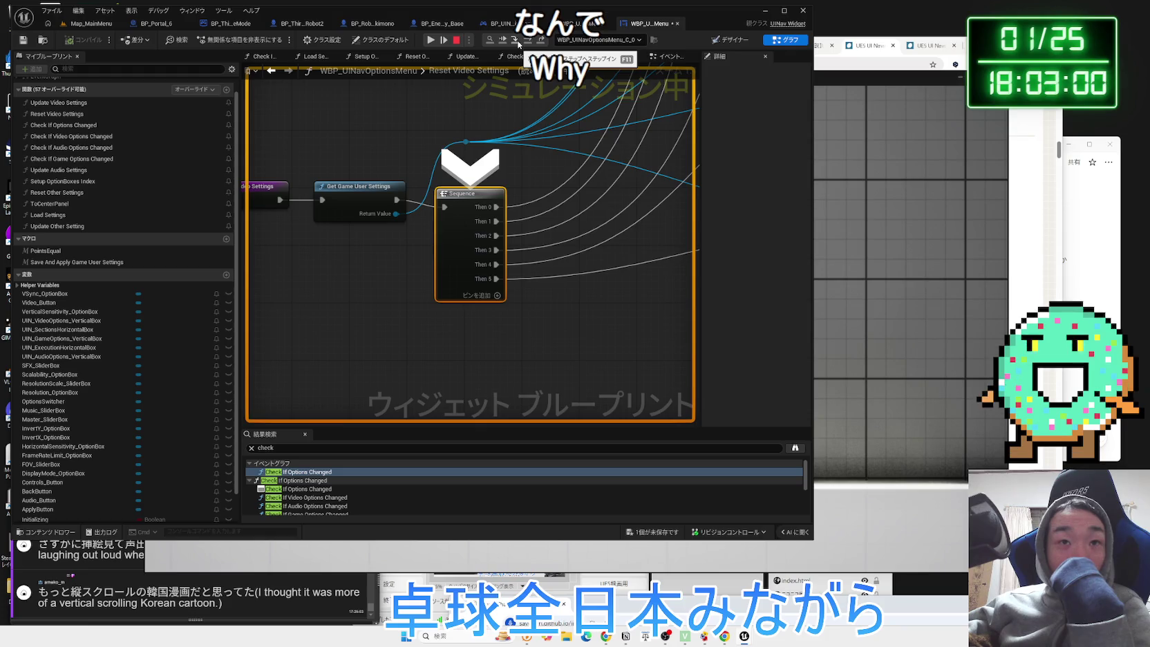
pyautogui.click(517, 40)
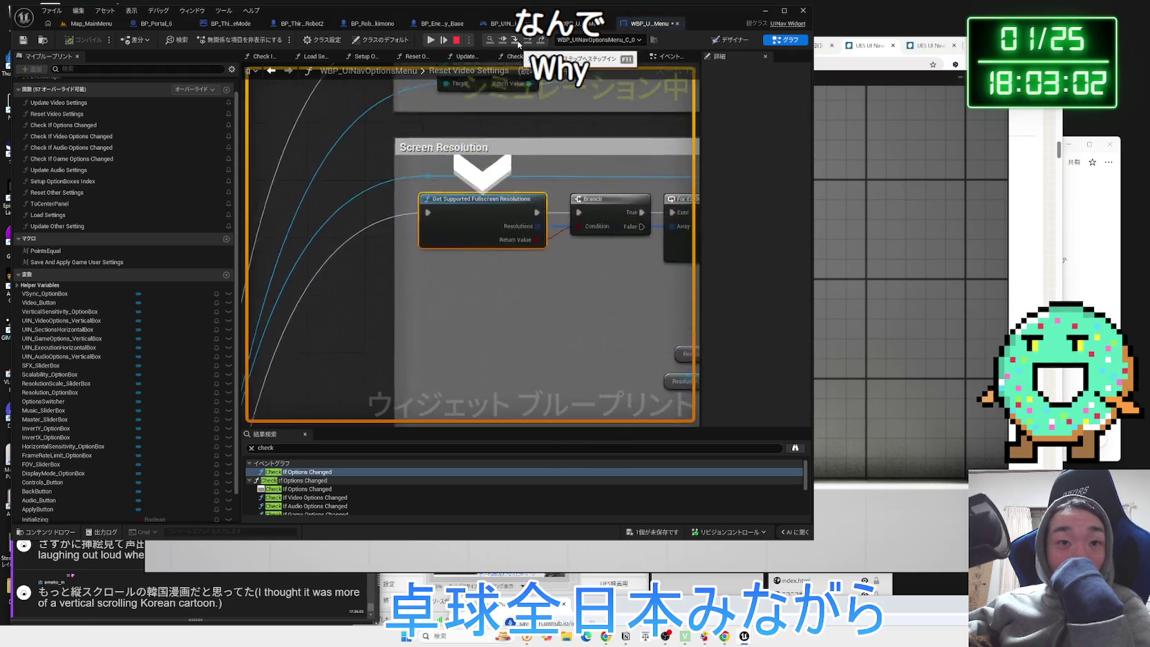
pyautogui.click(517, 40)
pyautogui.click(517, 40)
pyautogui.click(517, 40)
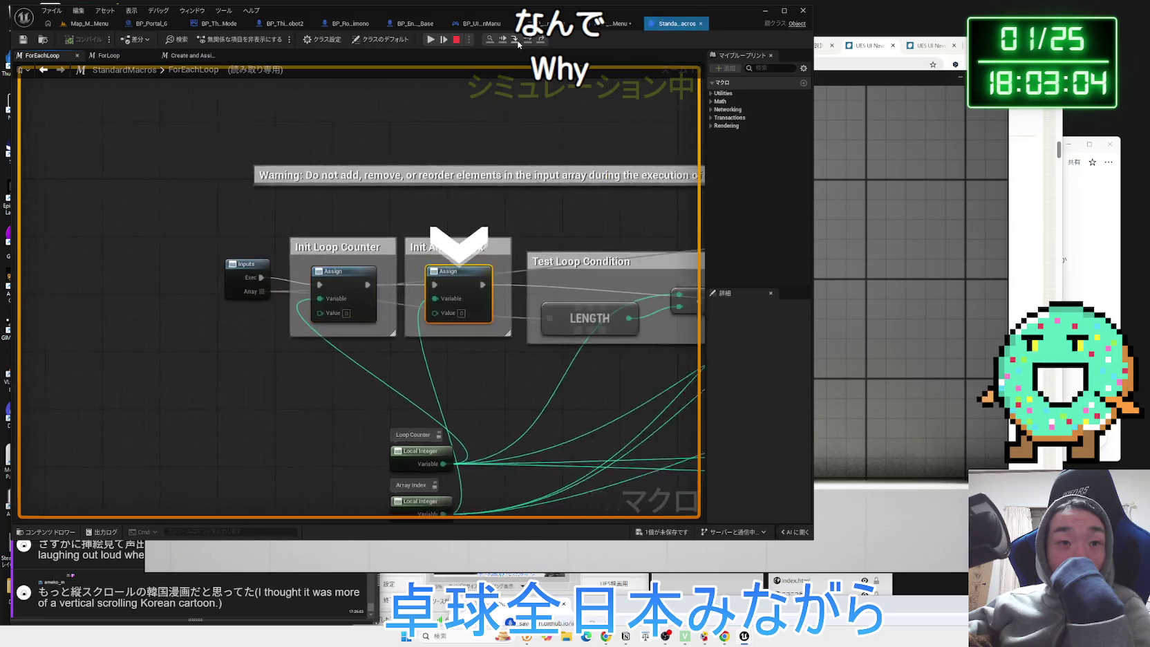
pyautogui.click(517, 40)
pyautogui.click(517, 40)
pyautogui.click(517, 40)
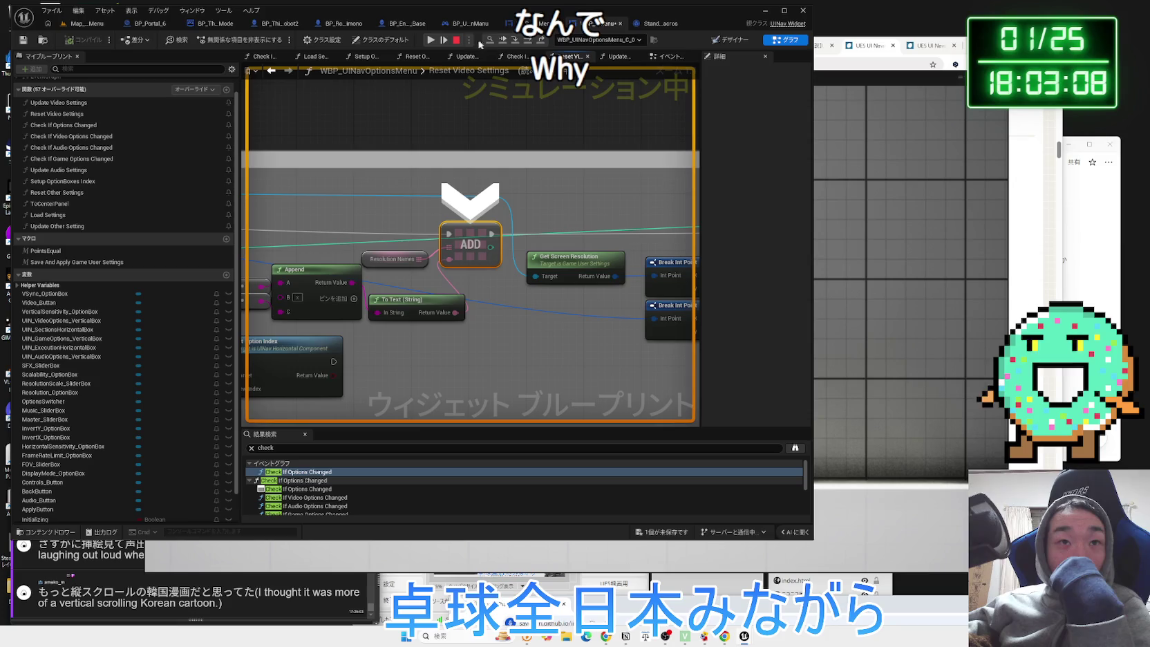
# Stop play, return to the WBP_UINavOptionsMenu graph, and bring up the tutorial video in Chrome.
pyautogui.click(457, 42)
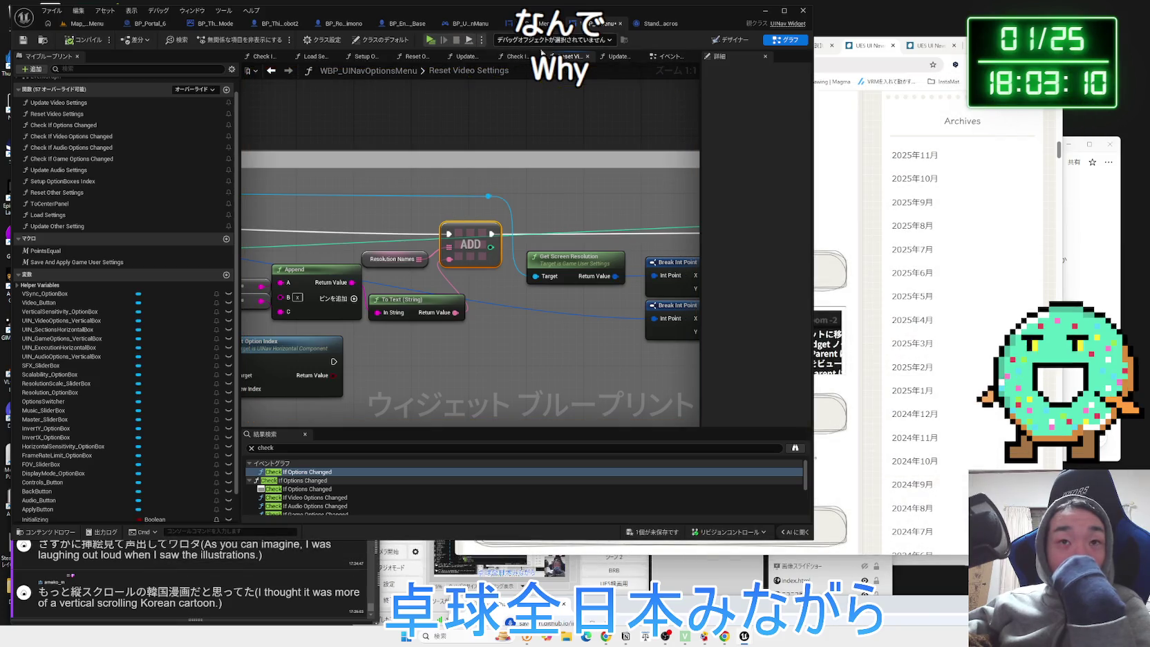
pyautogui.click(89, 23)
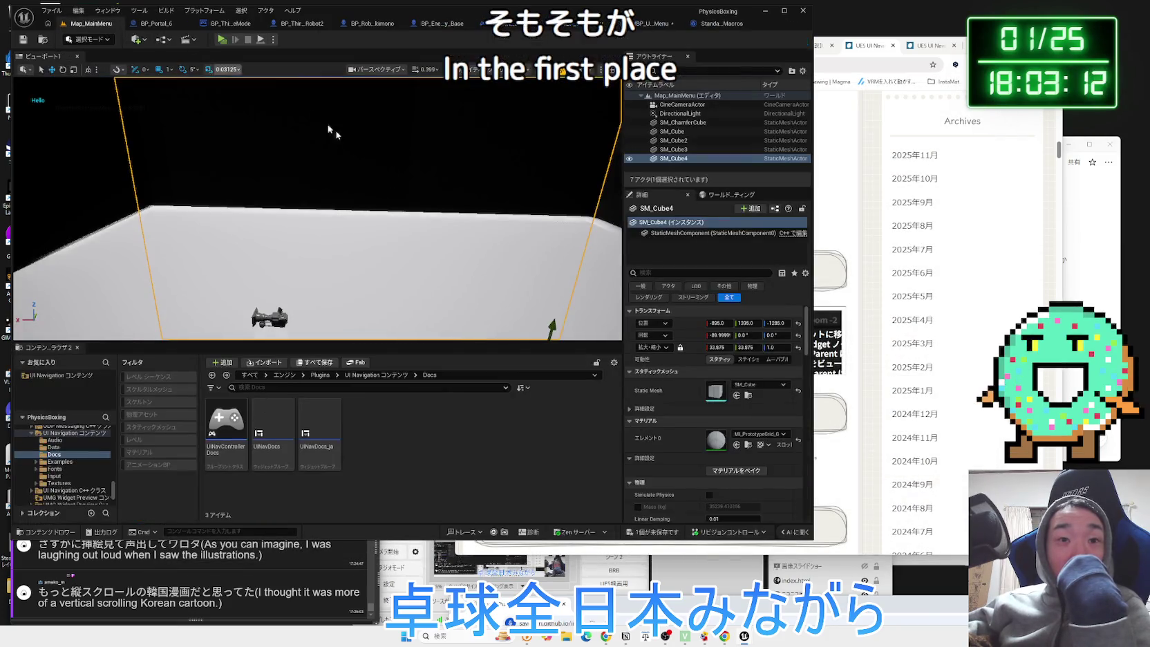
pyautogui.click(644, 24)
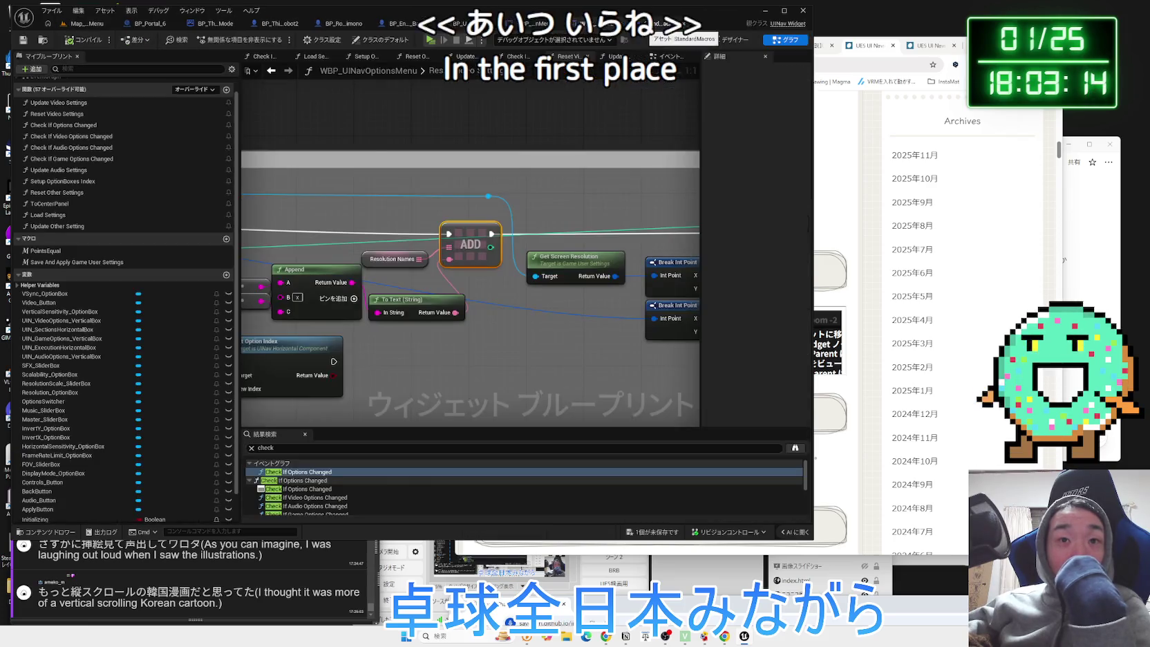
pyautogui.click(612, 56)
pyautogui.click(573, 56)
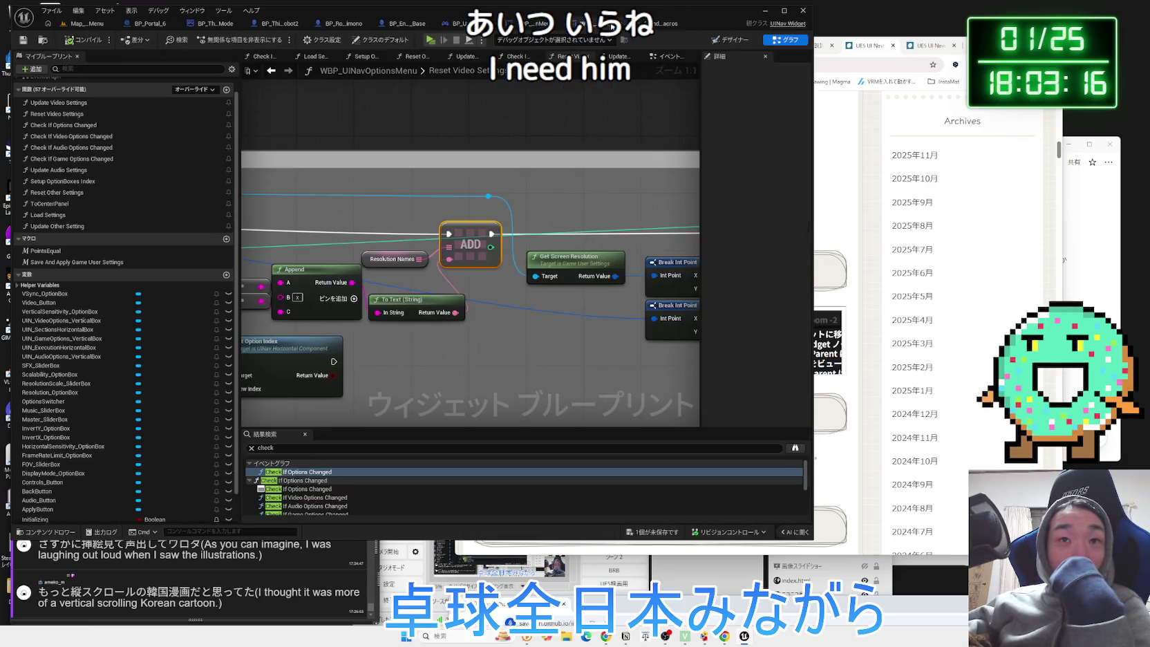
pyautogui.click(864, 46)
pyautogui.click(803, 47)
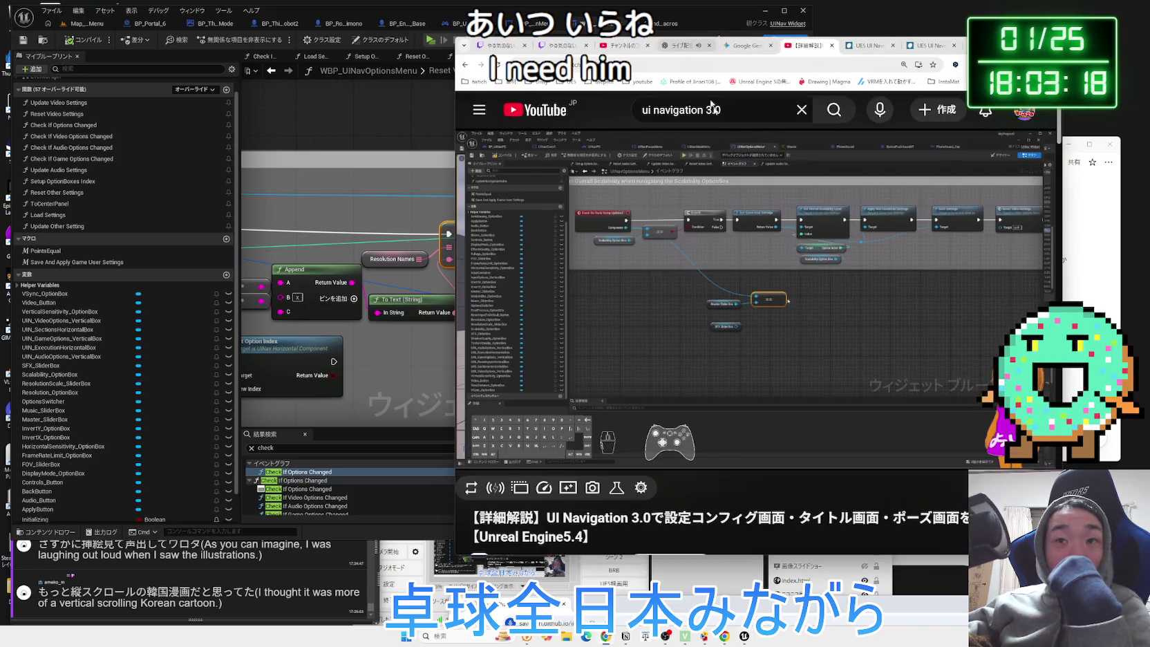
# Pause the tutorial, briefly view it fullscreen, then scrub back to around 15:05.
pyautogui.click(833, 291)
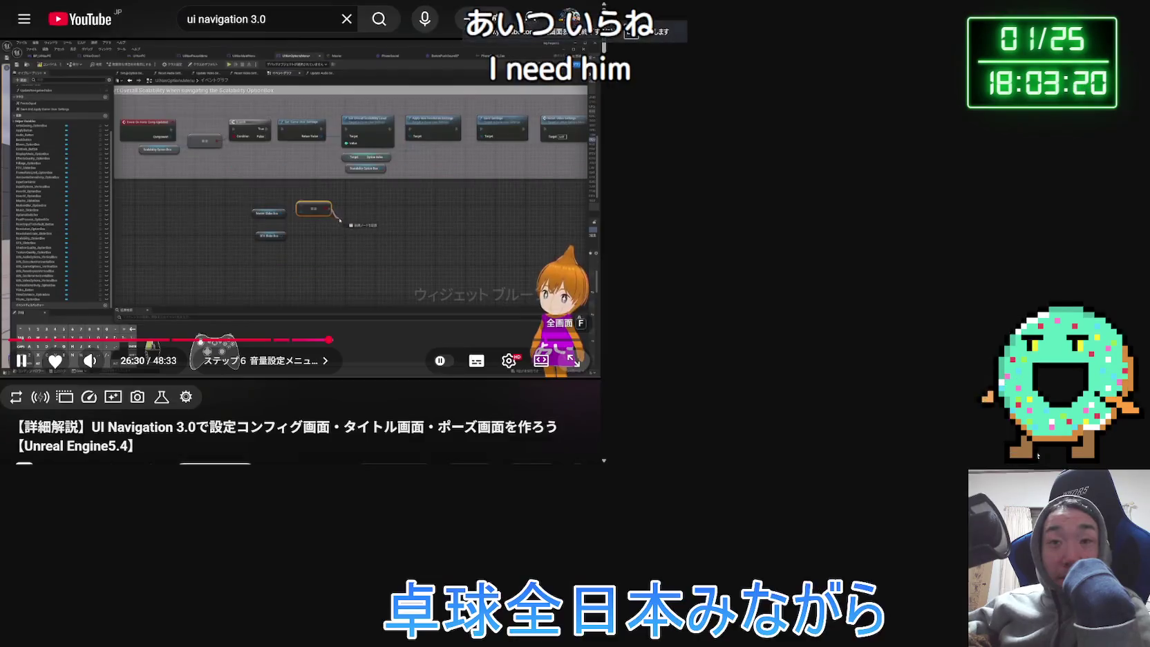
pyautogui.click(573, 359)
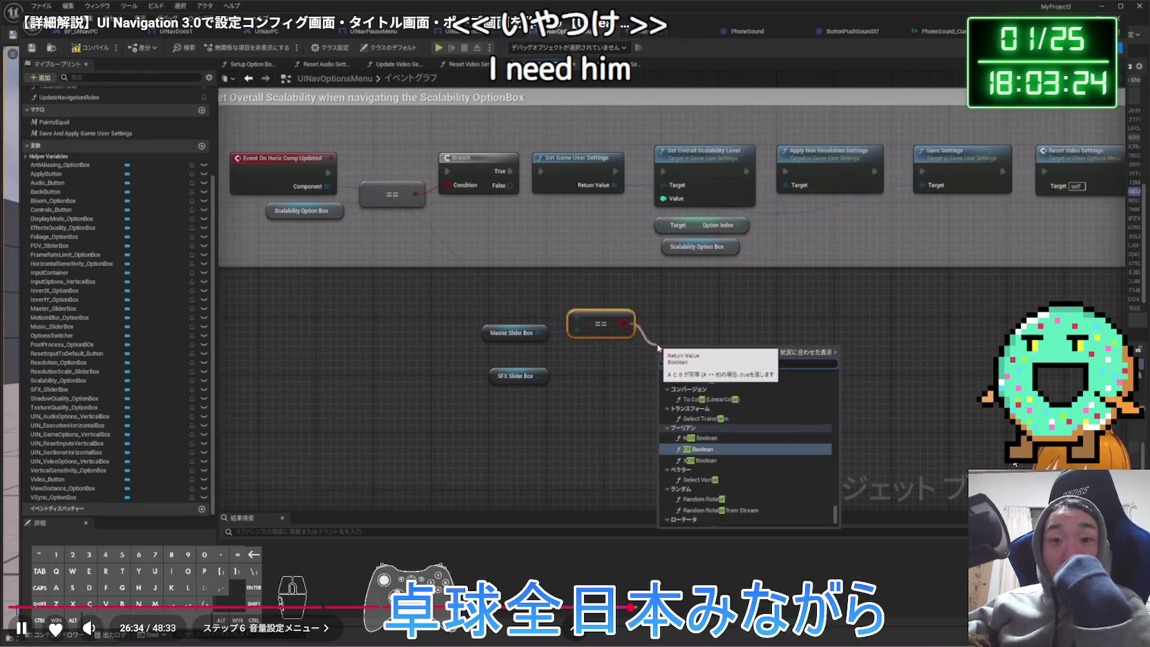
pyautogui.press('Escape')
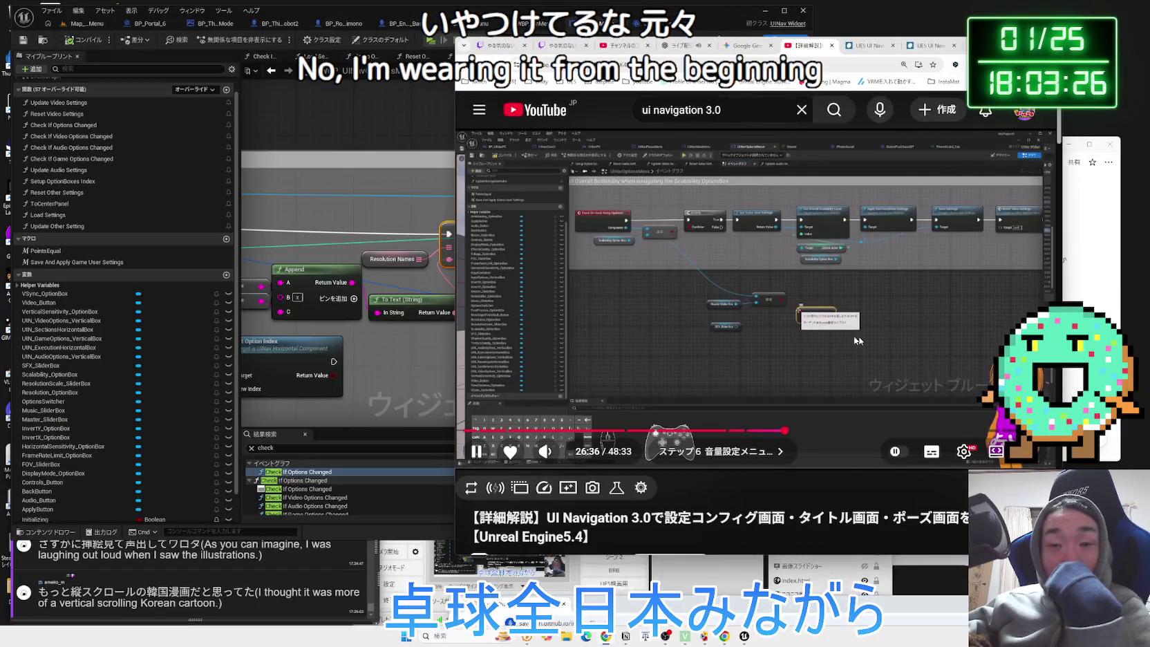
pyautogui.moveTo(785, 430)
pyautogui.mouseDown()
pyautogui.moveTo(823, 433)
pyautogui.moveTo(642, 429)
pyautogui.mouseUp()
pyautogui.click(678, 430)
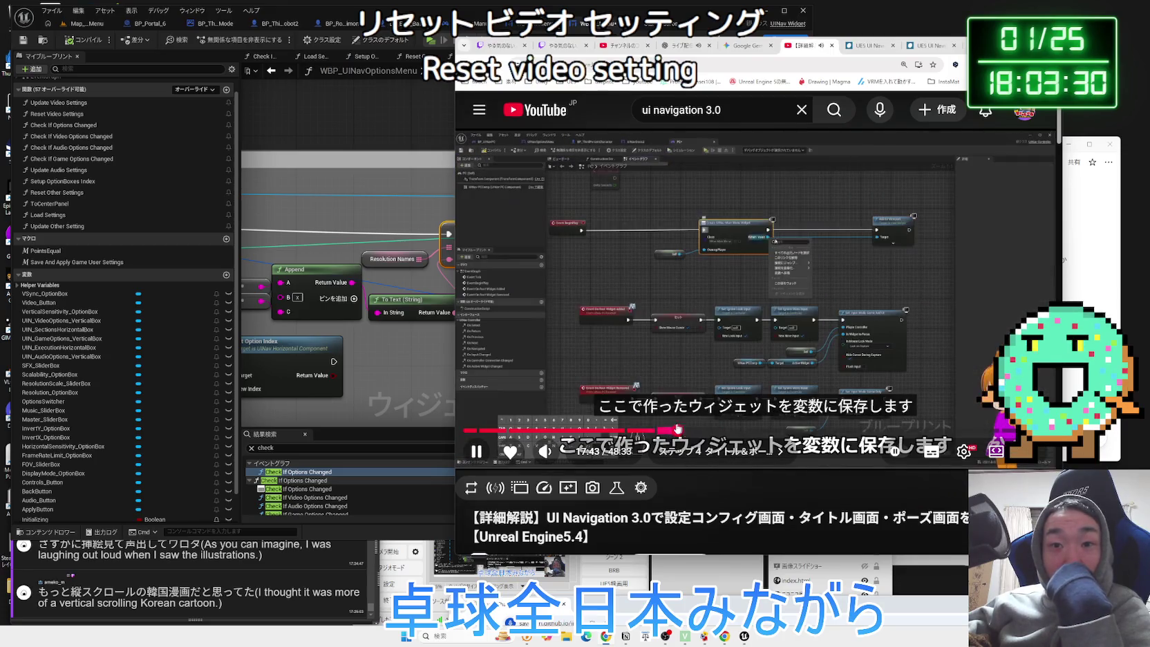
pyautogui.click(644, 429)
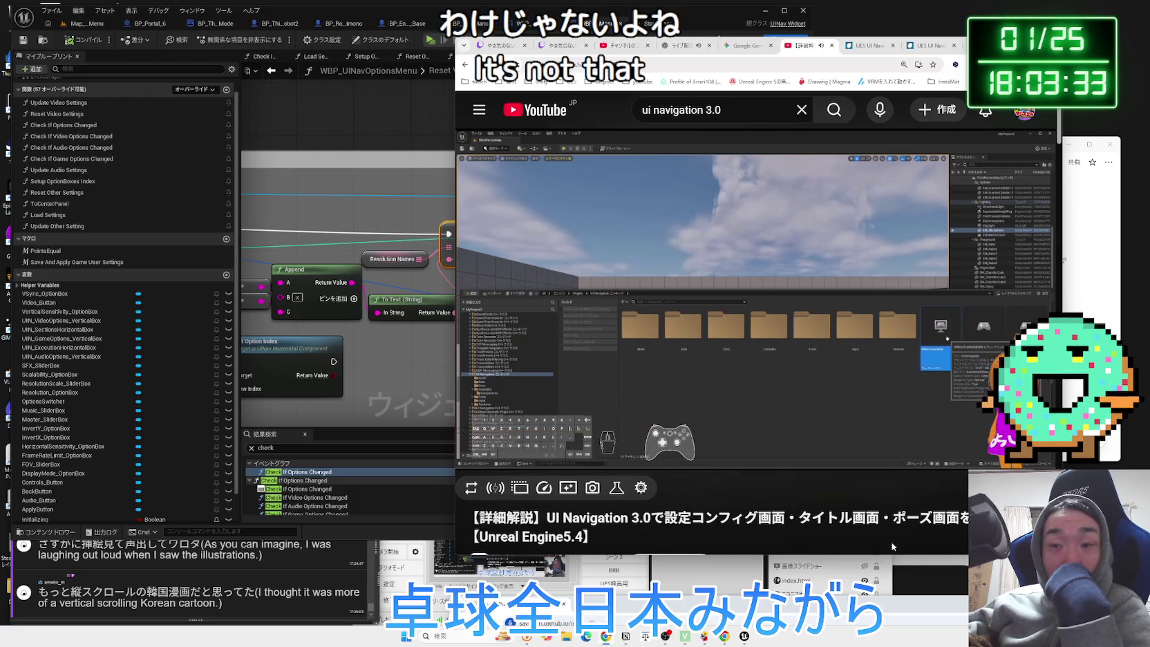
# Skip forward through the tutorial from 16:54 into Step 6, around 25:19.
pyautogui.press('Right')
pyautogui.press('Right')
pyautogui.press('Right')
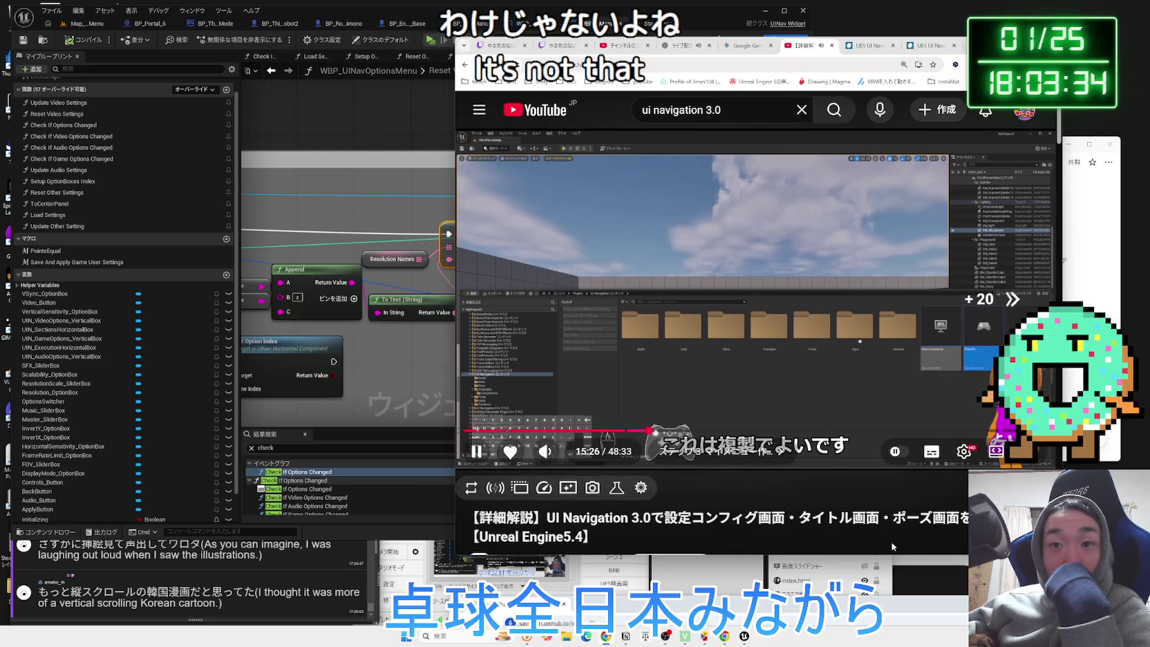
pyautogui.press('Right')
pyautogui.press('Right')
pyautogui.press('Right')
pyautogui.press('Right')
pyautogui.press('Right')
pyautogui.press('Right')
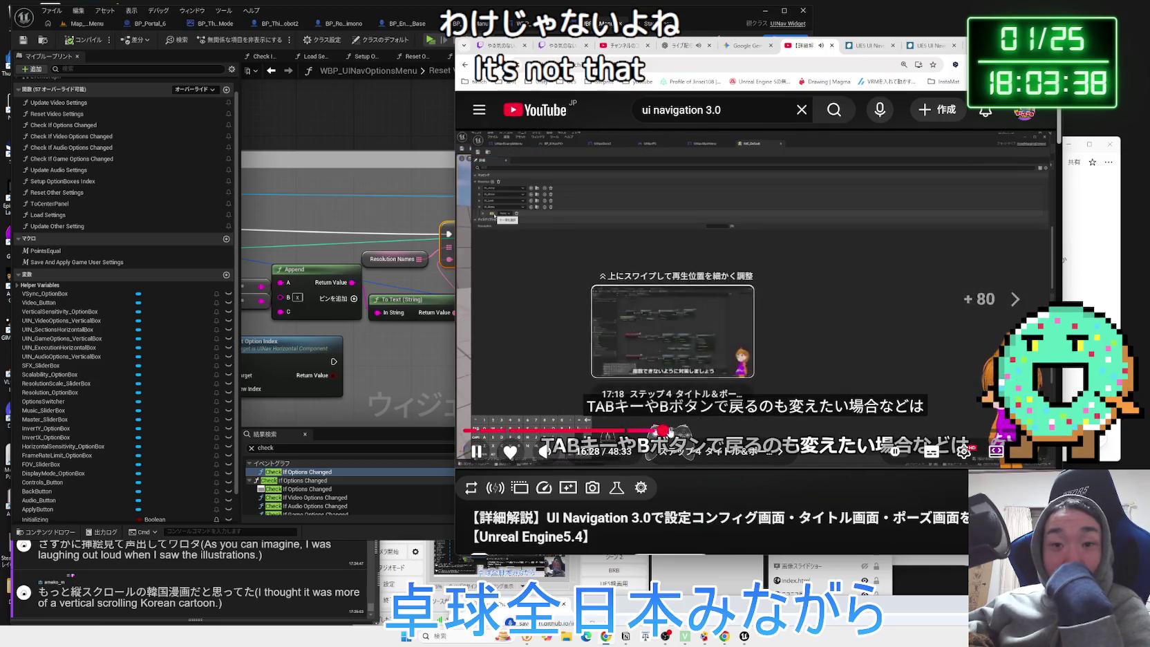
pyautogui.click(669, 431)
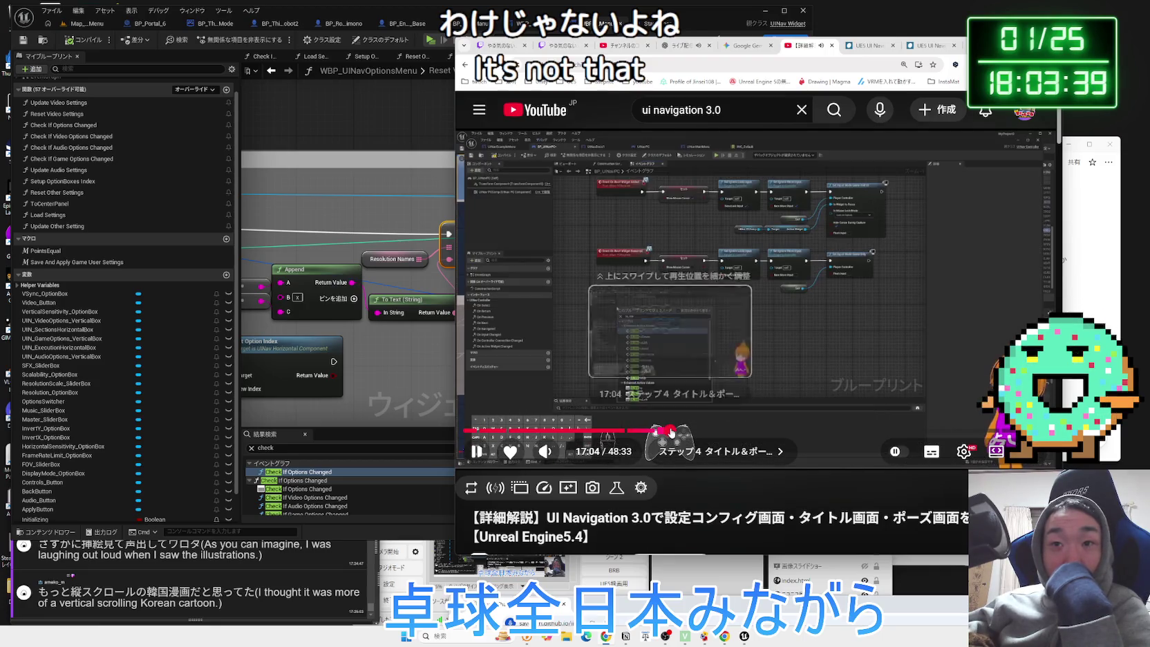
pyautogui.moveTo(670, 431); pyautogui.dragTo(695, 430)
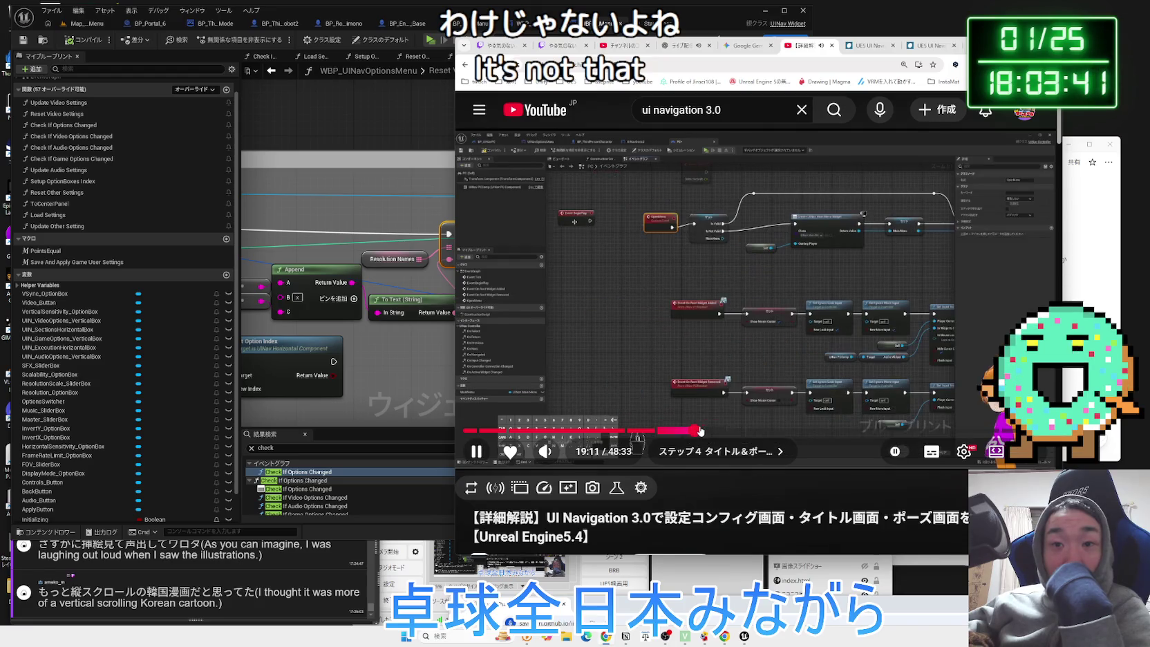
pyautogui.click(705, 430)
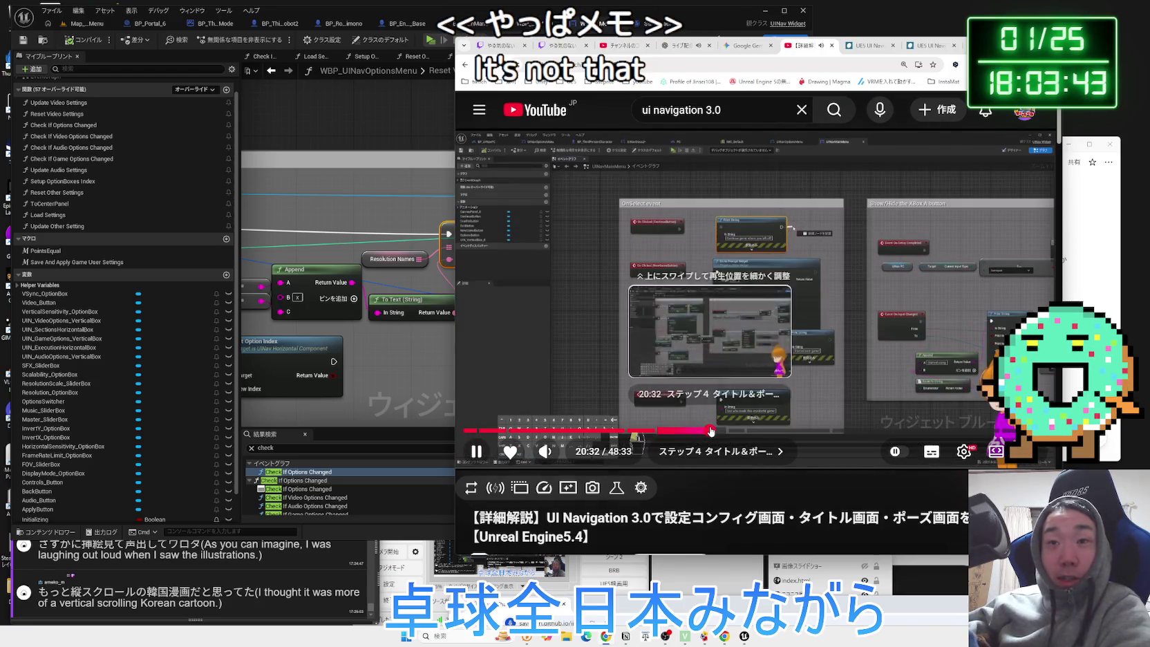
pyautogui.moveTo(705, 431); pyautogui.dragTo(732, 429)
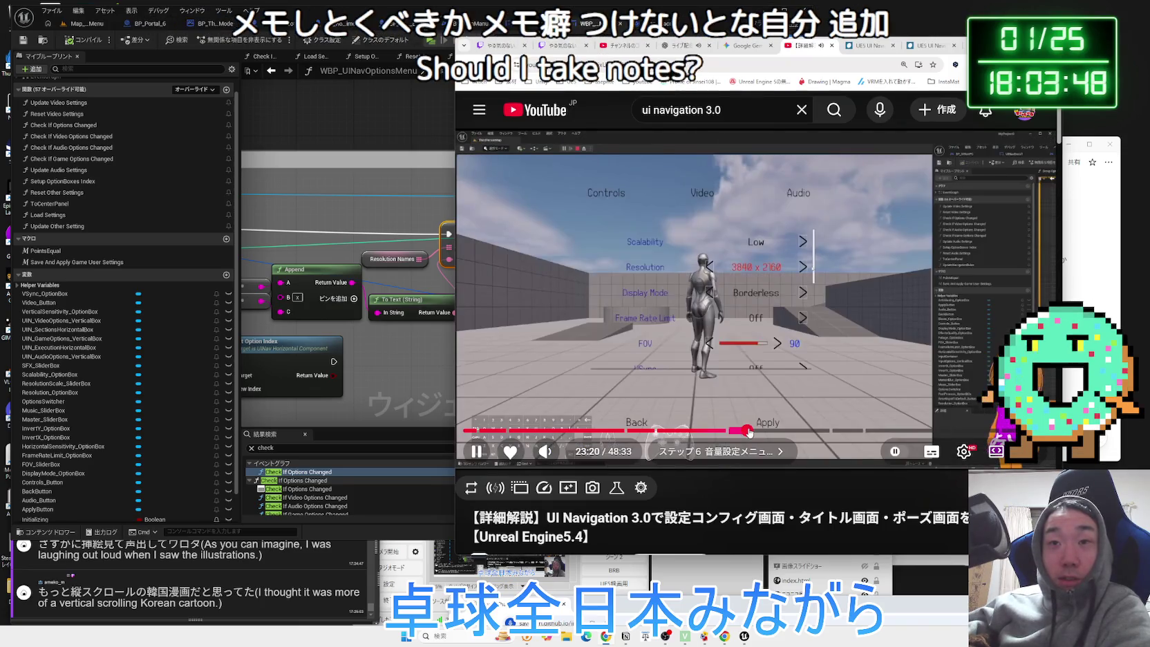
pyautogui.click(748, 431)
pyautogui.click(754, 430)
pyautogui.click(771, 430)
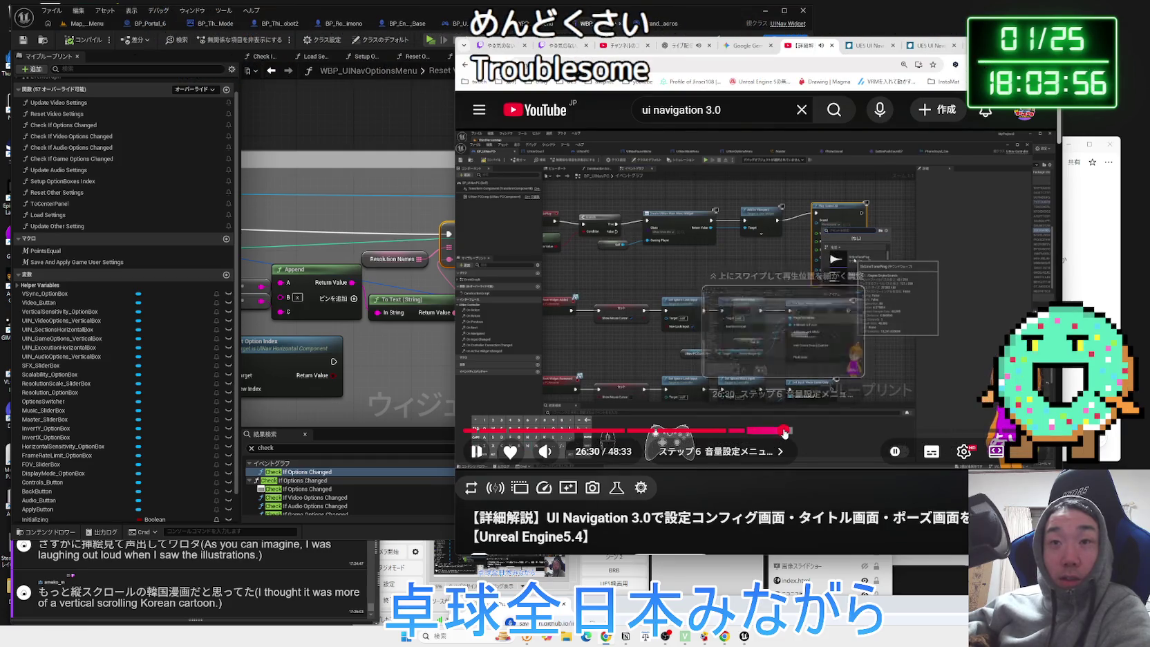
# Seek to 32:38 in Step 7, pause, and return to the Unreal resolution nodes.
pyautogui.click(788, 430)
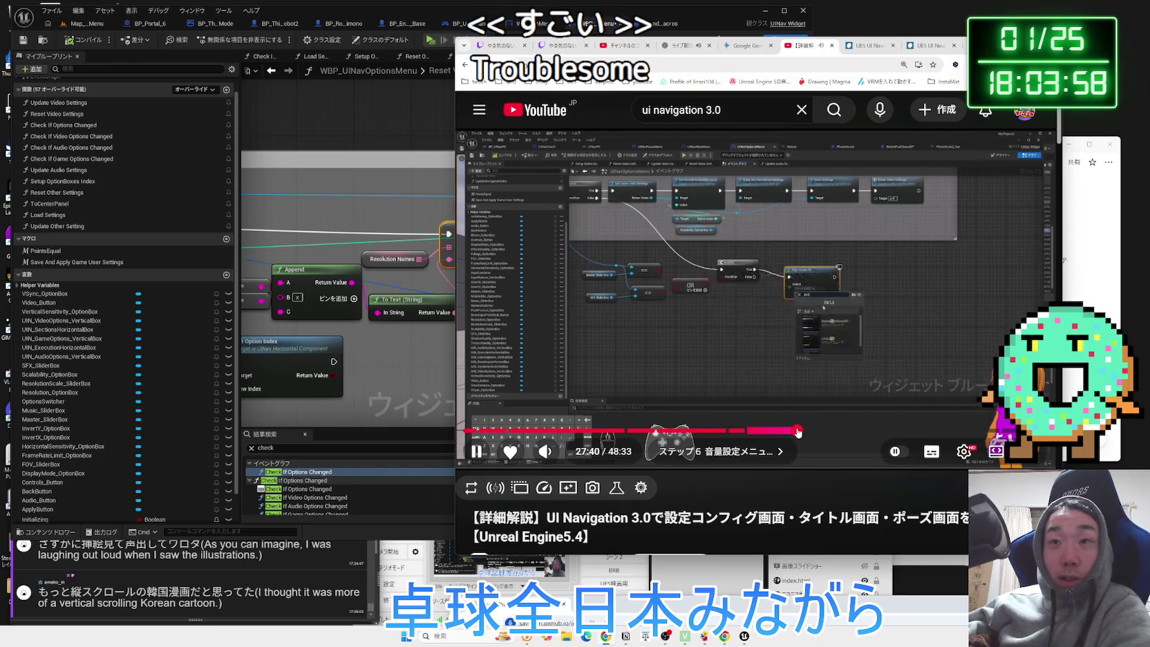
pyautogui.click(797, 431)
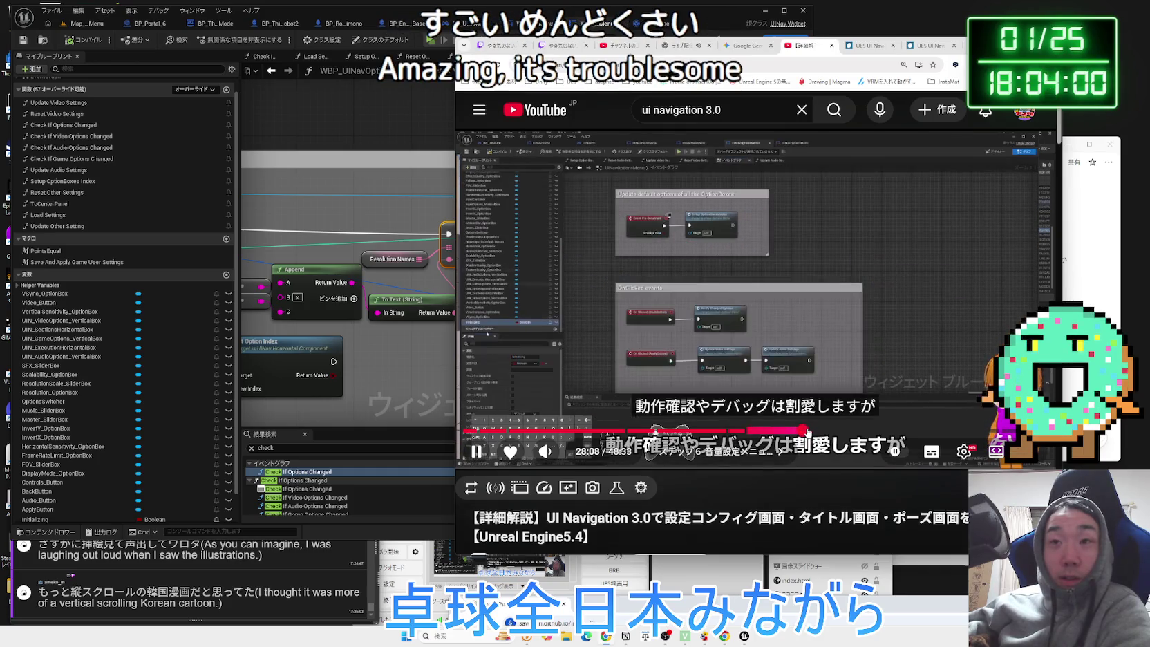
pyautogui.click(801, 431)
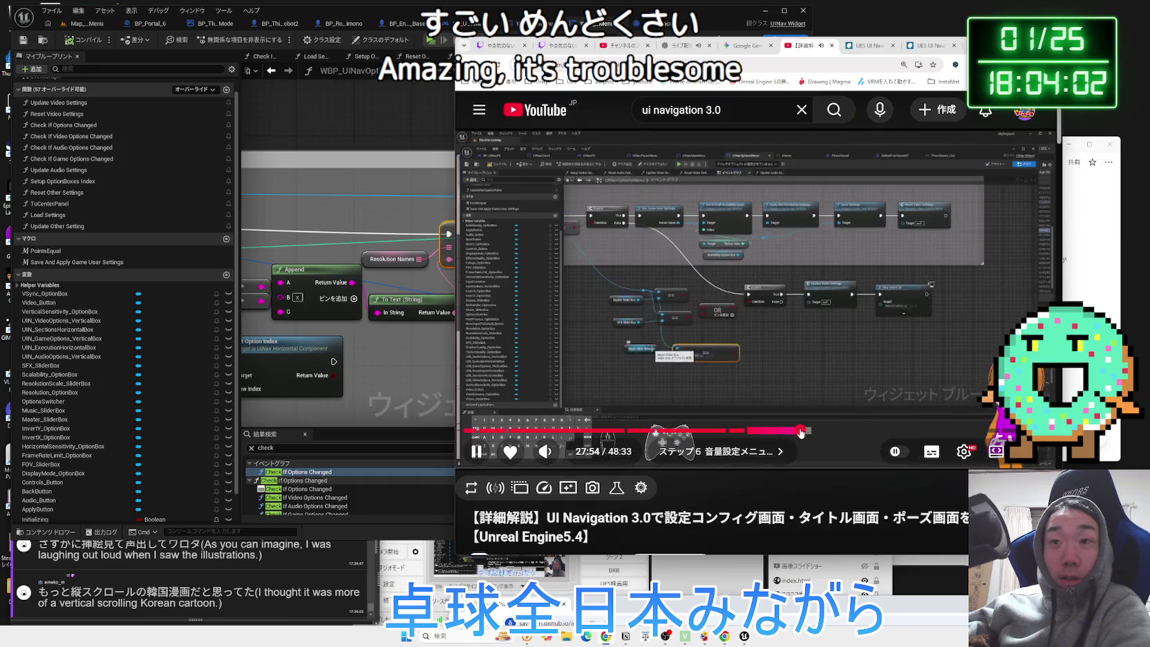
pyautogui.moveTo(810, 432); pyautogui.dragTo(823, 432)
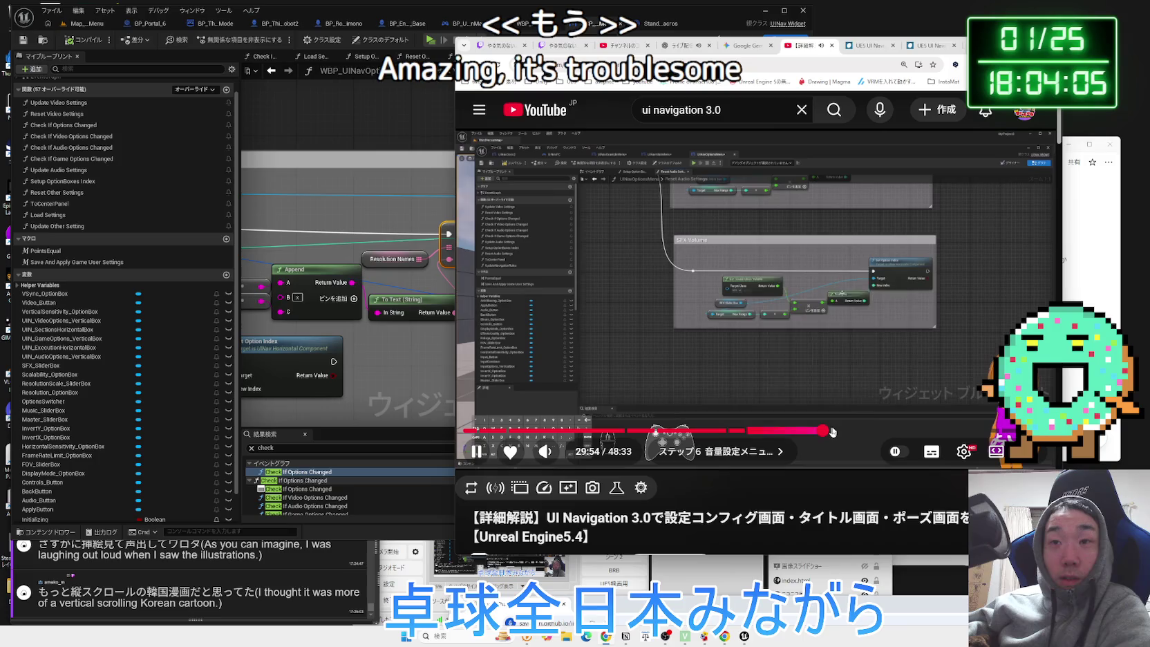
pyautogui.moveTo(832, 432); pyautogui.dragTo(846, 432)
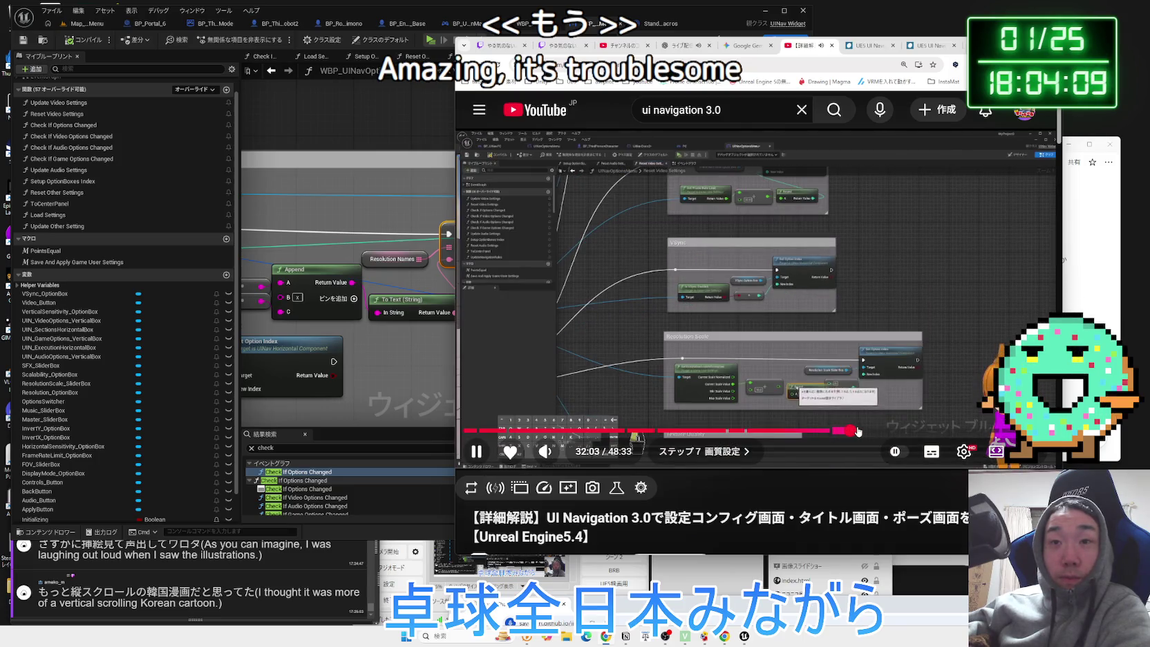
pyautogui.click(857, 430)
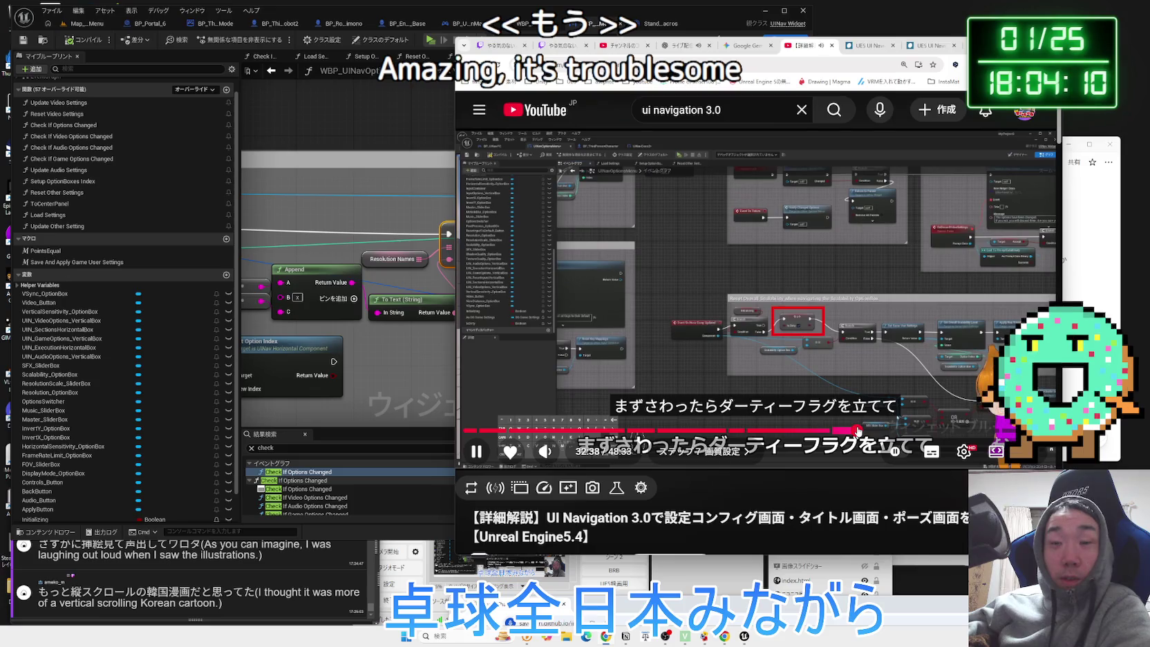
pyautogui.click(888, 387)
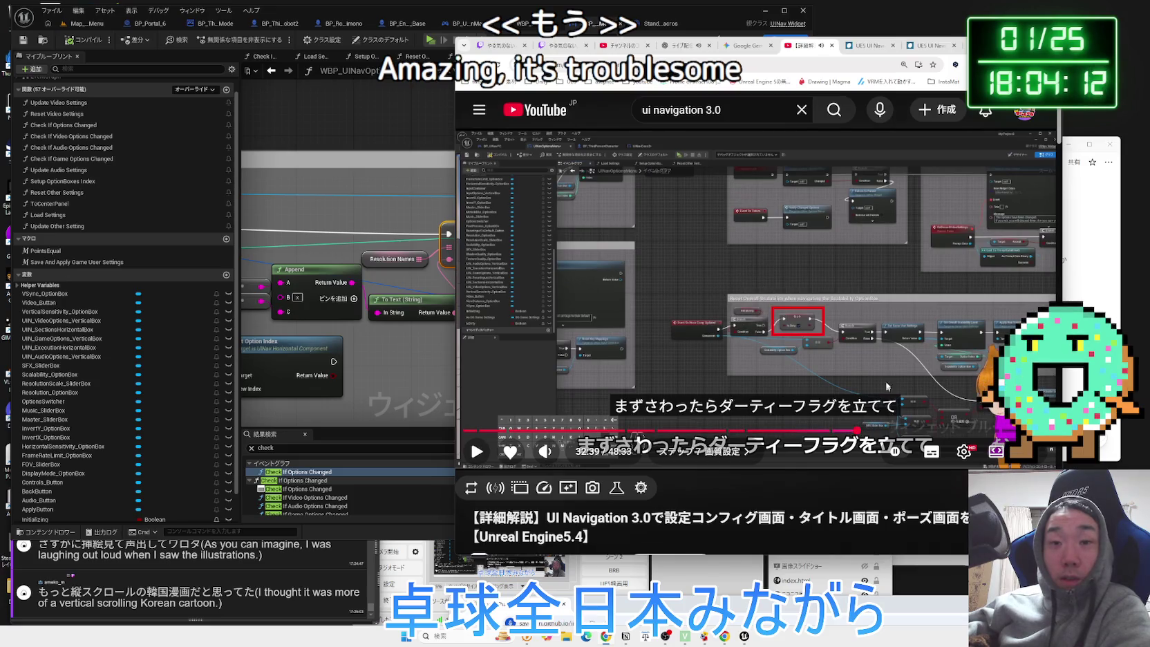
pyautogui.click(416, 375)
pyautogui.moveTo(430, 378)
pyautogui.mouseDown()
pyautogui.moveTo(585, 355)
pyautogui.moveTo(392, 320)
pyautogui.mouseUp()
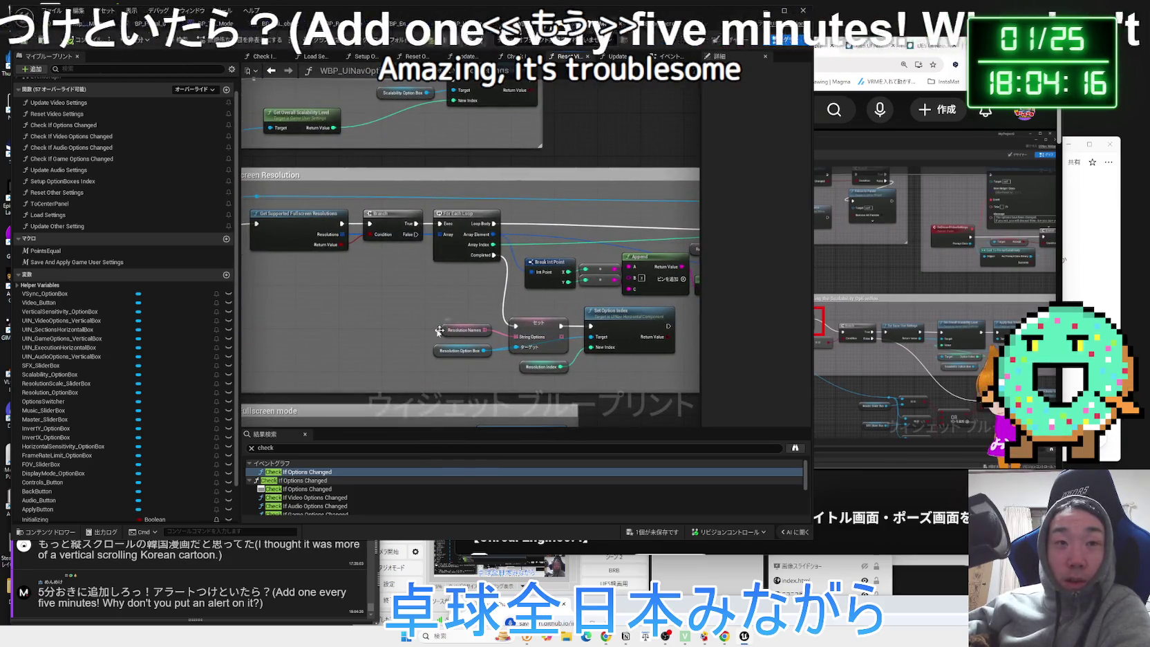
# Close the Reset Video Settings tab, show the options Event Graph, and open Windows Start.
pyautogui.scroll(-2, 393, 320)
pyautogui.scroll(4, 393, 320)
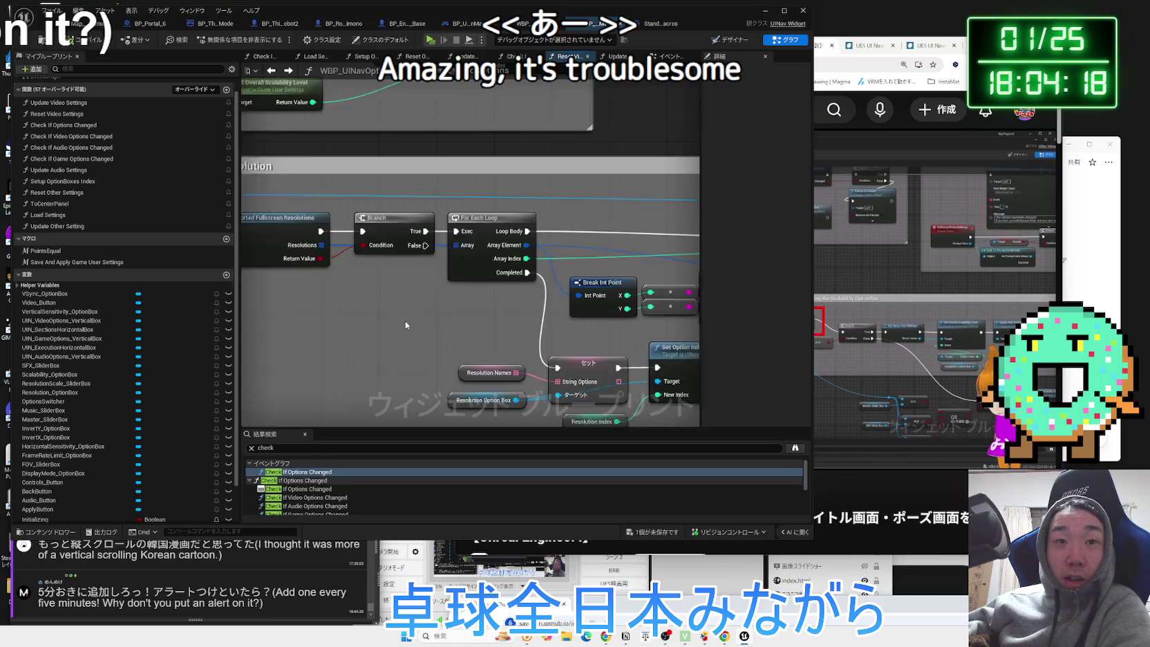
pyautogui.scroll(-2, 405, 320)
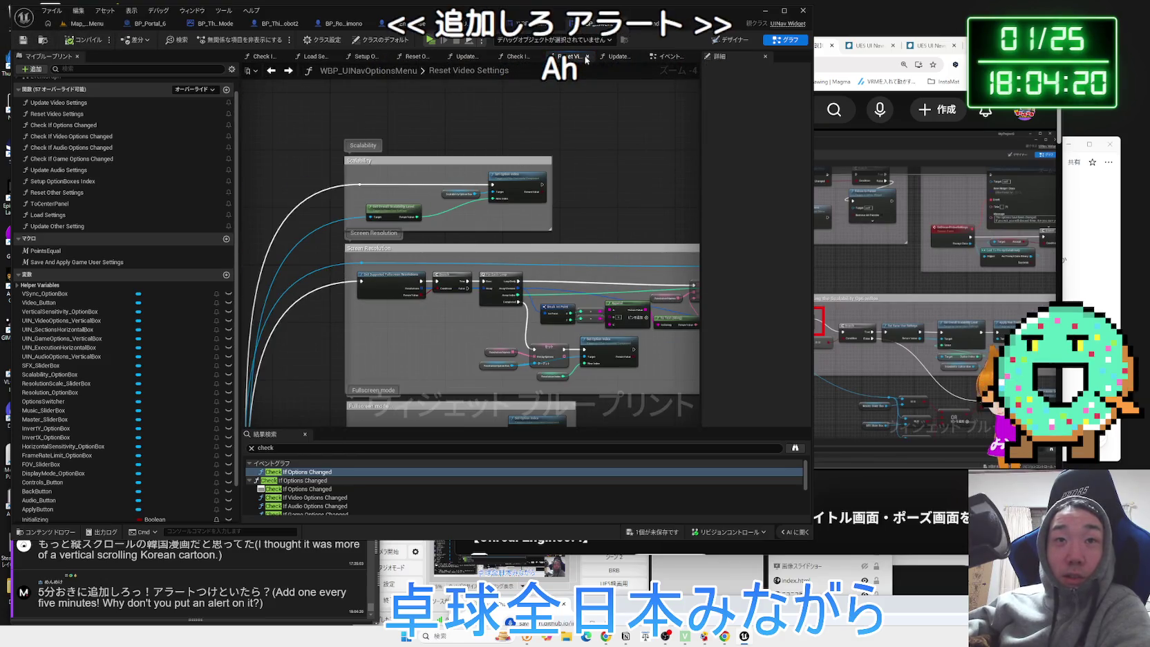
pyautogui.click(587, 56)
pyautogui.click(662, 56)
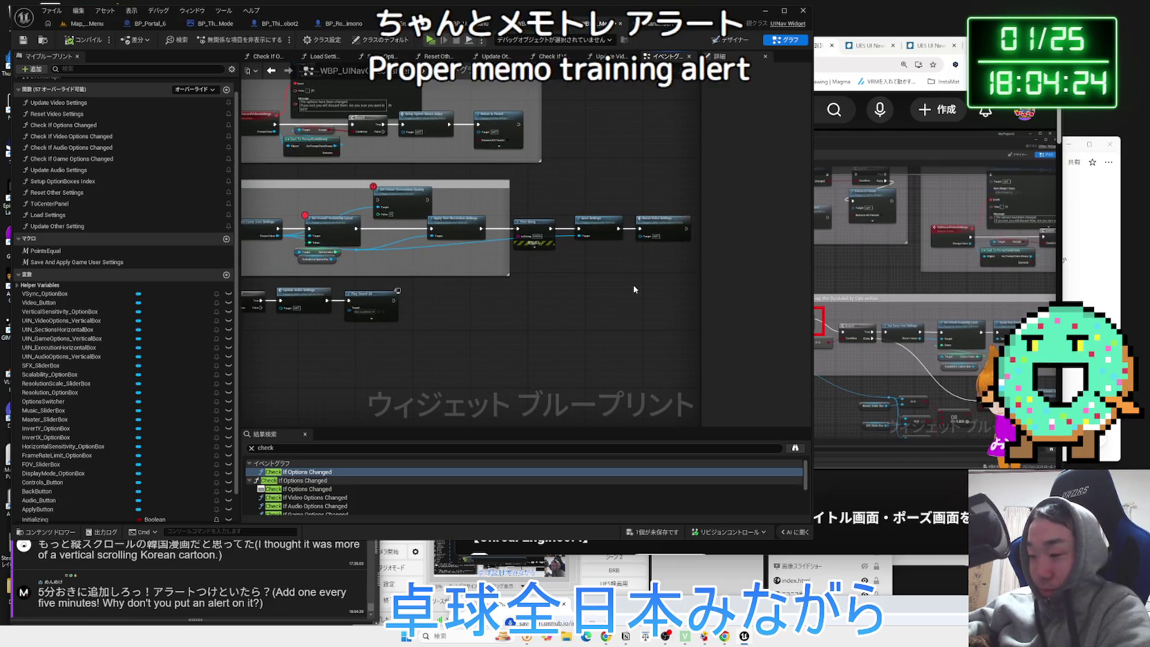
pyautogui.click(405, 636)
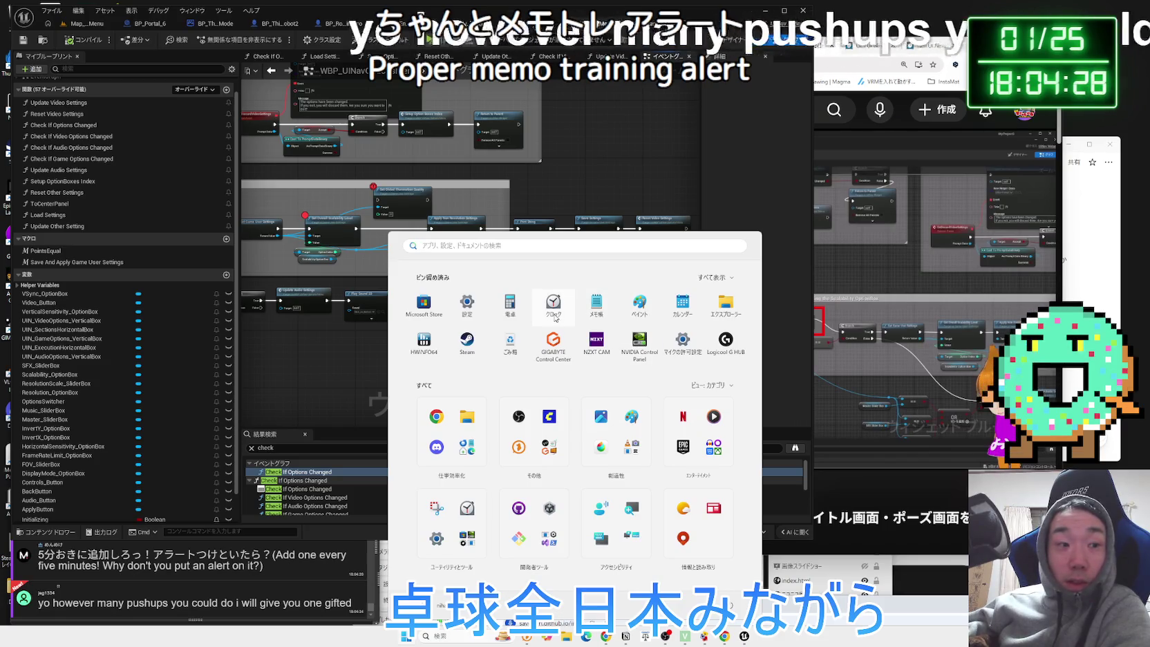
# Launch Clock, then translate the viewer's pushups comment into Japanese with 翻訳.
pyautogui.click(556, 307)
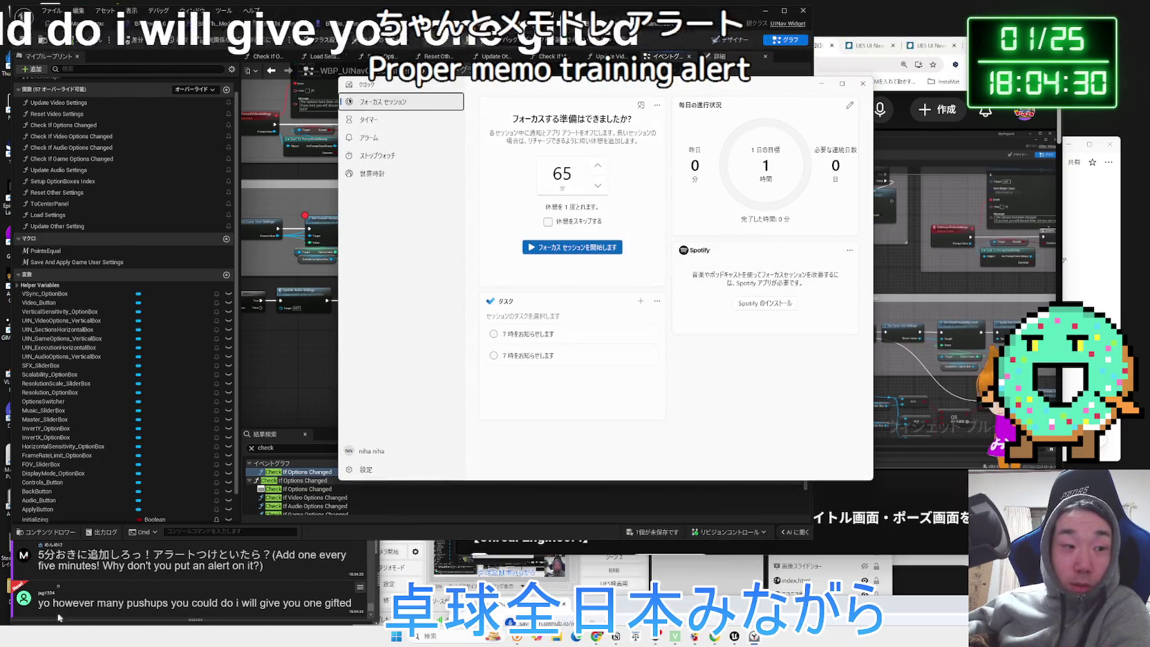
pyautogui.tripleClick(348, 602)
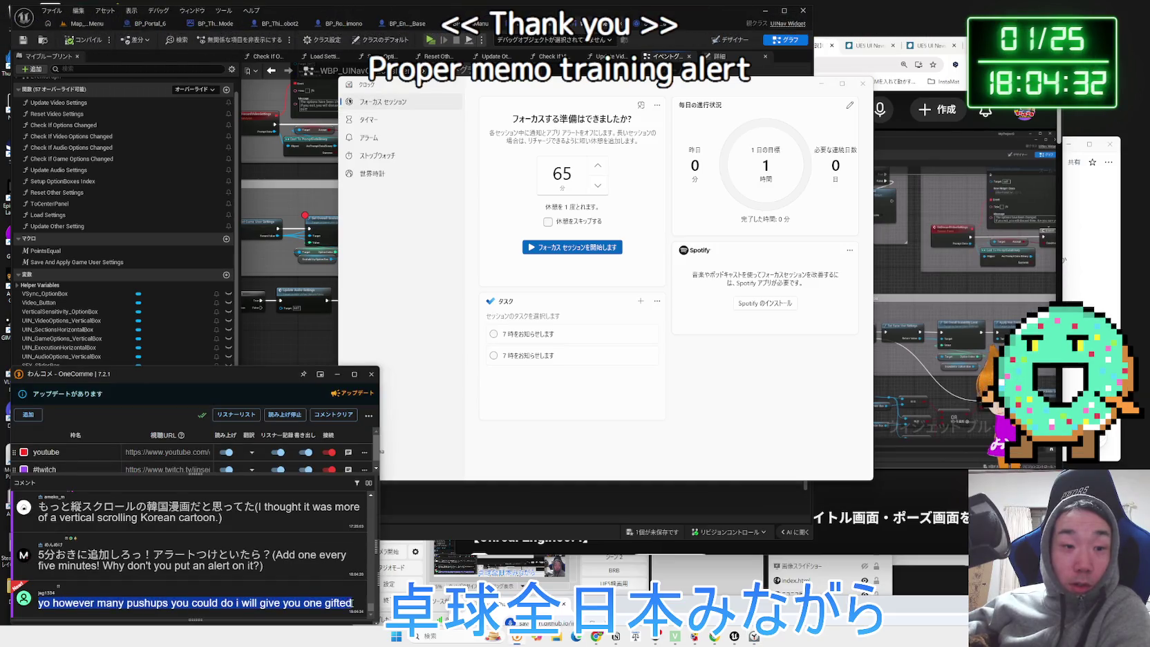
pyautogui.rightClick(329, 604)
pyautogui.click(343, 591)
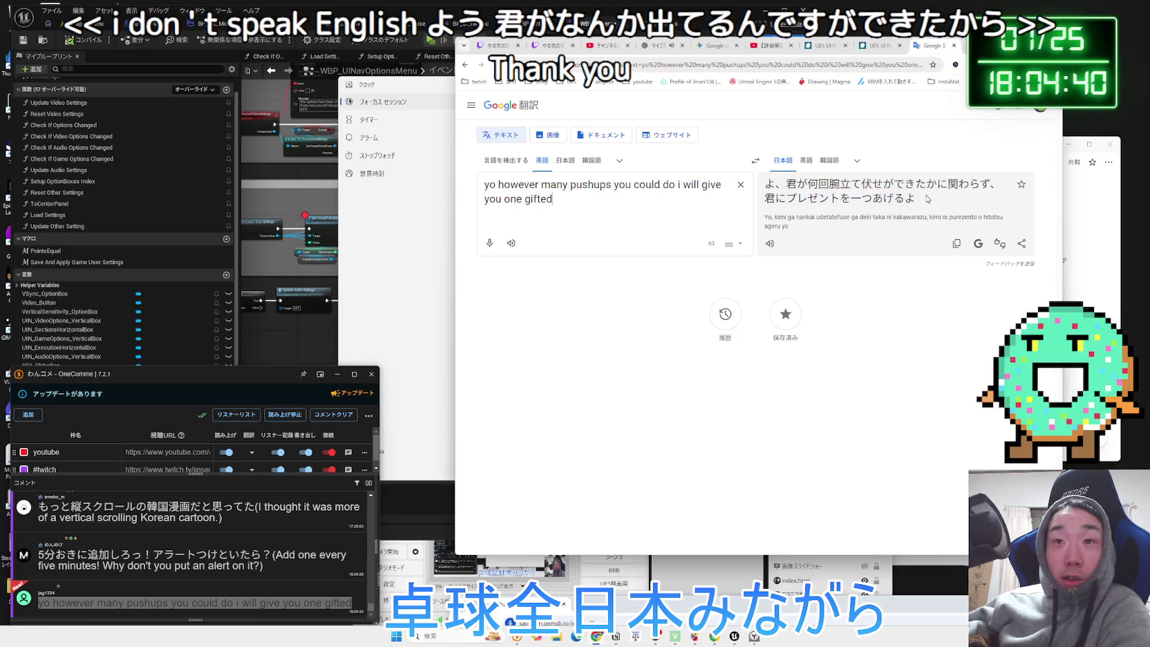
# Close Google Translate and check the commenter's translation language in OneComme.
pyautogui.click(954, 45)
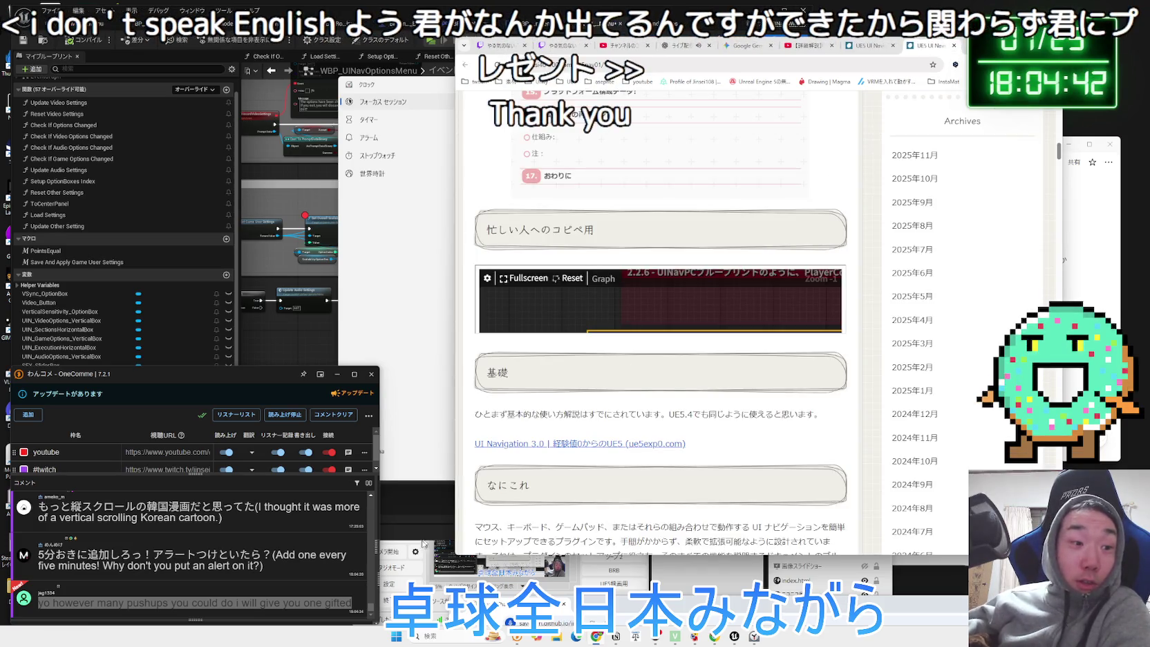
pyautogui.click(24, 597)
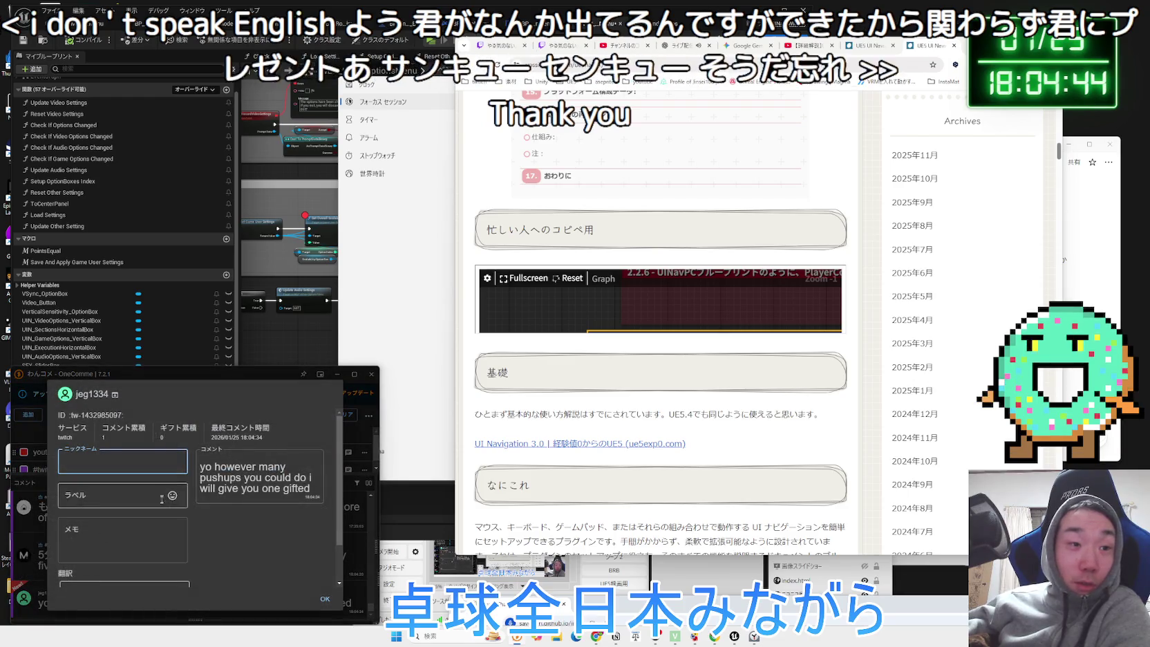
pyautogui.scroll(-1, 161, 525)
pyautogui.click(159, 545)
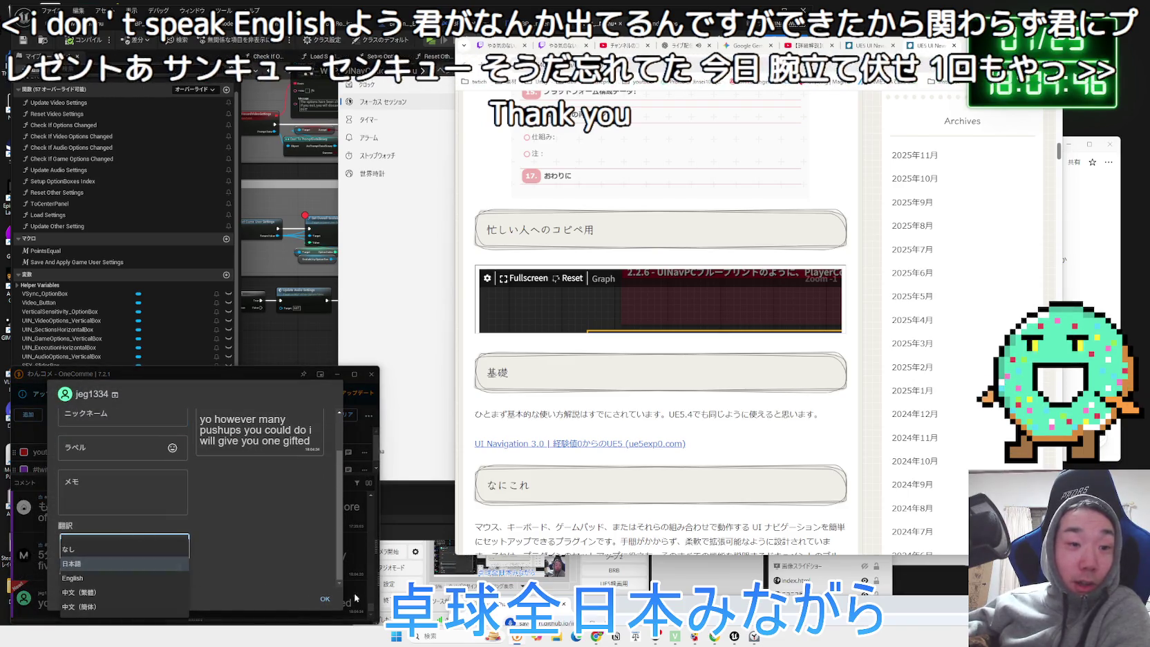
pyautogui.click(326, 600)
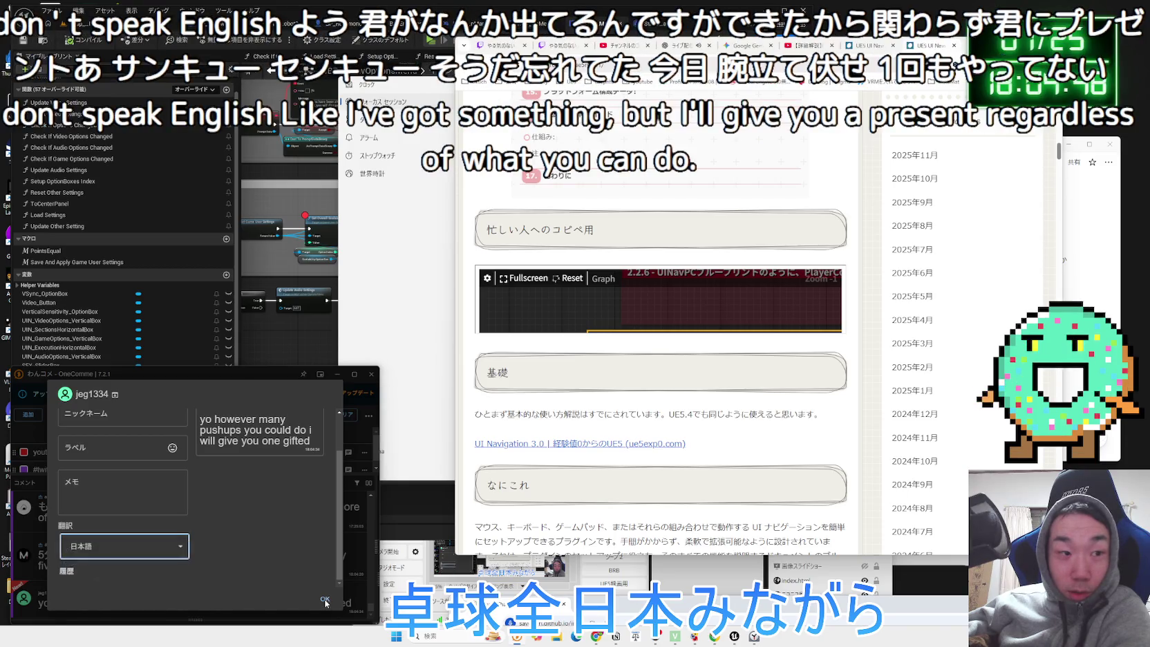
pyautogui.click(326, 600)
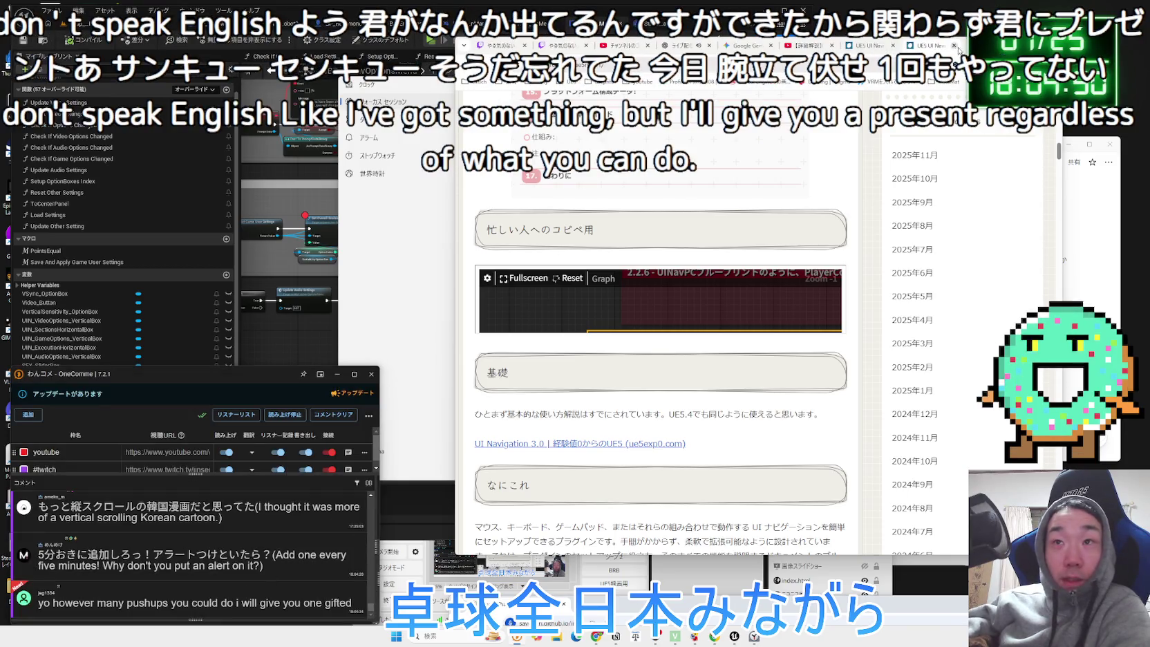
# Close the active browser tab and dismiss the Clock focus window.
pyautogui.click(957, 49)
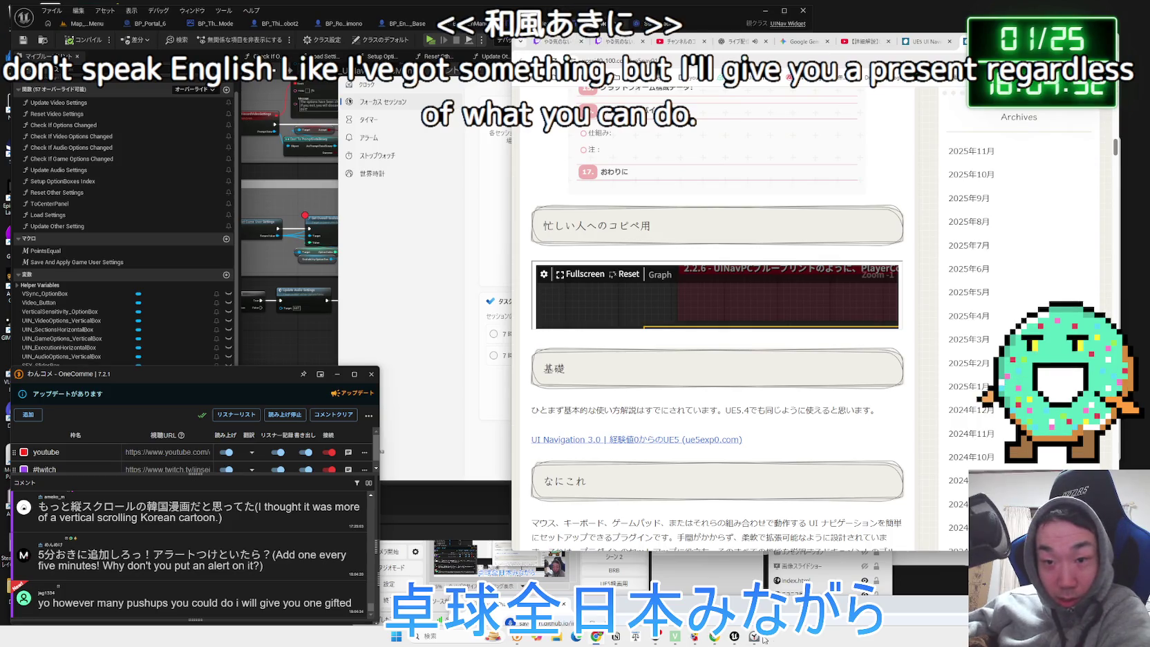
pyautogui.click(757, 637)
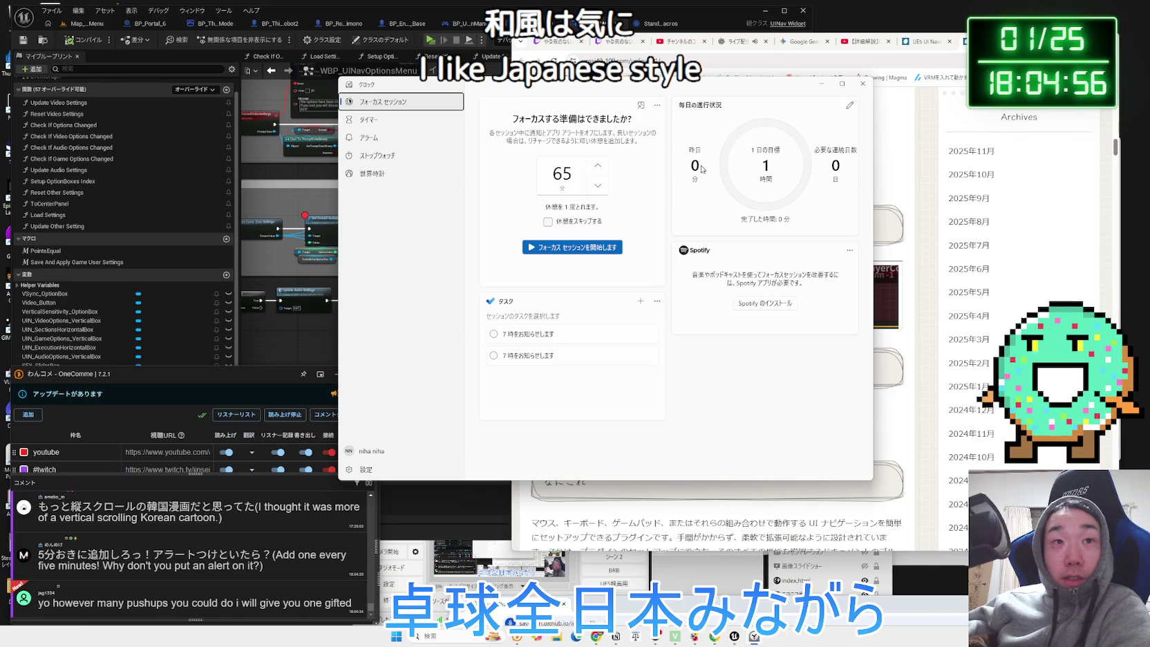
pyautogui.click(869, 87)
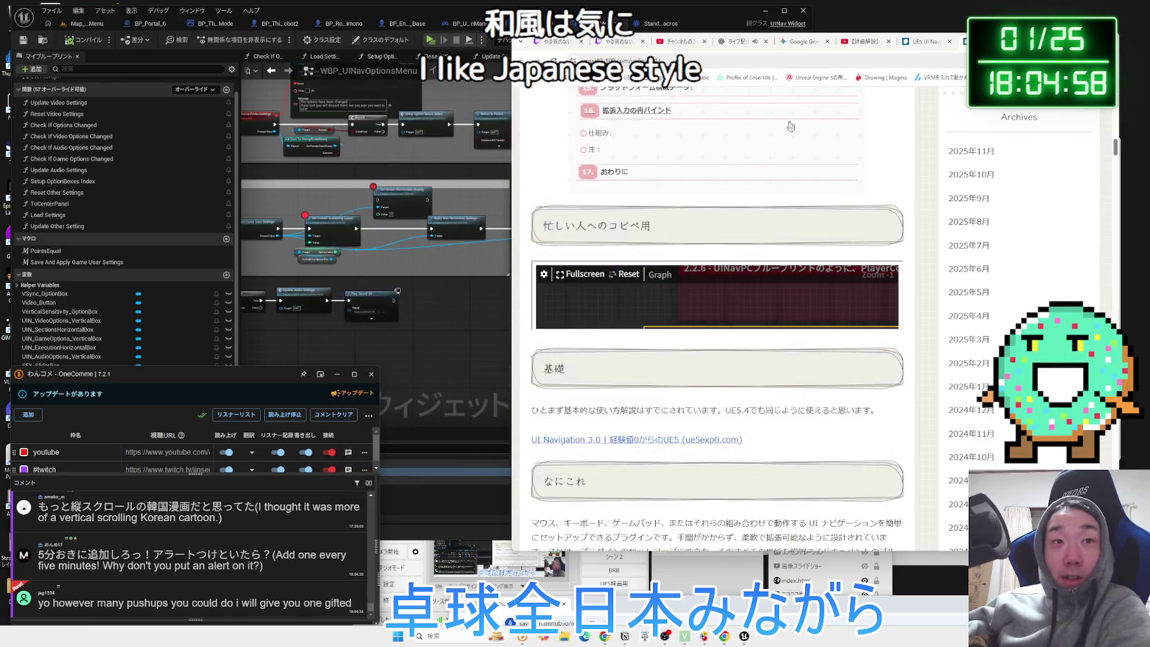
# Box-select the audio ==, OR, Branch, Update Audio Settings and Play Sound nodes, nudge them down, and wrap them in a comment.
pyautogui.click(438, 302)
pyautogui.scroll(3, 442, 304)
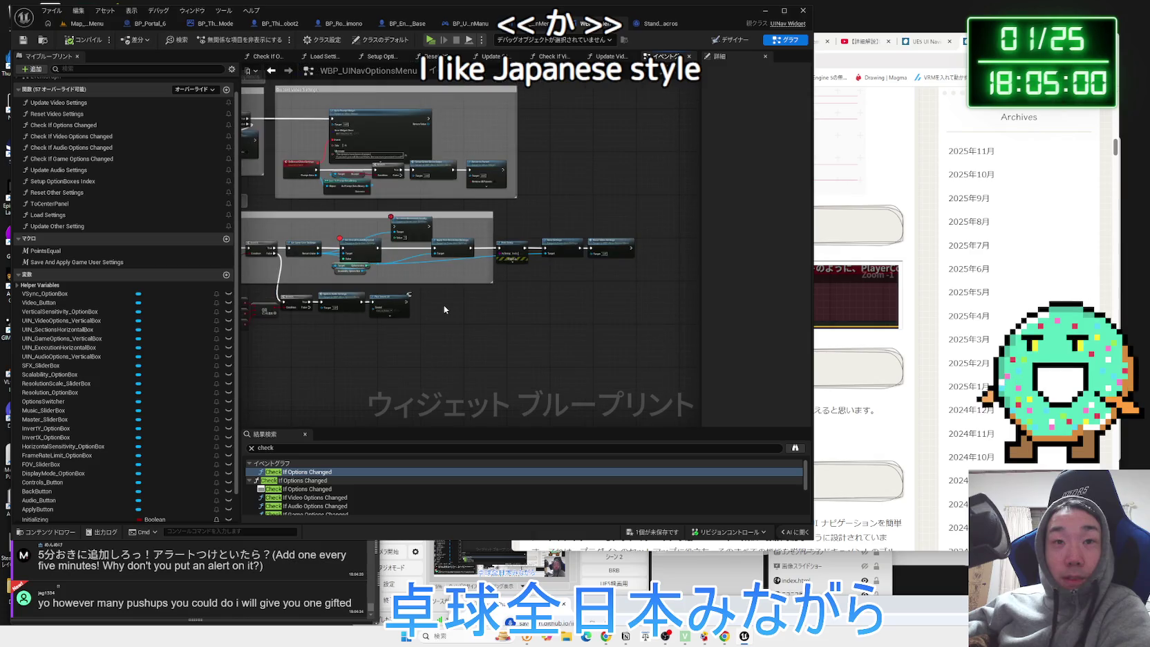
pyautogui.scroll(-2, 553, 333)
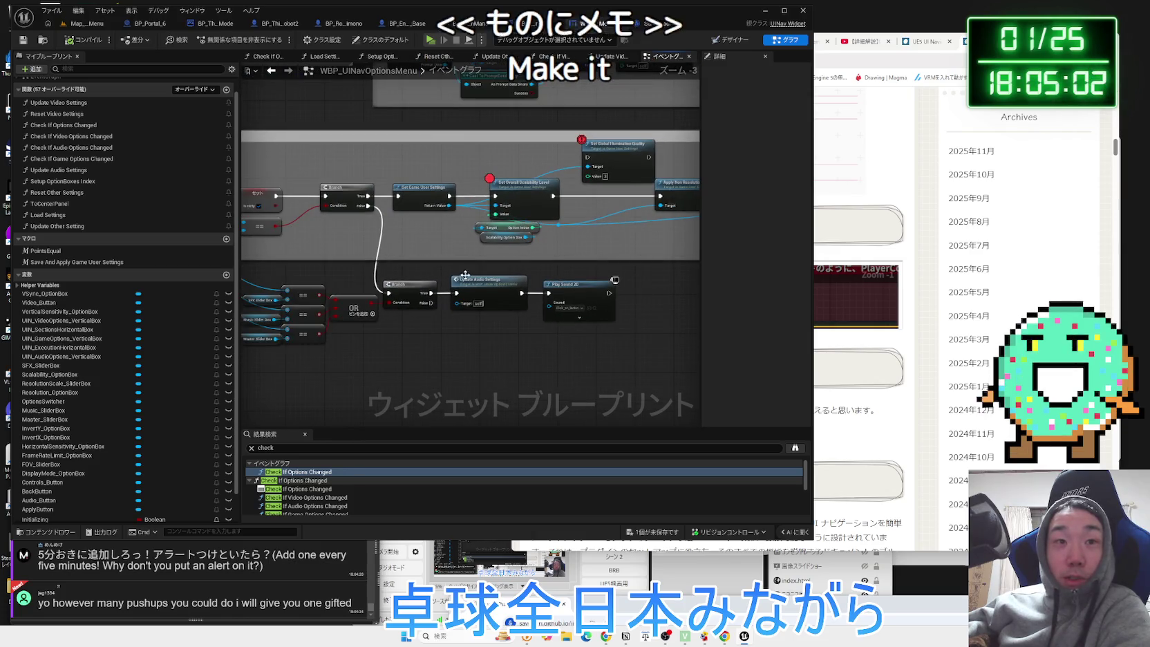
pyautogui.scroll(-2, 553, 334)
pyautogui.moveTo(654, 356); pyautogui.dragTo(387, 284)
pyautogui.moveTo(449, 313); pyautogui.dragTo(450, 334)
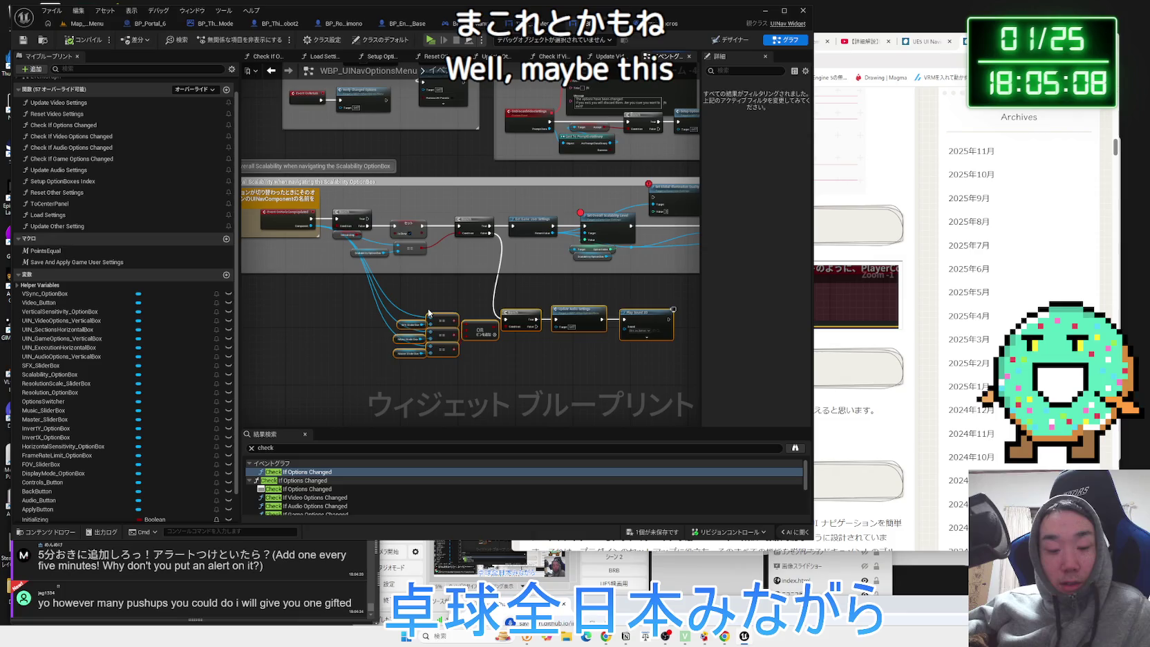
pyautogui.press('c')
pyautogui.scroll(3, 438, 311)
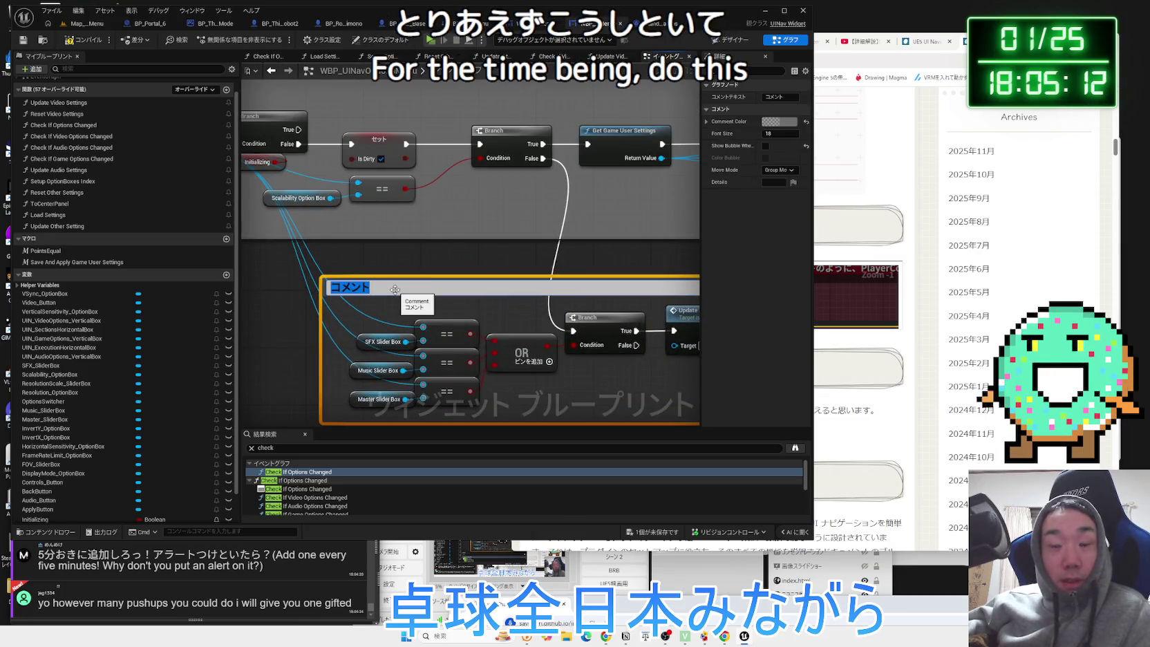
# Type the title's opening in Japanese: when audio-related options (音声回りのオプション) are changed.
pyautogui.write('ugo')
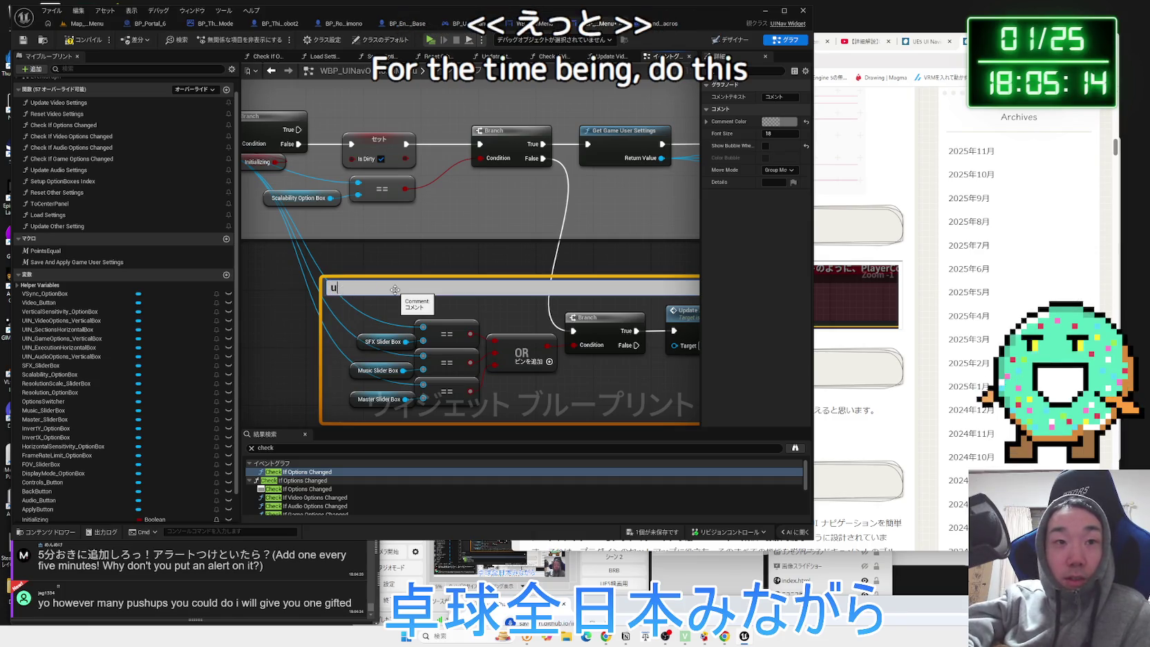
pyautogui.press('BackSpace')
pyautogui.press('Zenkaku_Hankaku')
pyautogui.write('うごか')
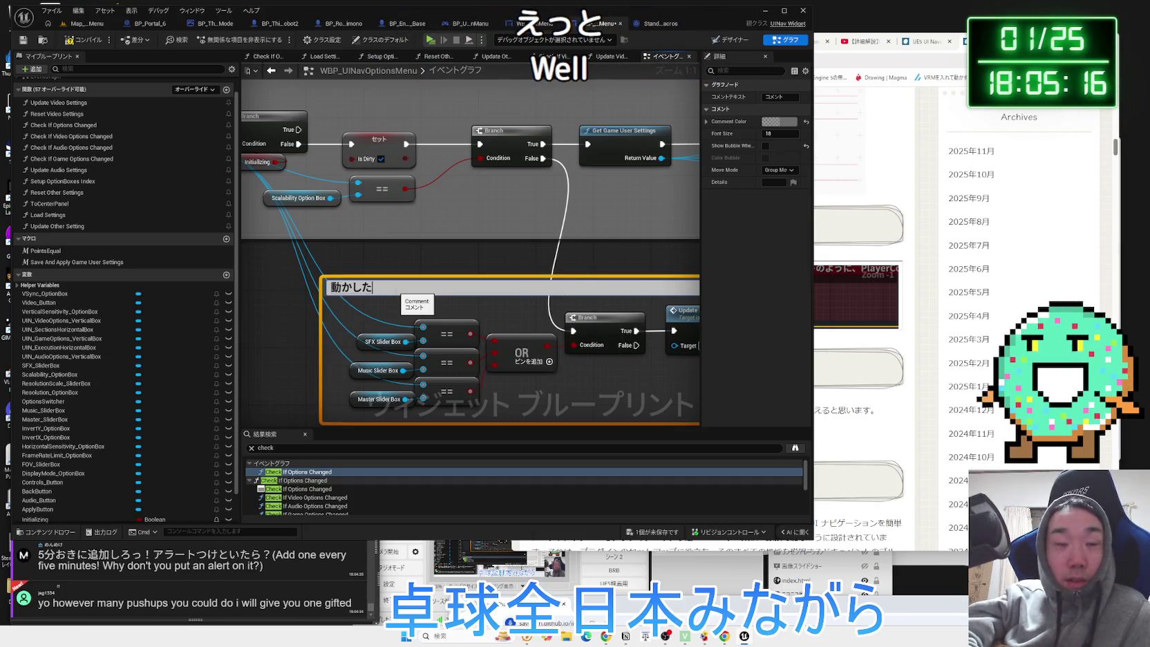
pyautogui.write('onpnento')
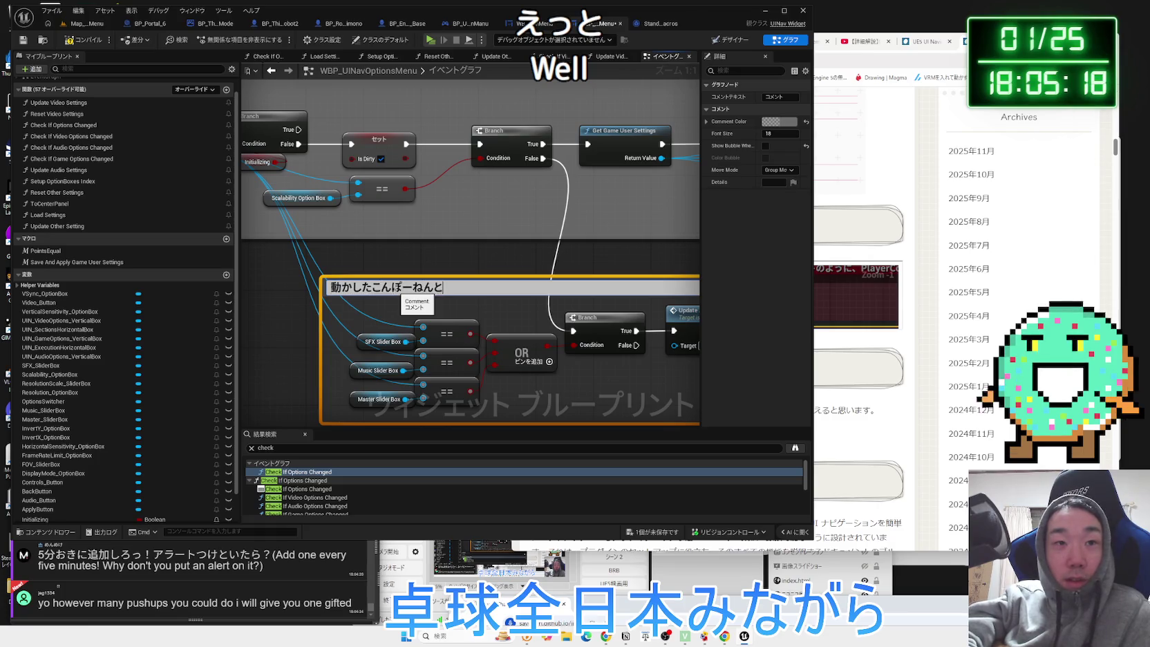
pyautogui.write('ongaku')
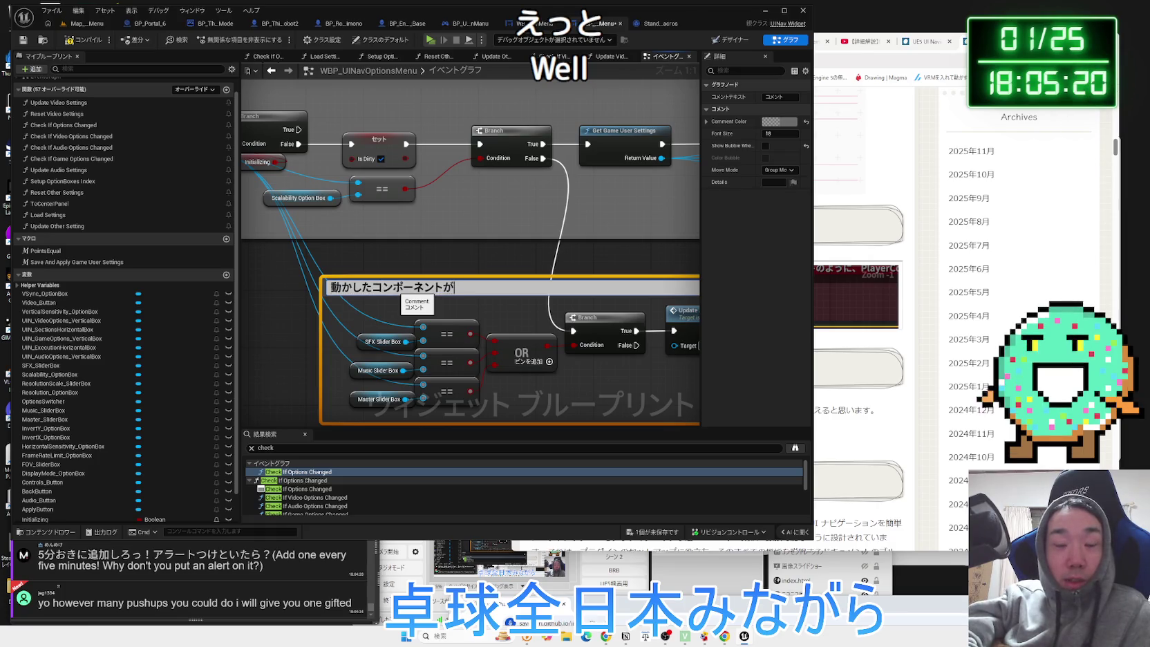
pyautogui.press('space')
pyautogui.press('BackSpace')
pyautogui.press('BackSpace')
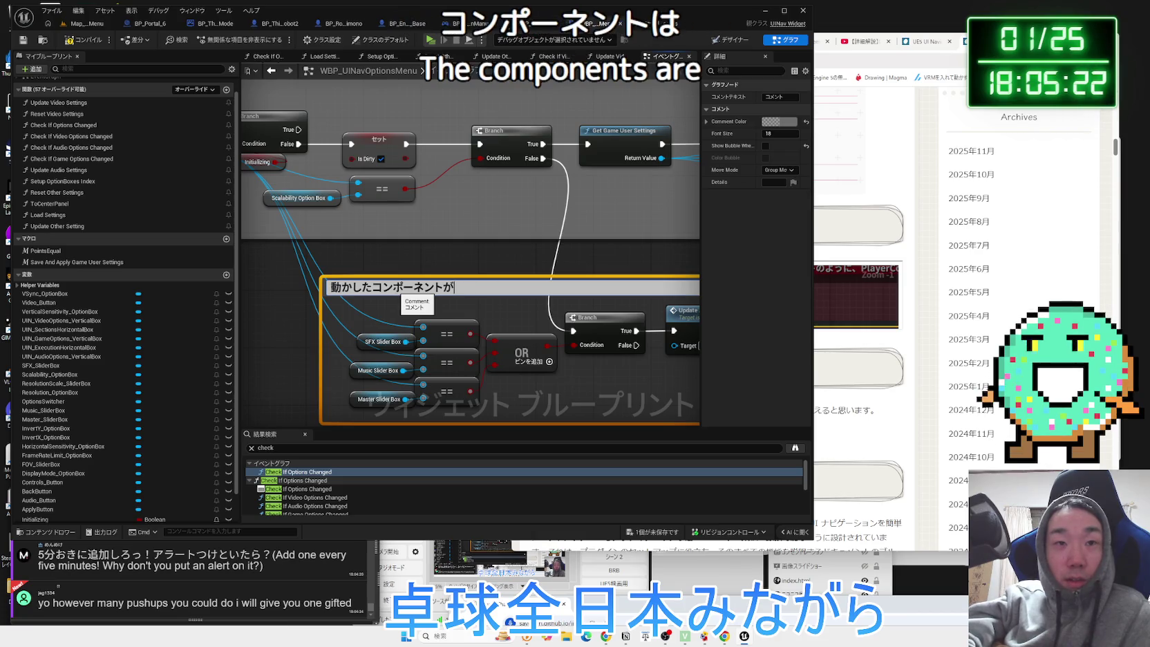
pyautogui.write('ei')
pyautogui.press('space')
pyautogui.write('ma')
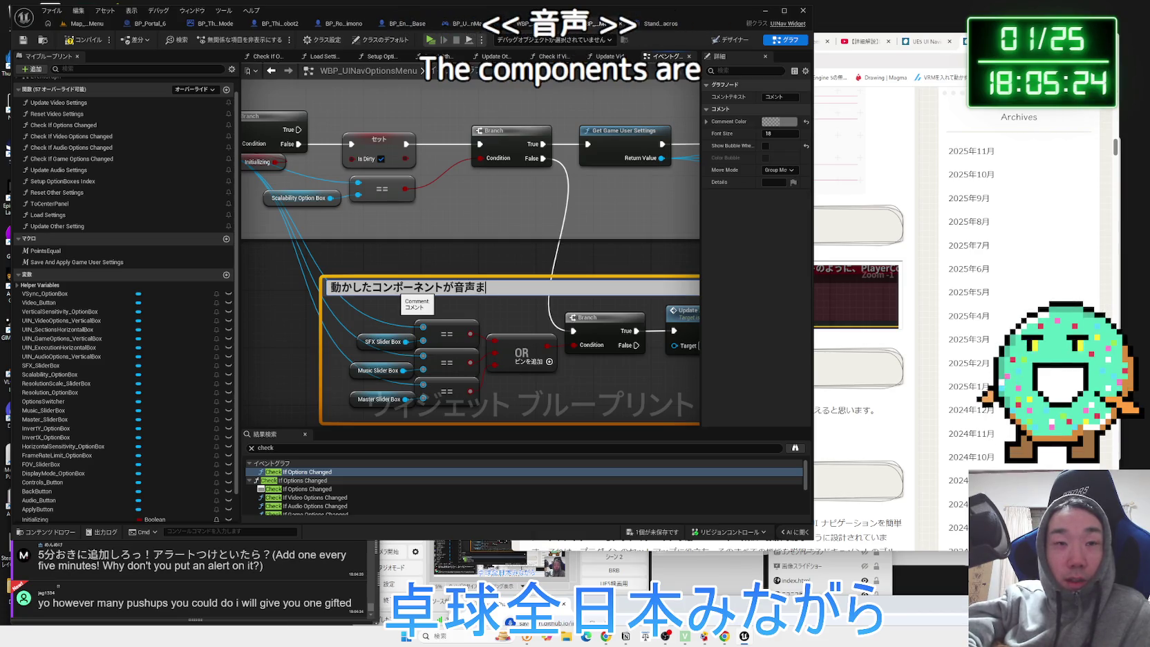
pyautogui.write('i')
pyautogui.press('space')
pyautogui.write('no')
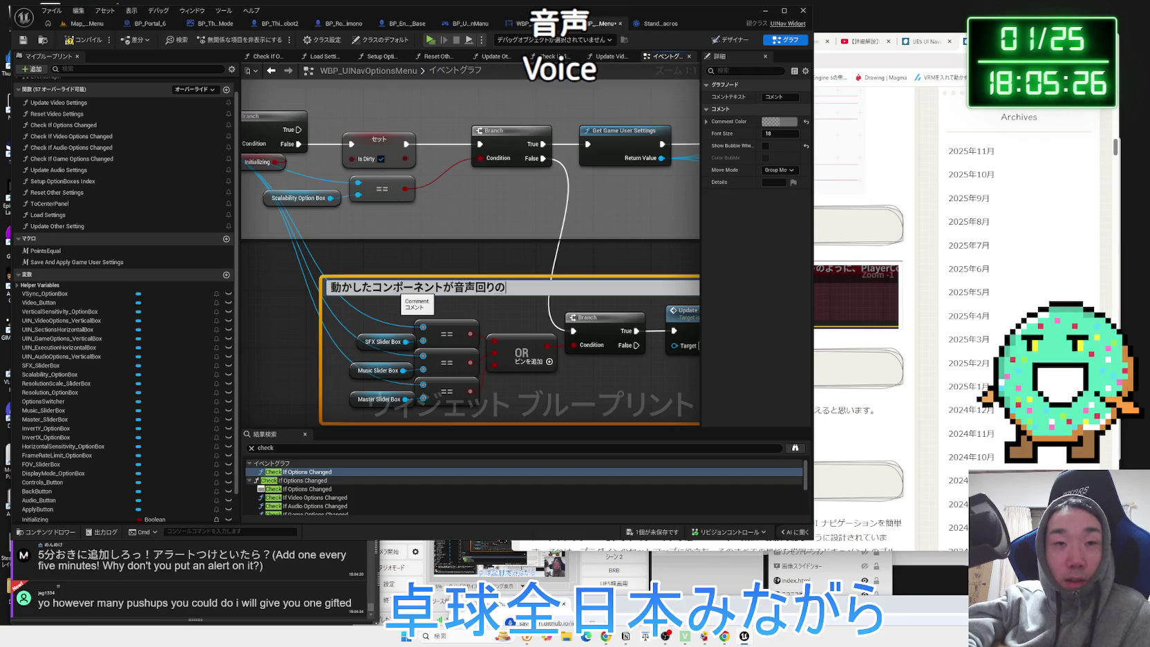
pyautogui.write('nbunda')
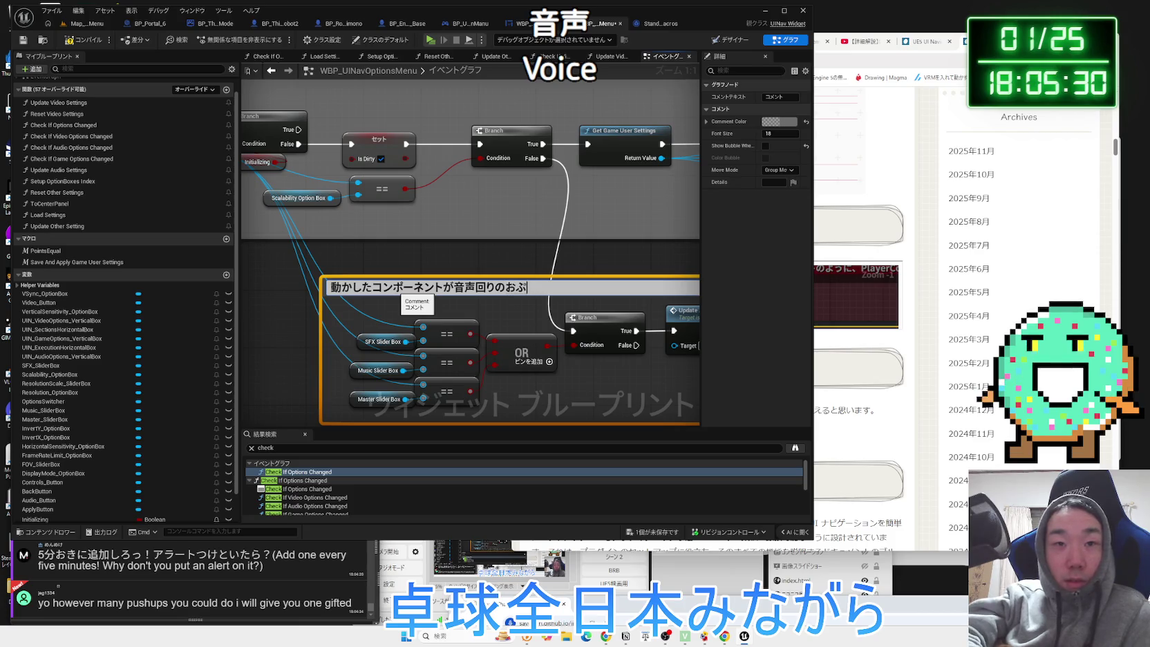
pyautogui.write('n')
pyautogui.press('space')
pyautogui.write('datta')
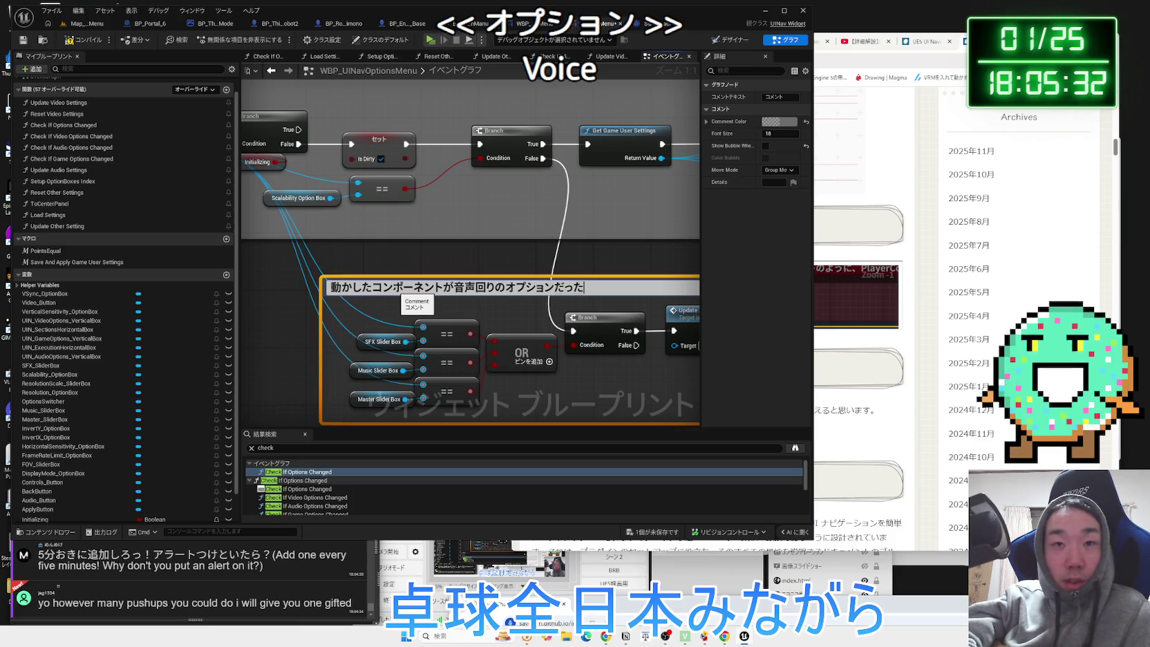
pyautogui.press('space')
pyautogui.write(',')
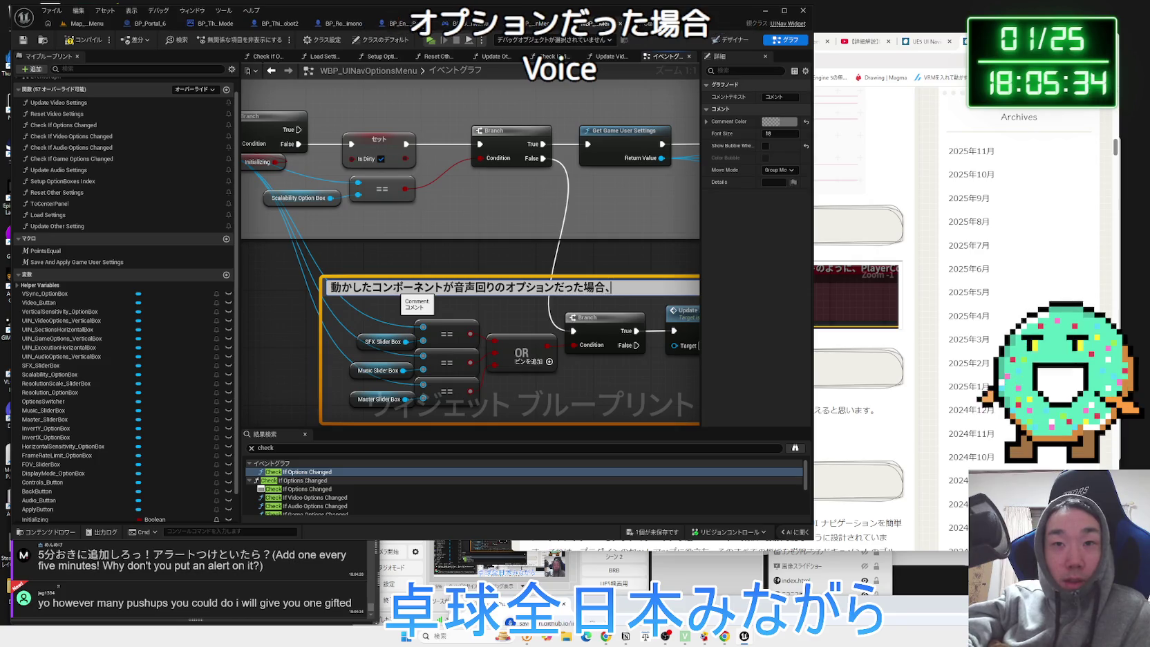
pyautogui.press('Return')
# Append that the volume switches and a sound plays so it can be checked.
pyautogui.moveTo(518, 266)
pyautogui.mouseDown()
pyautogui.moveTo(412, 246)
pyautogui.moveTo(286, 246)
pyautogui.mouseUp()
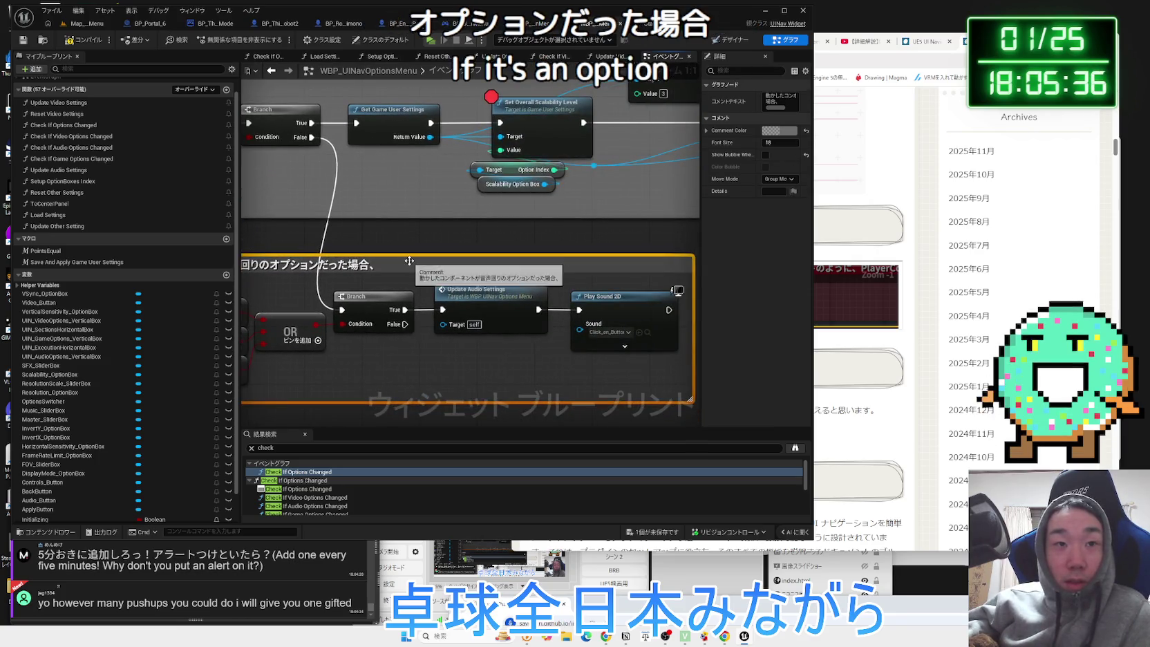
pyautogui.doubleClick(425, 266)
pyautogui.click(426, 265)
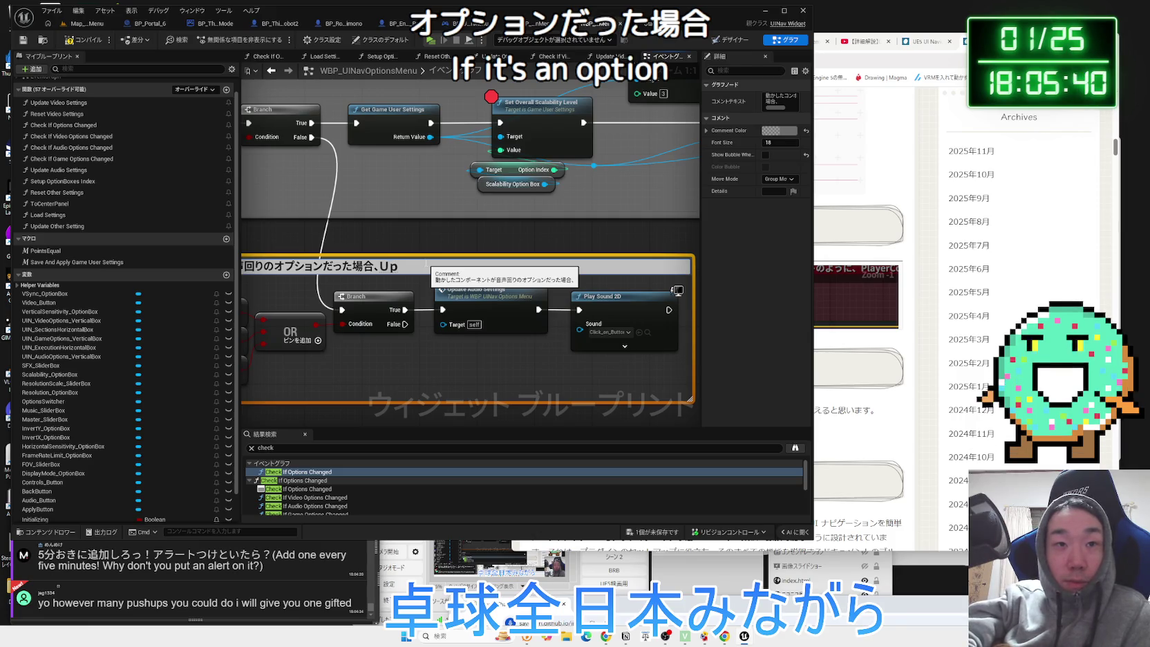
pyautogui.write('お')
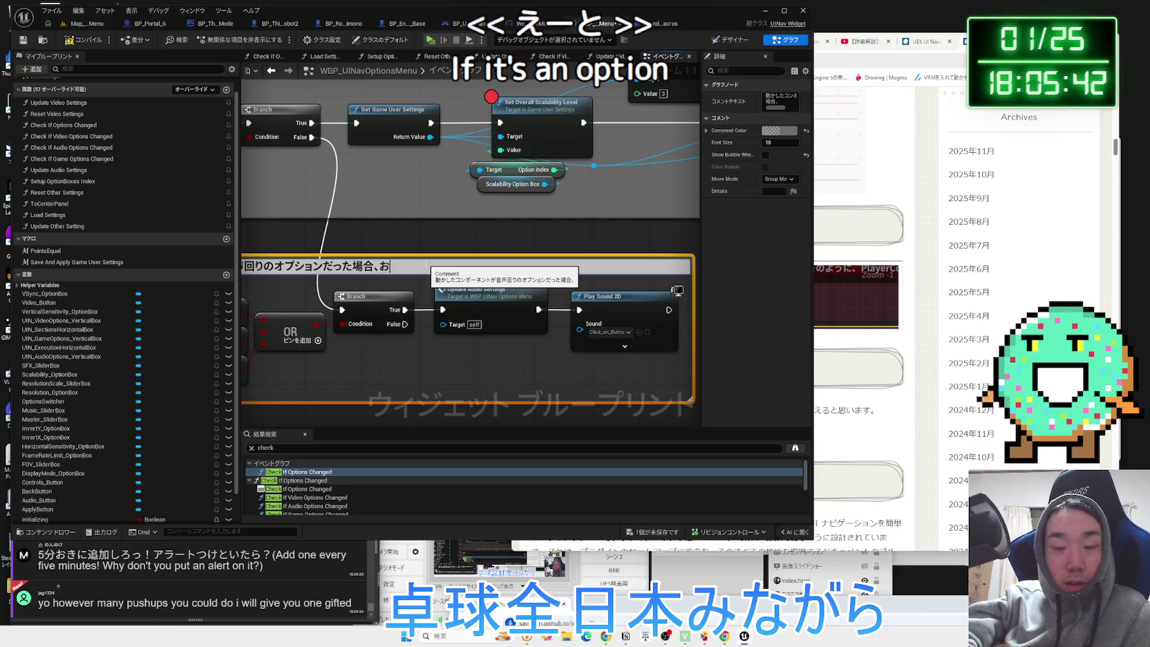
pyautogui.write('んせい音量がきりか')
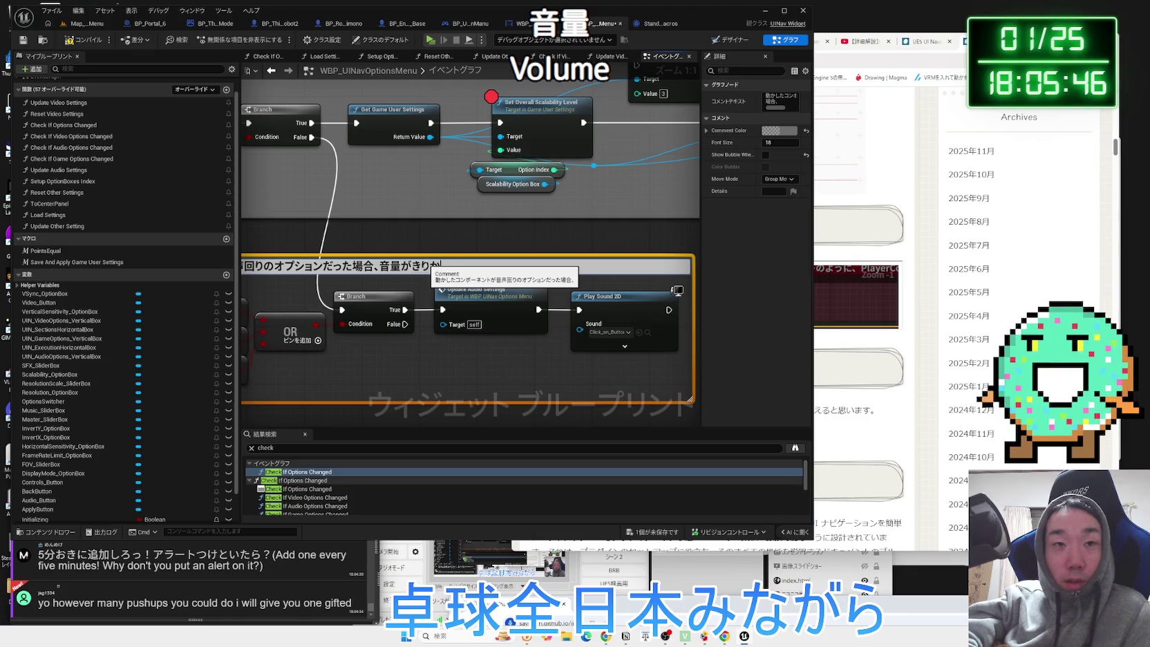
pyautogui.write('ぜ、あとお')
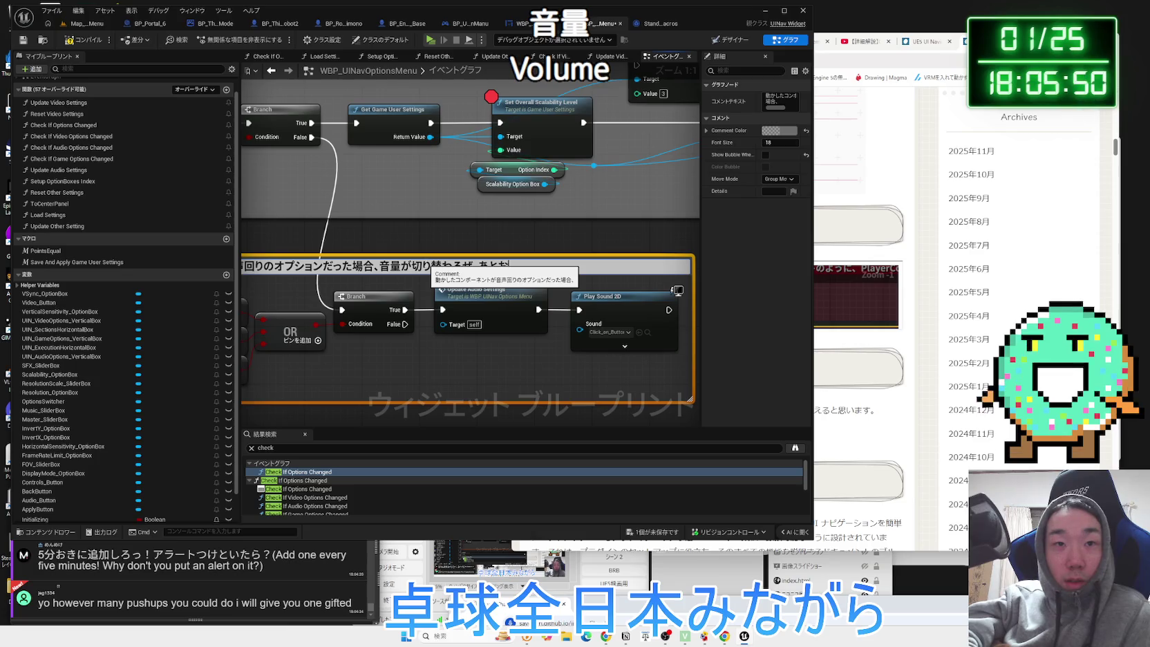
pyautogui.write('音出して')
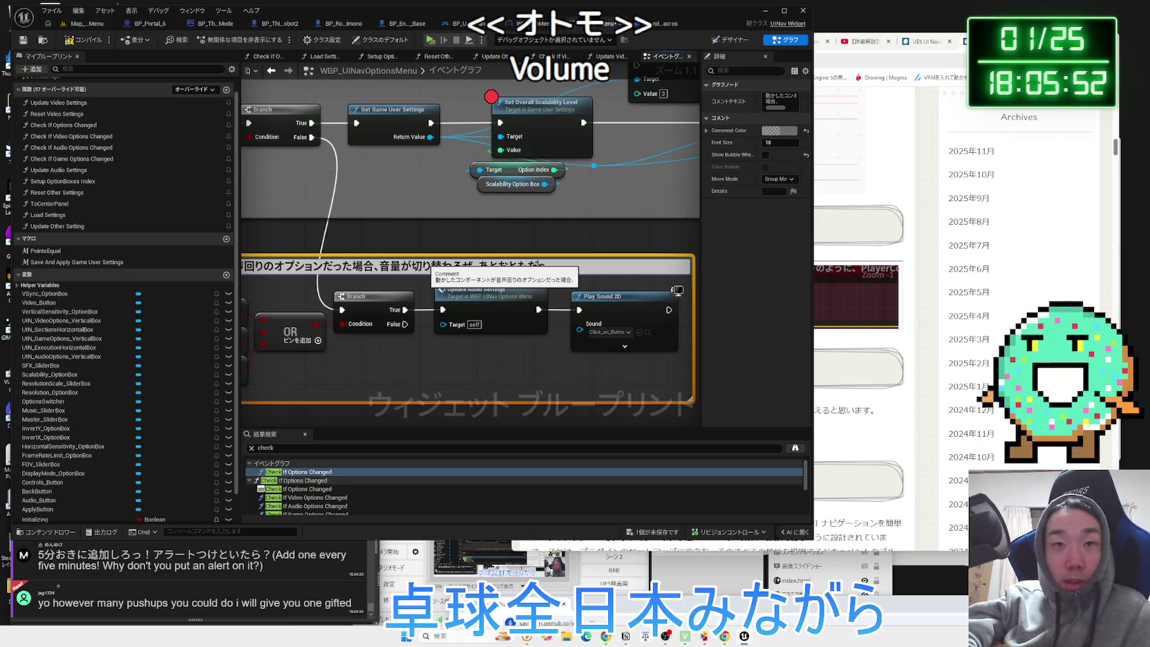
pyautogui.write('お')
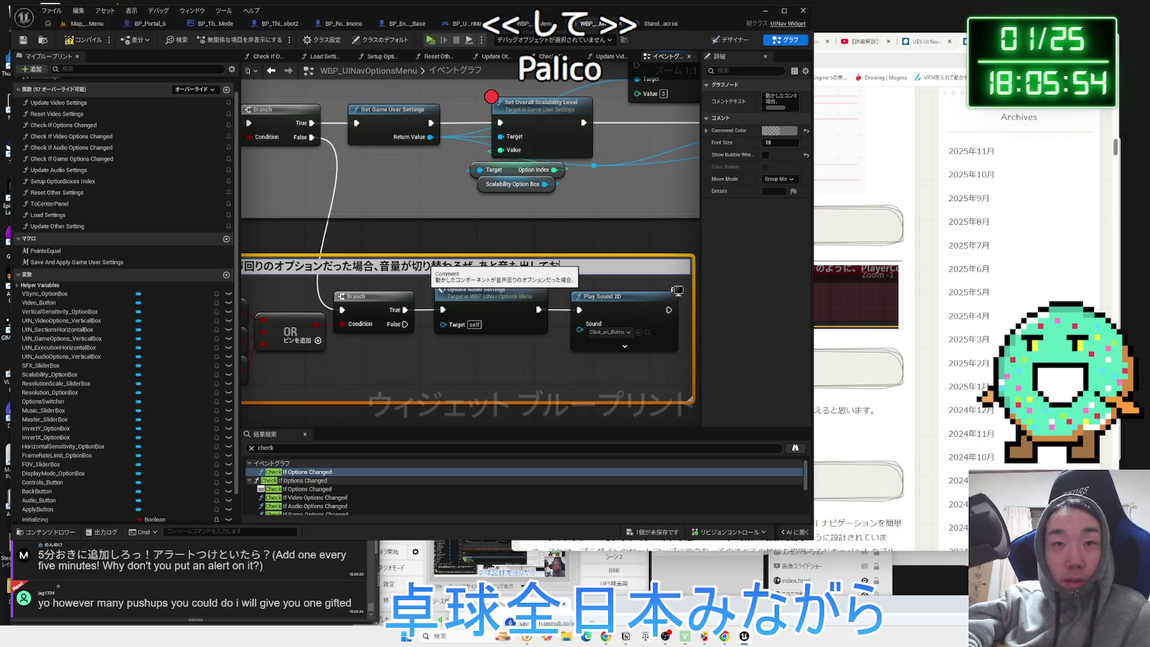
pyautogui.write('ouk')
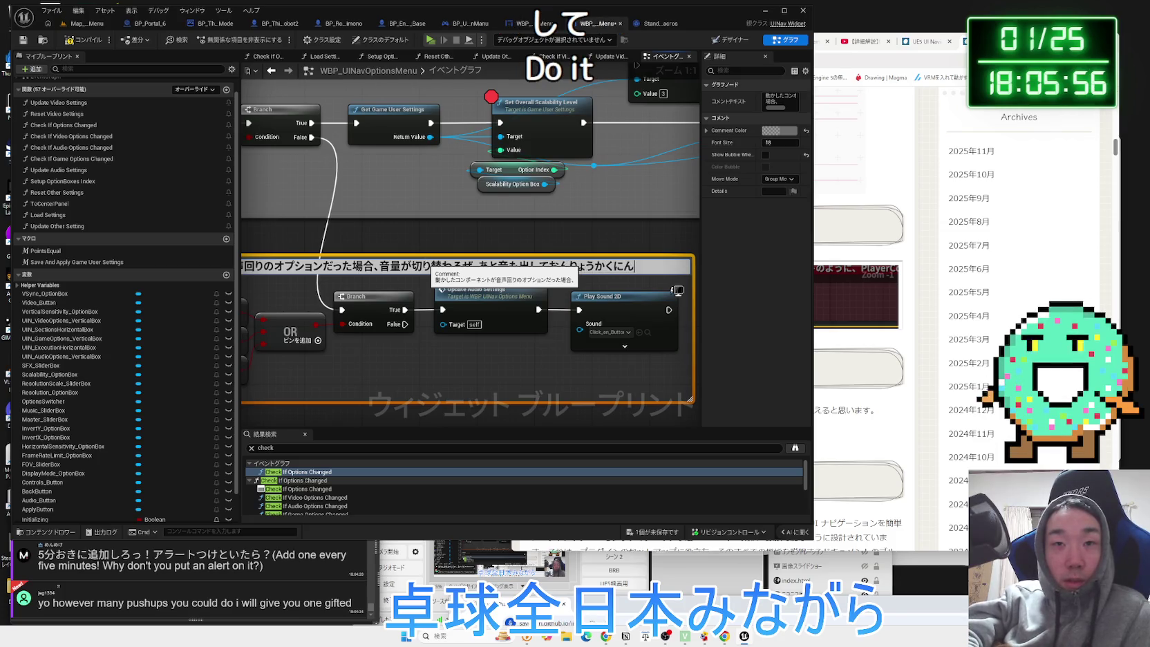
pyautogui.write('できる')
pyautogui.press('space')
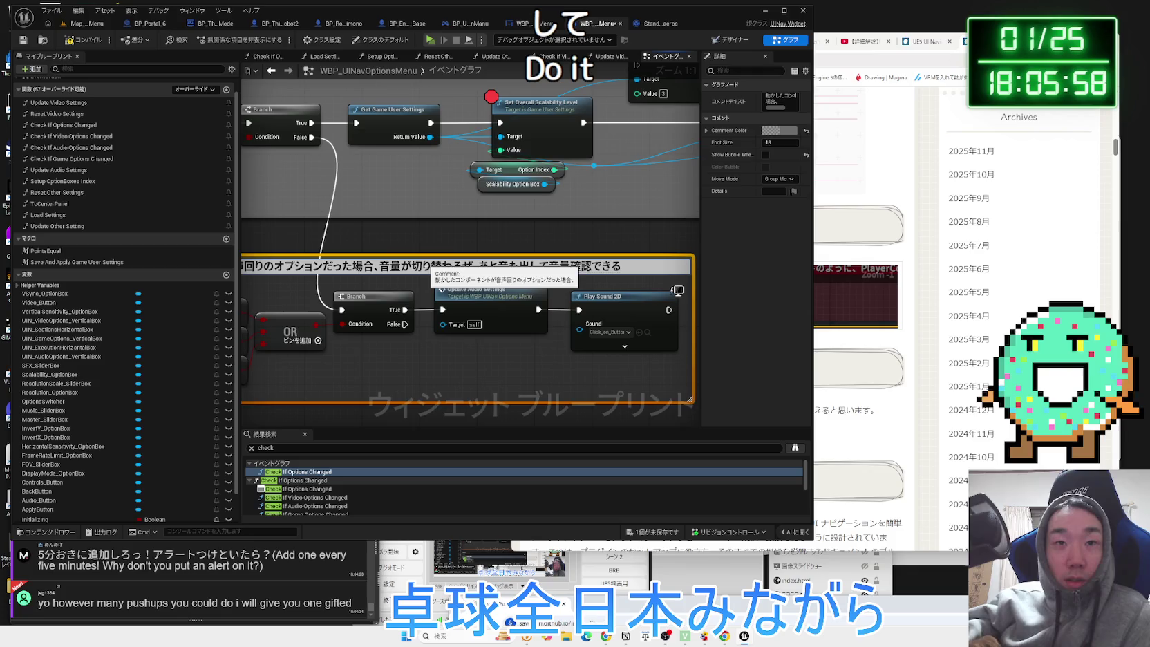
# Make the audio comment bright green by raising Value to 1.0 in the Color Picker.
pyautogui.press('Return')
pyautogui.click(448, 242)
pyautogui.scroll(-5, 448, 242)
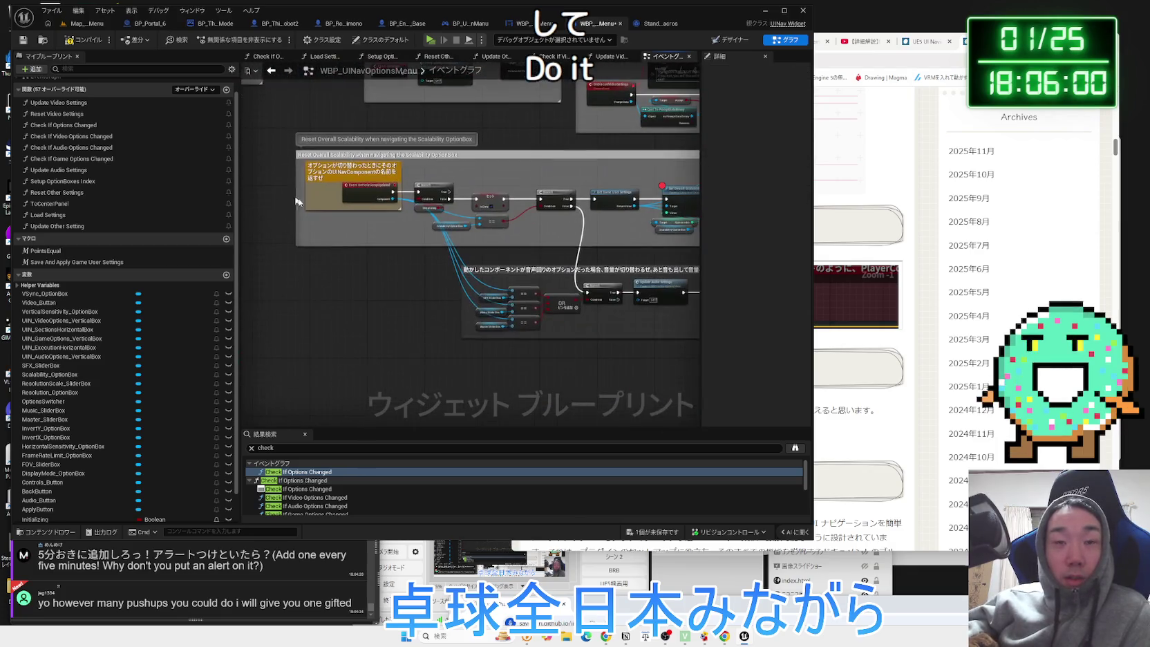
pyautogui.click(506, 275)
pyautogui.click(779, 136)
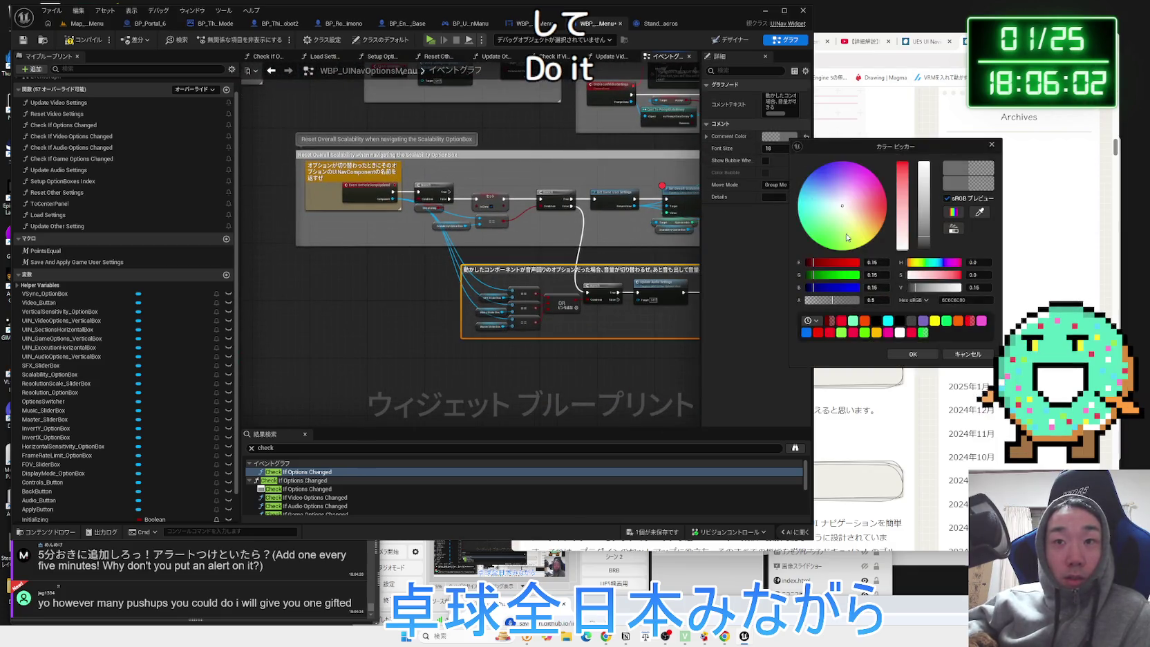
pyautogui.moveTo(926, 218); pyautogui.dragTo(926, 162)
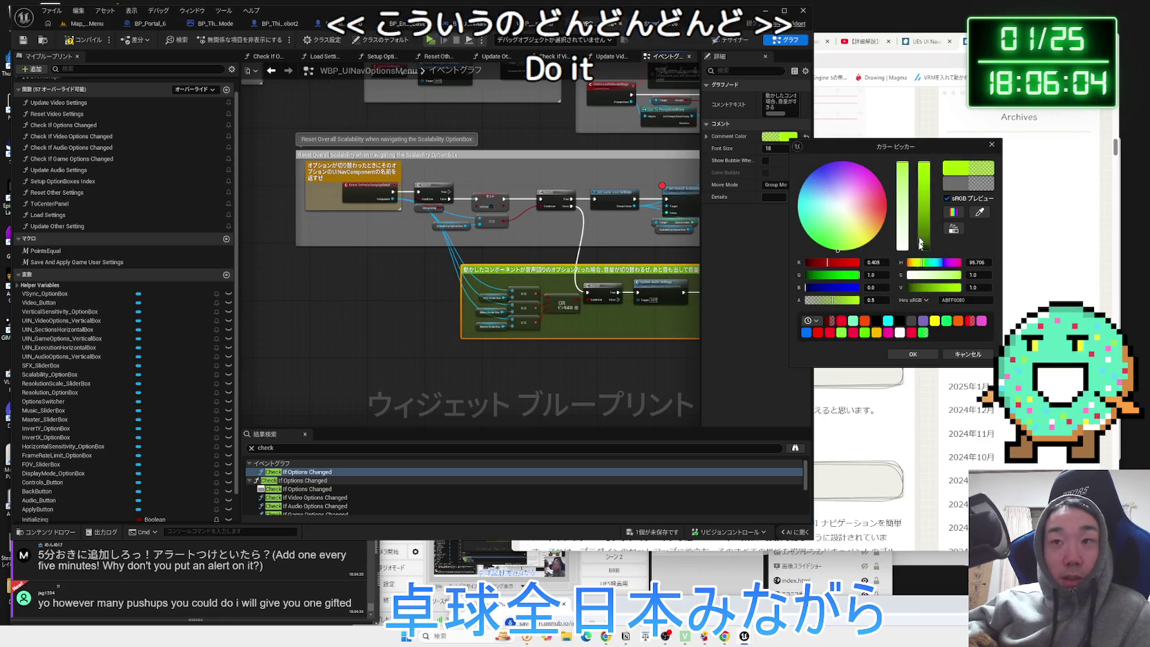
pyautogui.click(913, 354)
pyautogui.scroll(2, 525, 233)
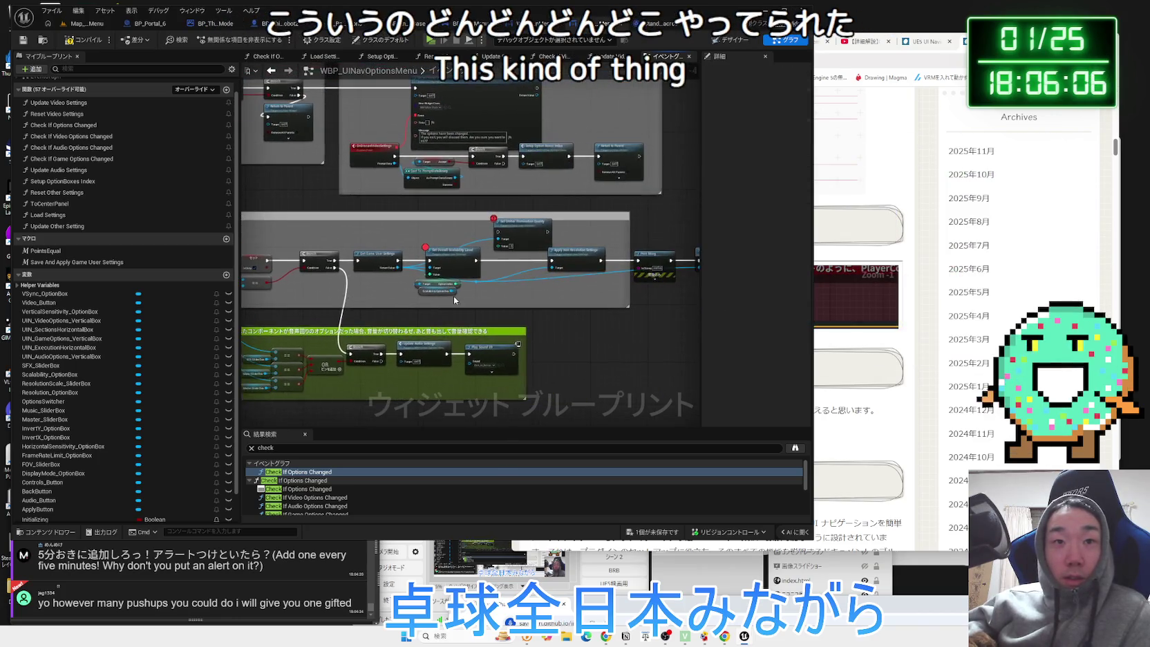
pyautogui.scroll(1, 518, 296)
pyautogui.scroll(-1, 636, 336)
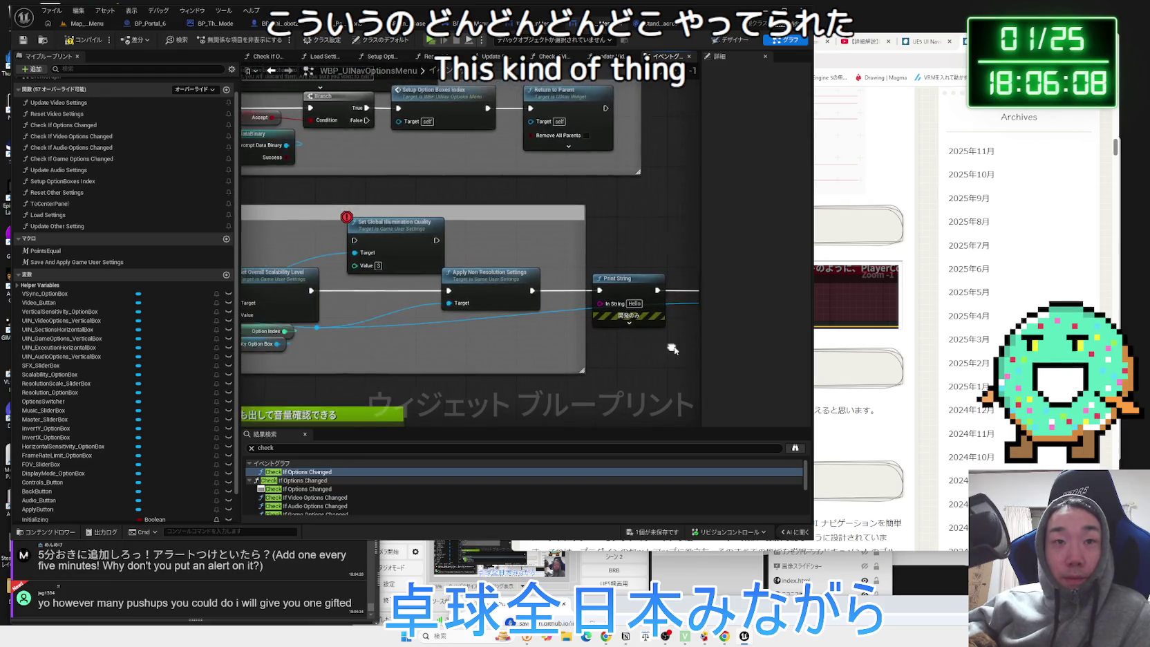
pyautogui.moveTo(604, 287)
pyautogui.mouseDown()
pyautogui.moveTo(364, 261)
pyautogui.moveTo(591, 284)
pyautogui.mouseUp()
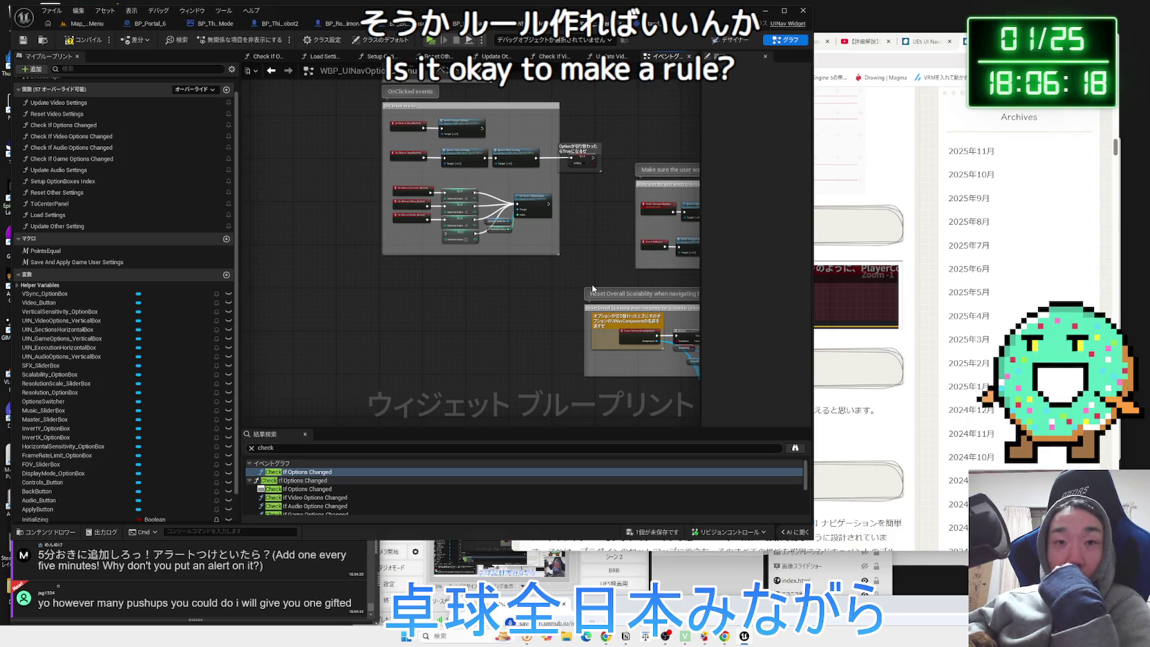
pyautogui.scroll(5, 471, 299)
pyautogui.click(440, 281)
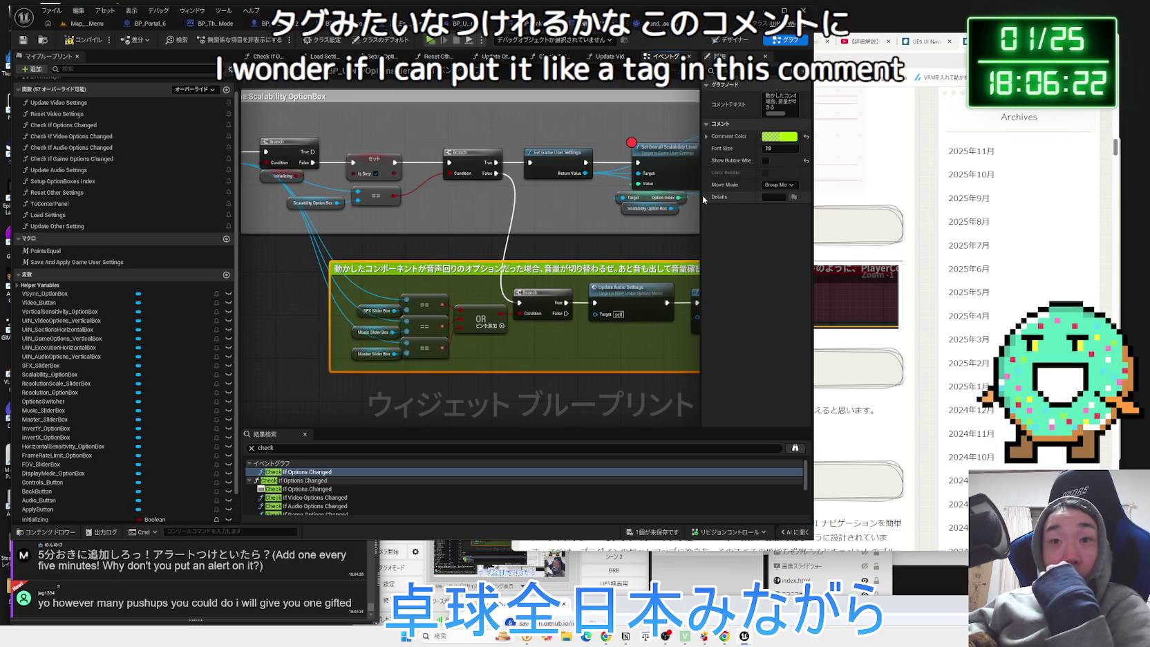
# Enter 今日 in the green comment's Details field using the Japanese IME.
pyautogui.moveTo(702, 200); pyautogui.dragTo(572, 198)
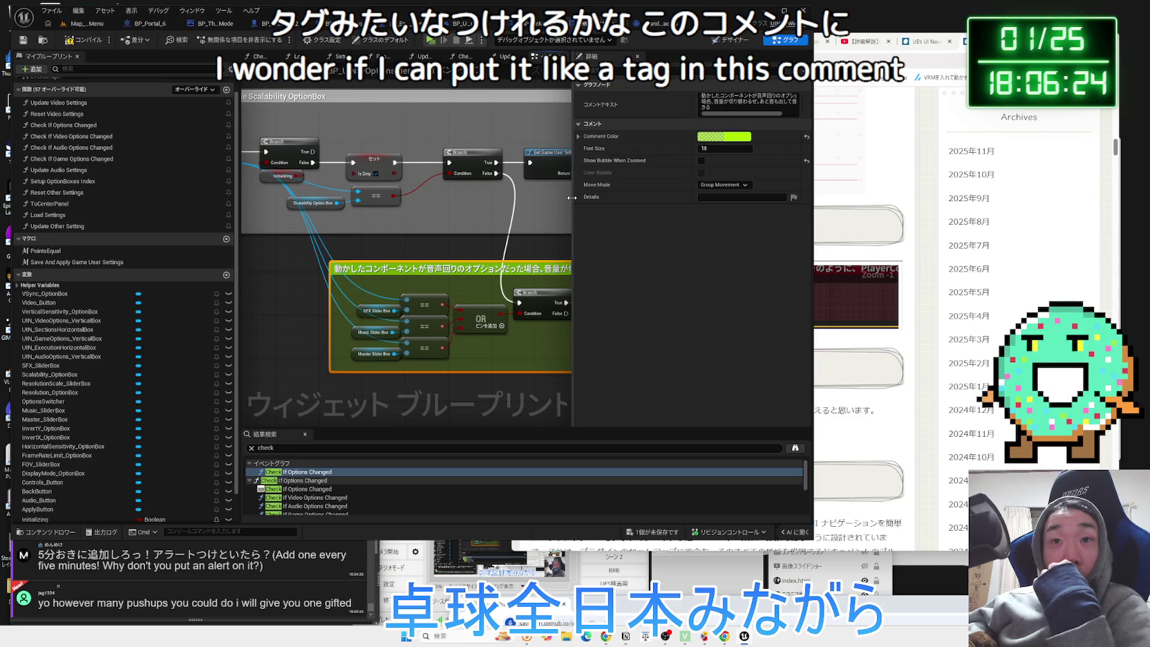
pyautogui.moveTo(607, 163)
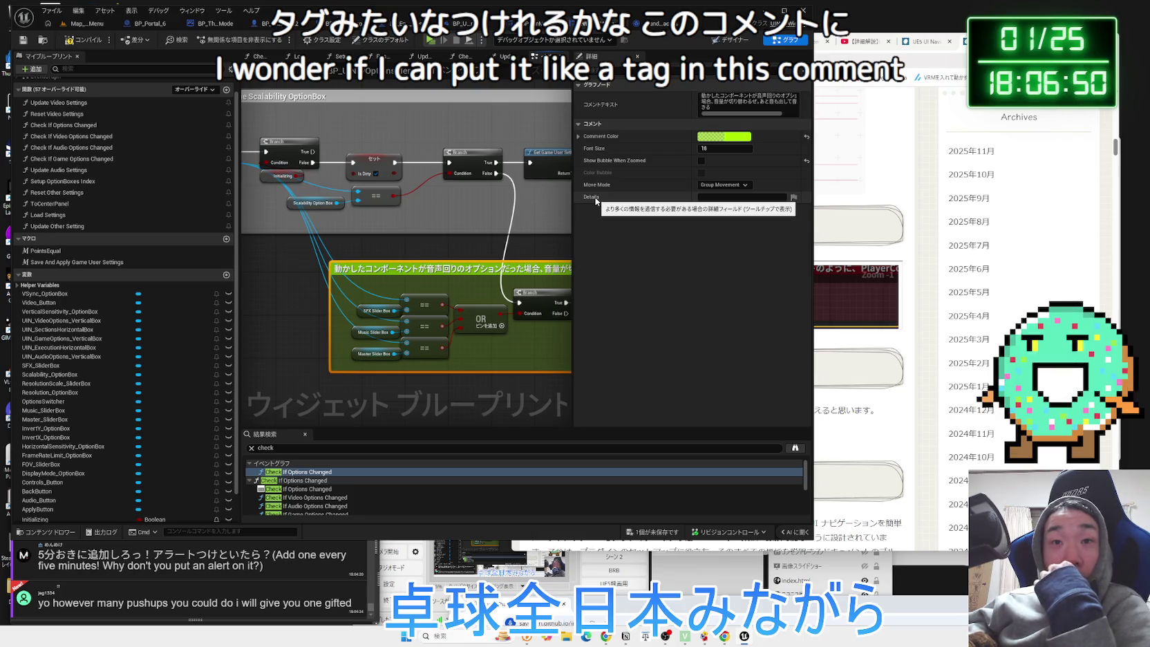
pyautogui.click(732, 197)
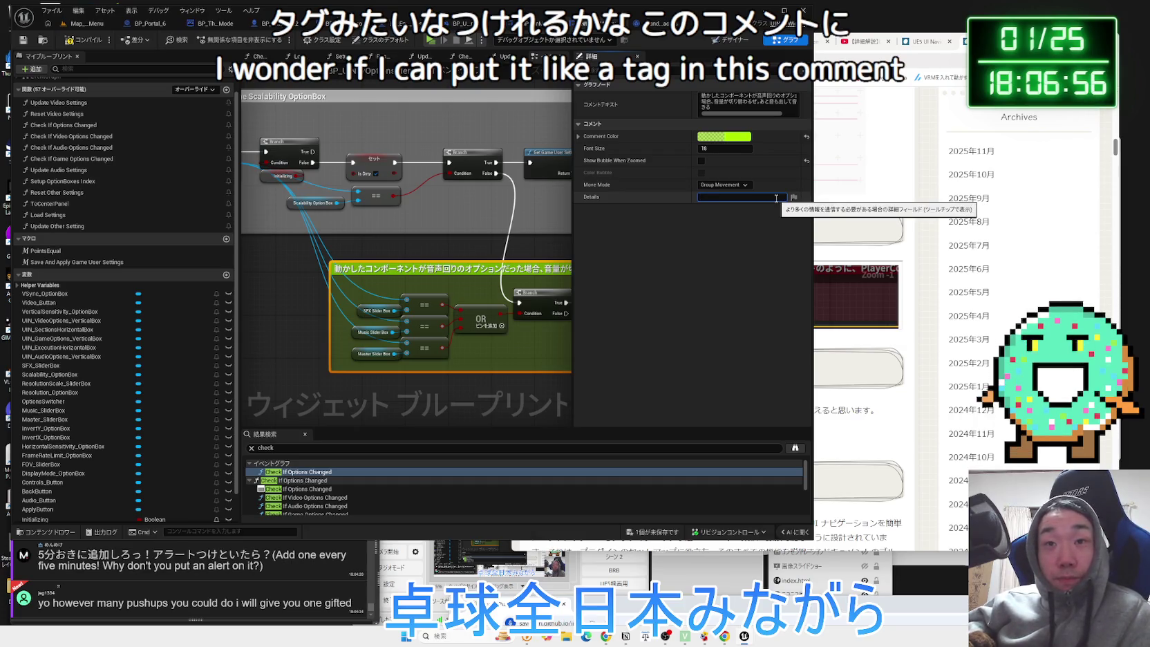
pyautogui.write('音量')
pyautogui.press('Escape')
pyautogui.press('Zenkaku_Hankaku')
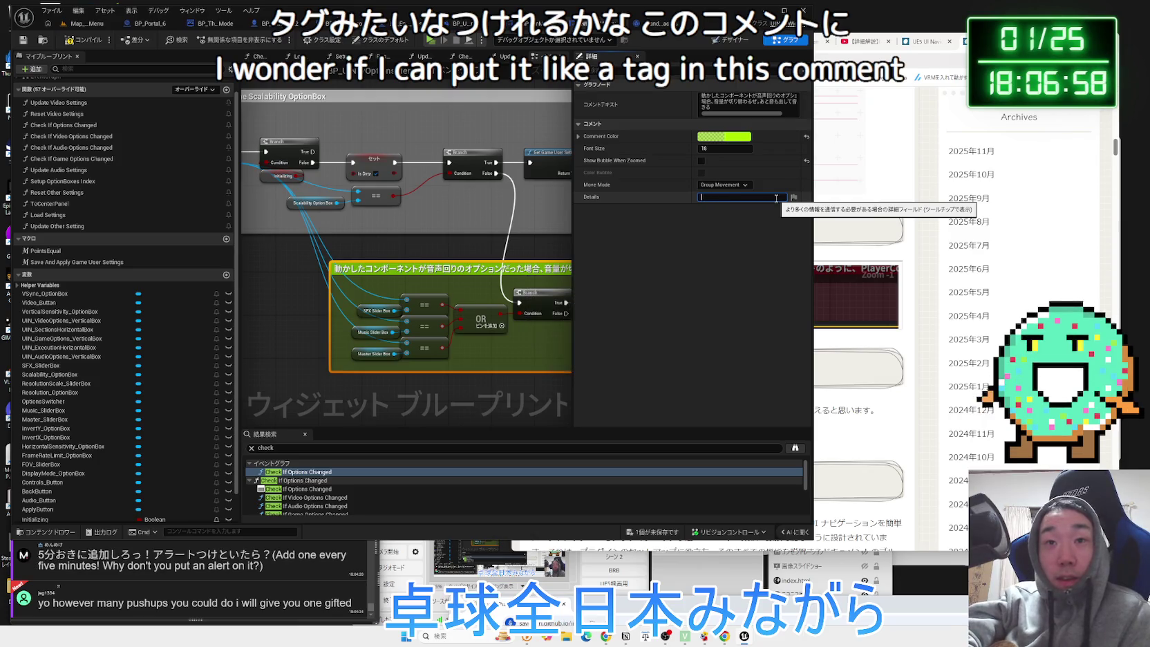
pyautogui.write('kyo')
pyautogui.press('BackSpace')
pyautogui.press('BackSpace')
pyautogui.press('BackSpace')
pyautogui.press('Zenkaku_Hankaku')
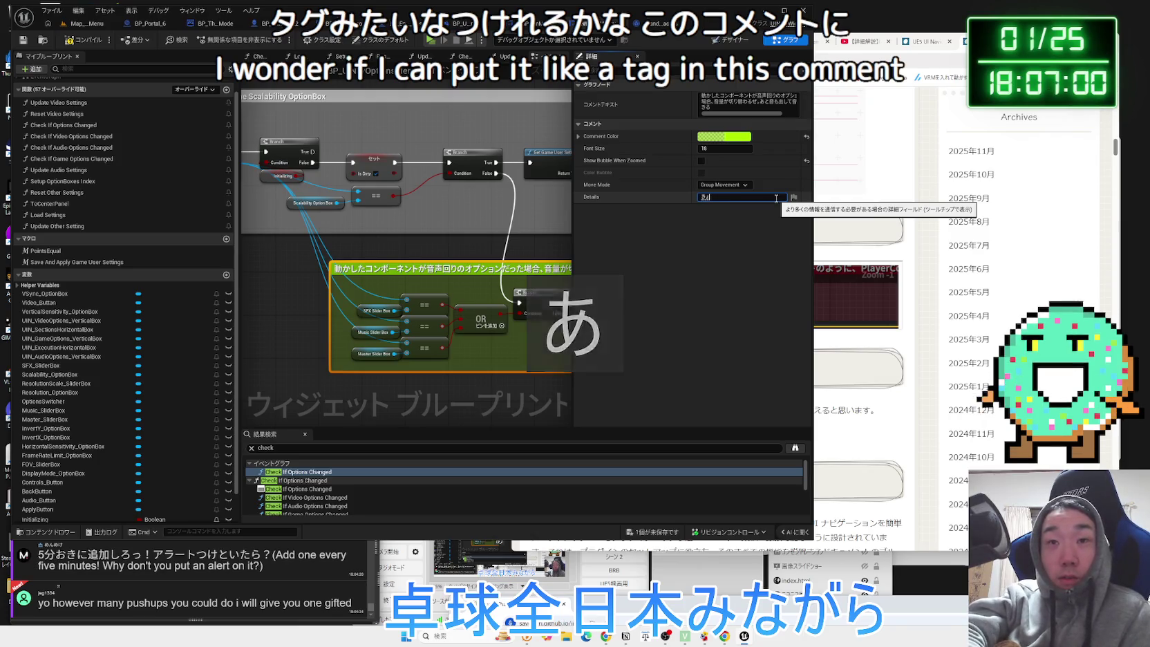
pyautogui.write('kyou')
pyautogui.press('space')
pyautogui.click(521, 274)
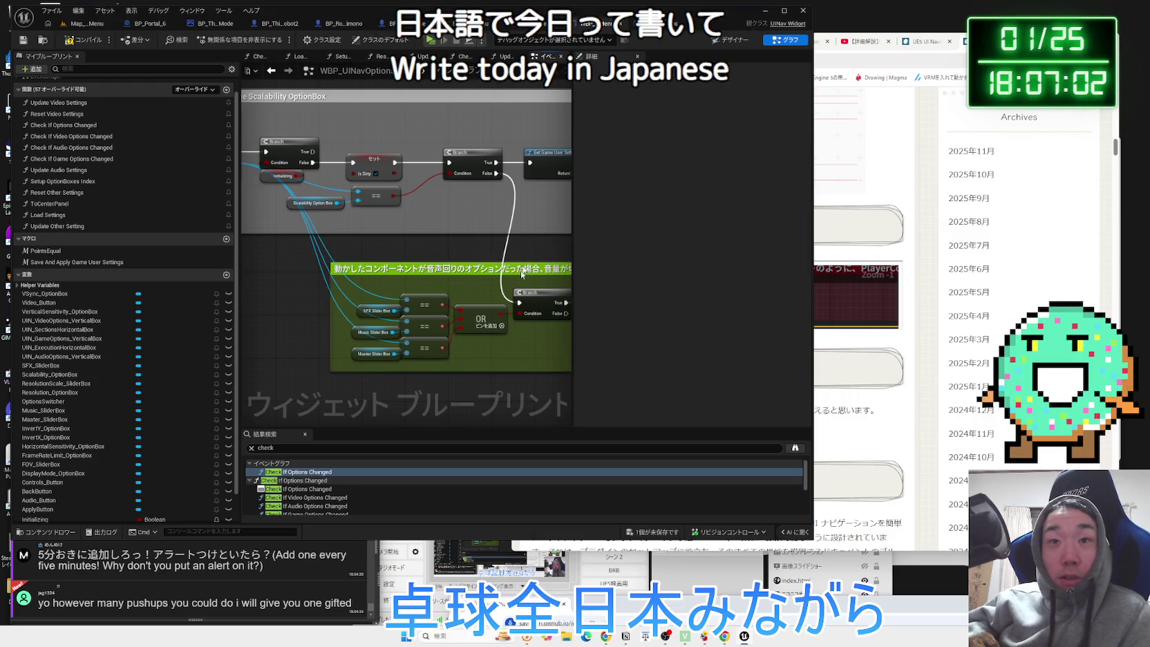
# Search for 今日 (no results), then 動かした to find the comment, and reselect it.
pyautogui.click(430, 448)
pyautogui.press('BackSpace')
pyautogui.press('BackSpace')
pyautogui.press('BackSpace')
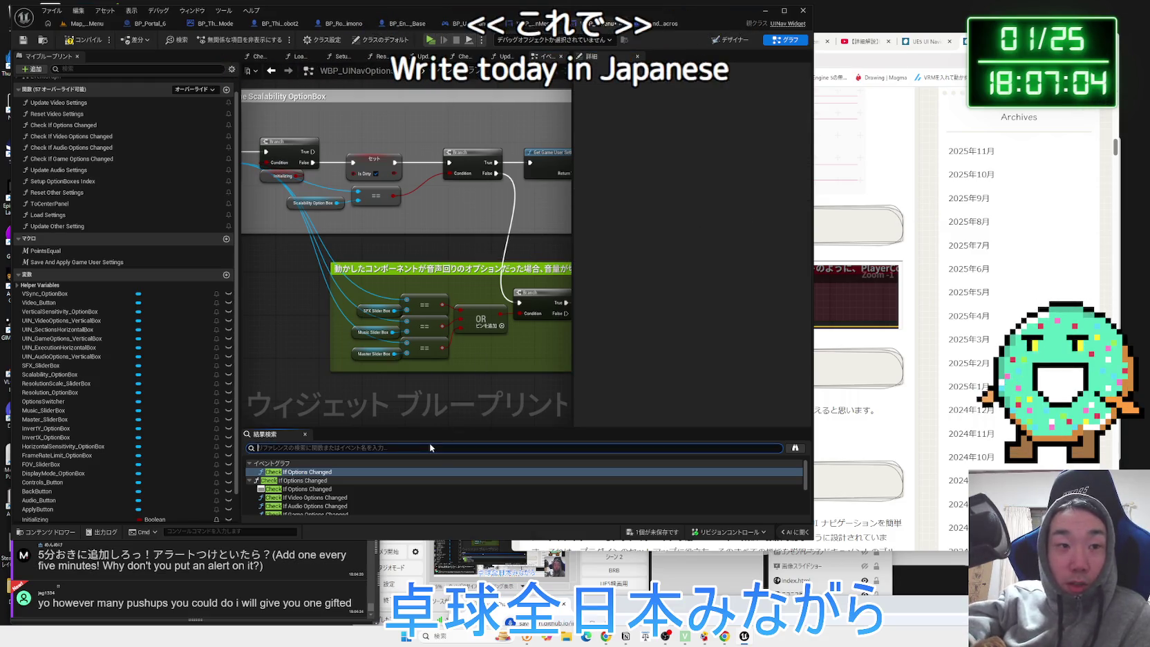
pyautogui.write('今日')
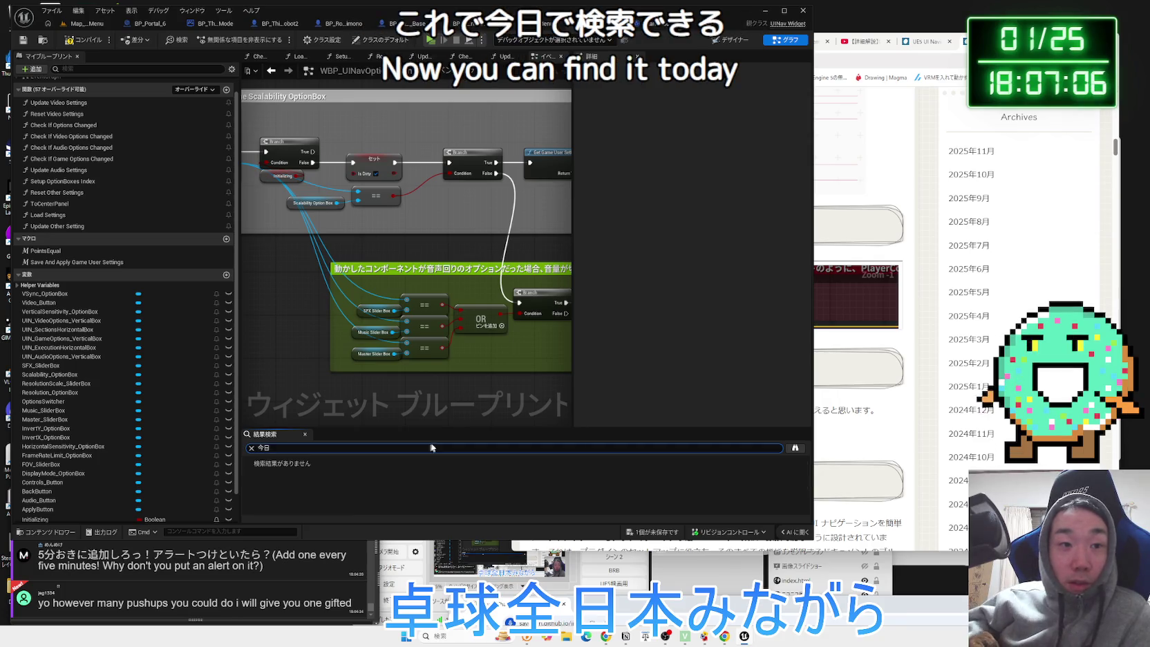
pyautogui.press('BackSpace')
pyautogui.press('BackSpace')
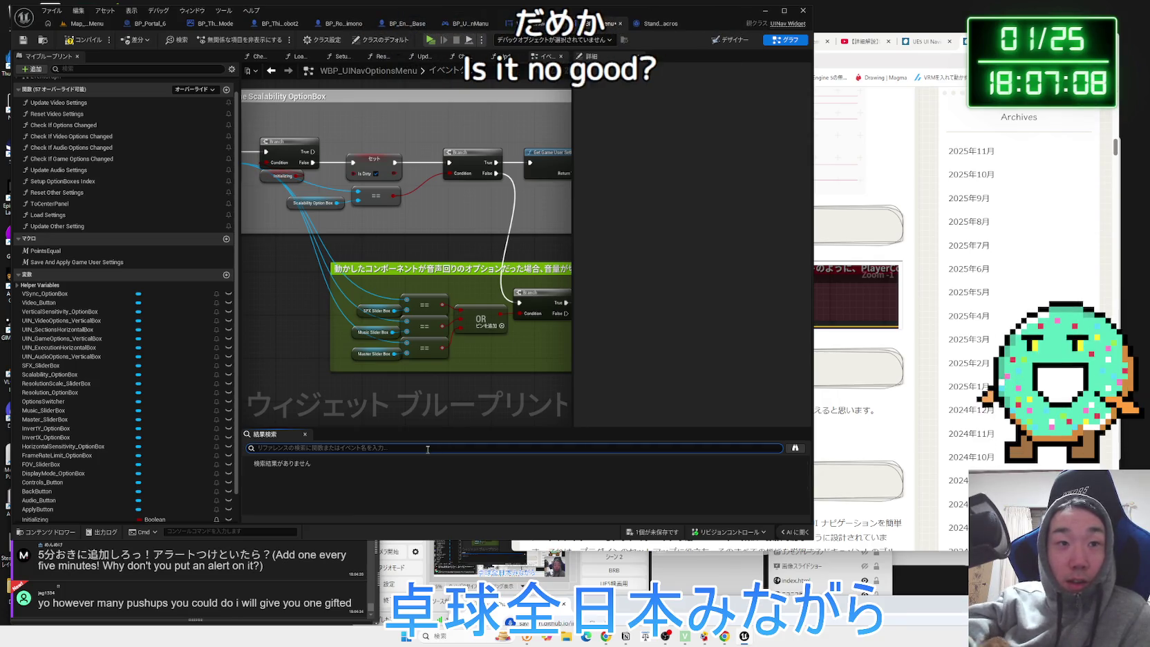
pyautogui.write('うごか')
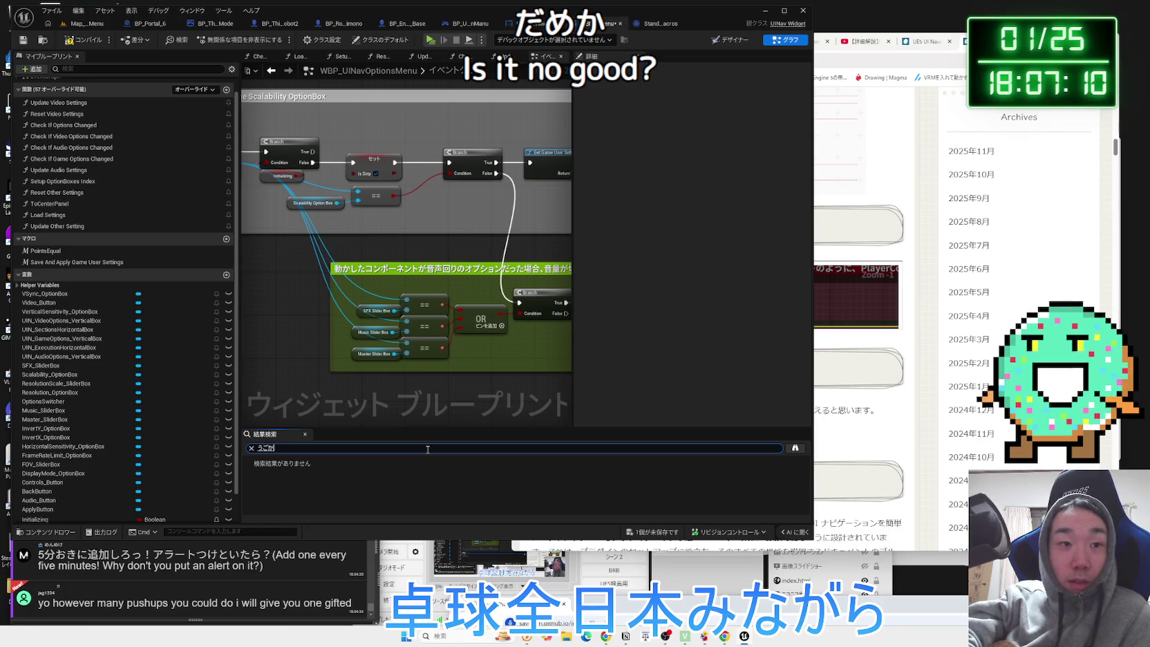
pyautogui.press('Return')
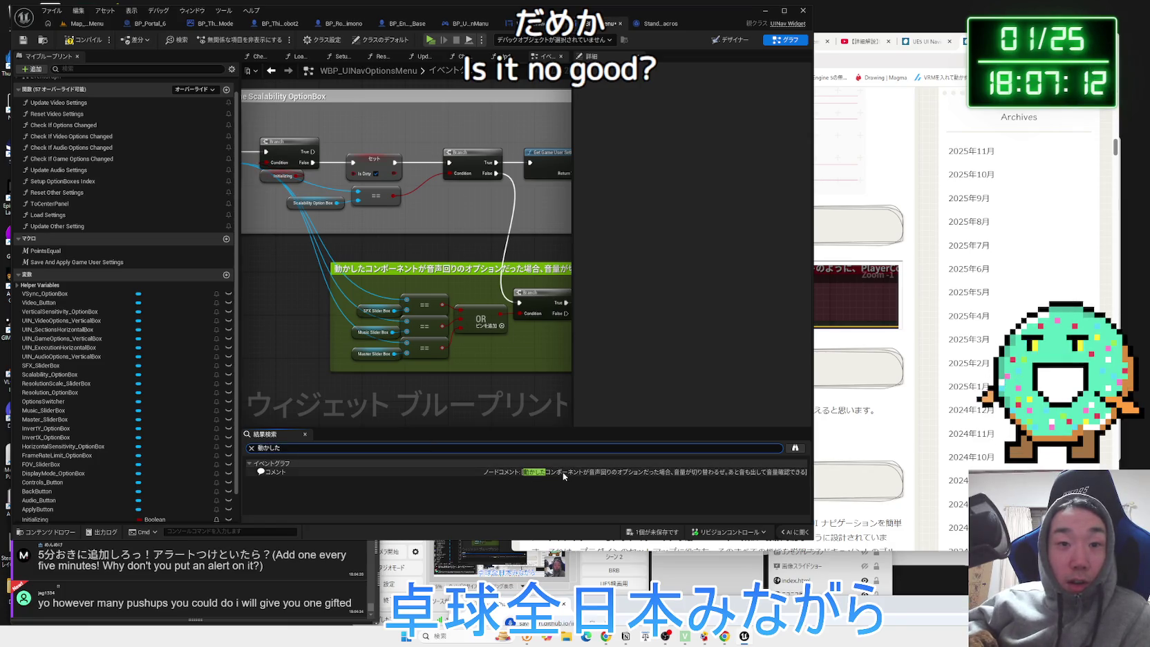
pyautogui.click(250, 450)
pyautogui.click(374, 267)
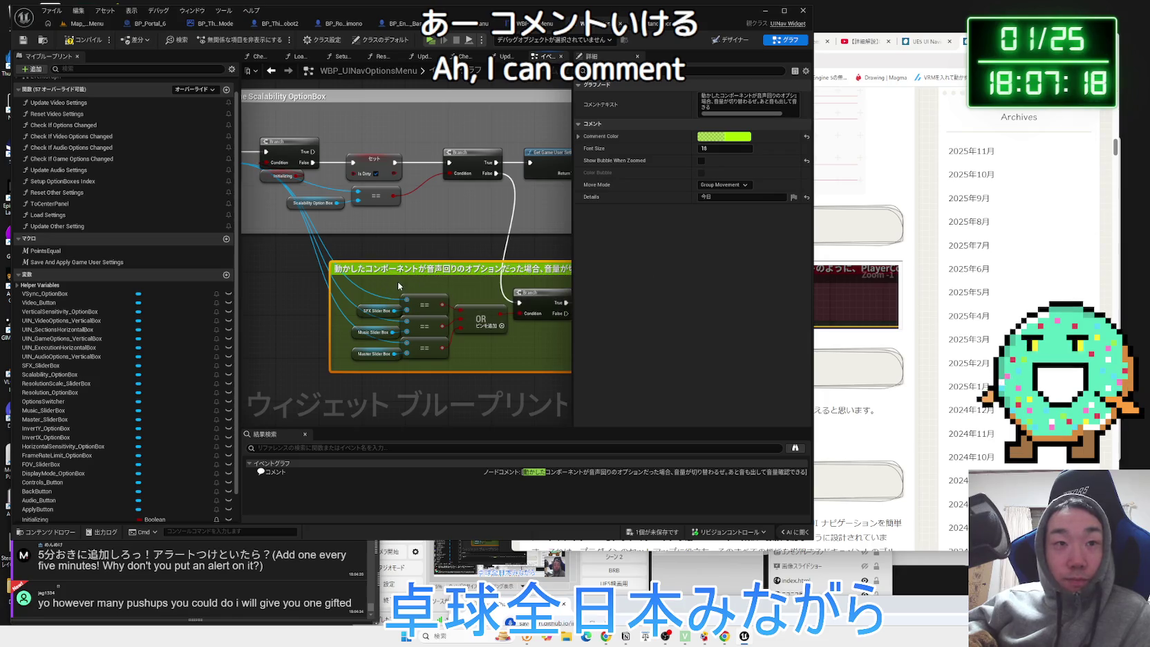
pyautogui.moveTo(398, 282); pyautogui.dragTo(401, 287)
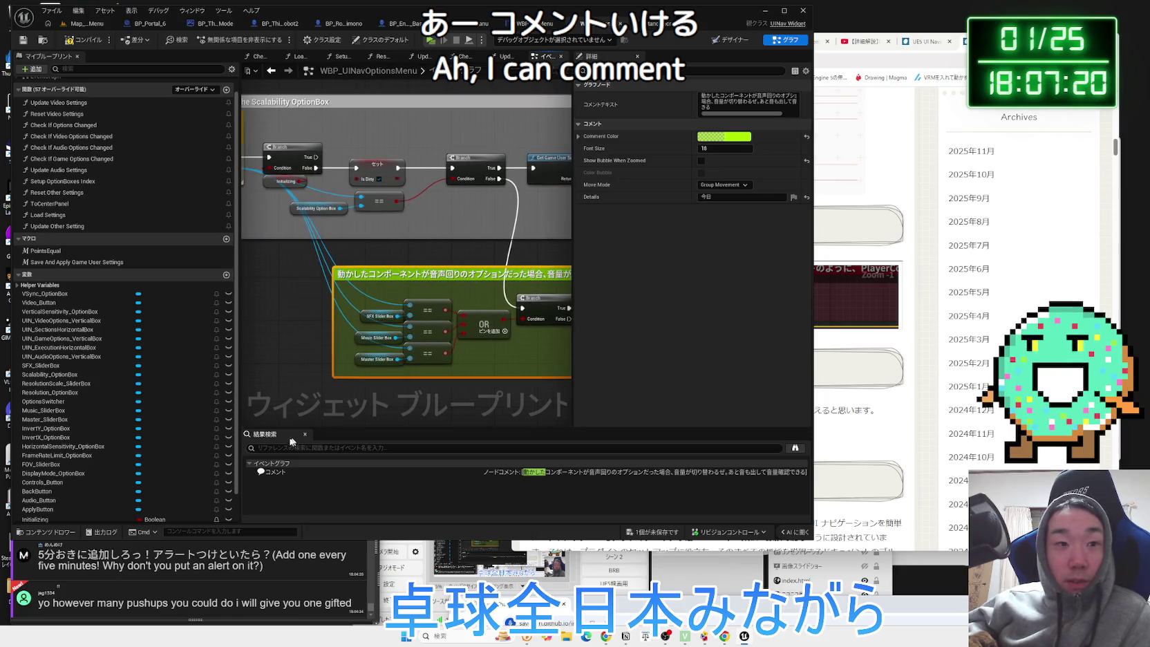
pyautogui.click(507, 407)
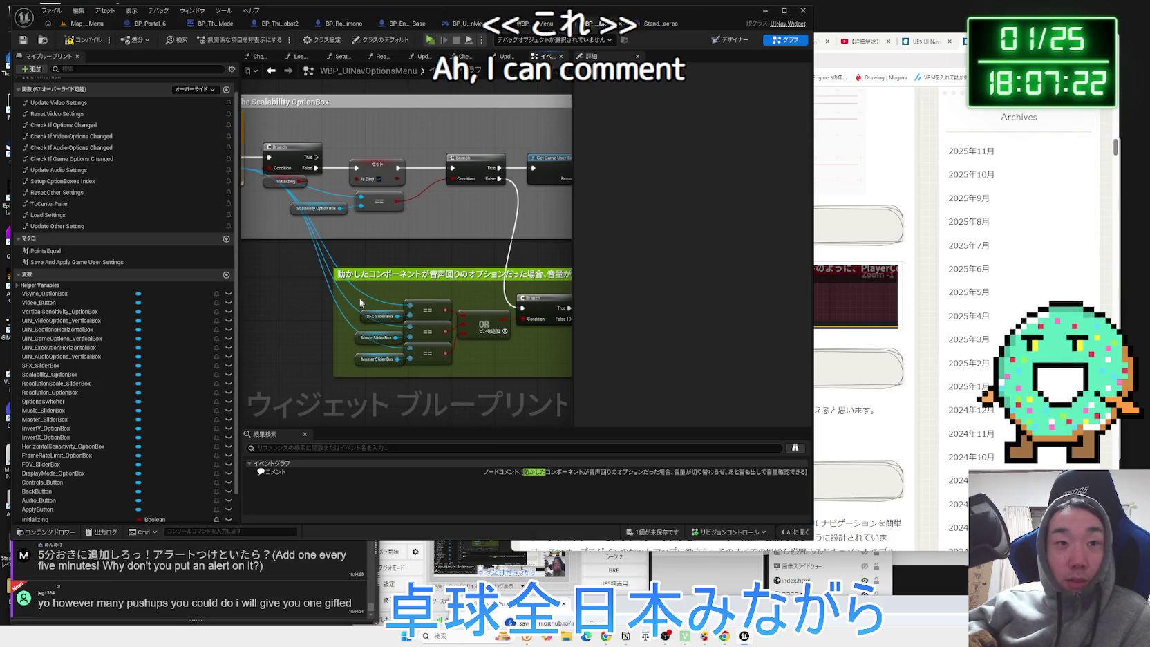
pyautogui.click(358, 275)
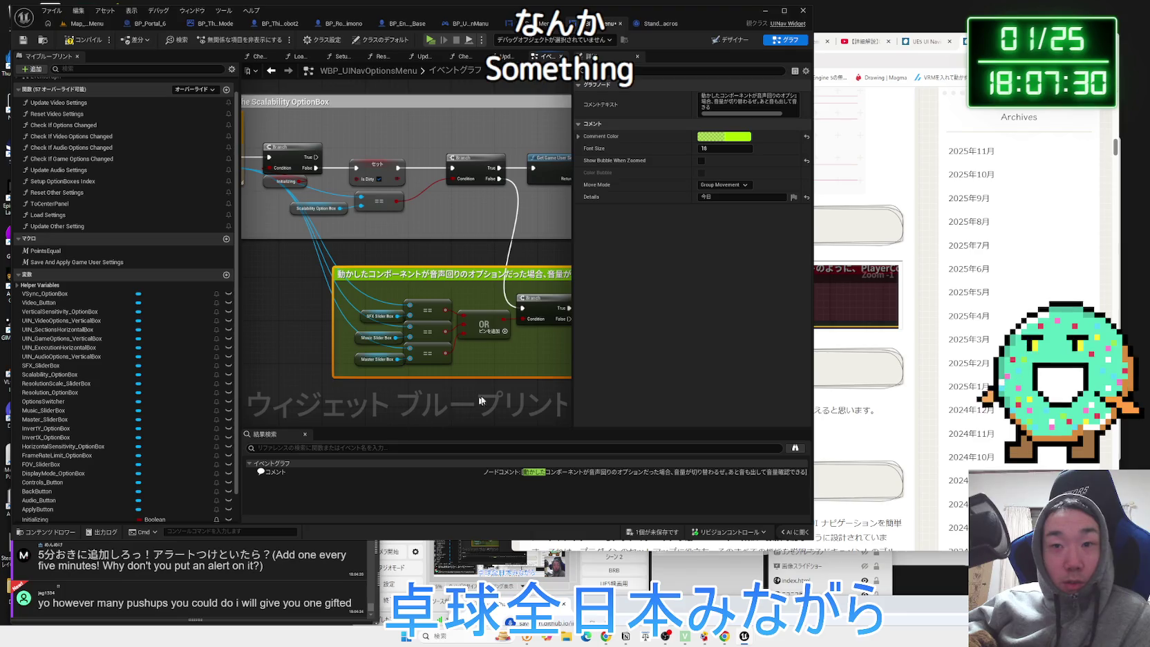
pyautogui.scroll(-4, 346, 380)
pyautogui.scroll(3, 348, 378)
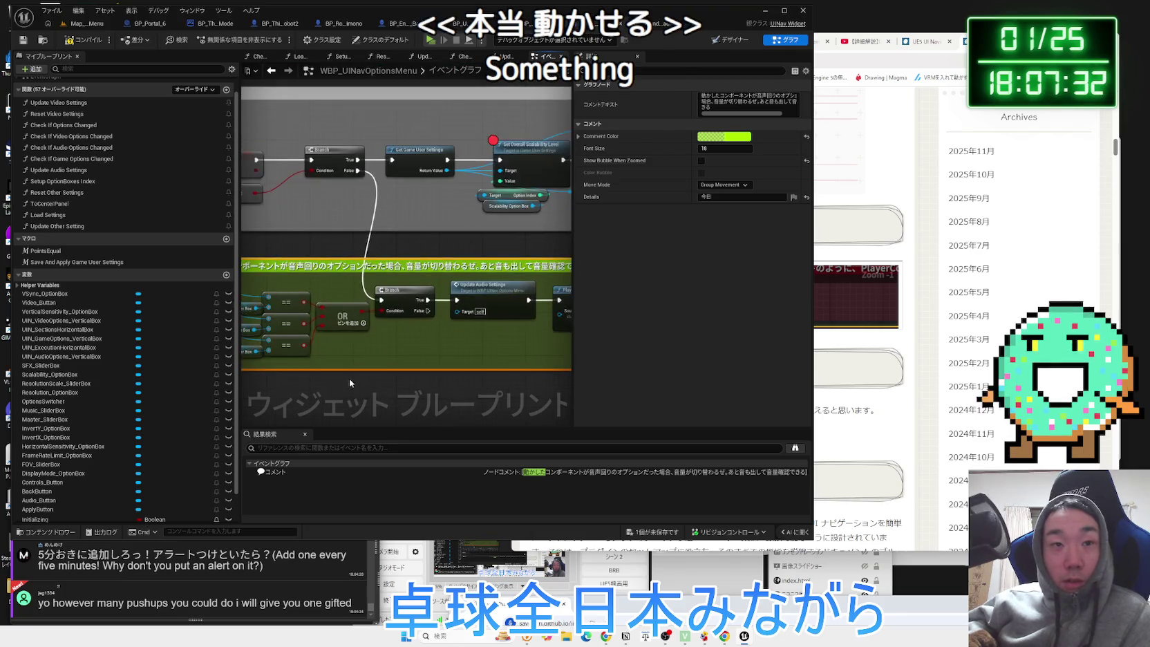
pyautogui.click(453, 382)
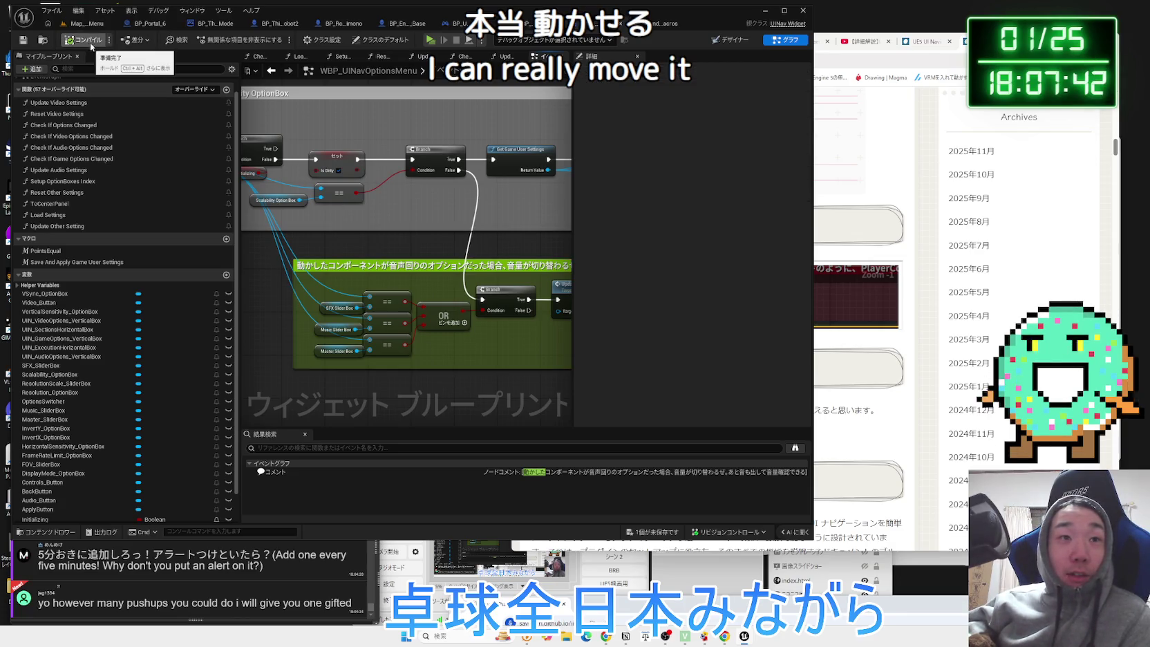
pyautogui.scroll(-3, 380, 207)
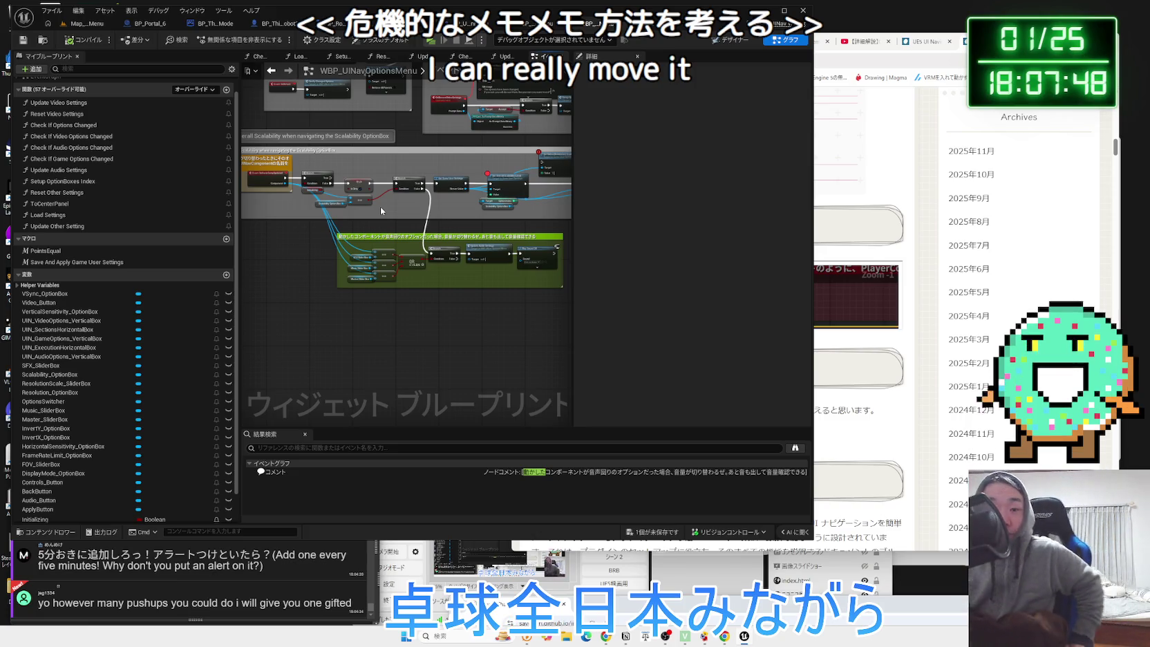
pyautogui.click(716, 588)
pyautogui.scroll(5, 829, 539)
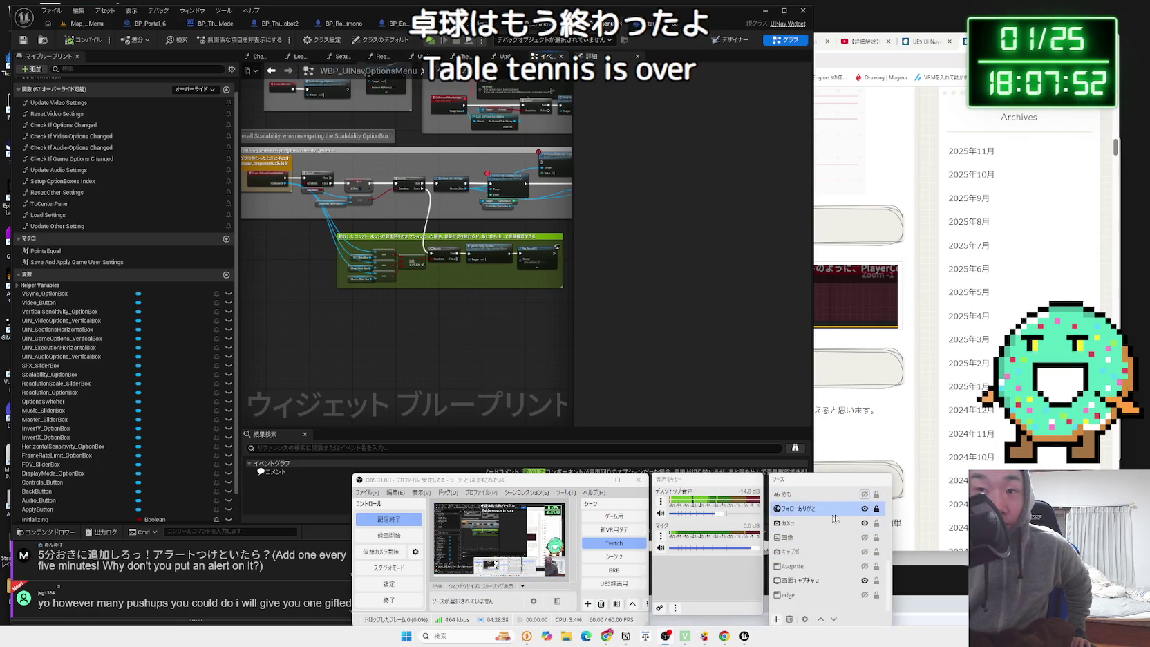
# Select the 新VR用タテ scene in OBS Studio's Scenes list to show the full-frame webcam shot.
pyautogui.click(608, 529)
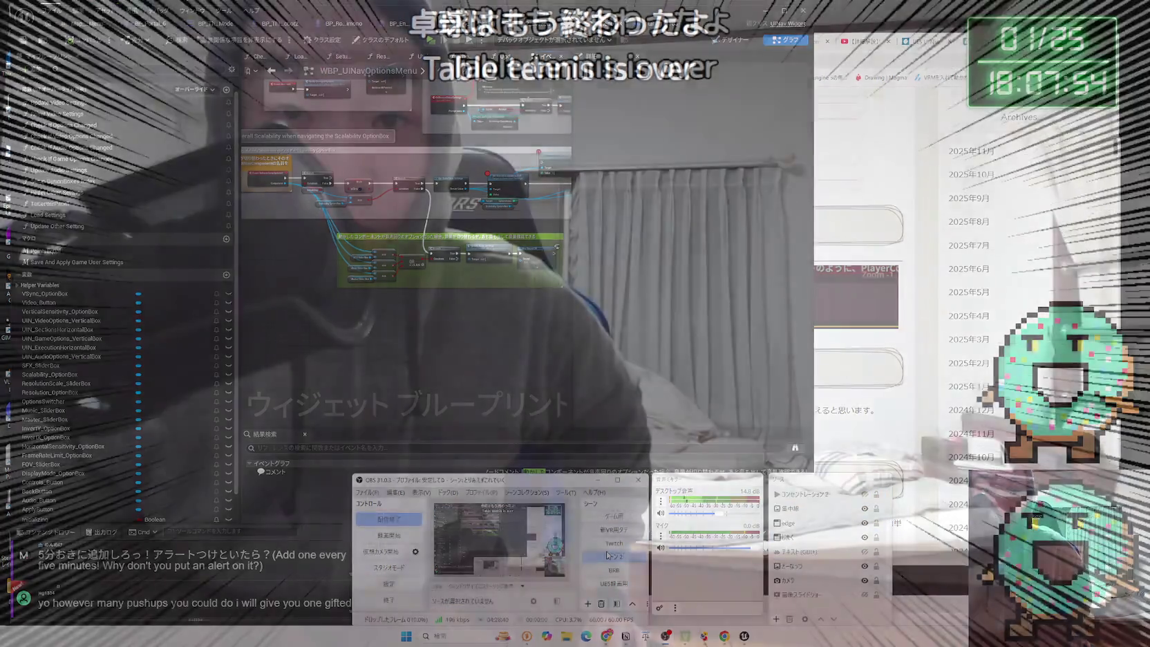
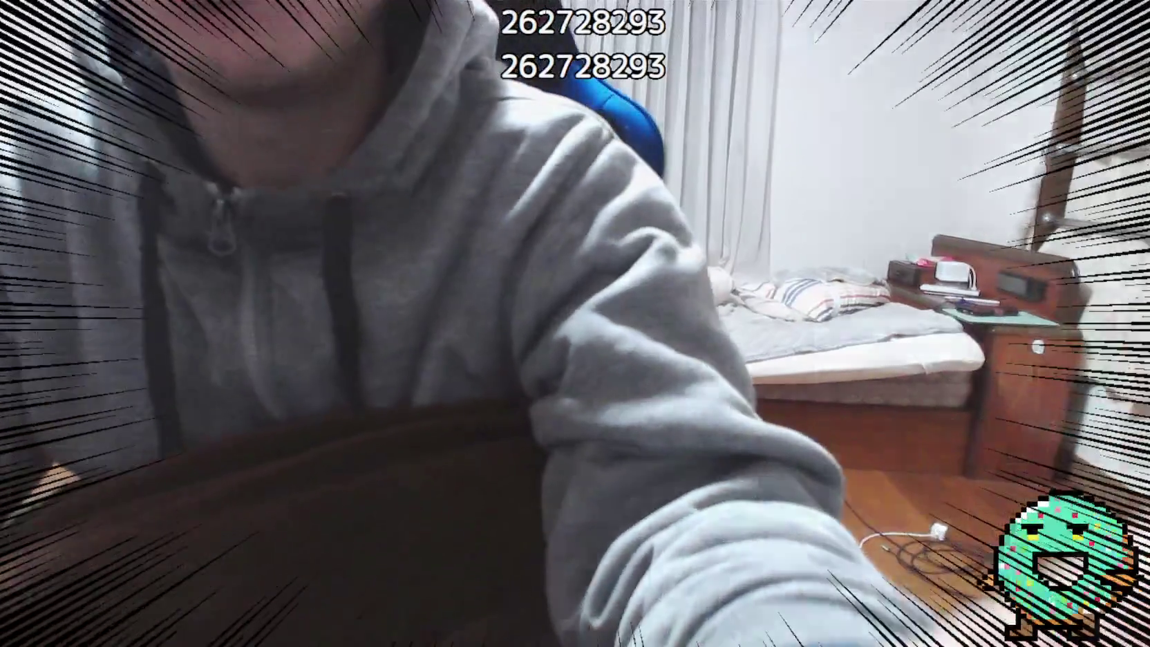
# Switch the OBS stream from the full-screen webcam to the Twitch desktop scene.
pyautogui.click(600, 546)
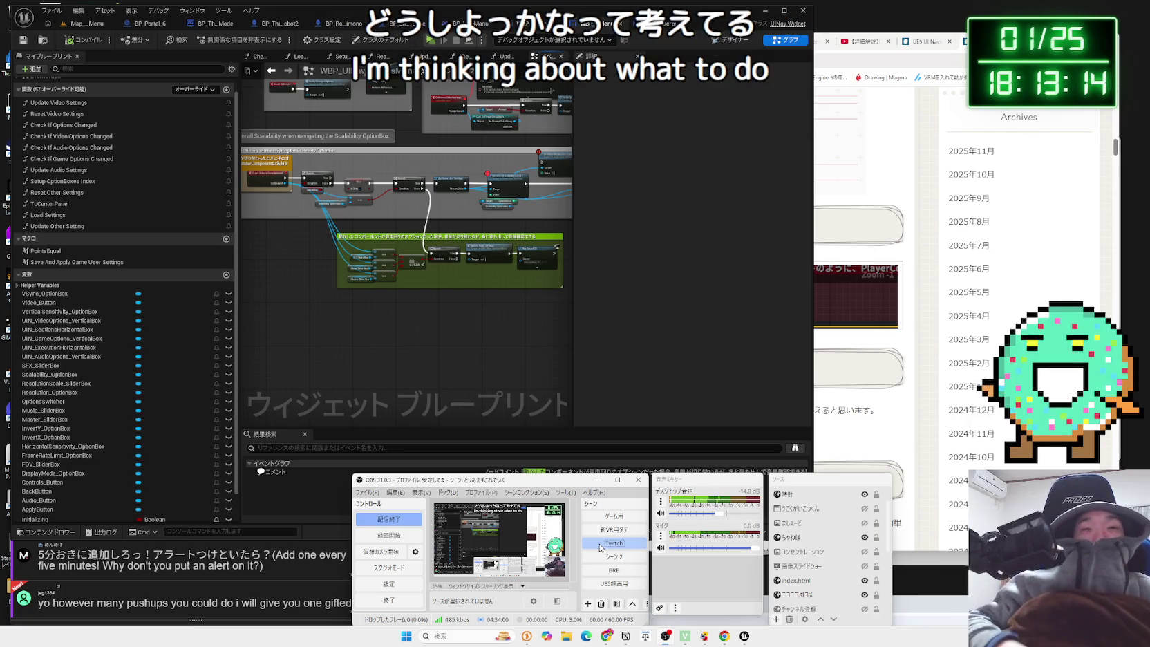
# Bring Unreal Editor forward and open the StandardMacros ForEachLoop macro graph.
pyautogui.click(510, 310)
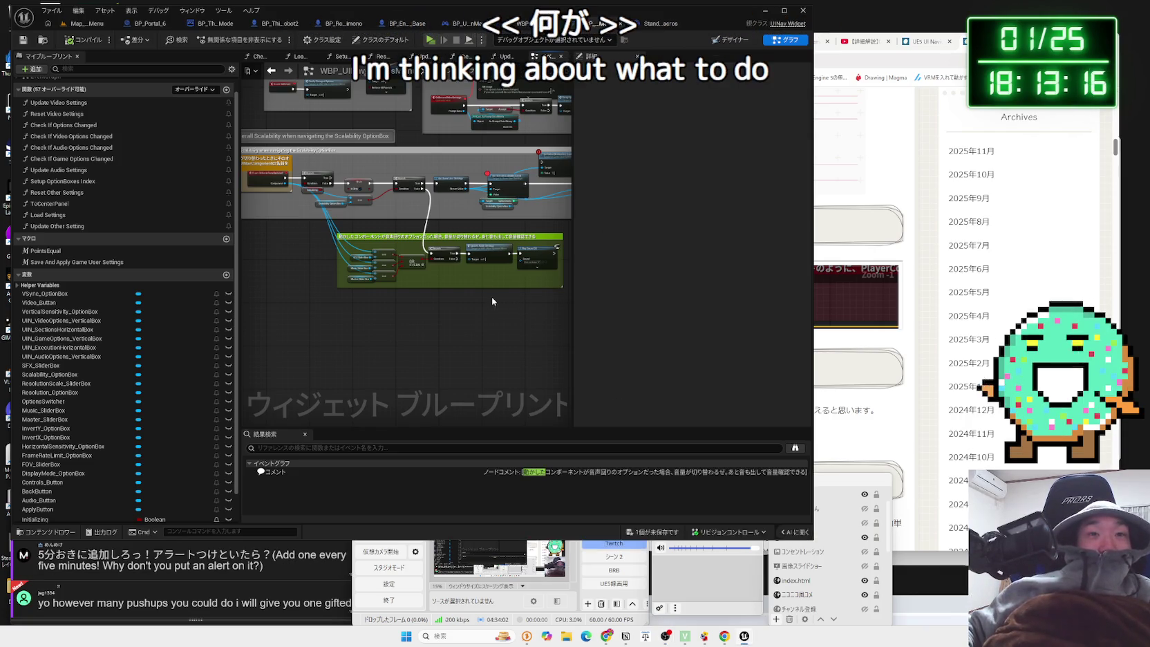
pyautogui.scroll(2, 491, 297)
pyautogui.scroll(-2, 432, 358)
pyautogui.scroll(-3, 434, 336)
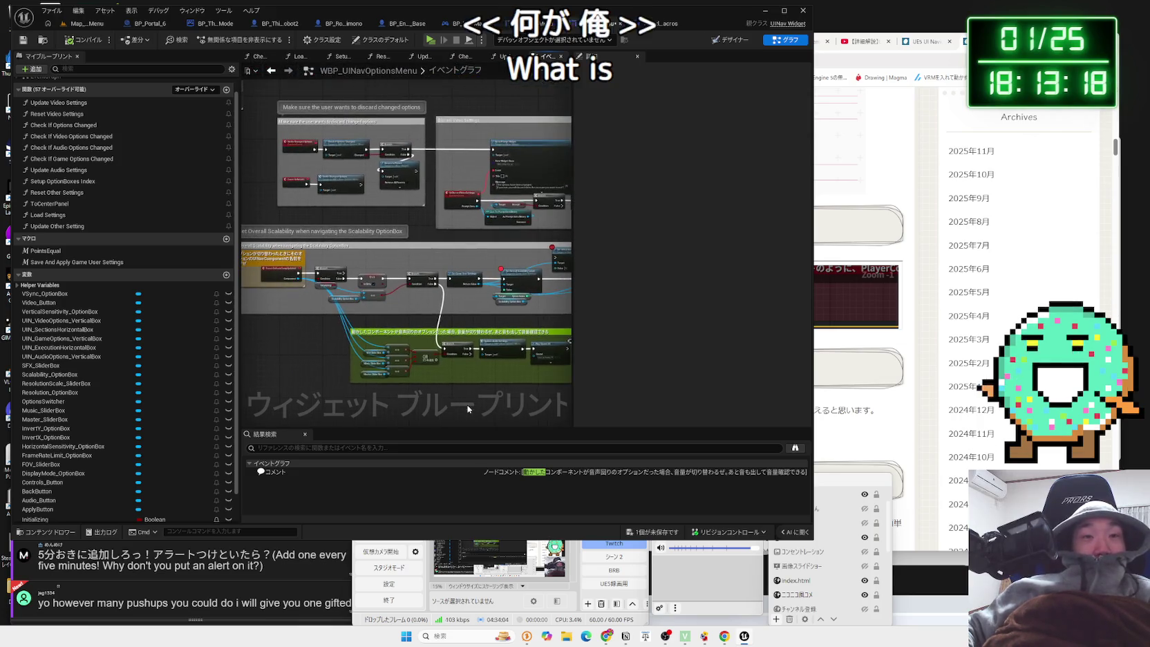
pyautogui.scroll(2, 452, 399)
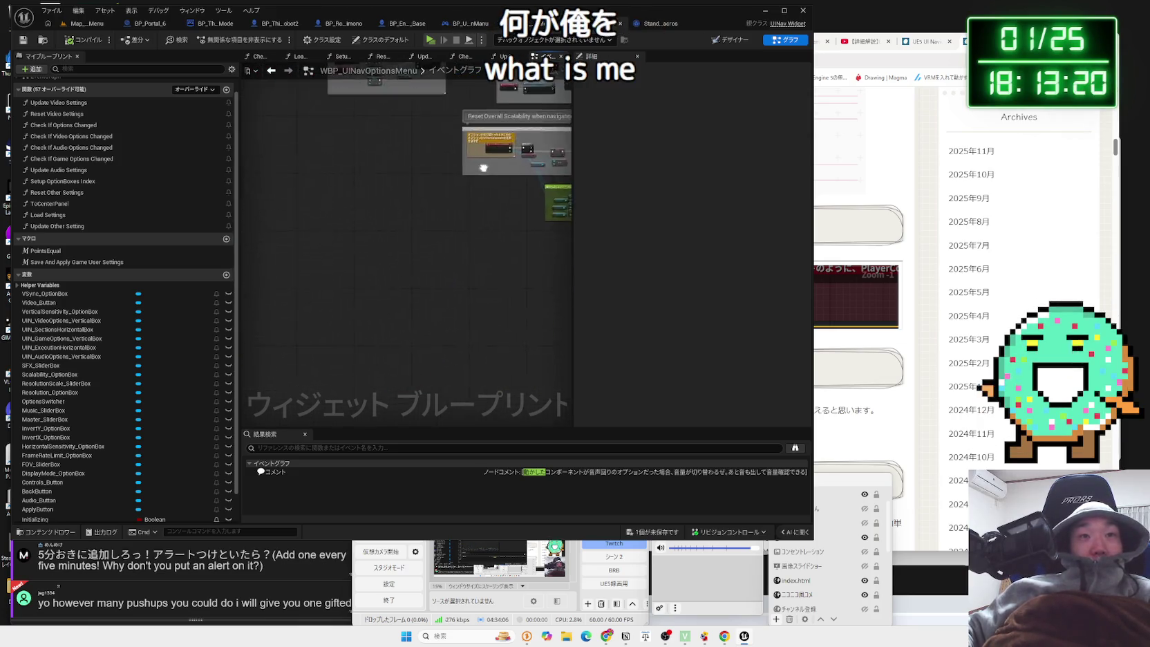
pyautogui.scroll(-2, 397, 280)
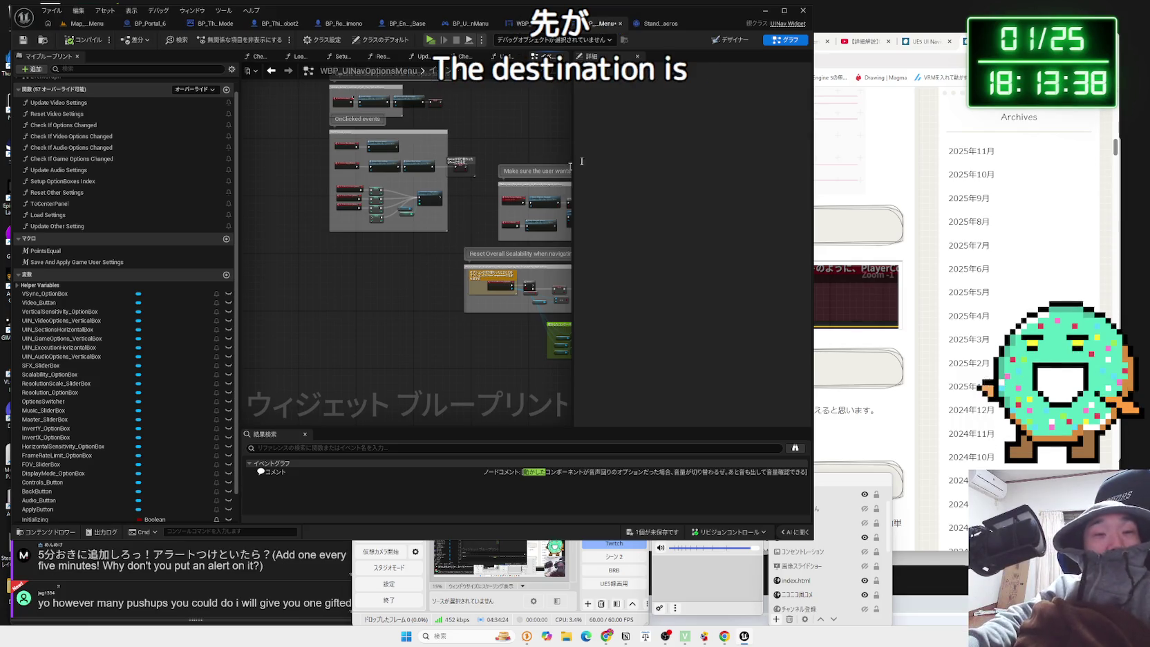
pyautogui.click(666, 27)
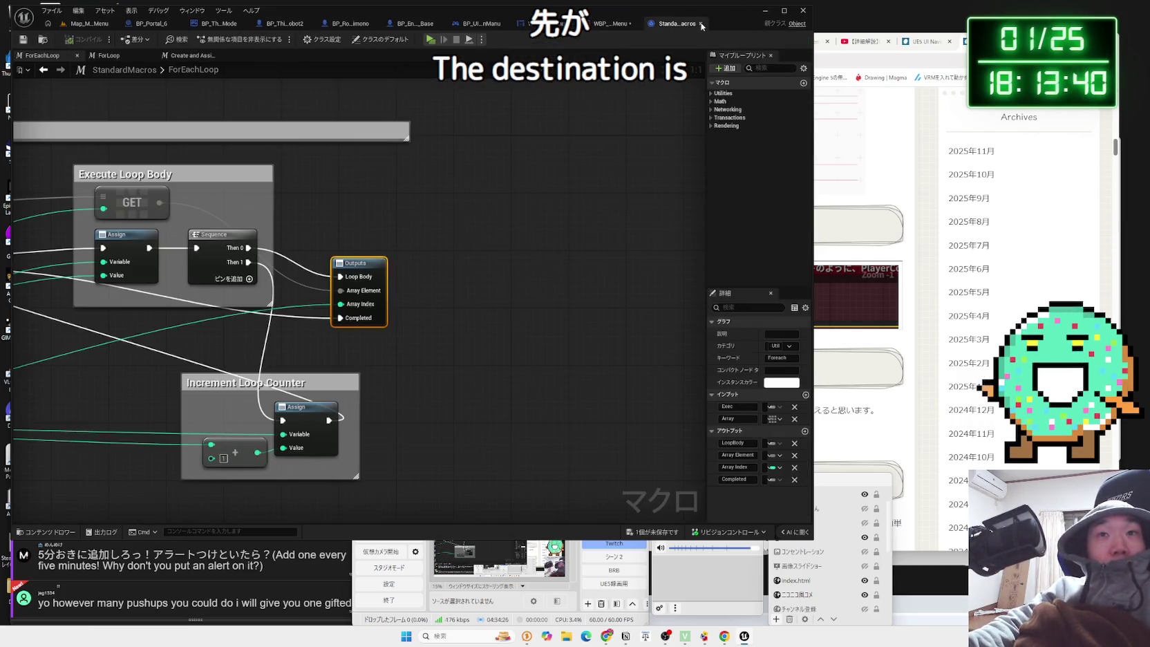
# Close the ForEachLoop macro, return to the OnClicked events comment box, then switch to Notion.
pyautogui.click(700, 24)
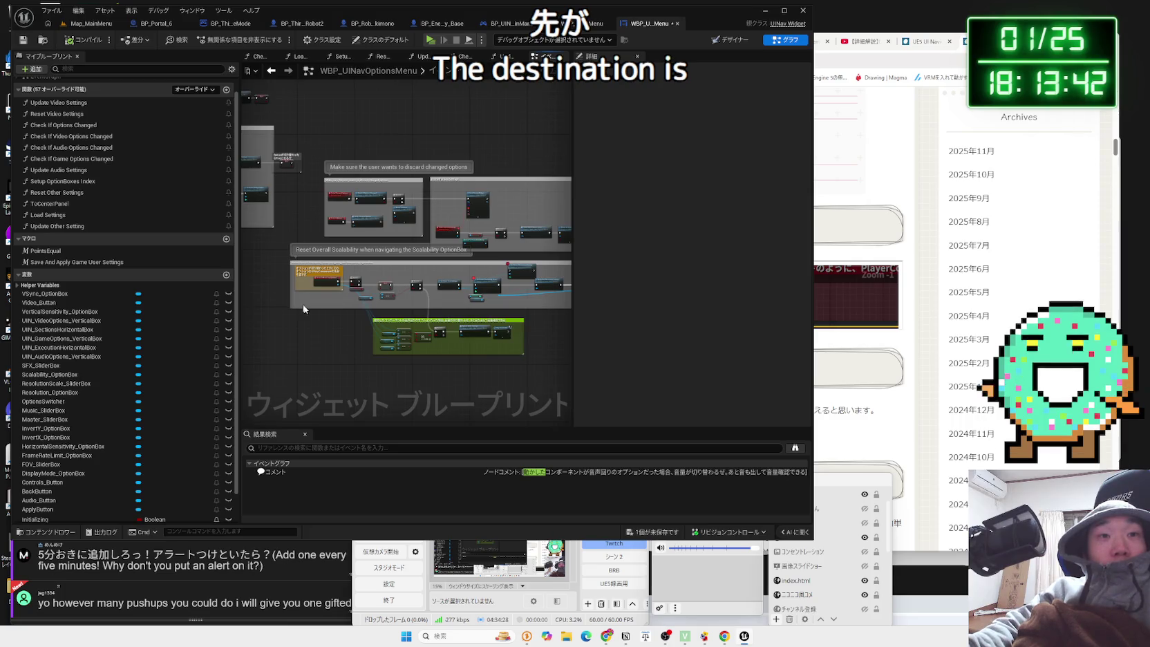
pyautogui.scroll(3, 325, 322)
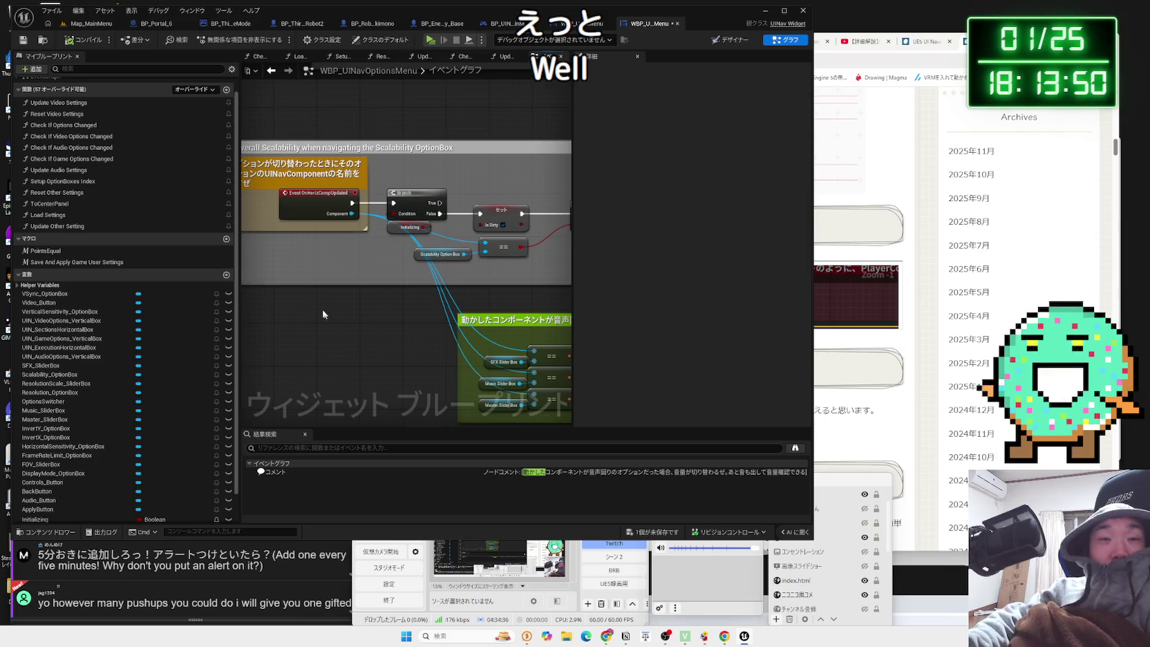
pyautogui.scroll(-2, 321, 308)
pyautogui.scroll(3, 423, 216)
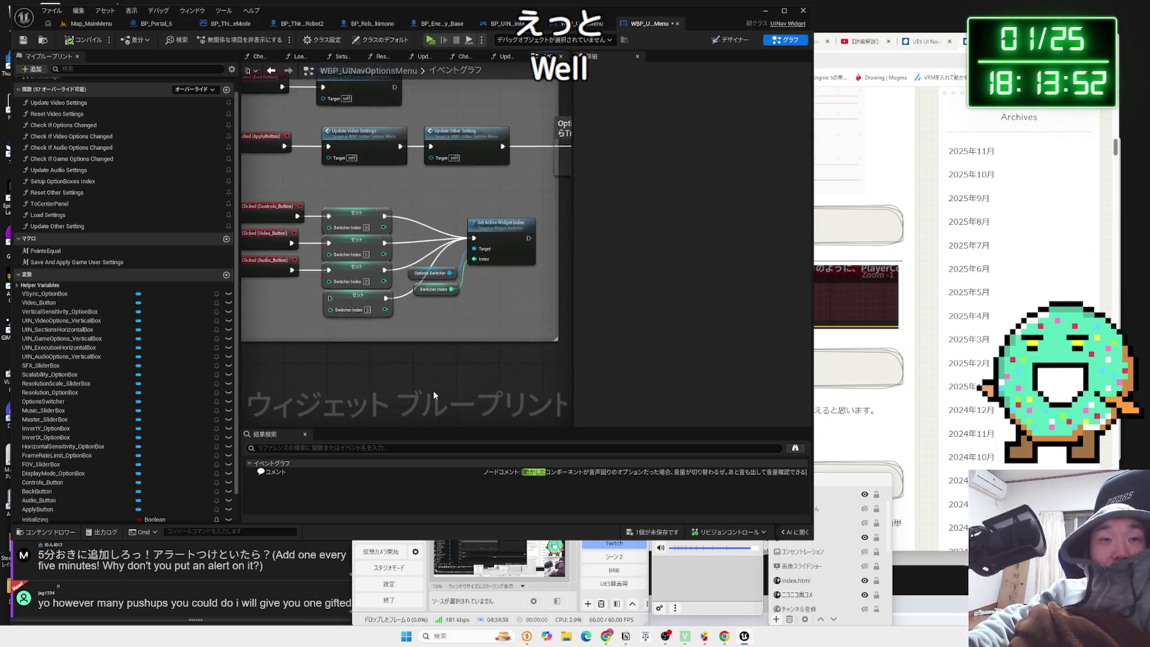
pyautogui.scroll(-2, 434, 395)
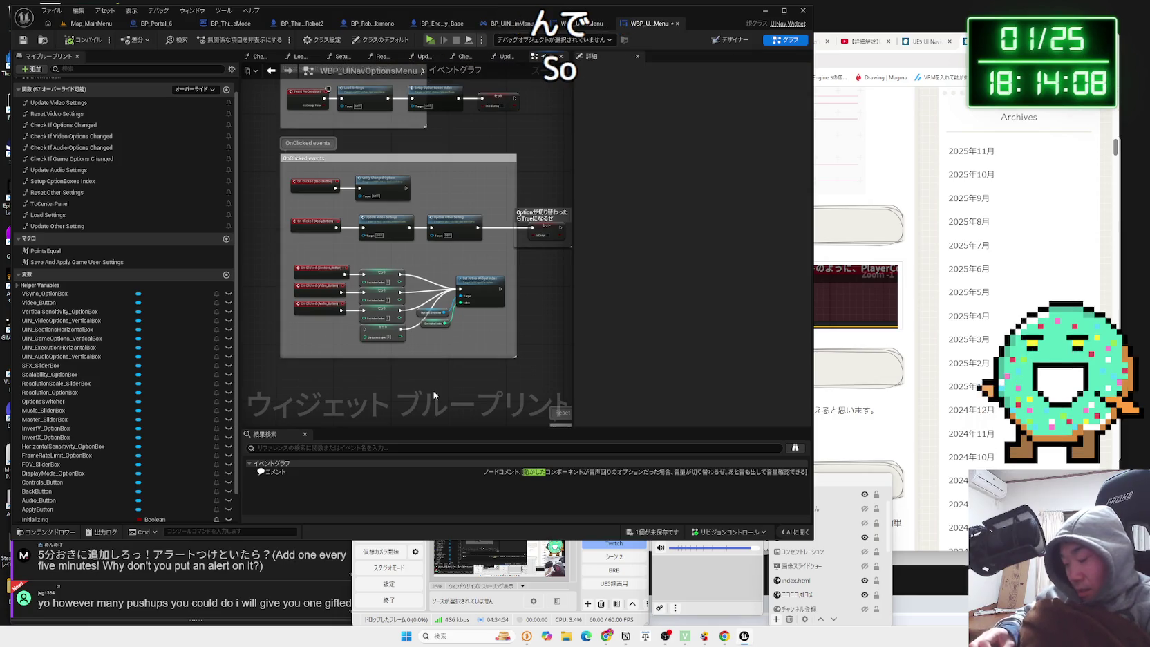
pyautogui.hotkey('alt', 'Tab')
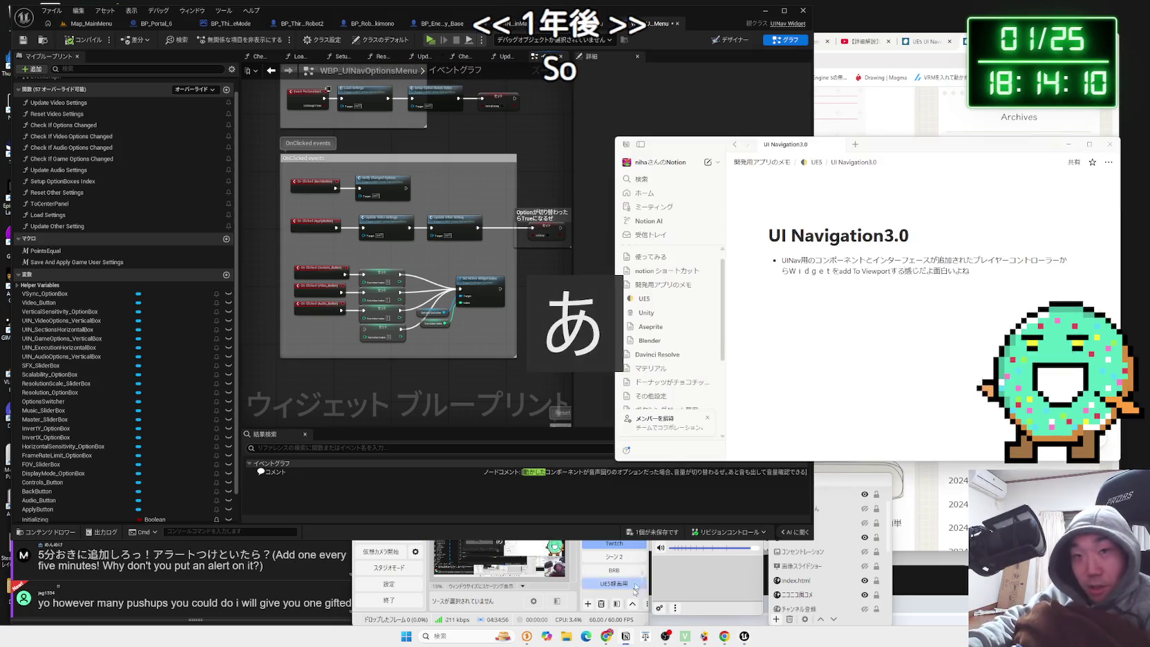
# Open the UE5 notes page in Notion and scroll through its top.
pyautogui.click(655, 306)
pyautogui.moveTo(898, 143); pyautogui.dragTo(758, 145)
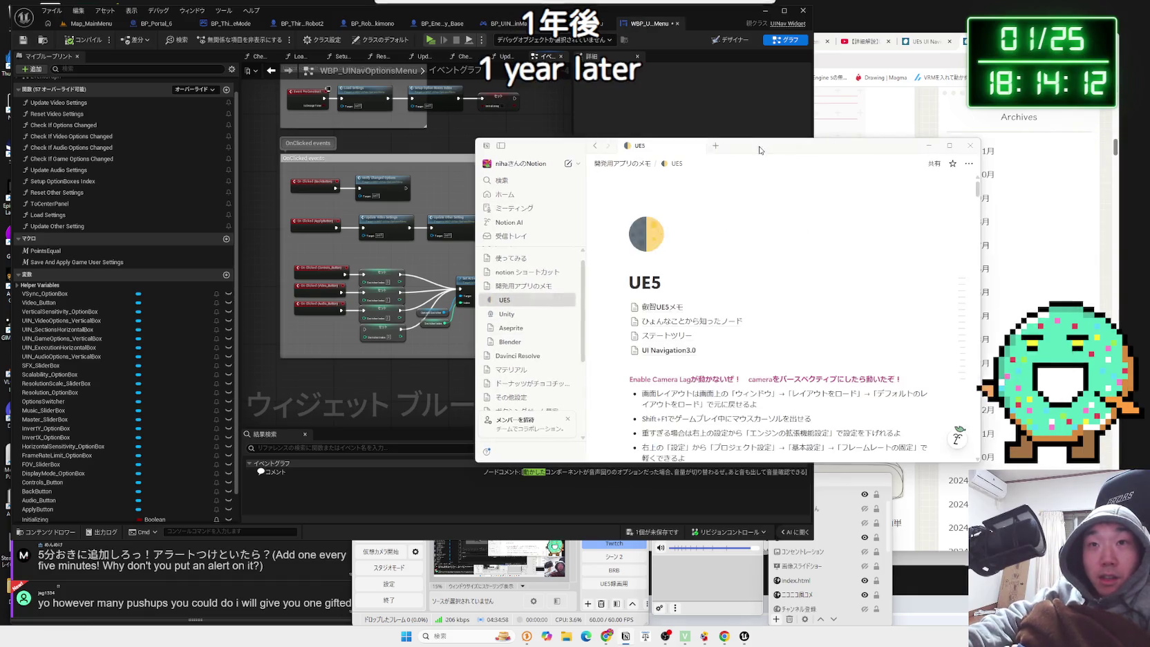
pyautogui.scroll(-10, 781, 311)
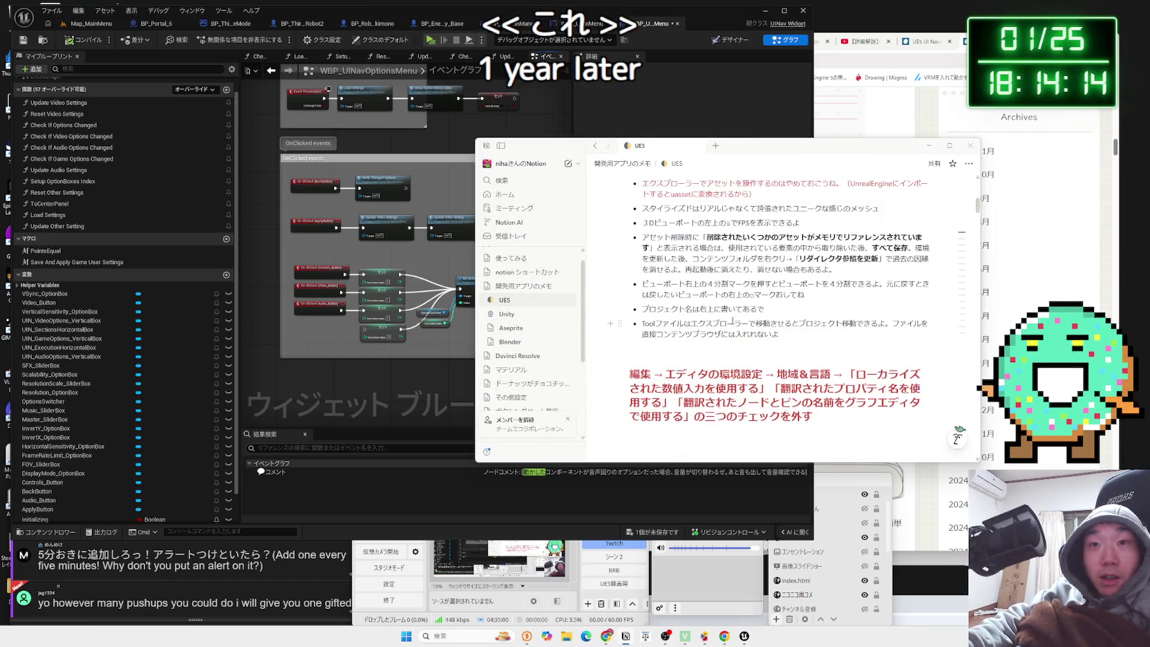
pyautogui.scroll(10, 781, 311)
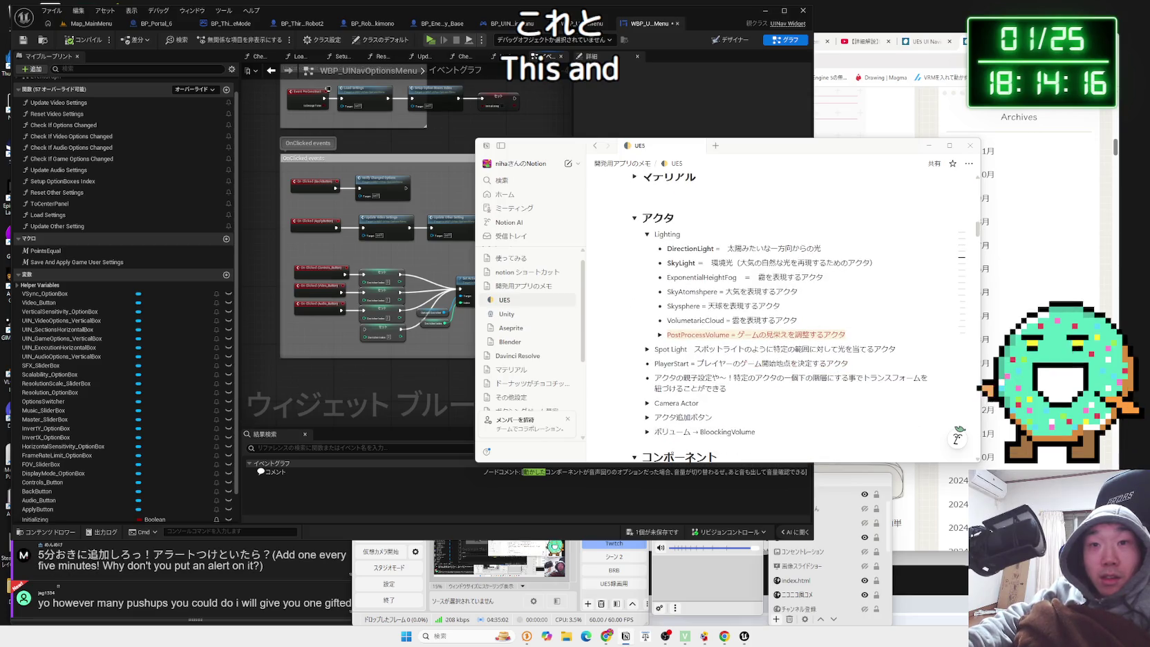
pyautogui.scroll(-3, 647, 255)
# Expand and collapse the アクタ追加ボタン and Capsule Component notes.
pyautogui.click(646, 237)
pyautogui.click(645, 239)
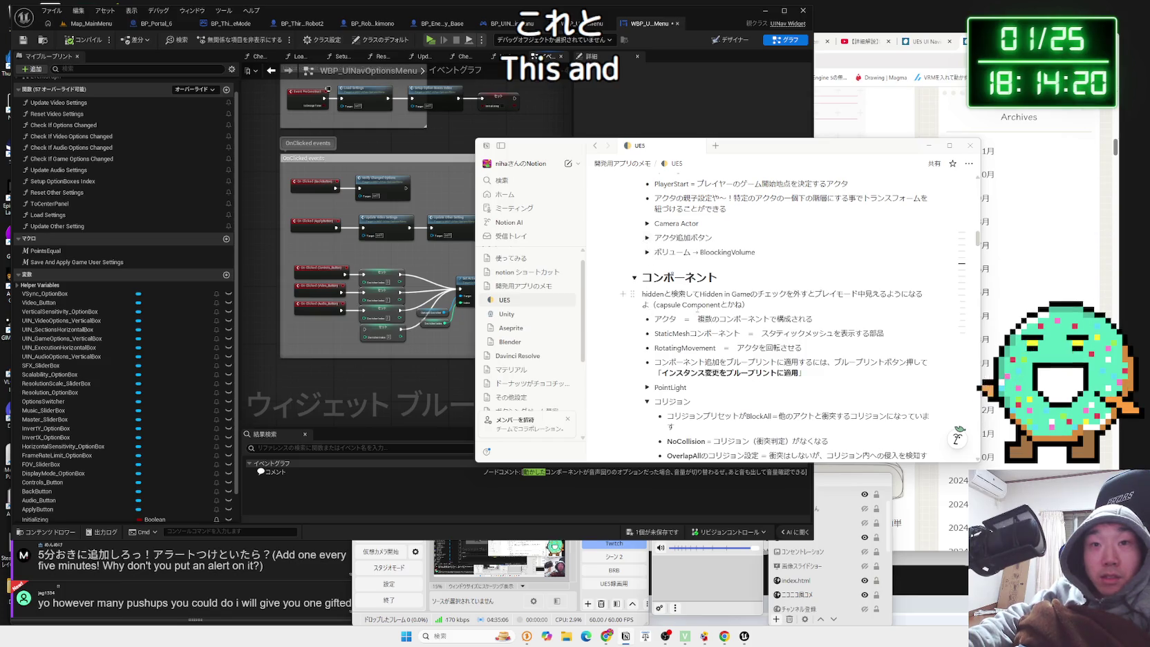
pyautogui.scroll(-3, 660, 263)
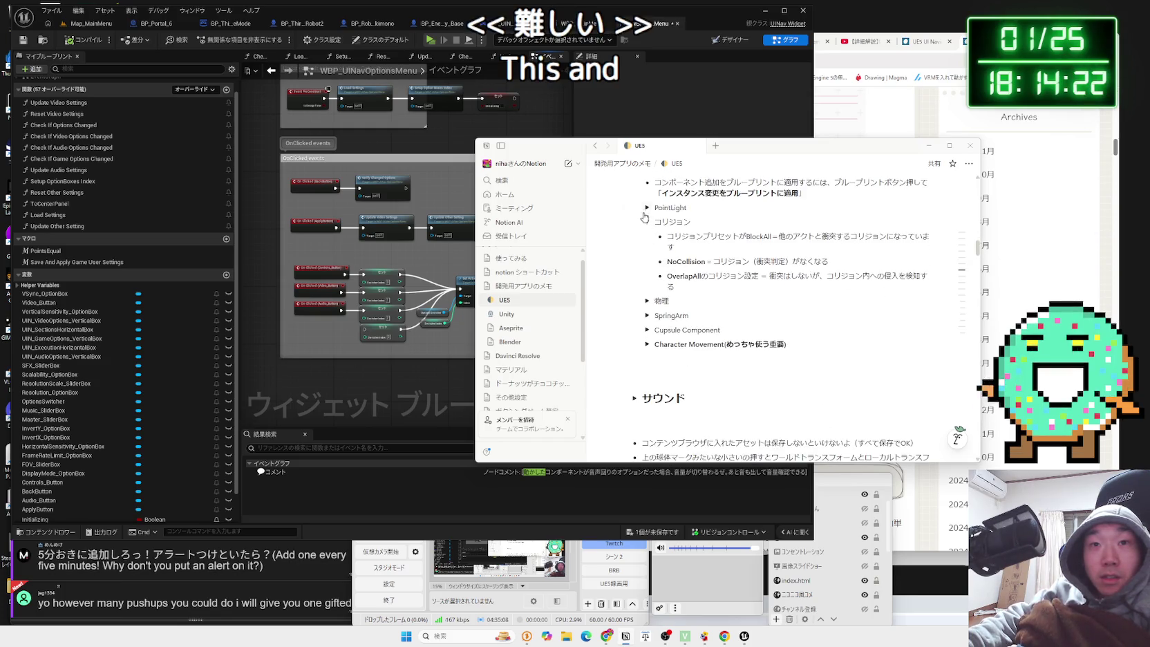
pyautogui.scroll(-2, 719, 291)
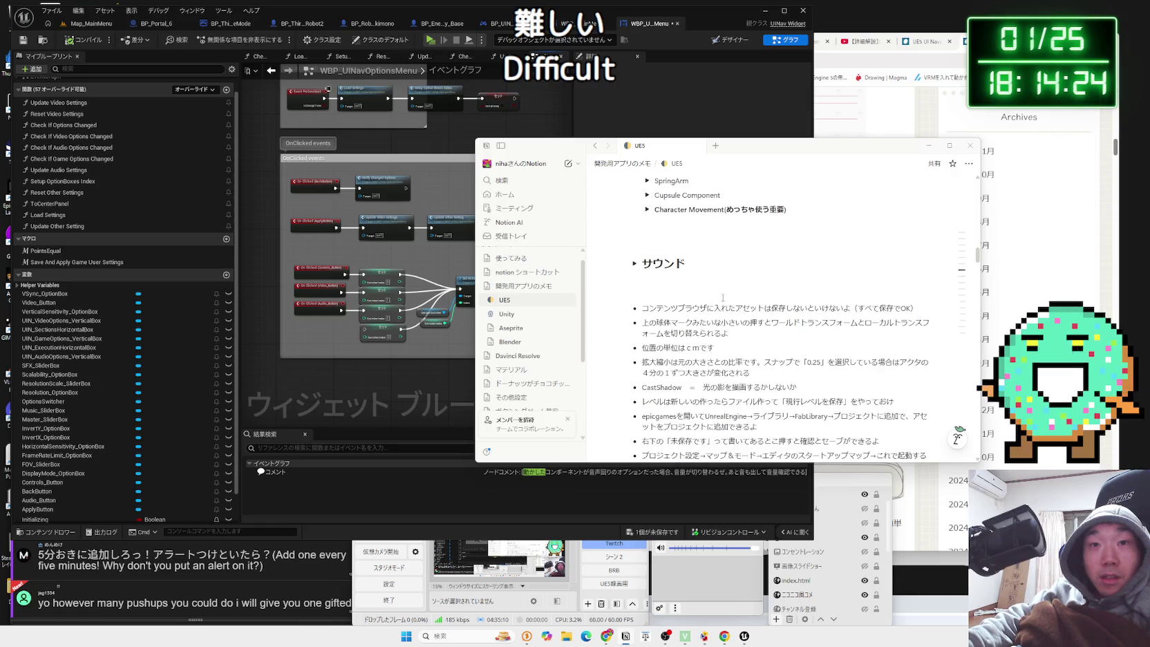
pyautogui.scroll(1, 722, 297)
pyautogui.click(647, 241)
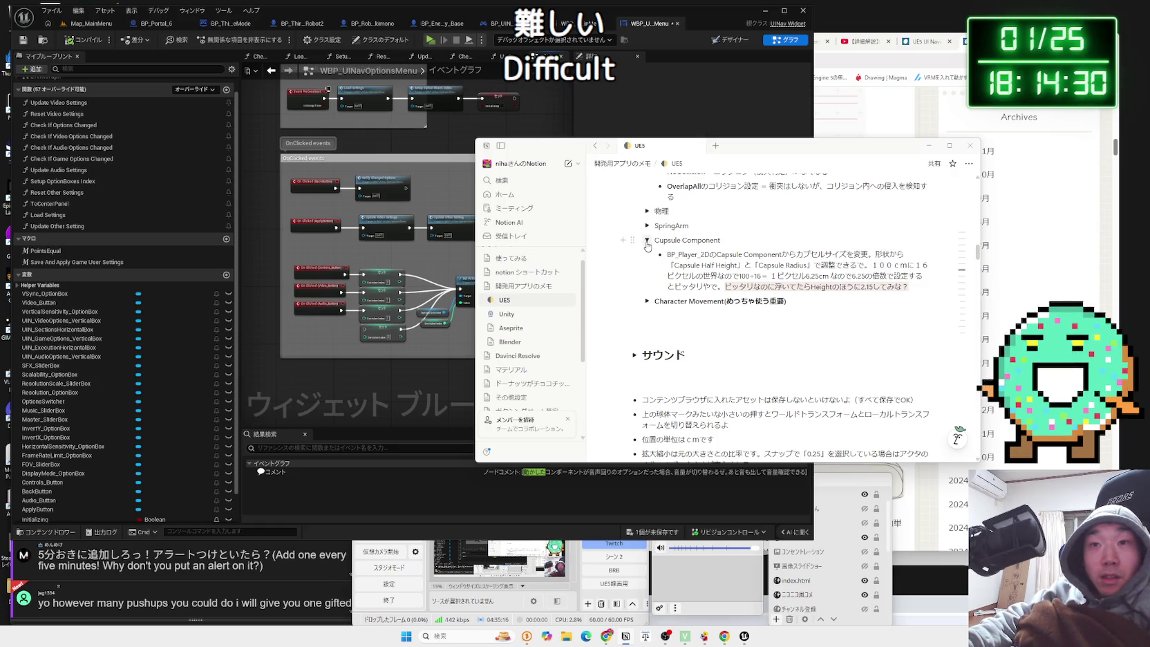
pyautogui.click(647, 241)
# Scroll down to the lighting build note and briefly highlight part of it.
pyautogui.scroll(-3, 647, 243)
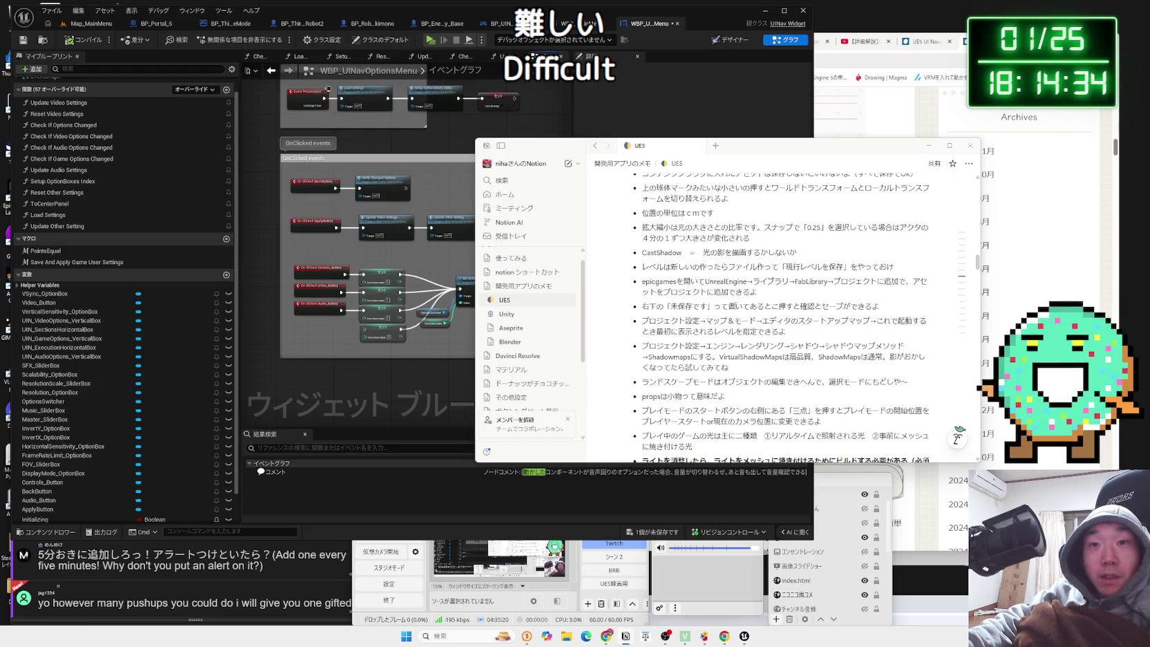
pyautogui.scroll(-1, 737, 304)
pyautogui.scroll(-3, 737, 303)
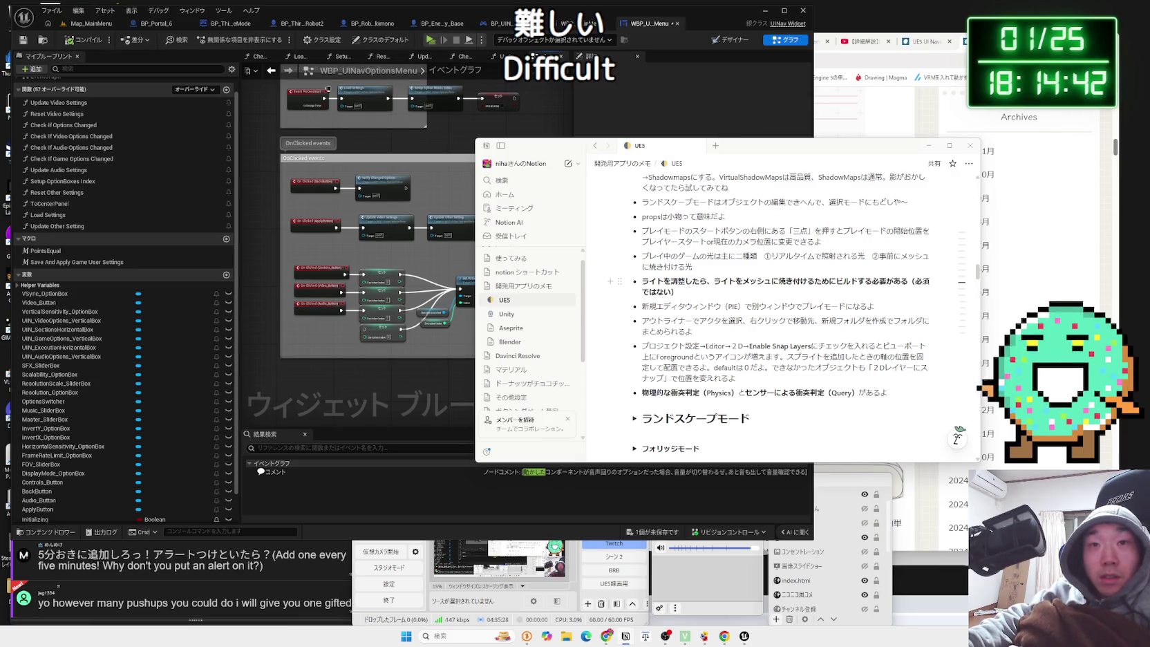
pyautogui.moveTo(909, 281); pyautogui.dragTo(705, 283)
pyautogui.click(655, 282)
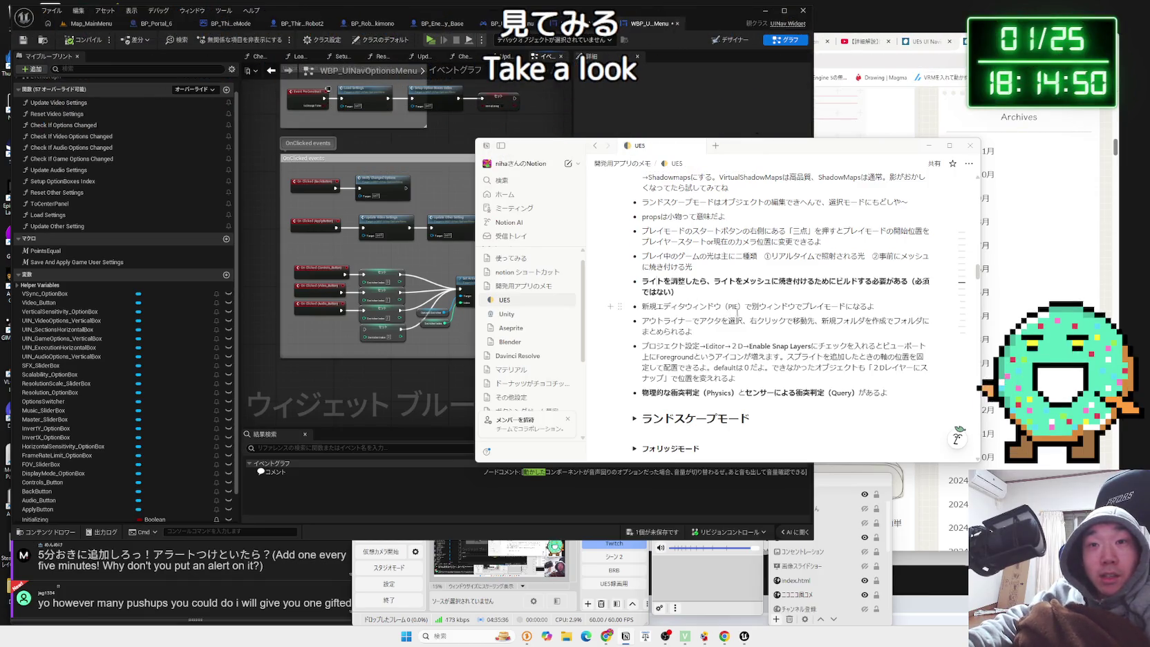
pyautogui.scroll(-2, 660, 322)
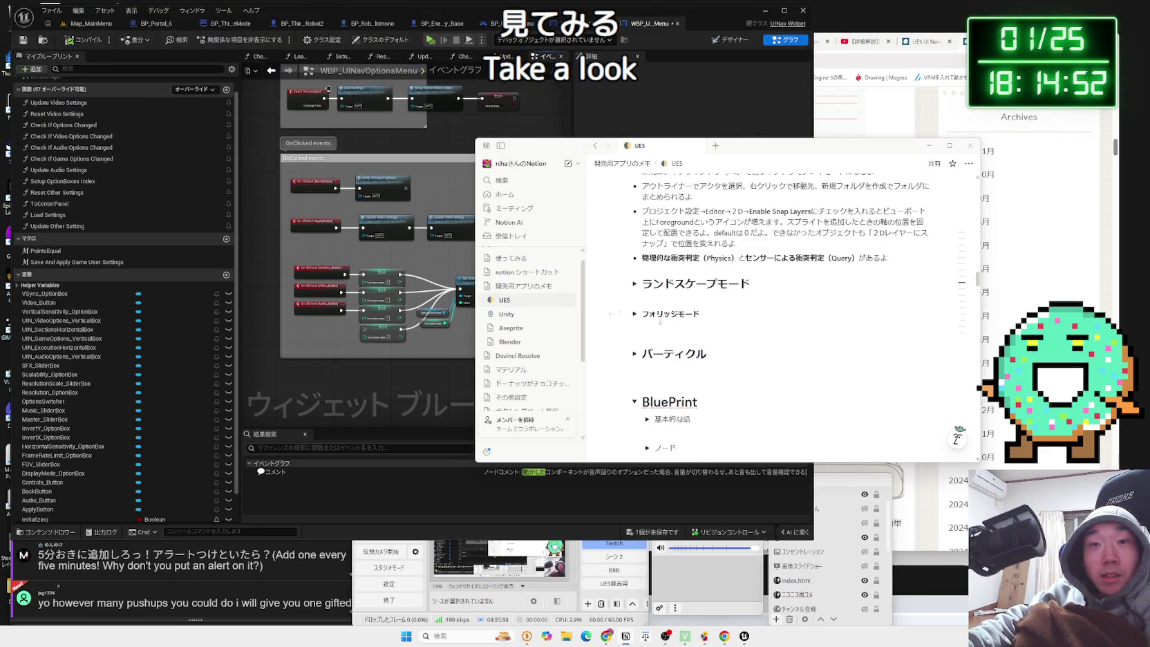
# Peek into the フォリッジモード, ランドスケープモード and パーティクル sections, leaving them collapsed.
pyautogui.click(635, 313)
pyautogui.click(634, 314)
pyautogui.click(635, 283)
pyautogui.click(634, 283)
pyautogui.scroll(-3, 675, 291)
pyautogui.scroll(1, 643, 269)
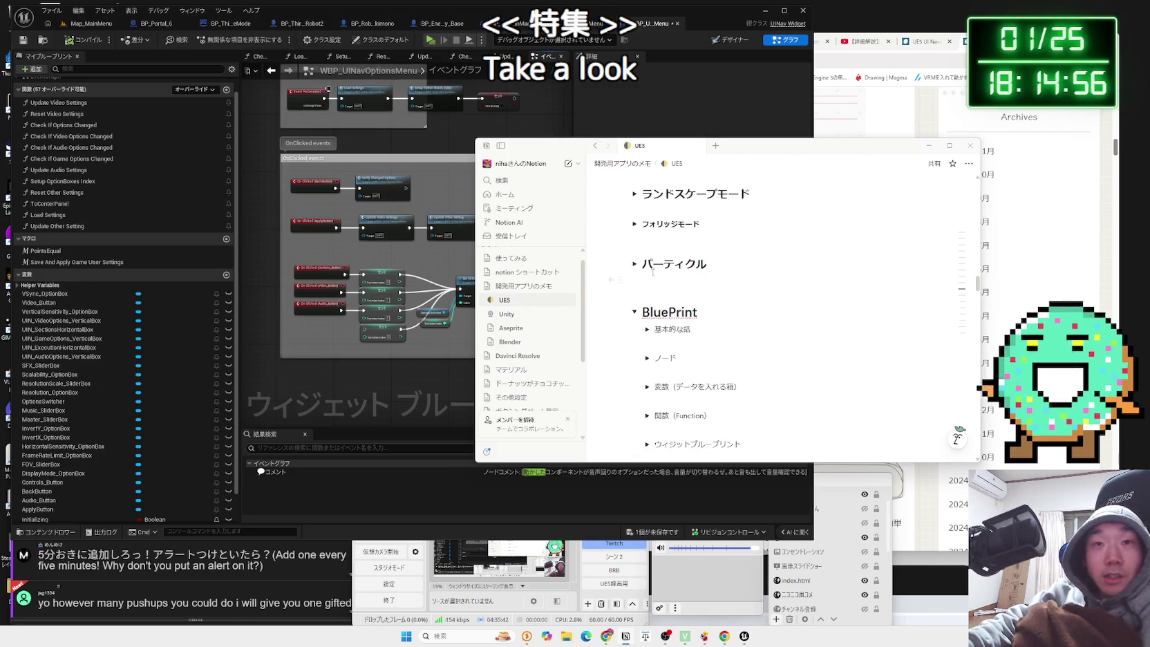
pyautogui.click(635, 264)
pyautogui.click(634, 264)
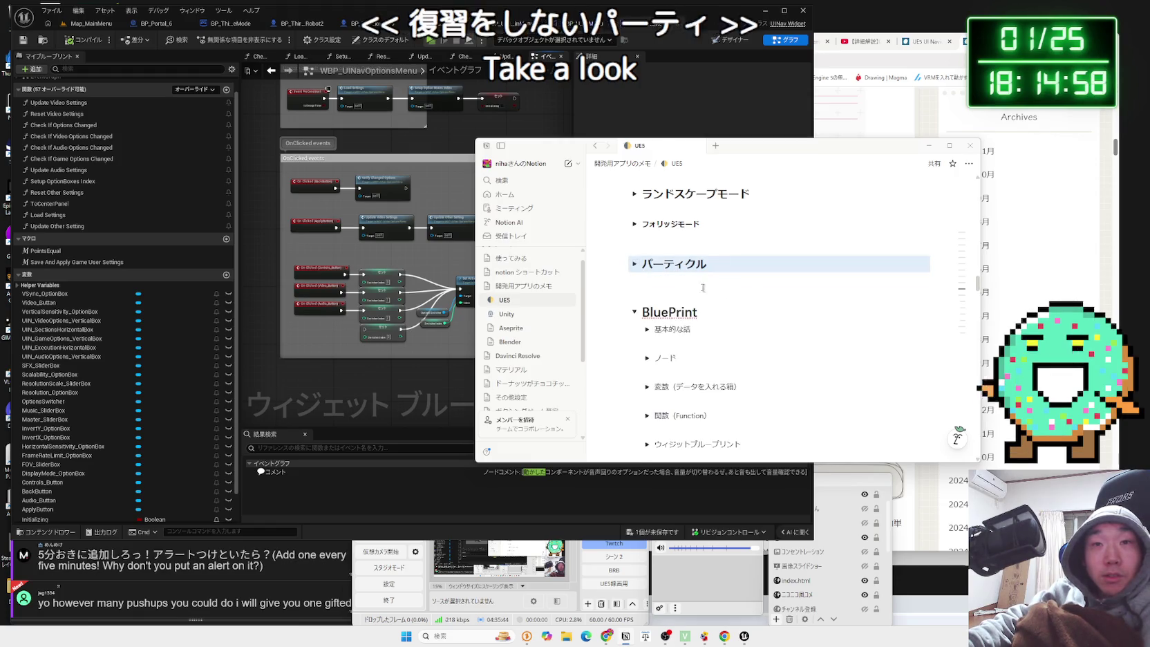
pyautogui.click(634, 264)
pyautogui.click(635, 264)
# Scroll through the page and collapse the アニメーション and BluePrint sections.
pyautogui.scroll(-4, 737, 316)
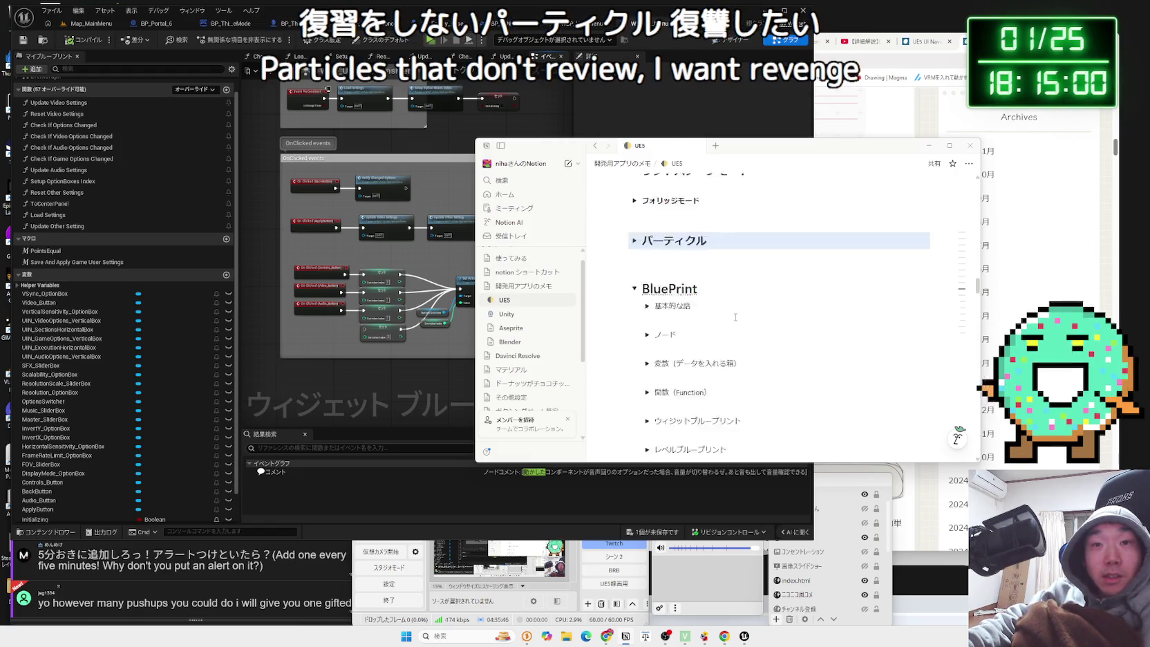
pyautogui.scroll(-15, 737, 316)
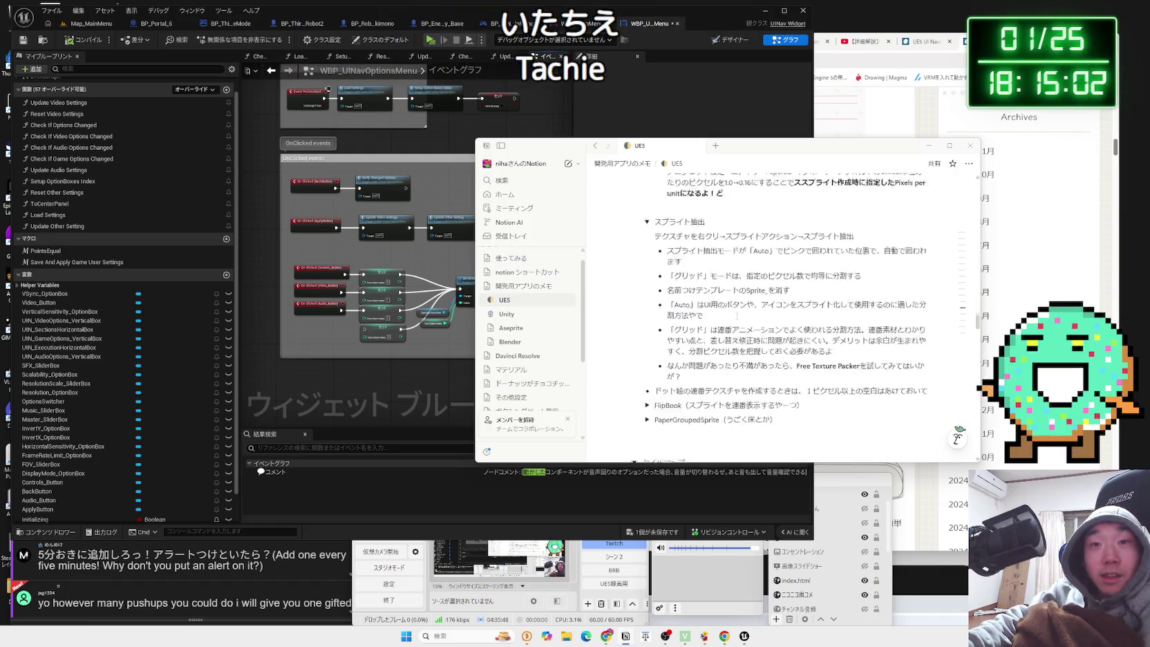
pyautogui.scroll(-5, 737, 316)
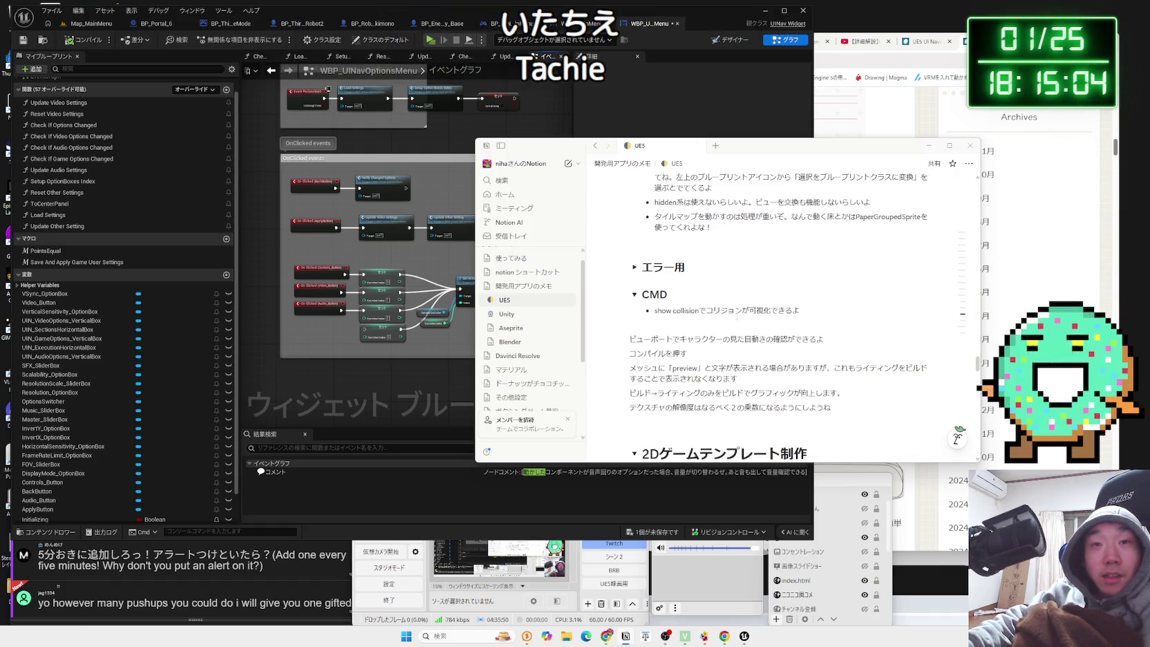
pyautogui.scroll(-10, 737, 316)
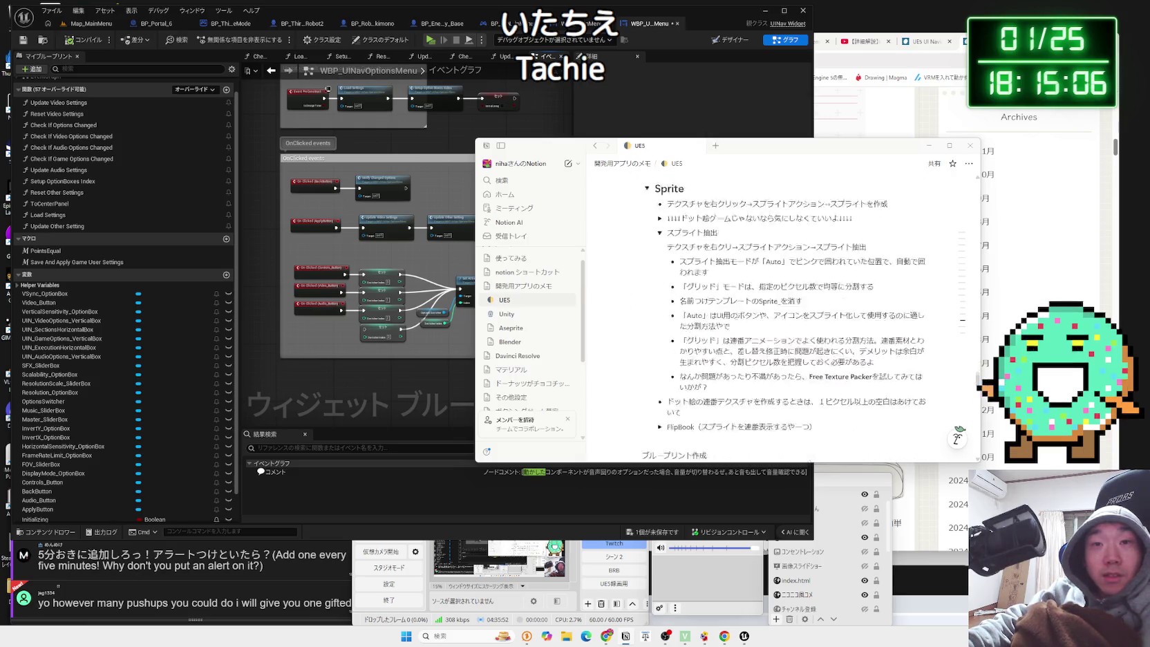
pyautogui.scroll(-10, 737, 315)
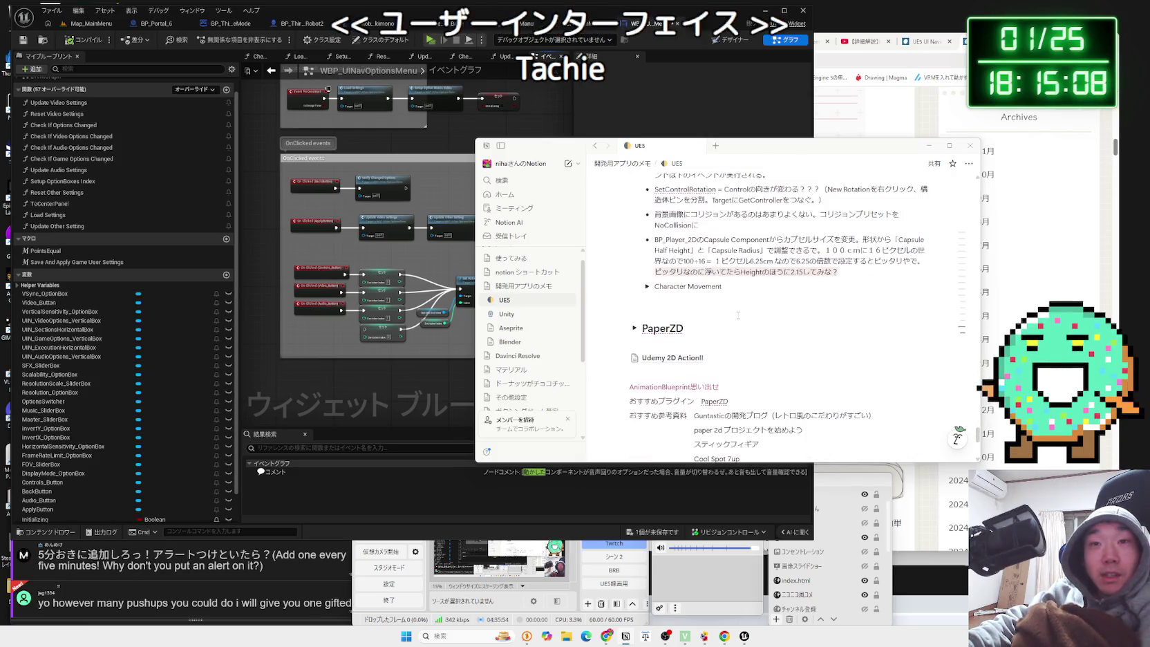
pyautogui.scroll(-3, 738, 315)
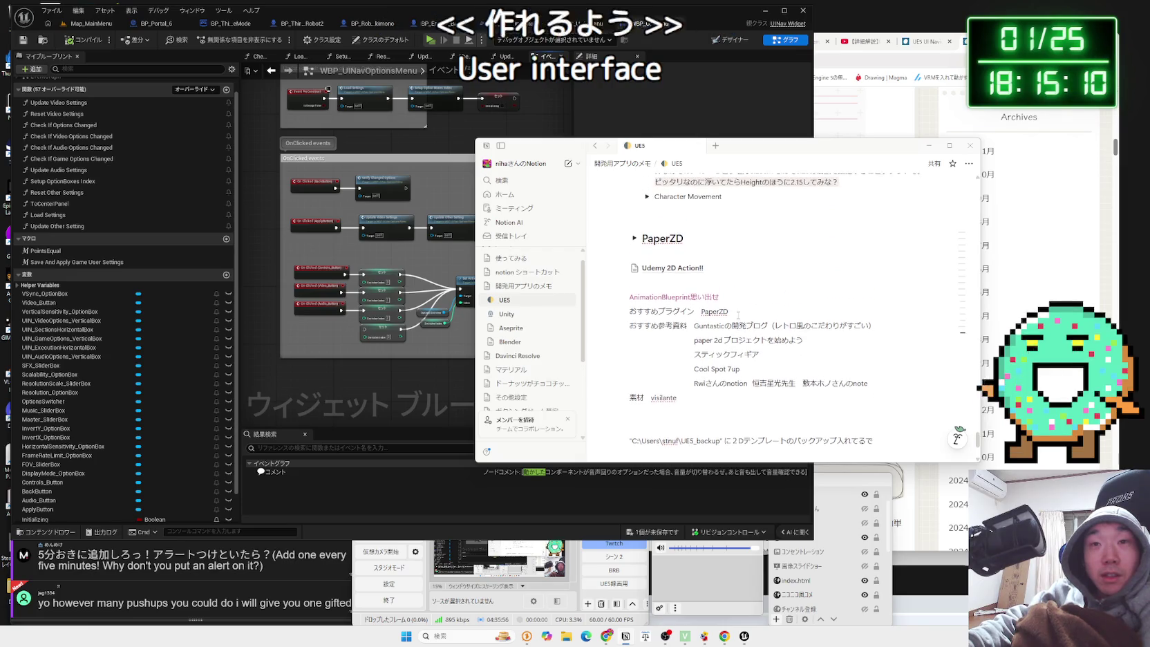
pyautogui.scroll(12, 738, 315)
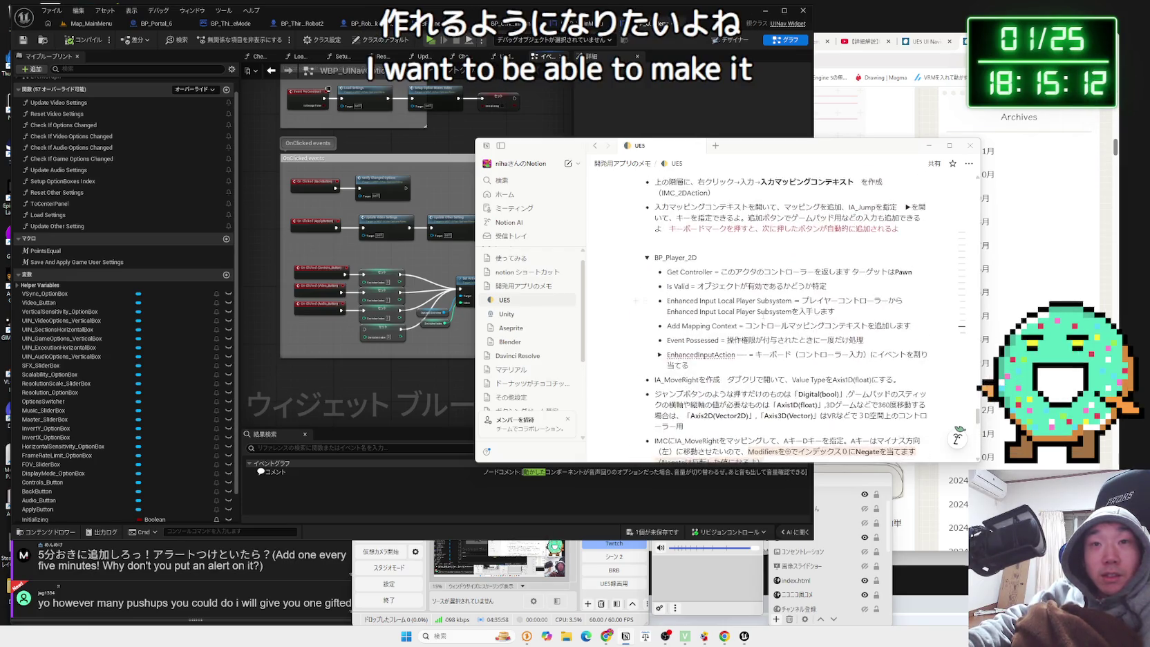
pyautogui.scroll(10, 762, 314)
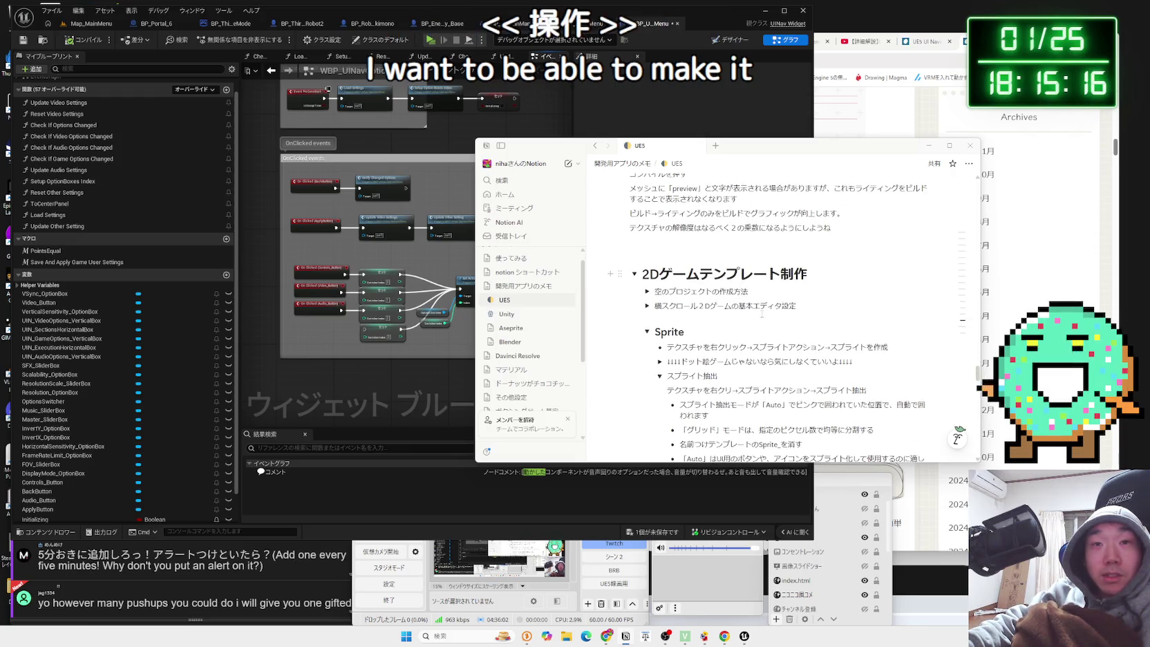
pyautogui.scroll(1, 762, 314)
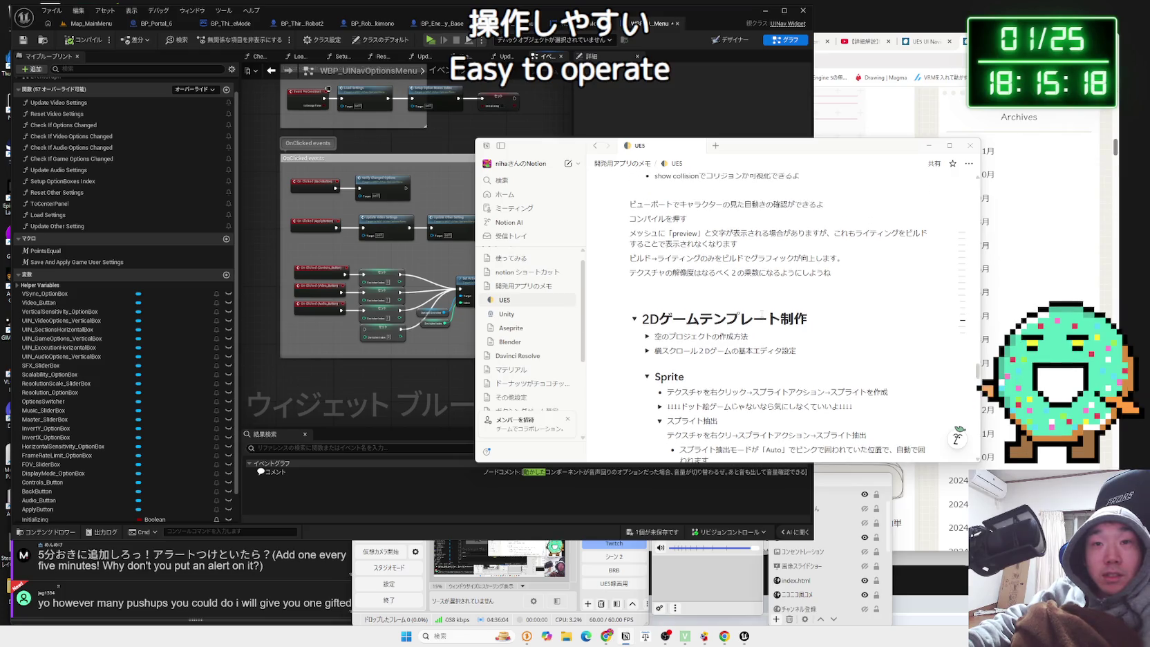
pyautogui.scroll(6, 762, 315)
pyautogui.scroll(-10, 763, 314)
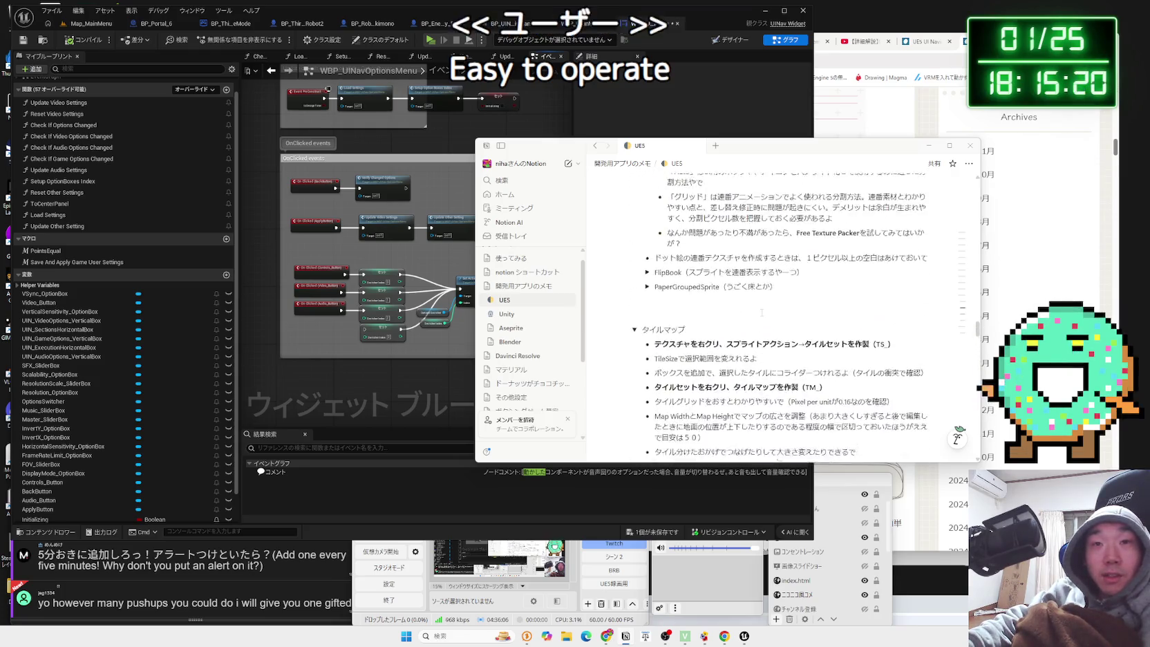
pyautogui.scroll(15, 761, 312)
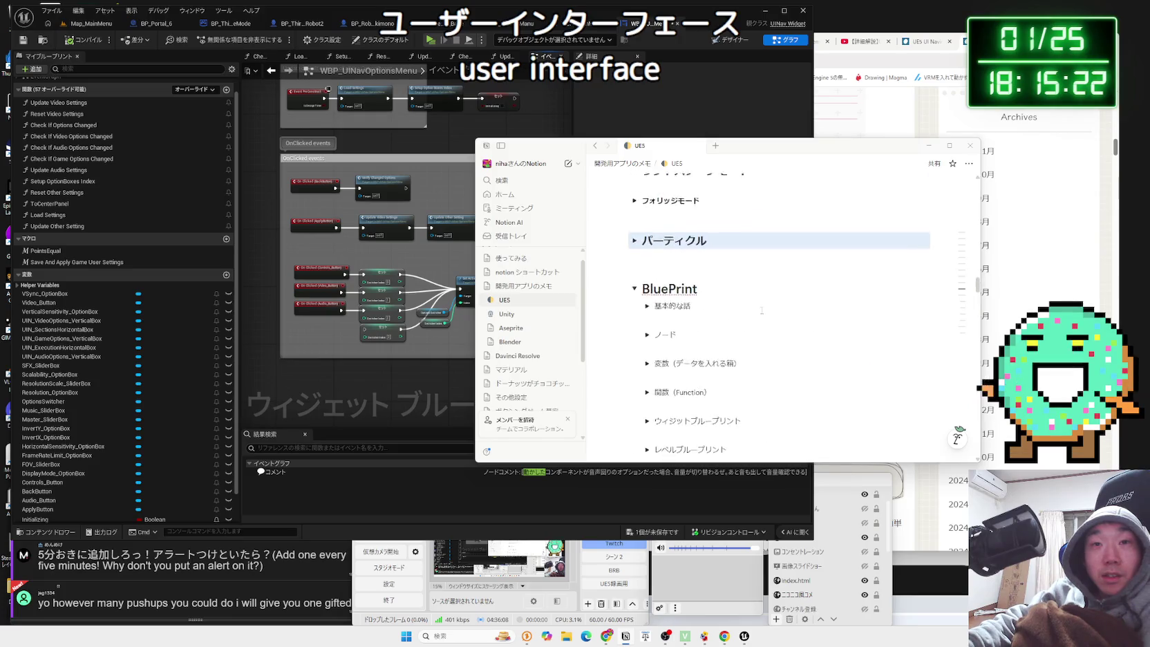
pyautogui.scroll(-8, 762, 310)
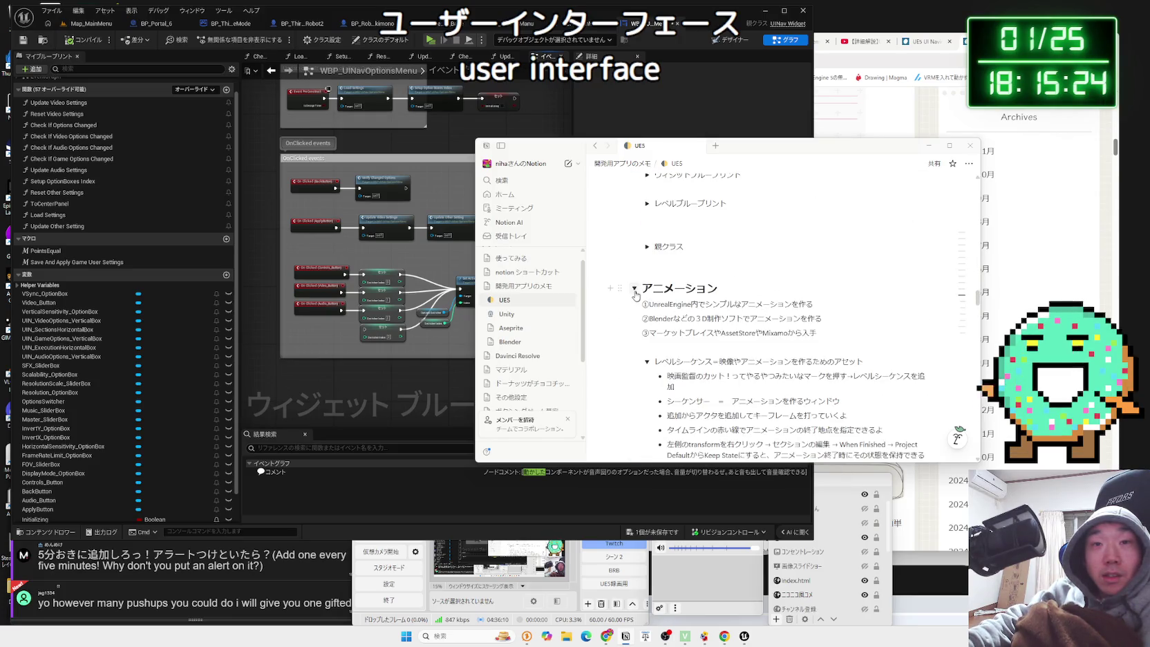
pyautogui.click(635, 289)
pyautogui.scroll(4, 720, 304)
pyautogui.click(635, 311)
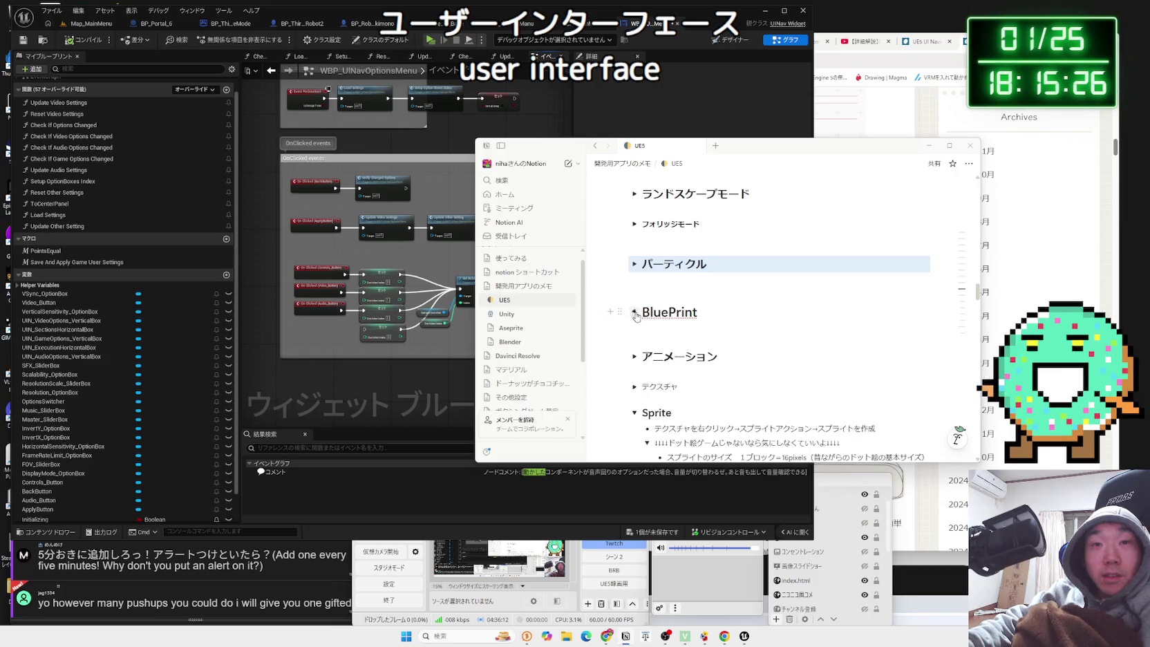
# Collapse the Sprite, CMD, アクタ and コンポーネント sections.
pyautogui.scroll(-5, 636, 314)
pyautogui.scroll(4, 637, 322)
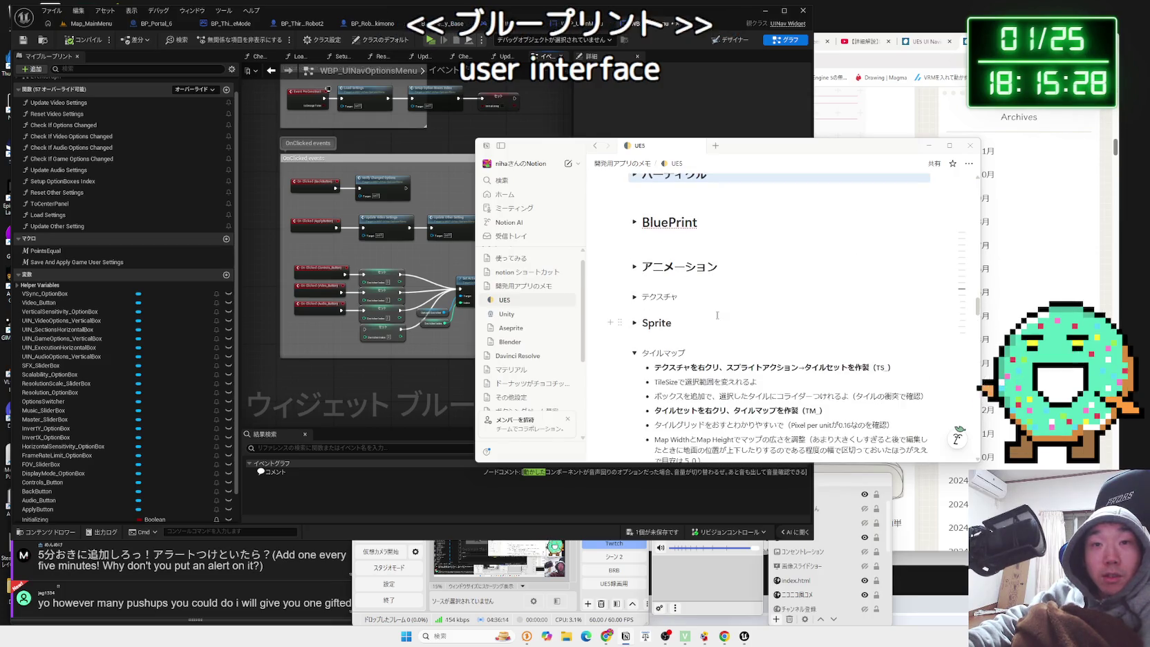
pyautogui.click(637, 322)
pyautogui.click(630, 409)
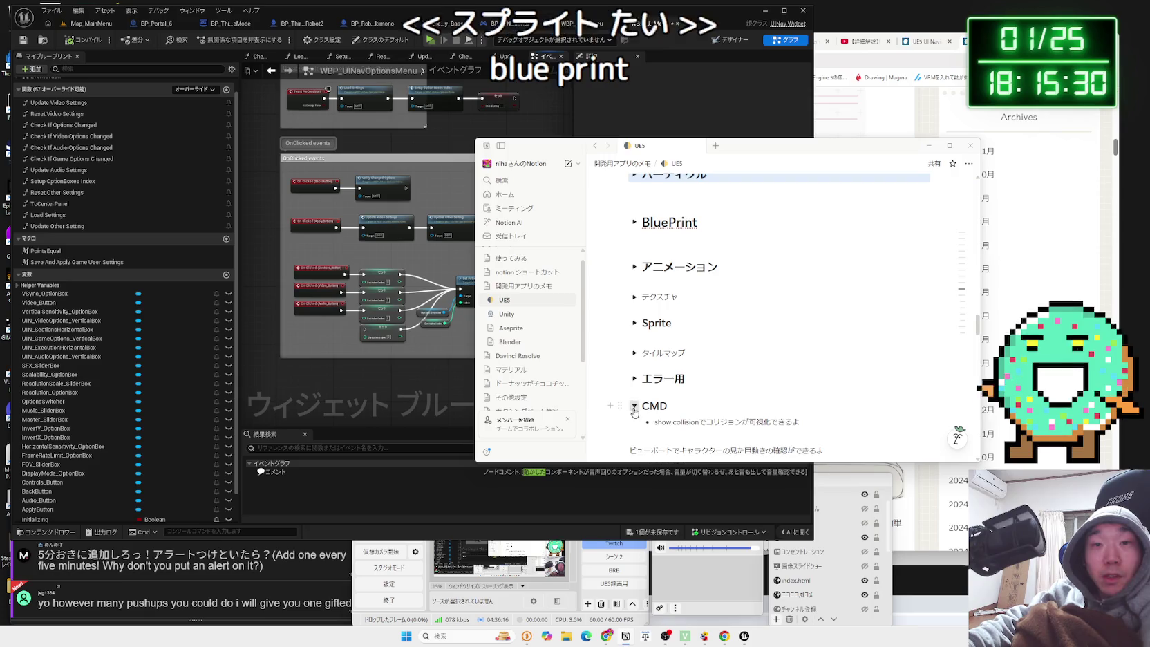
pyautogui.scroll(-10, 630, 409)
pyautogui.scroll(10, 668, 334)
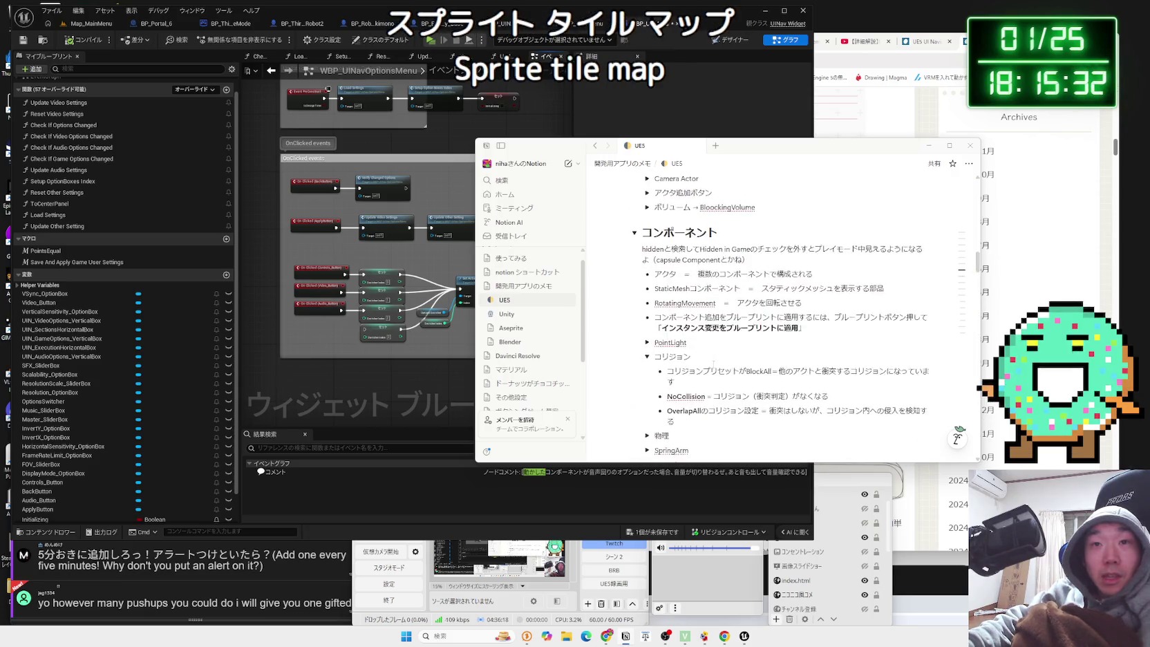
pyautogui.scroll(-4, 668, 334)
pyautogui.scroll(3, 668, 334)
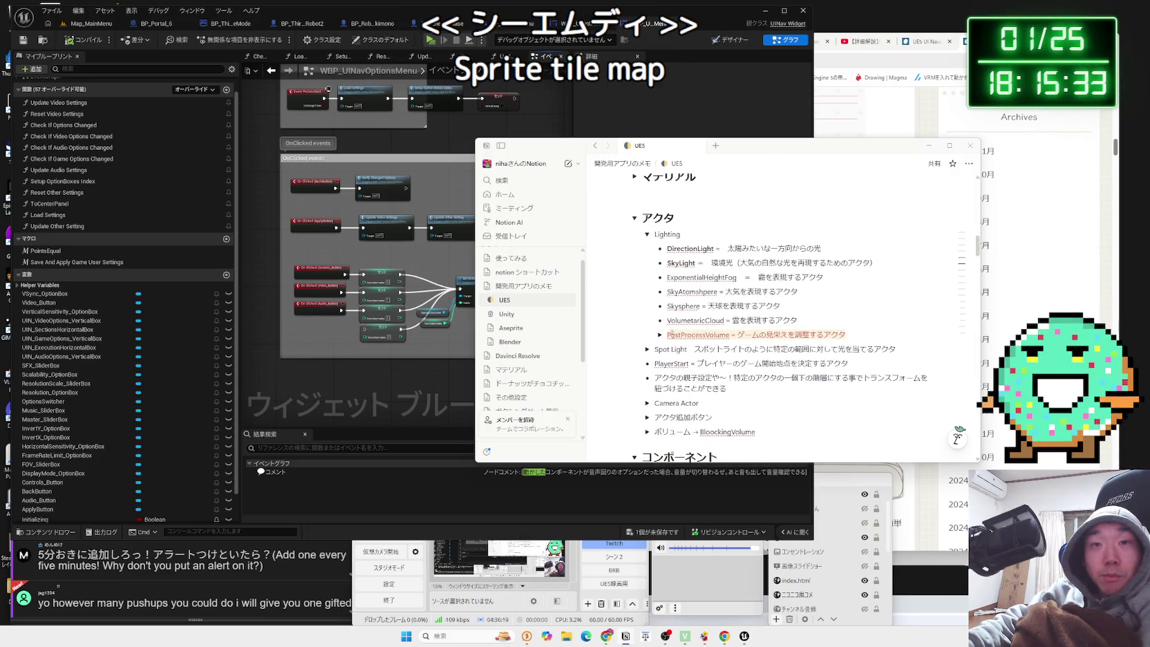
pyautogui.click(636, 219)
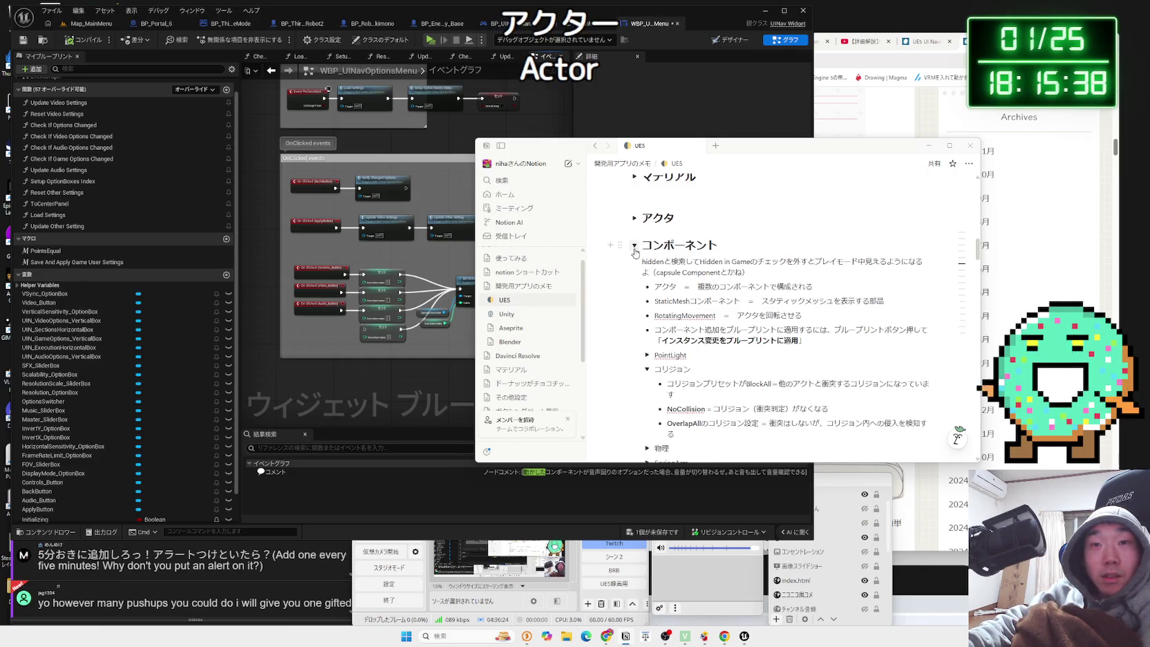
pyautogui.click(635, 245)
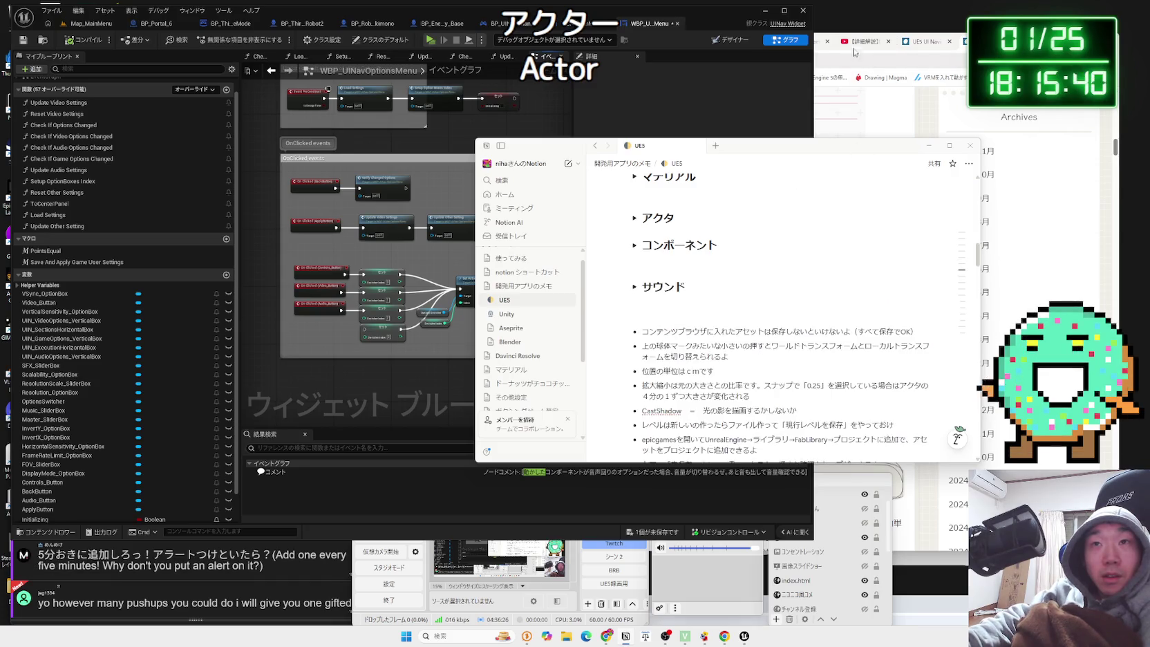
# Check YouTube Studio's video list and restart the BGM video in the live-stream chat.
pyautogui.click(854, 48)
pyautogui.click(738, 43)
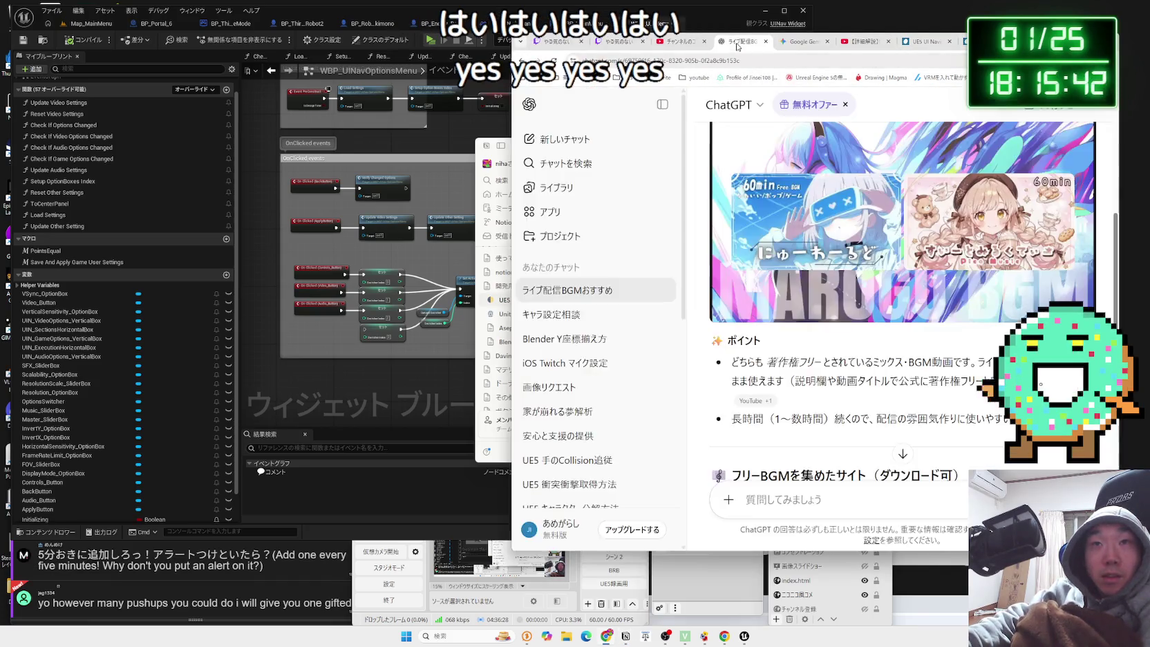
pyautogui.click(699, 42)
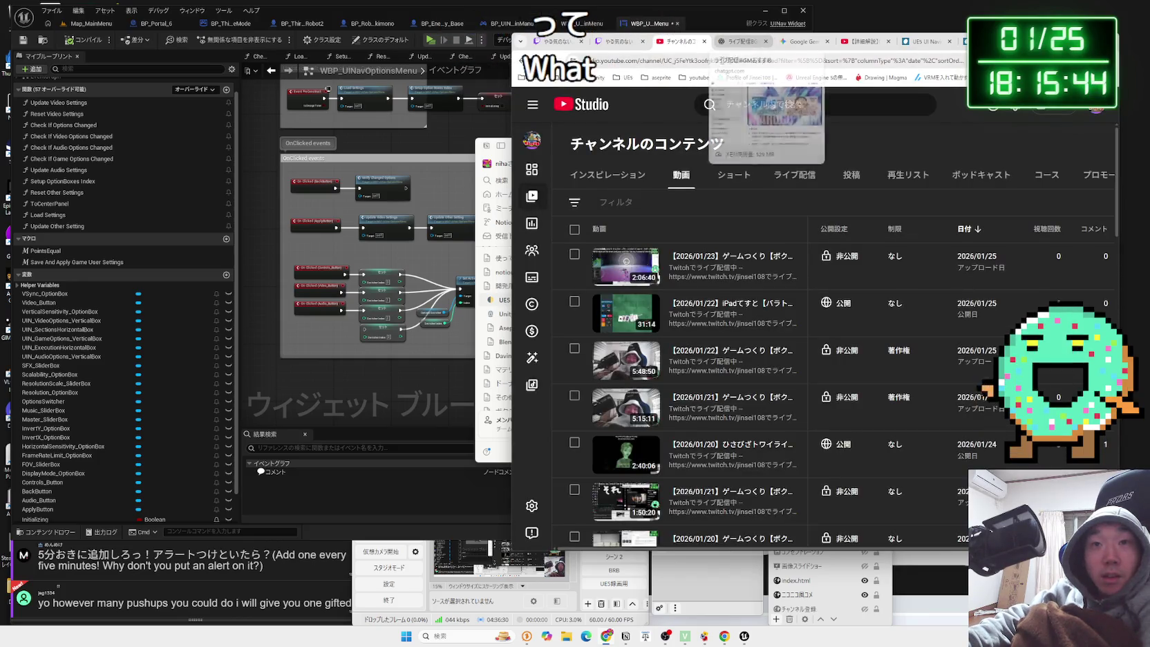
pyautogui.click(759, 42)
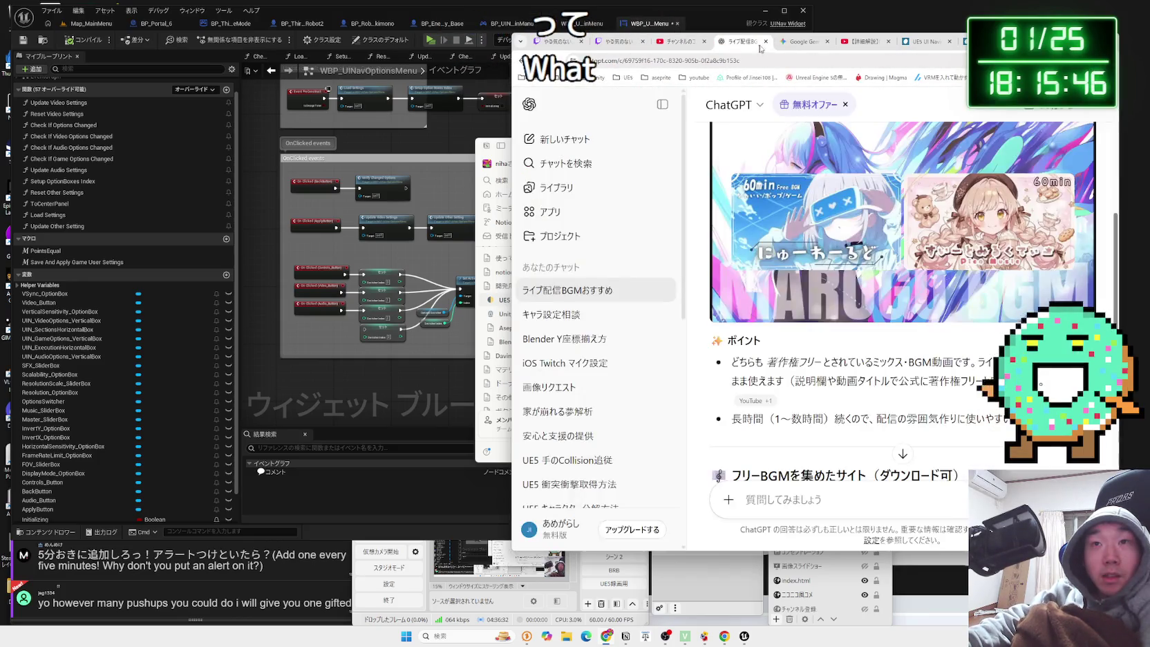
pyautogui.moveTo(754, 297)
pyautogui.mouseDown()
pyautogui.moveTo(723, 296)
pyautogui.moveTo(917, 296)
pyautogui.mouseUp()
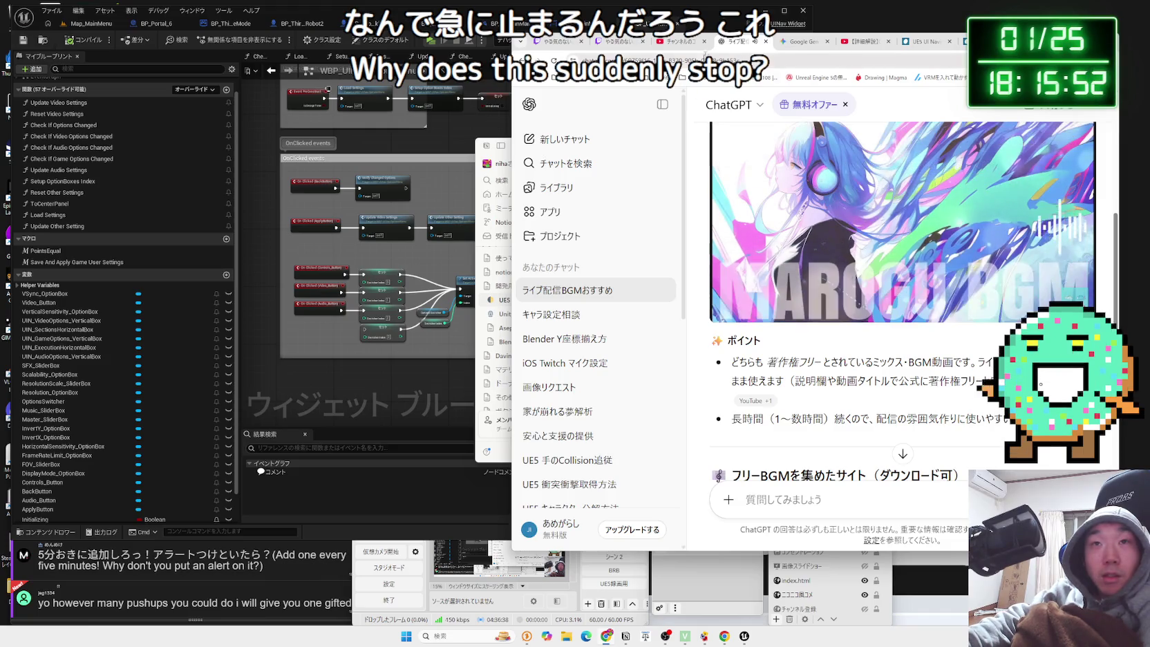
# Return to the channel content list, then open Twitch's list of past broadcasts.
pyautogui.click(687, 41)
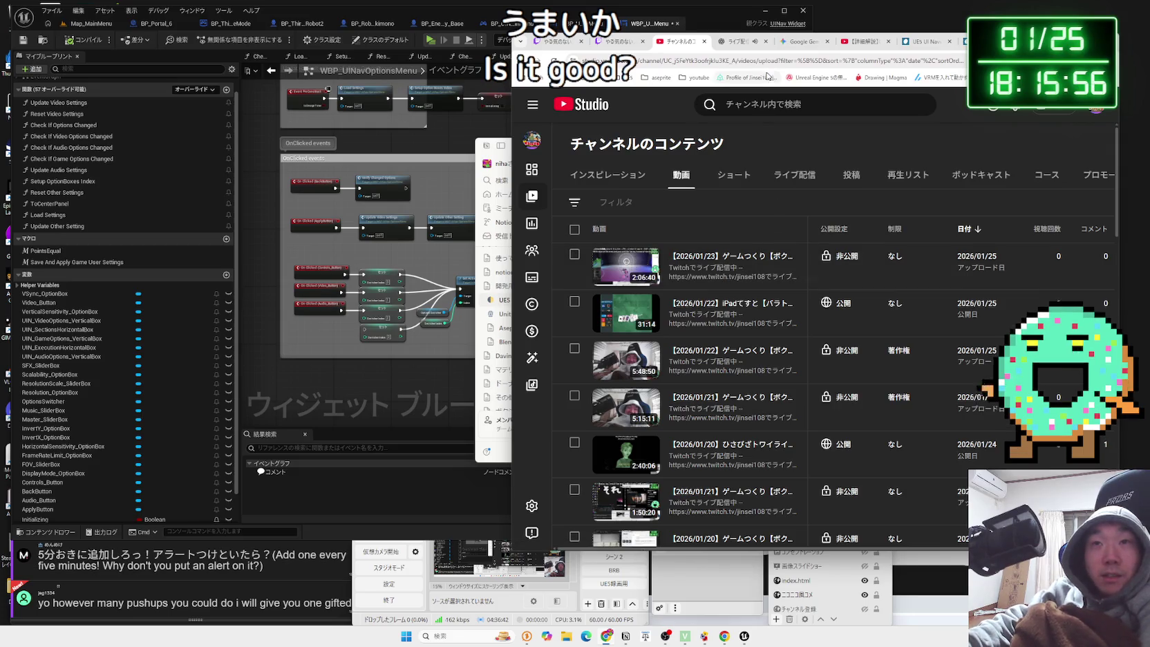
pyautogui.click(613, 41)
pyautogui.click(681, 41)
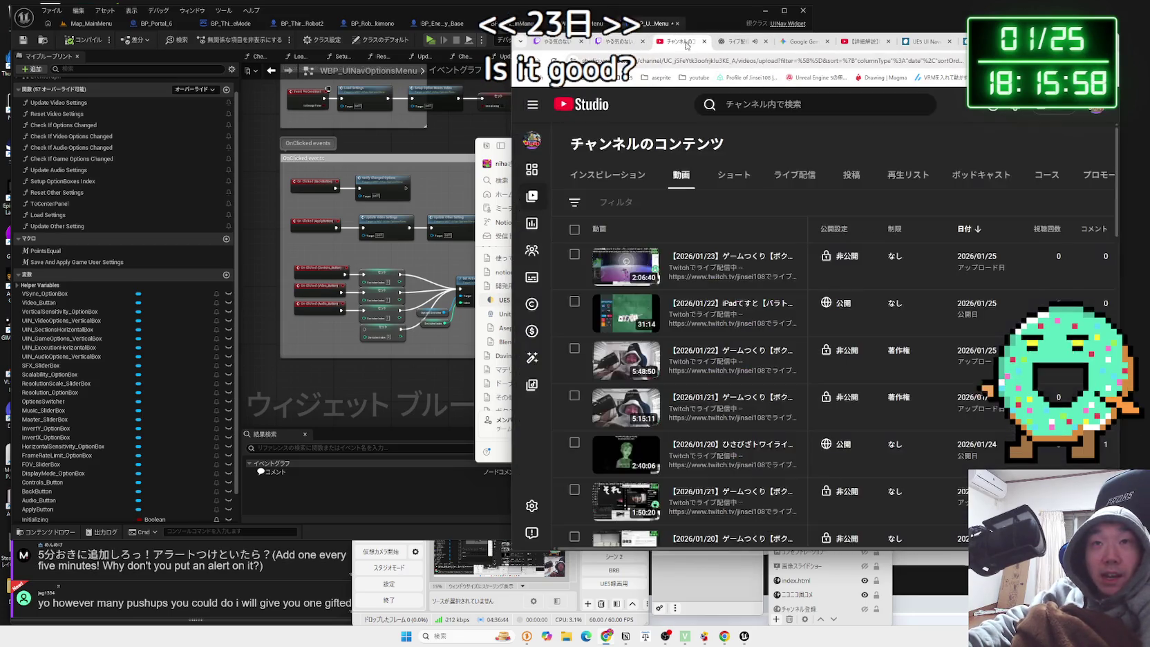
pyautogui.click(618, 42)
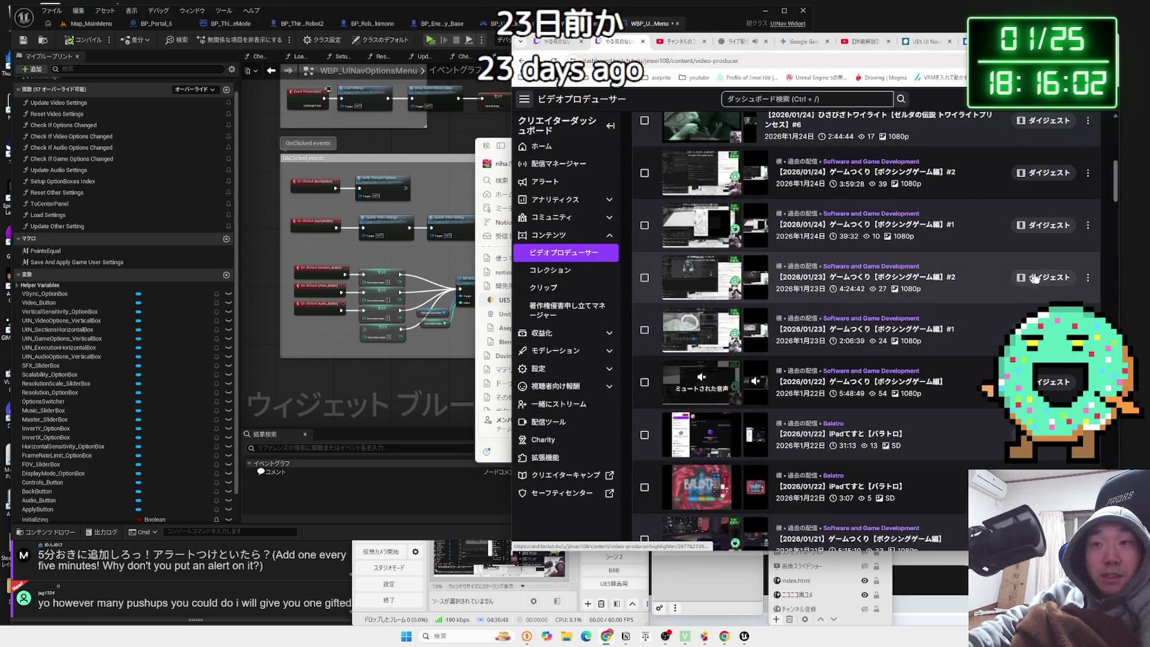
# Prepare a private (非公開) YouTube export of the 01/23 #2 broadcast, then switch to the UI Nav blog.
pyautogui.click(1088, 277)
pyautogui.click(1030, 345)
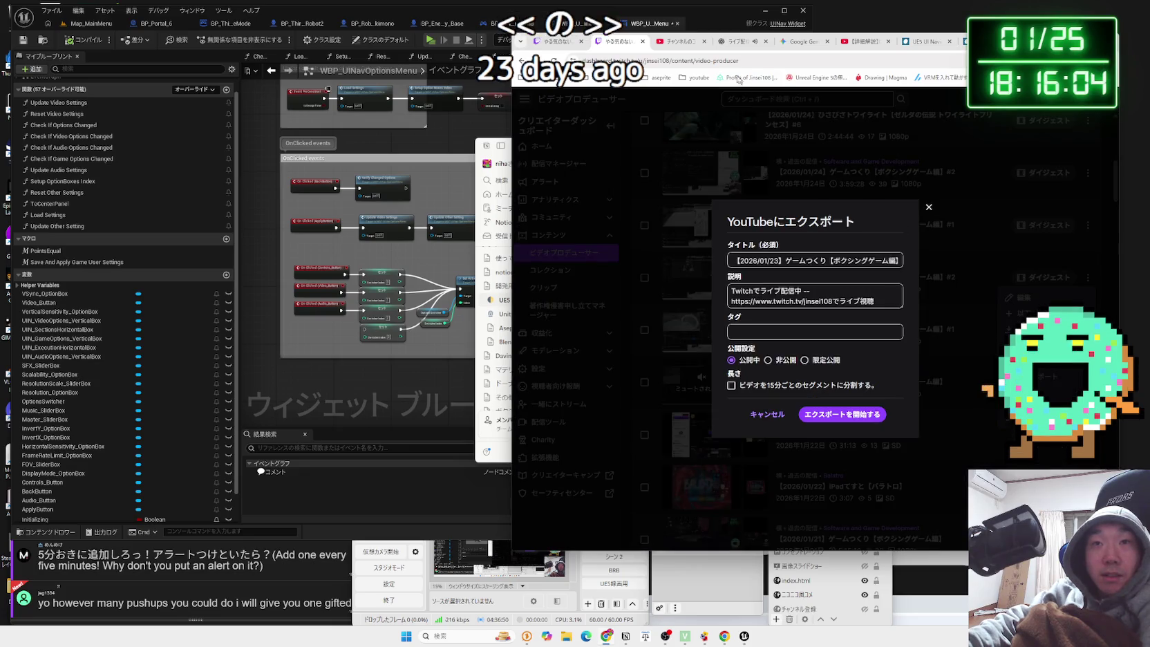
pyautogui.click(681, 41)
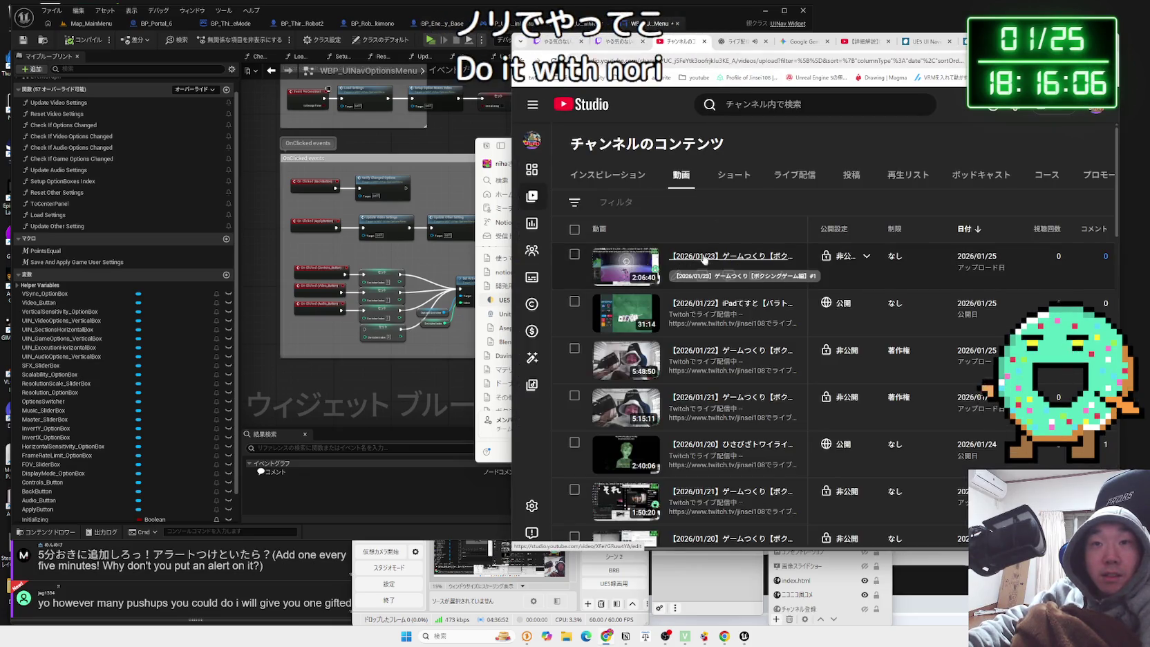
pyautogui.click(619, 41)
pyautogui.click(892, 265)
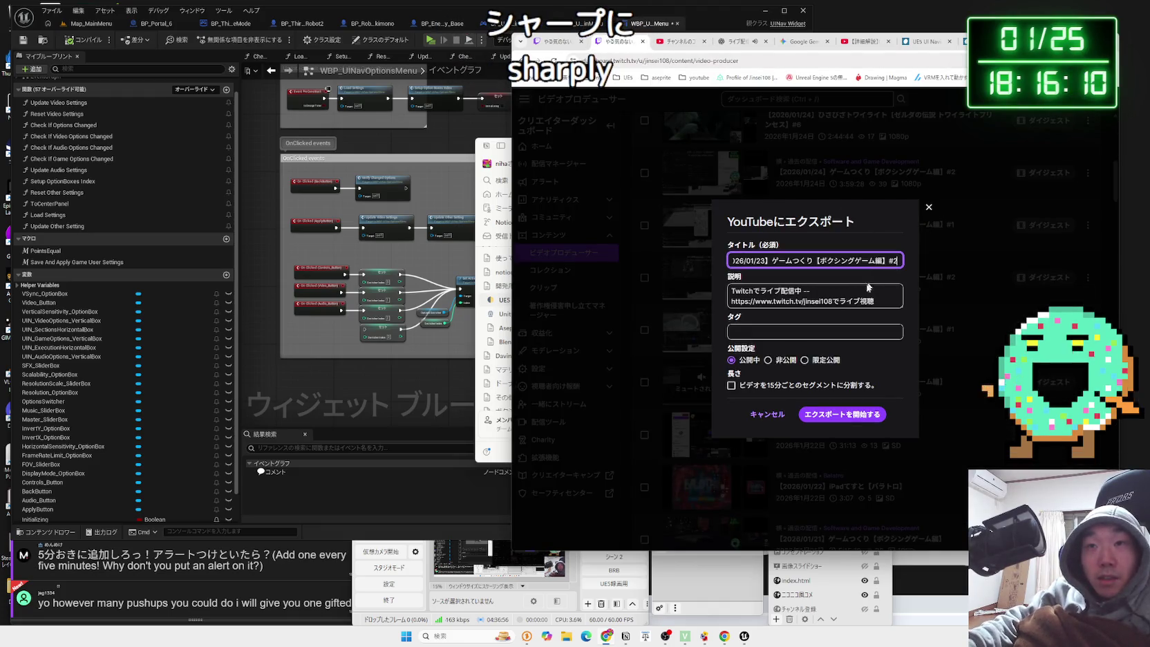
pyautogui.click(768, 360)
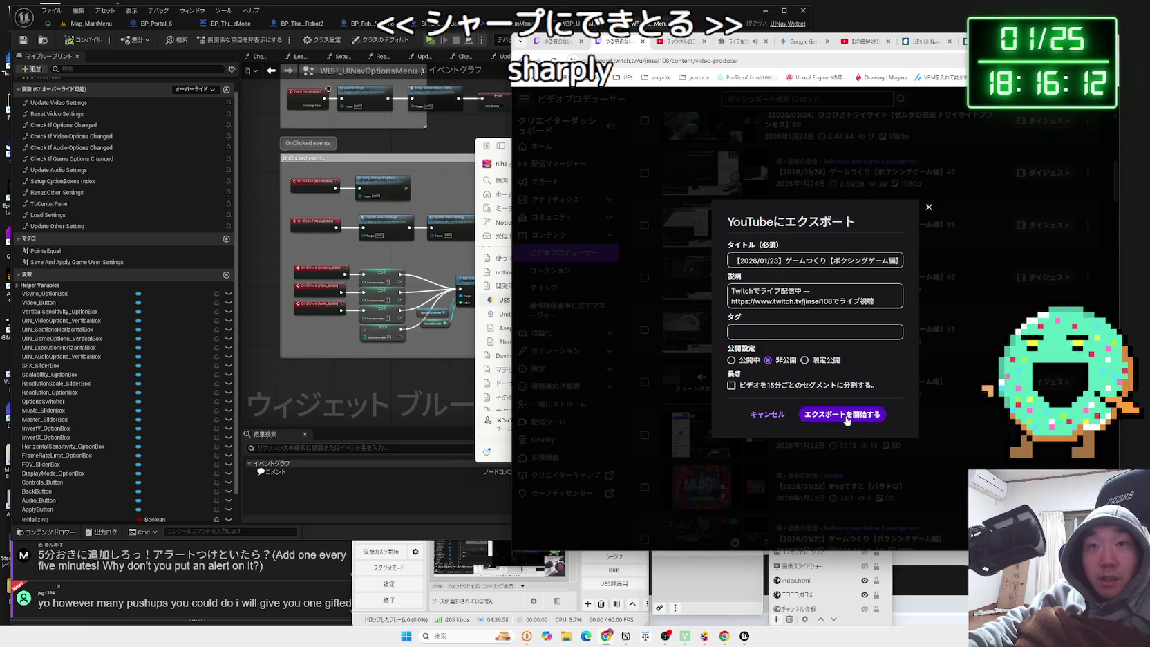
pyautogui.press('Escape')
pyautogui.click(938, 48)
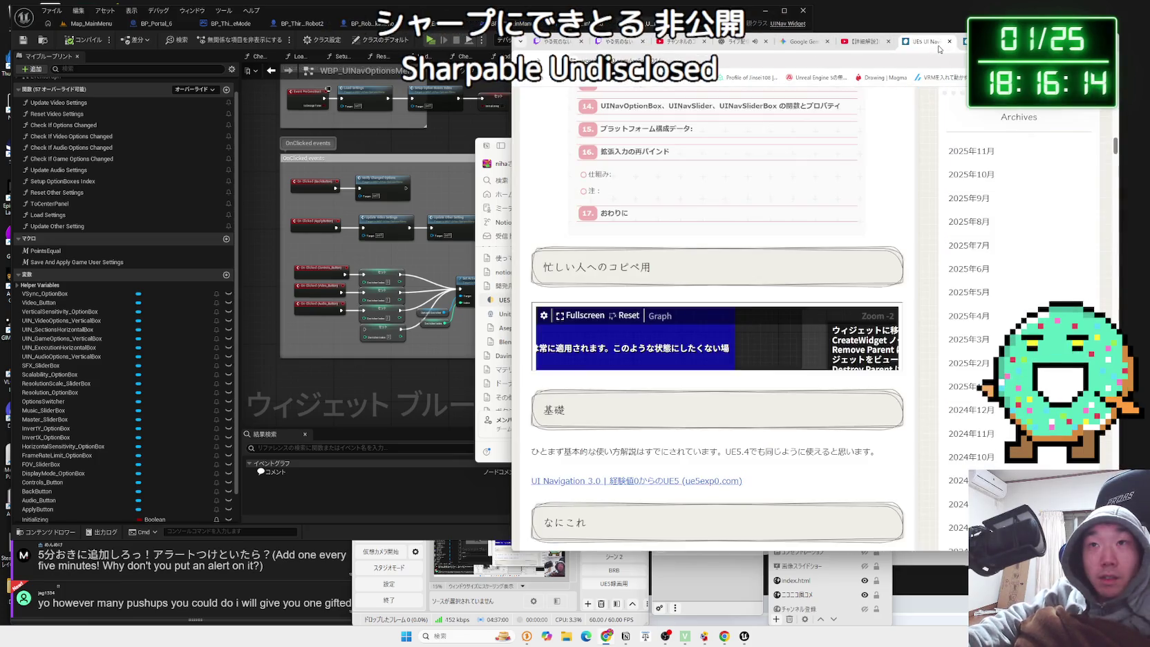
# Skim the UI Navigation blog, then return to the WBP_UINavOptionsMenu event graph.
pyautogui.scroll(-1, 717, 318)
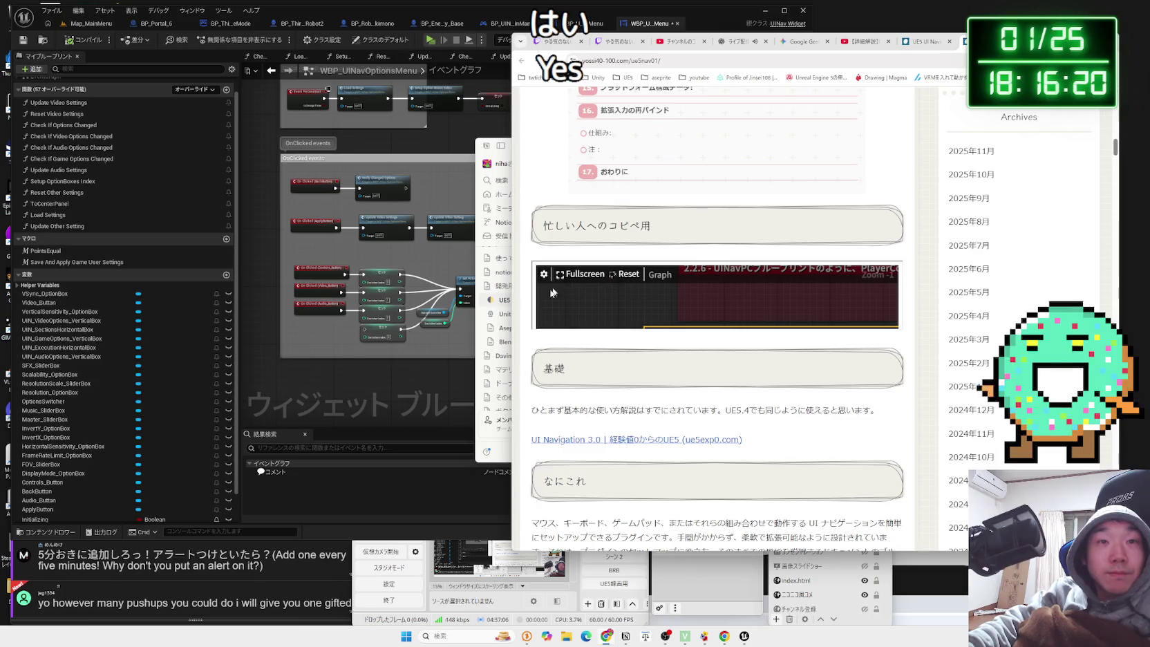
pyautogui.click(388, 378)
pyautogui.scroll(4, 389, 359)
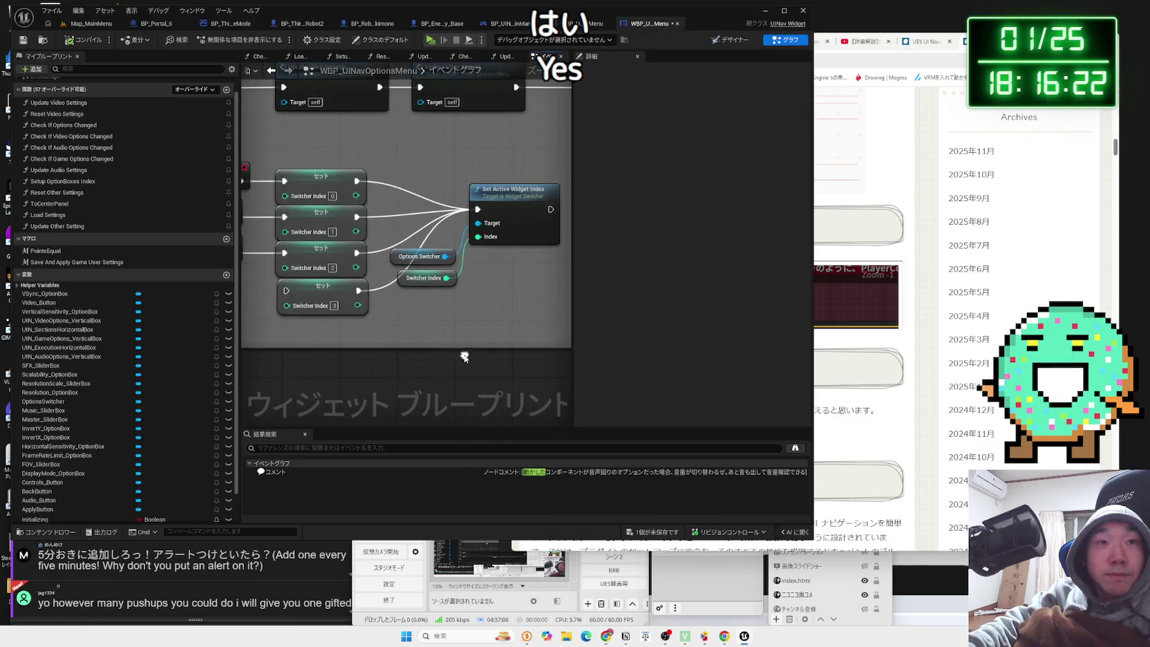
# Inspect the Reset Video Settings function graph and return to the event graph.
pyautogui.scroll(-3, 465, 359)
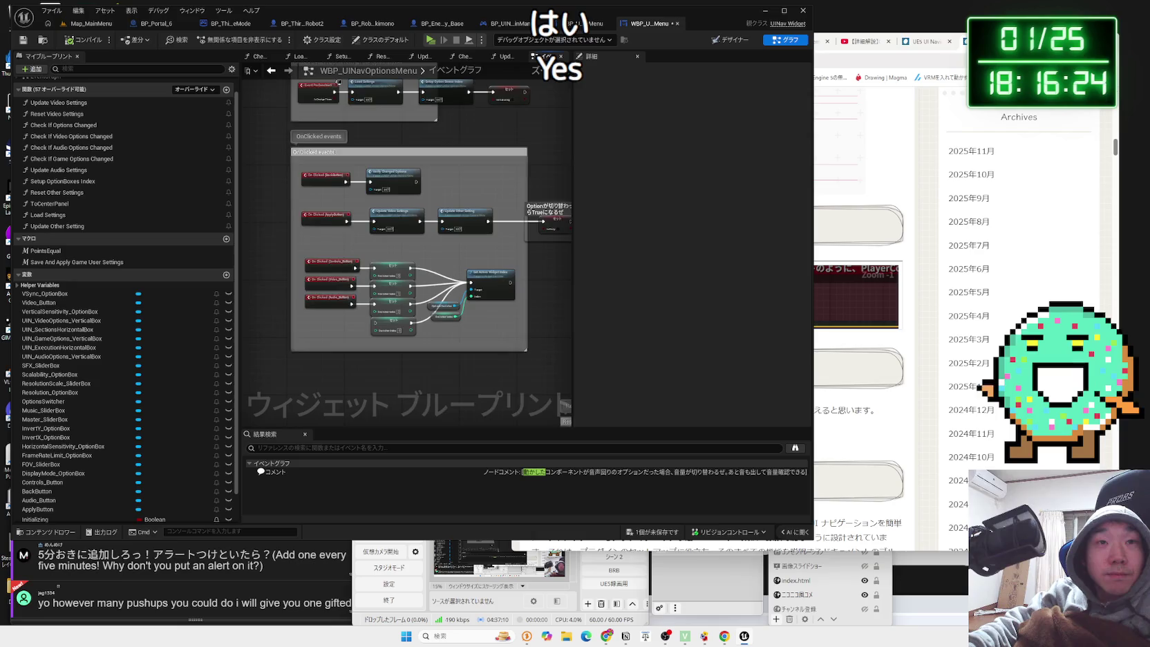
pyautogui.scroll(-2, 426, 360)
pyautogui.scroll(5, 379, 291)
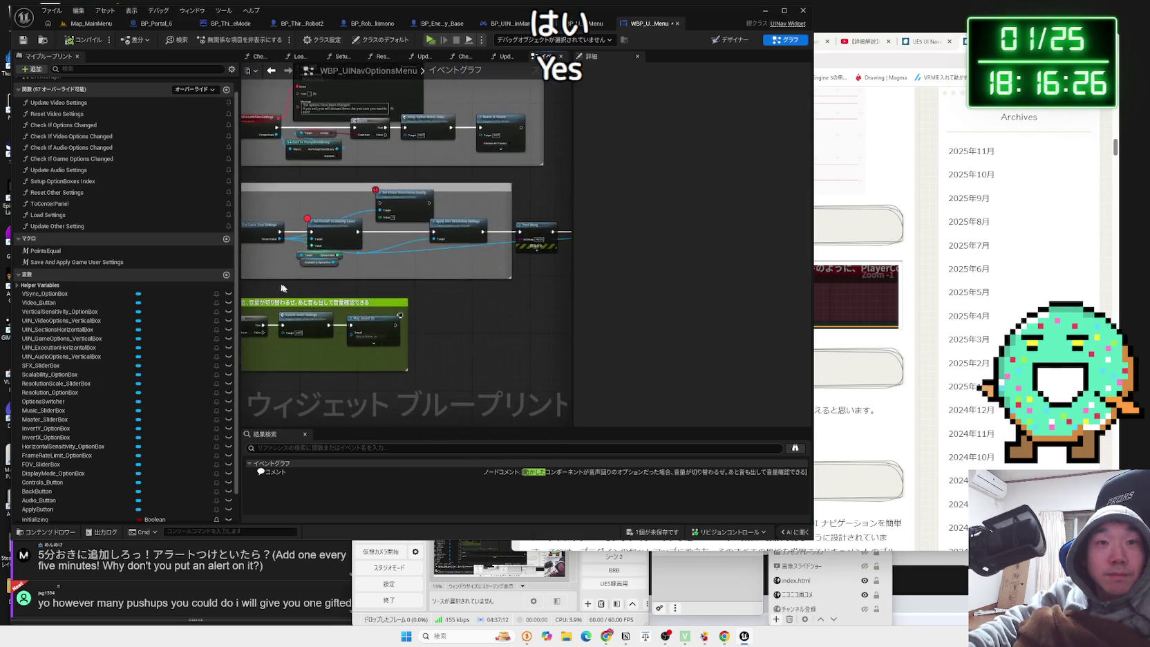
pyautogui.moveTo(378, 291); pyautogui.dragTo(395, 253)
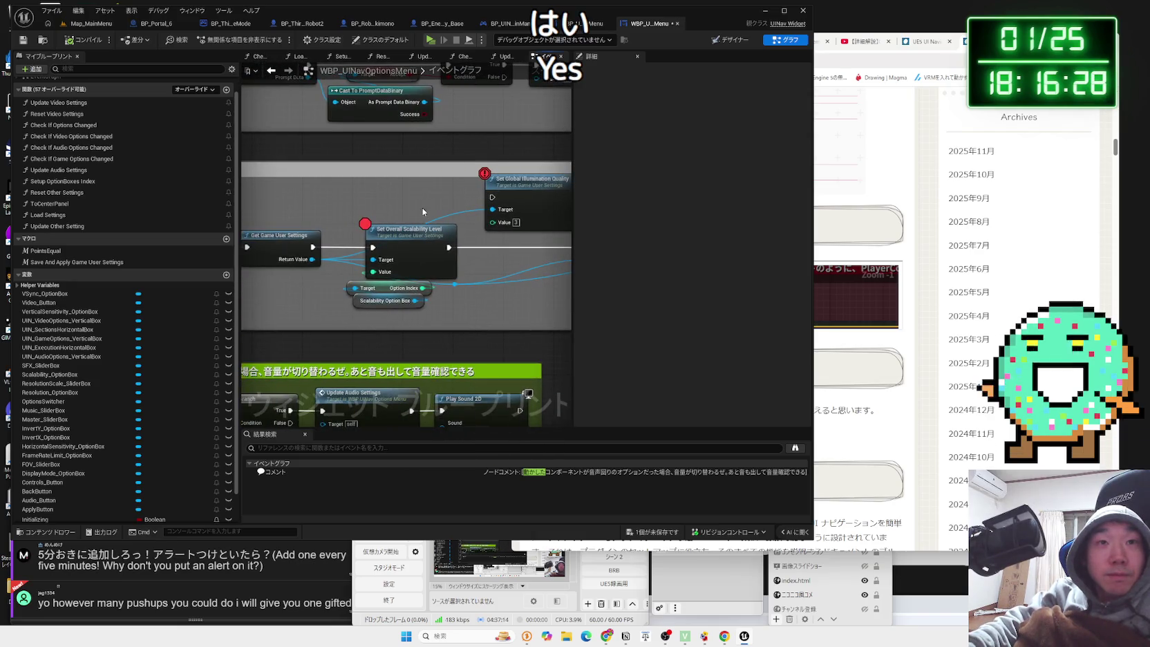
pyautogui.moveTo(423, 207); pyautogui.dragTo(336, 175)
pyautogui.click(442, 148)
pyautogui.moveTo(567, 235); pyautogui.dragTo(309, 213)
pyautogui.doubleClick(418, 225)
pyautogui.scroll(2, 429, 222)
pyautogui.scroll(-3, 503, 330)
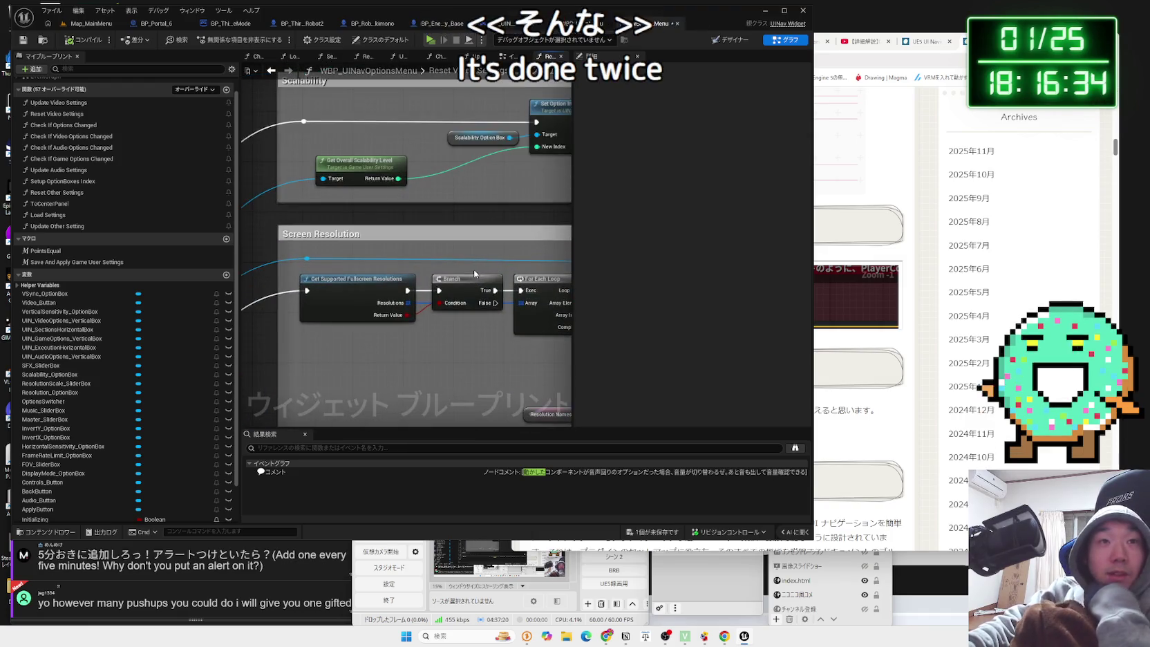
pyautogui.hotkey('alt', 'Left')
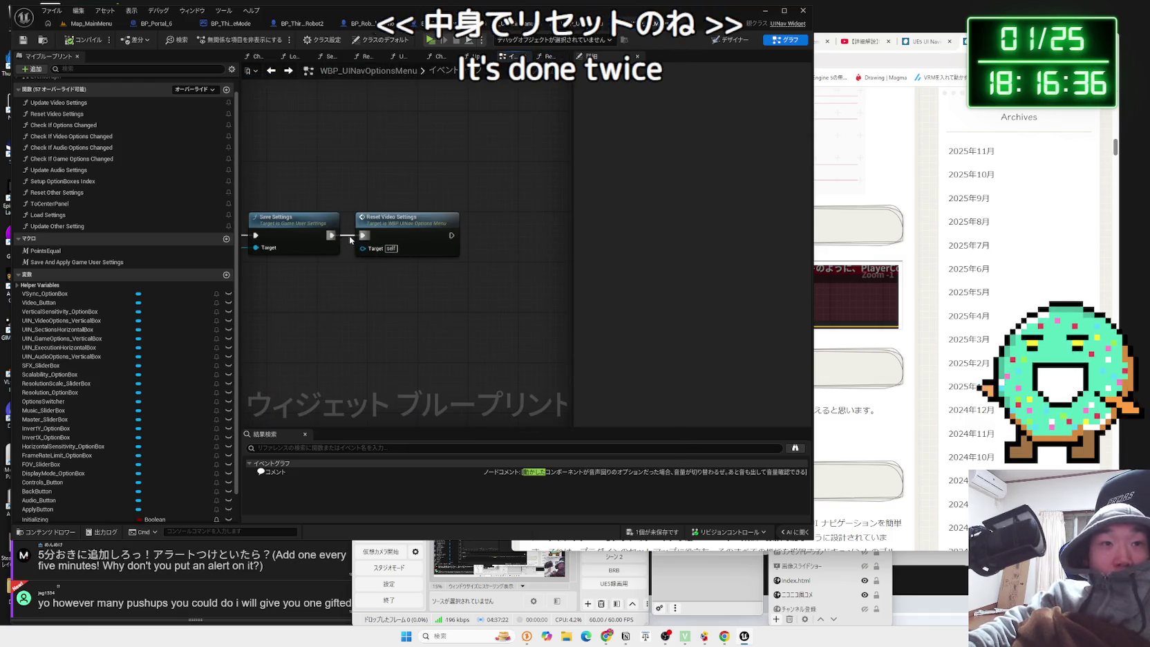
# Disconnect the exec wire from Save Settings to Reset Video Settings.
pyautogui.keyDown('alt'); pyautogui.click(350, 240); pyautogui.keyUp('alt')
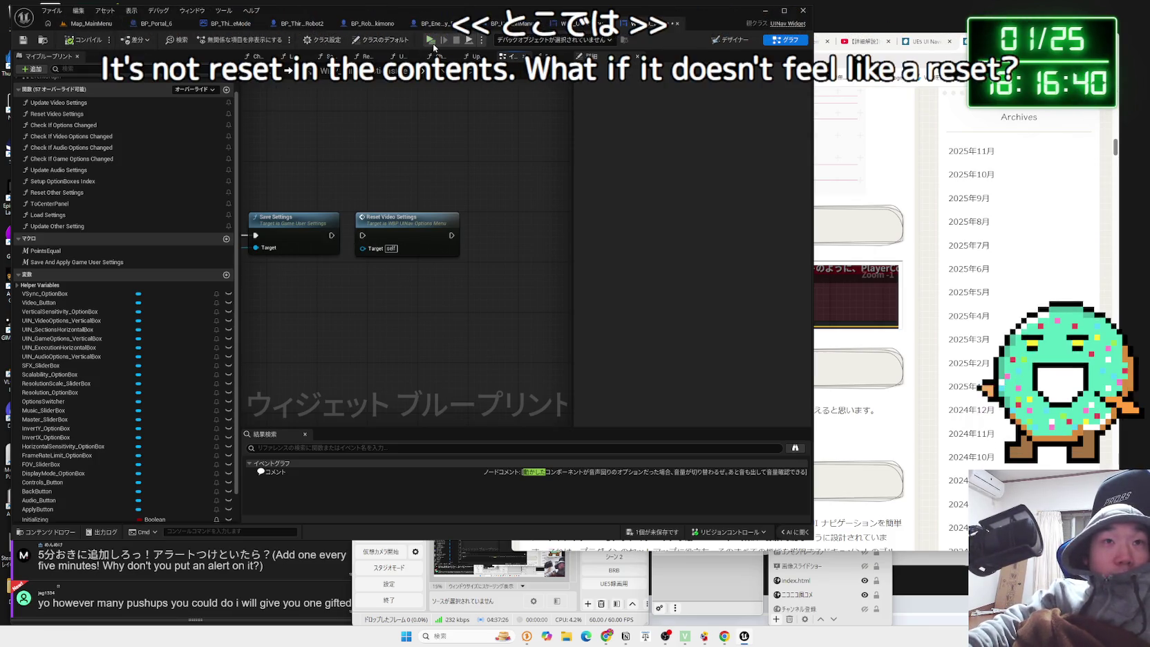
pyautogui.moveTo(331, 130); pyautogui.dragTo(419, 148)
pyautogui.scroll(-3, 418, 148)
pyautogui.scroll(3, 465, 198)
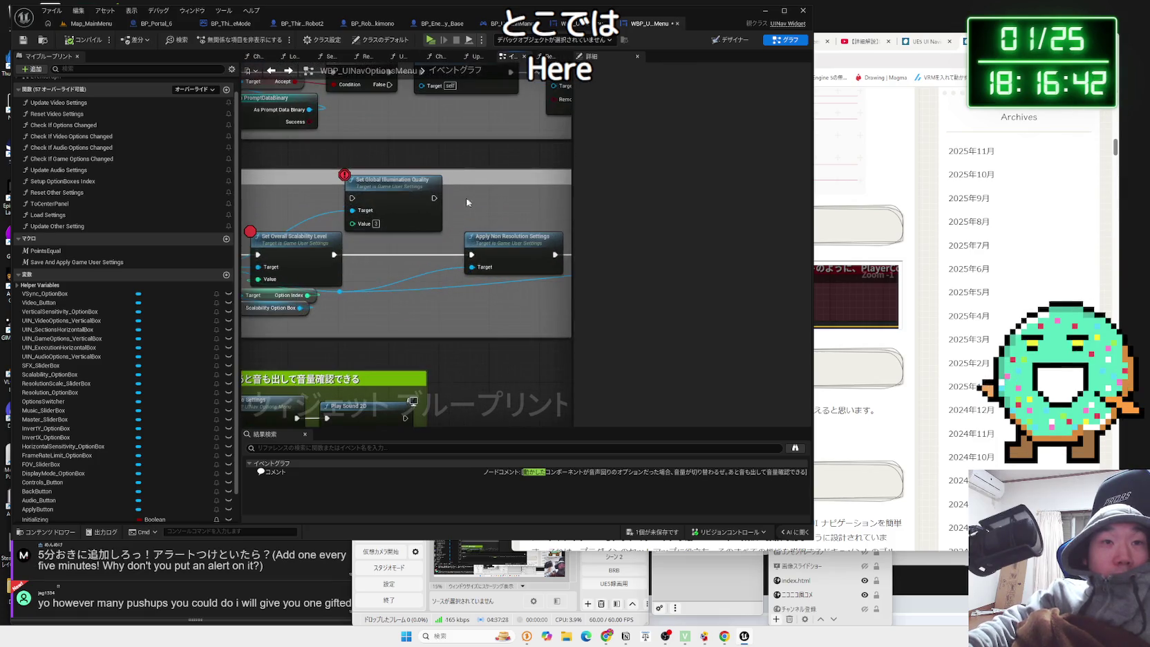
# Clear the breakpoints on Set Global Illumination Quality and the scalability level node, then play.
pyautogui.click(395, 247)
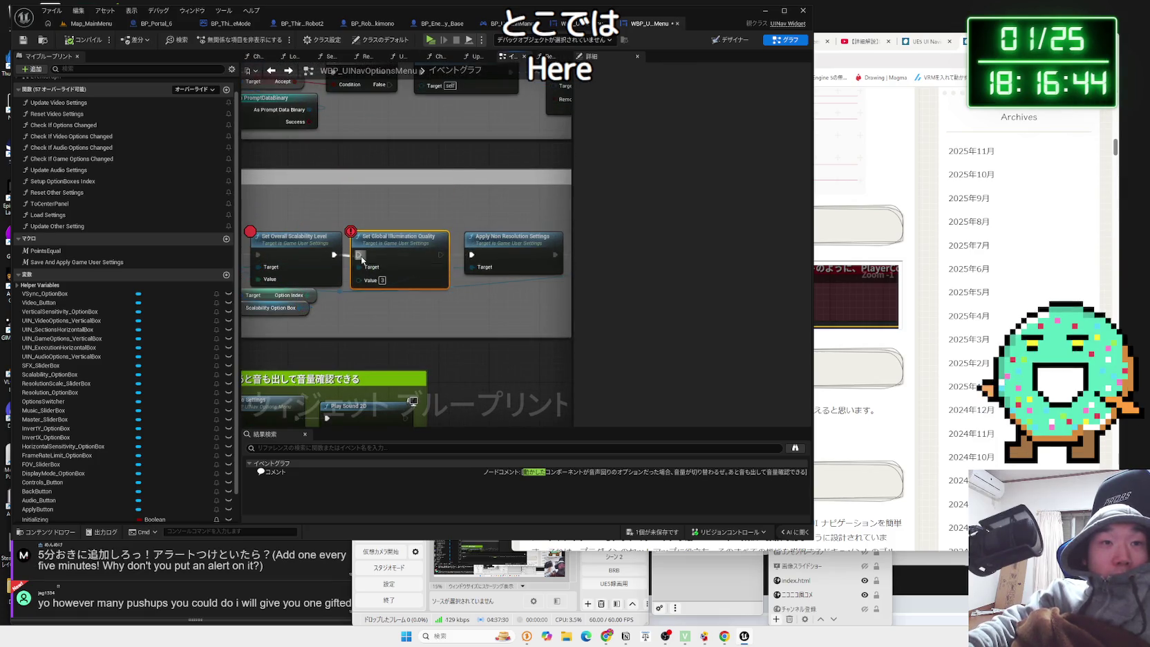
pyautogui.rightClick(413, 244)
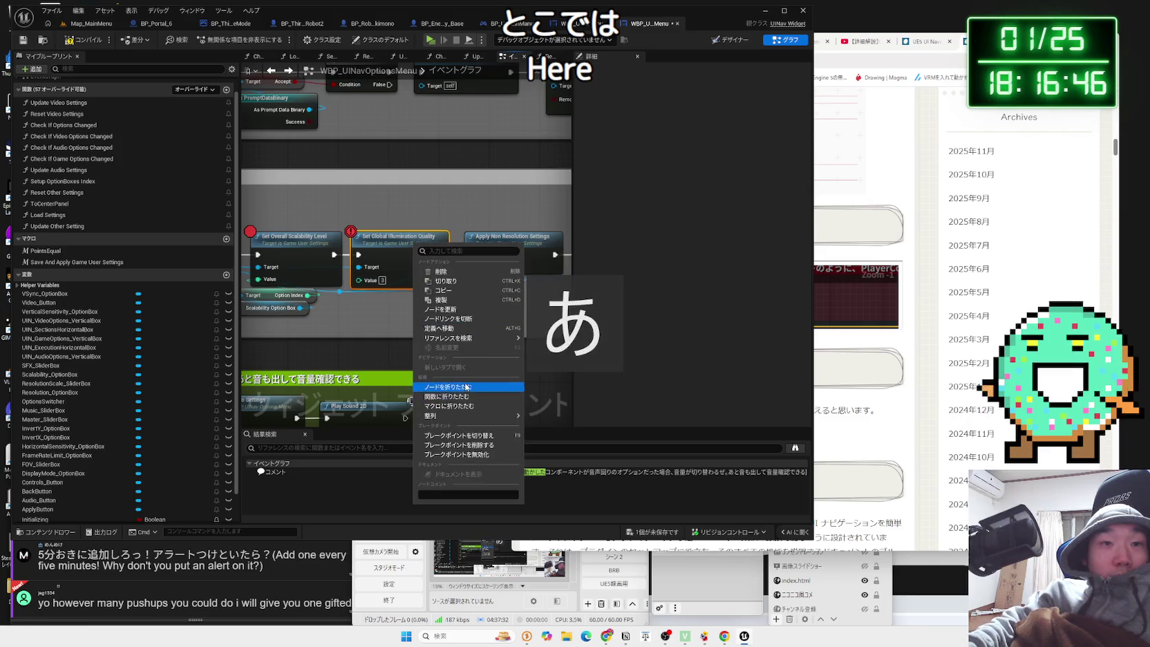
pyautogui.rightClick(298, 241)
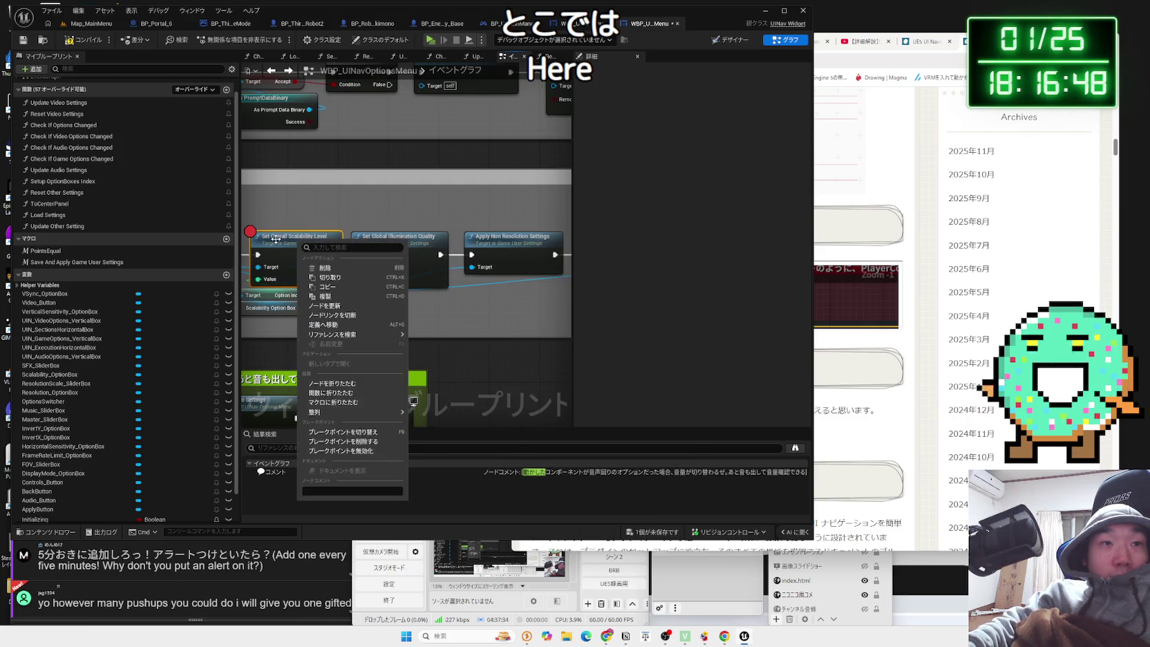
pyautogui.rightClick(275, 238)
pyautogui.press('Escape')
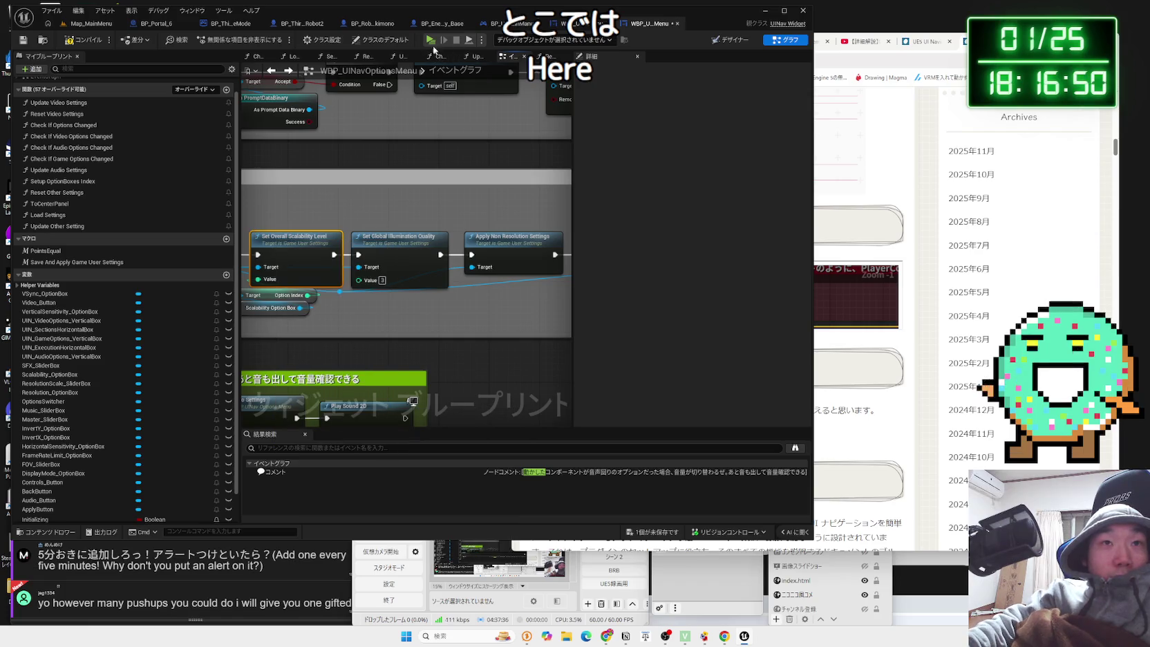
pyautogui.click(430, 40)
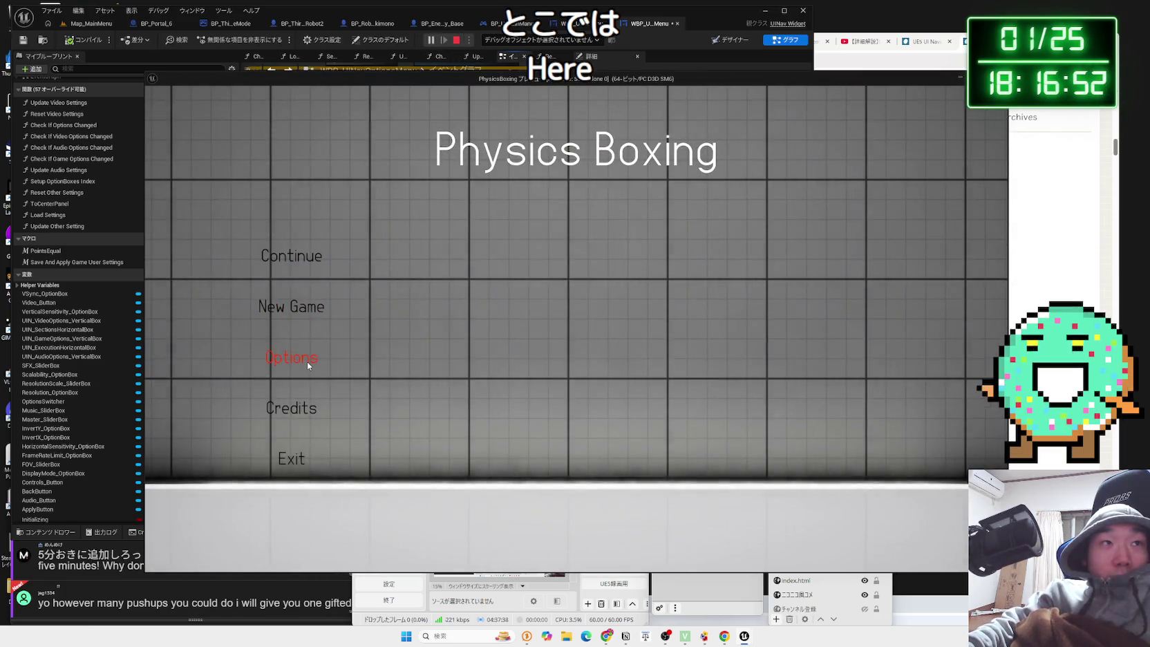
# In a play session, step Video Scalability down to Low, then up to High, and exit the preview.
pyautogui.click(308, 361)
pyautogui.click(584, 164)
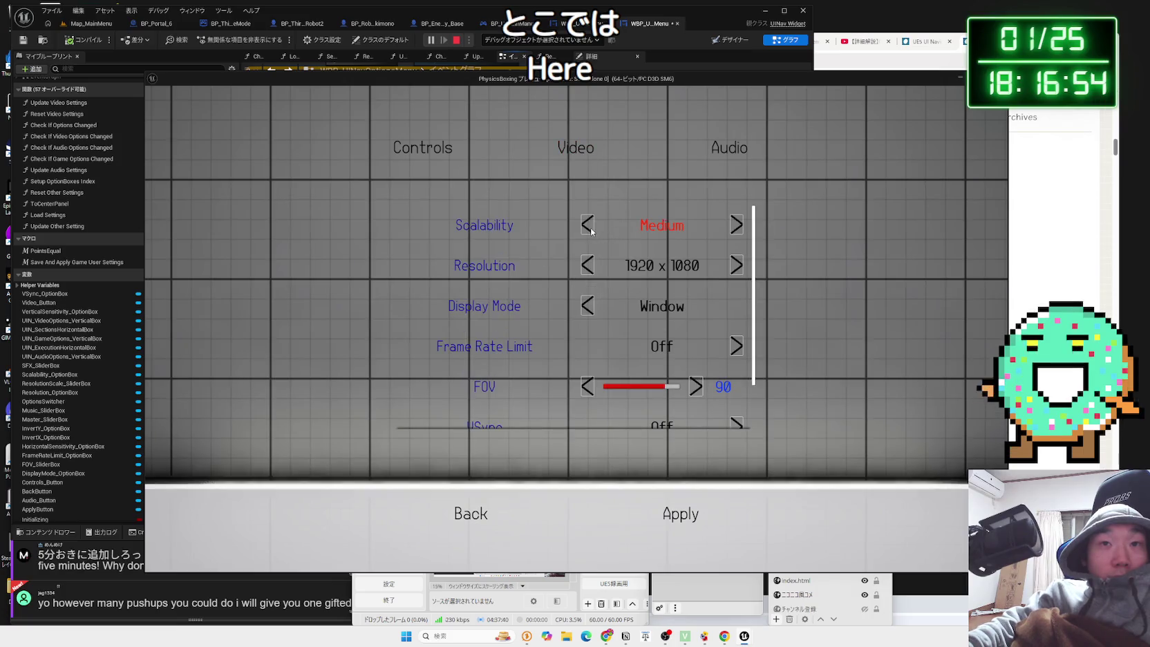
pyautogui.click(590, 228)
pyautogui.click(734, 228)
pyautogui.click(734, 228)
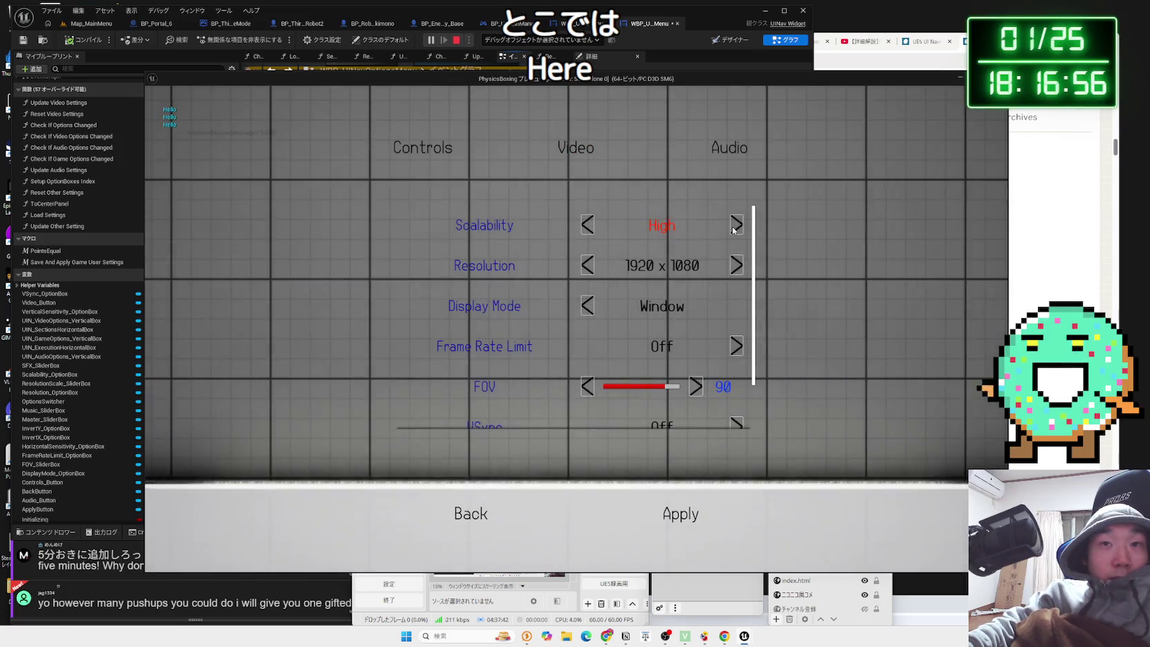
pyautogui.scroll(-3, 705, 359)
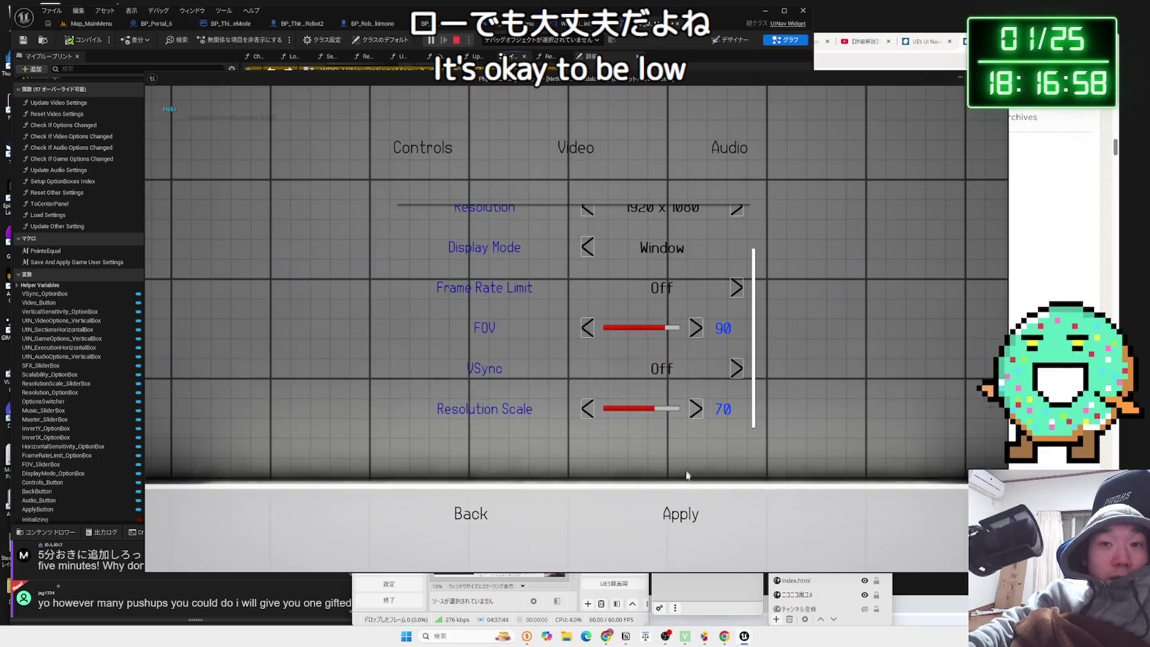
pyautogui.click(452, 516)
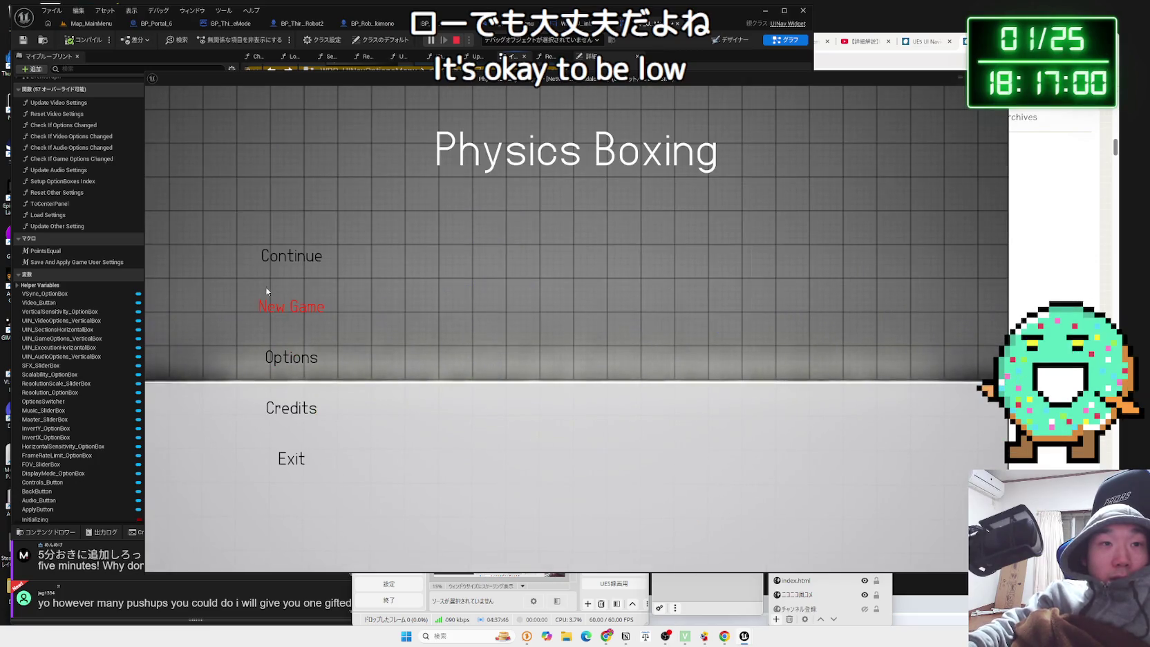
pyautogui.click(300, 465)
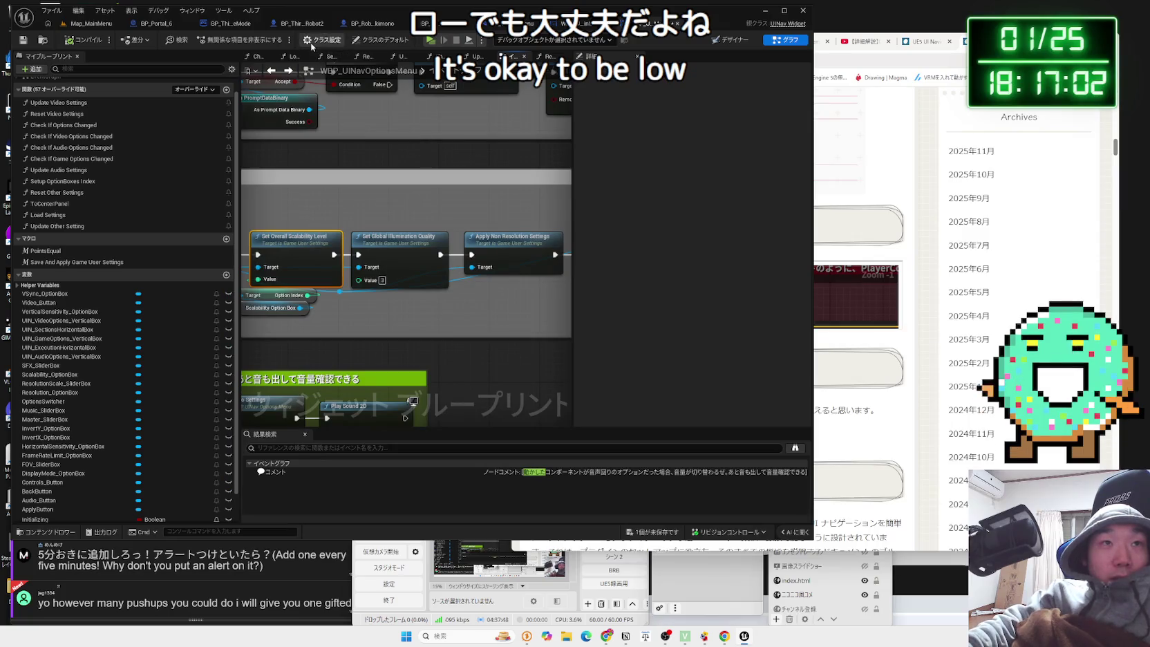
# Replay the game and raise Video Scalability step by step to Cinematic.
pyautogui.click(430, 39)
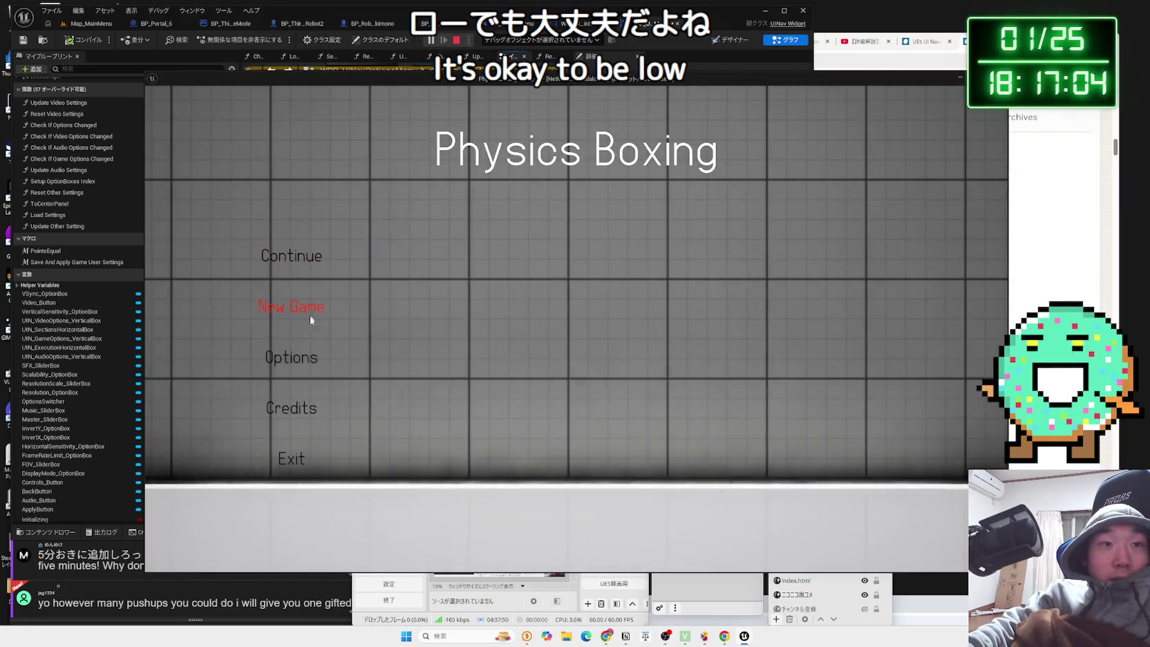
pyautogui.click(326, 345)
pyautogui.click(580, 150)
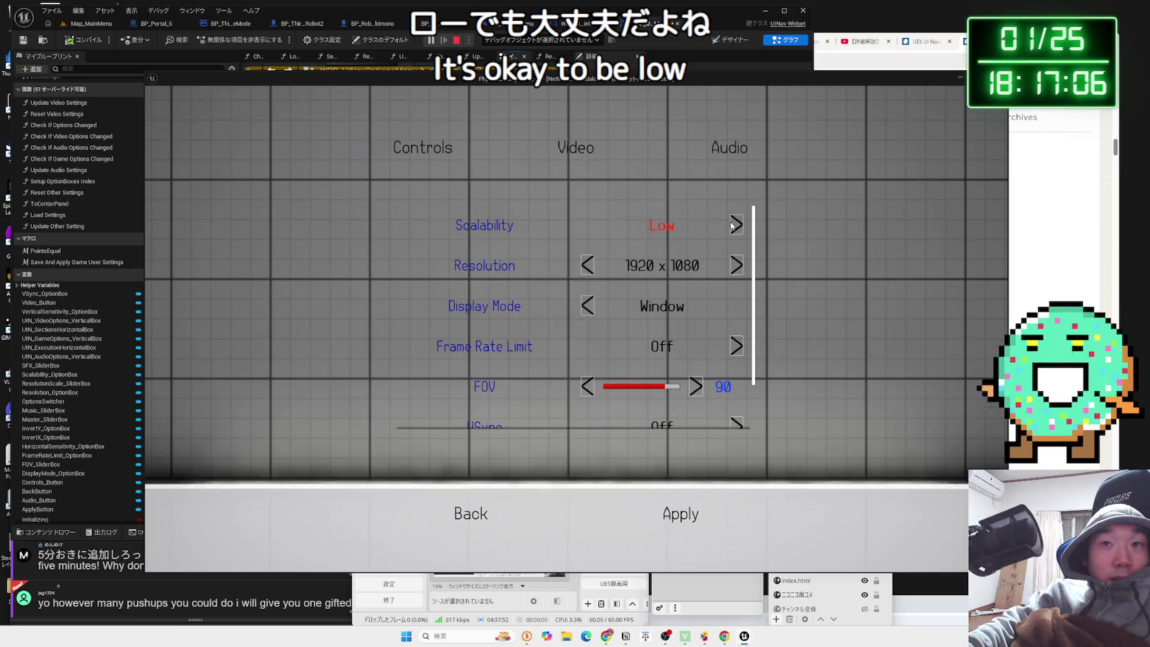
pyautogui.click(732, 226)
pyautogui.click(732, 226)
pyautogui.click(733, 225)
pyautogui.click(732, 227)
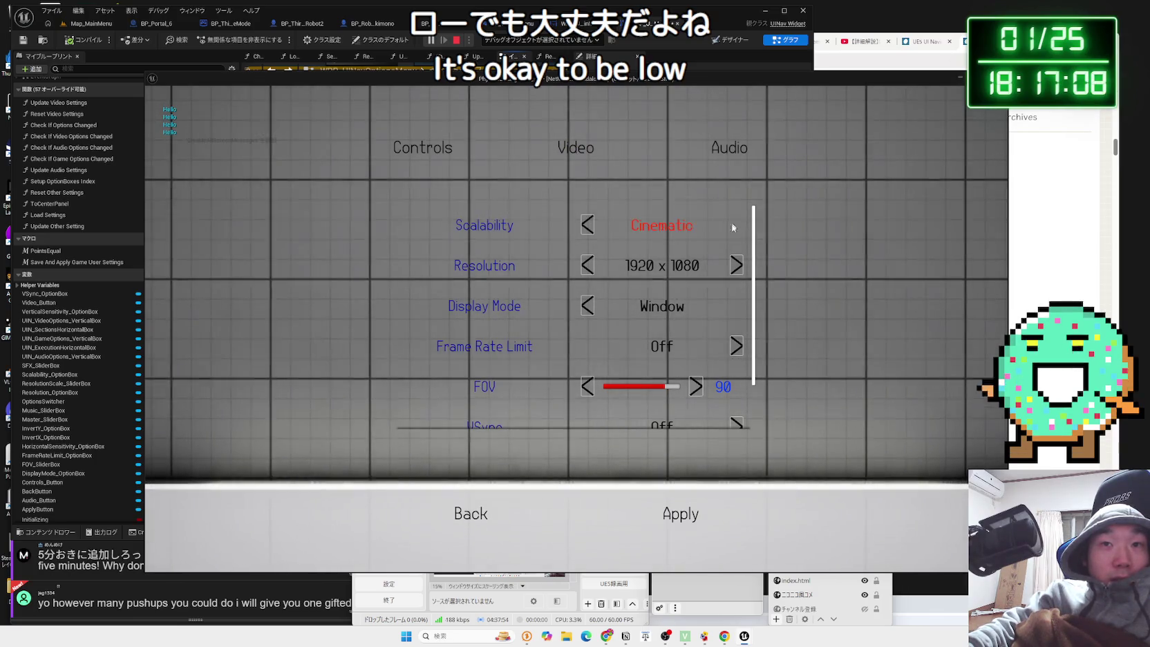
pyautogui.scroll(-1, 712, 332)
pyautogui.scroll(-2, 670, 409)
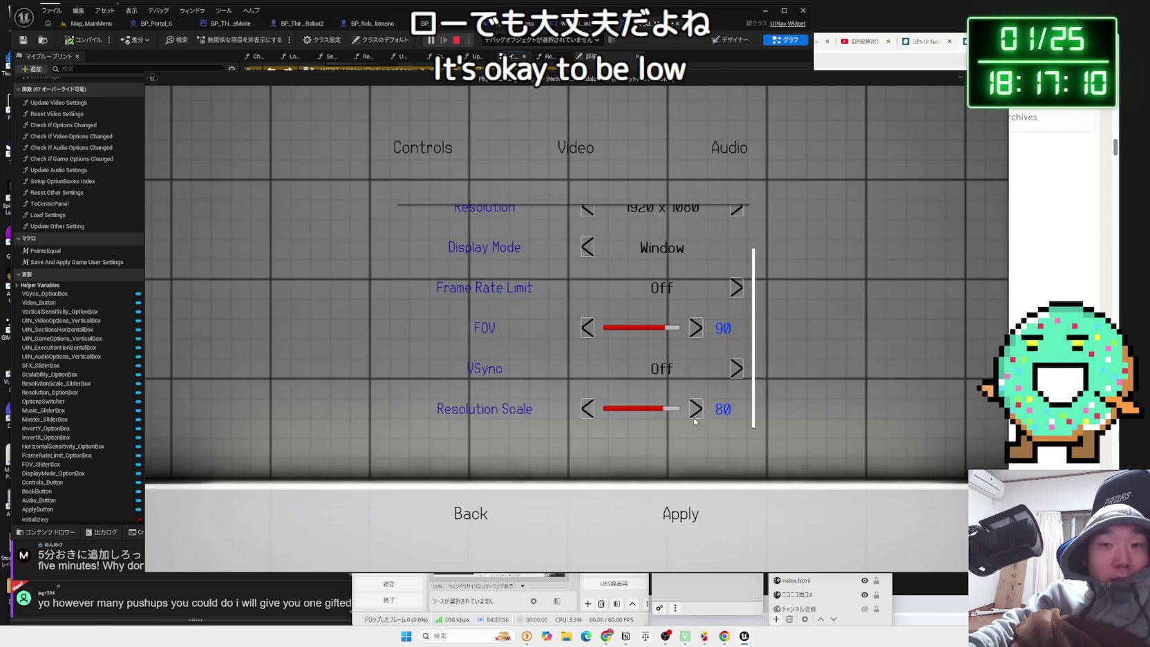
# Switch between the Audio and Video settings to recheck Scalability, then exit the preview.
pyautogui.click(734, 160)
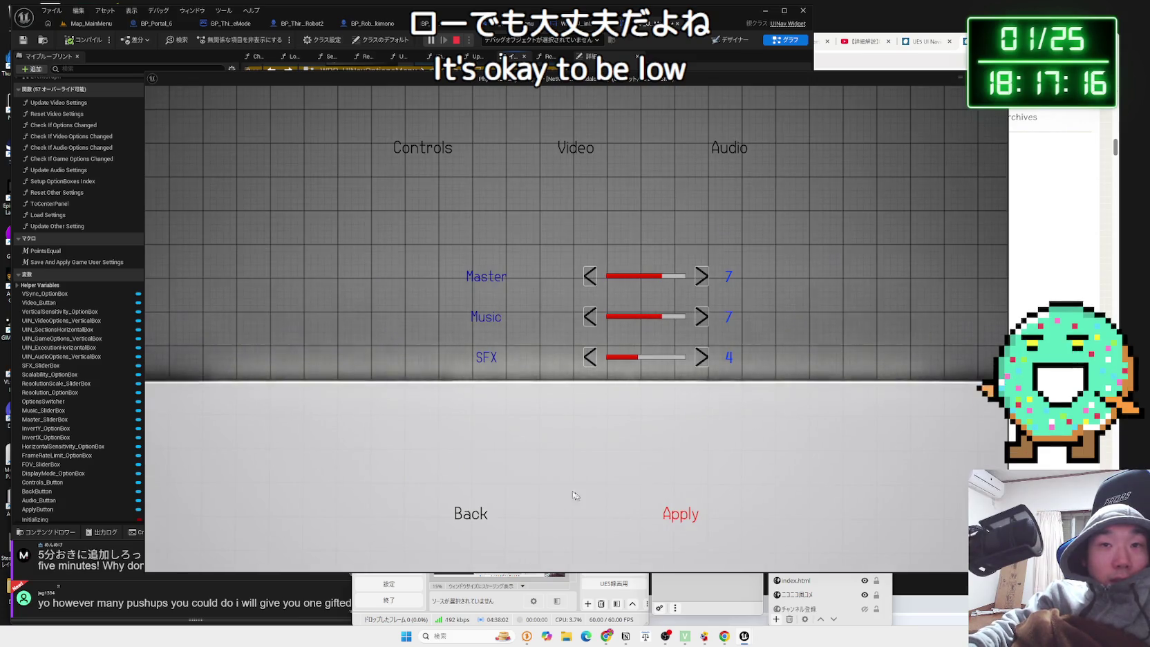
pyautogui.click(595, 157)
pyautogui.scroll(1, 695, 259)
pyautogui.scroll(-2, 695, 258)
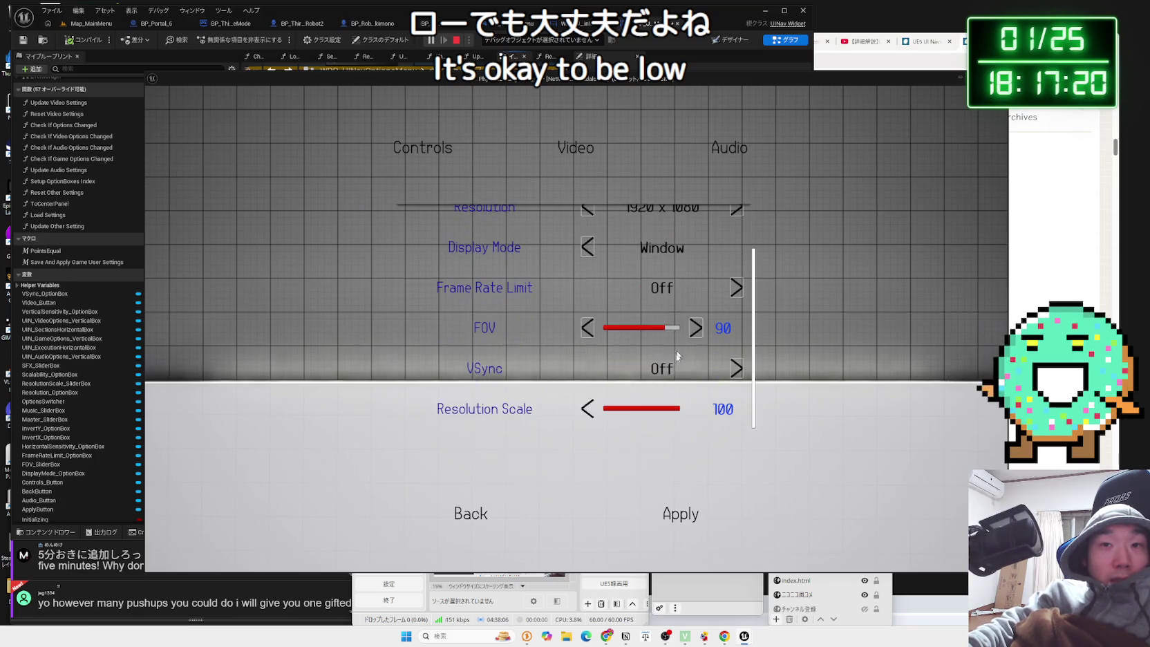
pyautogui.click(481, 522)
pyautogui.click(291, 457)
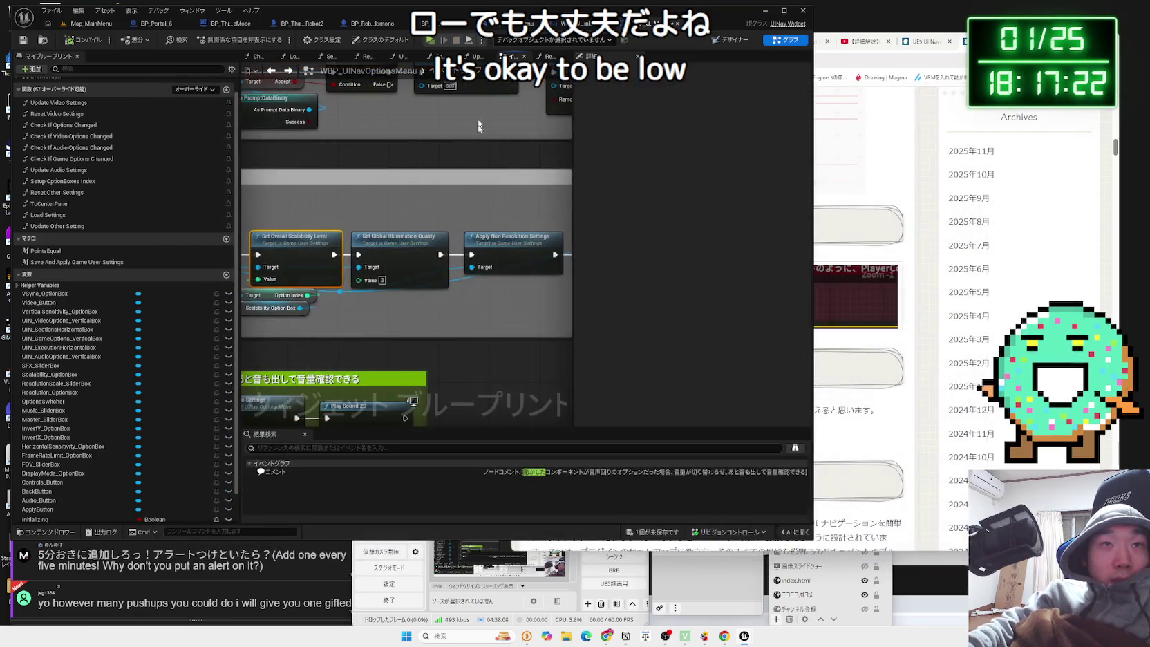
# Replay once more to check whether the Video values persisted, then stop the preview.
pyautogui.click(428, 42)
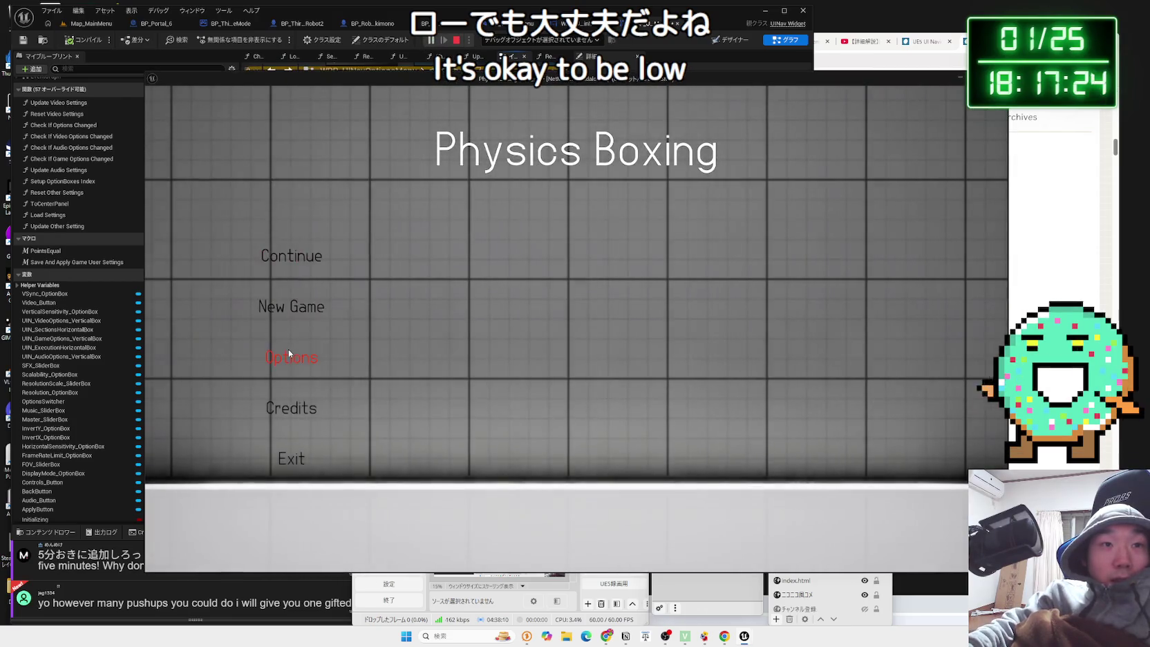
pyautogui.click(288, 348)
pyautogui.click(555, 158)
pyautogui.scroll(-1, 662, 286)
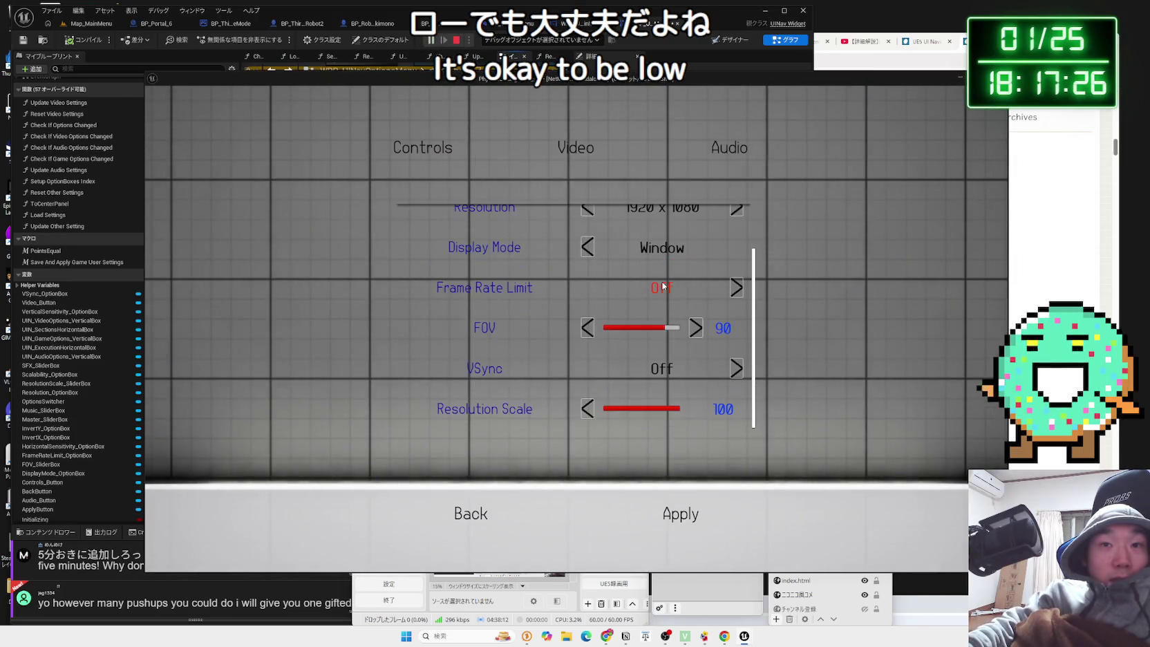
pyautogui.scroll(1, 666, 286)
pyautogui.click(730, 150)
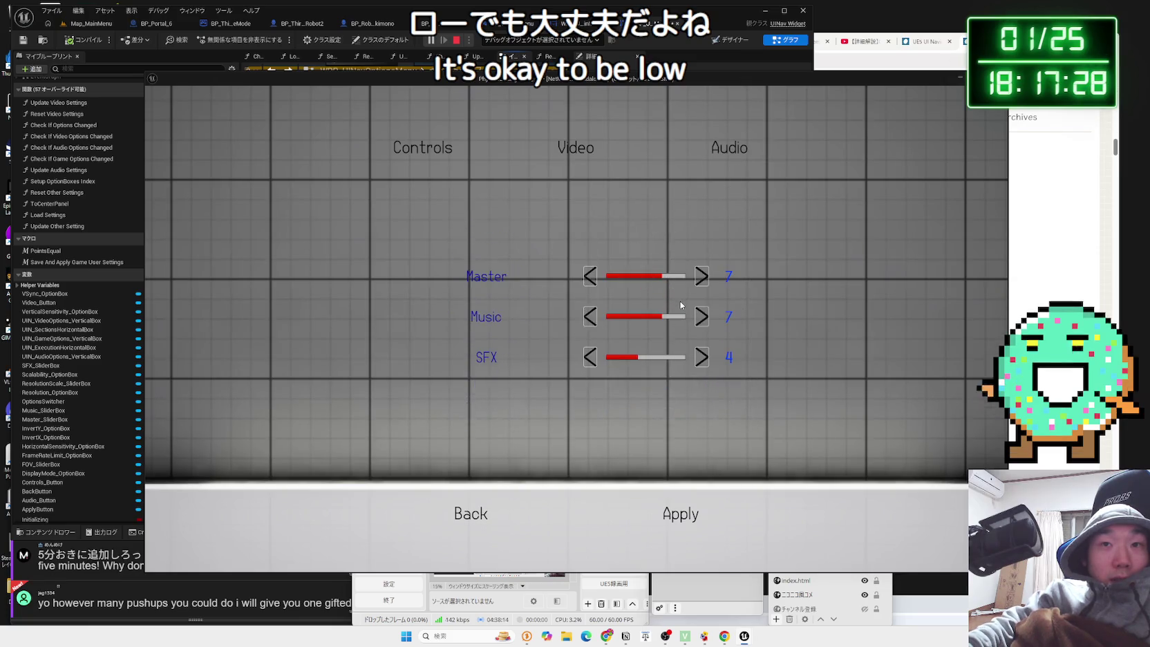
pyautogui.click(452, 504)
pyautogui.press('Escape')
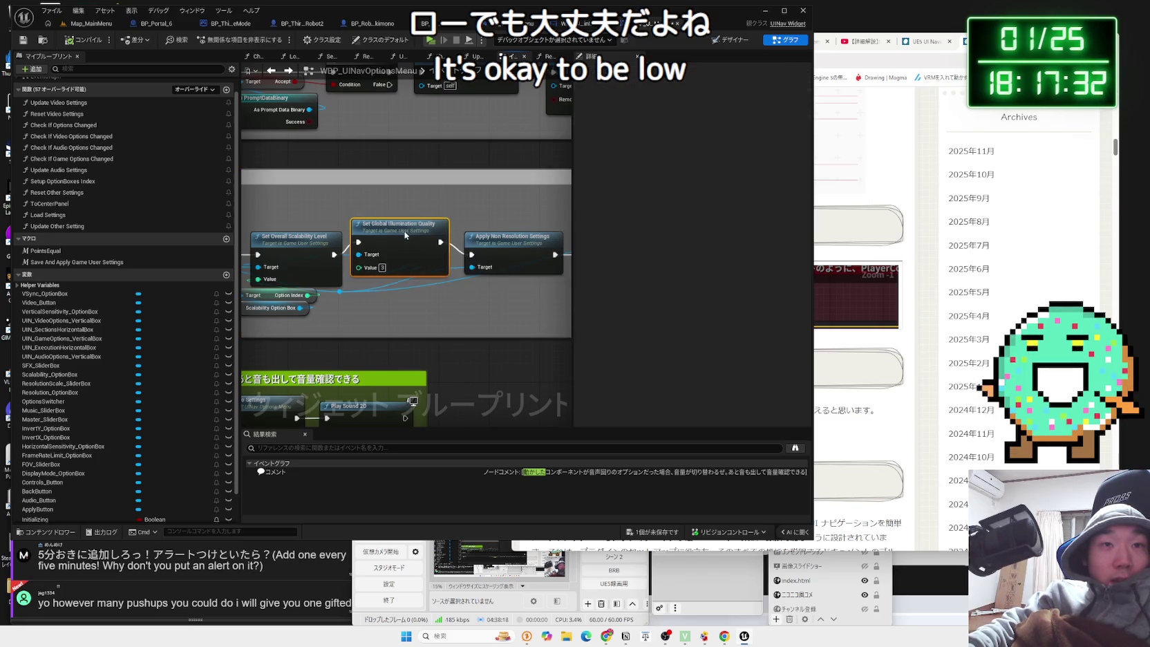
pyautogui.moveTo(402, 243); pyautogui.dragTo(313, 232)
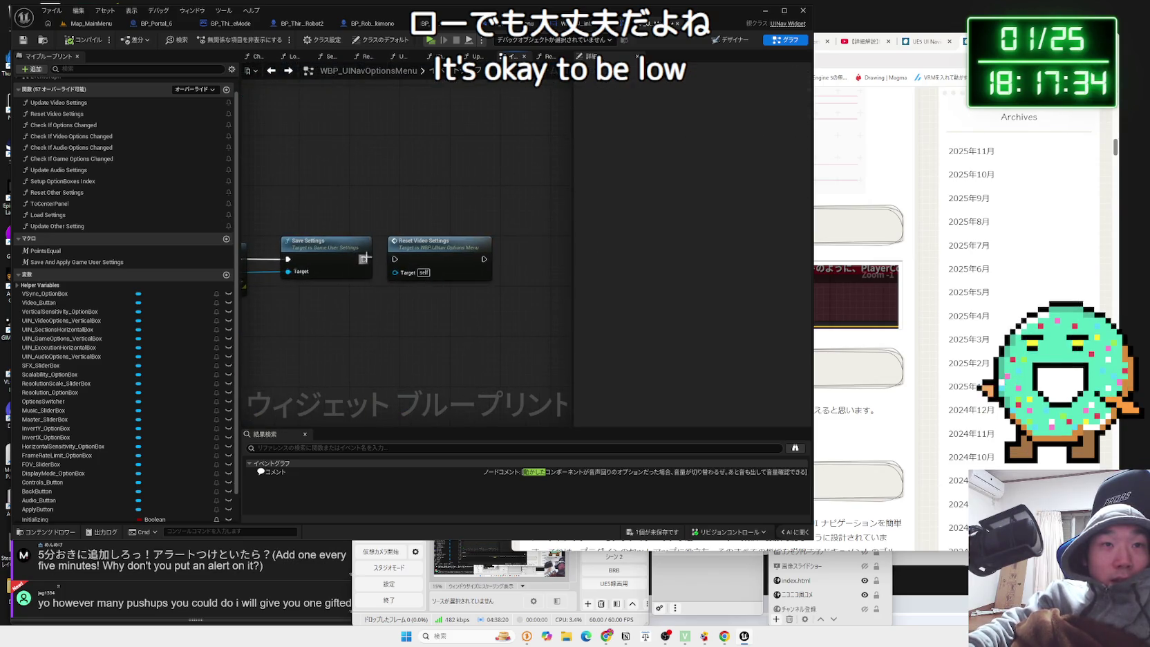
# Inspect the Scalability section of Reset Video Settings, then return to the Event Graph's scalability apply nodes.
pyautogui.doubleClick(416, 250)
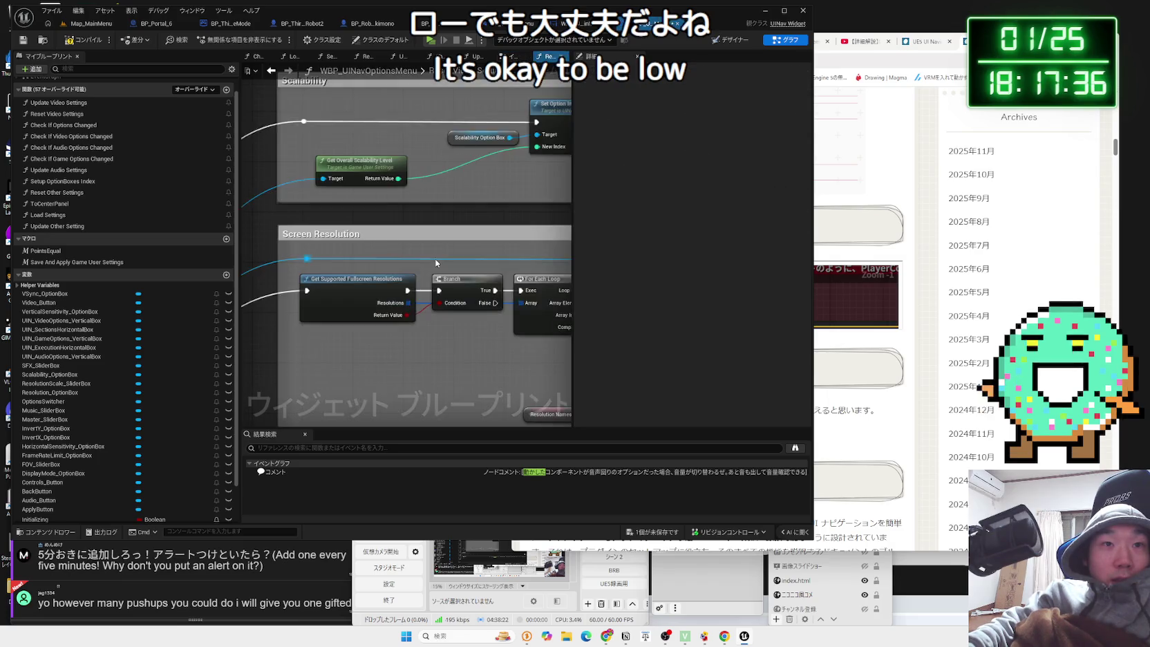
pyautogui.moveTo(411, 159)
pyautogui.mouseDown()
pyautogui.moveTo(415, 317)
pyautogui.moveTo(423, 290)
pyautogui.moveTo(402, 276)
pyautogui.moveTo(433, 265)
pyautogui.mouseUp()
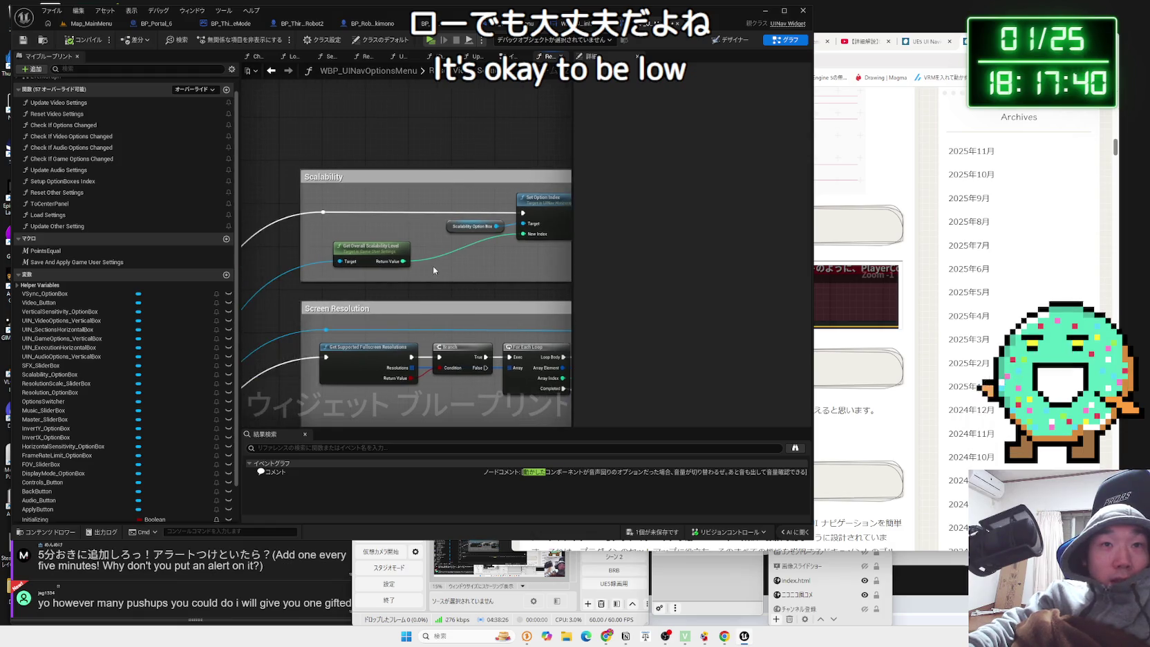
pyautogui.scroll(1, 433, 265)
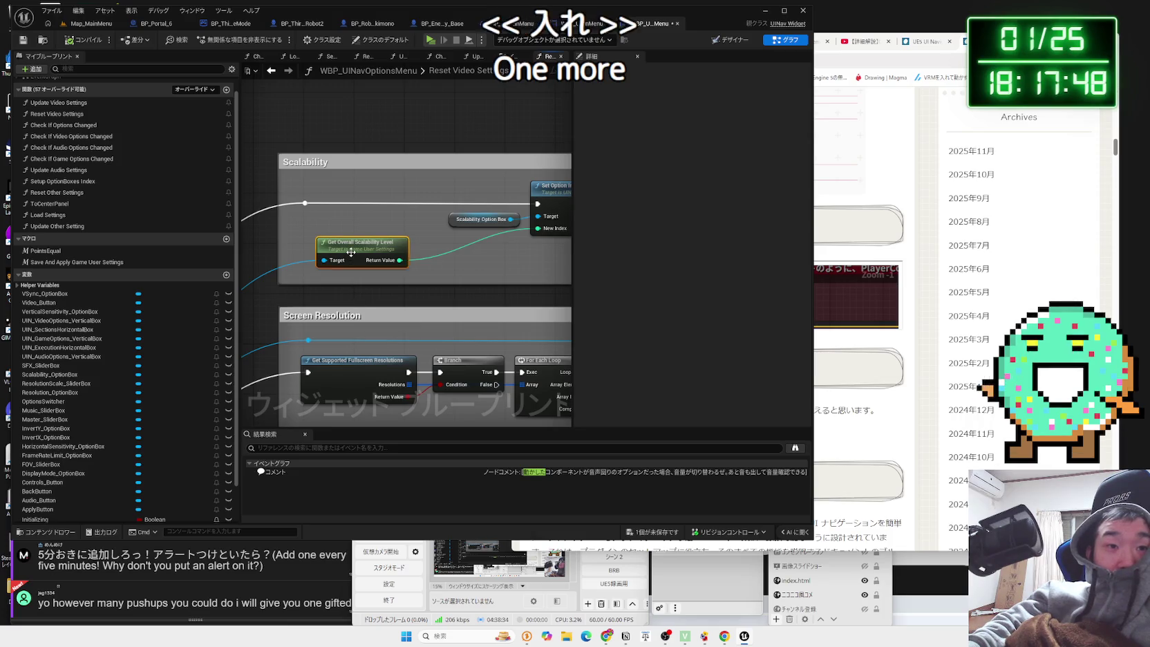
pyautogui.hotkey('alt', 'Left')
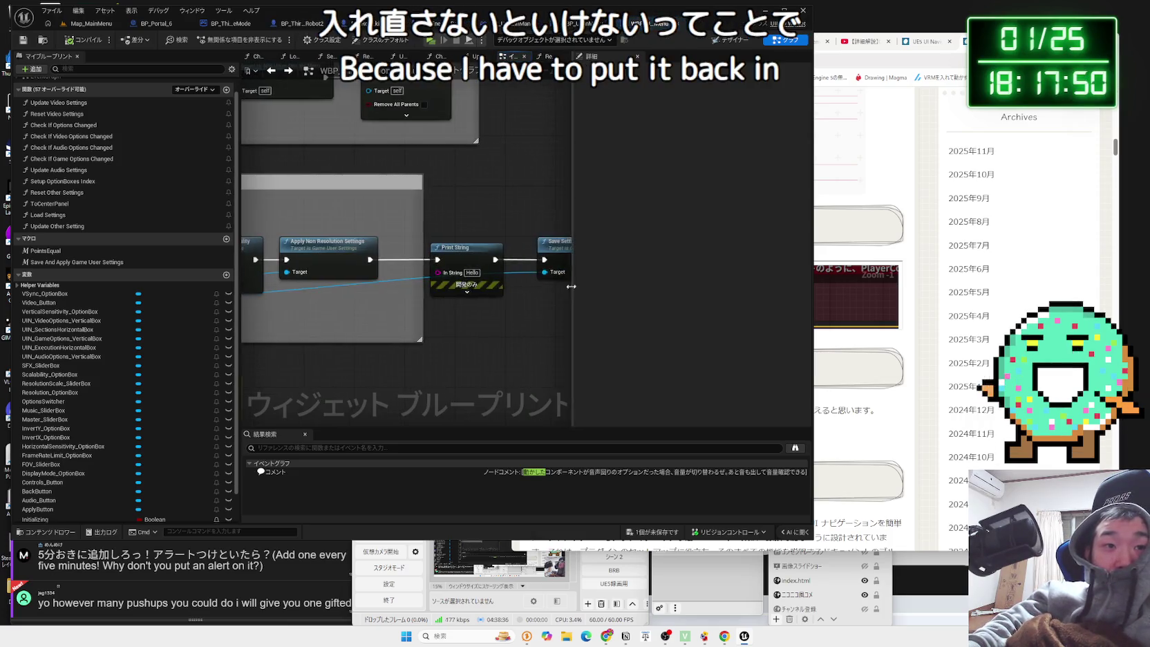
pyautogui.hotkey('alt', 'Left')
pyautogui.moveTo(338, 252)
pyautogui.mouseDown()
pyautogui.moveTo(456, 249)
pyautogui.moveTo(376, 277)
pyautogui.mouseUp()
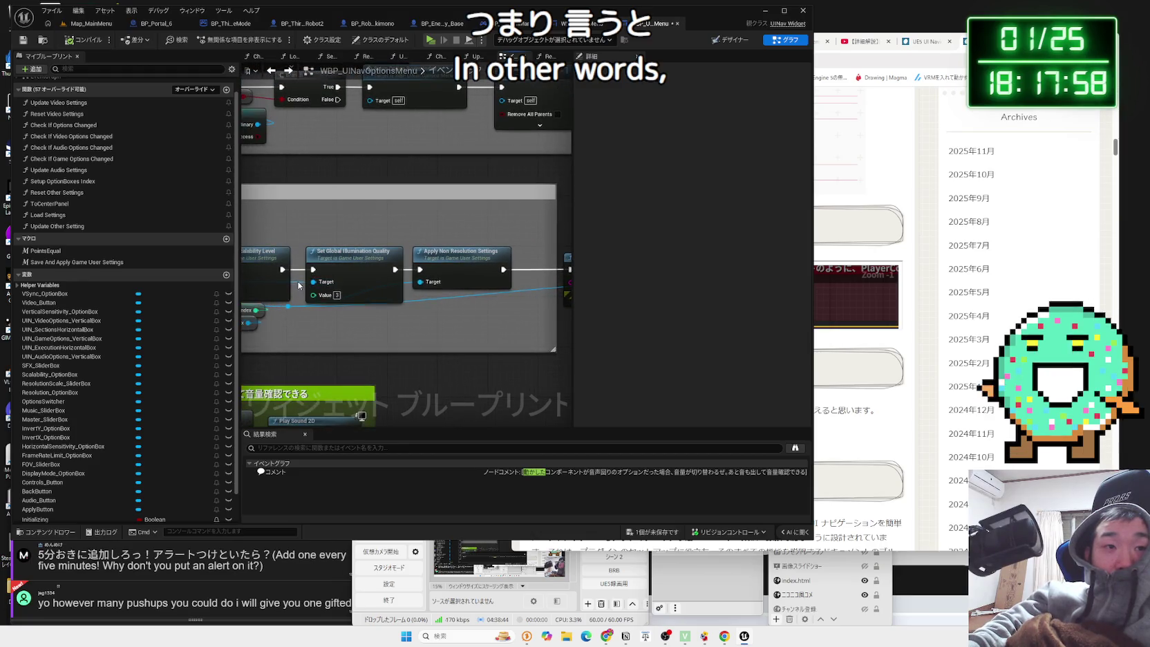
# Drag Set Global Illumination Quality out of the apply chain and set it aside below.
pyautogui.moveTo(390, 280); pyautogui.dragTo(391, 349)
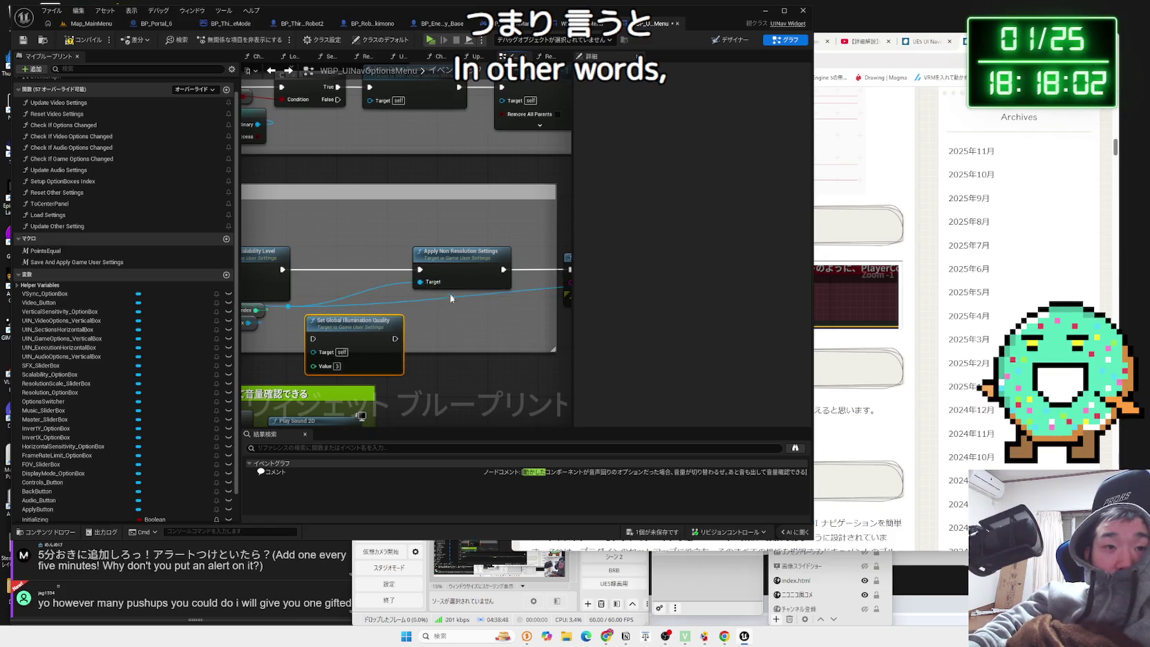
pyautogui.scroll(-3, 419, 275)
pyautogui.moveTo(340, 253)
pyautogui.mouseDown()
pyautogui.moveTo(487, 295)
pyautogui.moveTo(549, 293)
pyautogui.moveTo(525, 268)
pyautogui.moveTo(493, 268)
pyautogui.mouseUp()
pyautogui.moveTo(274, 305); pyautogui.dragTo(449, 304)
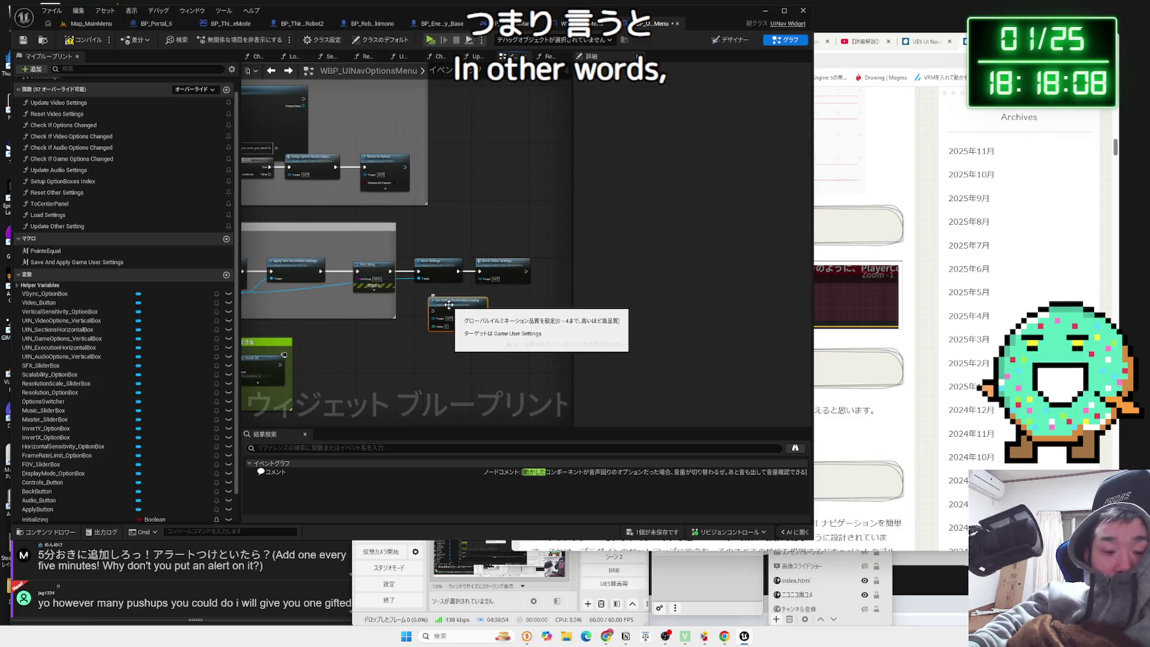
# Cut Set Global Illumination Quality into Reset Video Settings and wire Game User Settings to its Target.
pyautogui.press('Delete')
pyautogui.doubleClick(495, 267)
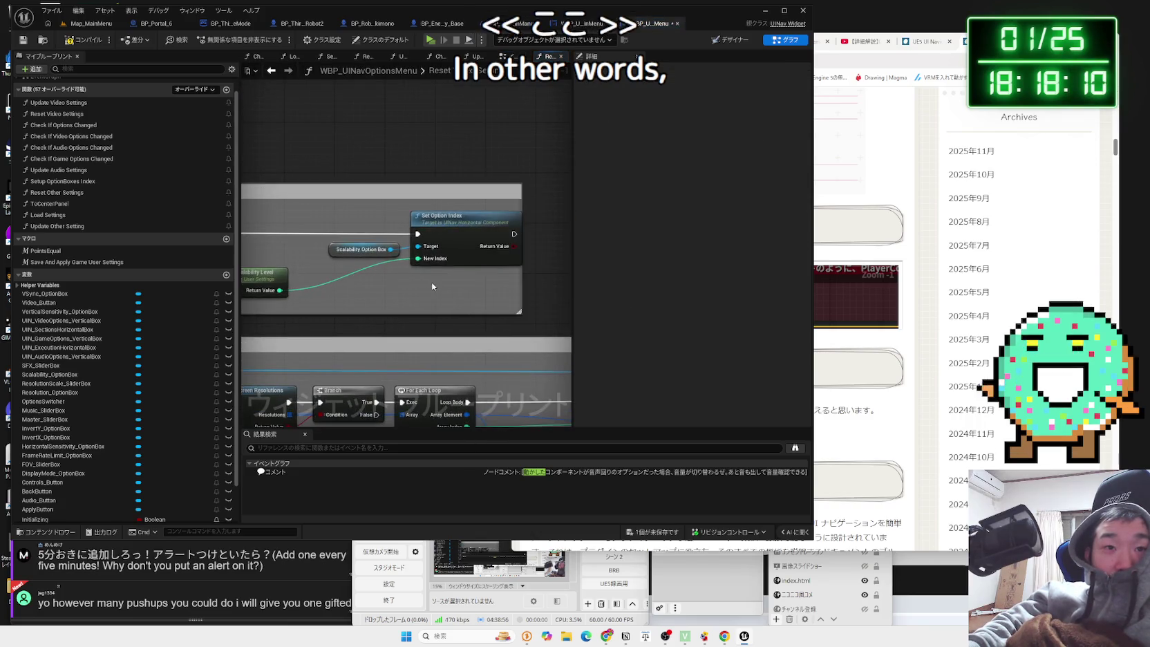
pyautogui.hotkey('ctrl', 'v')
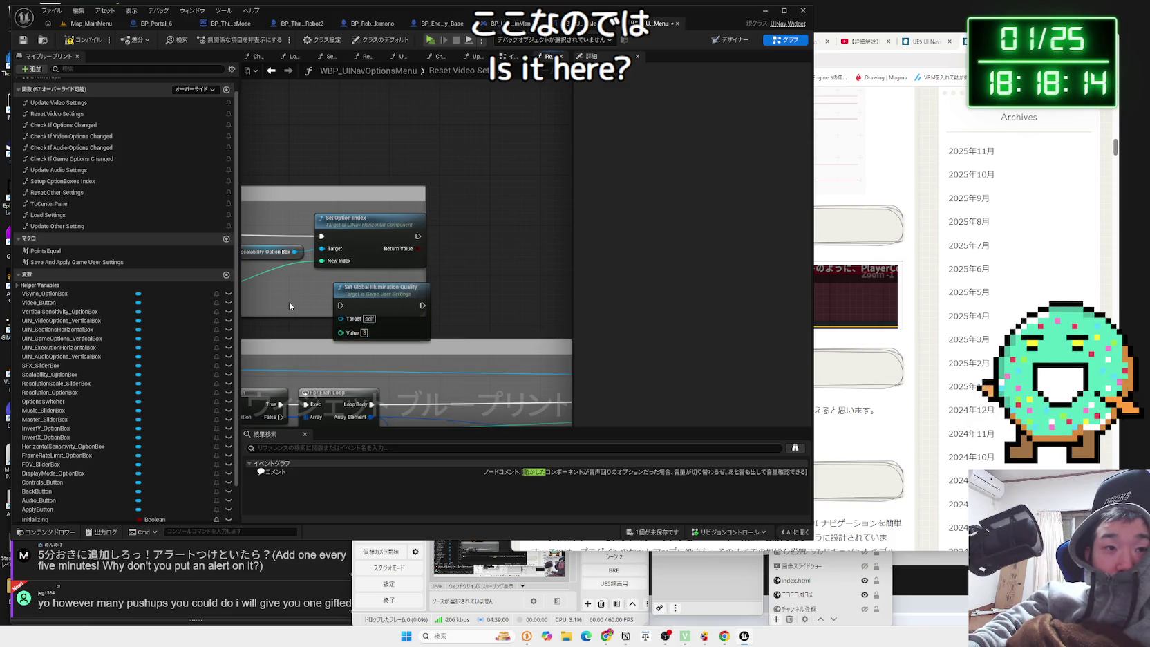
pyautogui.scroll(-6, 289, 301)
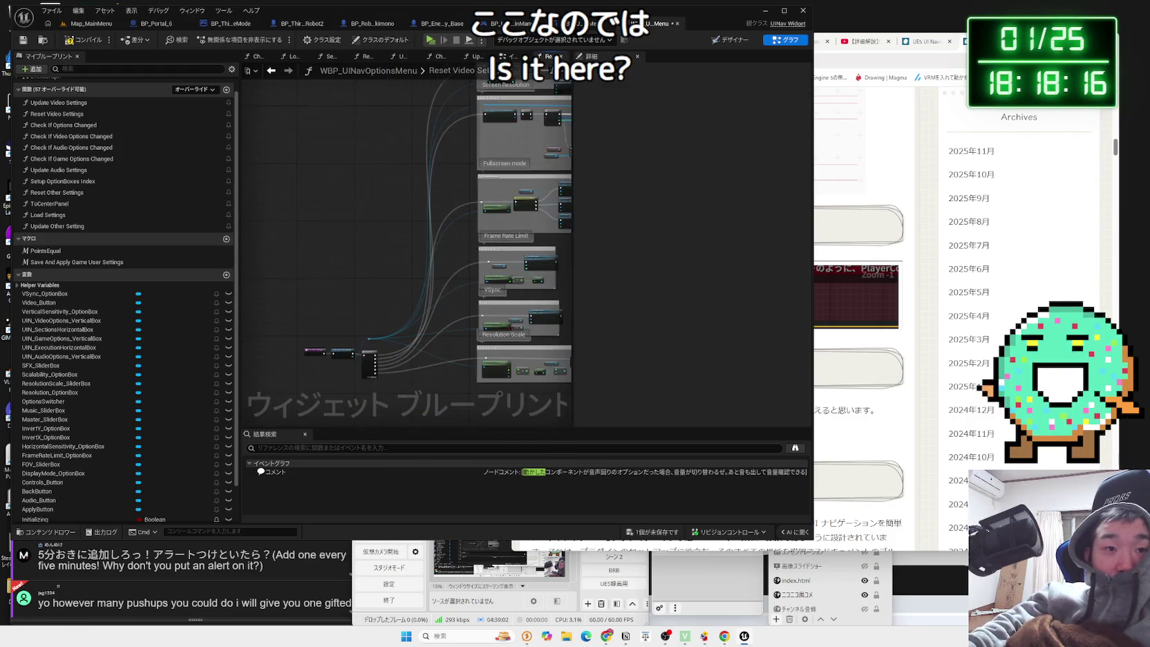
pyautogui.scroll(5, 392, 278)
pyautogui.moveTo(318, 342)
pyautogui.mouseDown()
pyautogui.moveTo(520, 175)
pyautogui.moveTo(338, 135)
pyautogui.moveTo(317, 138)
pyautogui.moveTo(325, 178)
pyautogui.moveTo(288, 152)
pyautogui.moveTo(384, 90)
pyautogui.mouseUp()
# Shift the Scalability section nodes, including Get Overall Scalability Level, to the left.
pyautogui.scroll(2, 352, 133)
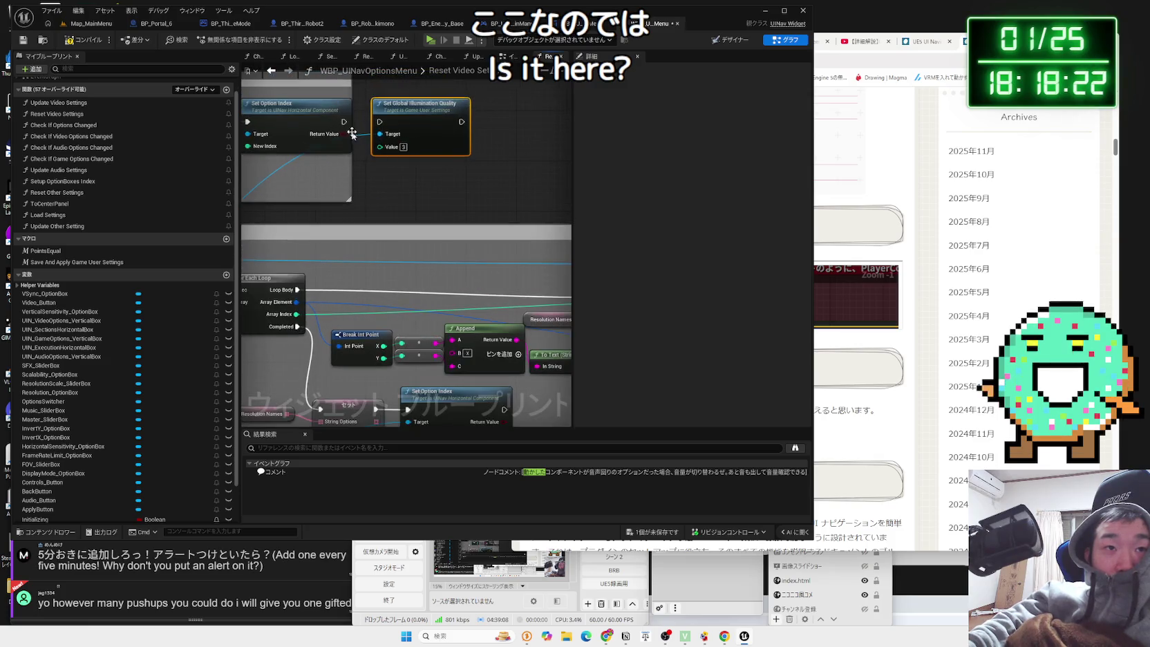
pyautogui.moveTo(268, 148)
pyautogui.mouseDown()
pyautogui.moveTo(449, 138)
pyautogui.moveTo(387, 104)
pyautogui.moveTo(280, 87)
pyautogui.mouseUp()
pyautogui.moveTo(449, 114)
pyautogui.mouseDown()
pyautogui.moveTo(359, 138)
pyautogui.moveTo(357, 179)
pyautogui.mouseUp()
pyautogui.click(315, 216)
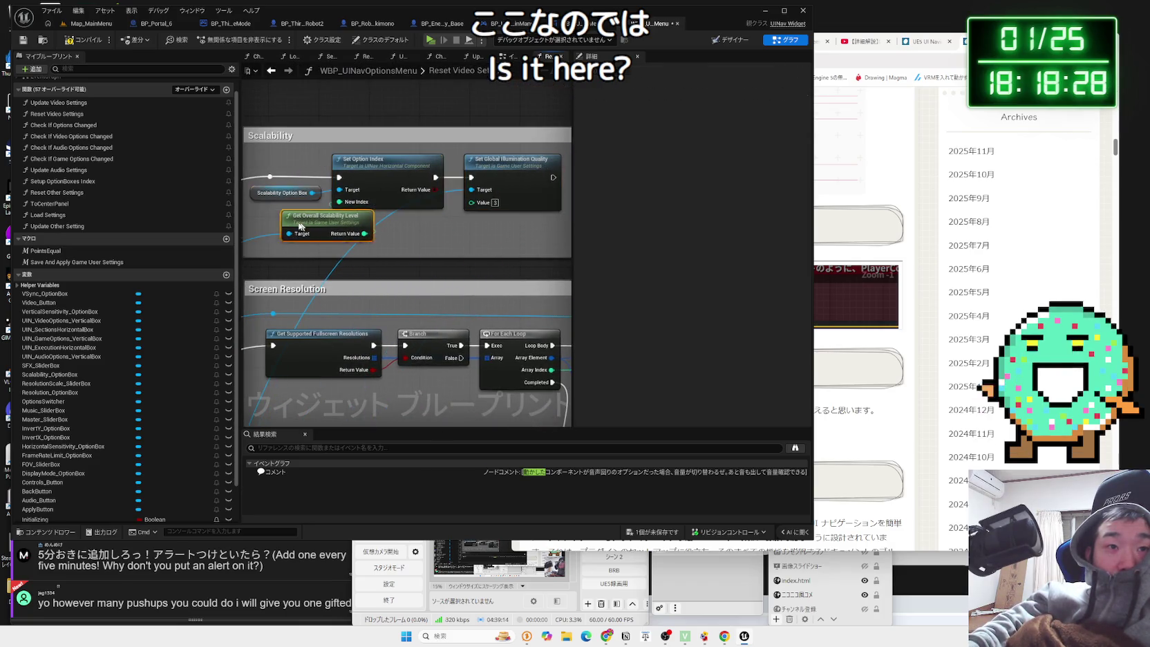
pyautogui.moveTo(315, 215); pyautogui.dragTo(274, 215)
# In a play session, raise Video Scalability to High, lower it back to Low, and apply.
pyautogui.click(436, 45)
pyautogui.click(311, 359)
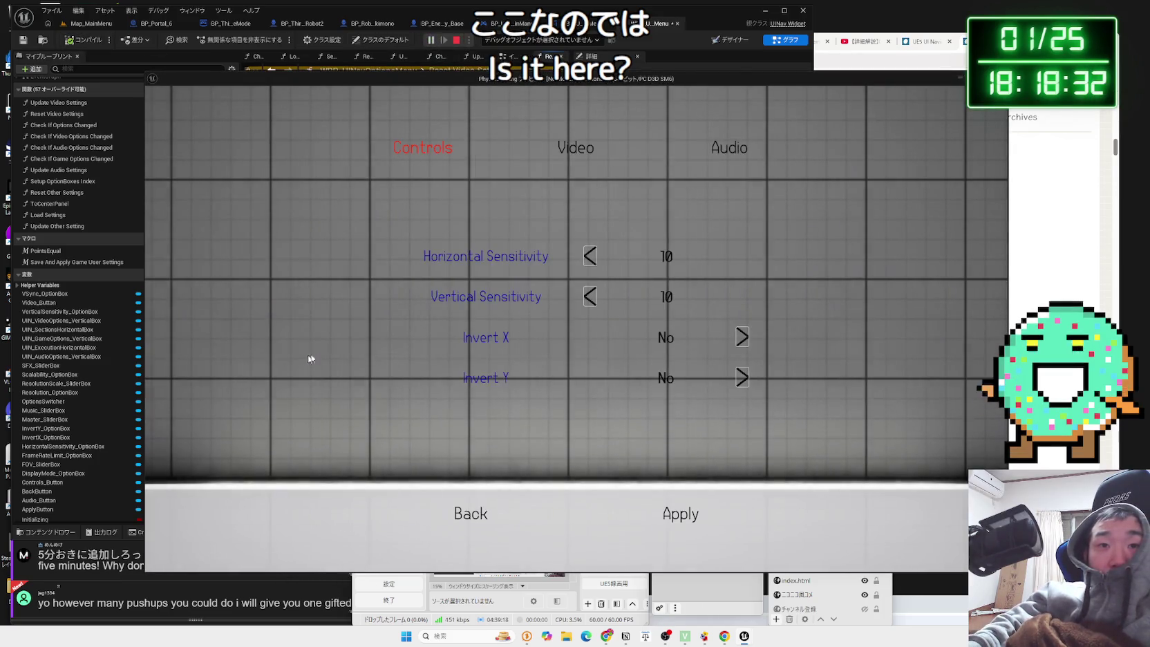
pyautogui.click(567, 152)
pyautogui.click(736, 225)
pyautogui.click(736, 225)
pyautogui.click(587, 223)
pyautogui.click(588, 226)
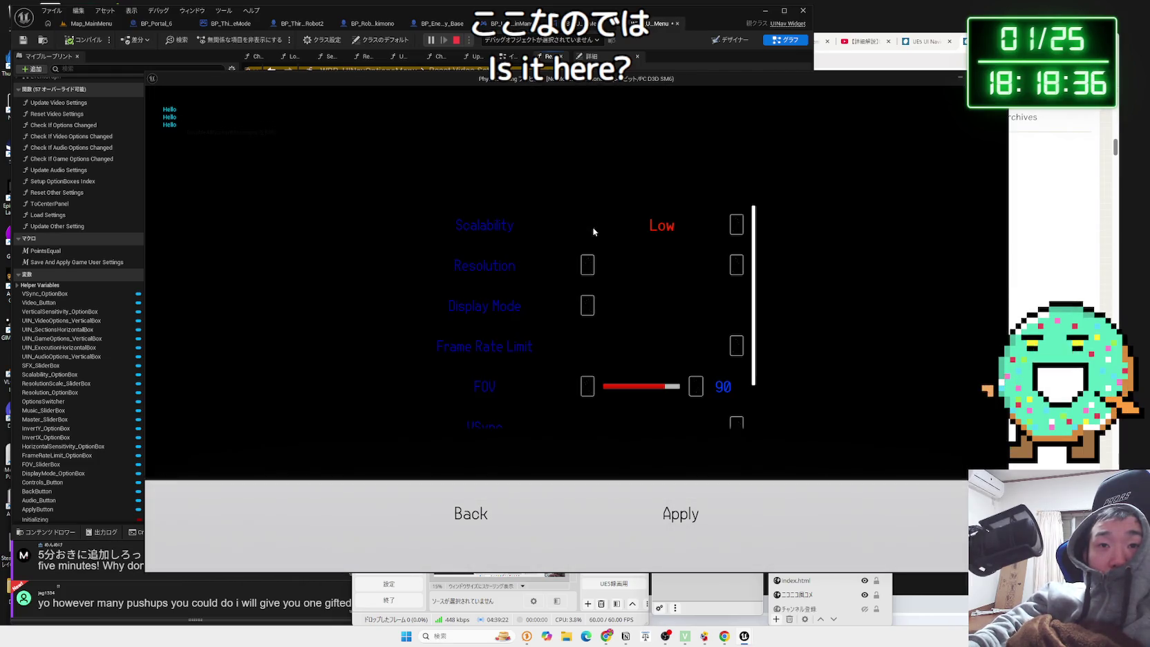
pyautogui.click(674, 520)
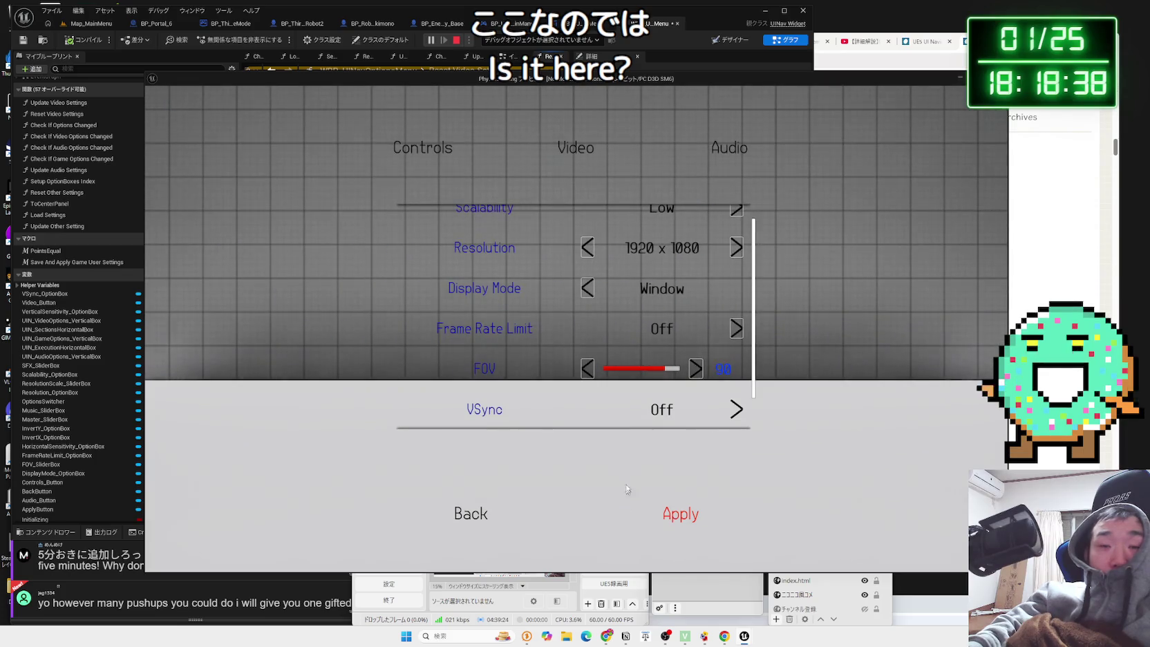
# Reopen Options > Video to confirm Scalability still reads Low, then exit the game.
pyautogui.click(492, 513)
pyautogui.click(290, 355)
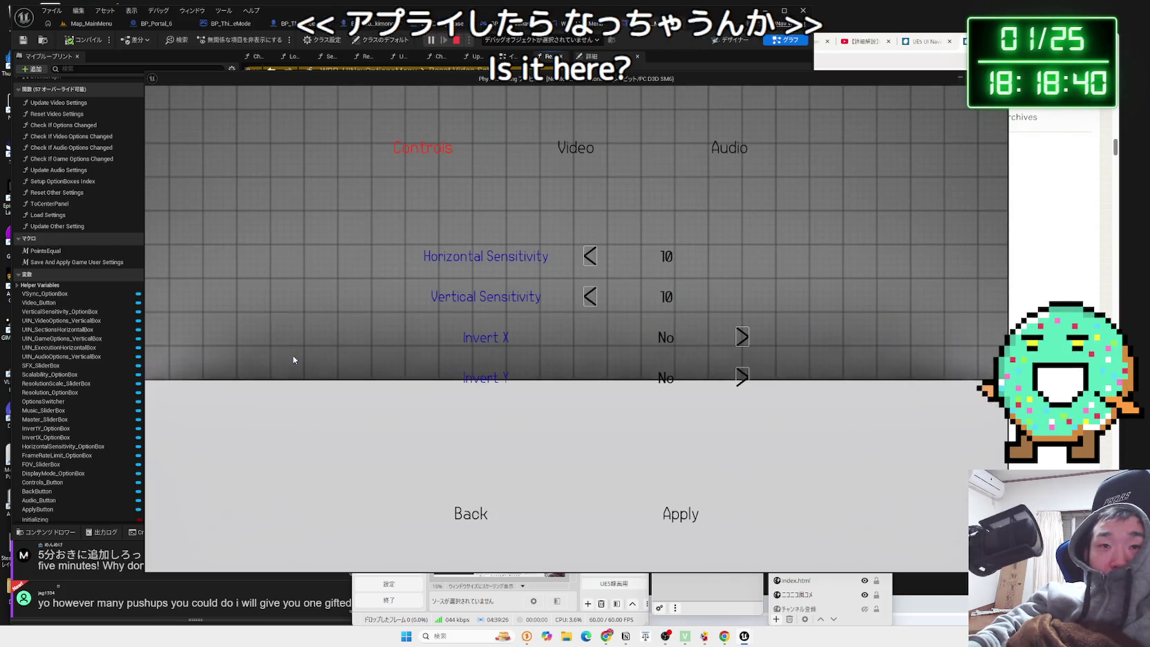
pyautogui.click(600, 147)
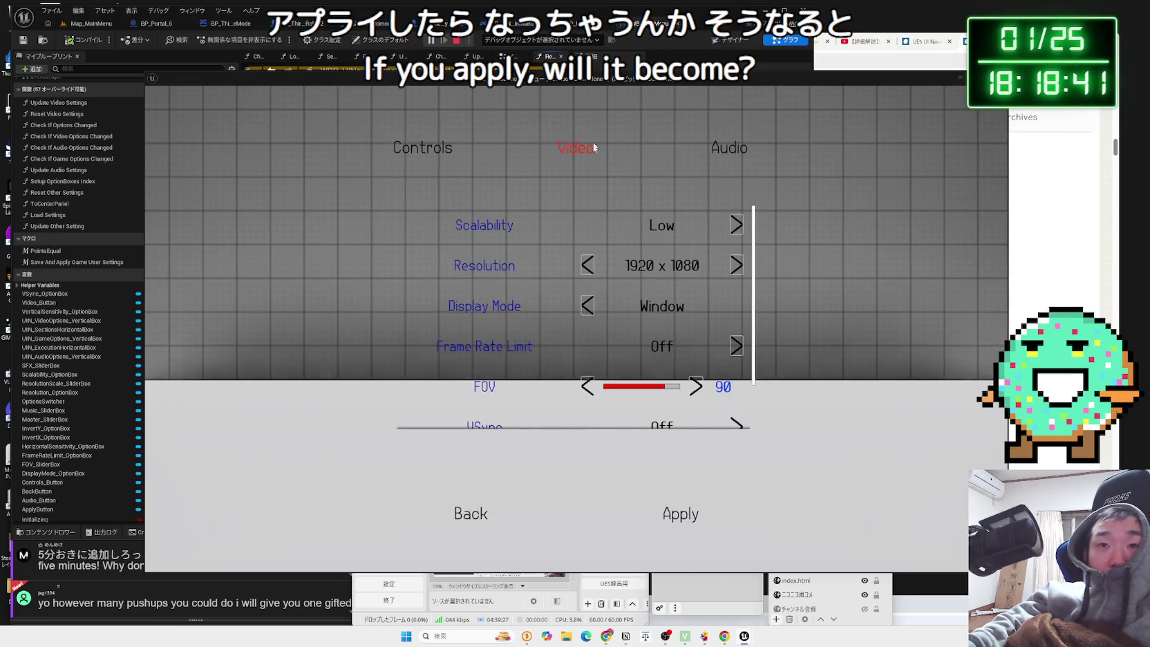
pyautogui.click(471, 514)
pyautogui.press('Down')
pyautogui.press('Down')
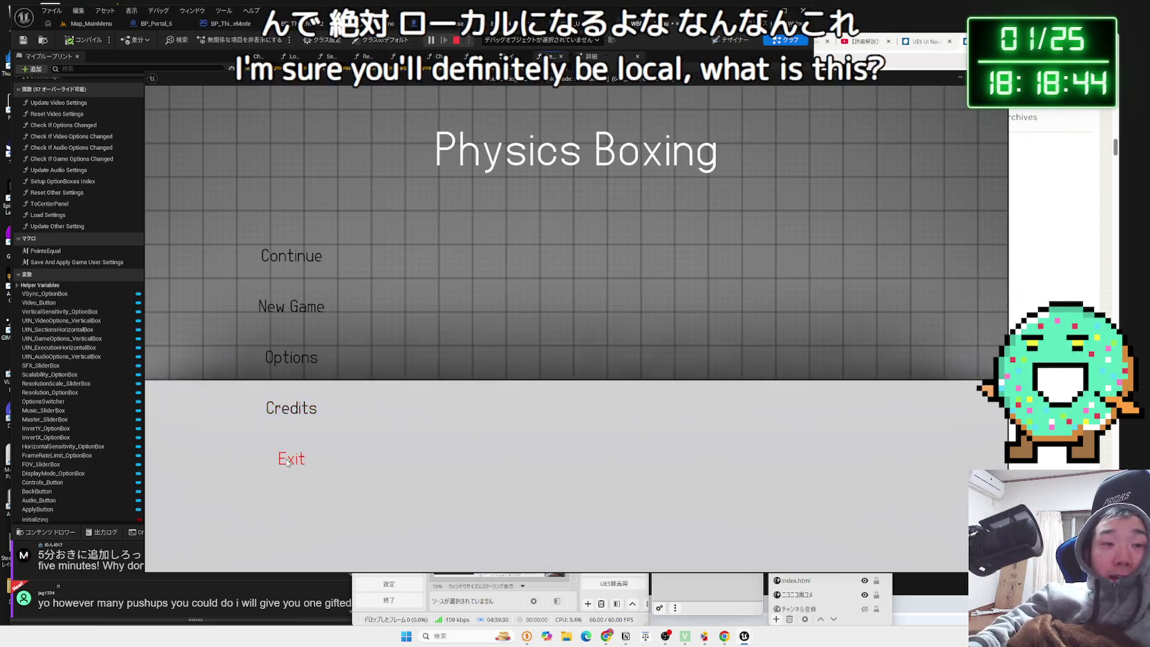
pyautogui.press('Return')
pyautogui.scroll(-2, 393, 258)
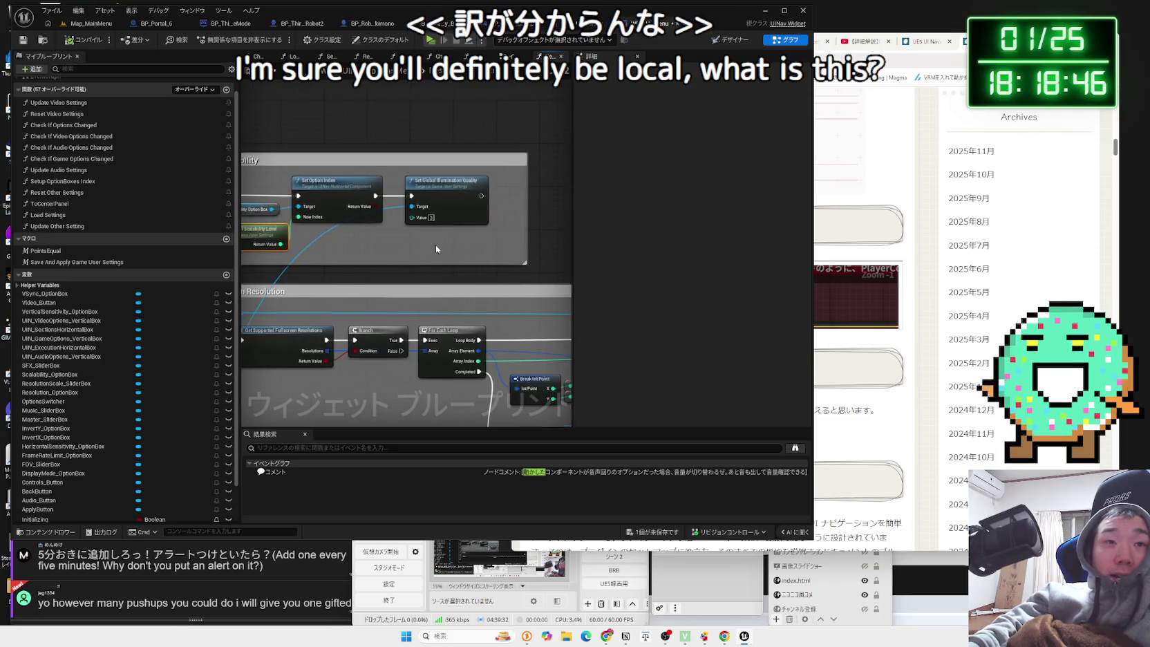
# Delete Set Global Illumination Quality from Reset Video Settings again.
pyautogui.press('Delete')
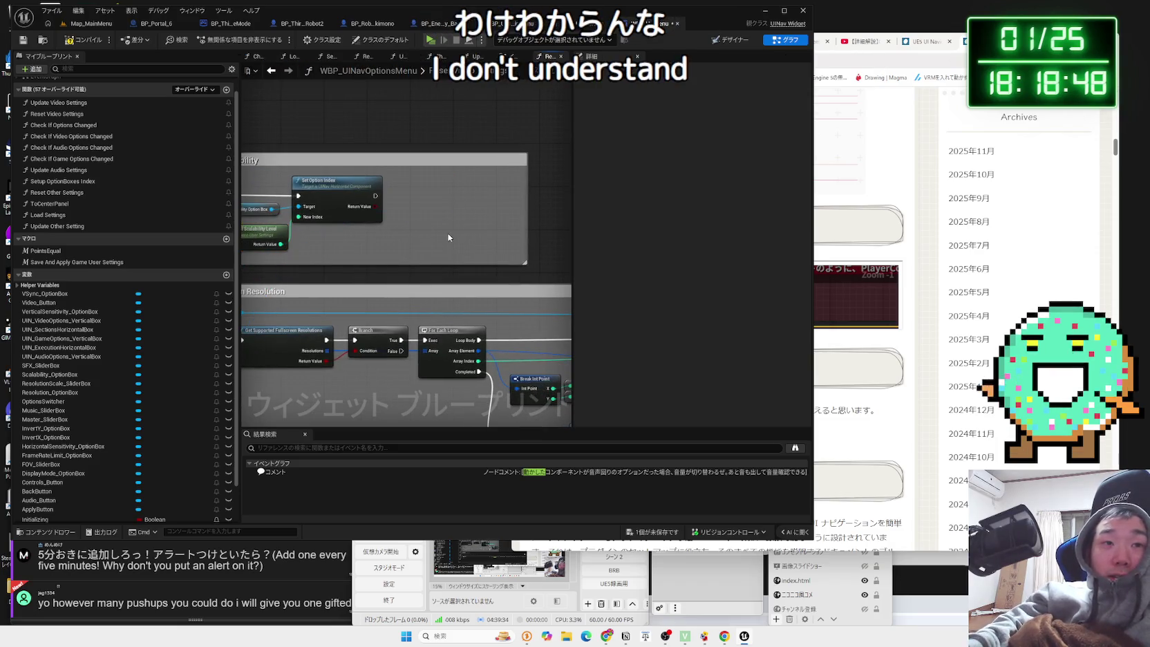
pyautogui.moveTo(477, 221)
pyautogui.mouseDown()
pyautogui.moveTo(296, 189)
pyautogui.moveTo(344, 189)
pyautogui.mouseUp()
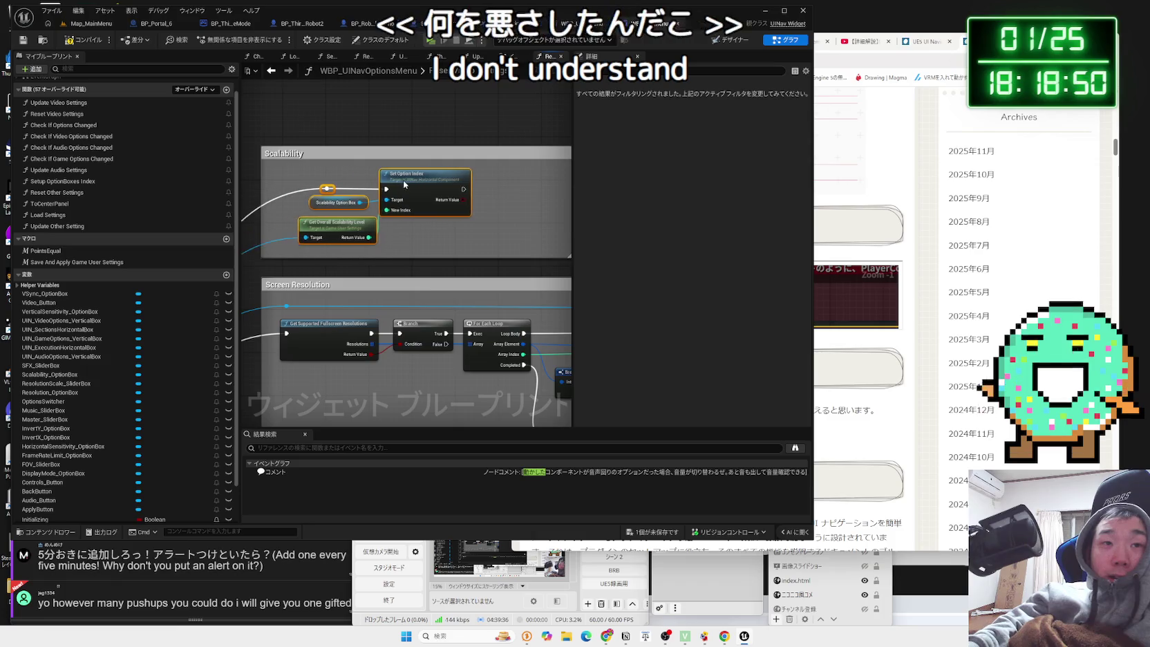
pyautogui.click(288, 167)
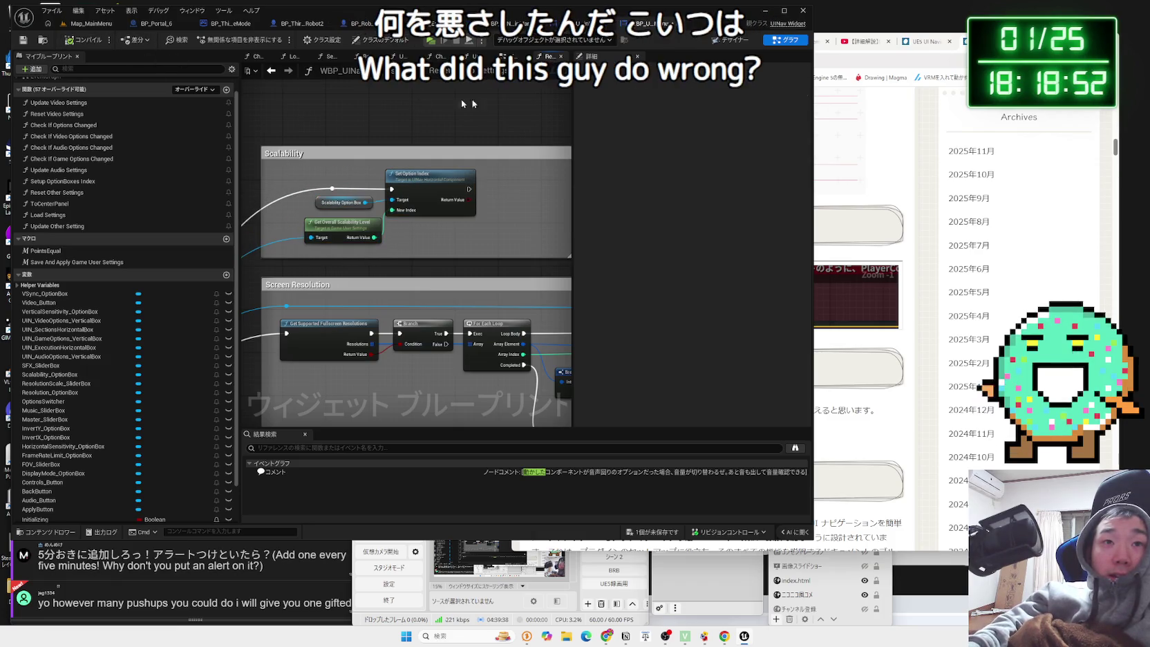
# Close the Reset Video Settings graph and bring up the UI Navigation 3.0 YouTube tutorial.
pyautogui.click(561, 56)
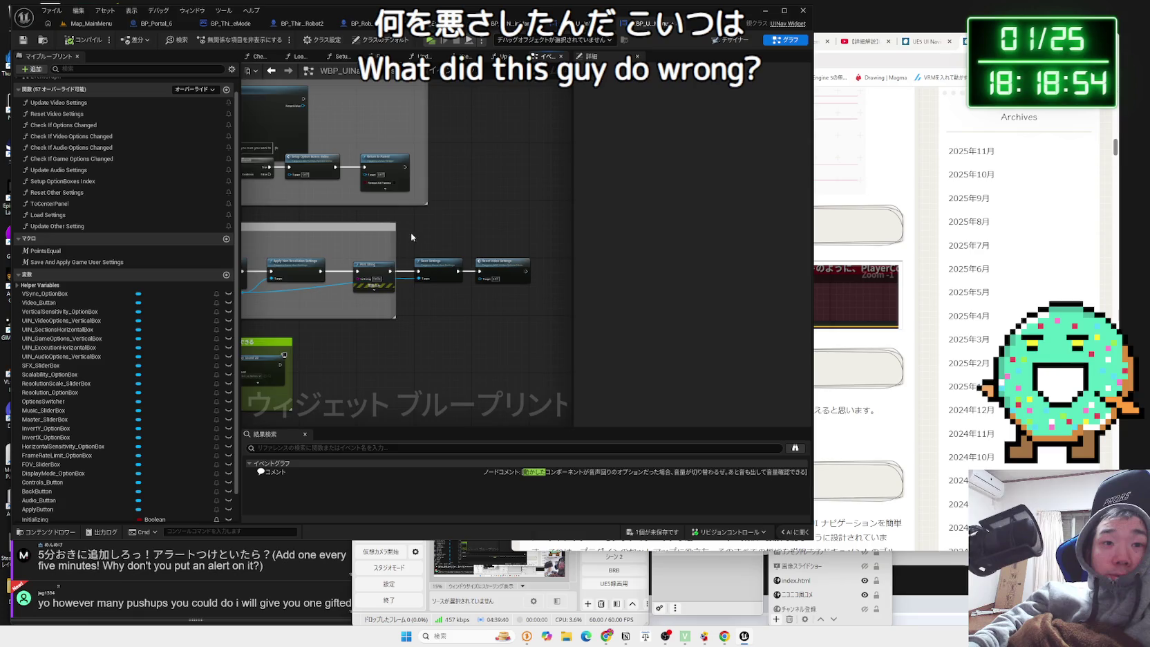
pyautogui.scroll(3, 308, 228)
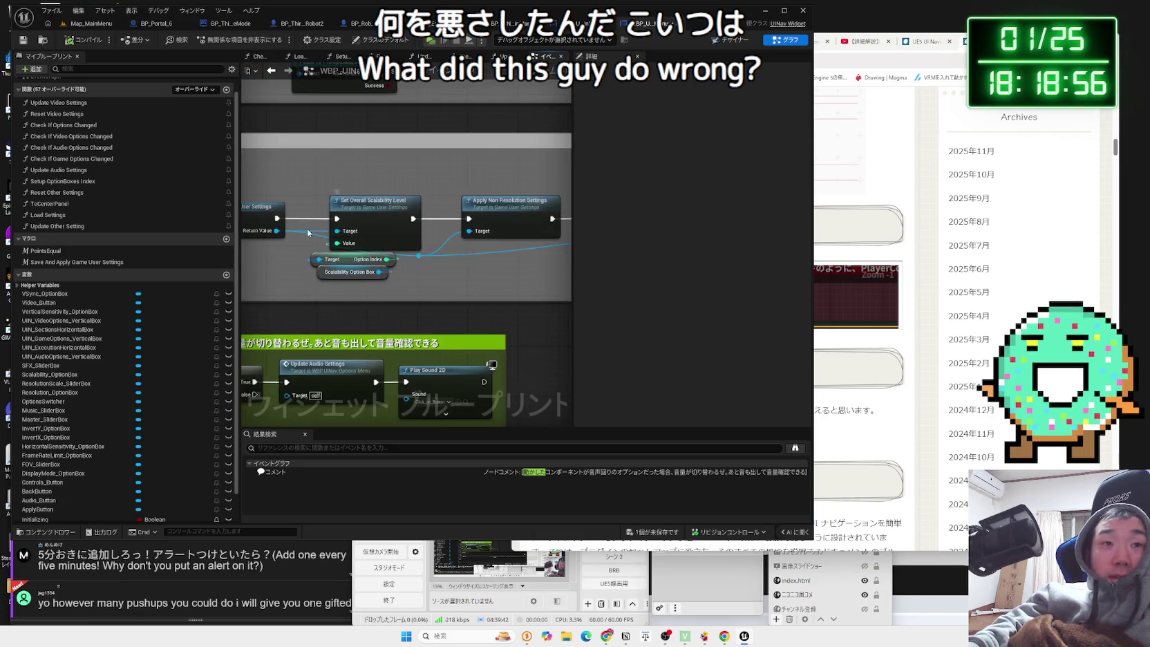
pyautogui.scroll(-3, 308, 232)
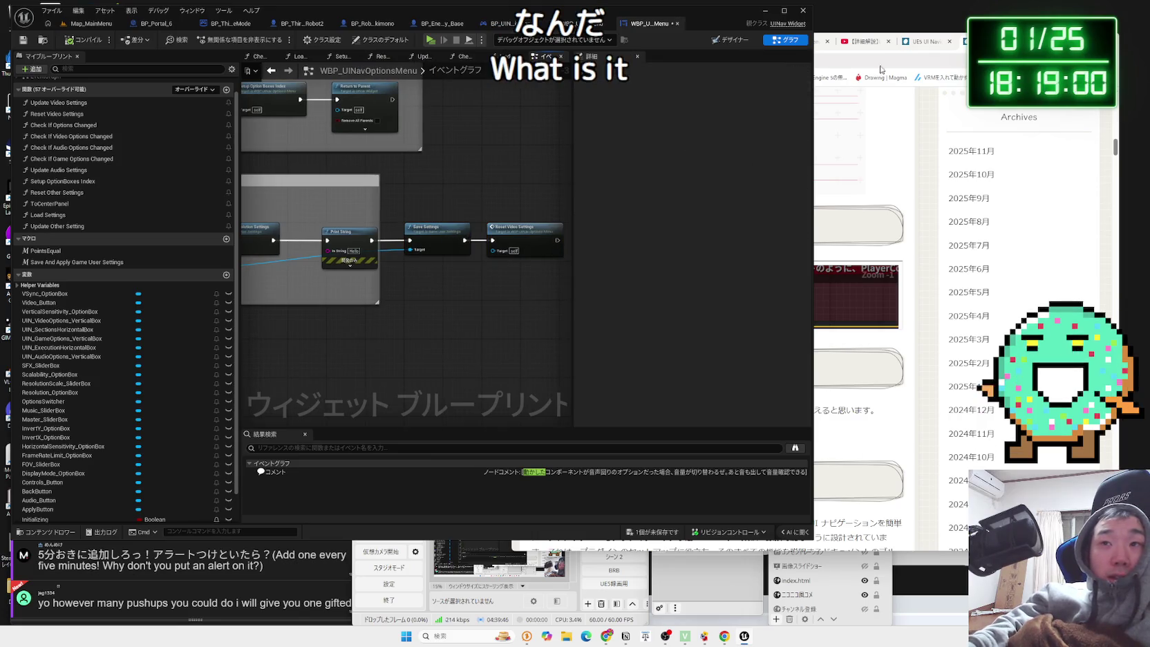
pyautogui.hotkey('alt', 'Tab')
pyautogui.click(864, 42)
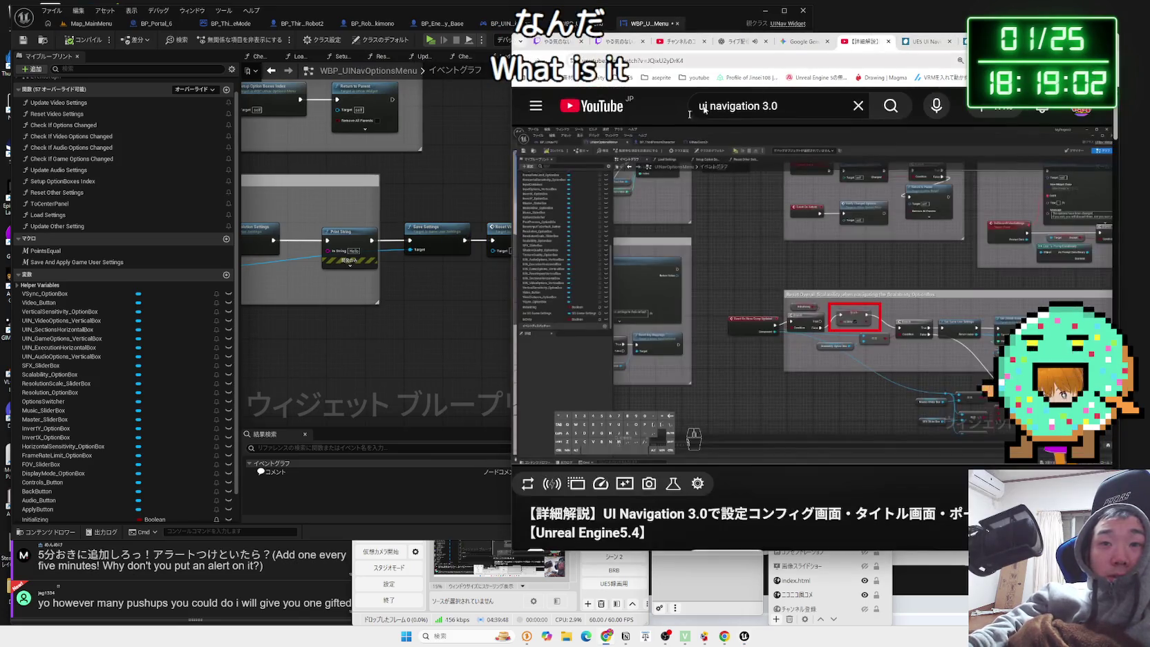
# Realign Reset Video Settings beside Save Settings and wire Save Settings' exec output into it.
pyautogui.click(275, 471)
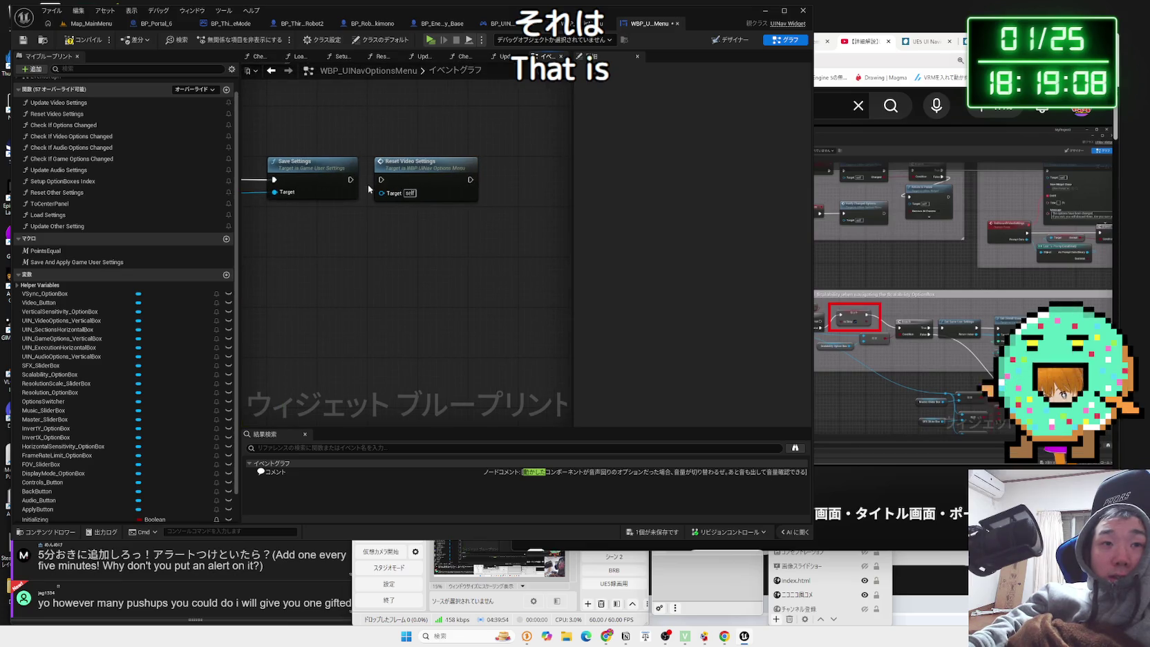
pyautogui.moveTo(399, 172); pyautogui.dragTo(400, 245)
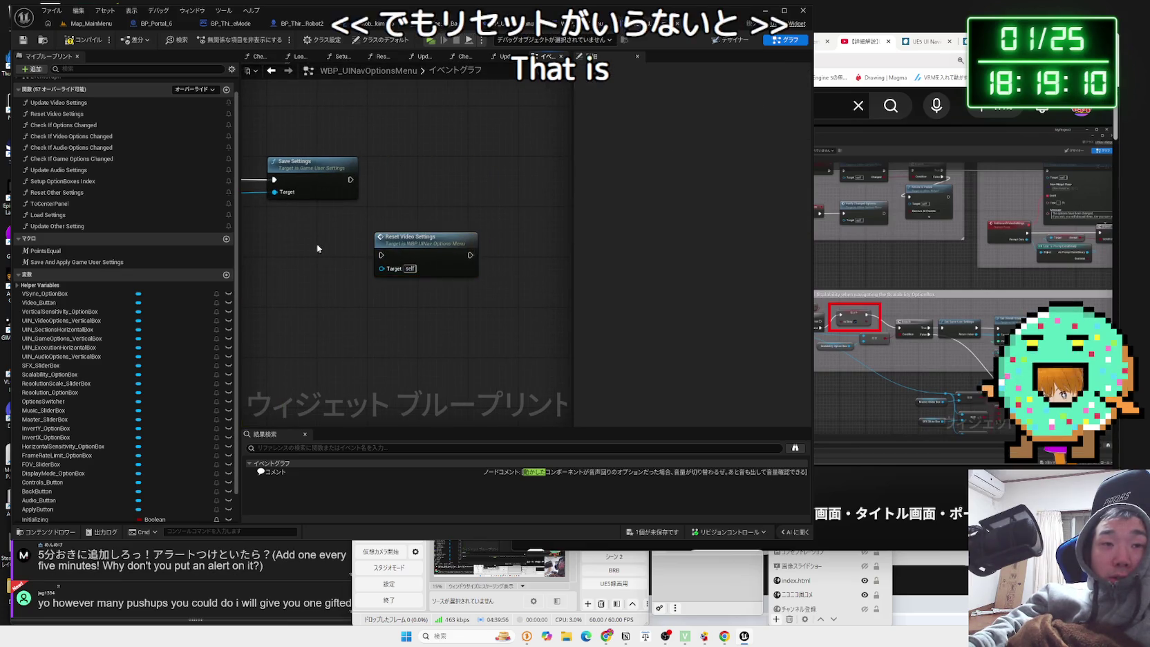
pyautogui.scroll(-1, 479, 257)
pyautogui.moveTo(561, 251)
pyautogui.mouseDown()
pyautogui.moveTo(456, 255)
pyautogui.moveTo(449, 211)
pyautogui.moveTo(526, 205)
pyautogui.mouseUp()
pyautogui.moveTo(386, 244); pyautogui.dragTo(342, 258)
pyautogui.moveTo(484, 218); pyautogui.dragTo(454, 229)
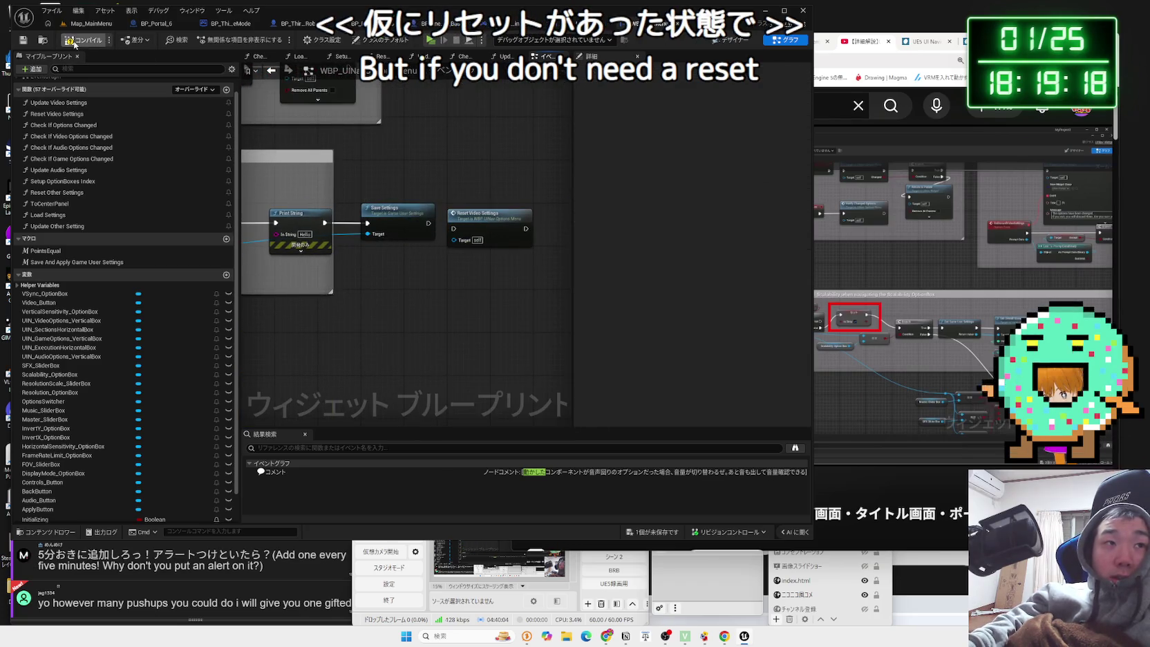
pyautogui.click(90, 25)
pyautogui.click(440, 23)
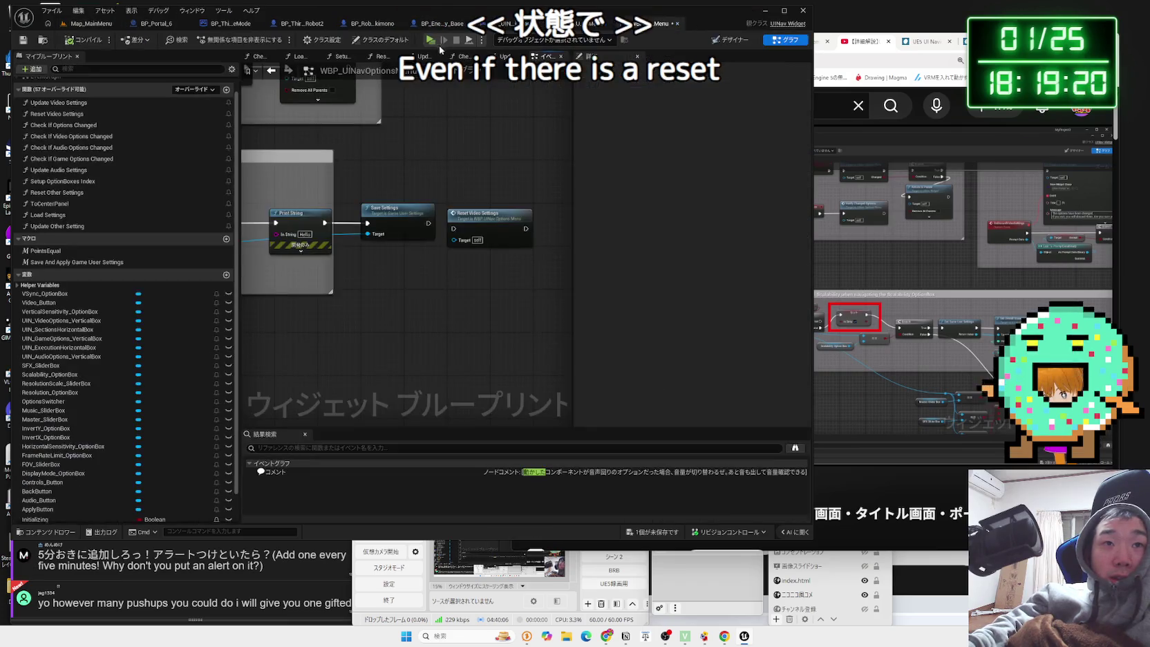
pyautogui.click(438, 39)
pyautogui.press('Down')
pyautogui.press('Down')
pyautogui.press('Return')
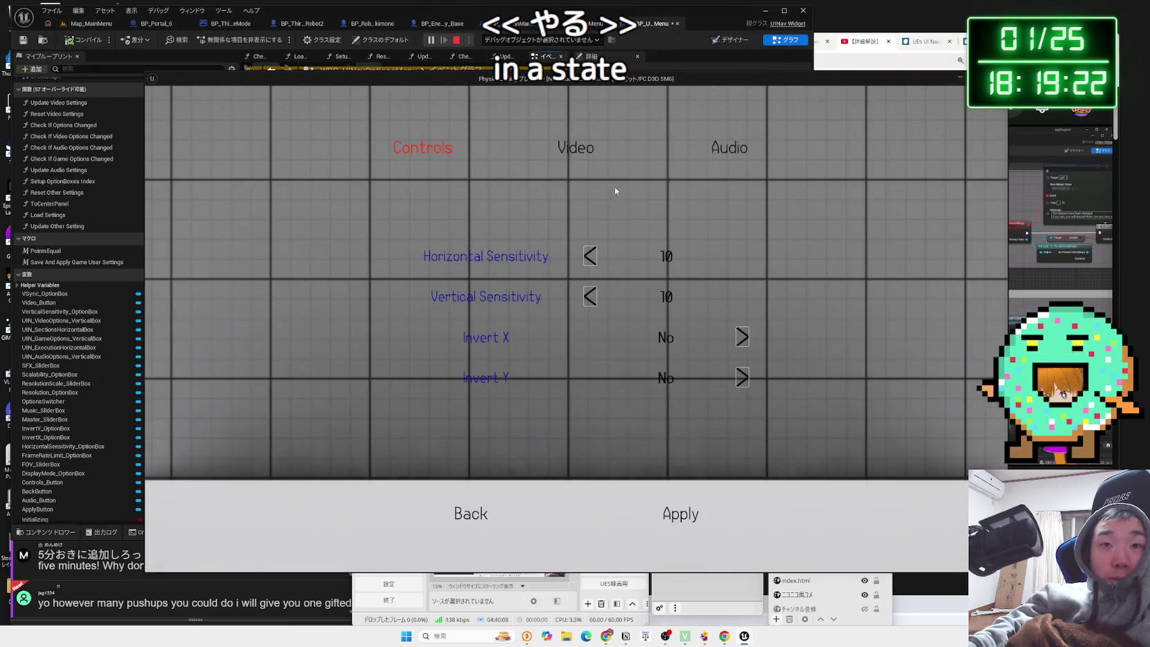
pyautogui.press('Right')
pyautogui.press('Right')
pyautogui.press('Right')
pyautogui.press('Right')
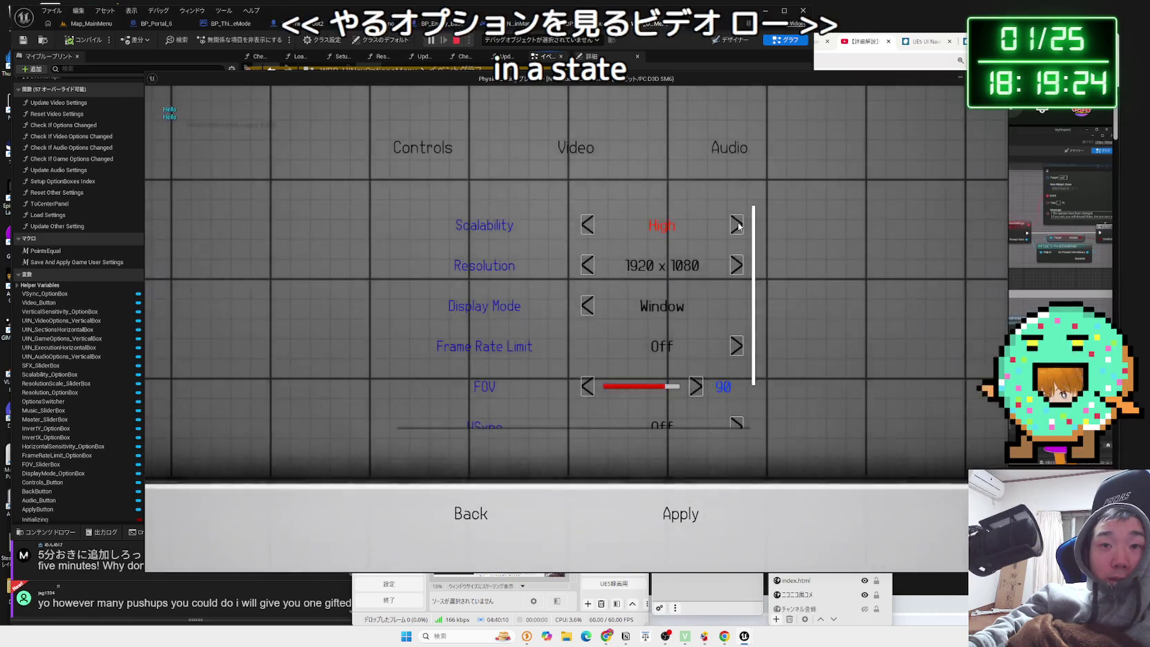
pyautogui.press('Escape')
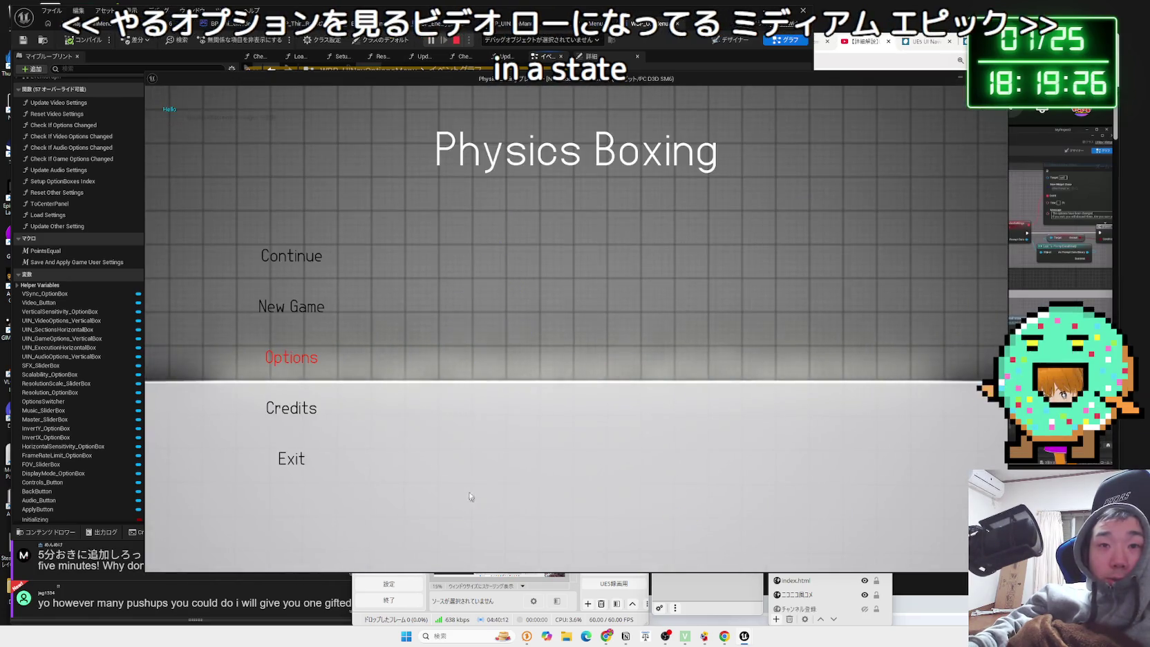
pyautogui.press('Return')
pyautogui.press('Right')
pyautogui.press('Escape')
pyautogui.press('Escape')
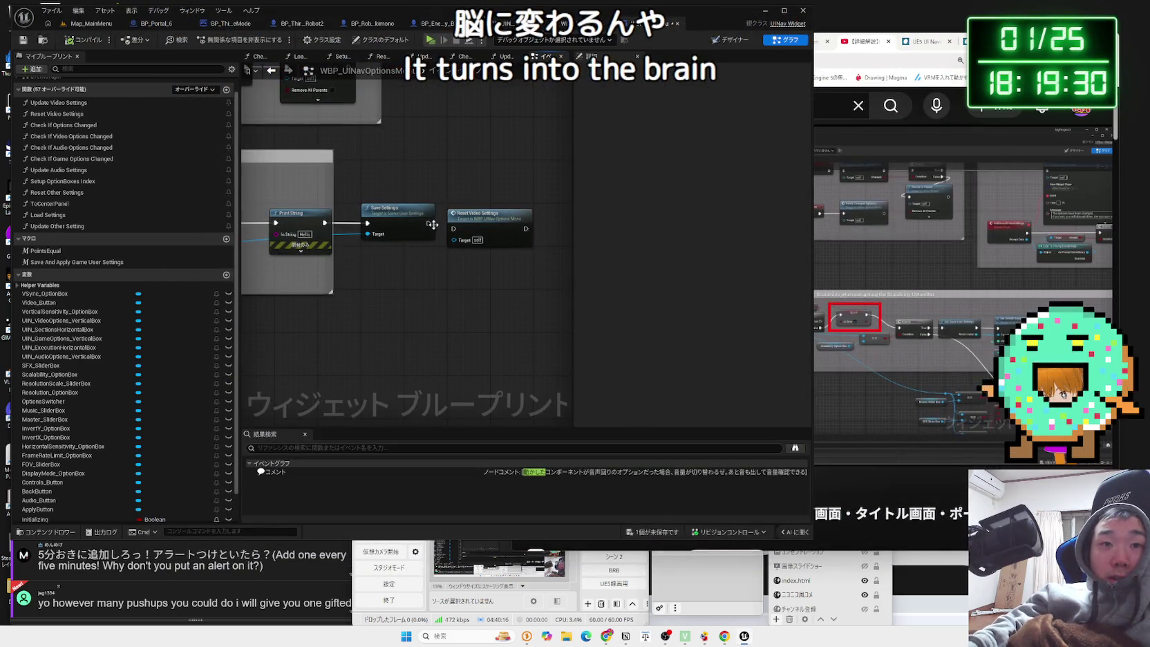
pyautogui.click(430, 39)
pyautogui.press('Return')
pyautogui.click(585, 157)
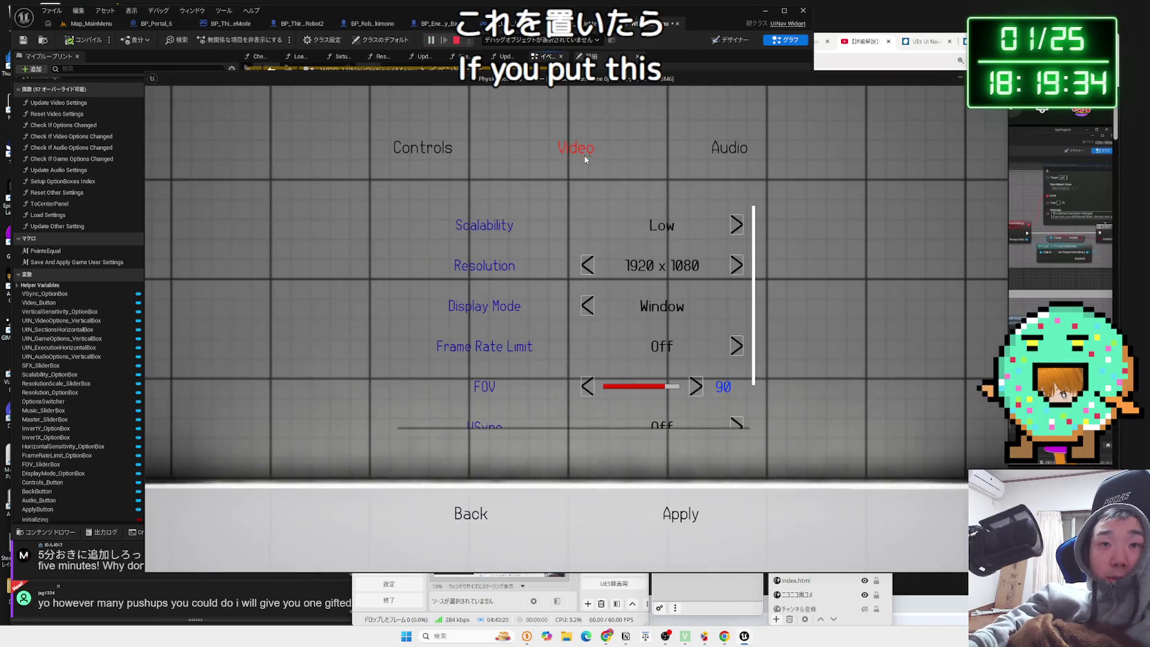
pyautogui.click(735, 225)
pyautogui.click(734, 225)
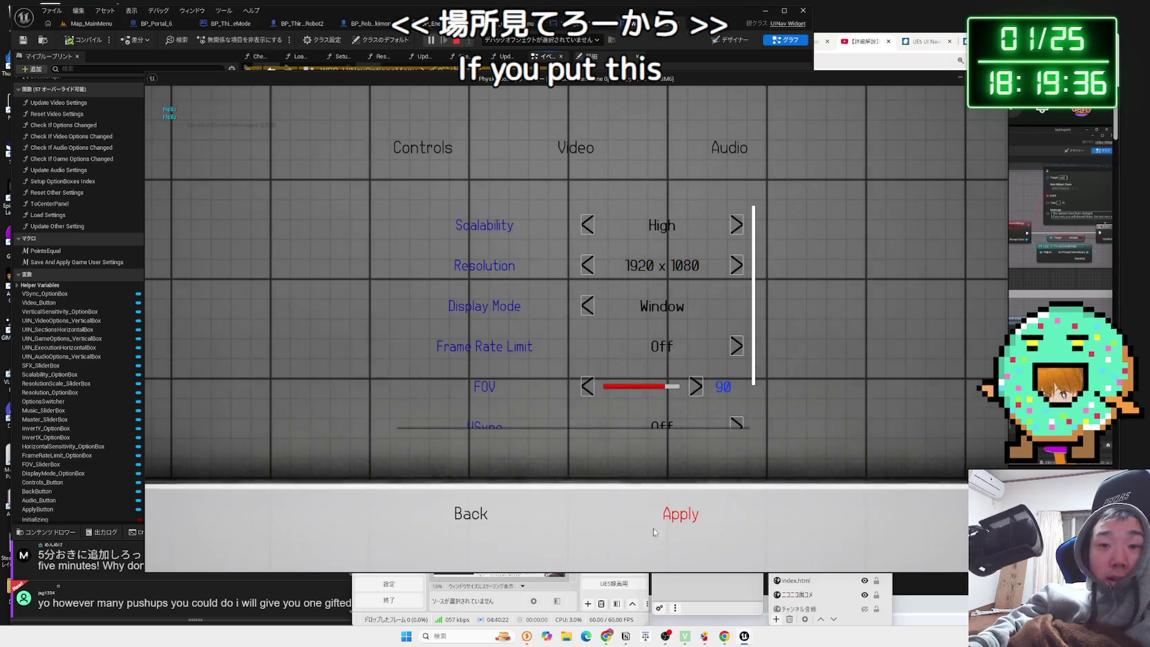
pyautogui.click(680, 512)
pyautogui.click(474, 513)
pyautogui.click(469, 364)
pyautogui.click(588, 156)
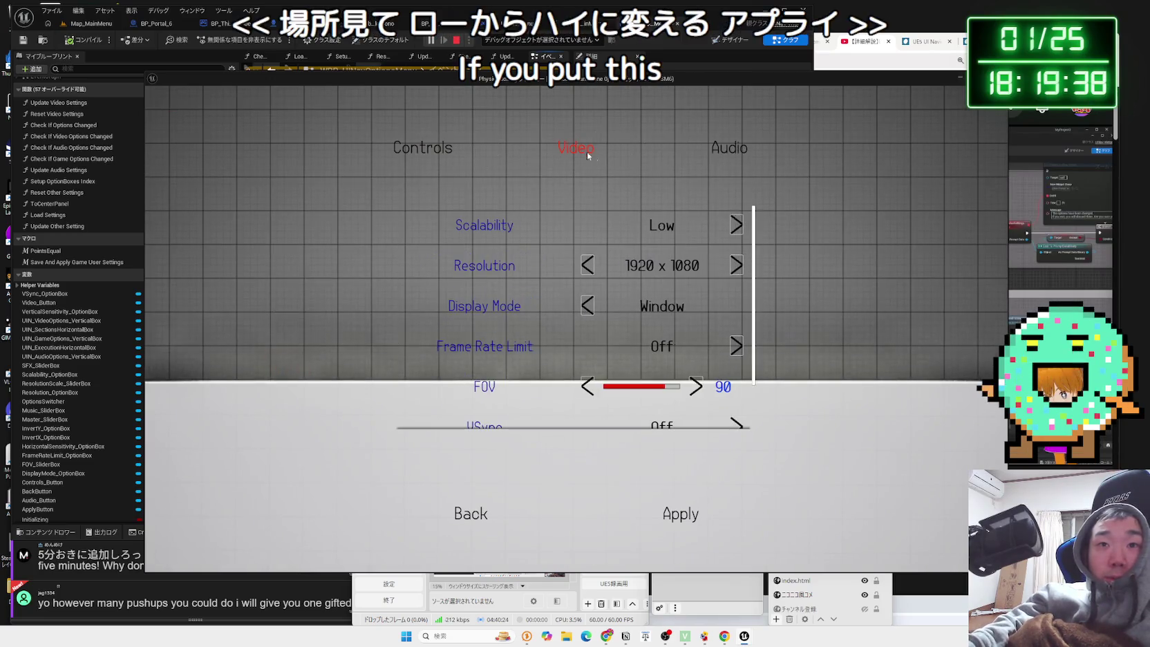
pyautogui.click(736, 225)
pyautogui.click(736, 225)
pyautogui.click(736, 225)
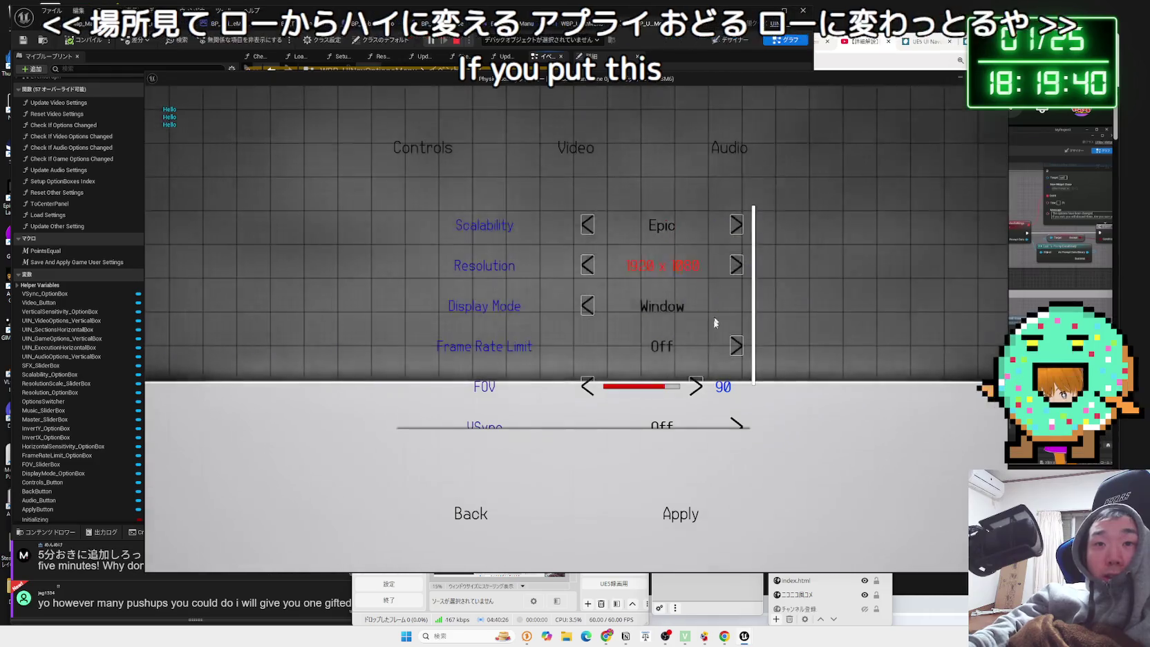
pyautogui.click(471, 513)
pyautogui.click(290, 358)
pyautogui.click(640, 176)
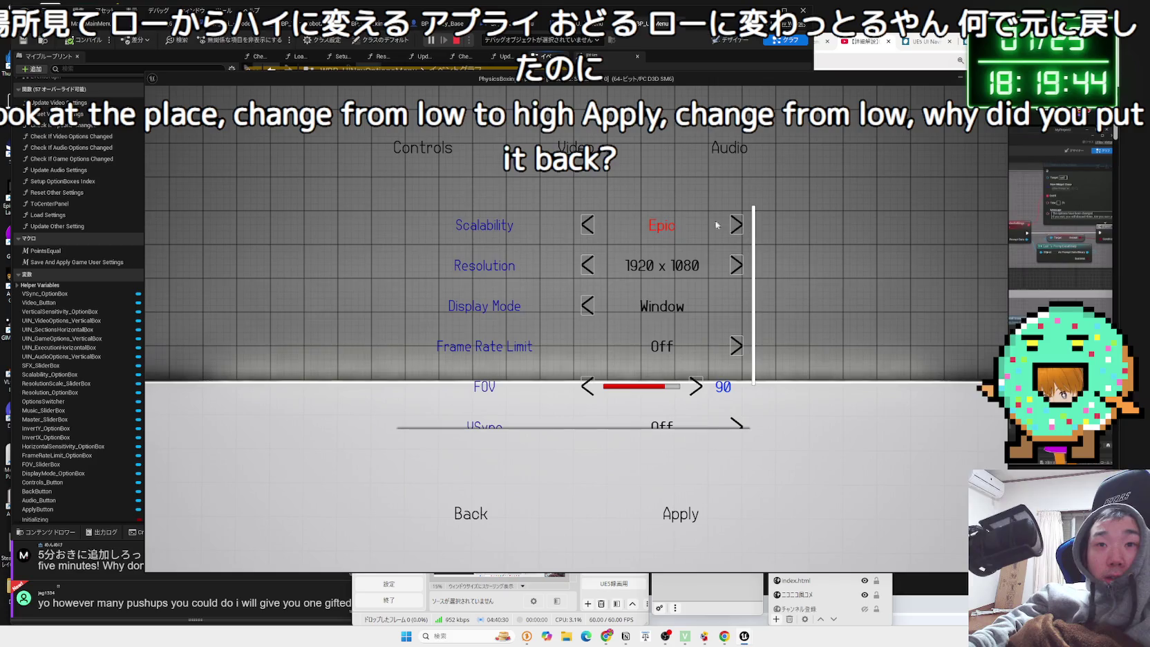
pyautogui.click(460, 506)
pyautogui.click(291, 459)
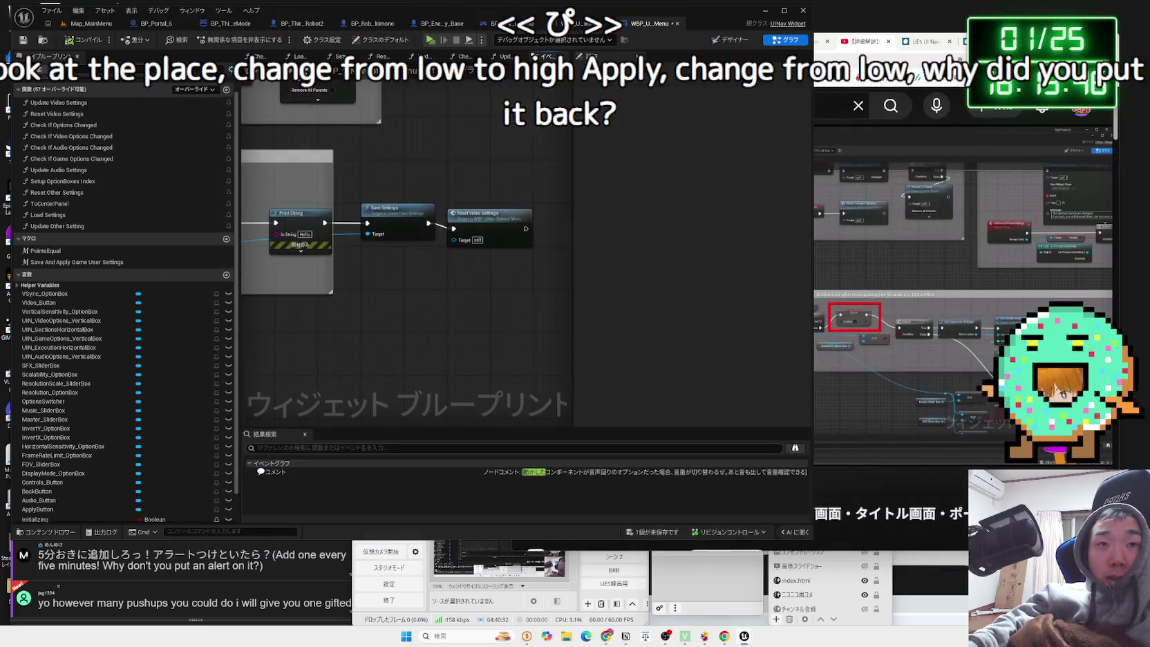
pyautogui.click(428, 39)
pyautogui.press('Down')
pyautogui.press('Down')
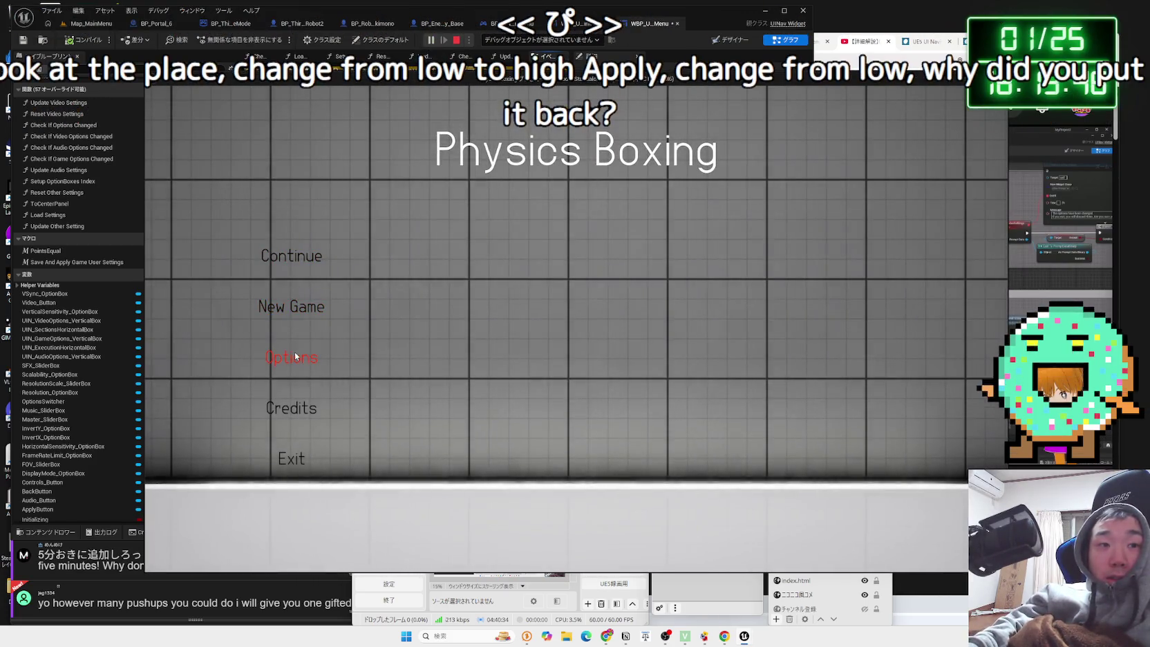
pyautogui.press('Return')
pyautogui.press('e')
pyautogui.click(585, 226)
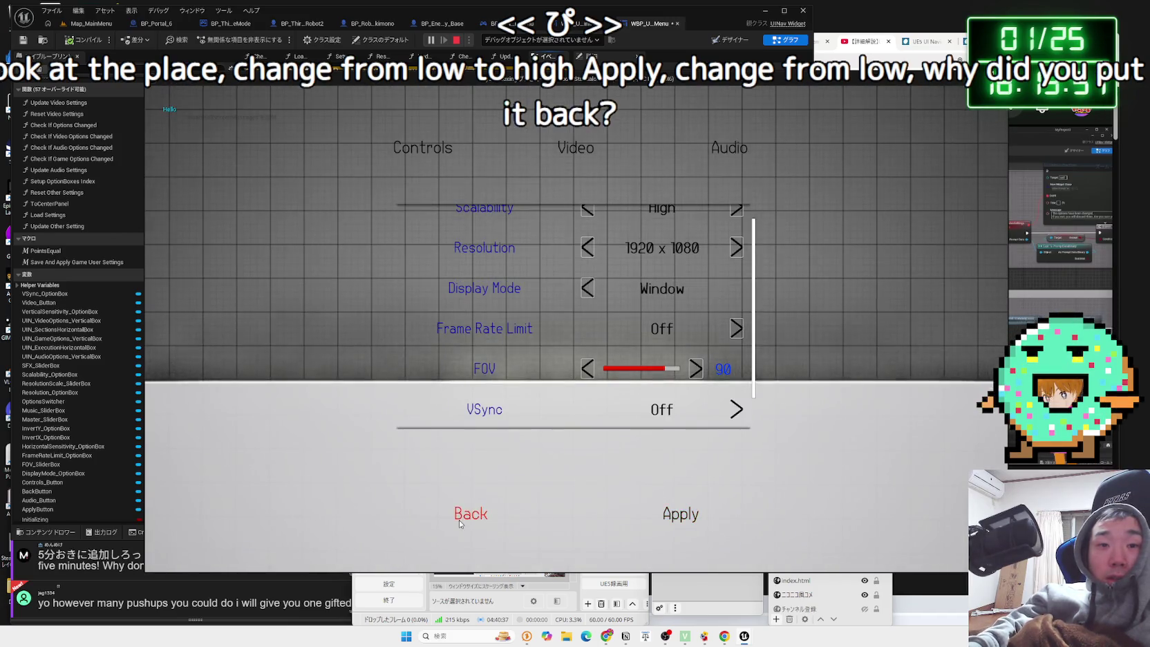
pyautogui.click(460, 523)
pyautogui.click(290, 354)
pyautogui.click(587, 160)
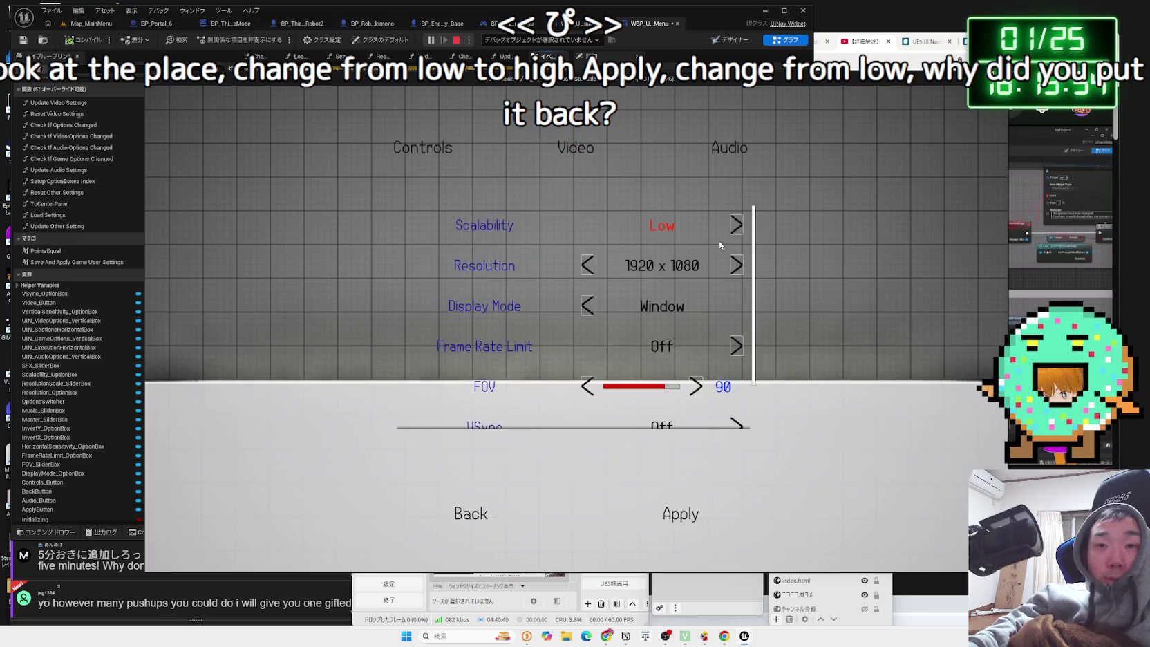
pyautogui.click(471, 514)
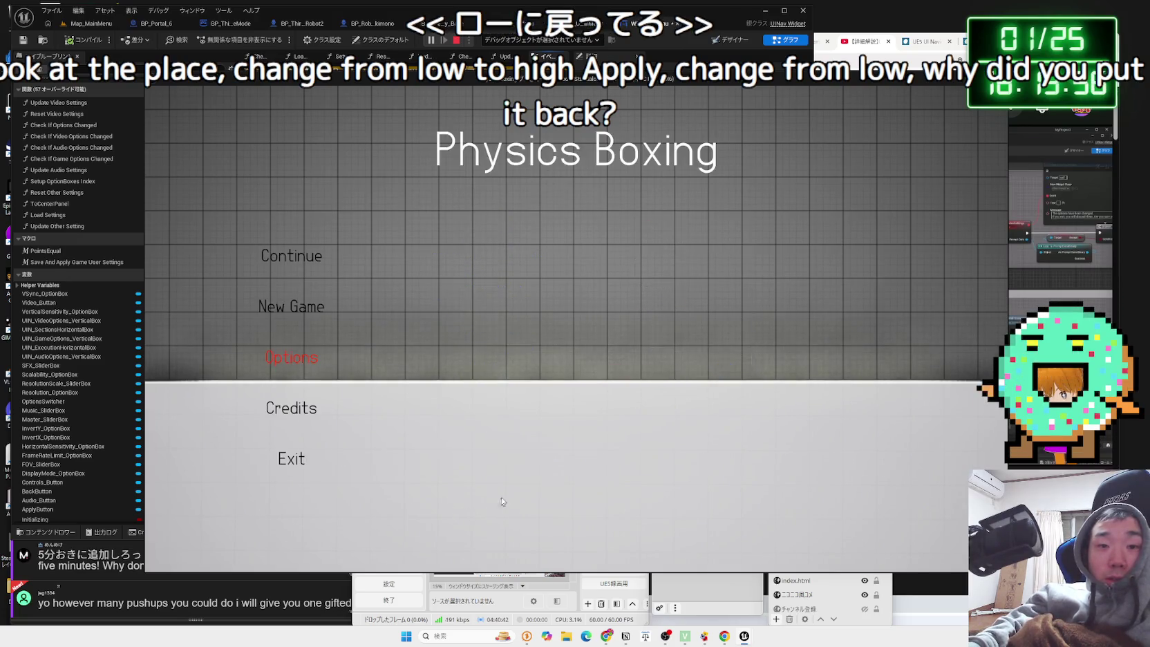
pyautogui.click(304, 351)
pyautogui.click(606, 137)
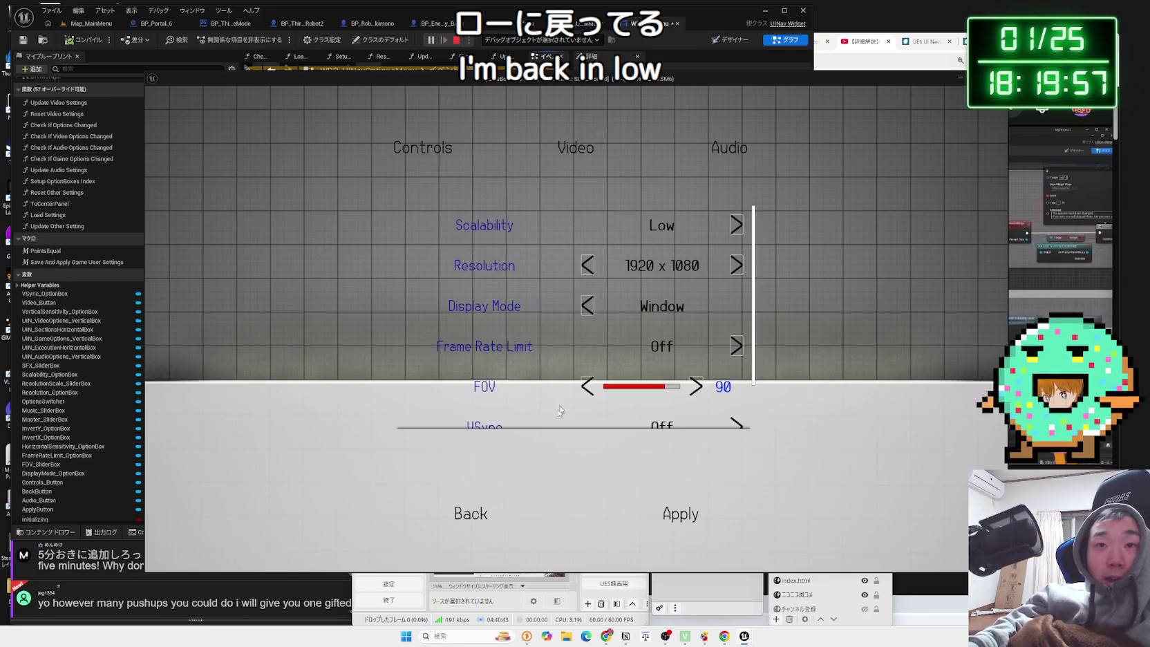
pyautogui.click(470, 512)
pyautogui.click(295, 467)
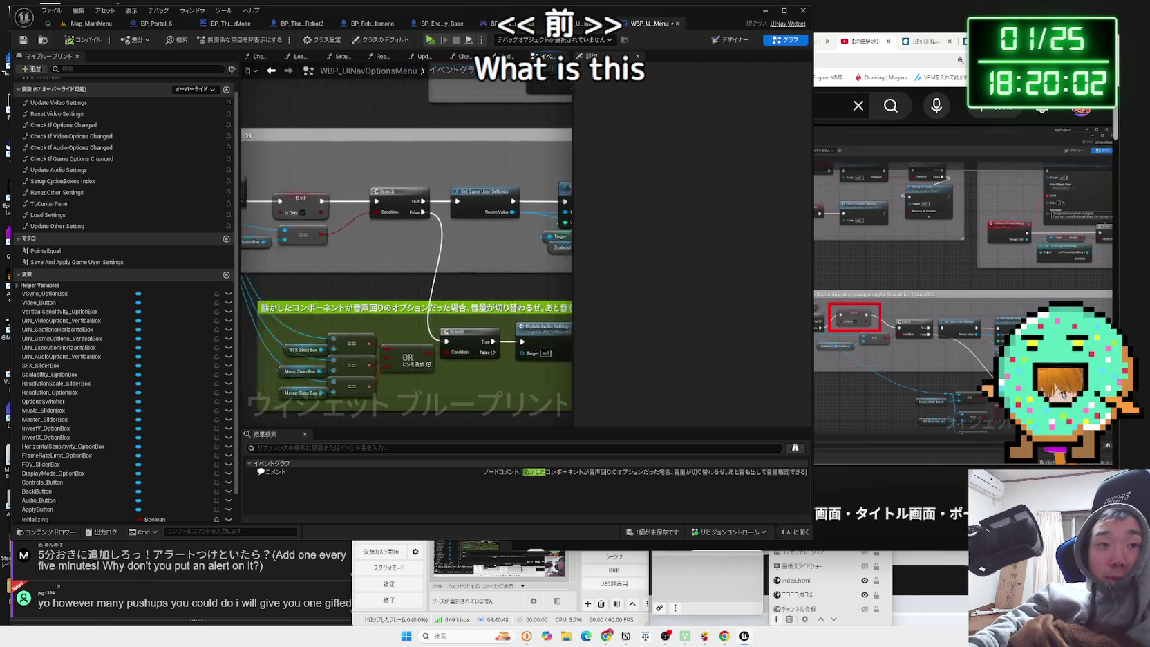
# Delete the Print String node from the apply chain.
pyautogui.click(469, 189)
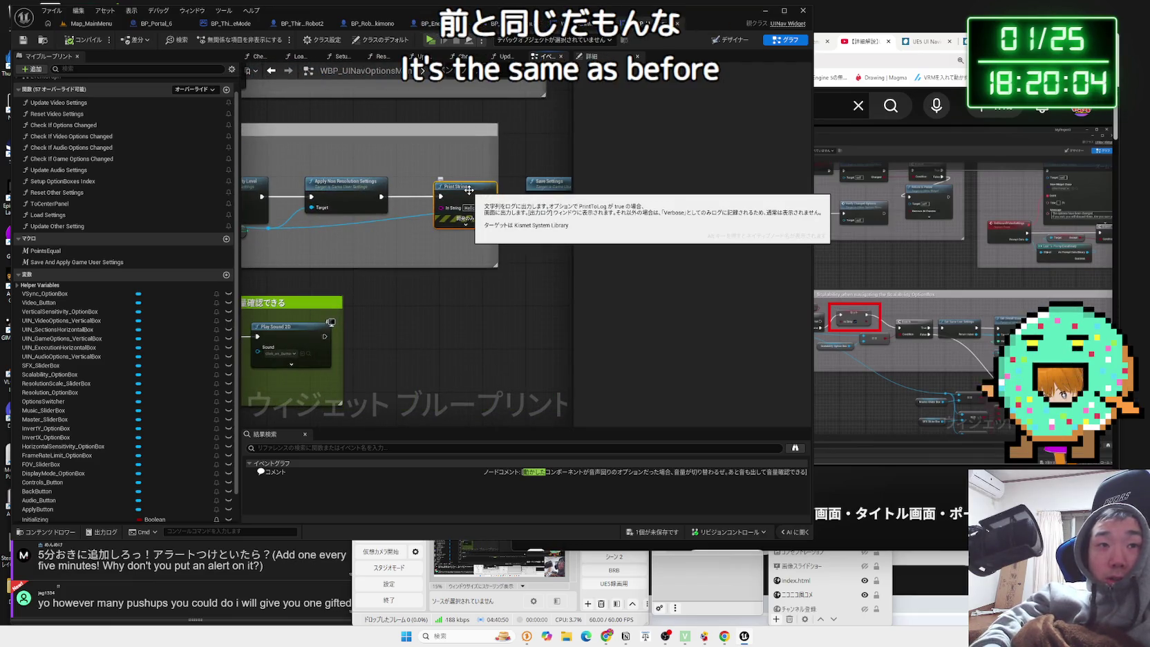
pyautogui.press('Delete')
pyautogui.scroll(-3, 469, 188)
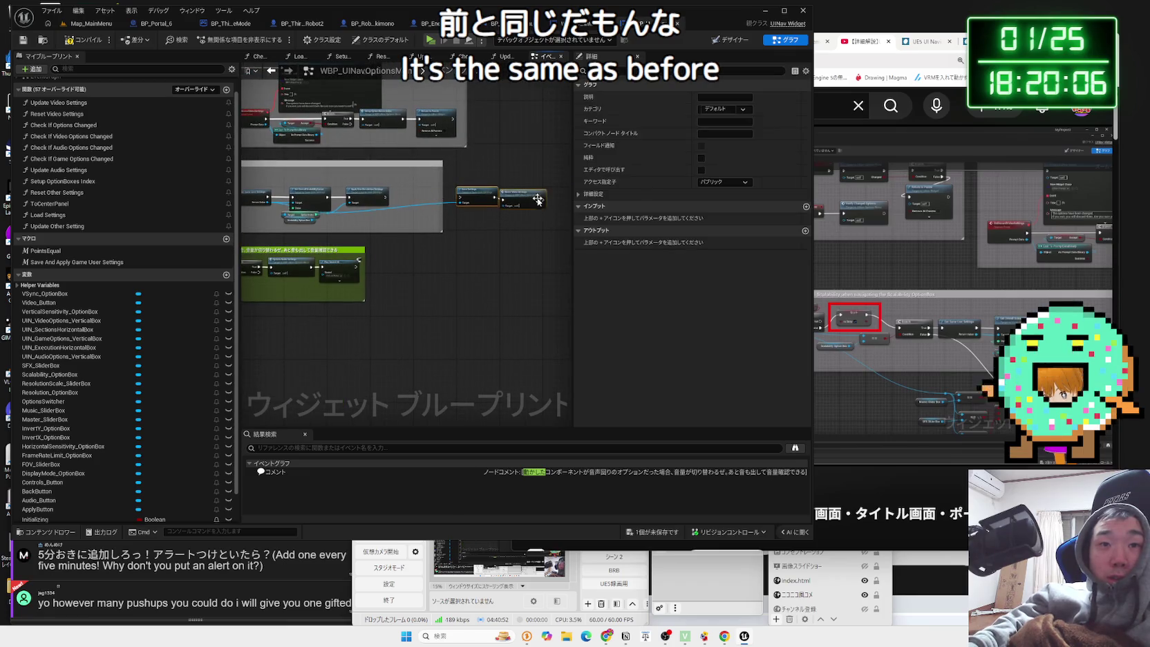
pyautogui.scroll(4, 486, 201)
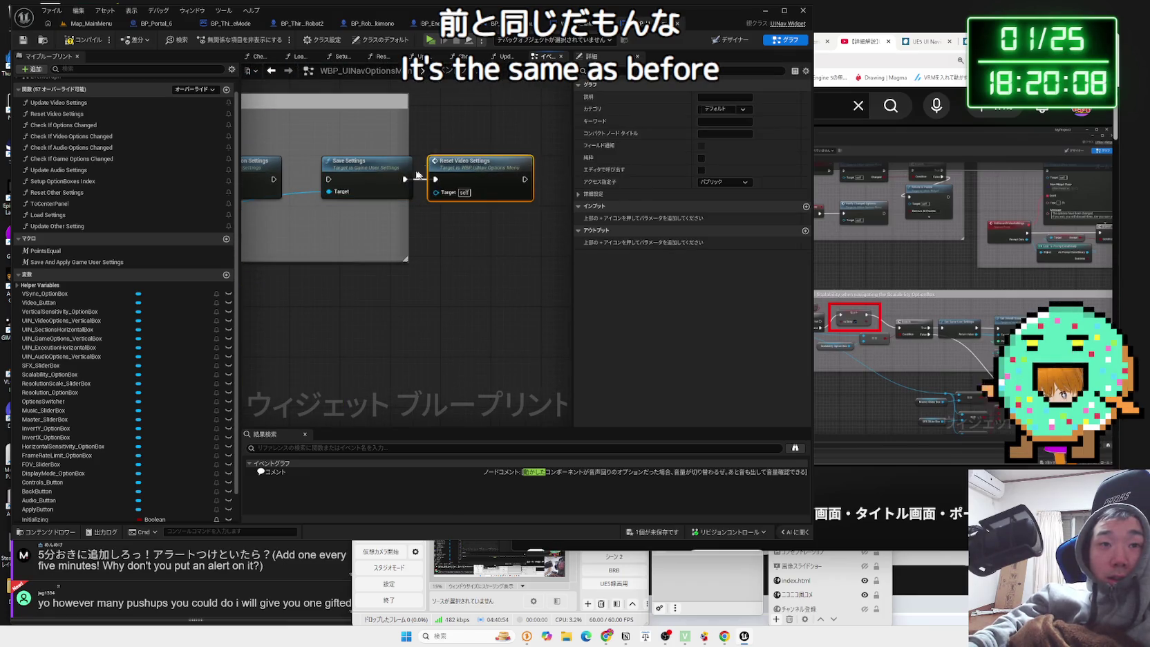
pyautogui.moveTo(461, 185); pyautogui.dragTo(584, 195)
# Reconnect Apply Non Resolution Settings' exec output to Save Settings and start a play test.
pyautogui.rightClick(392, 188)
pyautogui.press('Escape')
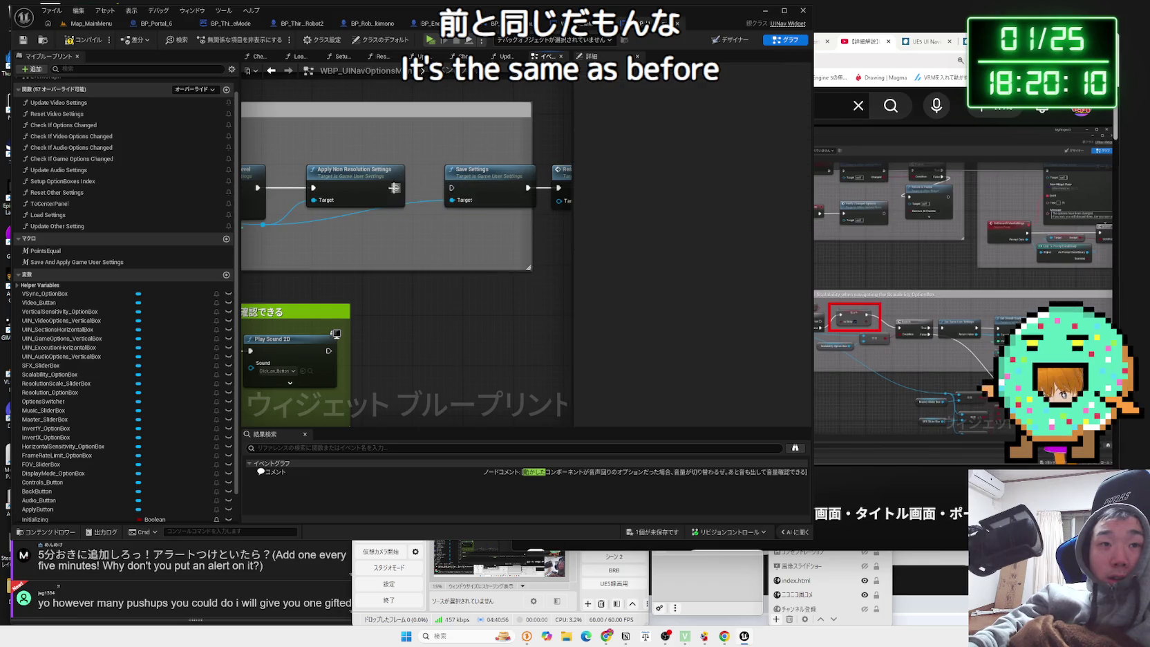
pyautogui.moveTo(270, 167); pyautogui.dragTo(355, 184)
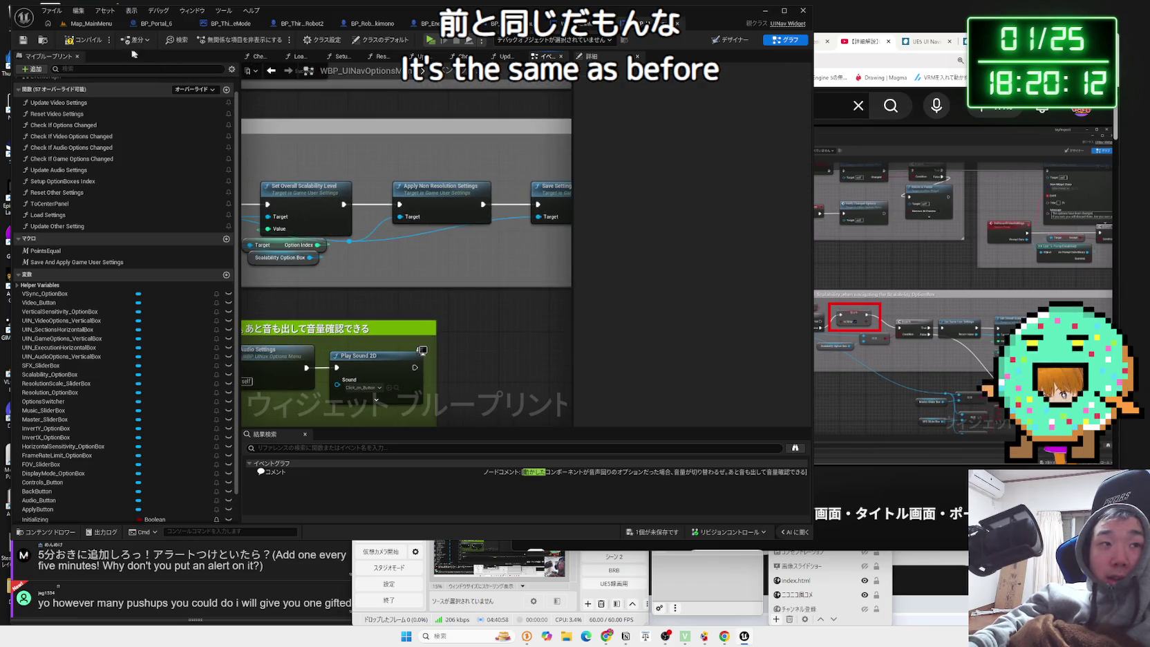
pyautogui.click(429, 39)
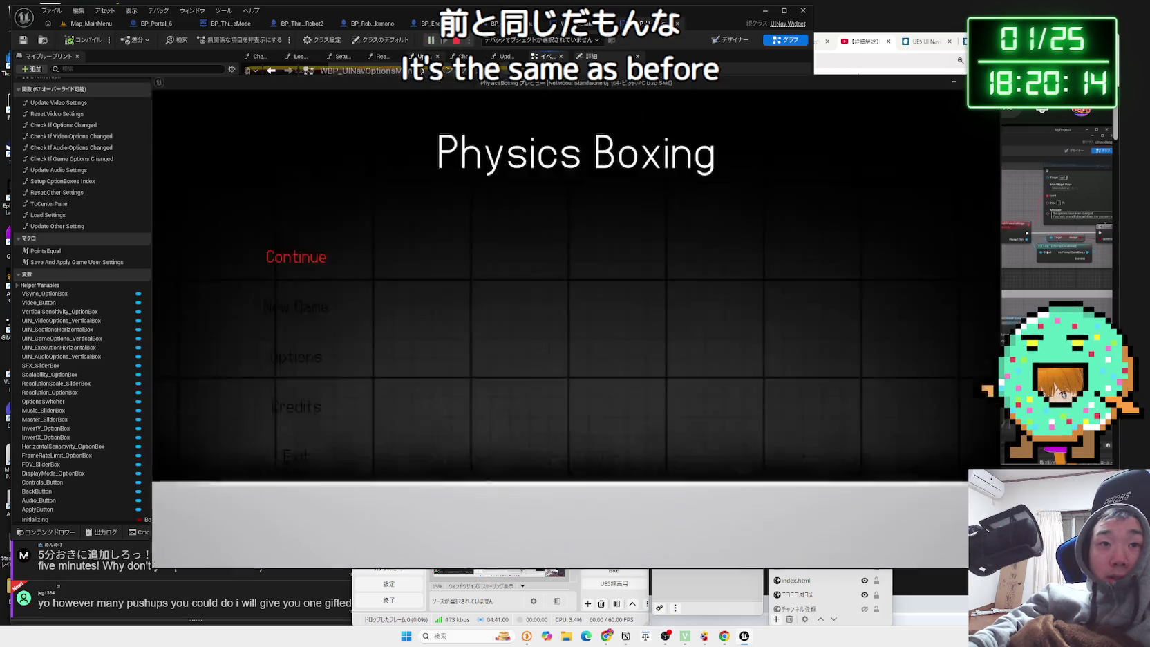
# Raise Video Scalability to Medium, reopen Options, raise it to Epic, then end the play test.
pyautogui.press('Down')
pyautogui.press('Down')
pyautogui.press('Return')
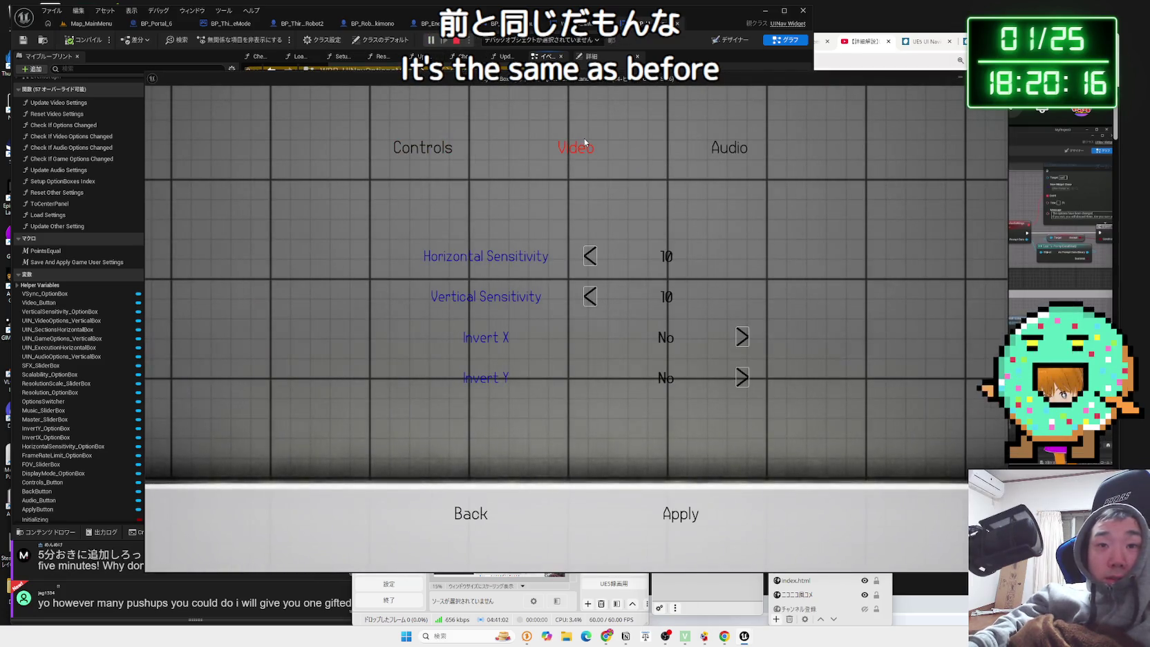
pyautogui.click(585, 143)
pyautogui.click(736, 224)
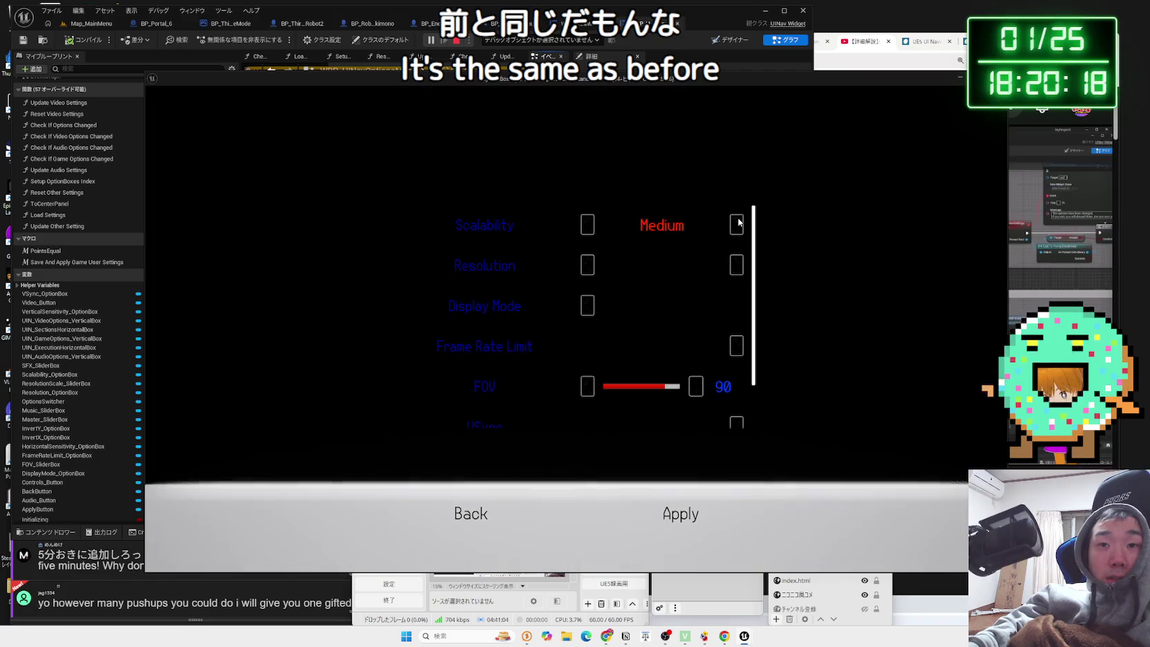
pyautogui.click(460, 517)
pyautogui.click(283, 358)
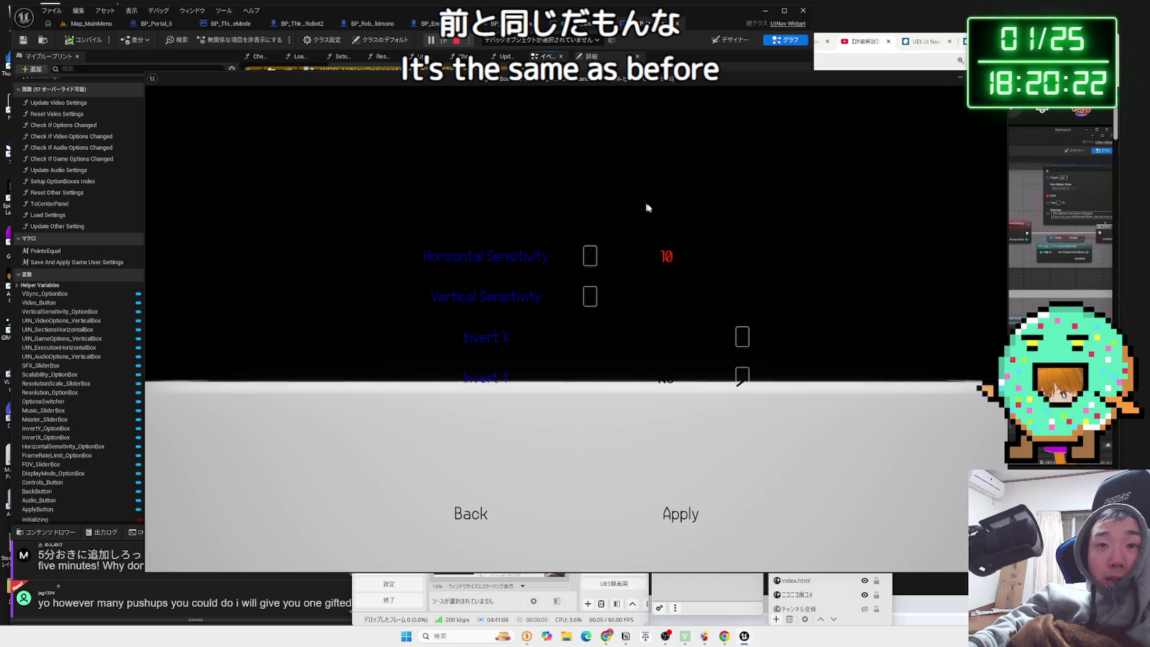
pyautogui.click(576, 153)
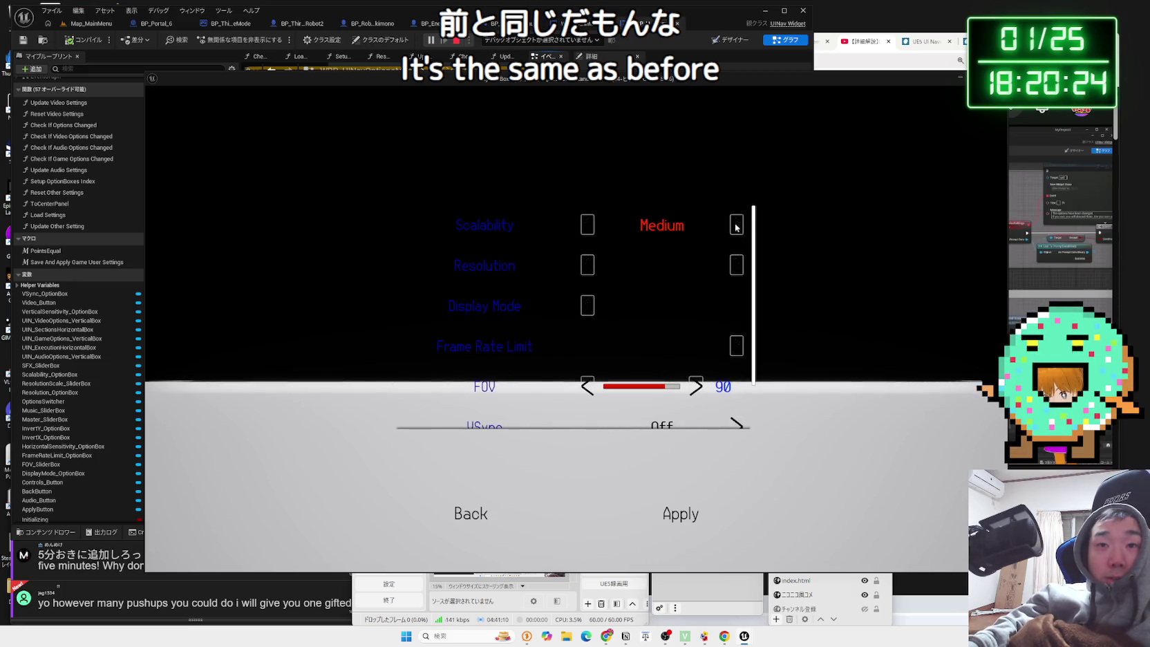
pyautogui.click(737, 224)
pyautogui.click(737, 224)
pyautogui.click(462, 512)
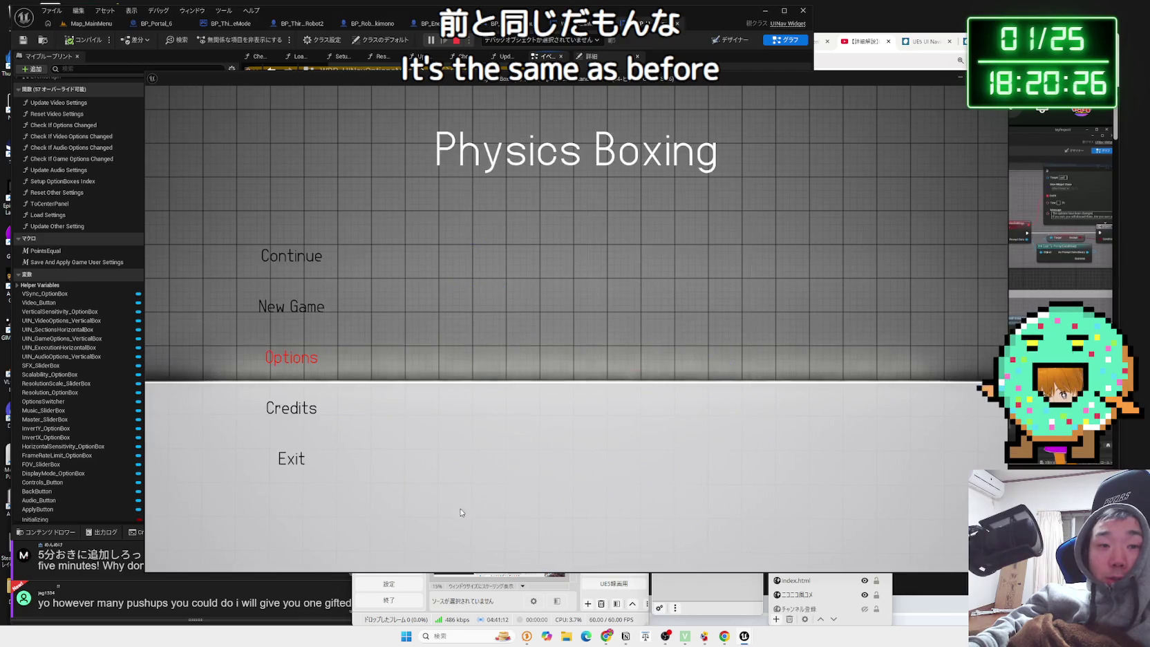
pyautogui.click(295, 462)
# Relaunch the game, decline New Game, check the Video settings, and end the play test.
pyautogui.click(443, 40)
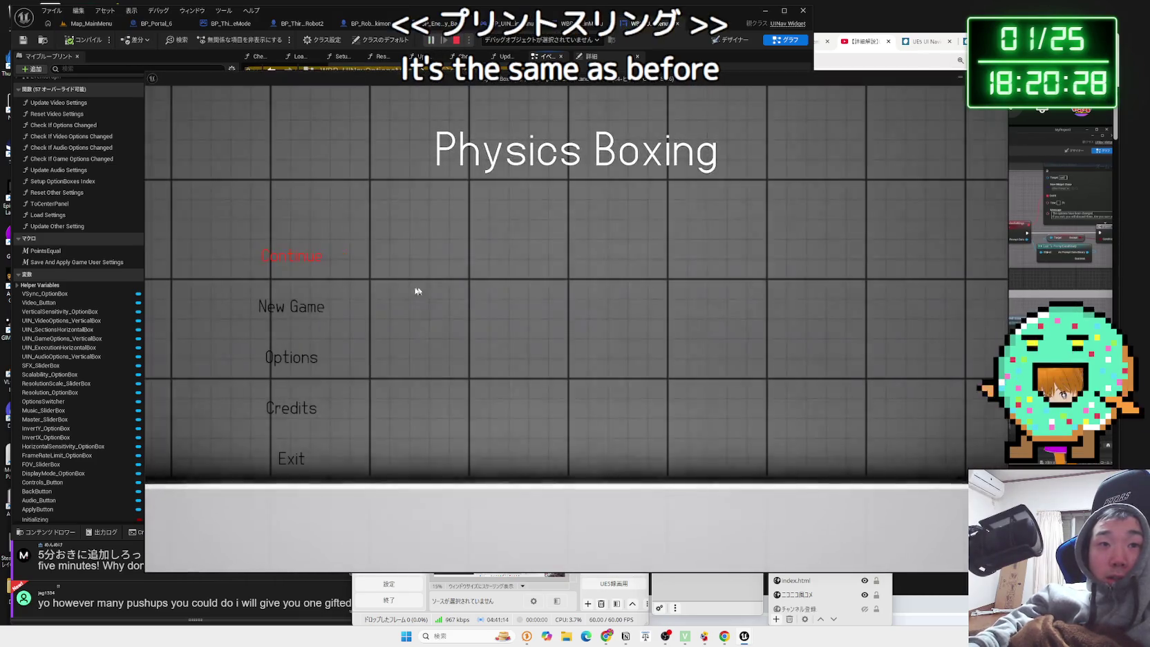
pyautogui.click(343, 301)
pyautogui.press('Escape')
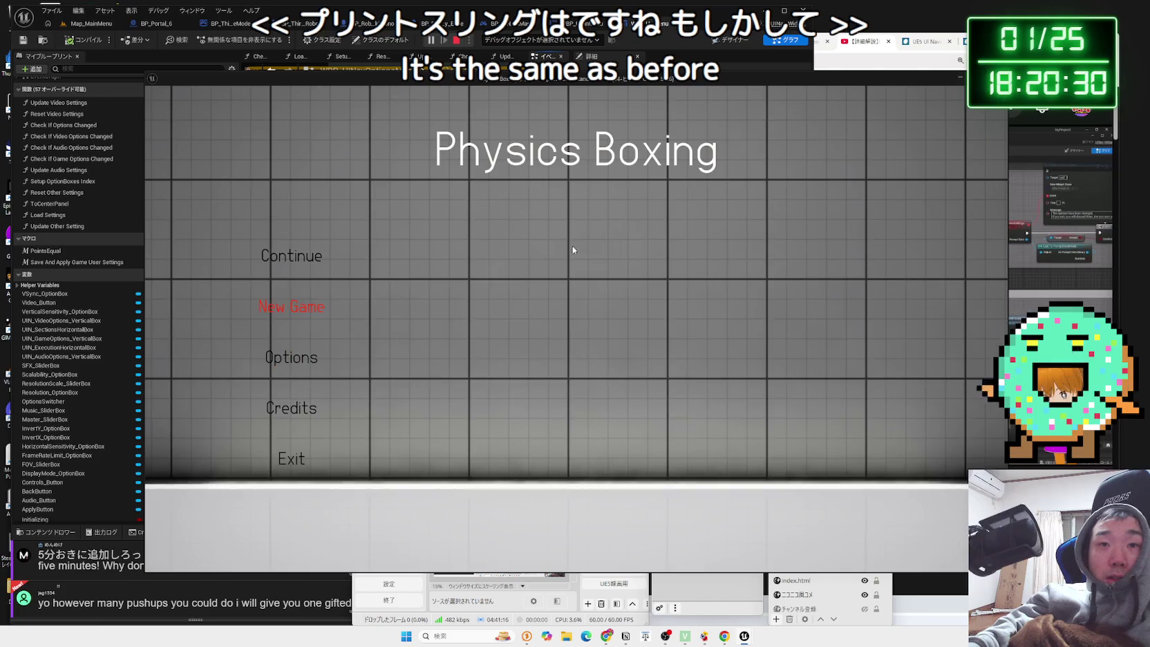
pyautogui.click(303, 367)
pyautogui.click(581, 158)
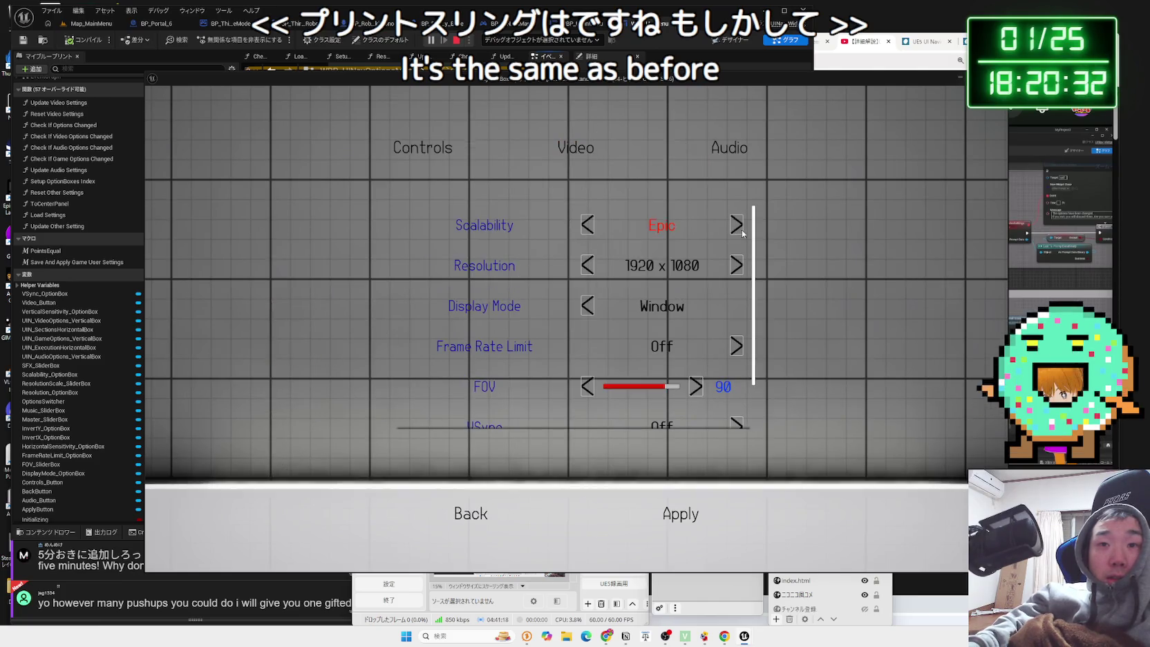
pyautogui.scroll(-1, 696, 475)
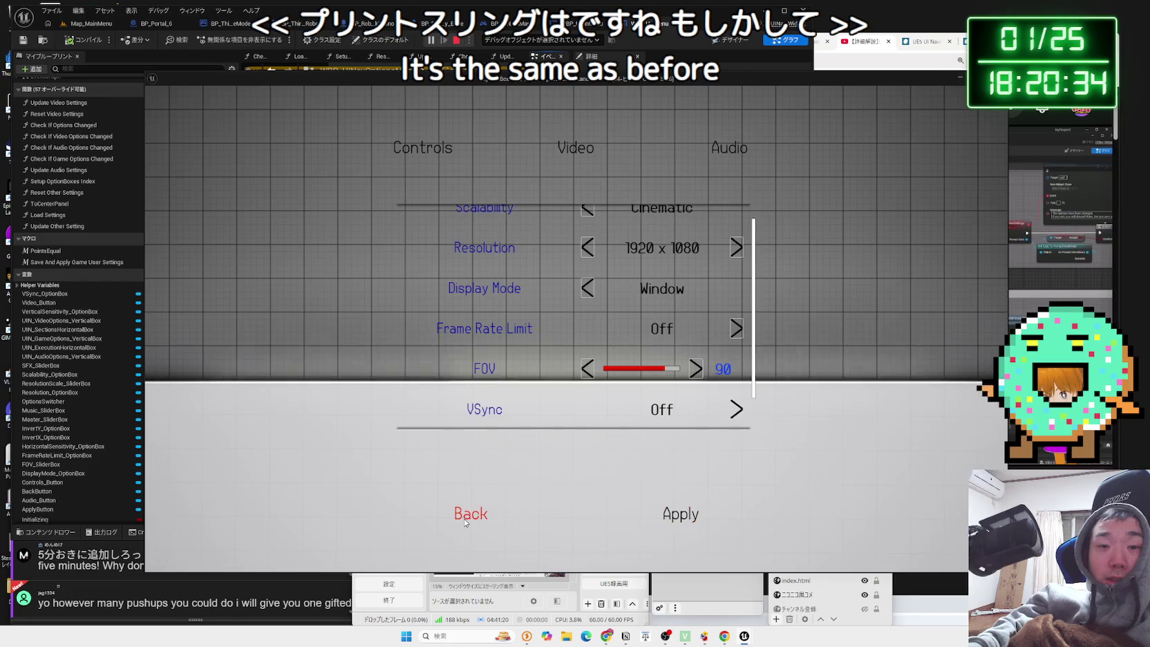
pyautogui.click(471, 514)
pyautogui.click(291, 457)
# Relaunch, lower Scalability from Cinematic to High, reopen Options to recheck, then exit the game.
pyautogui.click(430, 39)
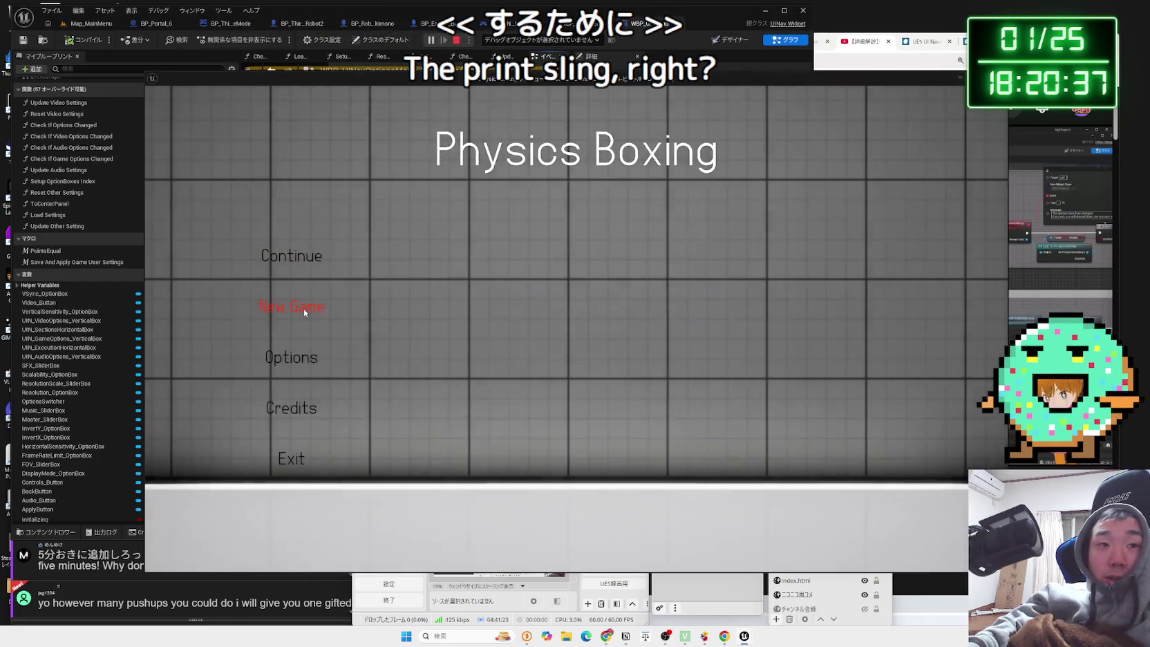
pyautogui.click(304, 308)
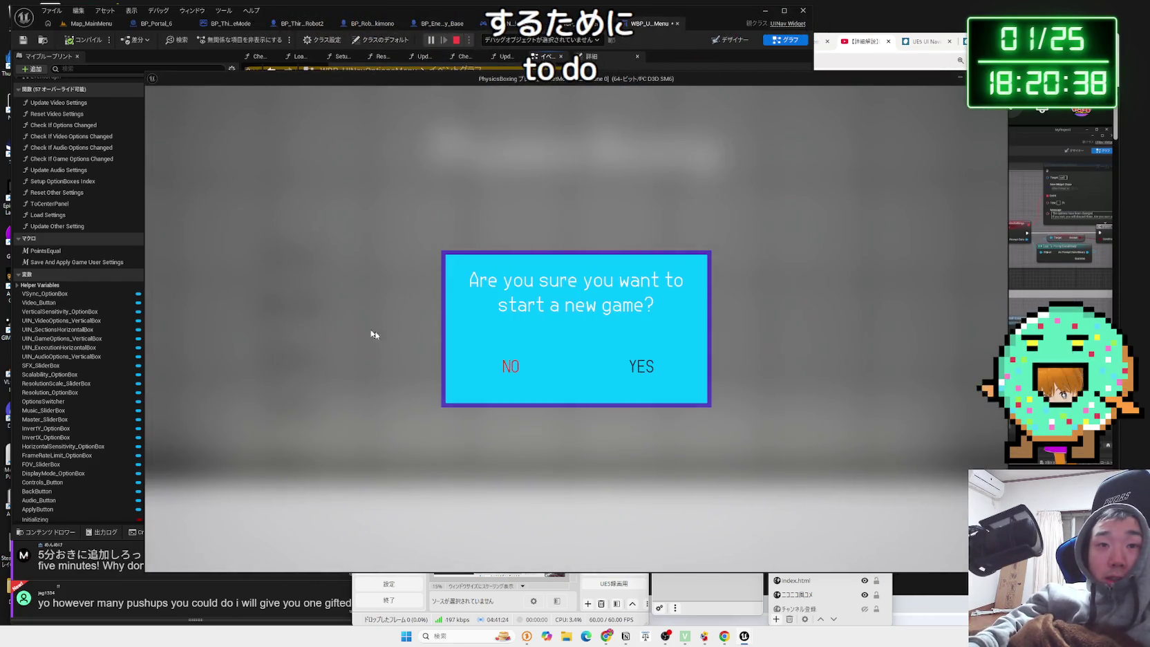
pyautogui.press('Escape')
pyautogui.click(314, 354)
pyautogui.click(569, 167)
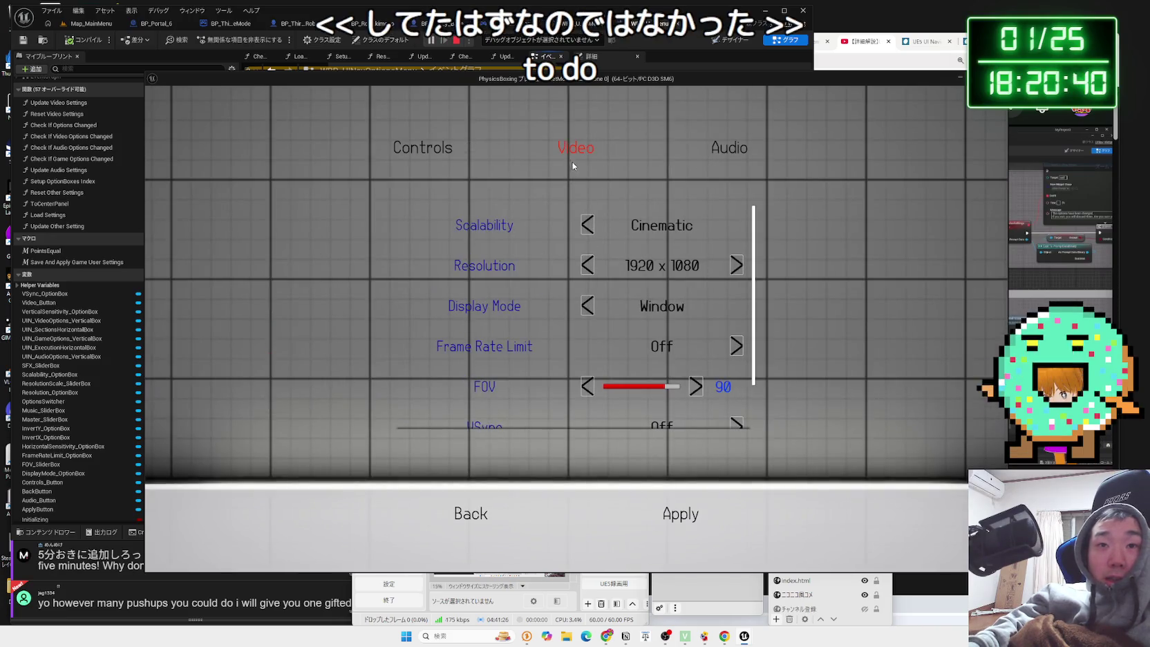
pyautogui.click(586, 225)
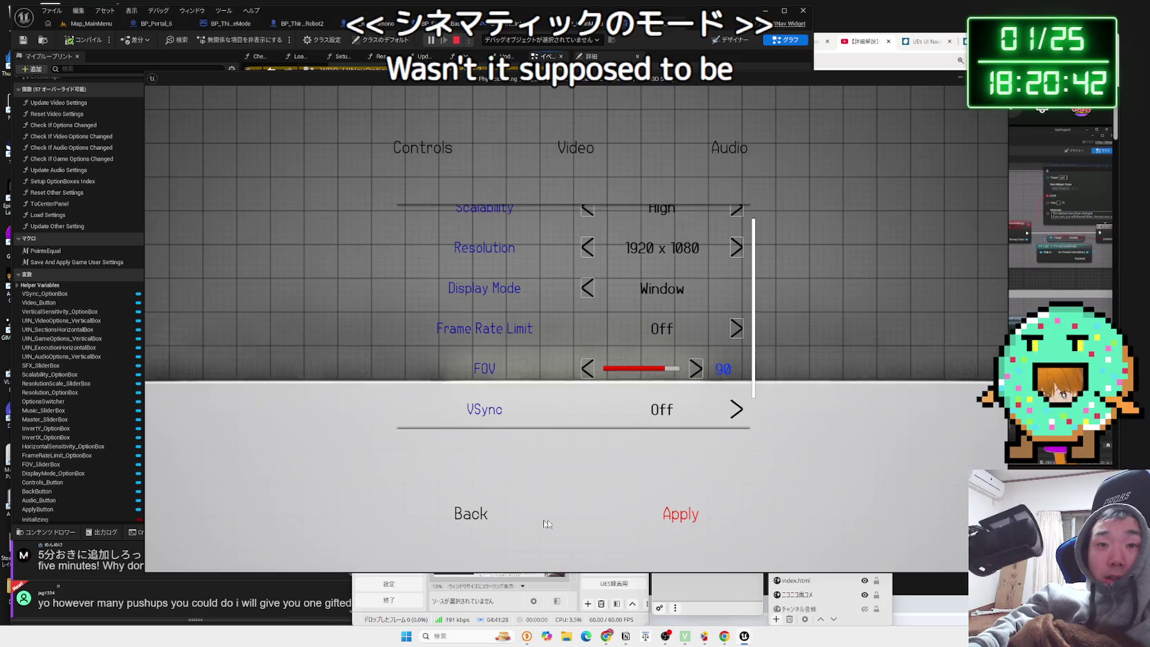
pyautogui.click(456, 515)
pyautogui.click(304, 357)
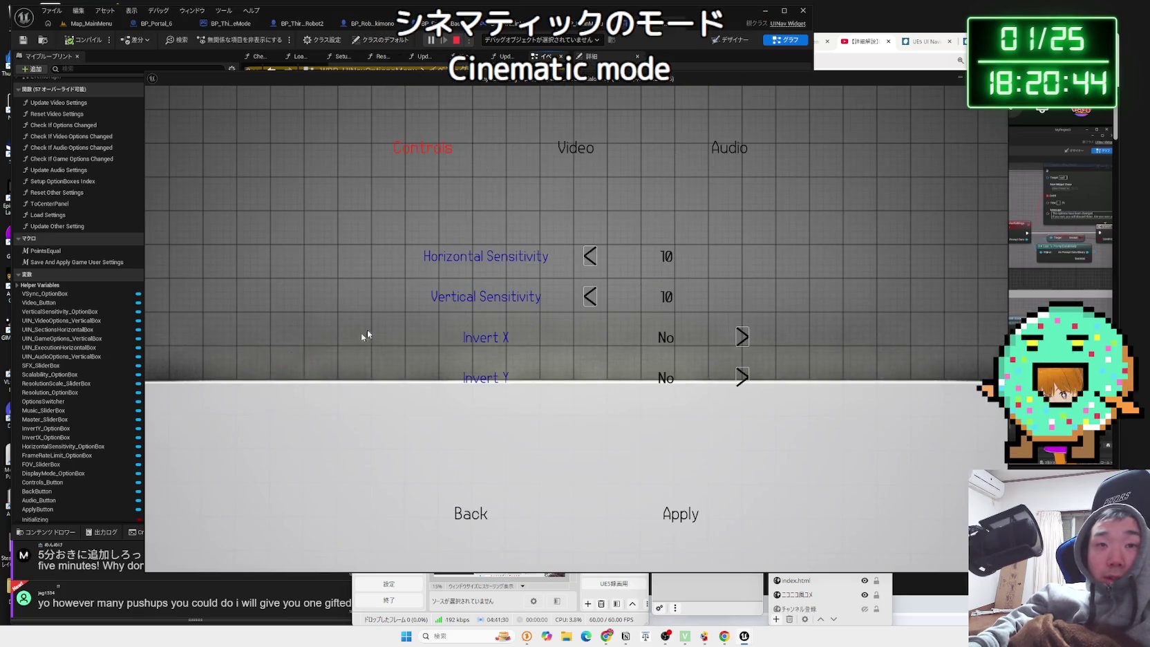
pyautogui.click(557, 167)
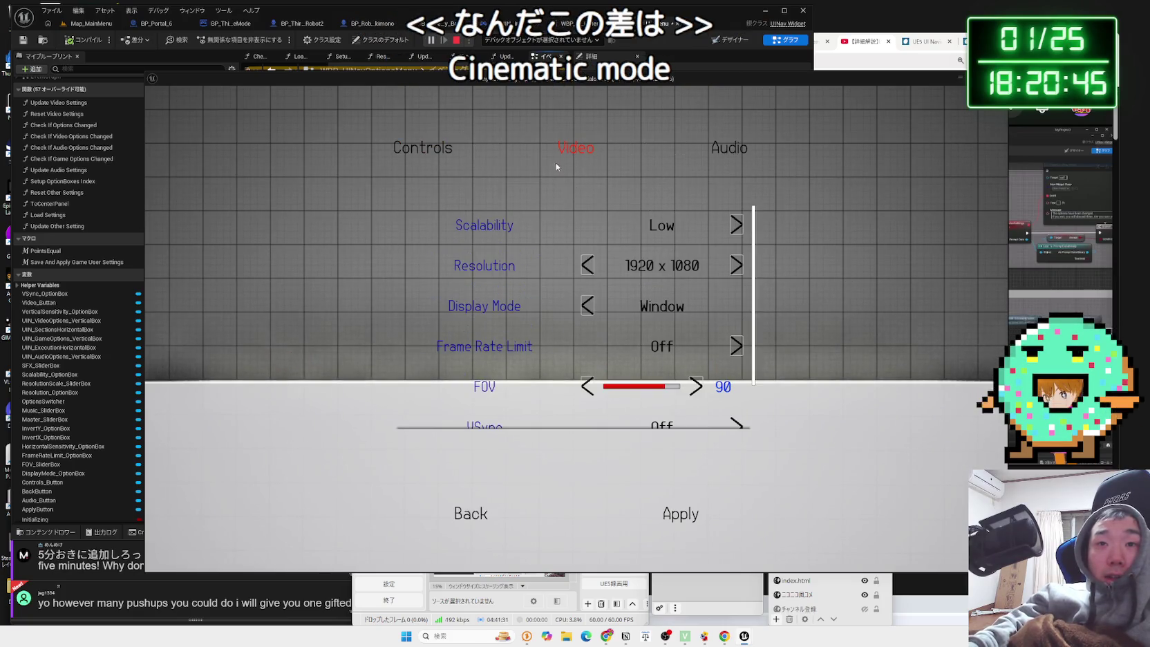
pyautogui.click(431, 161)
pyautogui.click(464, 512)
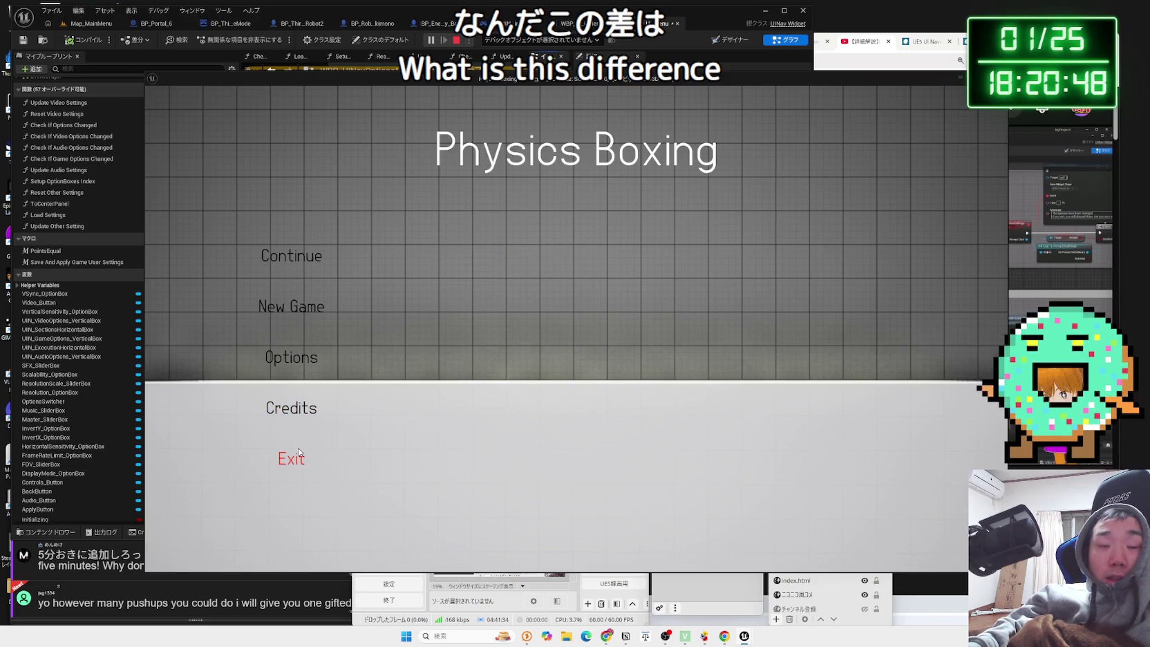
pyautogui.click(299, 452)
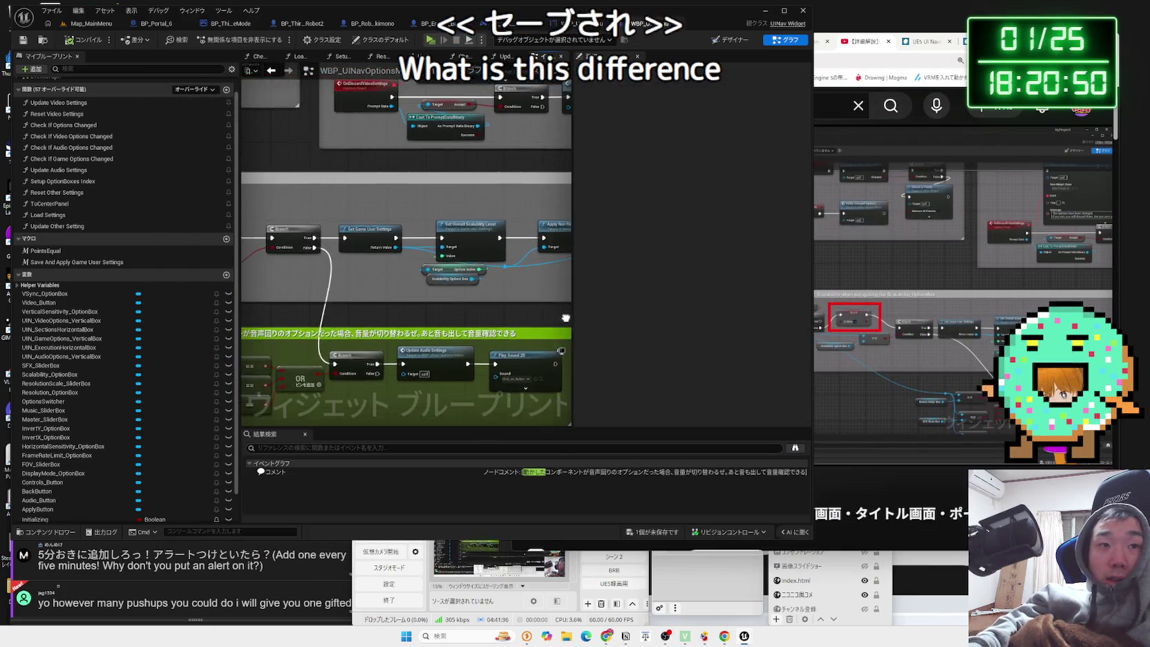
# Undo the Save Settings link to Reset Video Settings, recompile, and pan to the OnClicked events.
pyautogui.scroll(4, 424, 272)
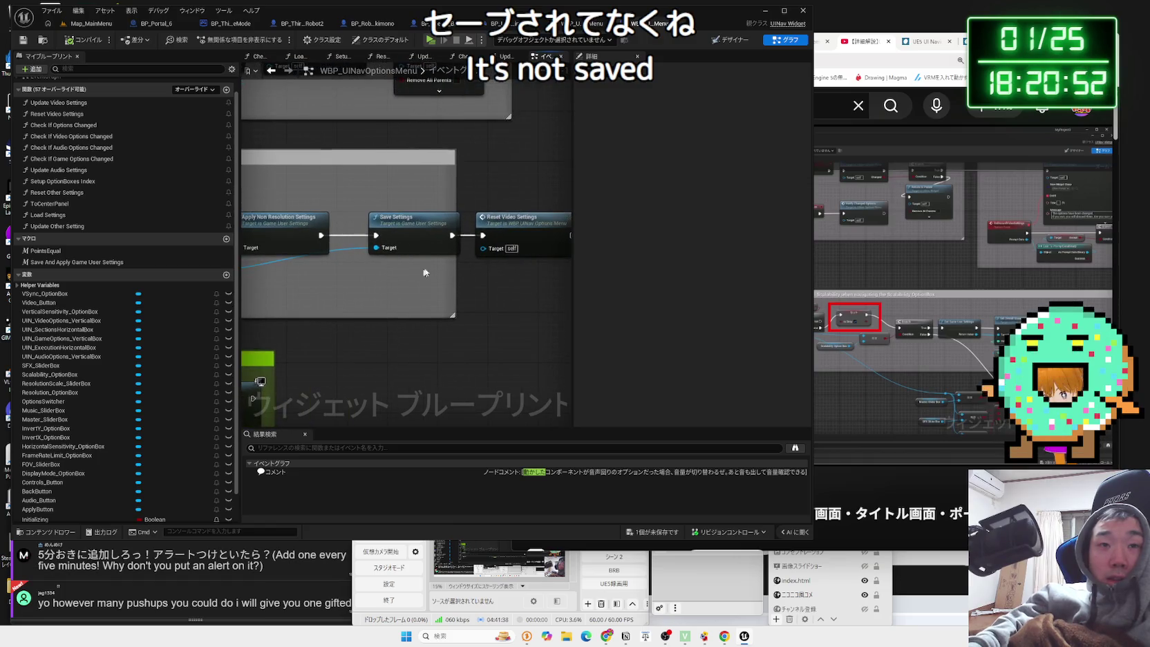
pyautogui.hotkey('ctrl', 'z')
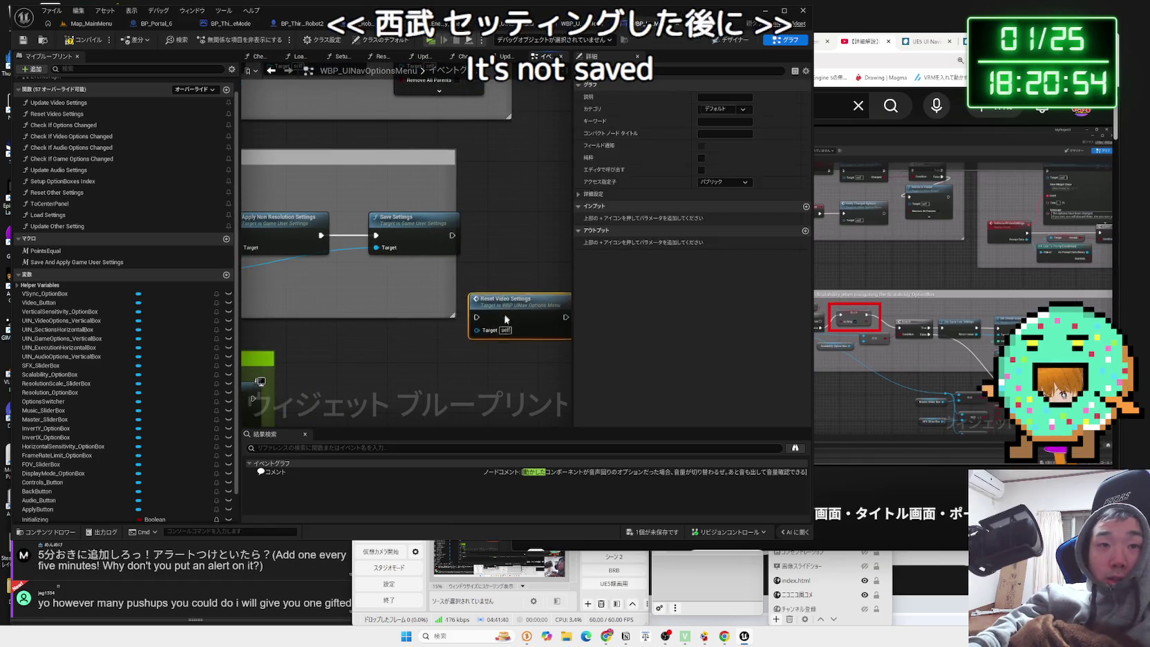
pyautogui.click(78, 42)
pyautogui.moveTo(360, 134); pyautogui.dragTo(427, 163)
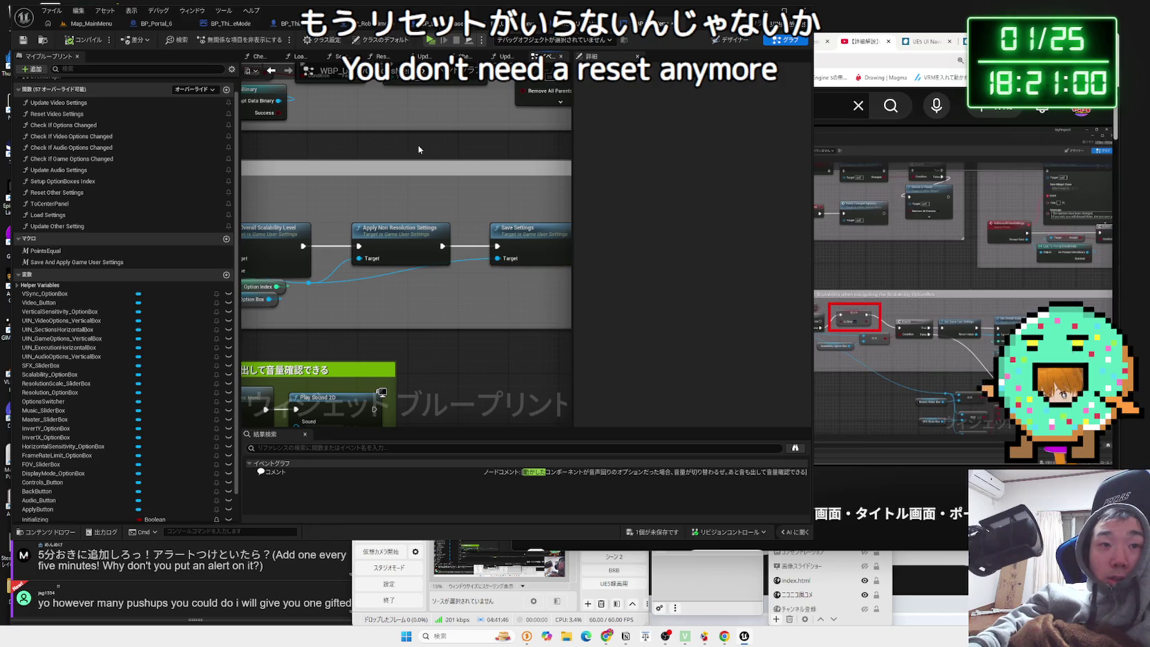
pyautogui.moveTo(419, 150); pyautogui.dragTo(393, 152)
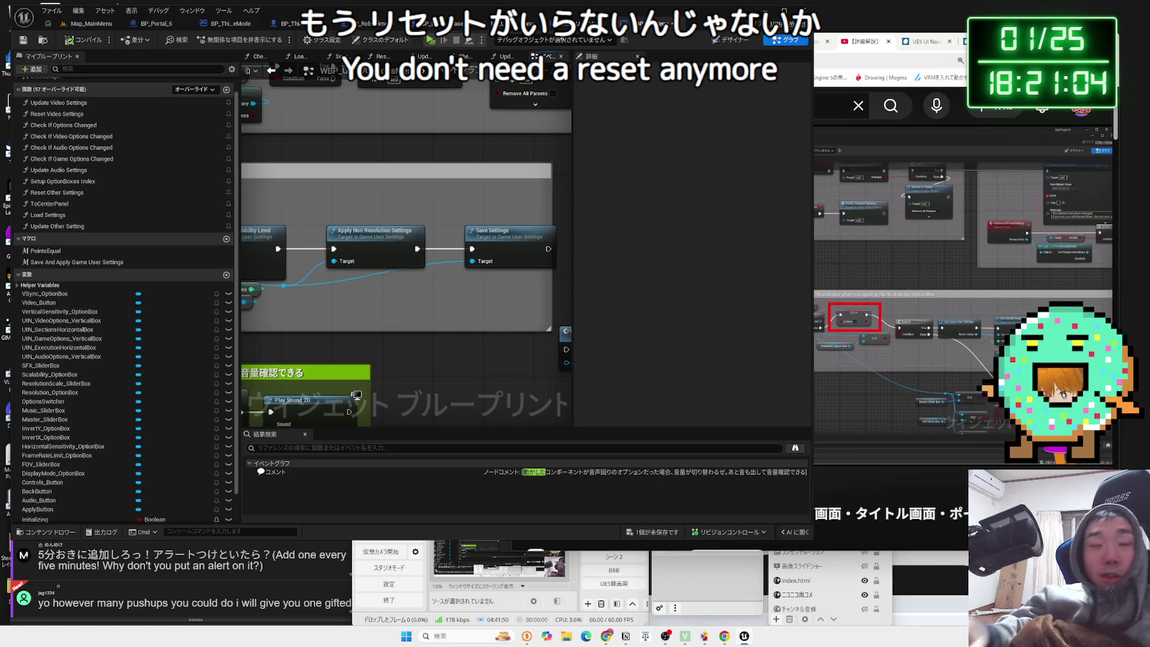
pyautogui.moveTo(524, 129)
pyautogui.mouseDown()
pyautogui.moveTo(501, 262)
pyautogui.moveTo(452, 302)
pyautogui.mouseUp()
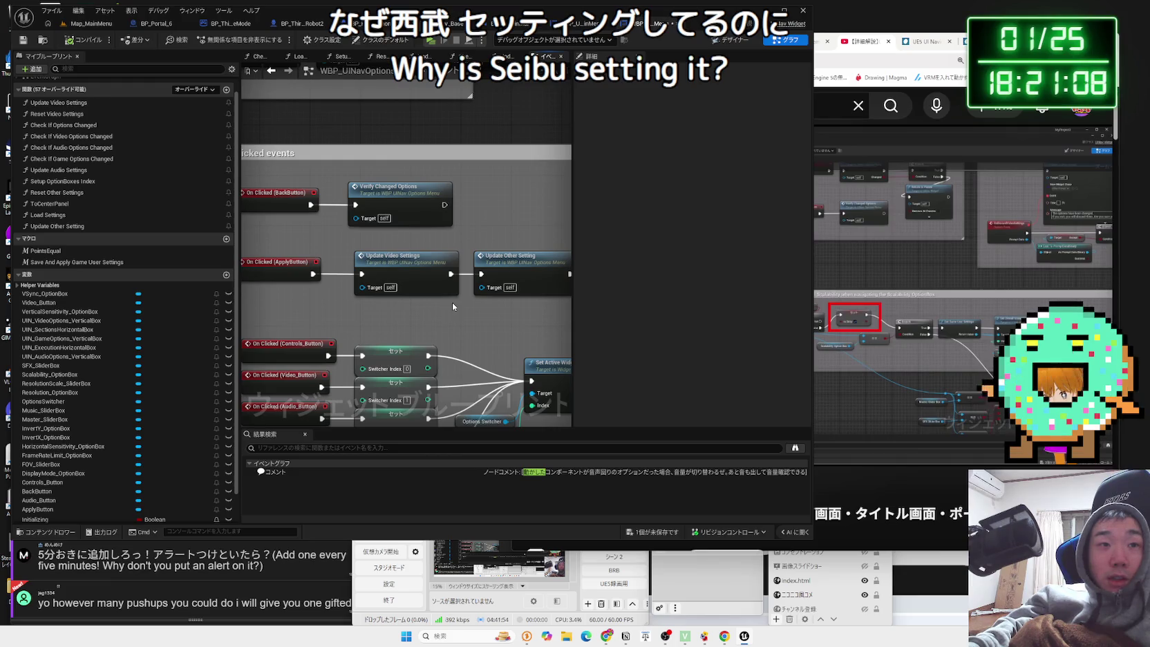
# Go back to the startup events and inspect the Load Settings function graph.
pyautogui.scroll(-2, 452, 302)
pyautogui.click(391, 215)
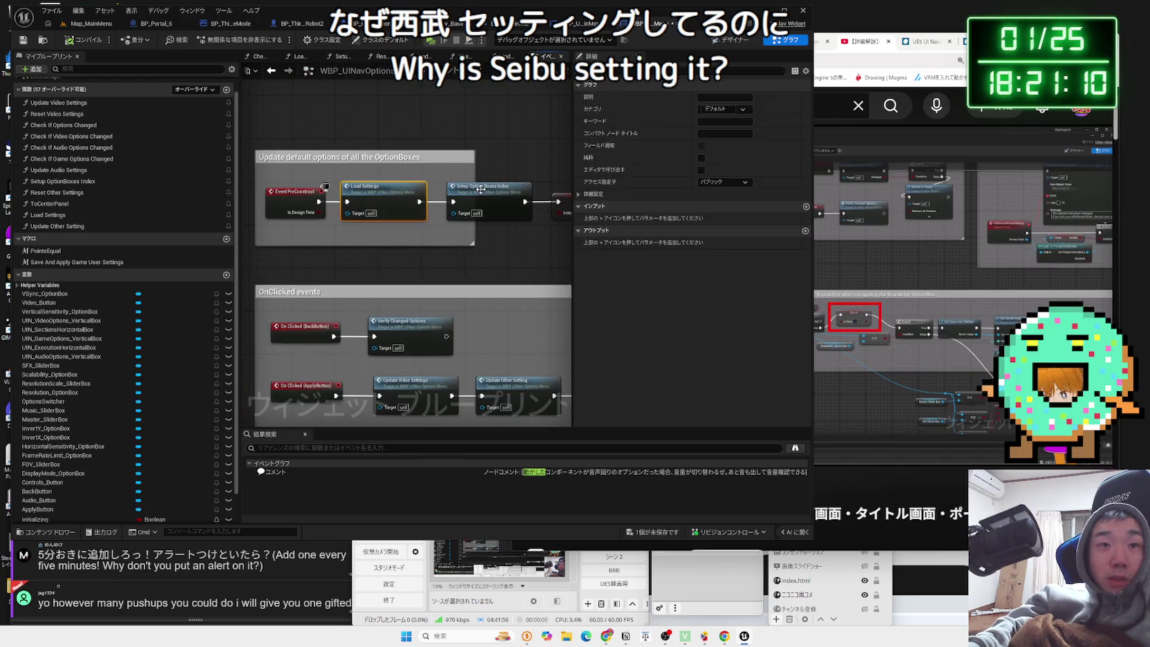
pyautogui.click(476, 259)
pyautogui.hotkey('alt', 'Left')
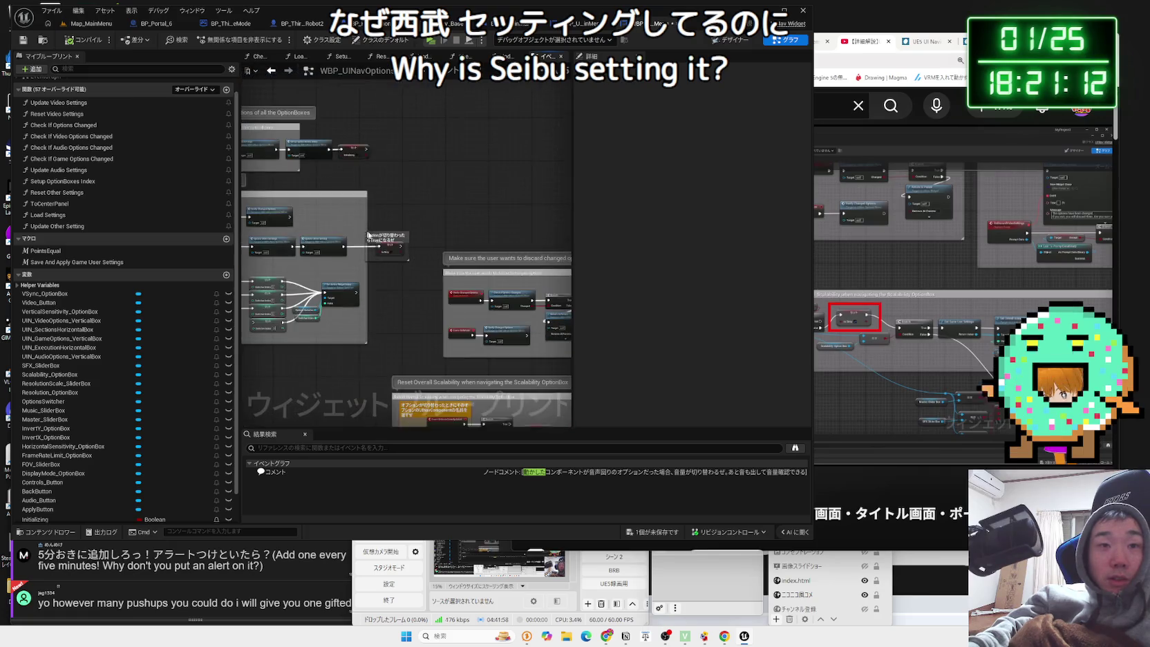
pyautogui.hotkey('alt', 'Left')
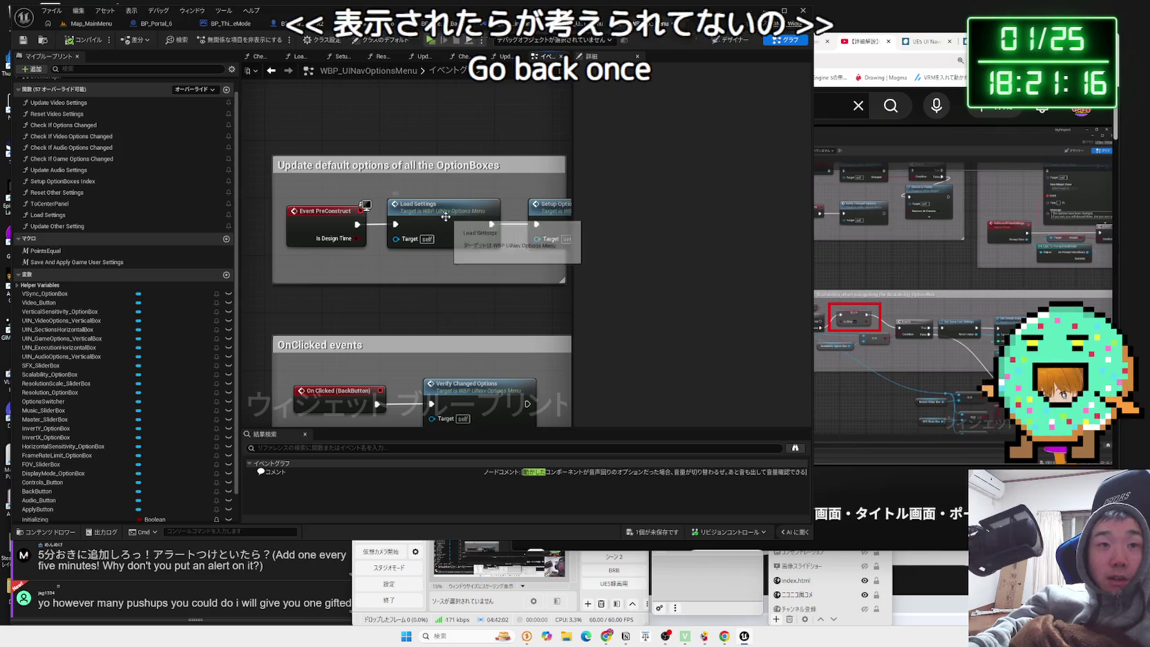
pyautogui.doubleClick(450, 214)
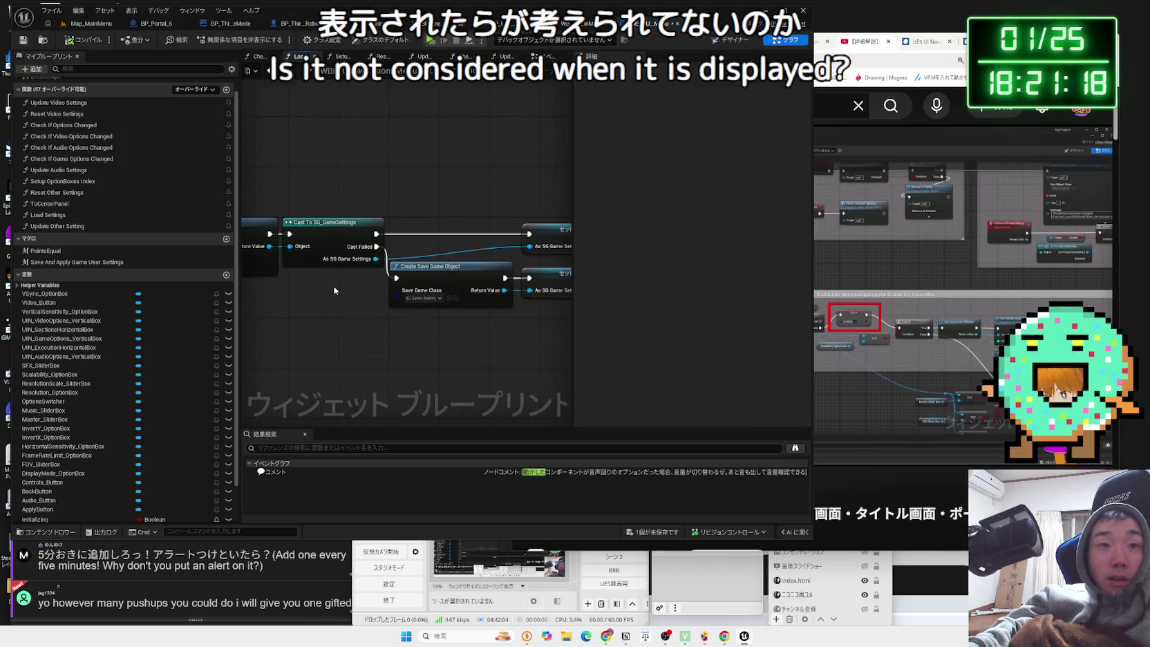
pyautogui.hotkey('alt', 'Left')
# Inspect the Setup OptionBoxes Index and Reset Video Settings graphs, then start play-in-editor.
pyautogui.click(484, 210)
pyautogui.doubleClick(484, 210)
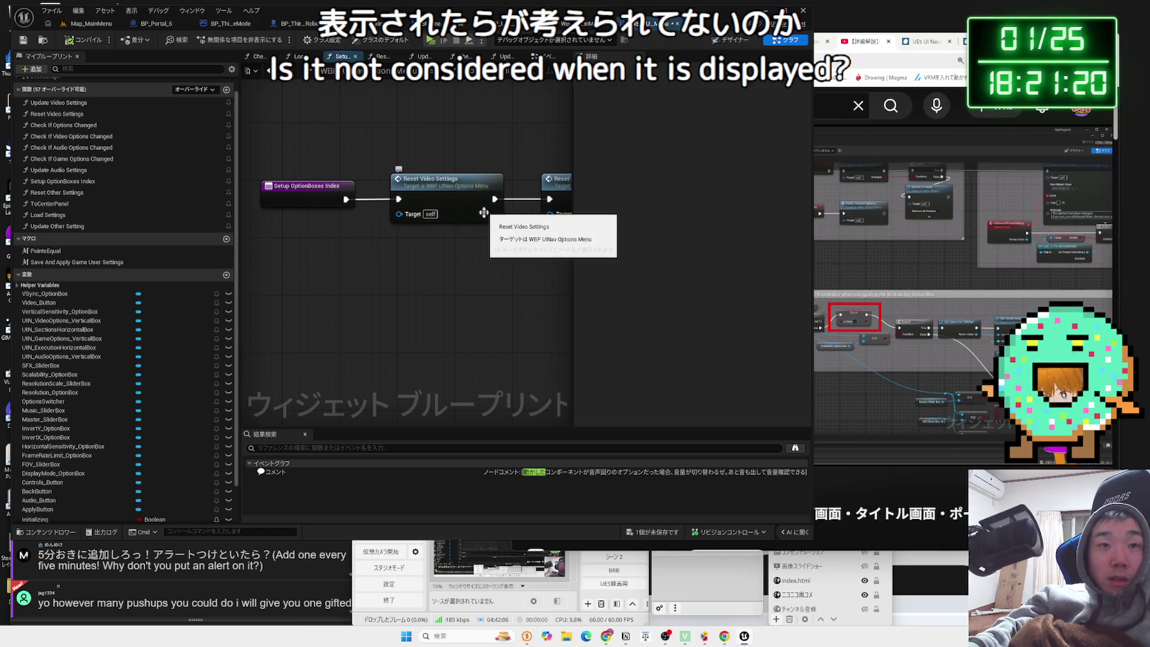
pyautogui.doubleClick(467, 204)
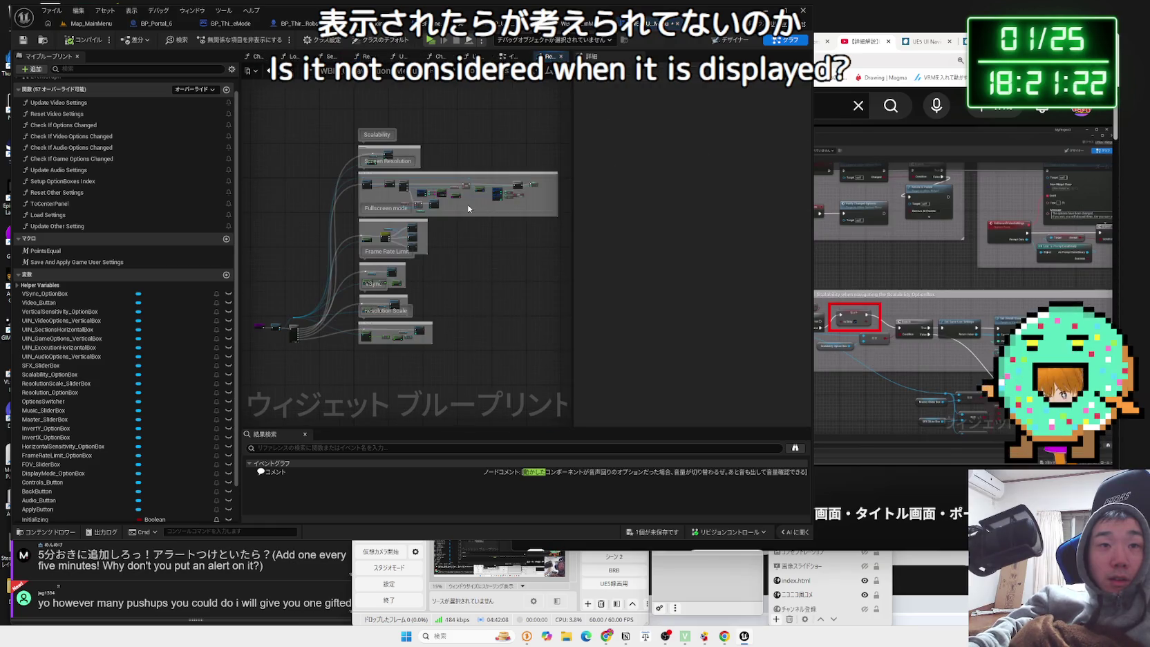
pyautogui.hotkey('alt', 'Left')
pyautogui.hotkey('alt', 'Left')
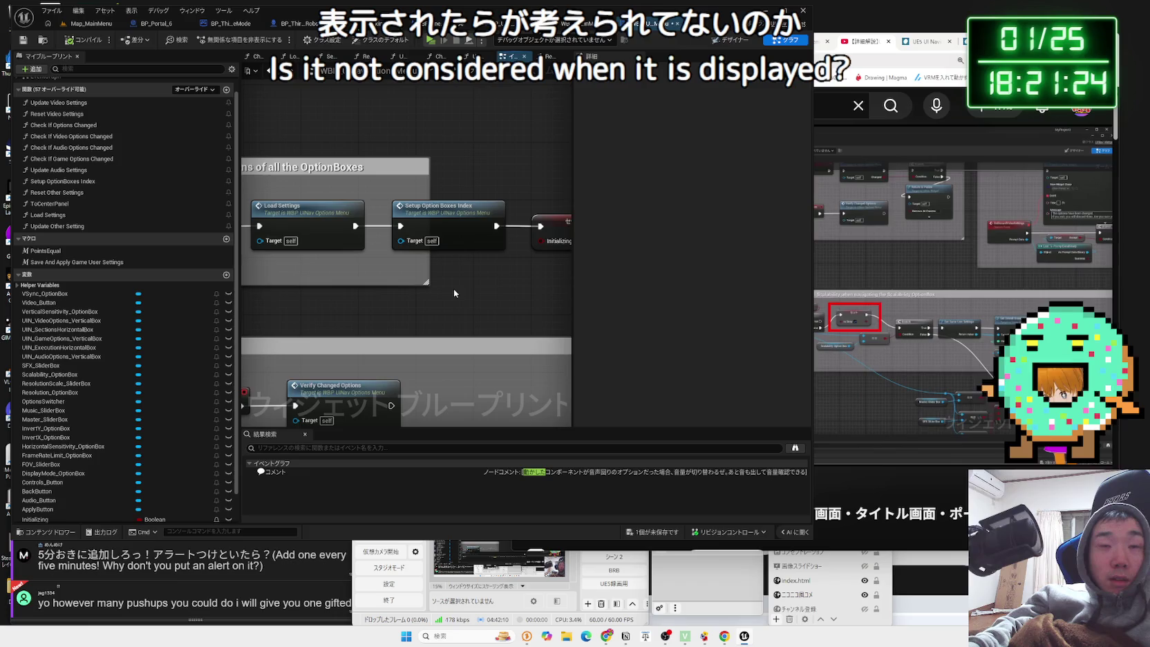
pyautogui.moveTo(494, 197); pyautogui.dragTo(374, 171)
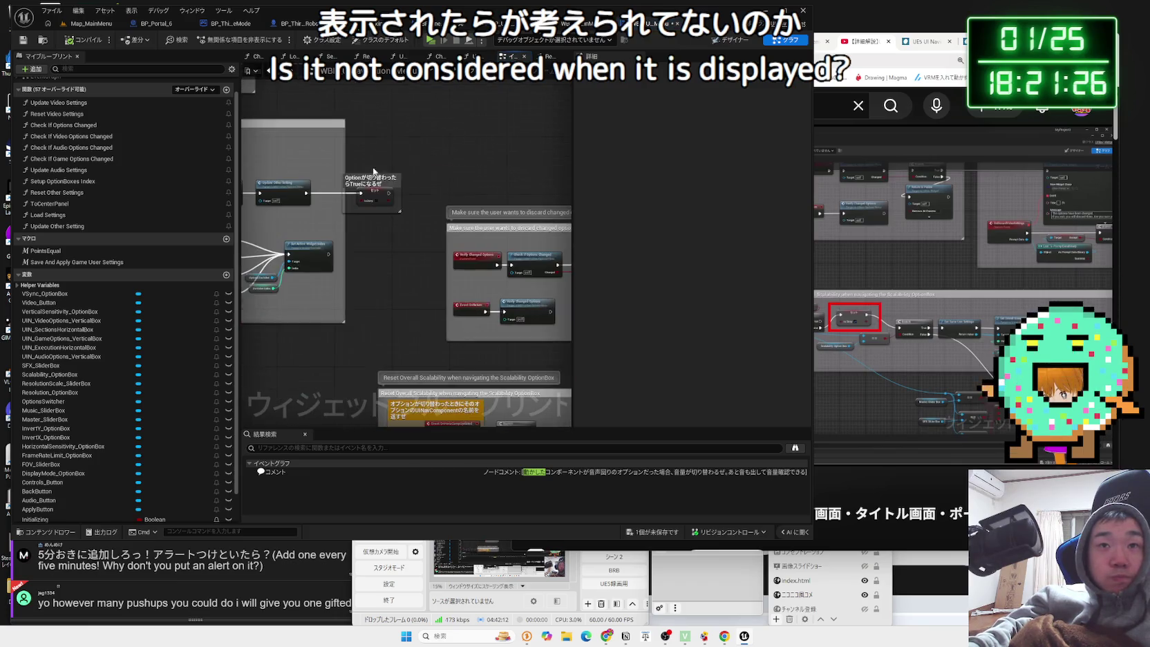
pyautogui.hotkey('alt', 'p')
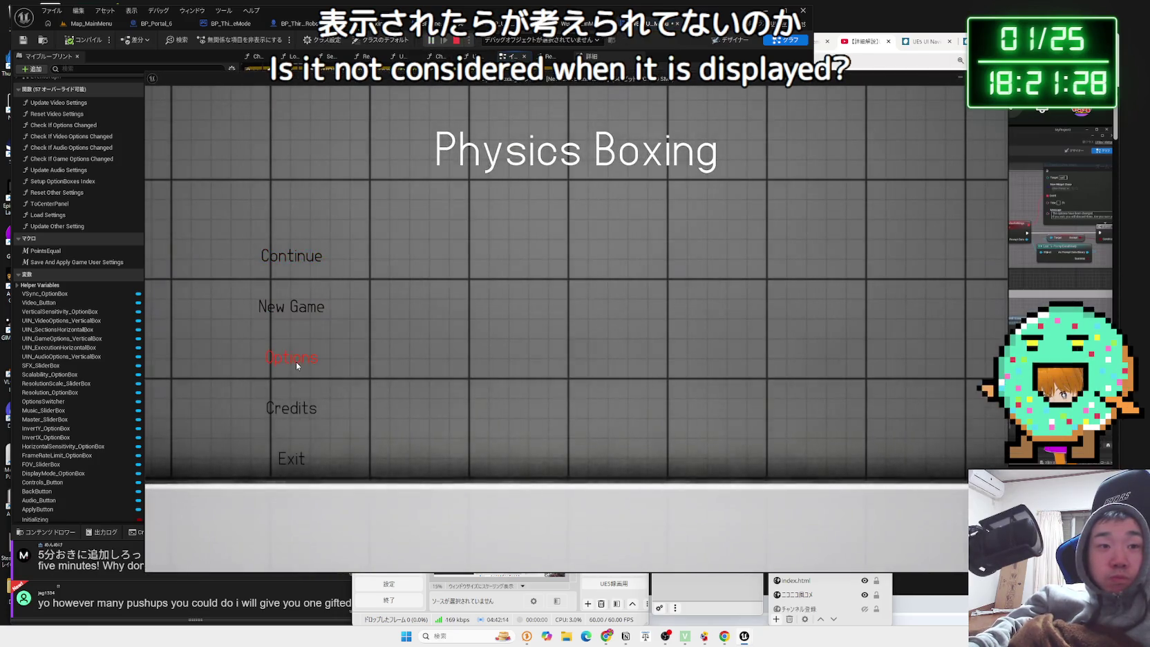
# In Options > Video, raise Scalability to High and apply it.
pyautogui.click(296, 361)
pyautogui.click(566, 155)
pyautogui.click(734, 223)
pyautogui.click(735, 222)
pyautogui.click(678, 512)
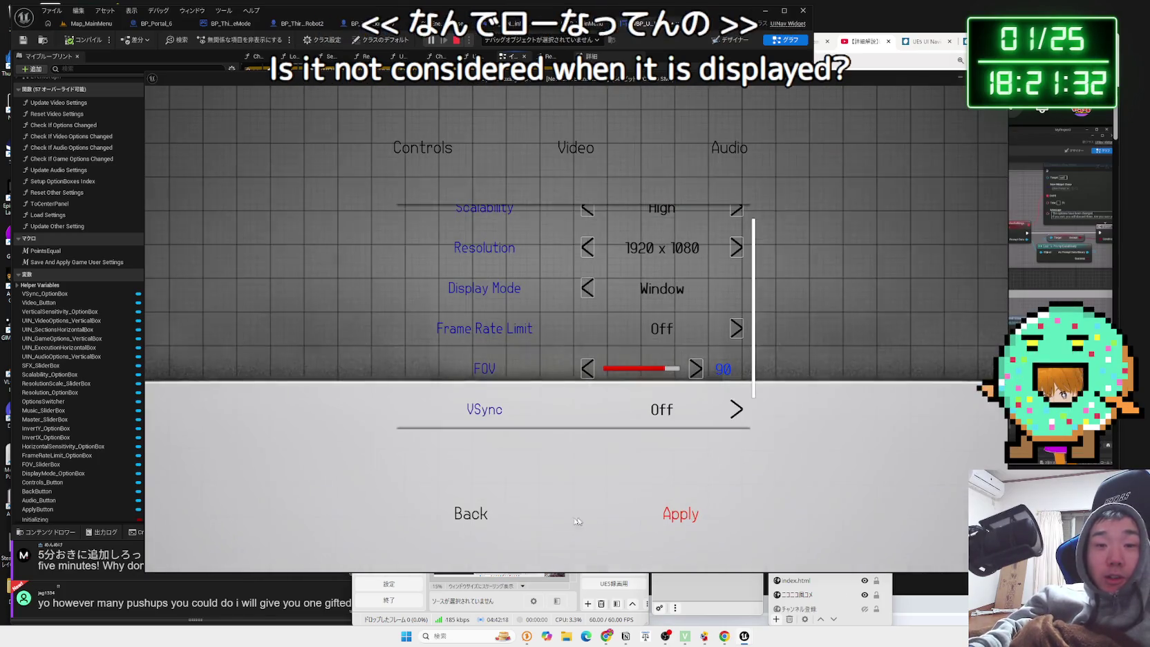
# Reopen Options > Video to check Scalability, then exit the game to the editor.
pyautogui.click(282, 364)
pyautogui.click(578, 154)
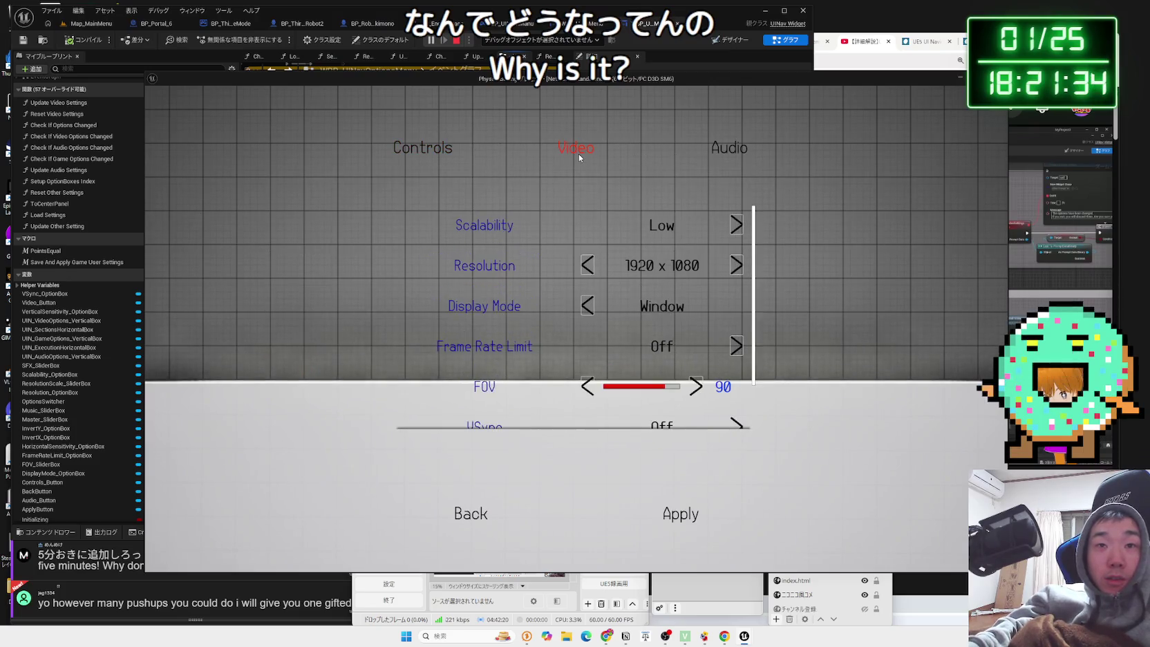
pyautogui.click(471, 512)
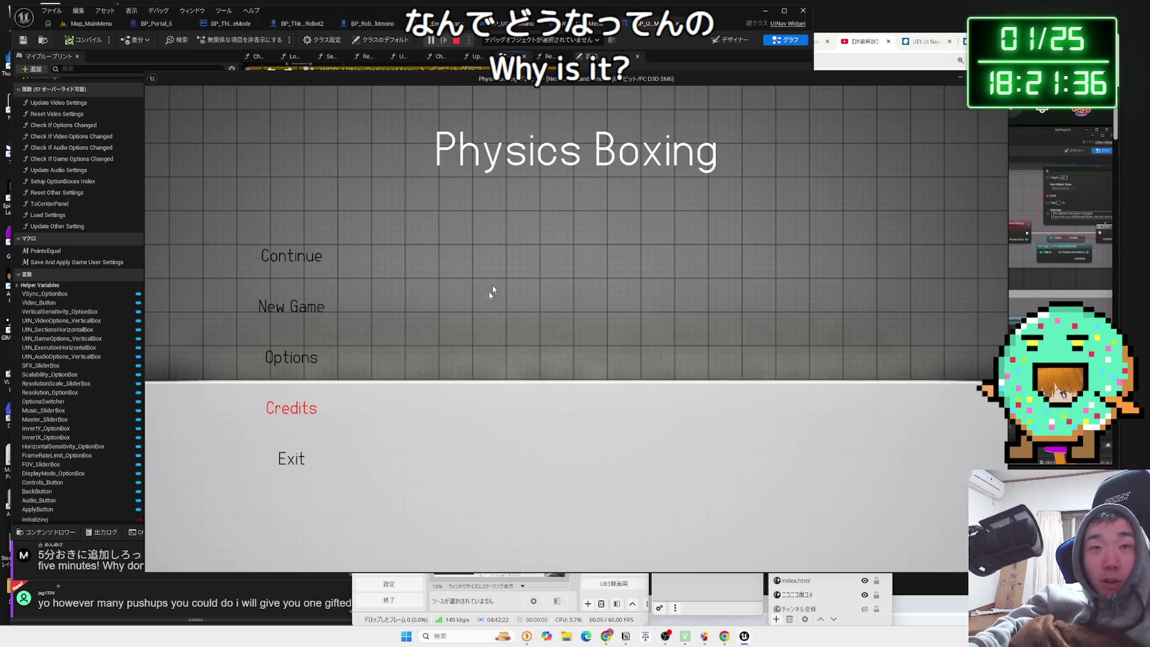
pyautogui.click(296, 458)
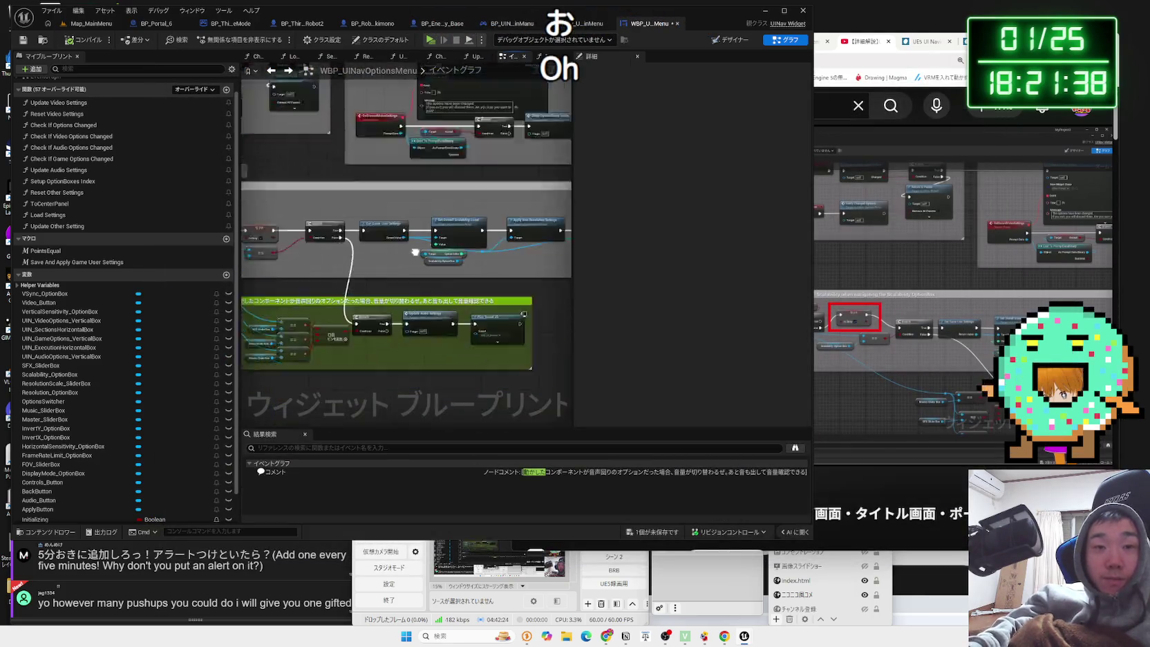
# Save the blueprint and move Reset Video Settings up beside Save Settings.
pyautogui.click(654, 533)
pyautogui.click(636, 418)
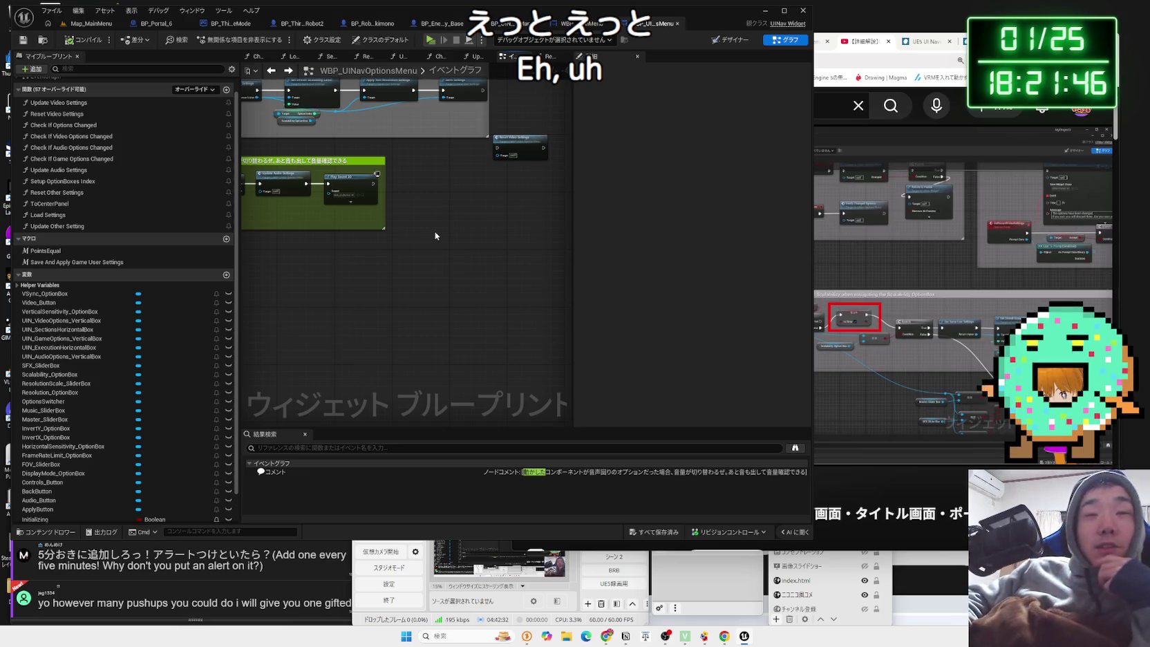
pyautogui.moveTo(465, 213); pyautogui.dragTo(572, 347)
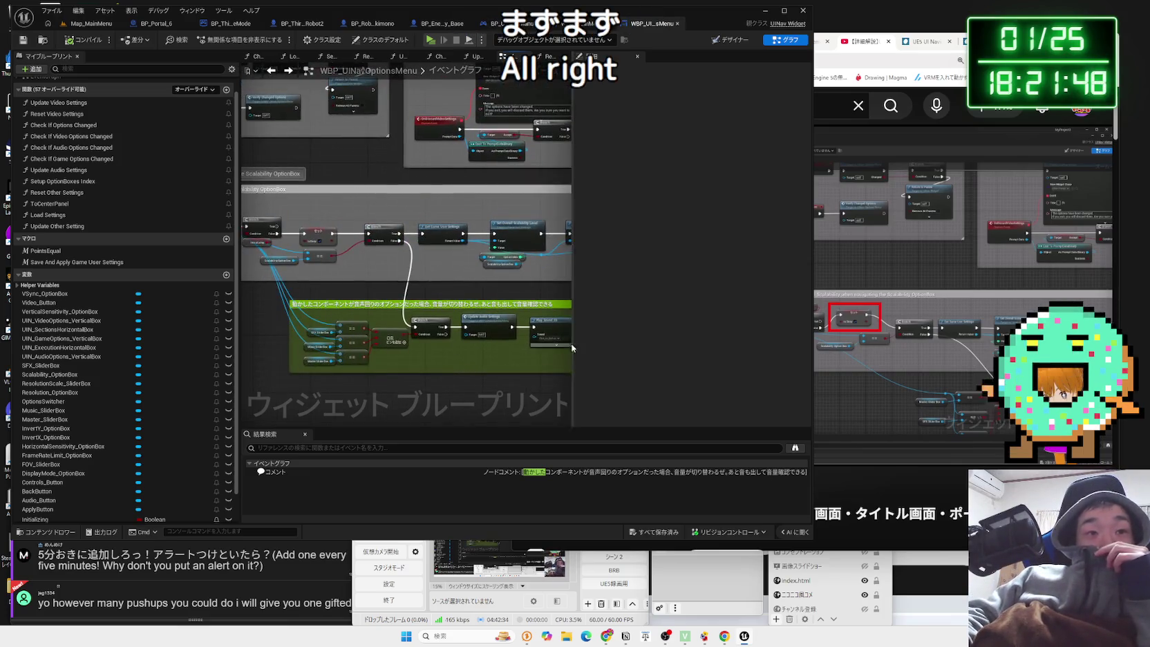
pyautogui.scroll(4, 354, 278)
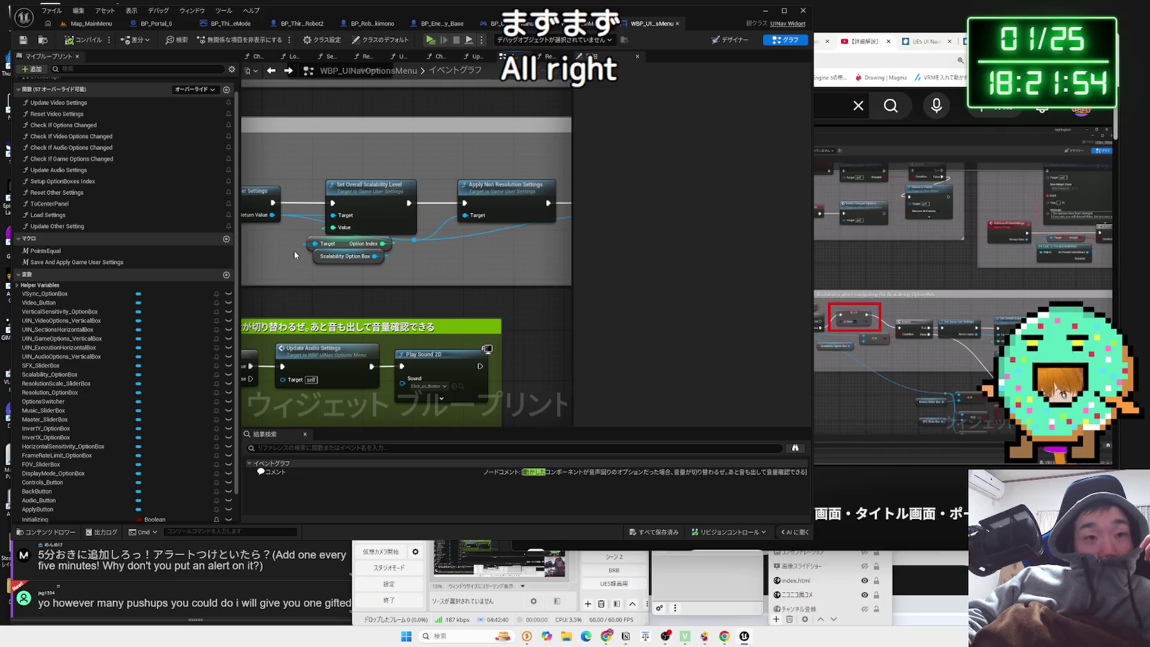
pyautogui.scroll(-3, 294, 254)
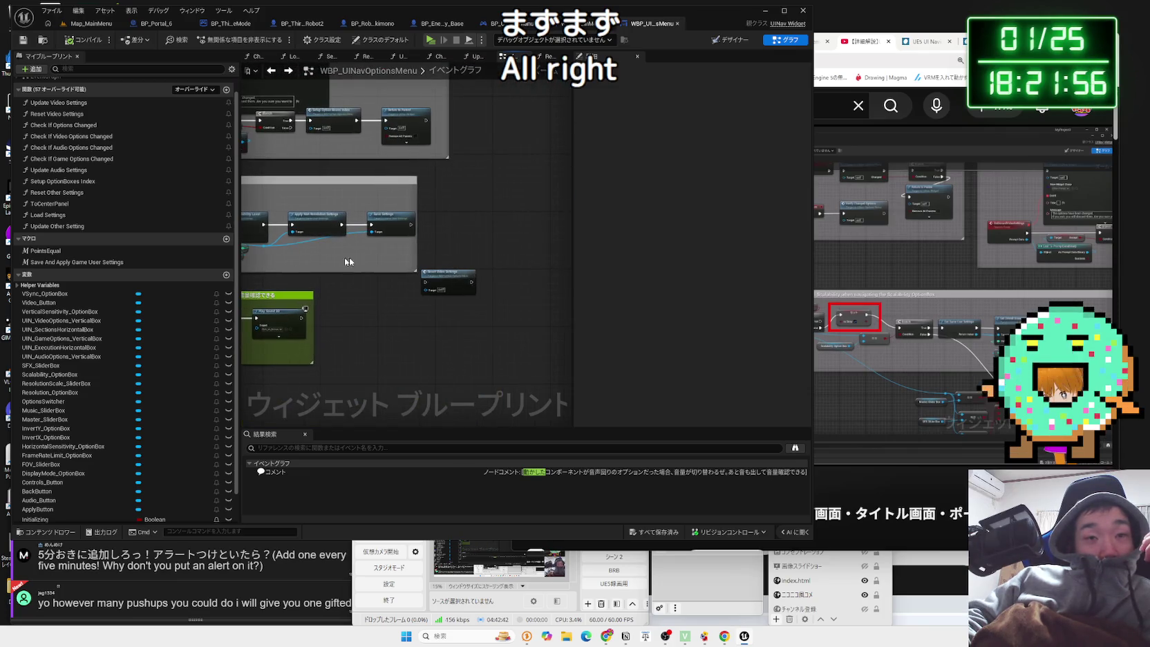
pyautogui.moveTo(440, 271); pyautogui.dragTo(442, 217)
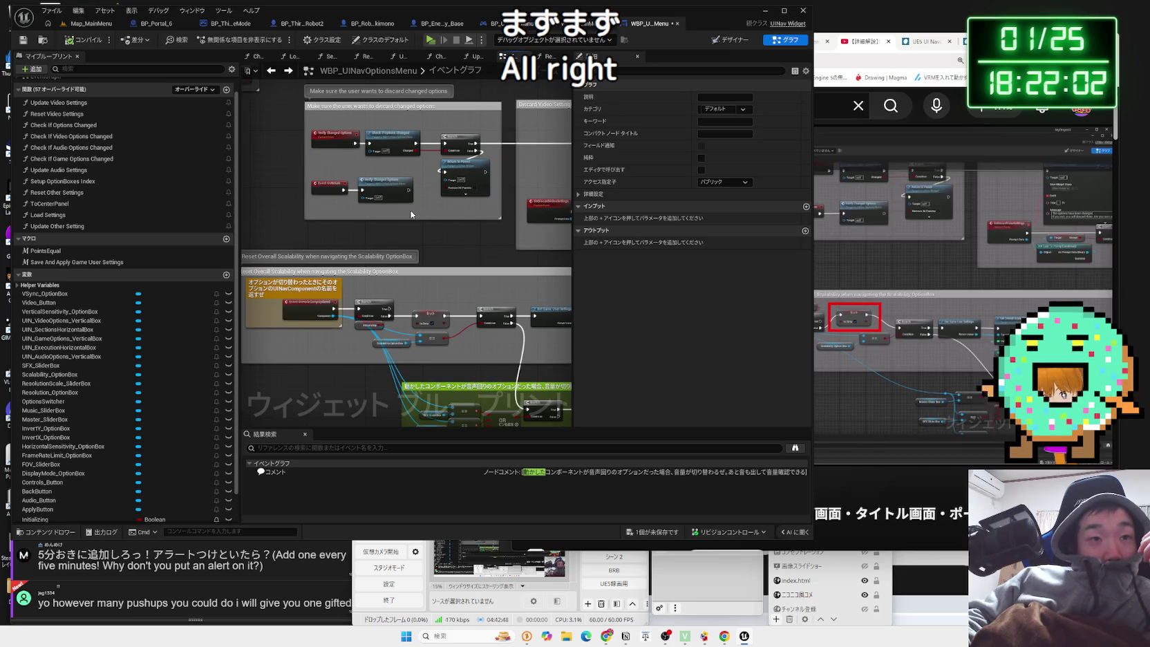
# Nudge the comment box and Set node left near the Update Video Settings nodes.
pyautogui.scroll(2, 410, 214)
pyautogui.scroll(1, 410, 210)
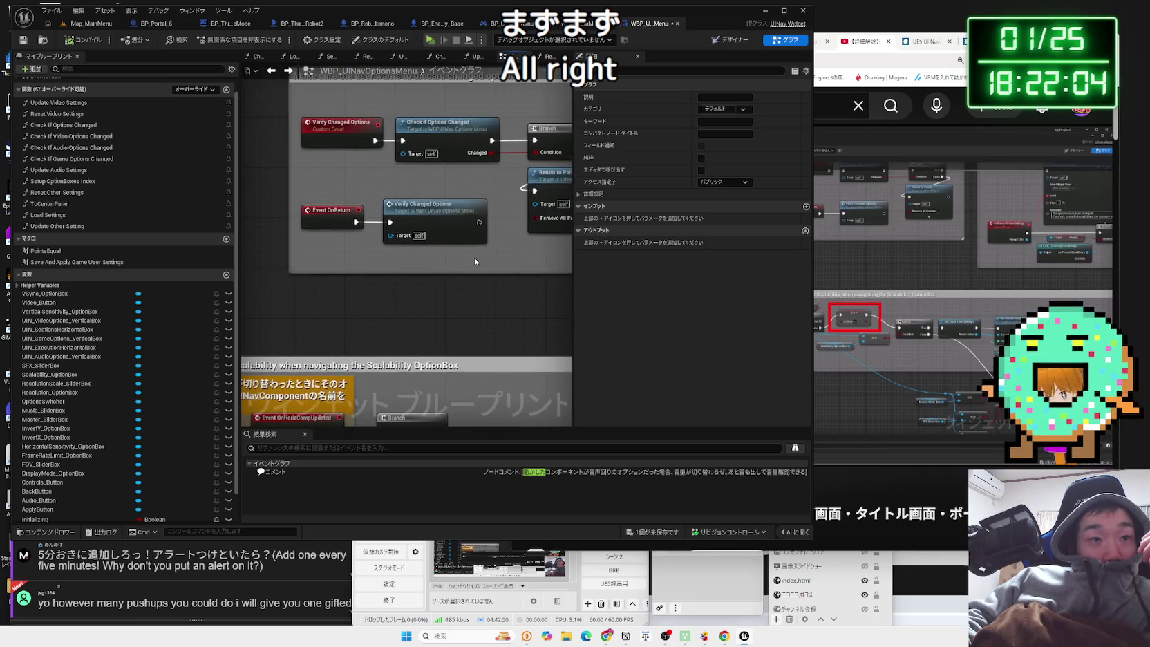
pyautogui.moveTo(474, 262)
pyautogui.mouseDown()
pyautogui.moveTo(390, 284)
pyautogui.moveTo(487, 311)
pyautogui.moveTo(284, 311)
pyautogui.mouseUp()
pyautogui.scroll(-2, 392, 284)
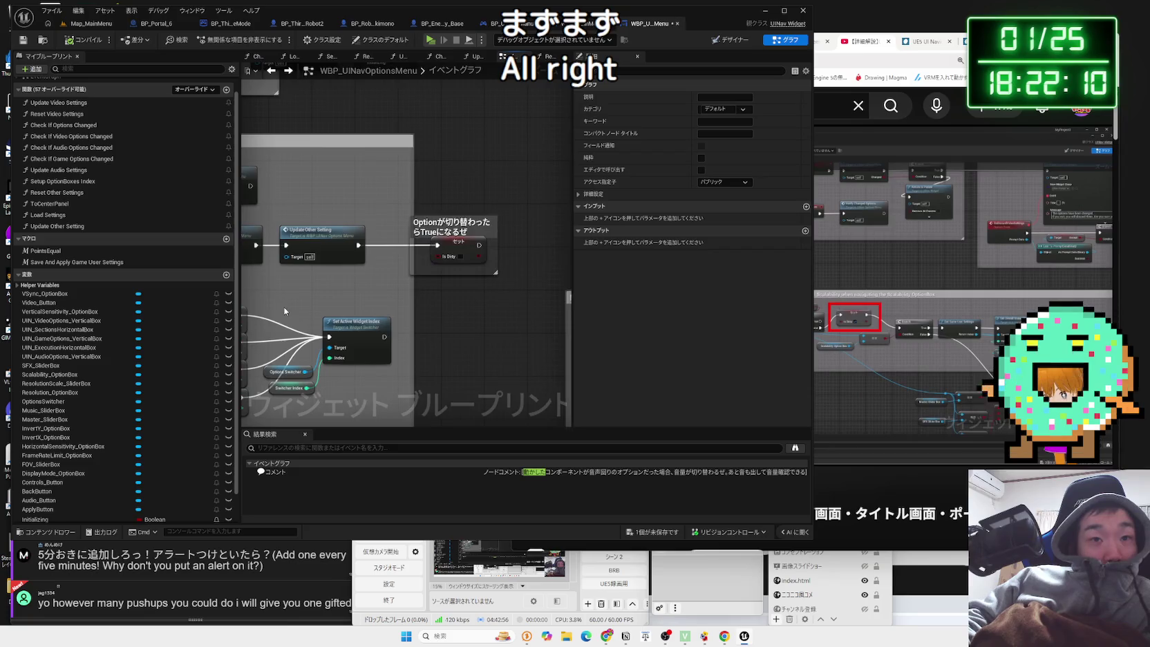
pyautogui.moveTo(482, 270)
pyautogui.mouseDown()
pyautogui.moveTo(459, 247)
pyautogui.moveTo(435, 249)
pyautogui.mouseUp()
pyautogui.moveTo(385, 282)
pyautogui.mouseDown()
pyautogui.moveTo(533, 294)
pyautogui.moveTo(282, 285)
pyautogui.moveTo(356, 298)
pyautogui.mouseUp()
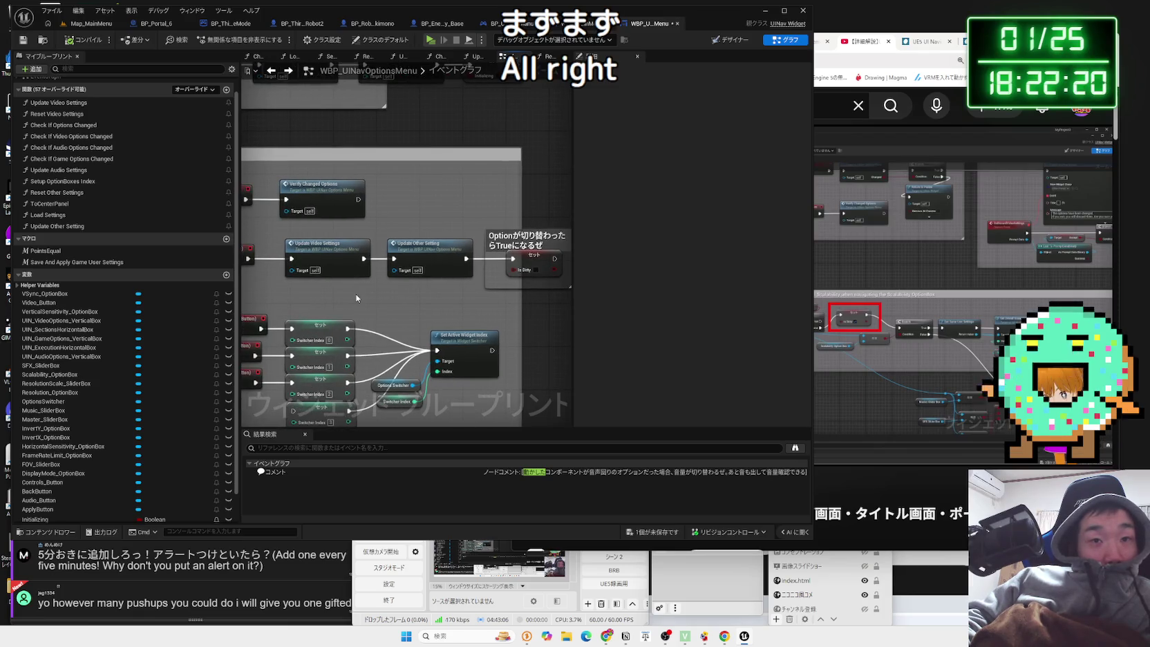
# Inspect the comment box and the Update Video Settings node in the event graph.
pyautogui.click(522, 236)
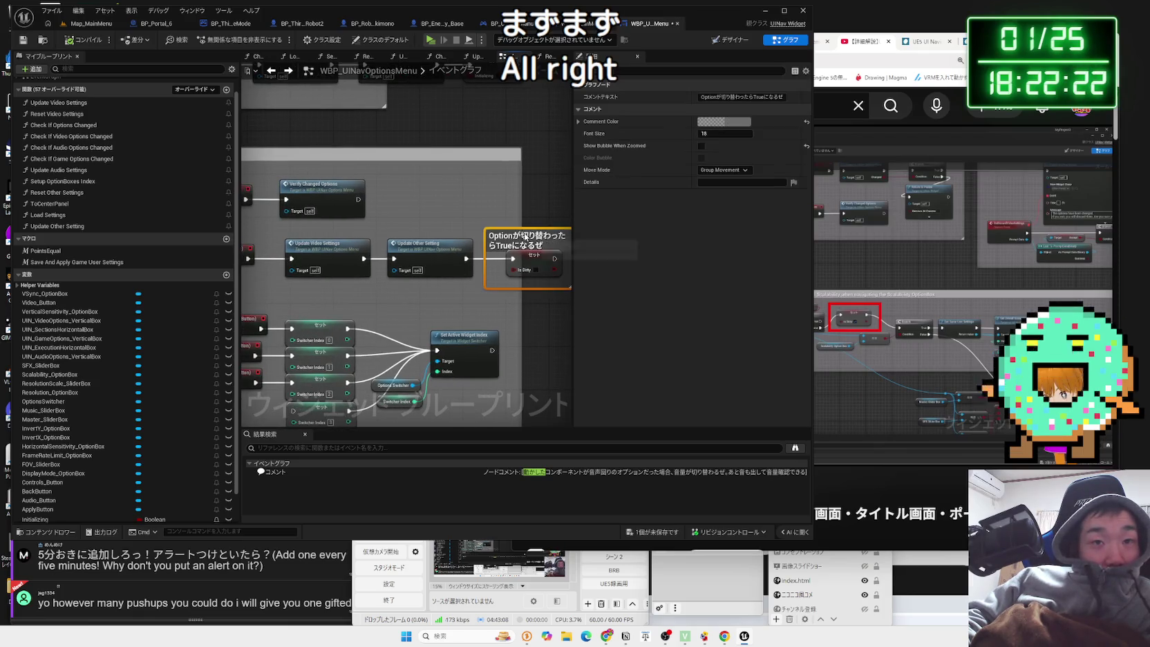
pyautogui.click(380, 293)
pyautogui.scroll(2, 341, 282)
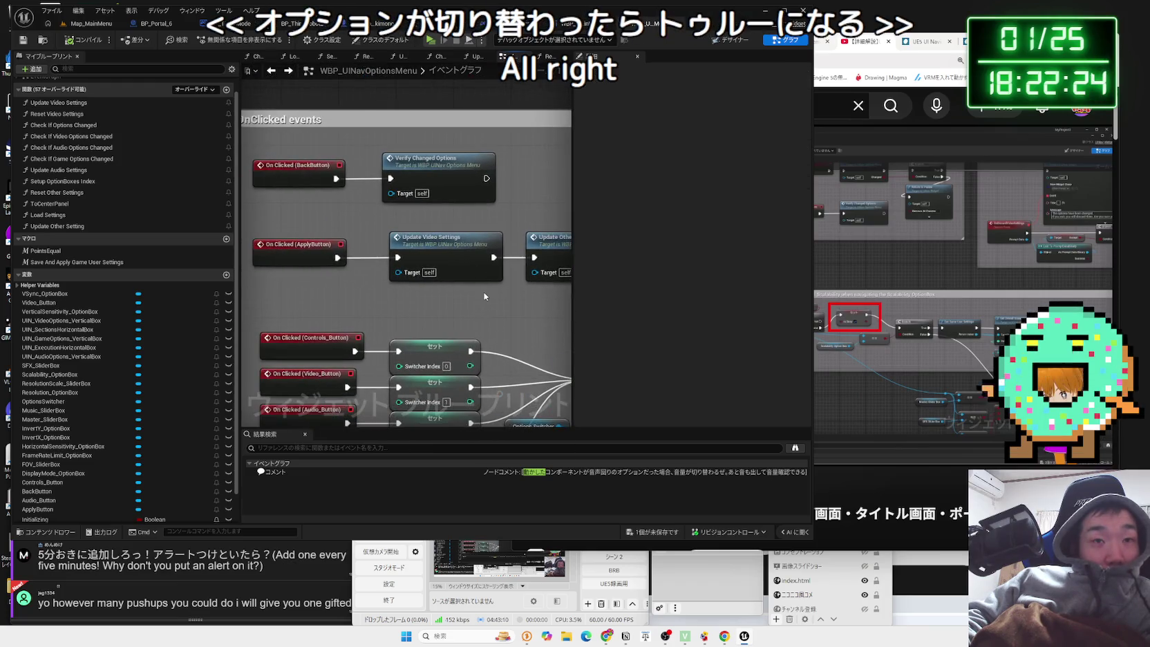
pyautogui.click(442, 242)
pyautogui.click(367, 207)
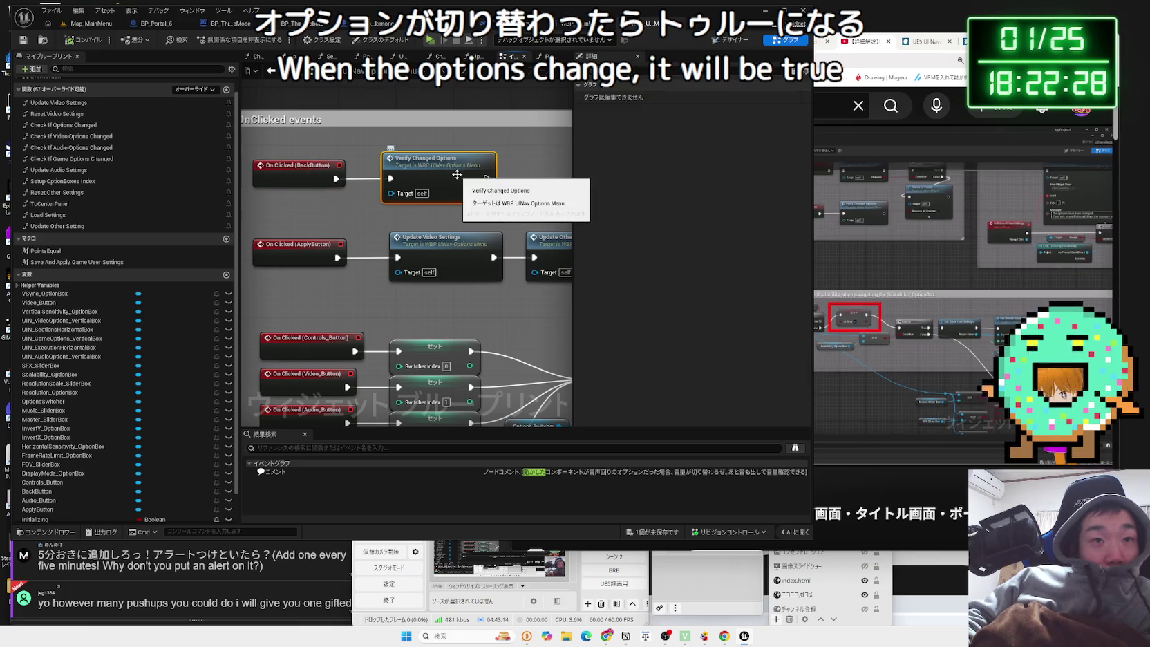
pyautogui.moveTo(456, 215); pyautogui.dragTo(438, 226)
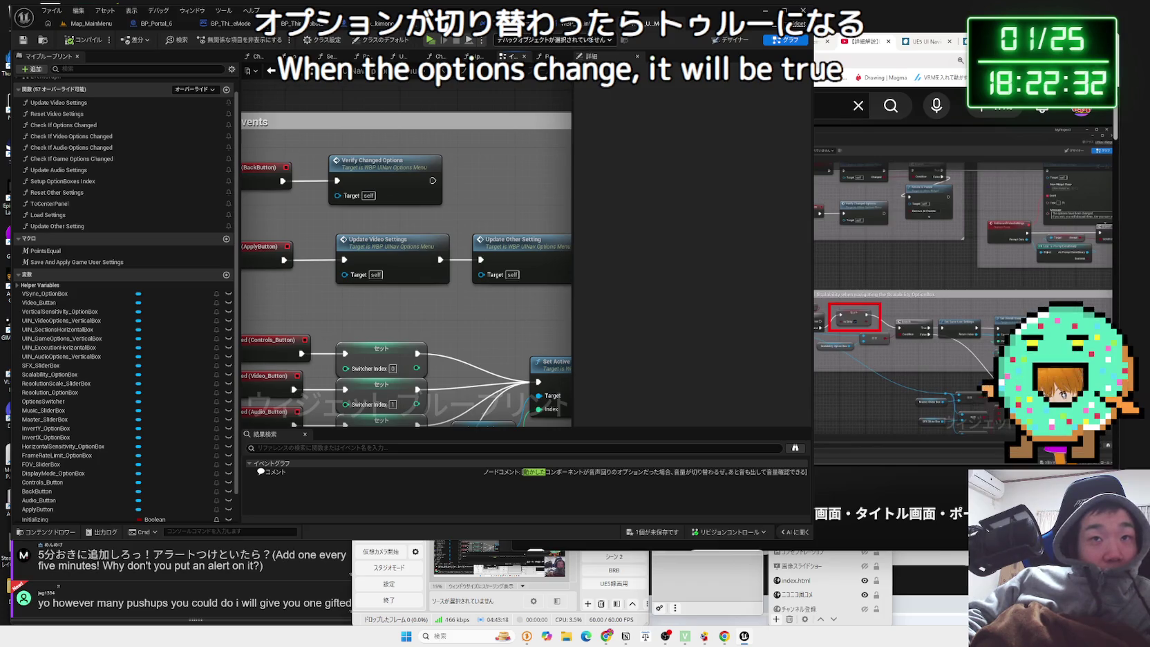
# Save WBP_UINavOptionsMenu, start play-in-editor and go to Options > Video.
pyautogui.hotkey('ctrl', 'shift', 's')
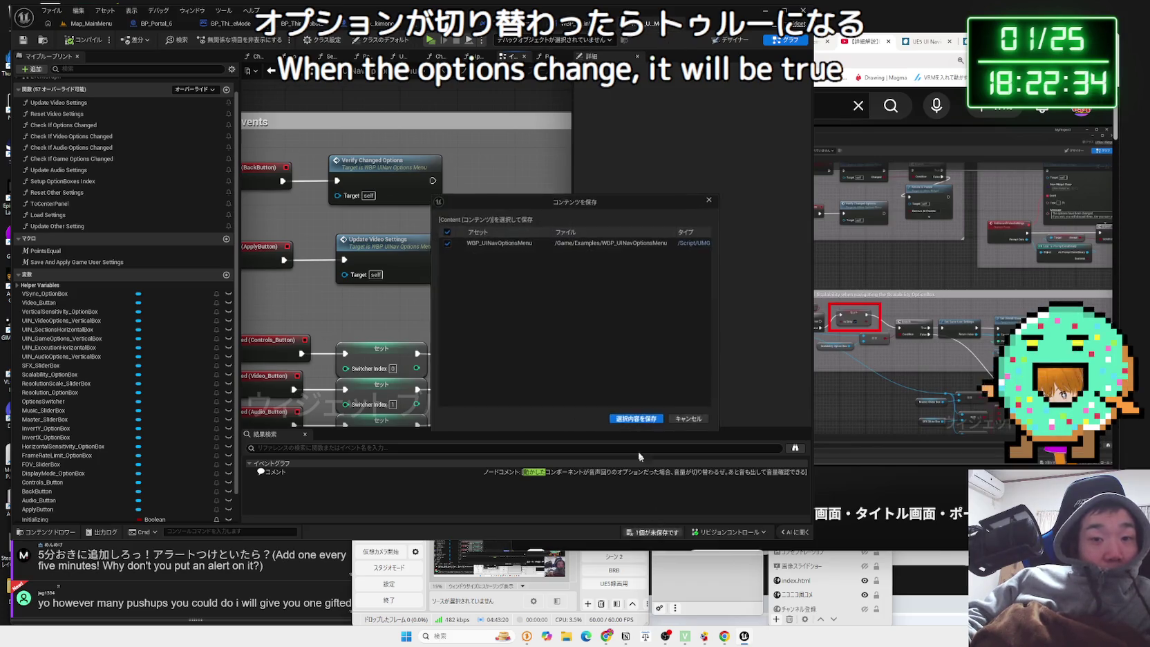
pyautogui.press('Return')
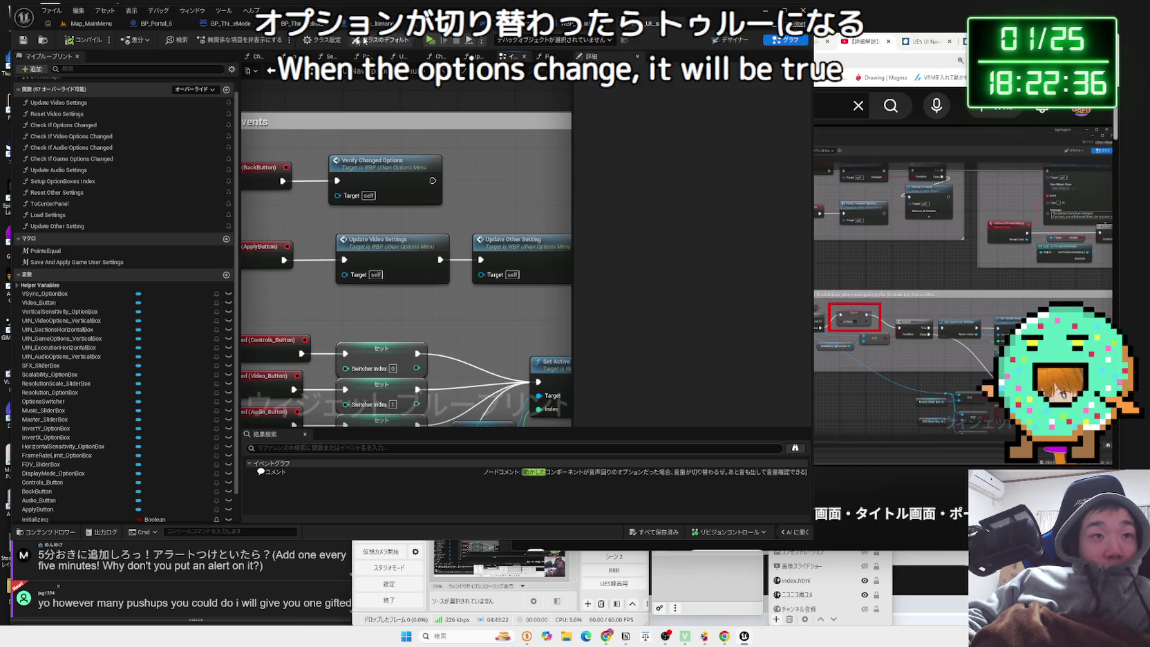
pyautogui.click(430, 39)
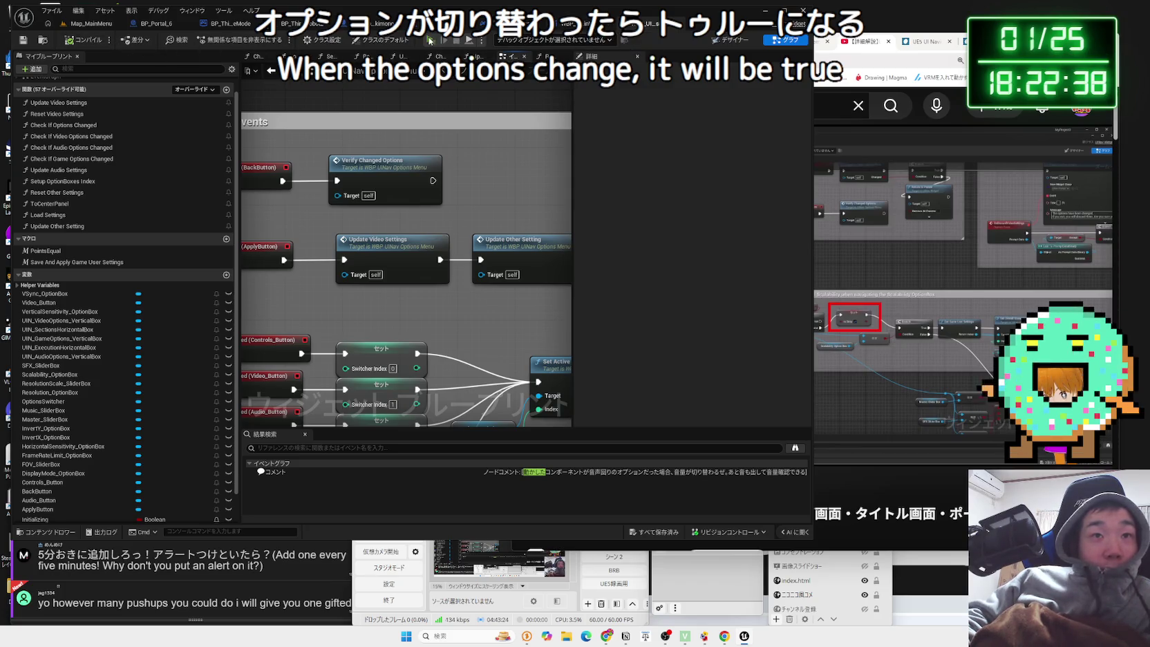
pyautogui.press('Down')
pyautogui.press('Down')
pyautogui.press('Return')
pyautogui.click(608, 170)
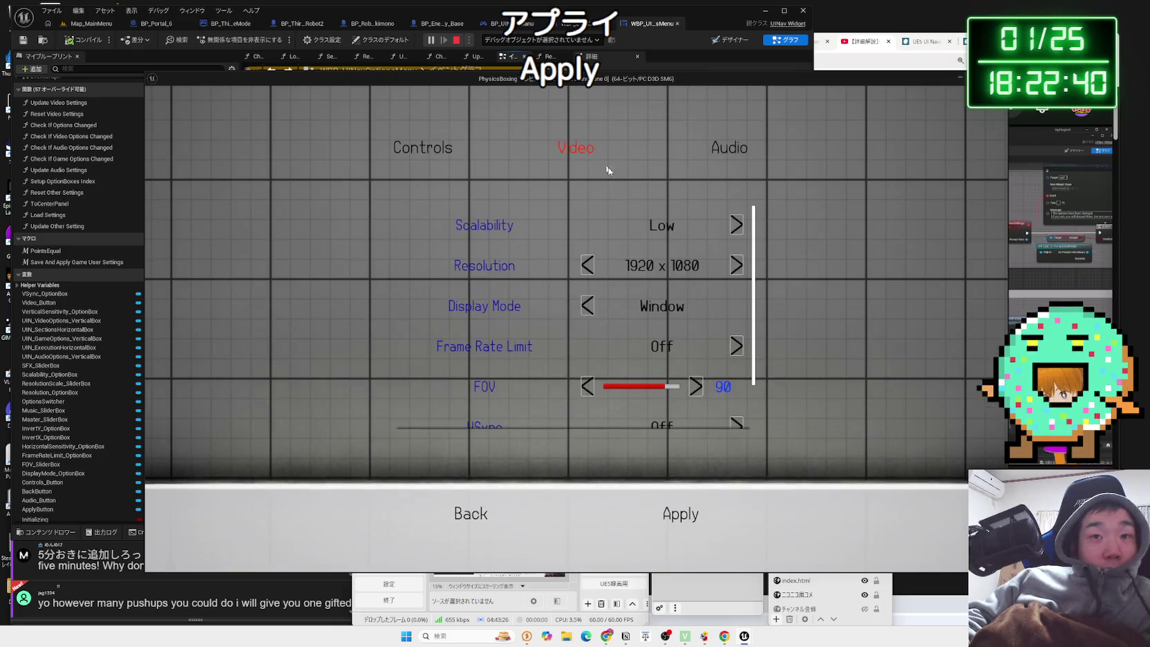
# Raise Scalability to Medium, then Epic, backing out and discarding the changes each time.
pyautogui.click(737, 226)
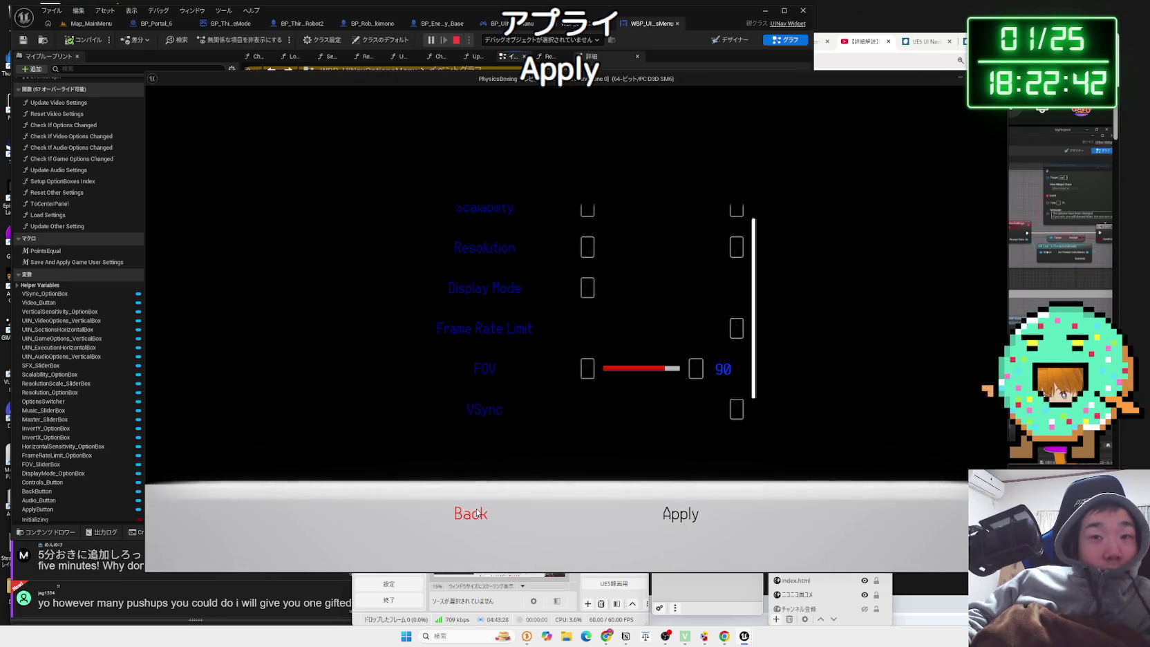
pyautogui.click(477, 512)
pyautogui.click(638, 365)
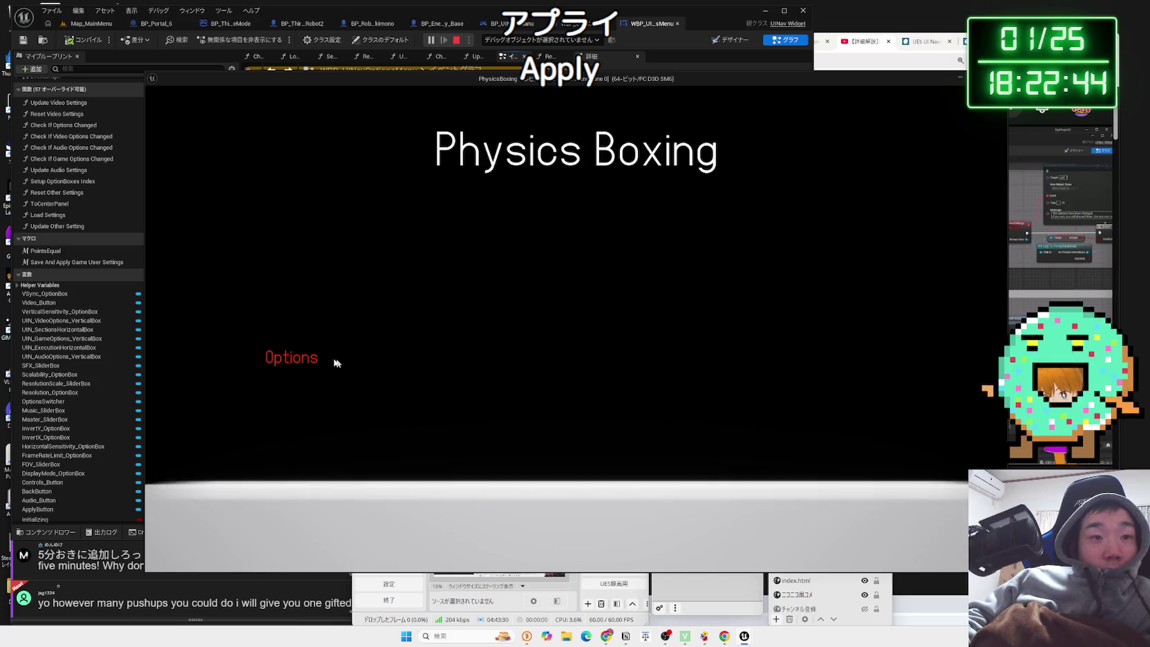
pyautogui.click(310, 361)
pyautogui.click(542, 155)
pyautogui.click(741, 222)
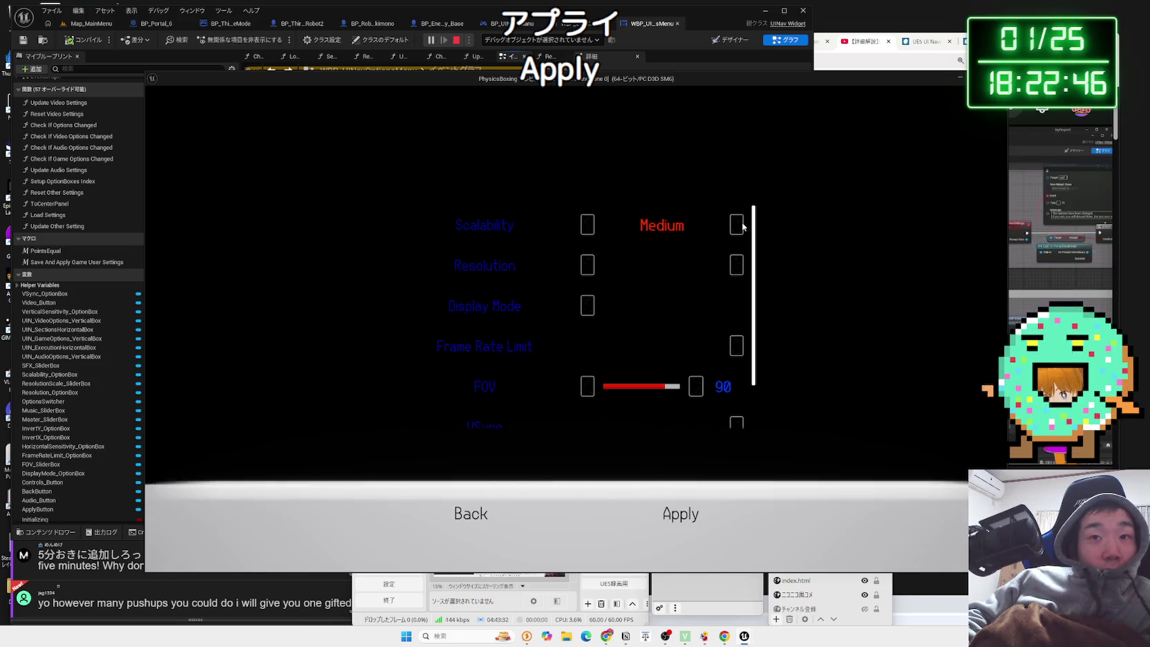
pyautogui.click(741, 222)
pyautogui.scroll(-1, 538, 415)
pyautogui.click(492, 491)
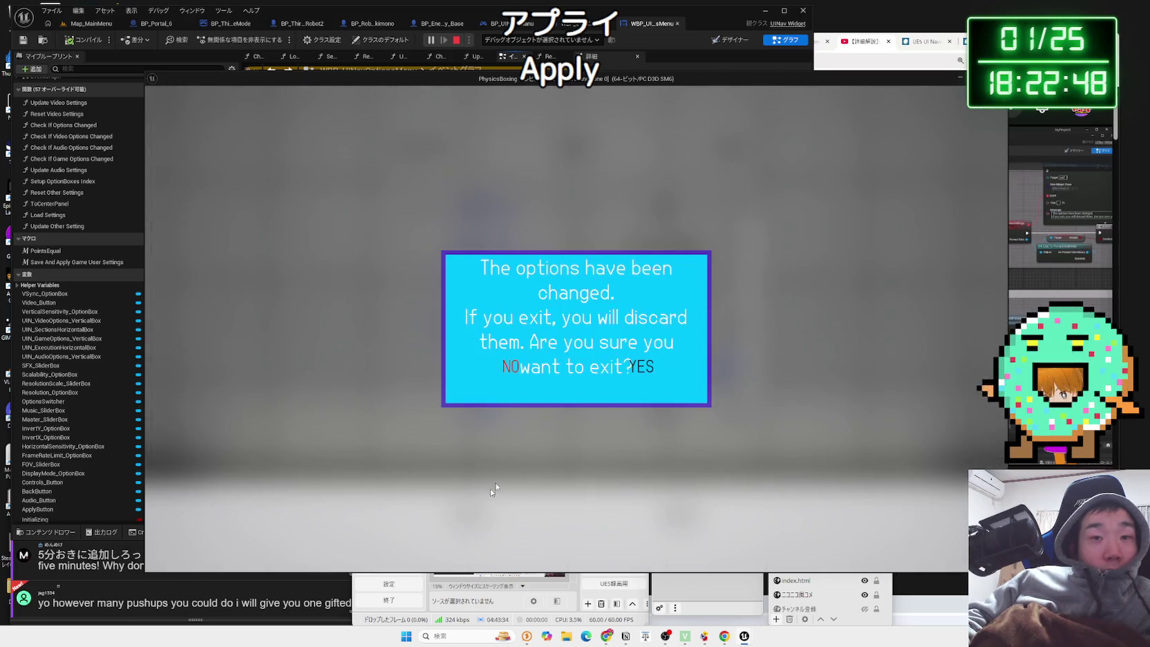
pyautogui.click(641, 366)
# Repeat change-and-discard tests on Scalability, trying Epic and then High.
pyautogui.click(303, 369)
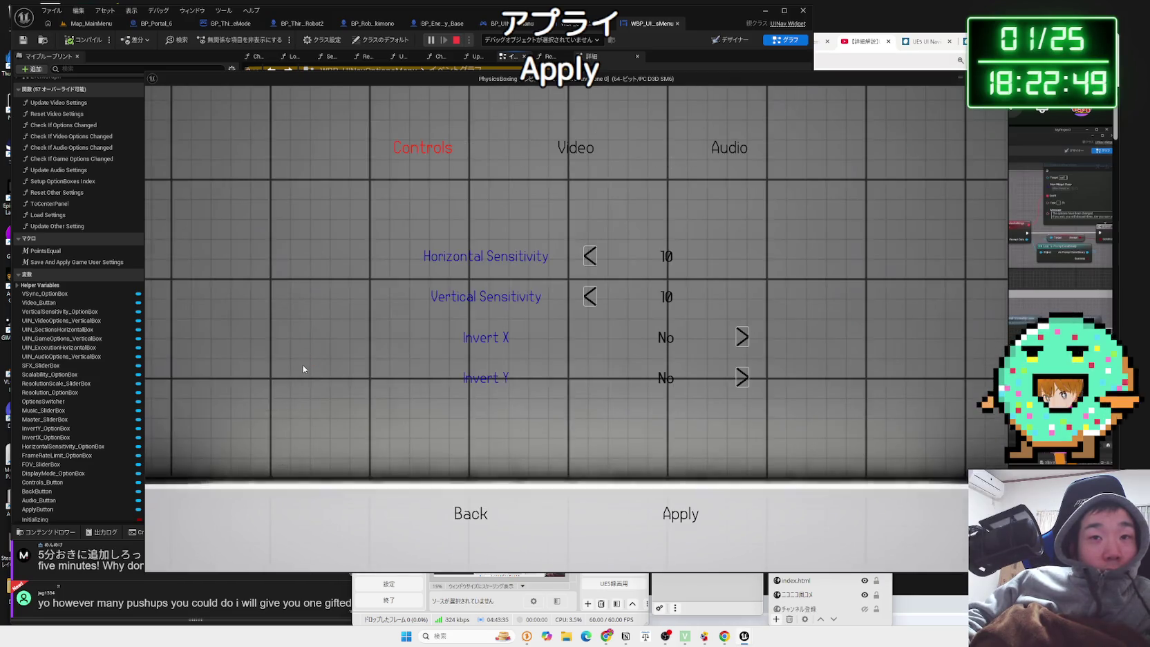
pyautogui.click(549, 148)
pyautogui.click(732, 230)
pyautogui.click(488, 509)
pyautogui.click(641, 368)
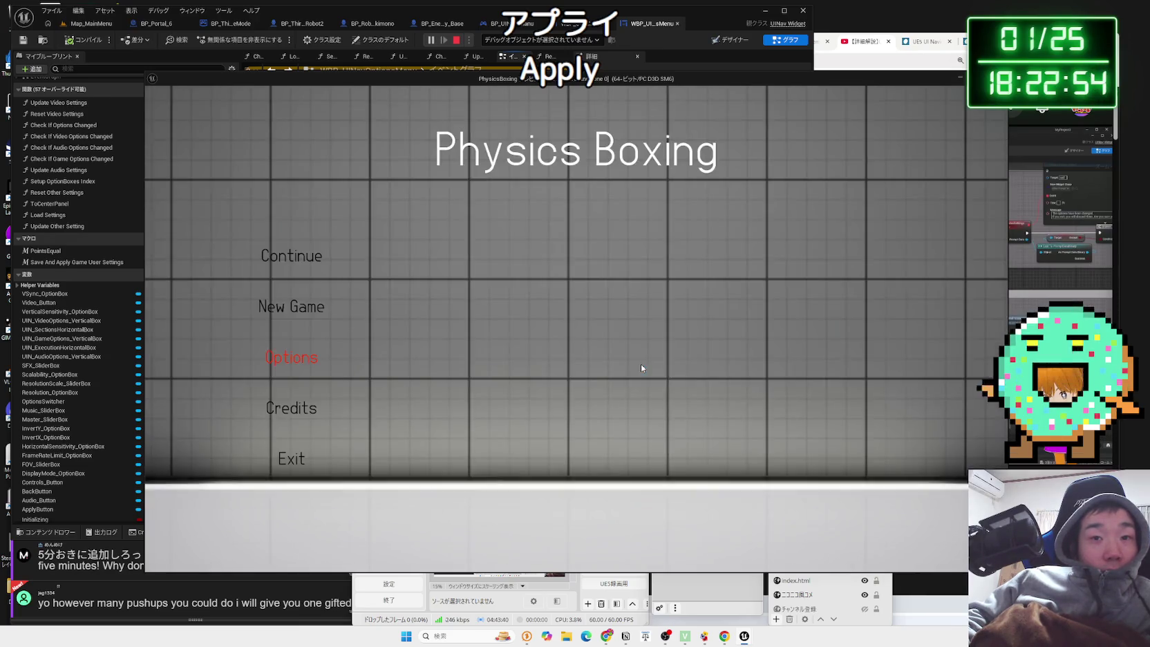
pyautogui.click(319, 362)
pyautogui.click(581, 151)
pyautogui.click(591, 224)
pyautogui.click(594, 223)
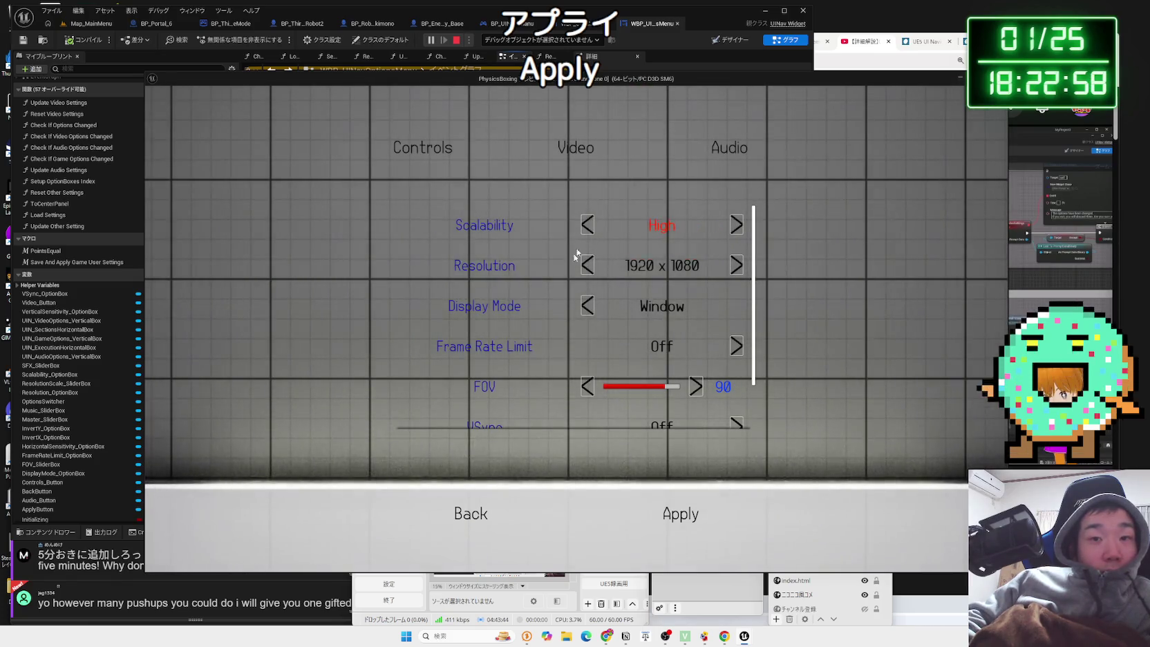
pyautogui.click(473, 513)
pyautogui.click(625, 376)
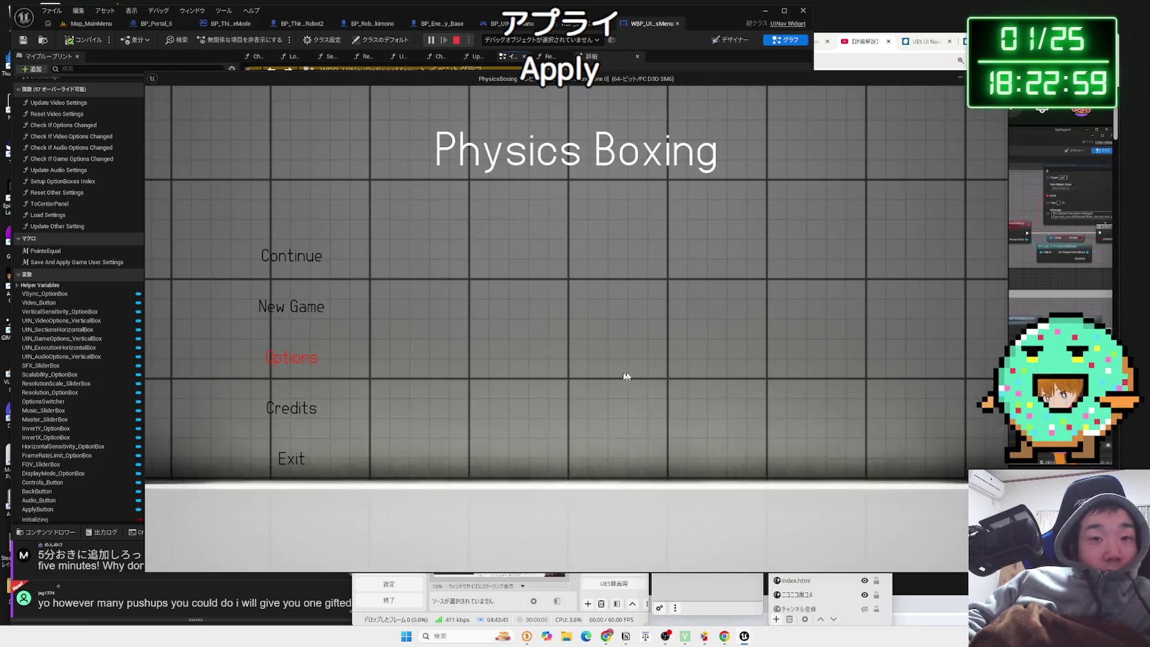
# Apply Scalability Epic, reopen Video to check, then lower it to High and apply.
pyautogui.click(307, 362)
pyautogui.click(586, 160)
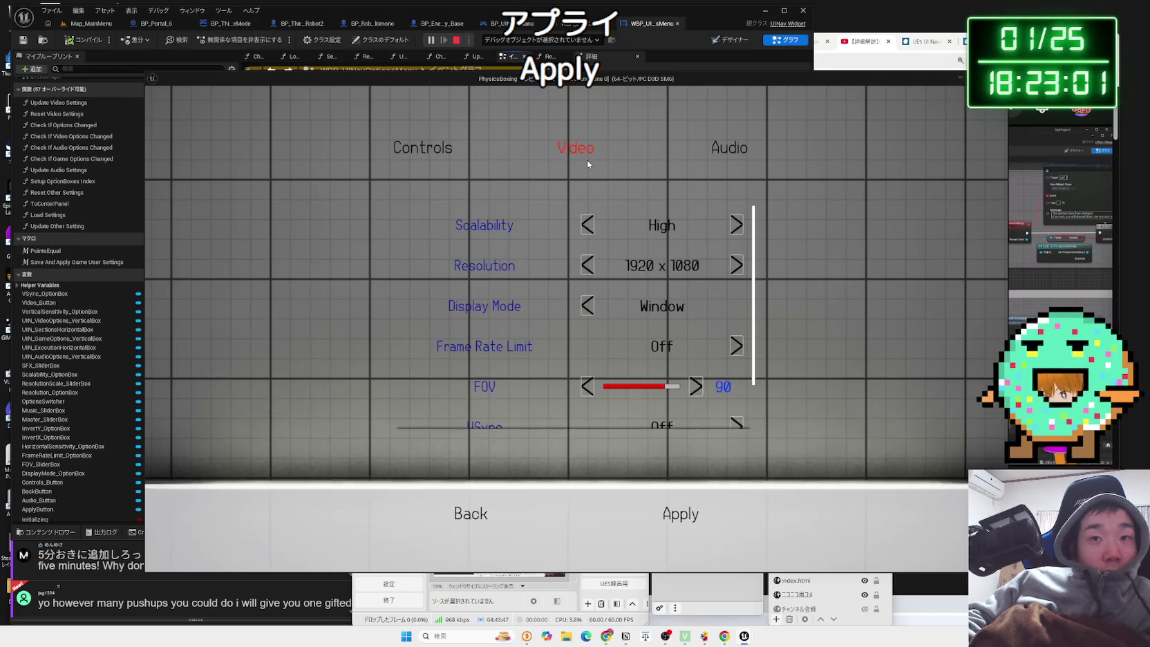
pyautogui.click(735, 225)
pyautogui.click(668, 518)
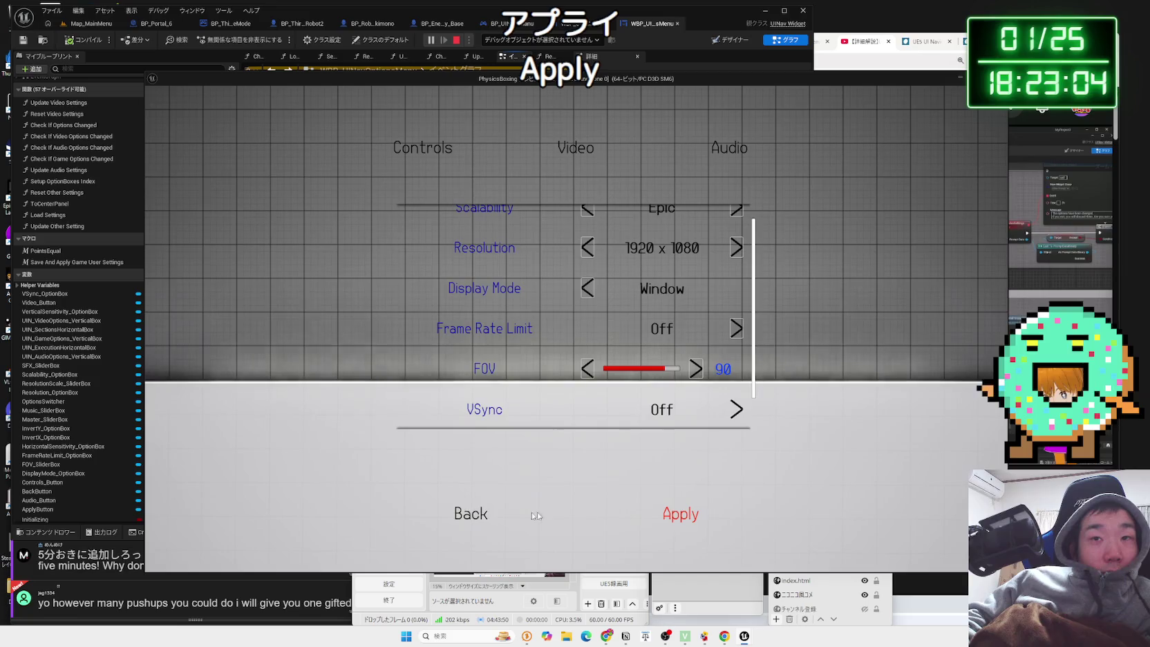
pyautogui.click(463, 515)
pyautogui.click(315, 362)
pyautogui.click(593, 153)
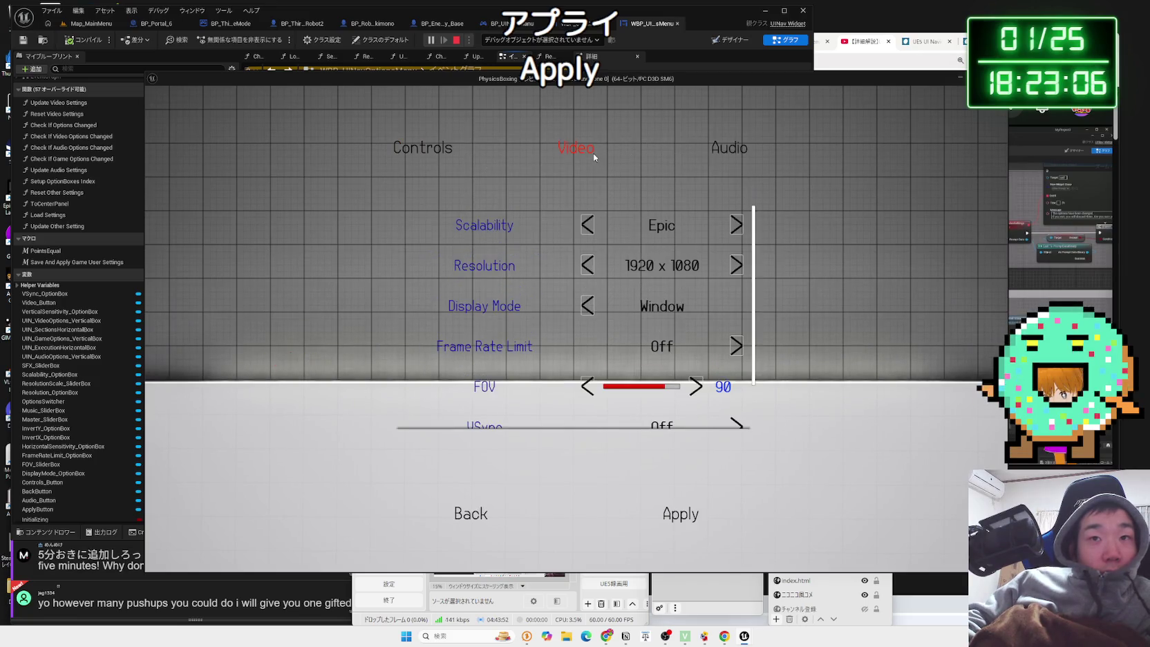
pyautogui.click(591, 232)
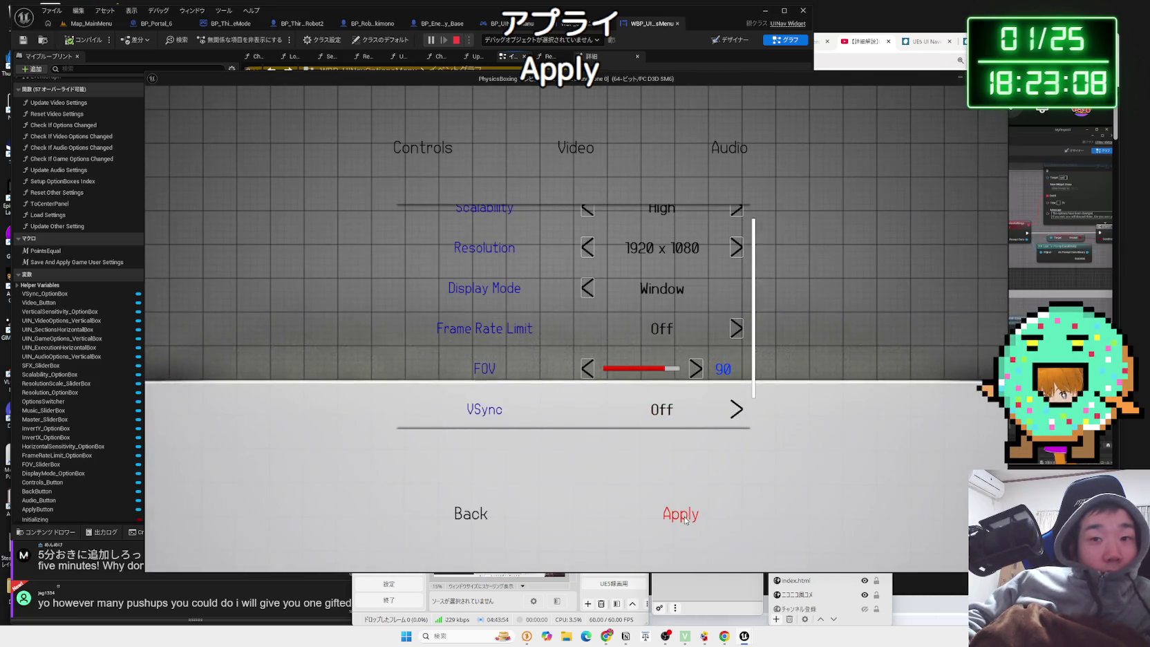
pyautogui.click(471, 517)
# Raise Scalability two levels, discard, recheck Video settings, then stop the play session.
pyautogui.click(299, 353)
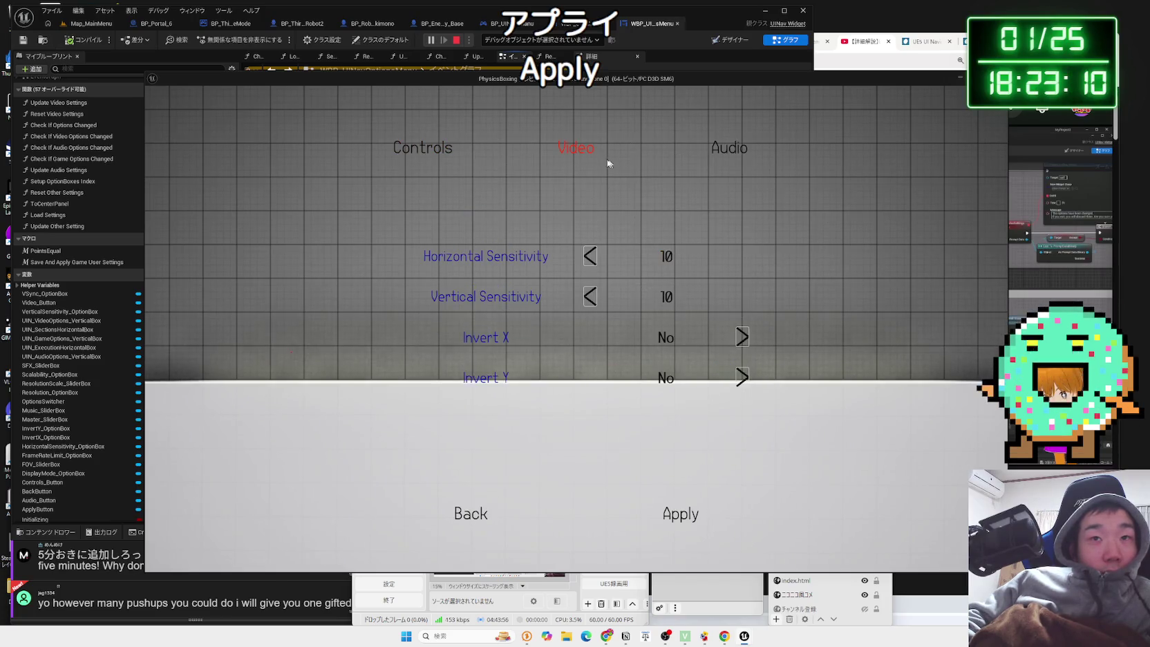
pyautogui.click(599, 154)
pyautogui.click(736, 225)
pyautogui.click(736, 224)
pyautogui.click(510, 521)
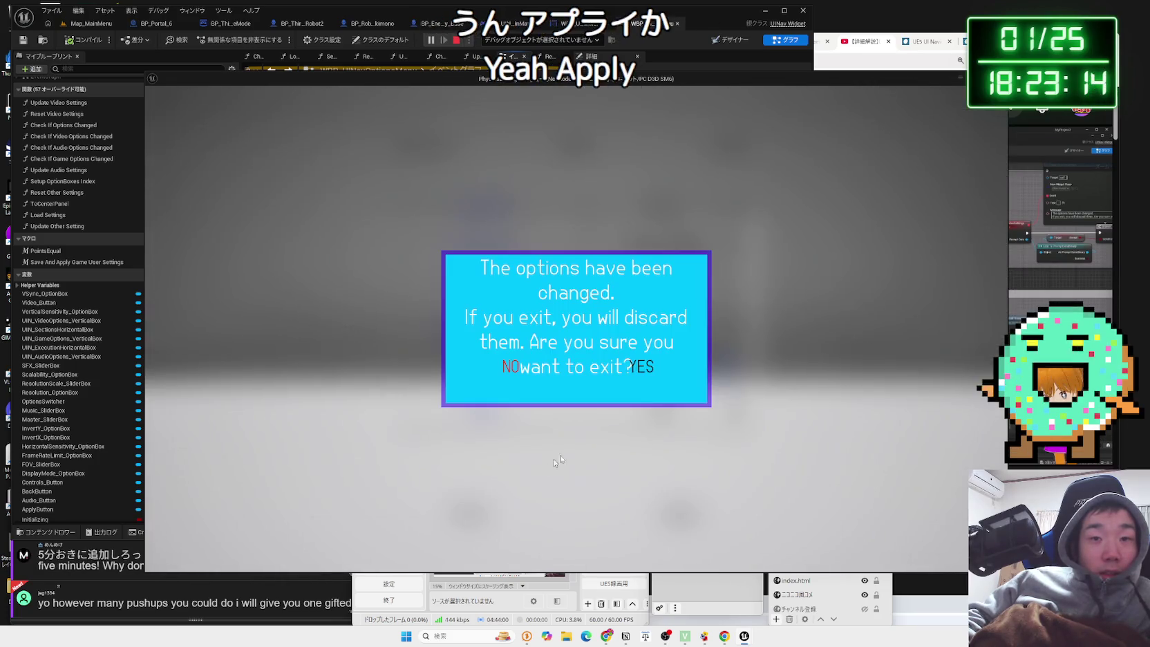
pyautogui.click(638, 372)
pyautogui.click(308, 367)
pyautogui.click(575, 153)
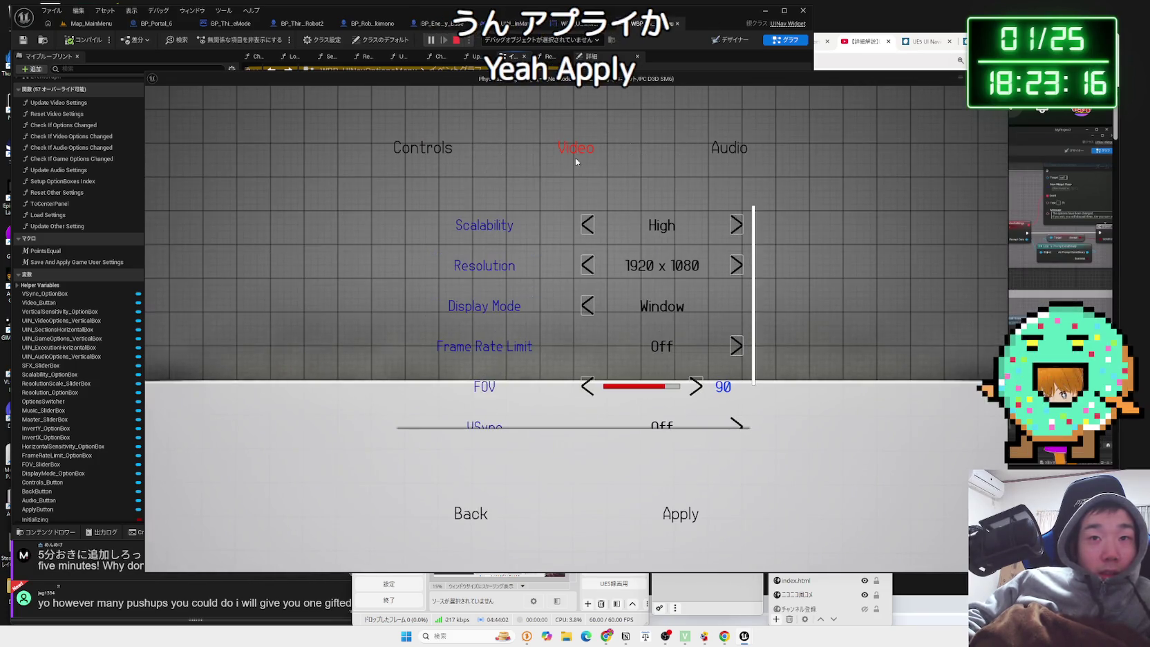
pyautogui.click(472, 515)
pyautogui.press('Escape')
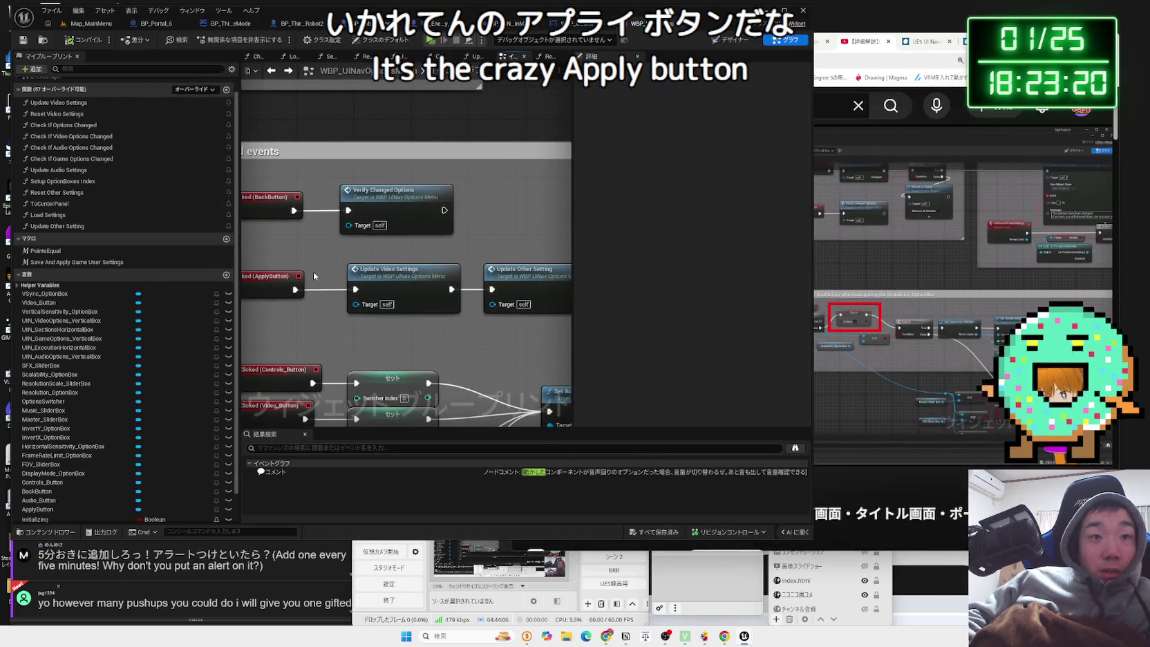
# Open Update Video Settings and browse its Screen Resolution, Fullscreen Mode and Frame Rate Limit sections.
pyautogui.moveTo(314, 266)
pyautogui.mouseDown()
pyautogui.moveTo(333, 259)
pyautogui.moveTo(360, 181)
pyautogui.moveTo(245, 191)
pyautogui.moveTo(272, 190)
pyautogui.mouseUp()
pyautogui.doubleClick(368, 209)
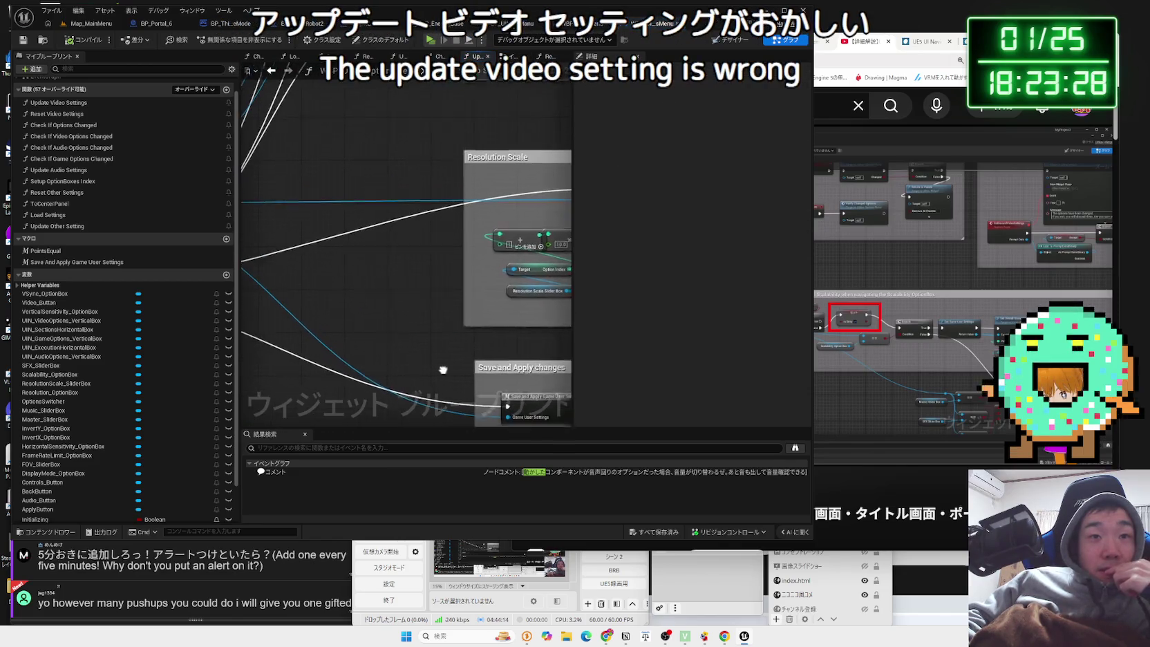
pyautogui.moveTo(446, 376)
pyautogui.mouseDown()
pyautogui.moveTo(514, 329)
pyautogui.moveTo(367, 389)
pyautogui.mouseUp()
pyautogui.scroll(4, 367, 389)
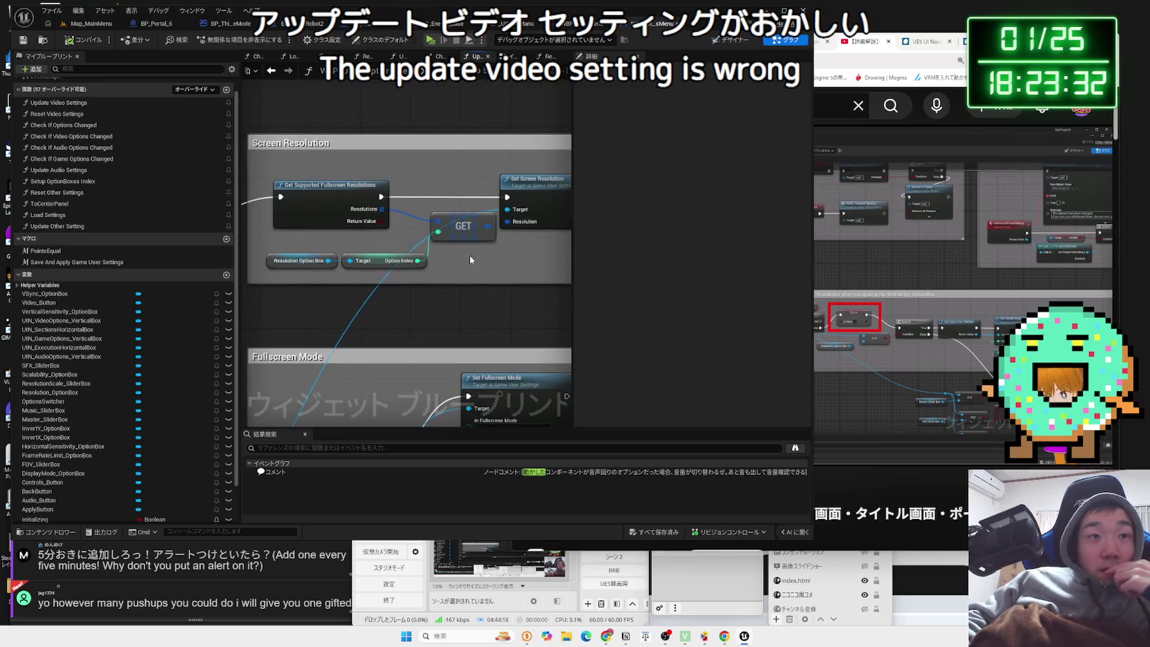
pyautogui.moveTo(464, 304); pyautogui.dragTo(484, 180)
pyautogui.scroll(-1, 484, 180)
pyautogui.moveTo(484, 345)
pyautogui.mouseDown()
pyautogui.moveTo(371, 99)
pyautogui.moveTo(426, 123)
pyautogui.mouseUp()
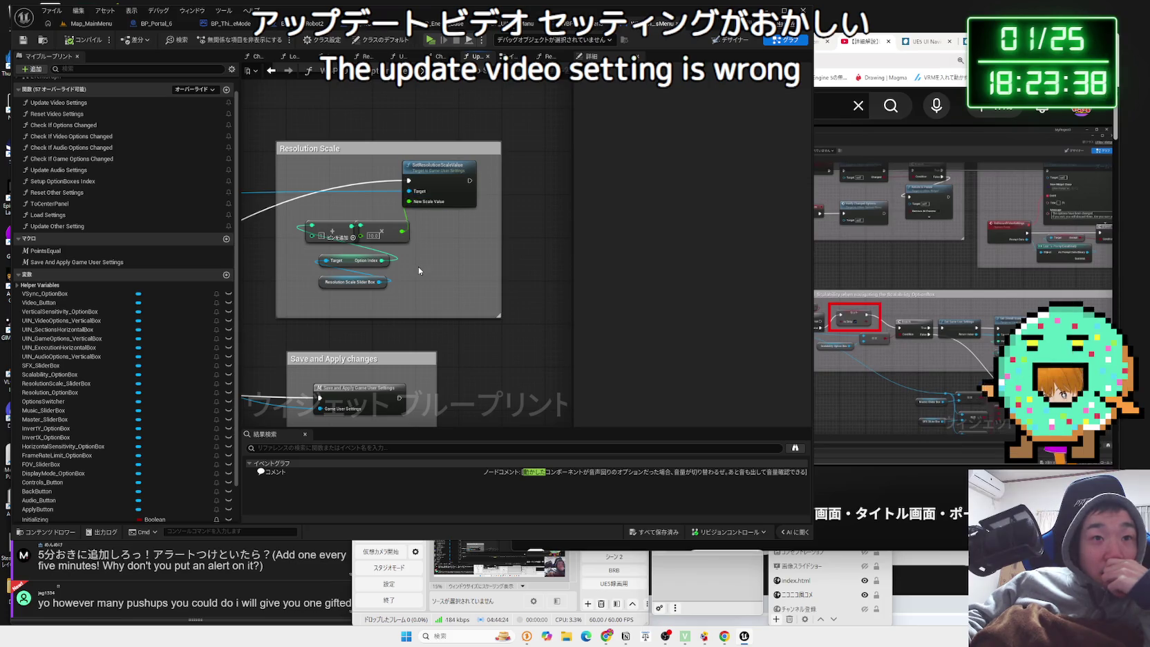
pyautogui.scroll(-5, 418, 270)
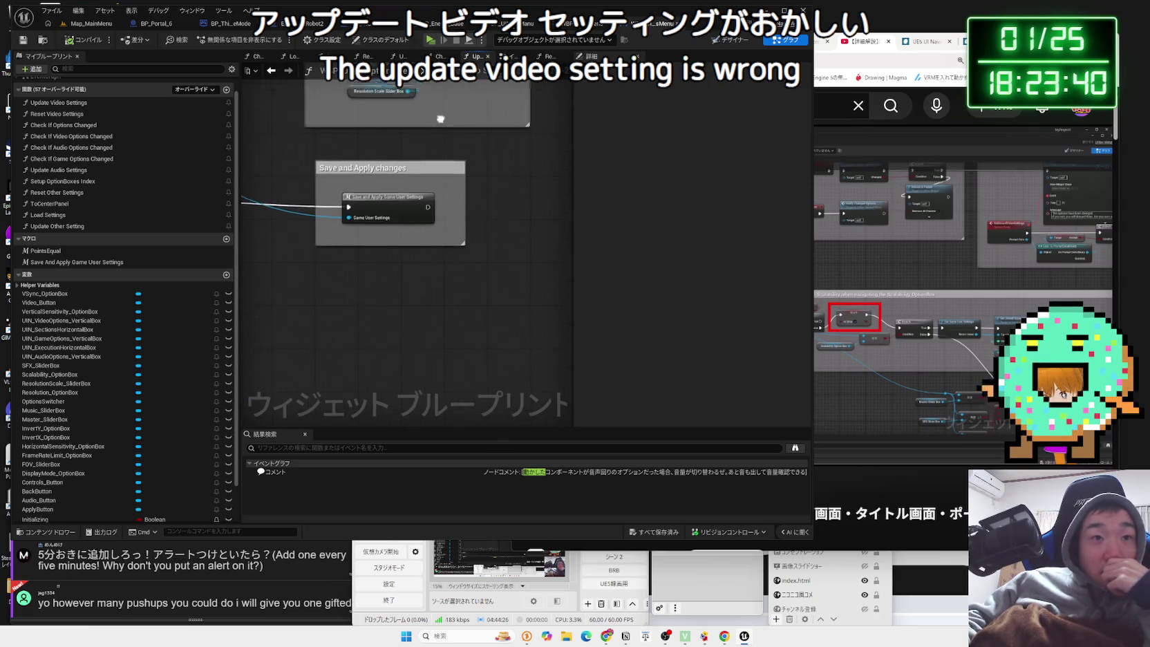
pyautogui.scroll(5, 357, 221)
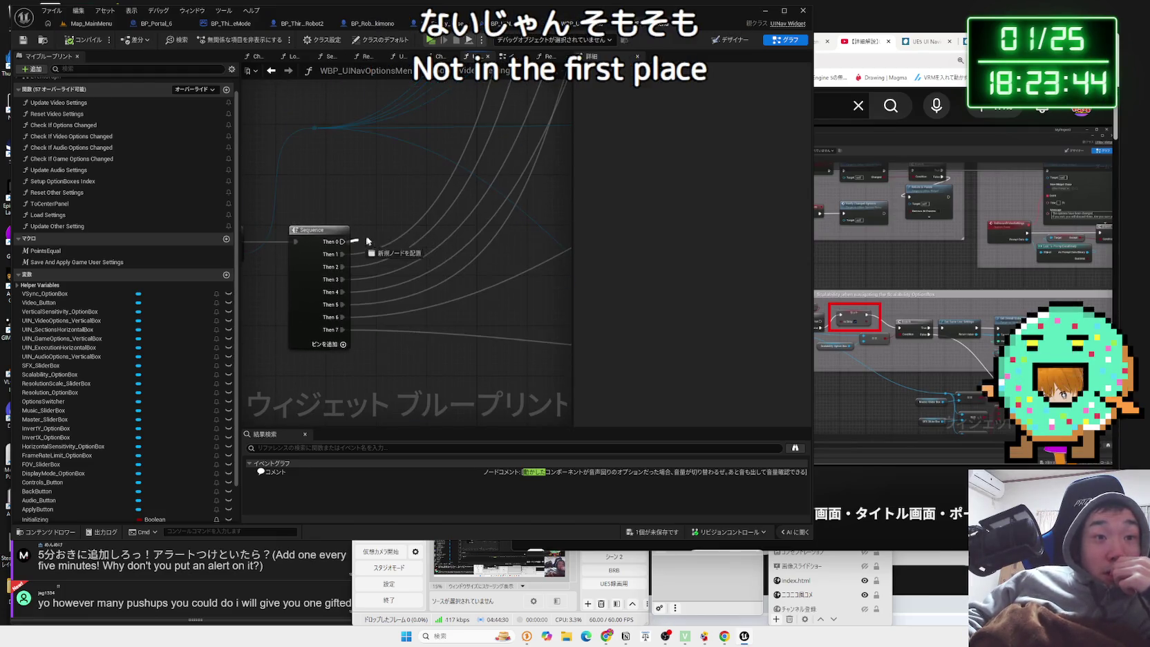
pyautogui.moveTo(343, 242)
pyautogui.mouseDown()
pyautogui.moveTo(372, 233)
pyautogui.moveTo(396, 200)
pyautogui.mouseUp()
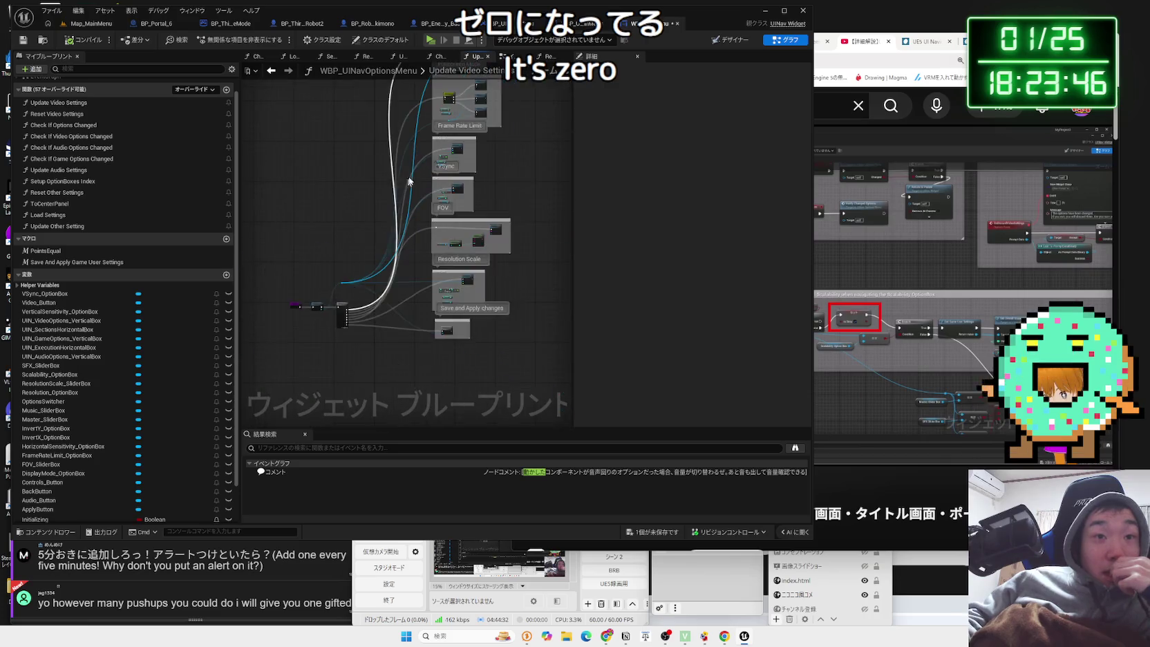
pyautogui.scroll(-4, 384, 289)
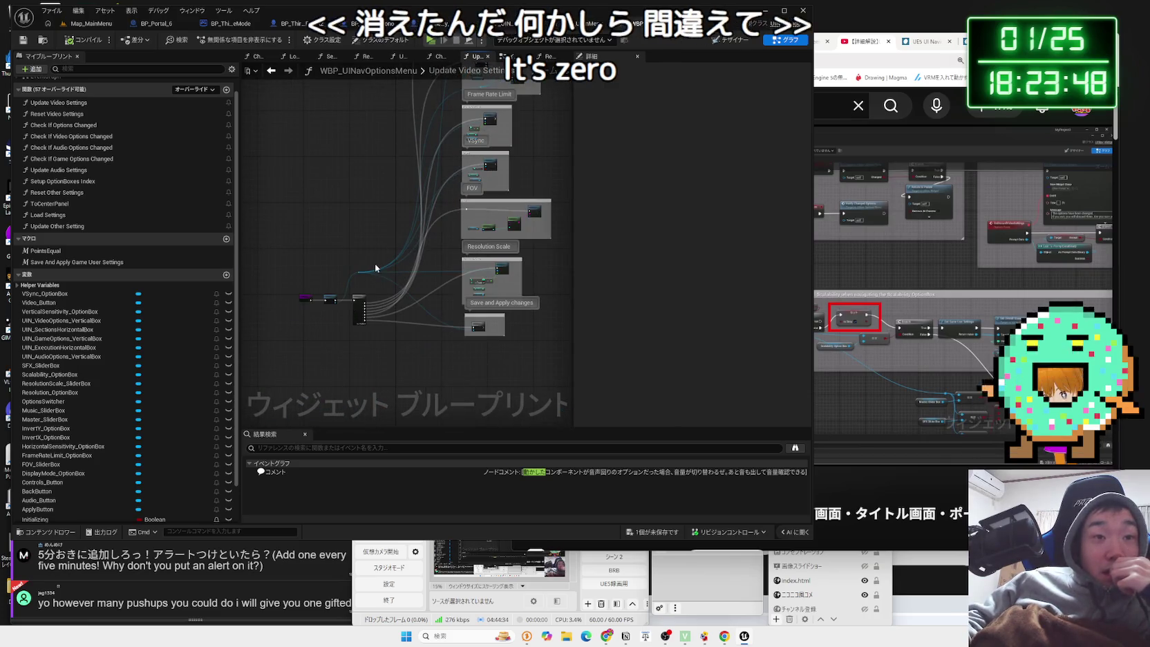
# In the Reset Video Settings graph, select the Scalability comment block with its nodes.
pyautogui.click(594, 22)
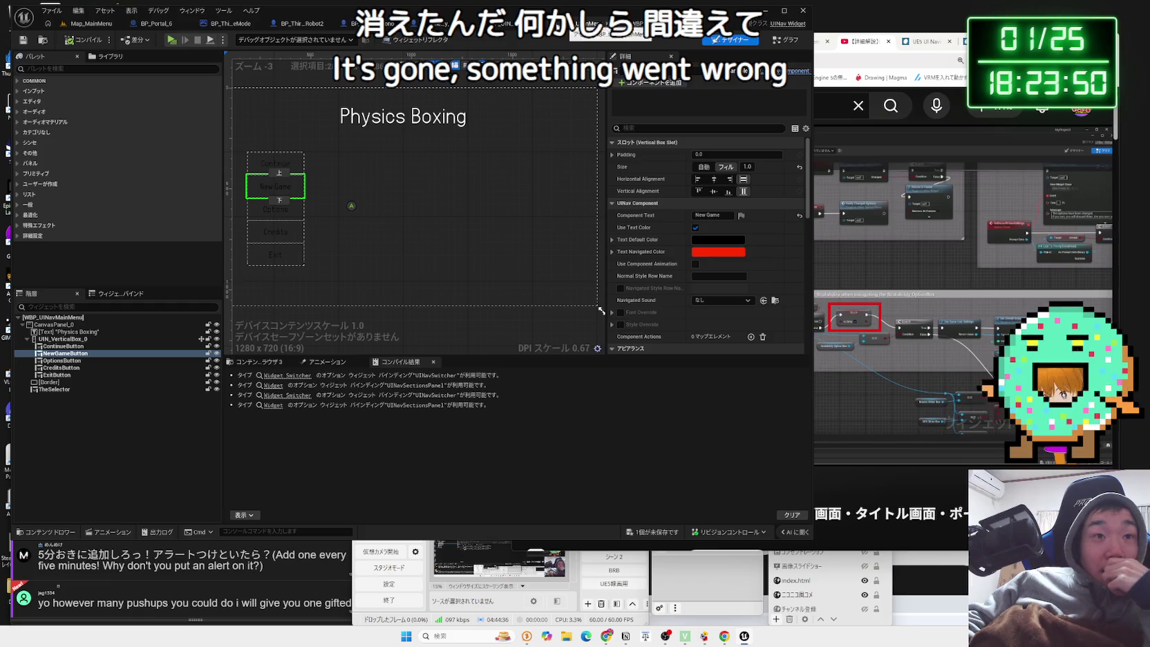
pyautogui.click(591, 24)
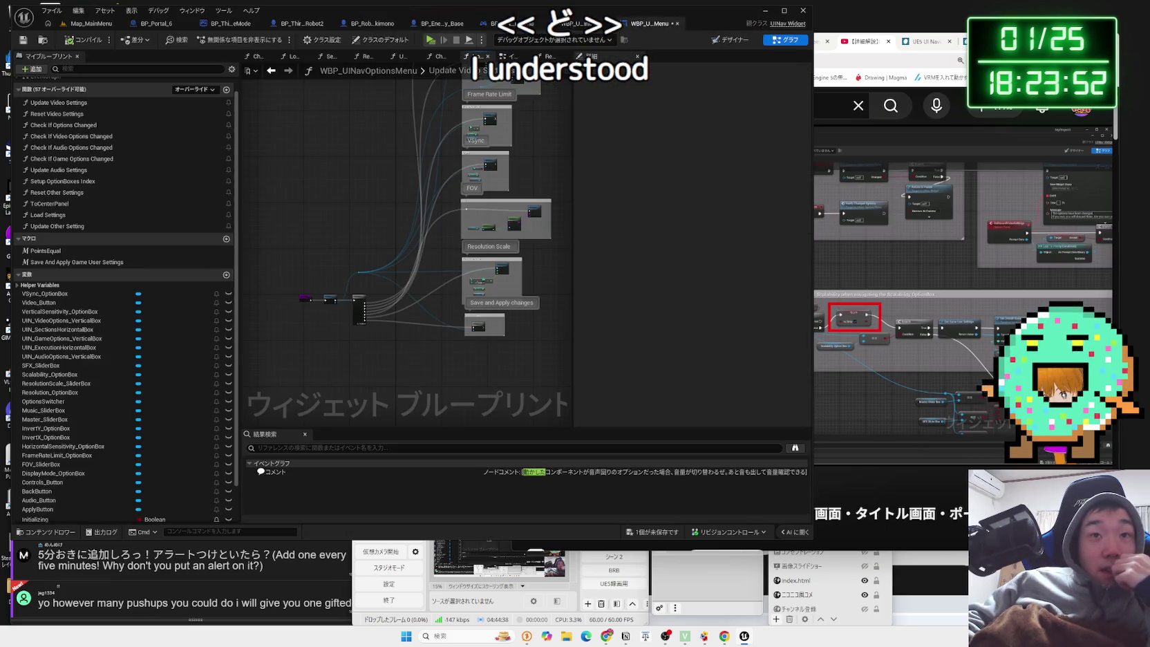
pyautogui.click(550, 56)
pyautogui.scroll(2, 415, 165)
pyautogui.scroll(2, 416, 165)
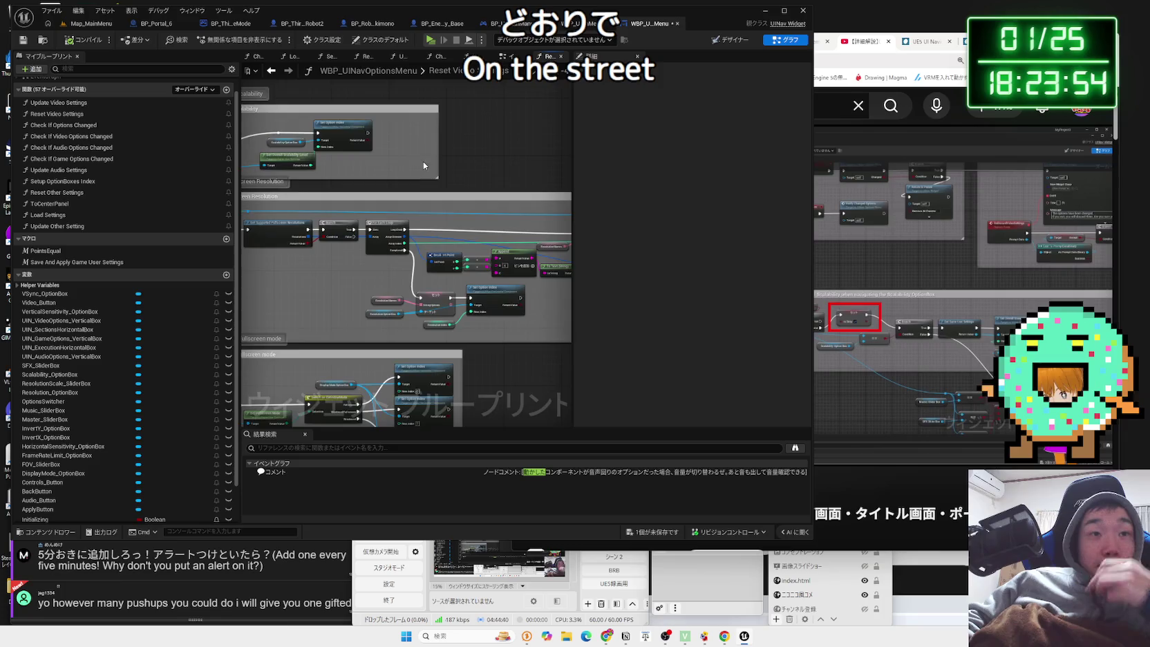
pyautogui.click(325, 153)
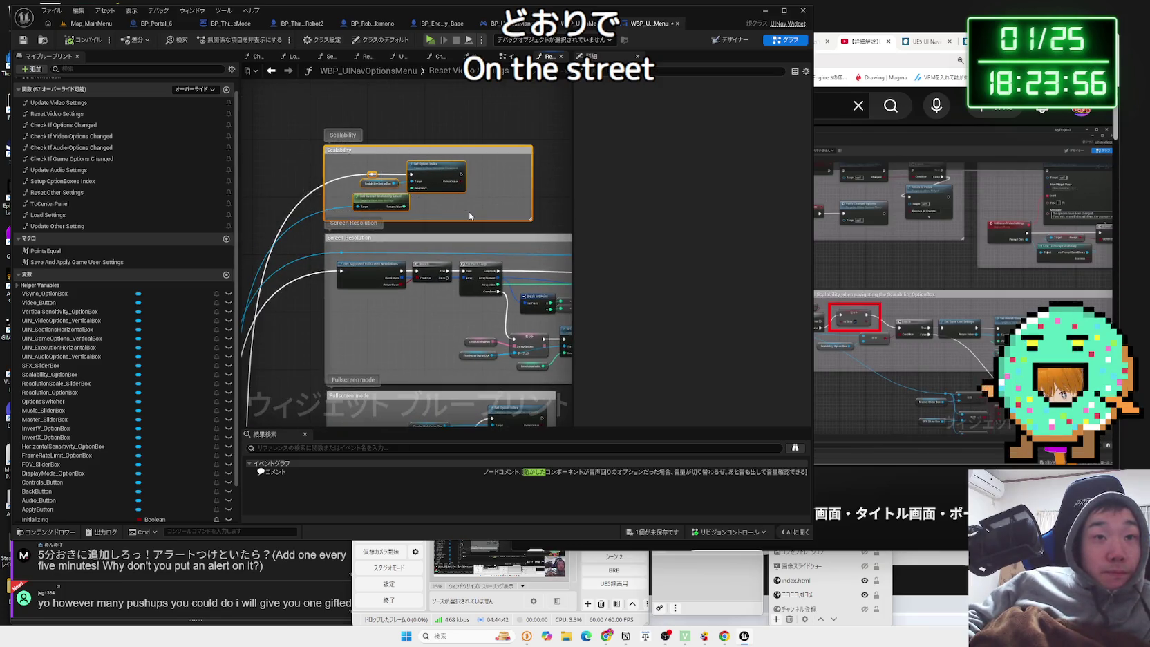
pyautogui.click(469, 217)
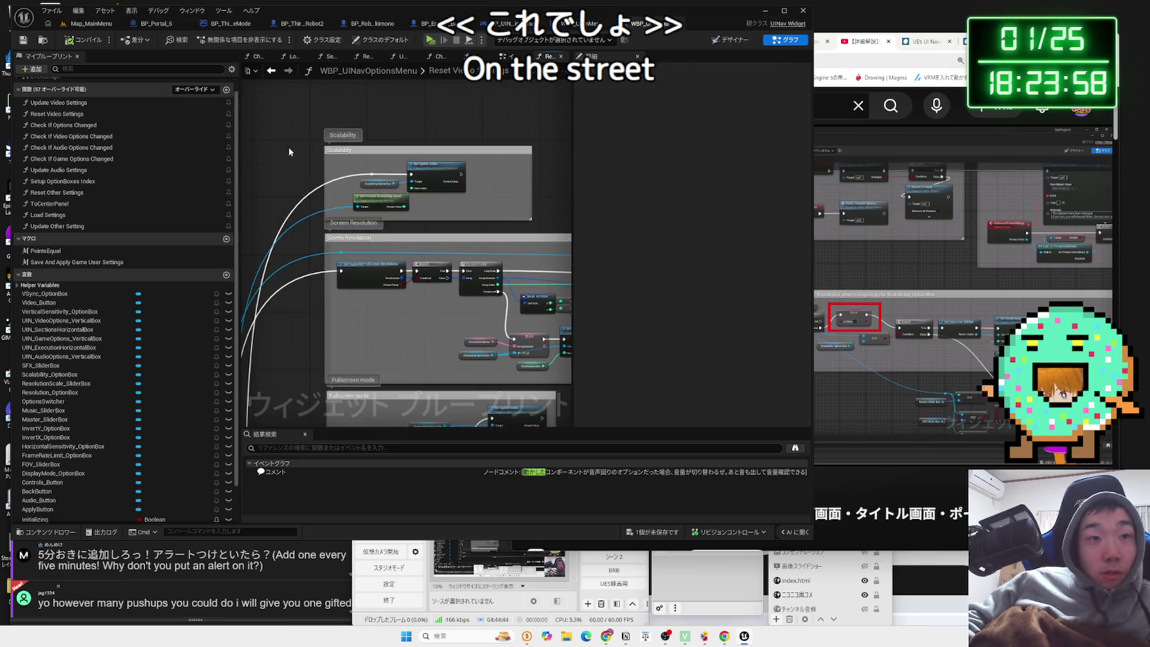
pyautogui.click(481, 210)
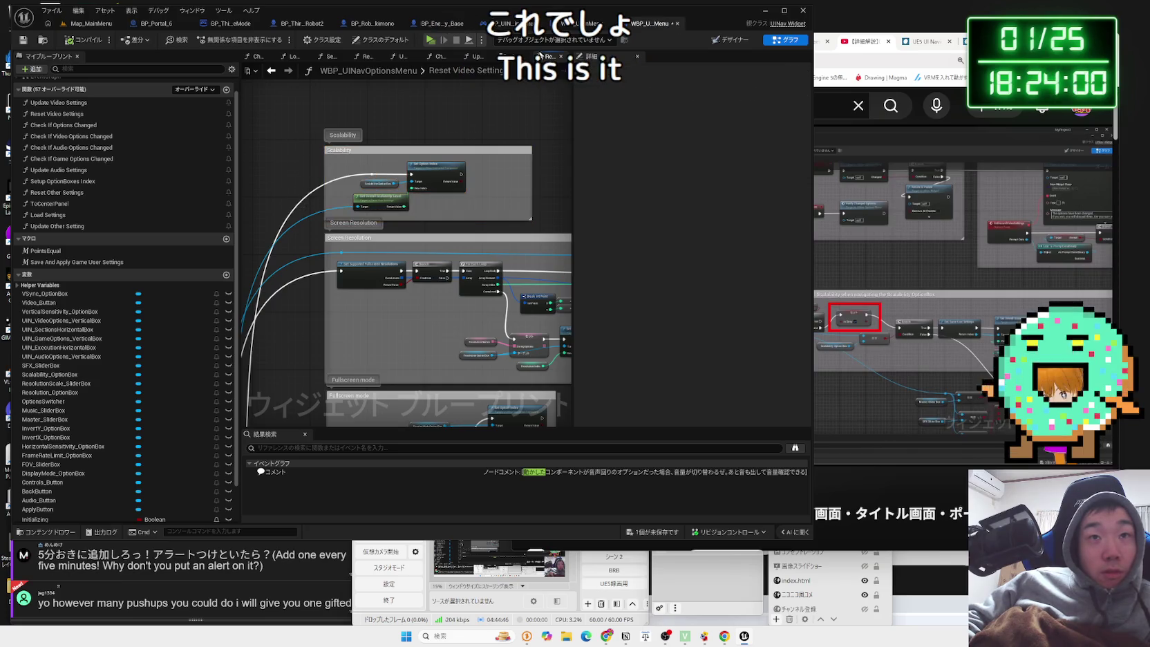
# Paste the Scalability block into Update Video Settings, placed above Screen Resolution.
pyautogui.click(595, 23)
pyautogui.click(649, 23)
pyautogui.click(567, 25)
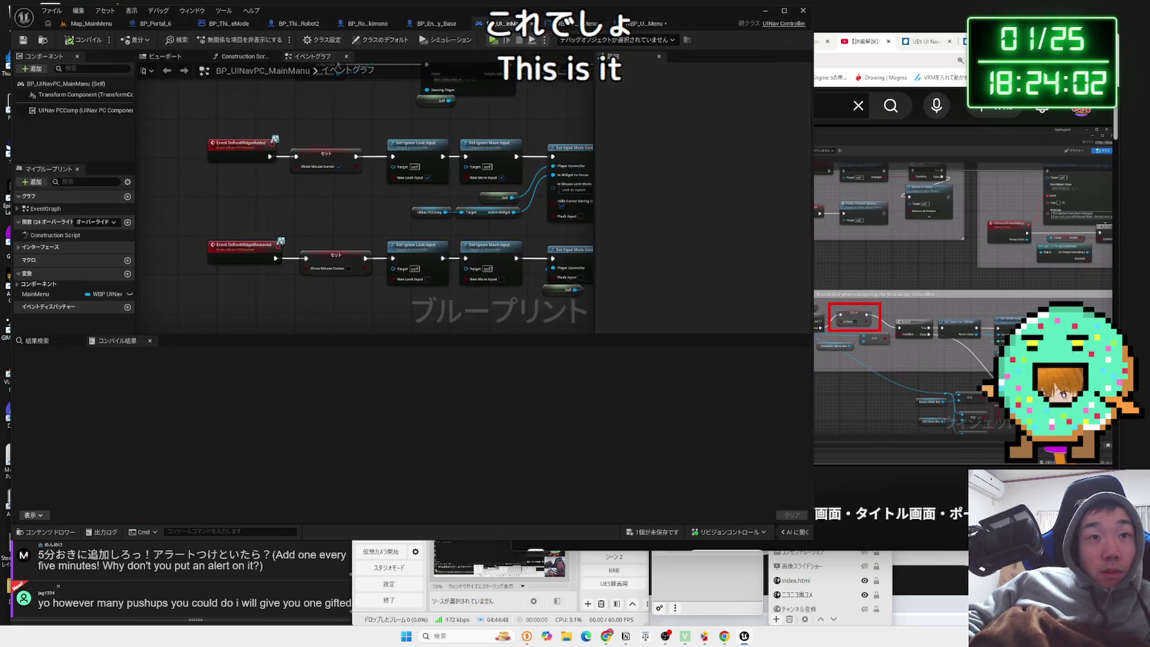
pyautogui.click(650, 23)
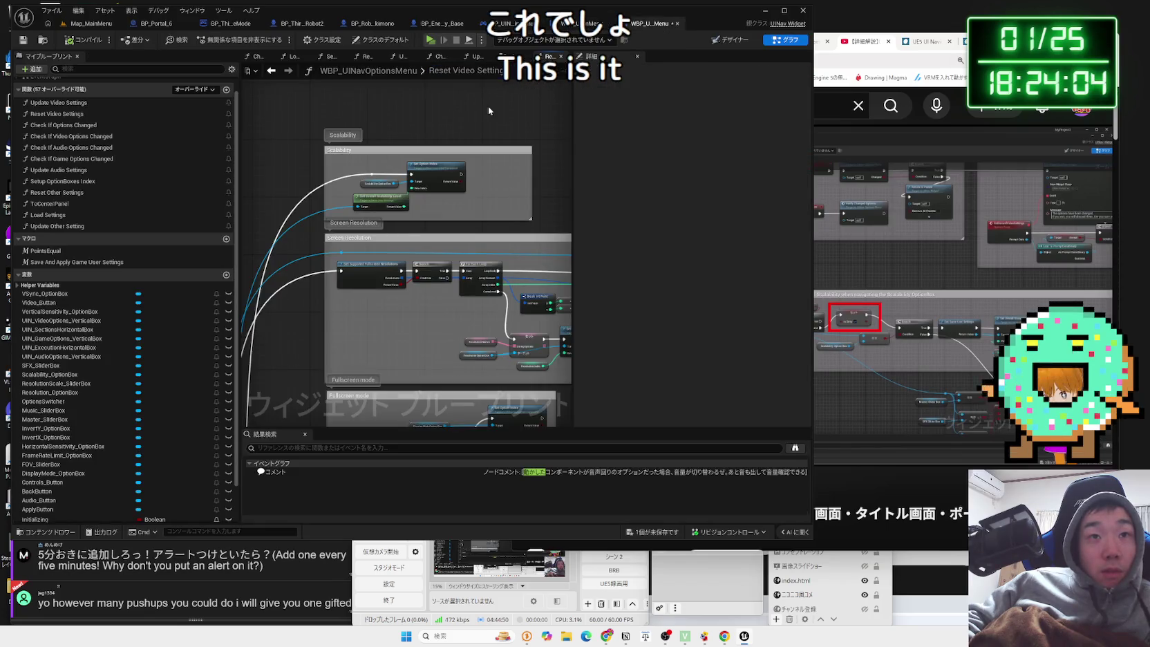
pyautogui.scroll(5, 402, 275)
pyautogui.hotkey('ctrl', 'v')
pyautogui.moveTo(495, 172)
pyautogui.mouseDown()
pyautogui.moveTo(494, 129)
pyautogui.moveTo(508, 129)
pyautogui.mouseUp()
# Wire the Sequence's Then 0 output into the pasted Scalability block.
pyautogui.scroll(4, 387, 414)
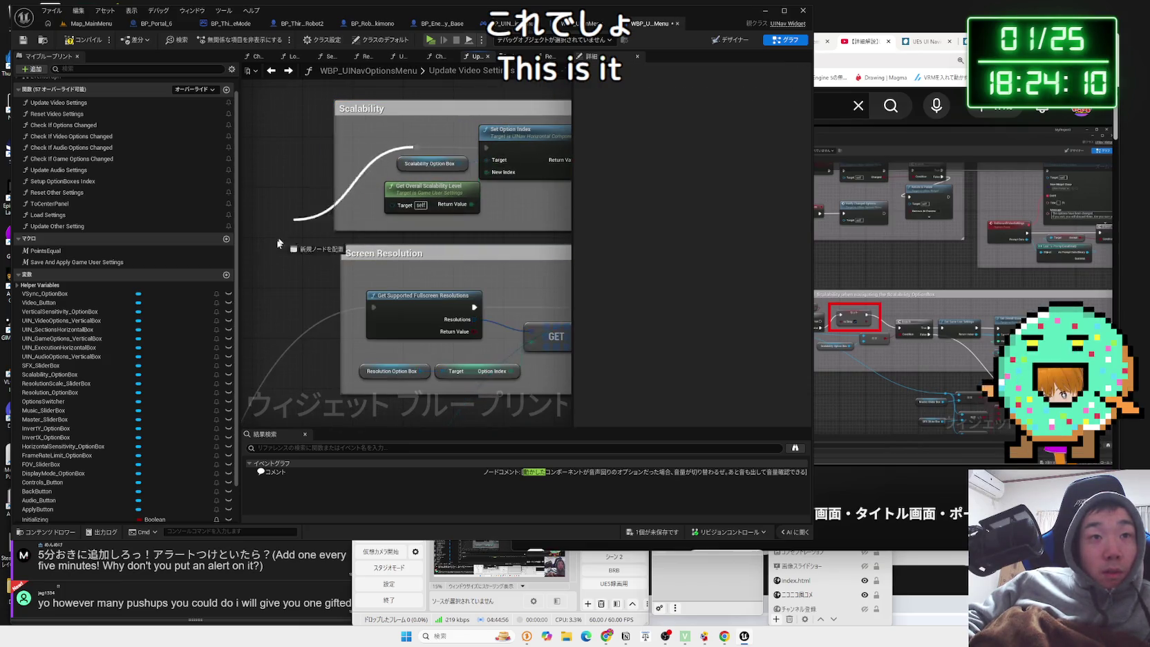
pyautogui.moveTo(402, 458)
pyautogui.mouseDown()
pyautogui.moveTo(475, 459)
pyautogui.moveTo(475, 195)
pyautogui.mouseUp()
pyautogui.scroll(-3, 474, 460)
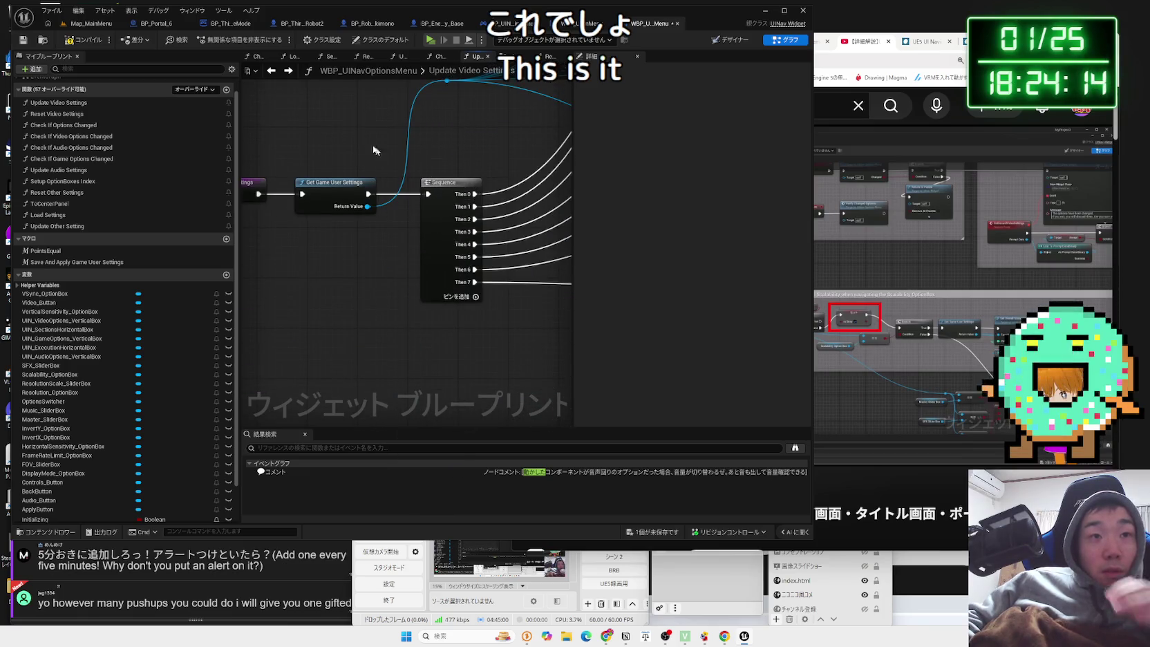
# Compile, fix the error by feeding Get Game User Settings into the Target, and save all.
pyautogui.click(88, 41)
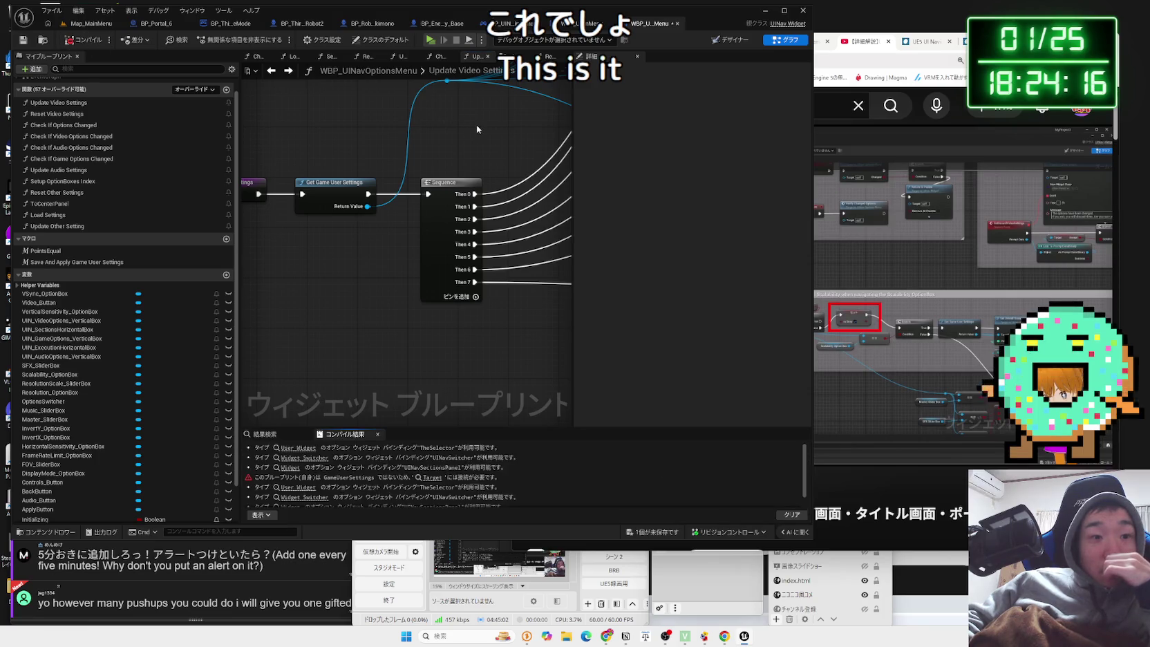
pyautogui.click(429, 477)
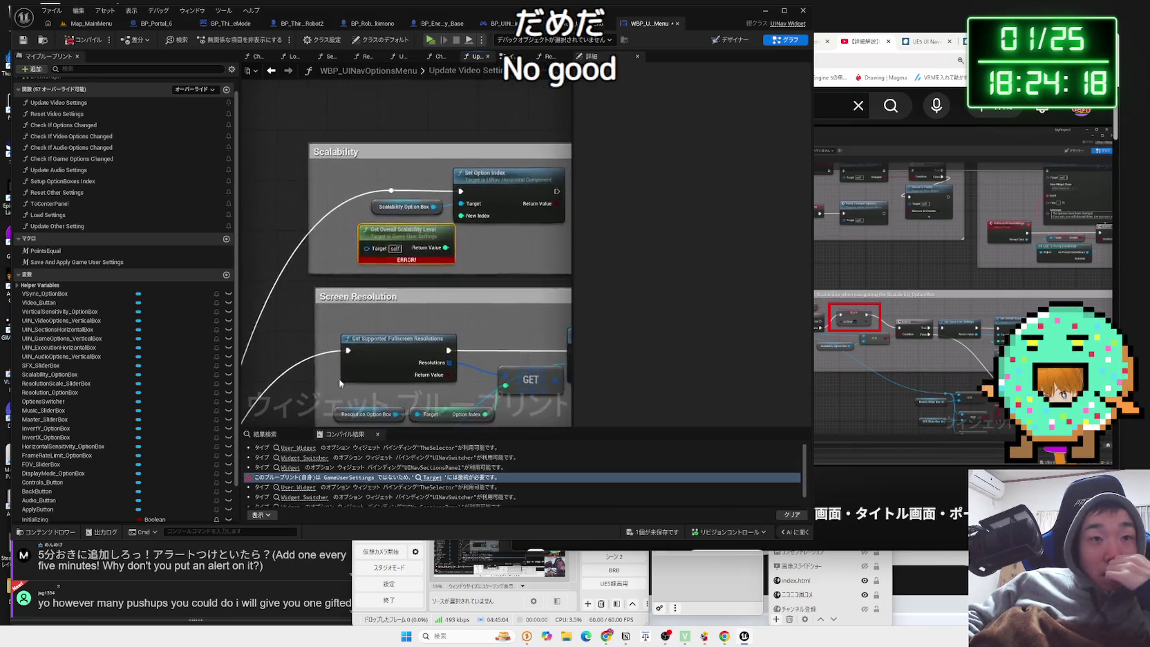
pyautogui.click(315, 499)
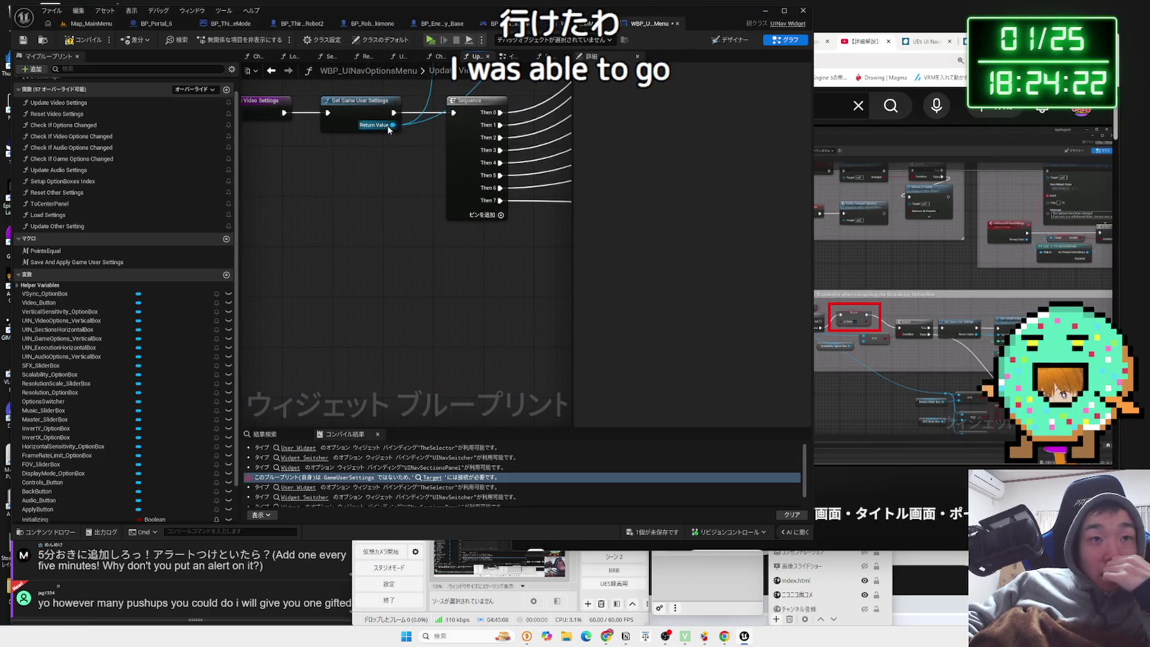
pyautogui.click(102, 44)
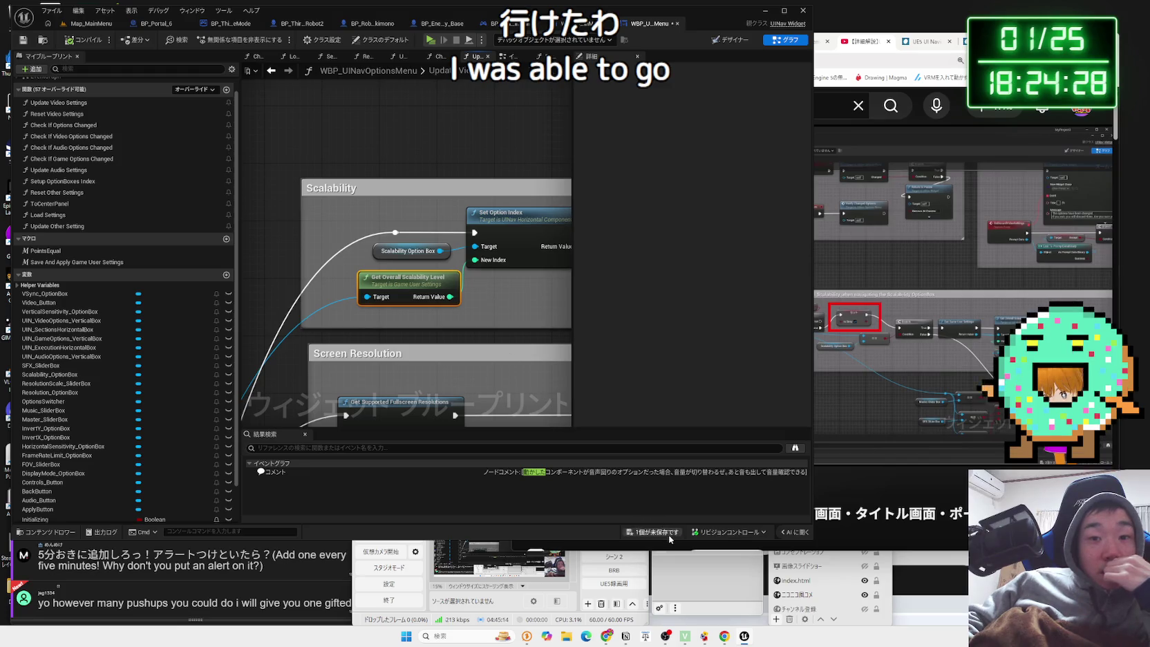
pyautogui.click(626, 418)
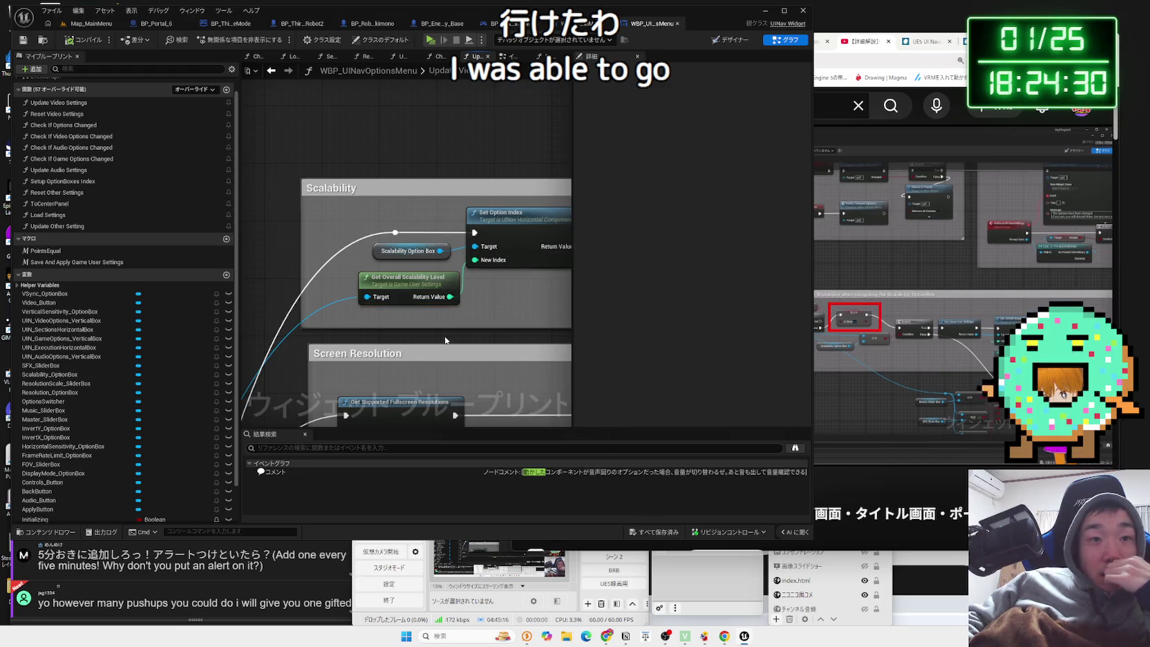
pyautogui.scroll(-2, 445, 339)
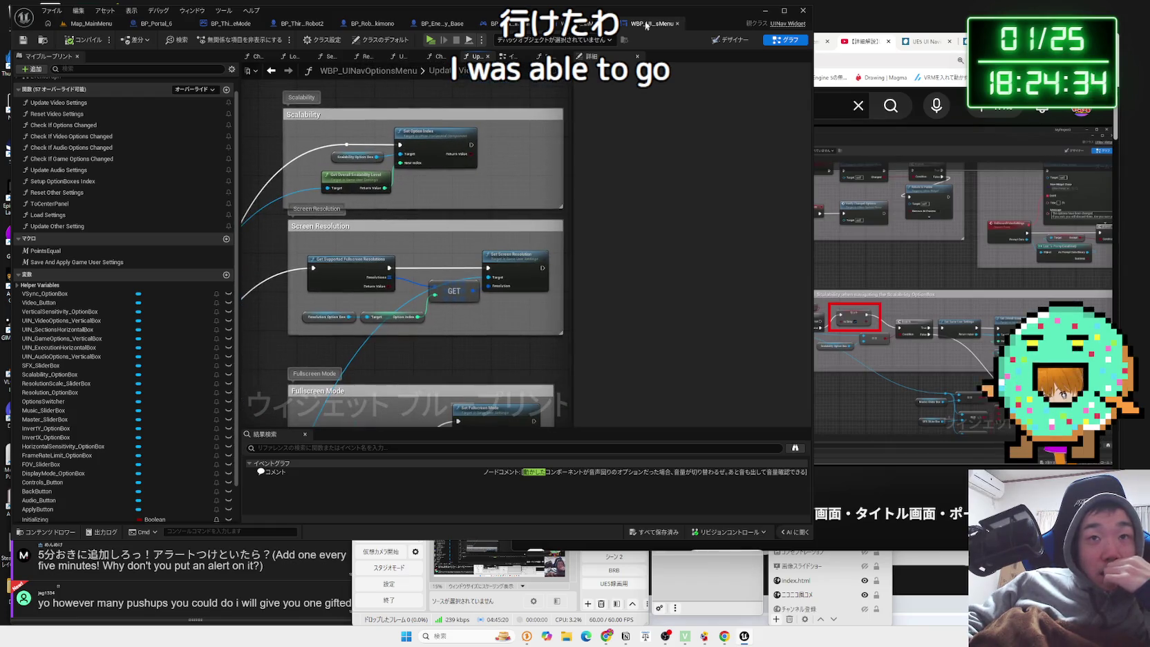
# Glance at the main menu player controller, then return to the options menu's Event Graph.
pyautogui.click(586, 23)
pyautogui.click(491, 23)
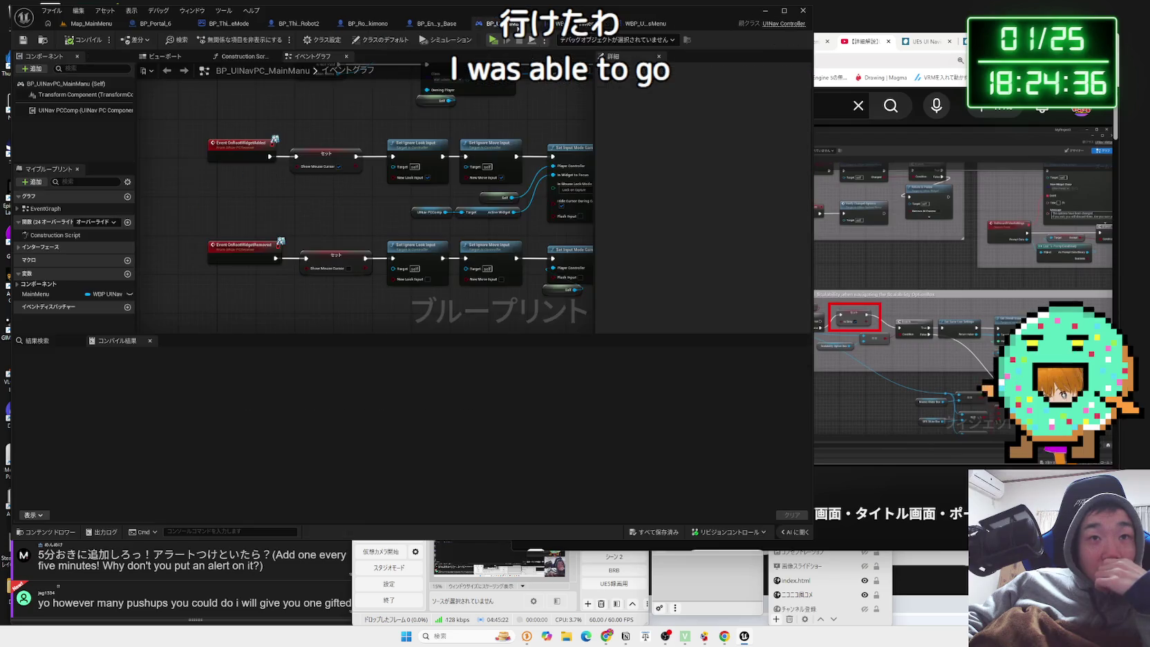
pyautogui.click(586, 22)
pyautogui.click(653, 25)
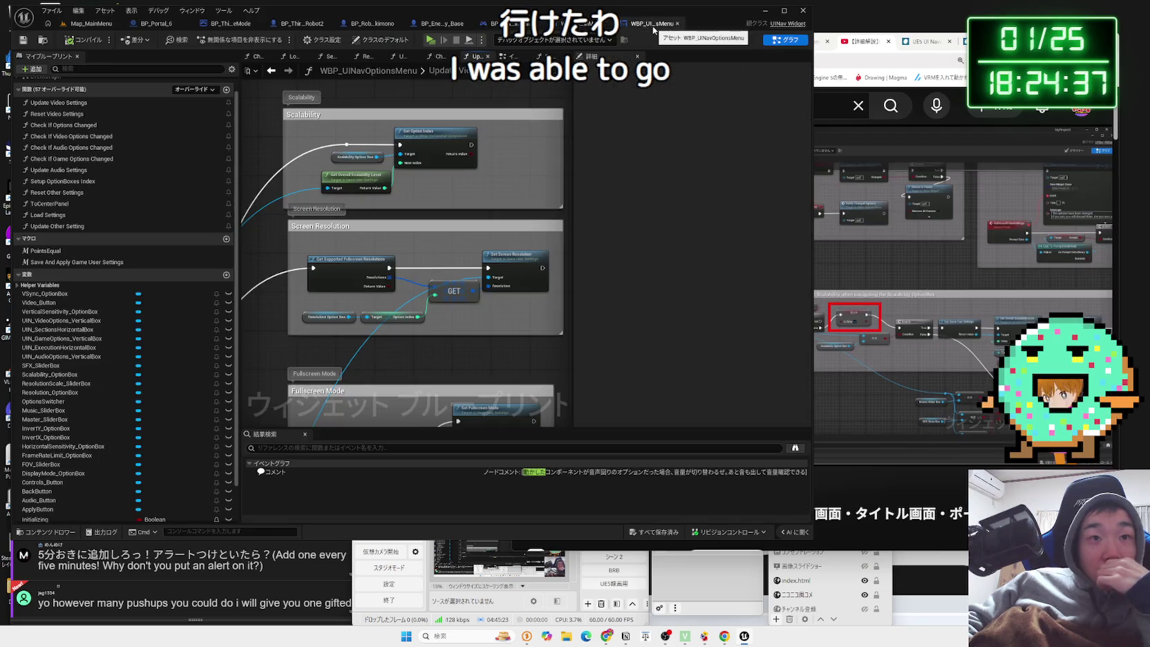
pyautogui.click(517, 57)
# Inspect the Verify Changed Options, Setup OptionBoxes Index and Reset Video Settings graphs, then go back.
pyautogui.moveTo(467, 144); pyautogui.dragTo(506, 187)
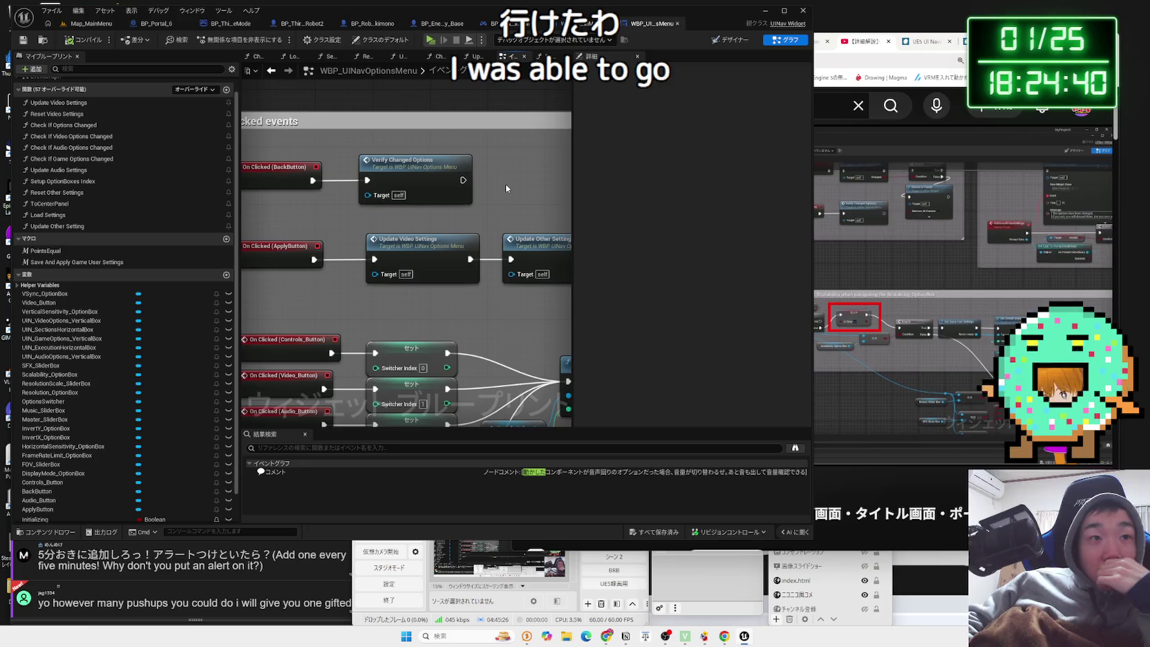
pyautogui.scroll(-2, 432, 240)
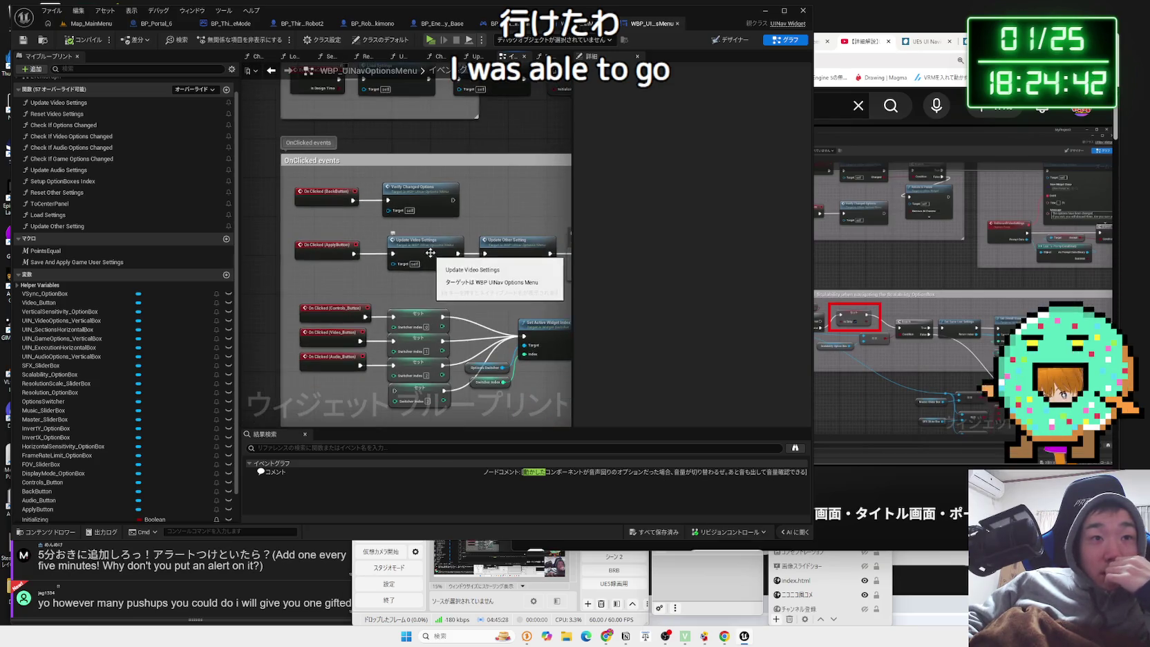
pyautogui.doubleClick(414, 201)
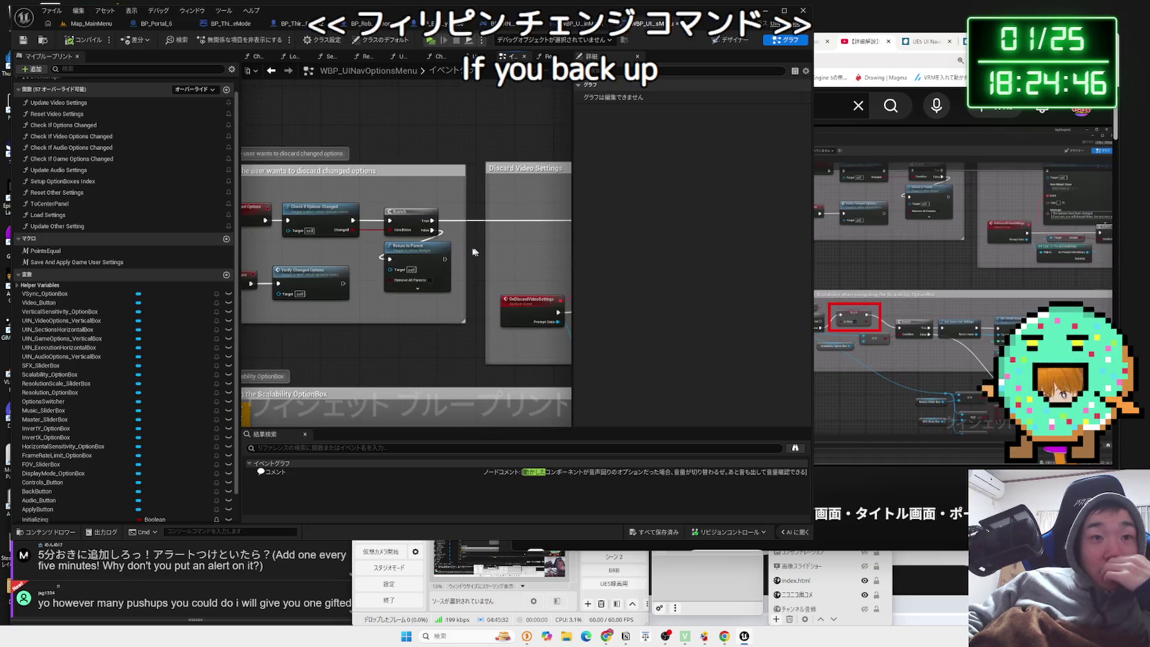
pyautogui.scroll(2, 440, 249)
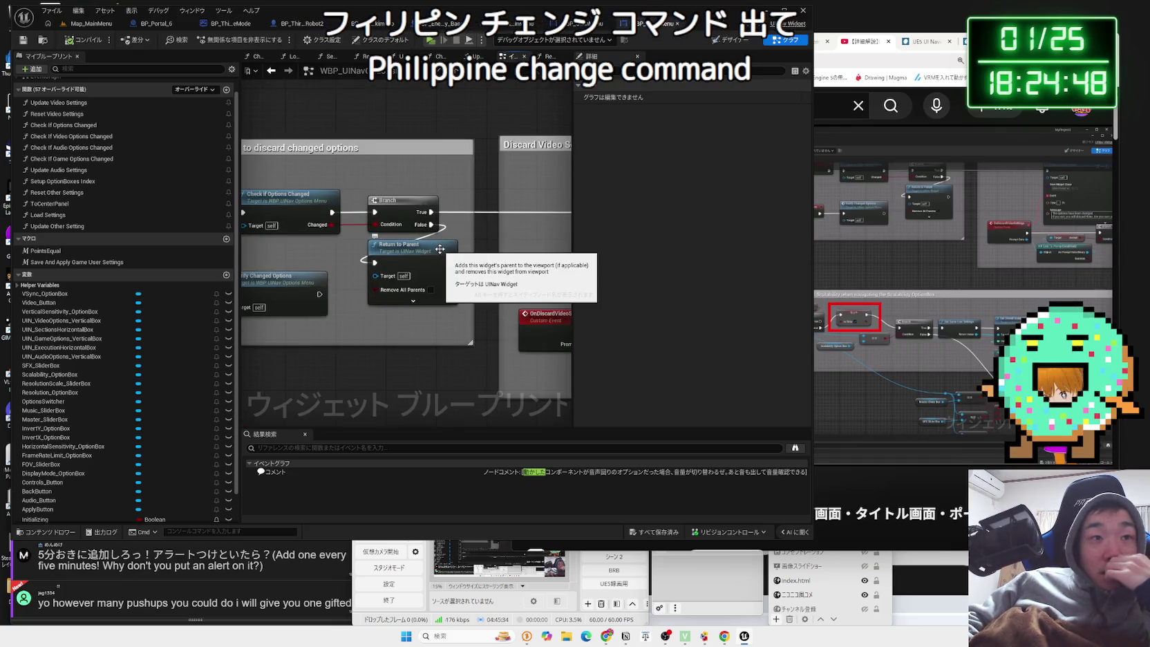
pyautogui.moveTo(439, 249)
pyautogui.mouseDown()
pyautogui.moveTo(354, 256)
pyautogui.moveTo(398, 252)
pyautogui.moveTo(321, 182)
pyautogui.moveTo(186, 159)
pyautogui.mouseUp()
pyautogui.moveTo(429, 271)
pyautogui.mouseDown()
pyautogui.moveTo(342, 274)
pyautogui.moveTo(383, 268)
pyautogui.mouseUp()
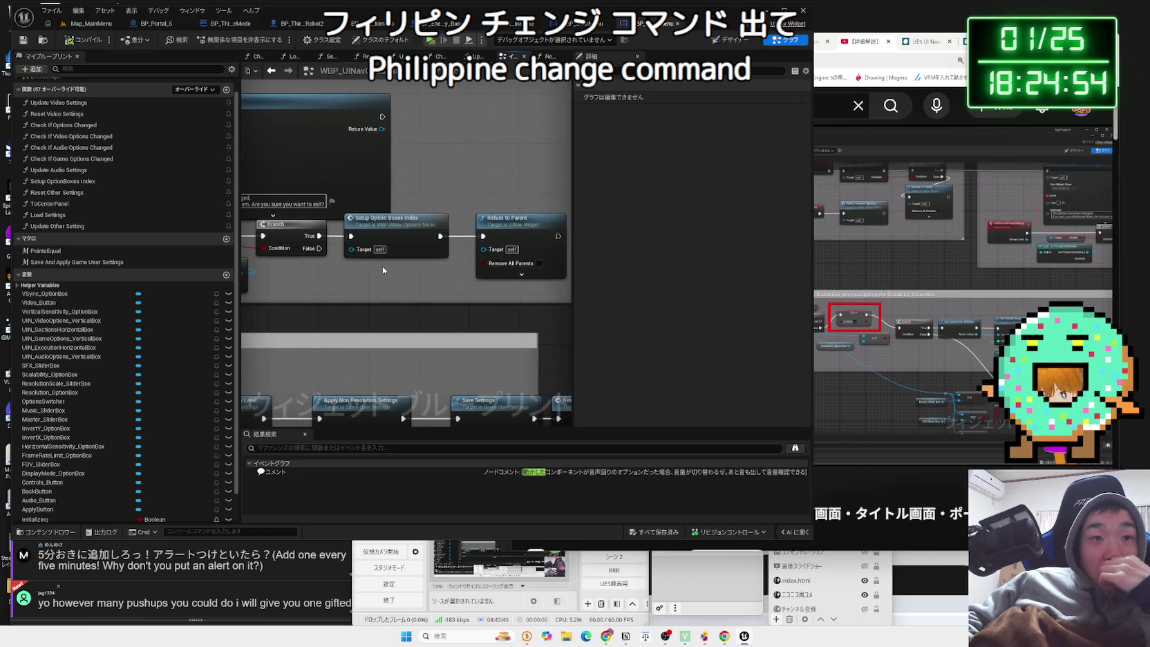
pyautogui.doubleClick(400, 229)
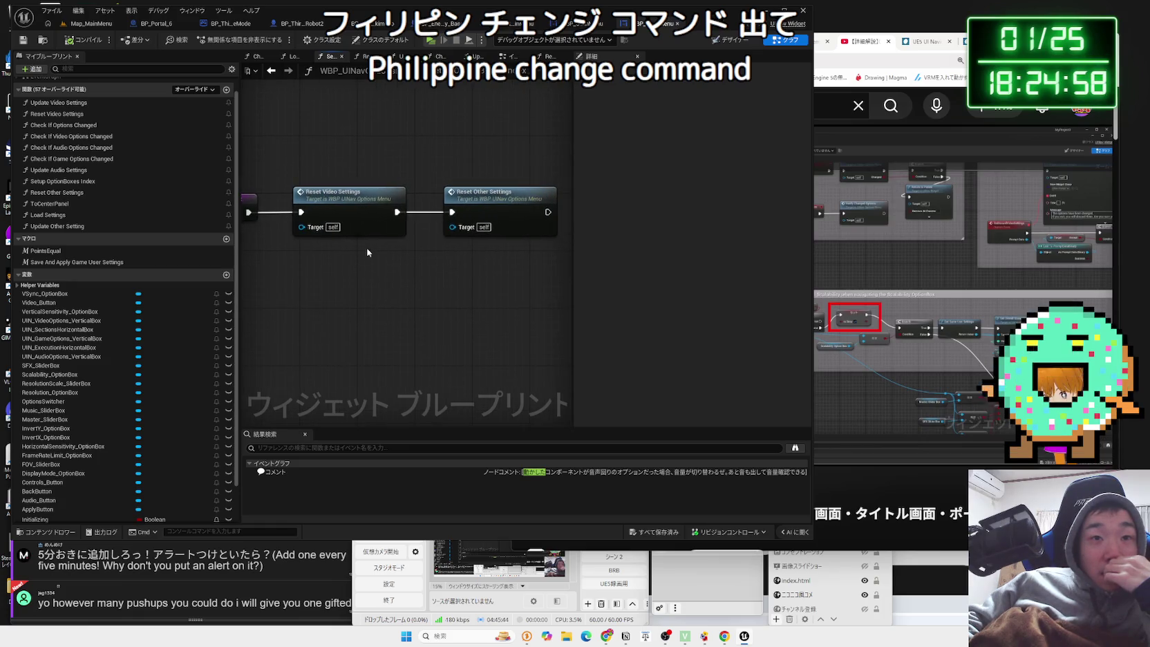
pyautogui.doubleClick(369, 212)
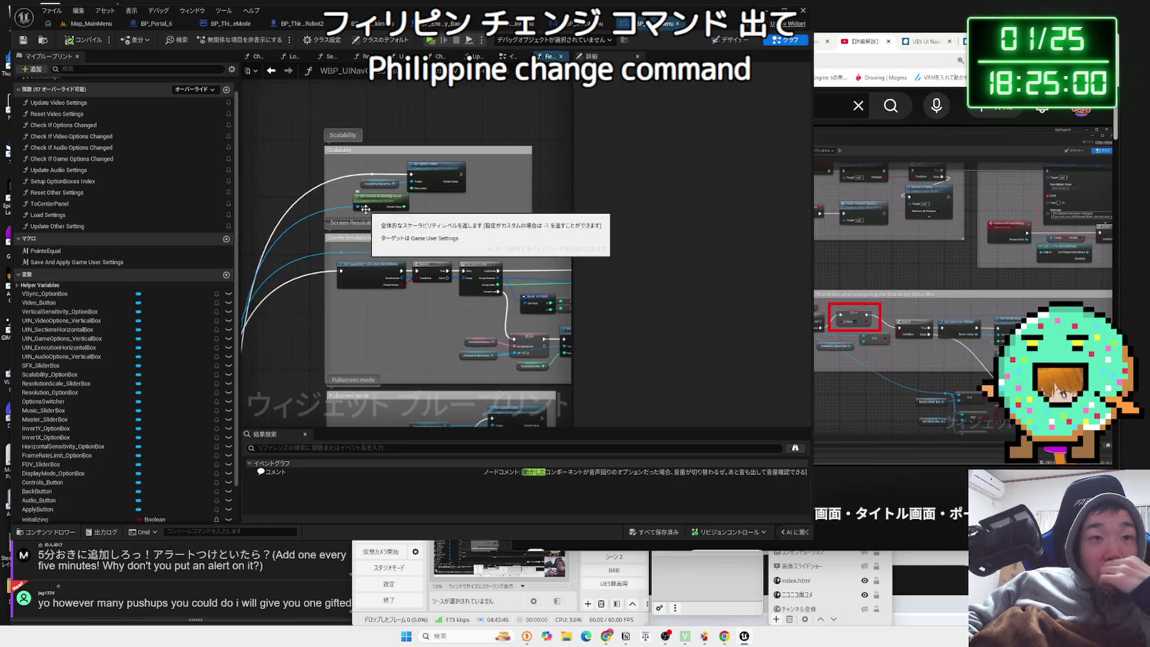
pyautogui.hotkey('alt', 'Left')
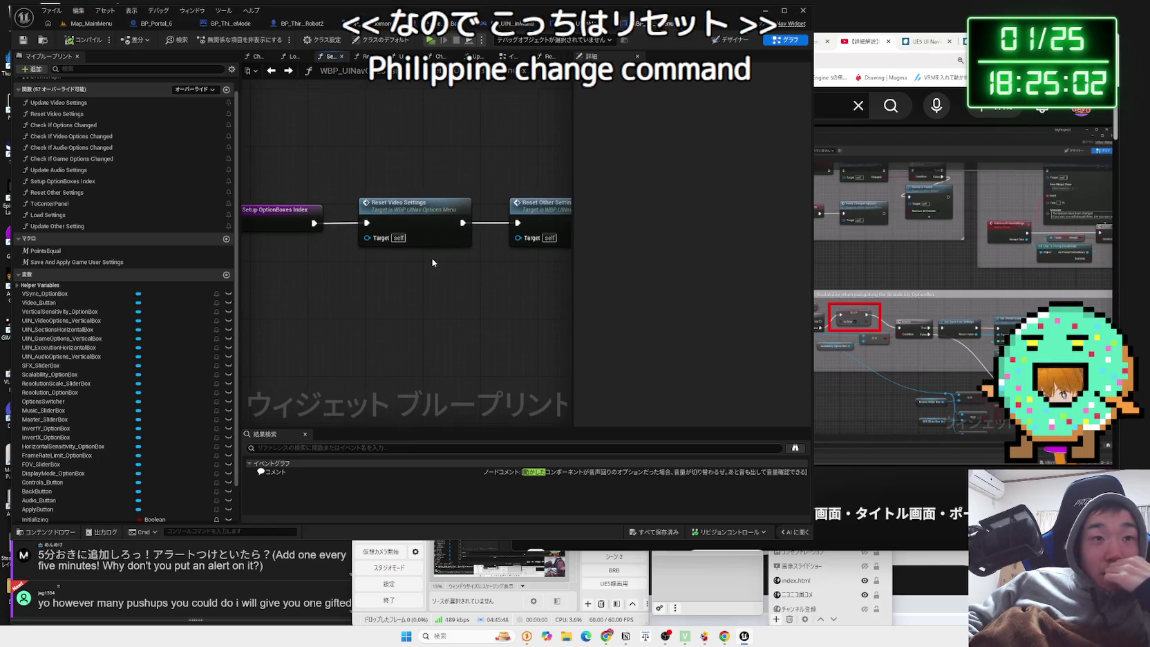
pyautogui.hotkey('alt', 'Left')
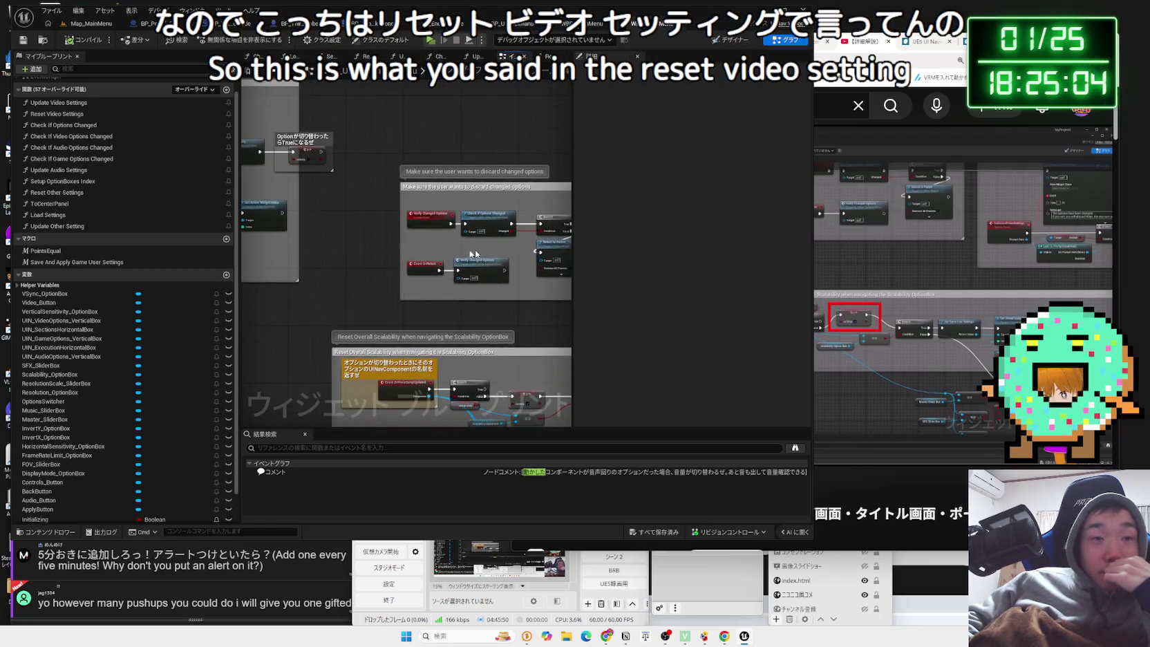
# Open Update Video Settings from the Apply button's click handler, then return to the event graph.
pyautogui.scroll(2, 492, 262)
pyautogui.moveTo(424, 184); pyautogui.dragTo(457, 257)
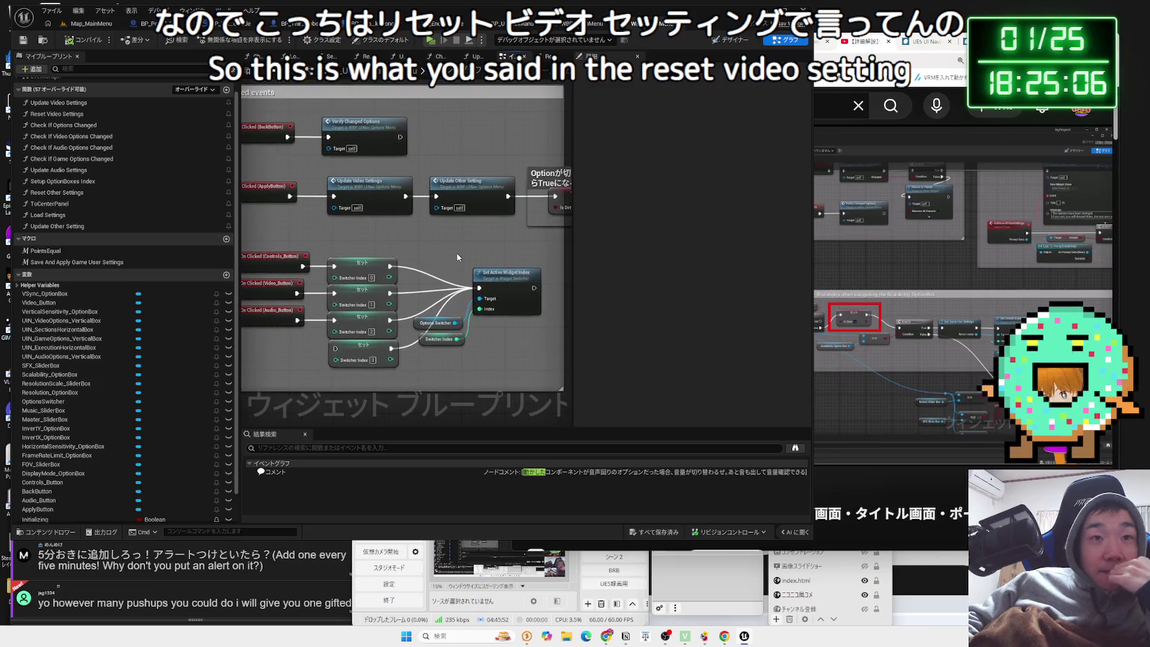
pyautogui.doubleClick(373, 194)
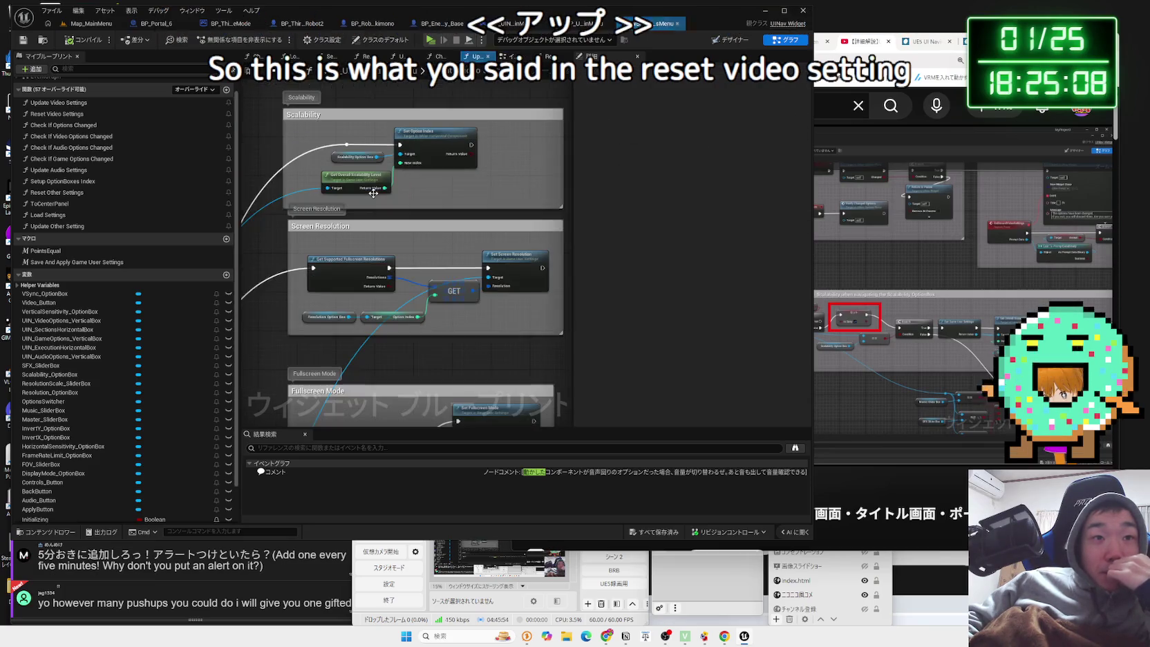
pyautogui.scroll(5, 411, 148)
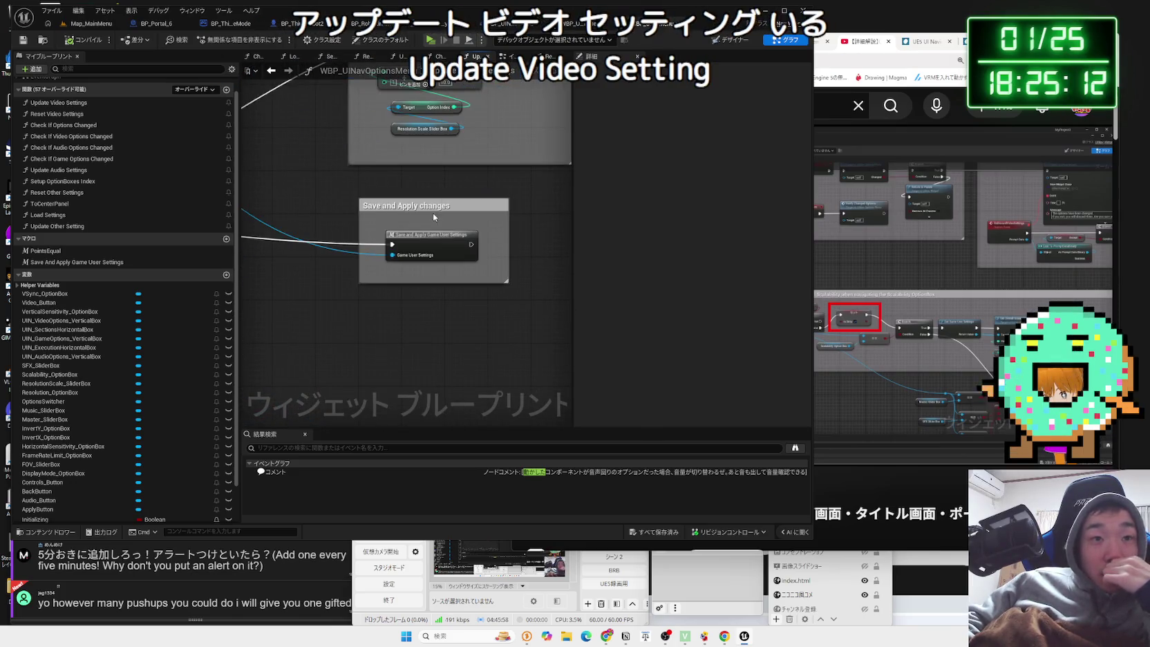
pyautogui.scroll(1, 418, 246)
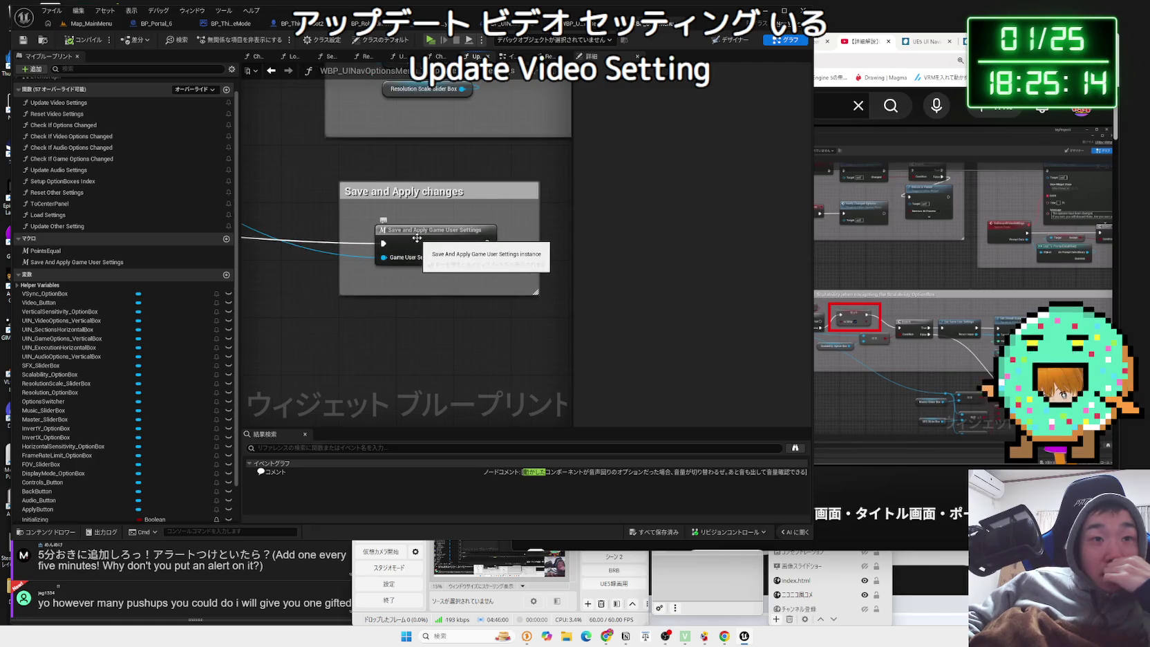
pyautogui.hotkey('alt', 'Left')
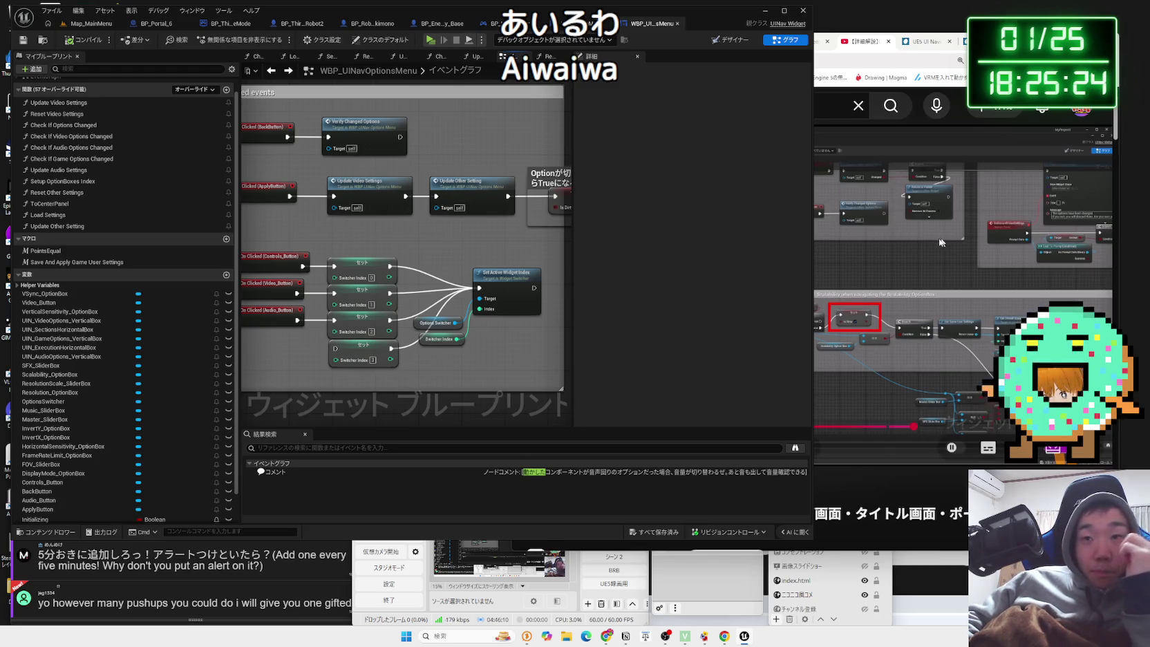
# Play the tutorial from 32:40, skip ten seconds ahead to Step 8, then pause it.
pyautogui.click(936, 242)
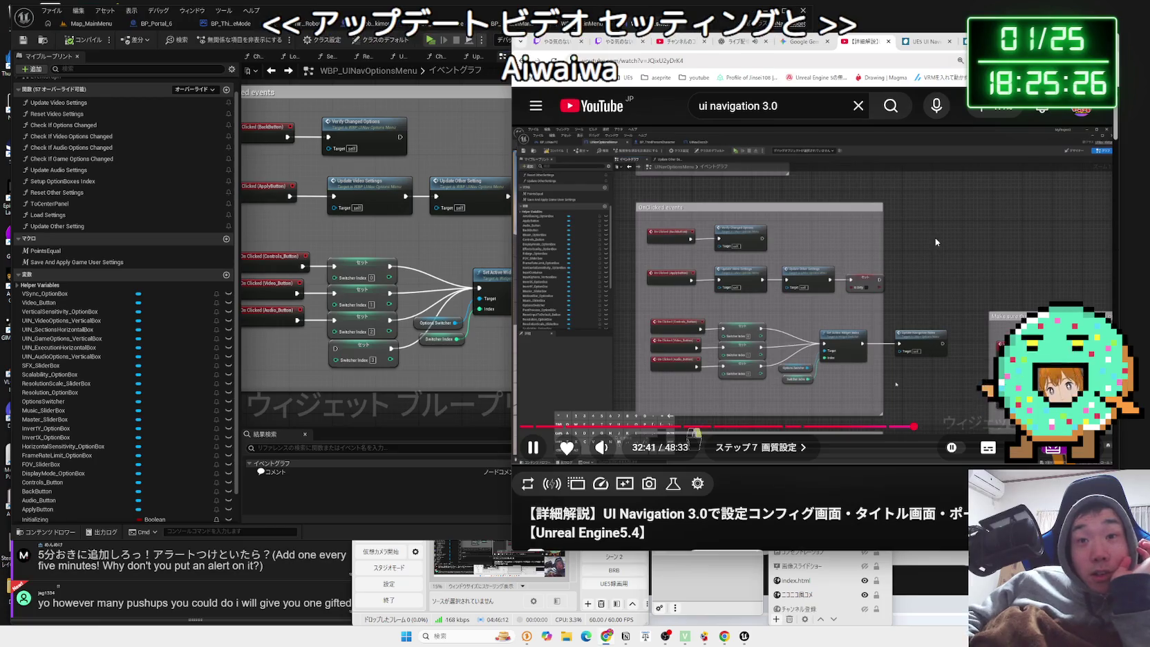
pyautogui.click(926, 274)
pyautogui.click(924, 269)
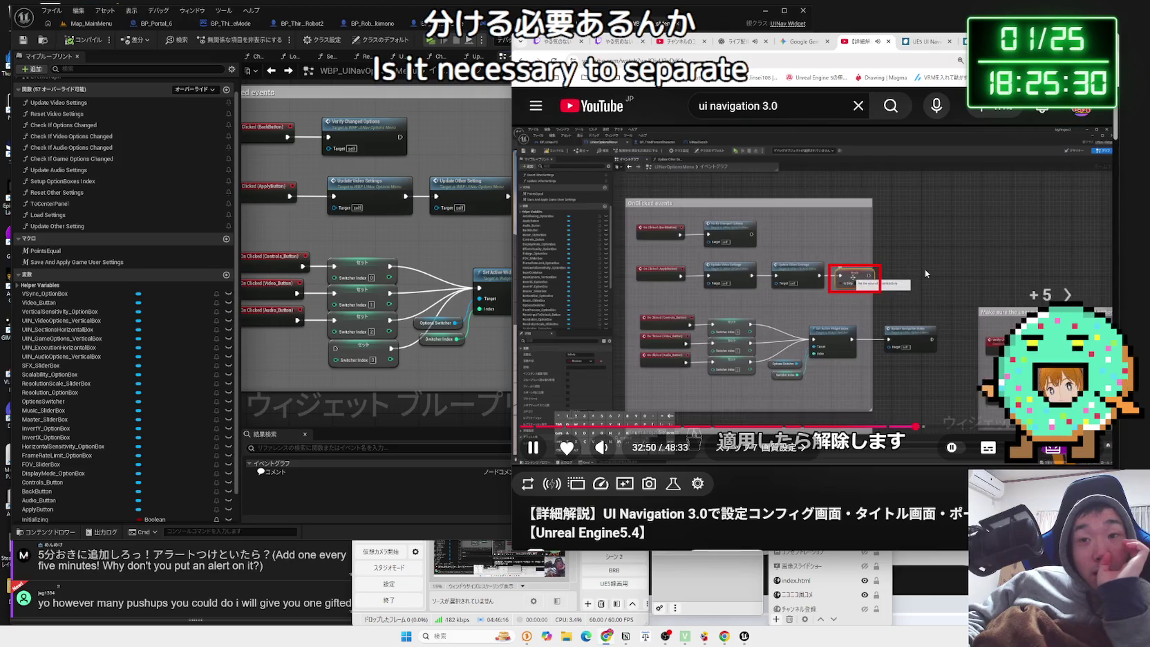
pyautogui.press('Right')
pyautogui.press('Right')
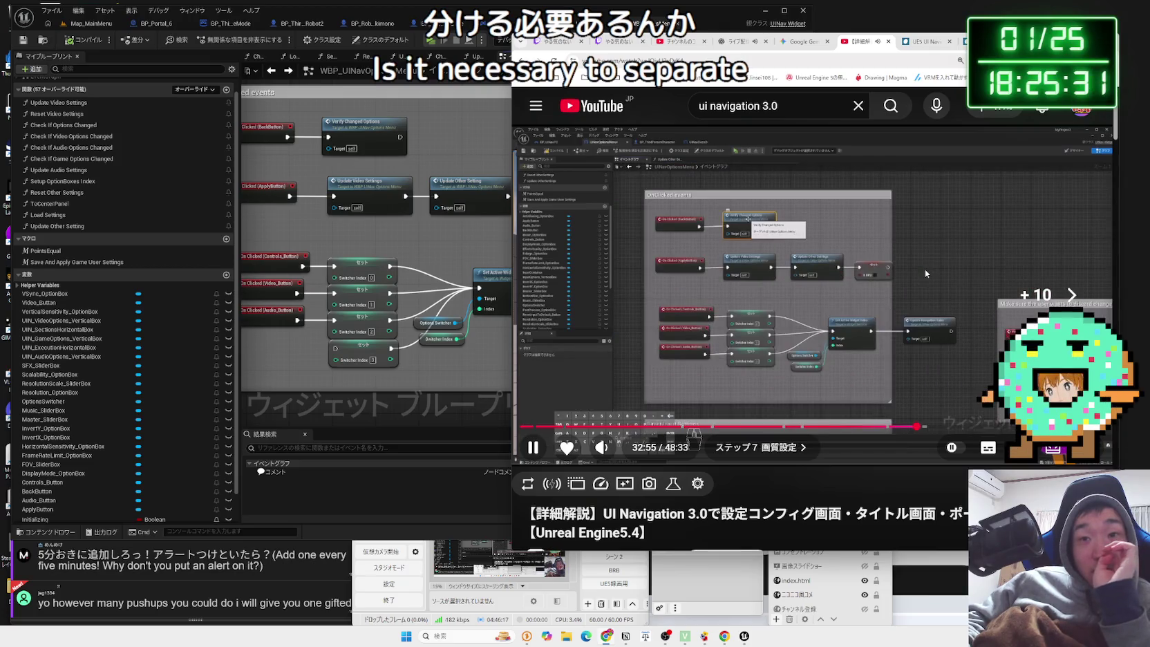
pyautogui.press('Right')
pyautogui.press('Right')
pyautogui.press('Right')
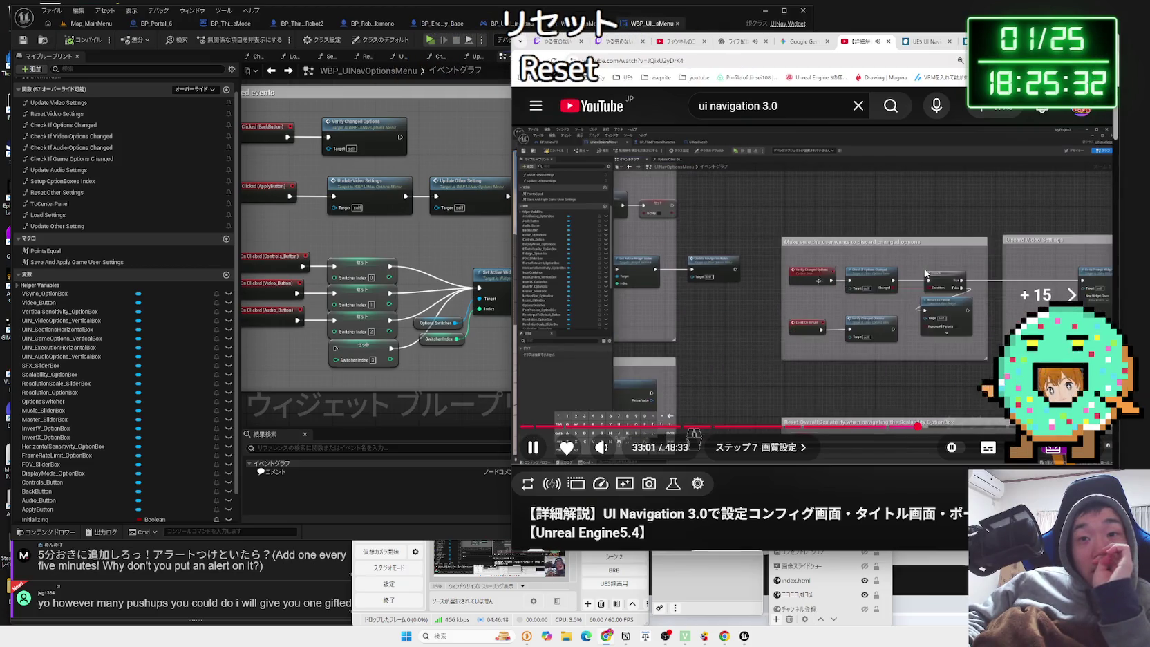
pyautogui.click(925, 269)
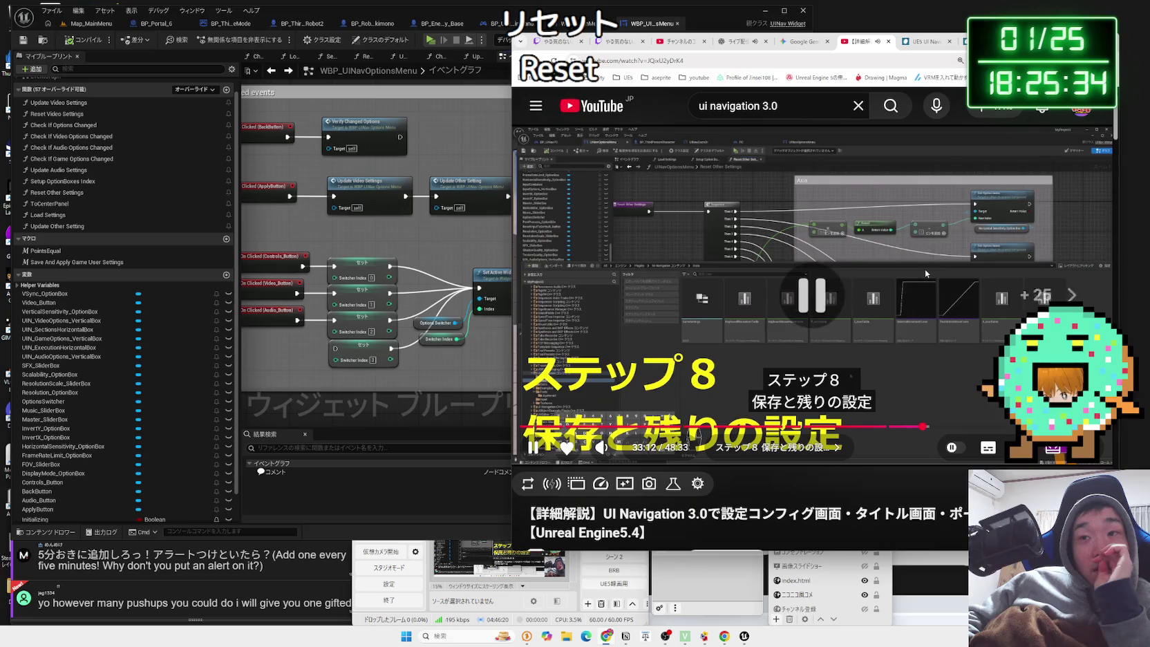
# Return to the options menu event graph in the Unreal editor.
pyautogui.click(456, 257)
pyautogui.scroll(-3, 456, 257)
pyautogui.scroll(3, 393, 208)
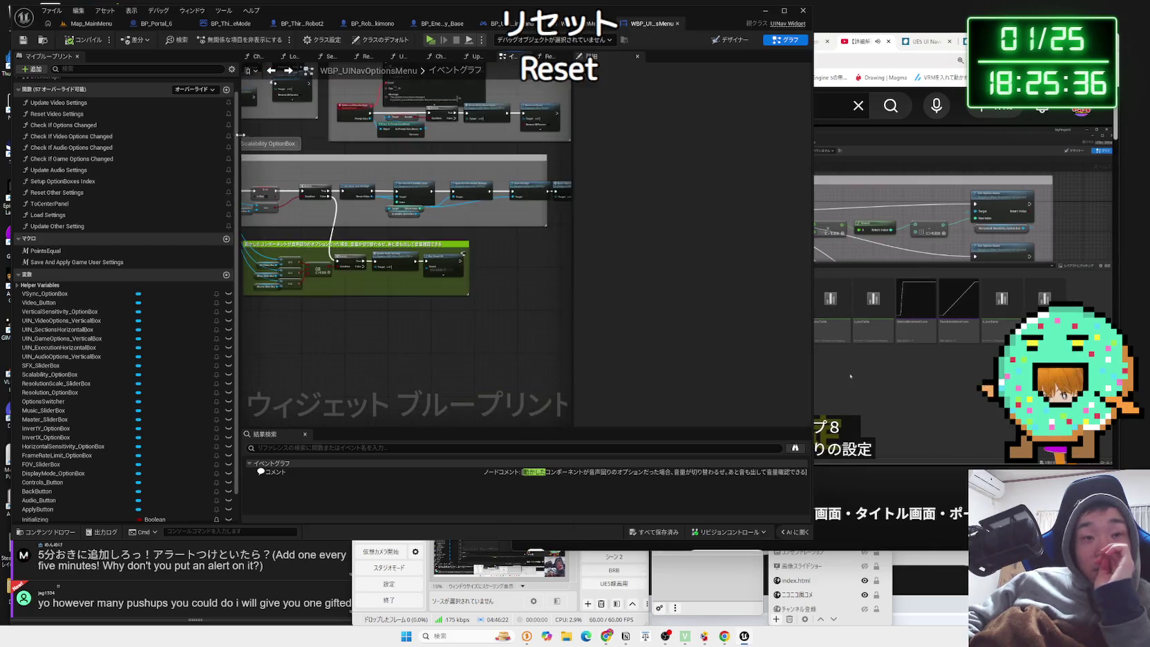
# Inspect Reset Video Settings' Screen Resolution nodes and nudge the Save Settings node slightly left.
pyautogui.doubleClick(393, 209)
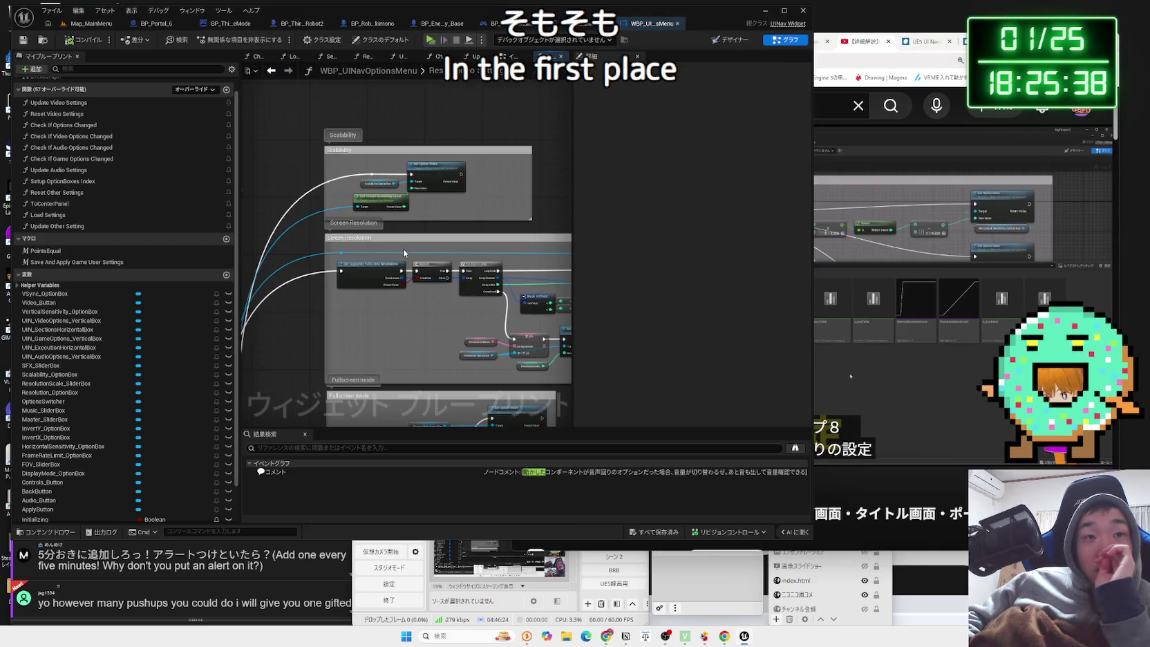
pyautogui.scroll(-3, 409, 260)
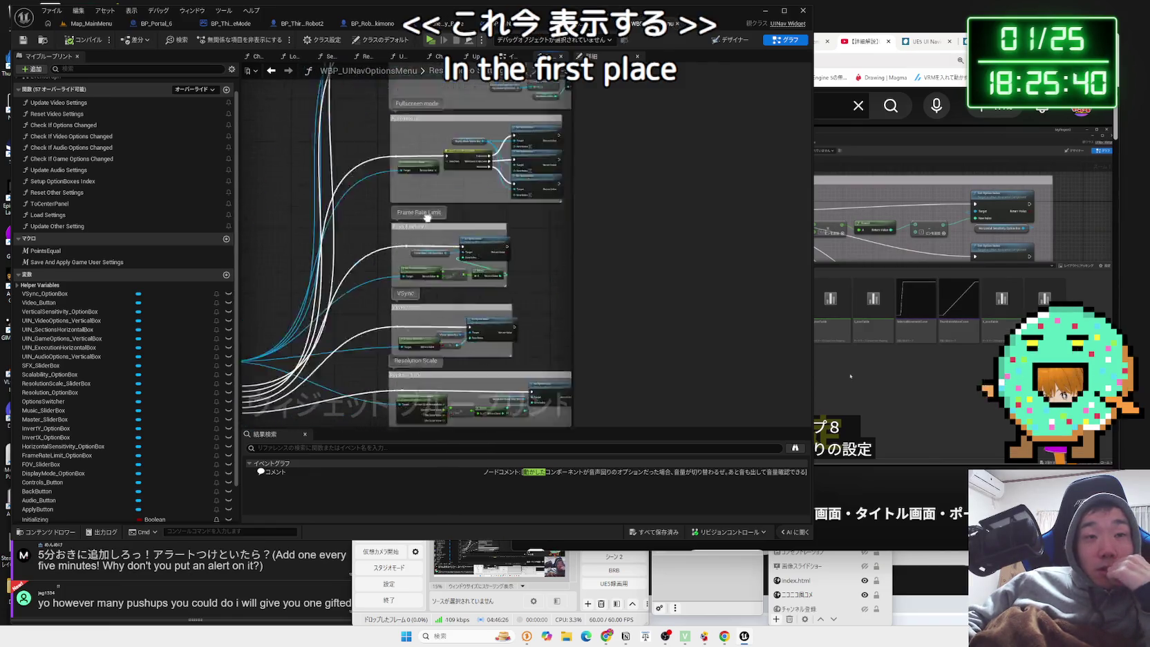
pyautogui.scroll(3, 463, 253)
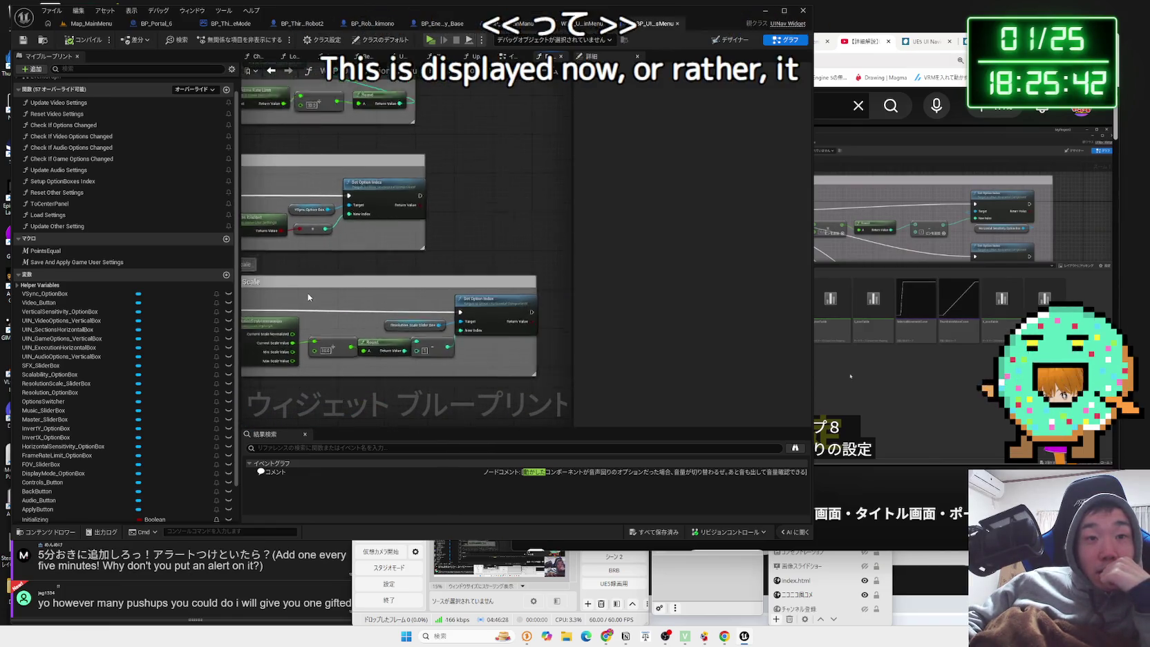
pyautogui.scroll(5, 405, 312)
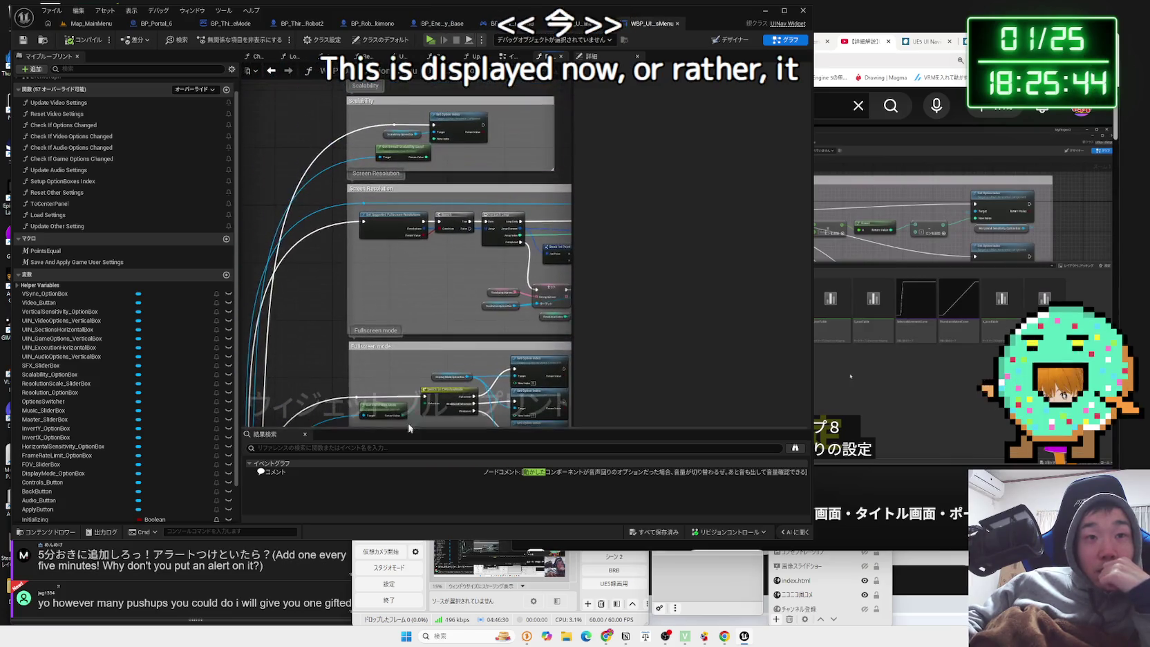
pyautogui.scroll(-3, 395, 405)
pyautogui.scroll(4, 403, 300)
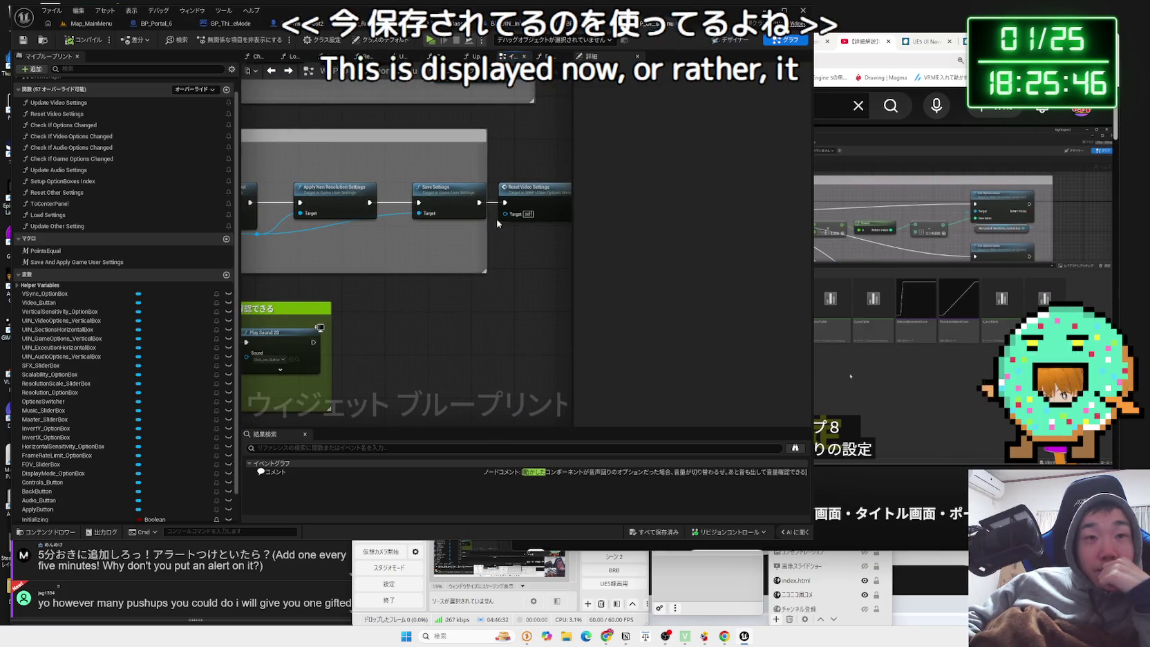
pyautogui.moveTo(458, 194); pyautogui.dragTo(447, 199)
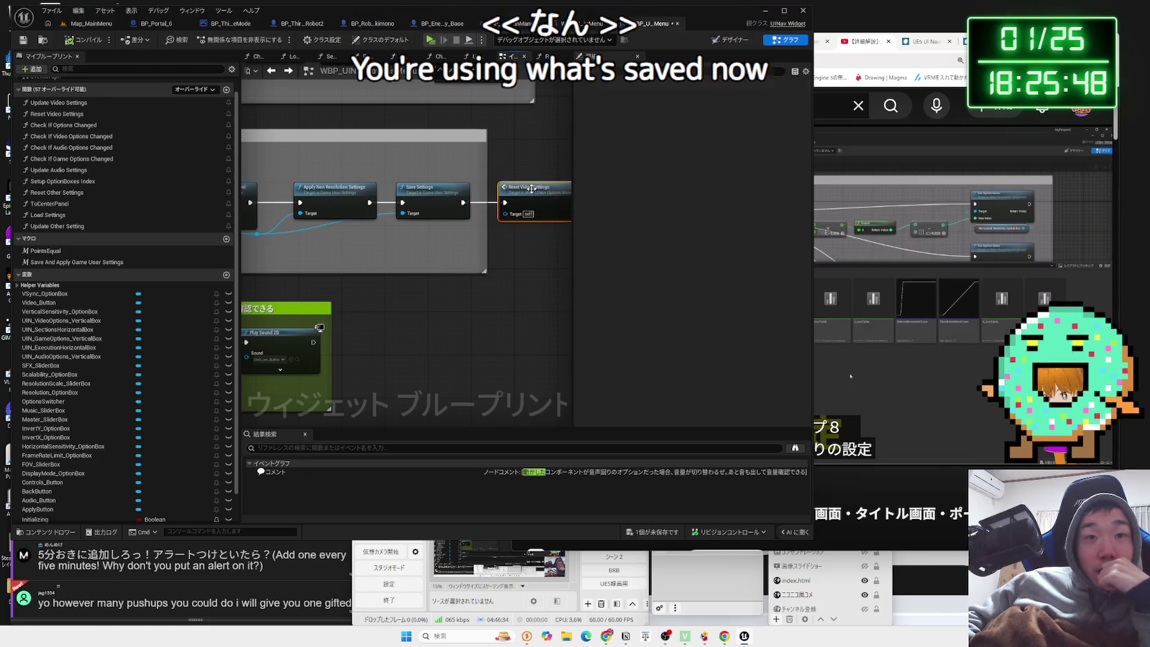
pyautogui.scroll(-3, 470, 246)
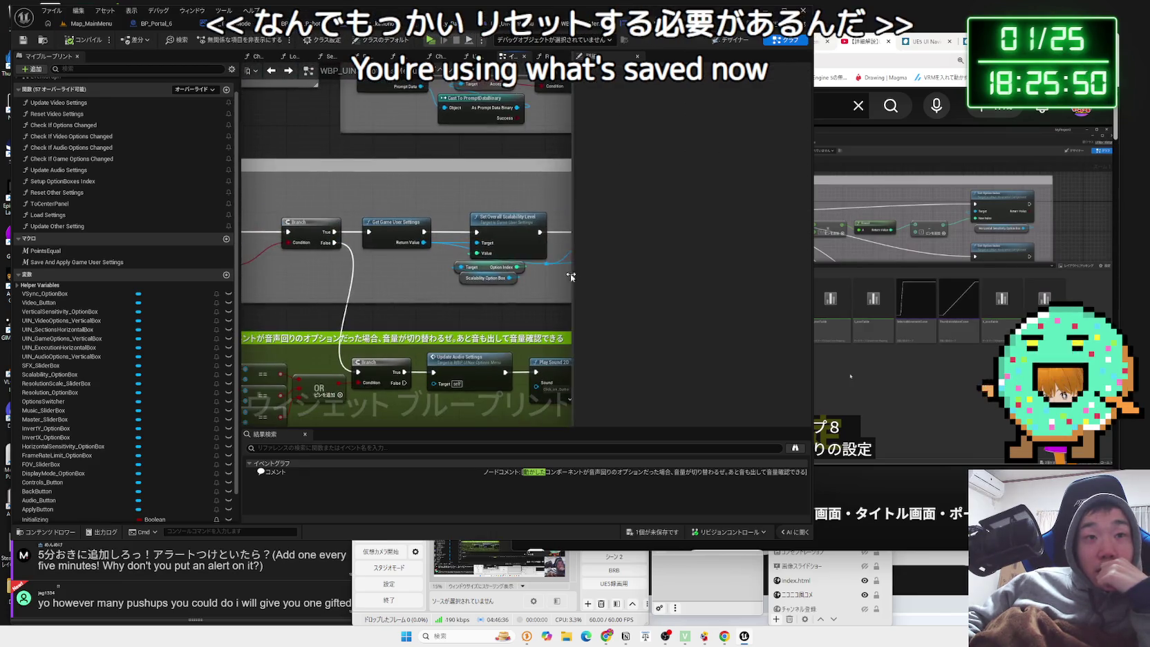
pyautogui.scroll(2, 392, 212)
# Open Update Video Settings and its Save And Apply Game User Settings macro to find Save Settings.
pyautogui.moveTo(393, 213); pyautogui.dragTo(519, 355)
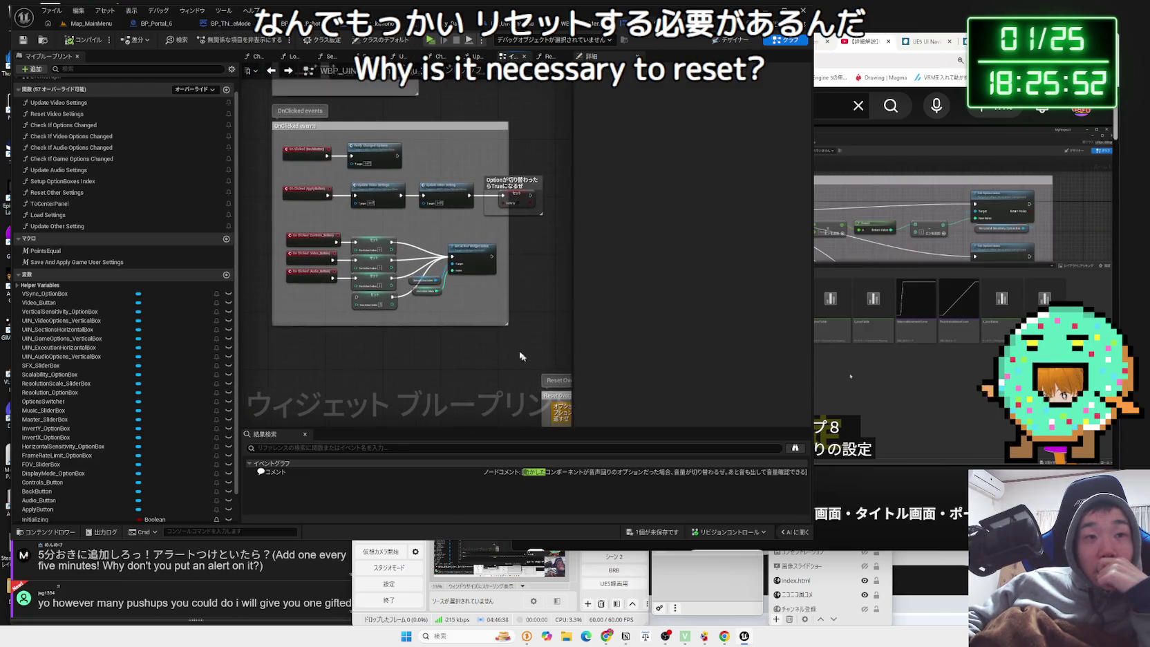
pyautogui.scroll(4, 430, 238)
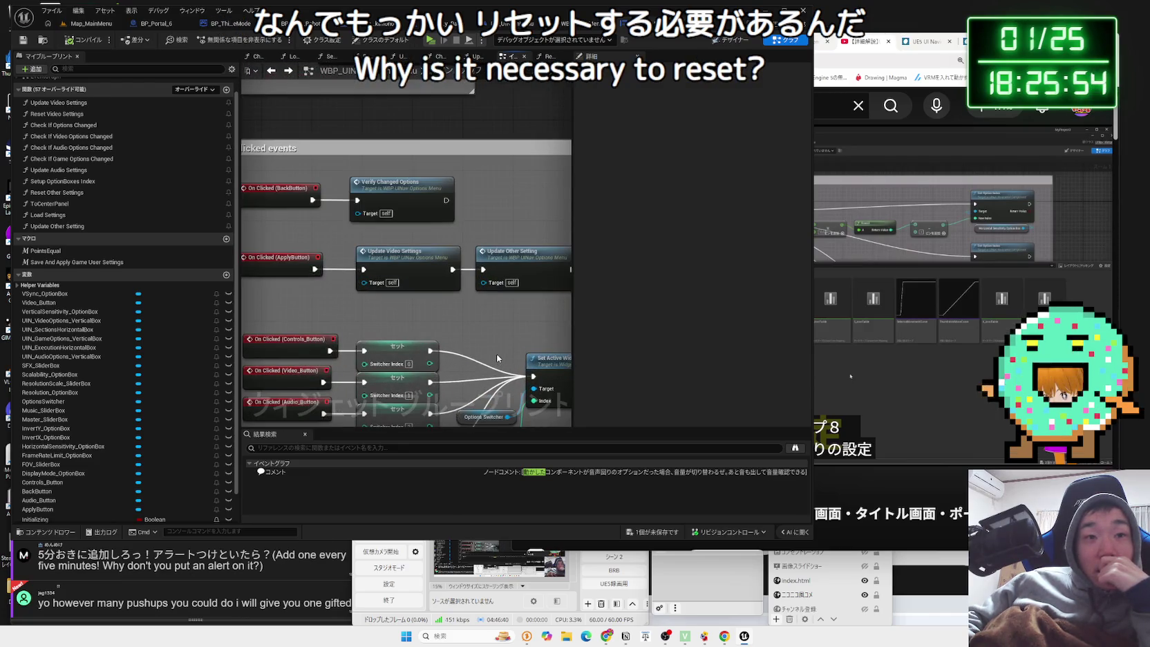
pyautogui.doubleClick(415, 272)
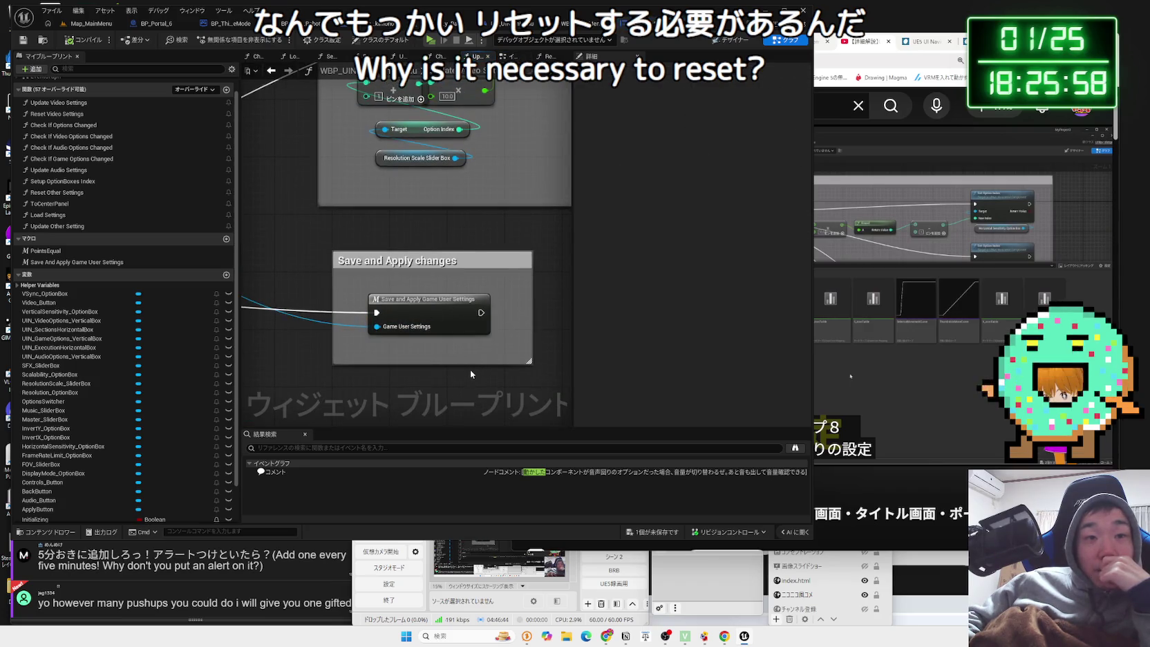
pyautogui.click(375, 298)
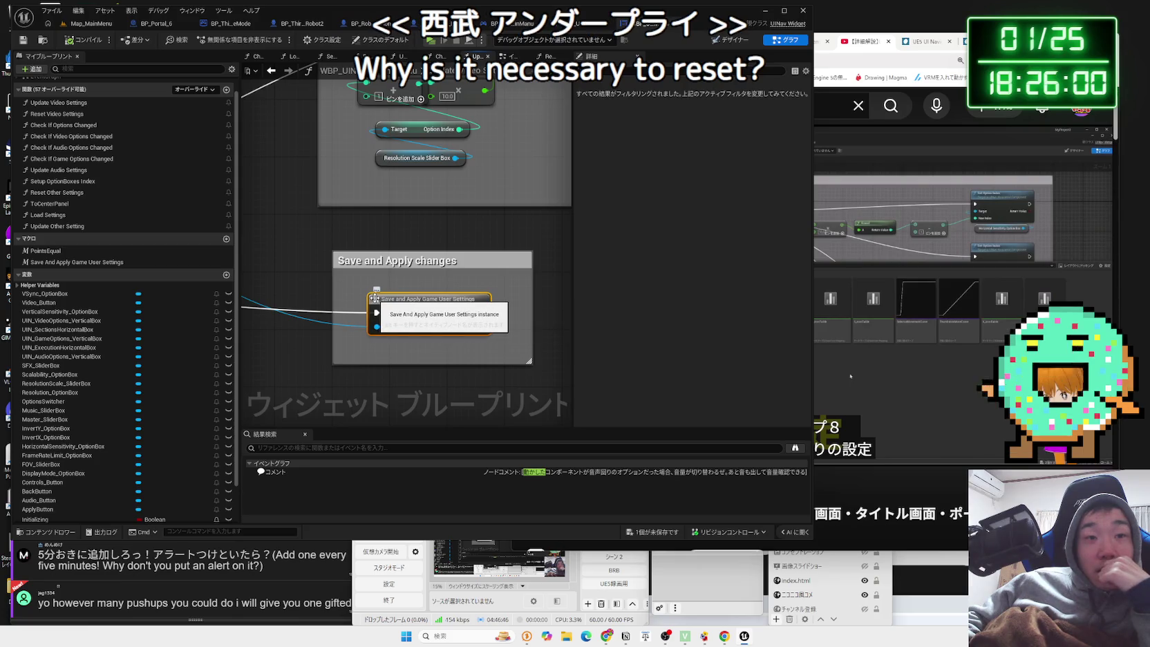
pyautogui.doubleClick(411, 307)
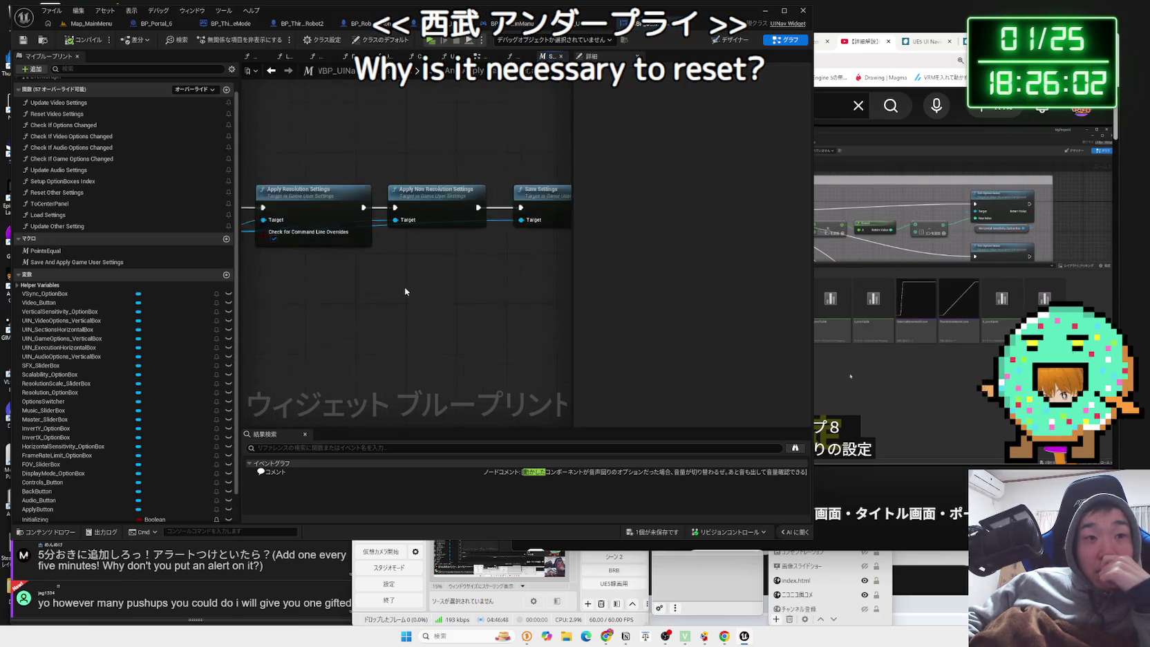
pyautogui.moveTo(543, 326); pyautogui.dragTo(360, 331)
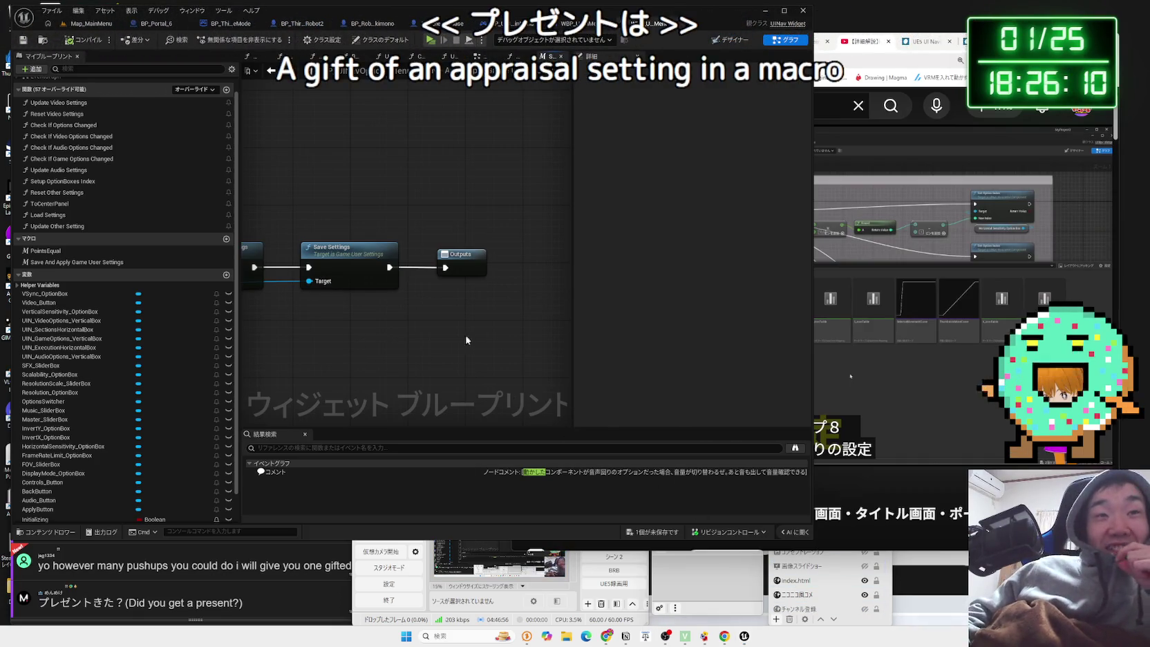
pyautogui.hotkey('alt', 'Left')
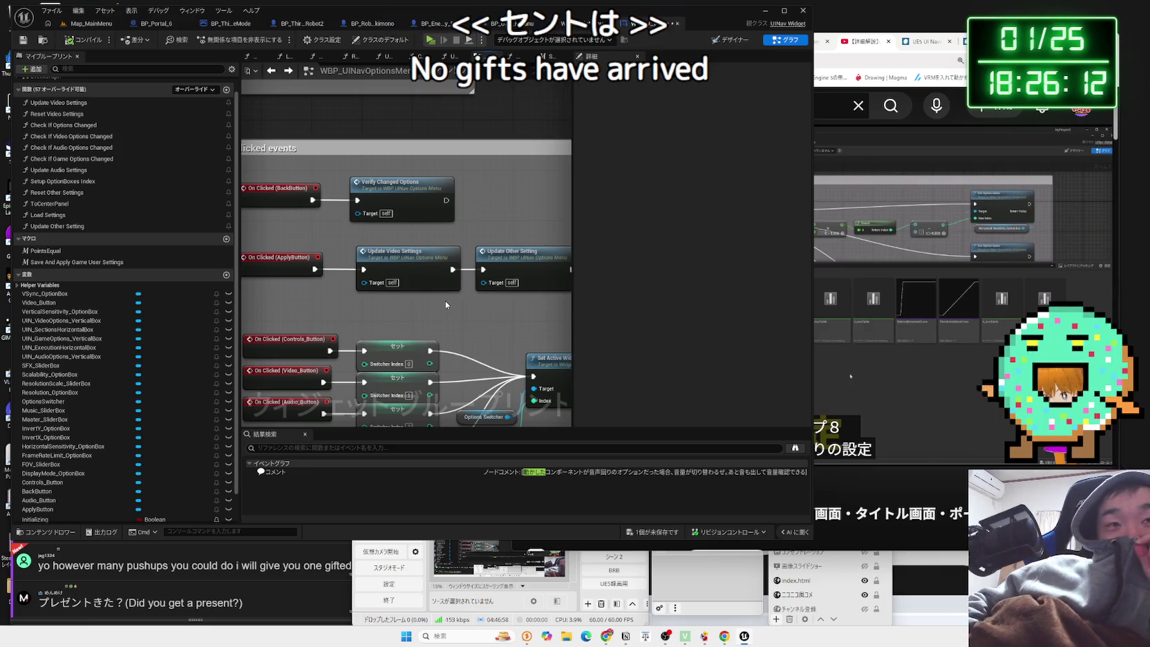
pyautogui.scroll(-3, 471, 320)
pyautogui.scroll(3, 471, 320)
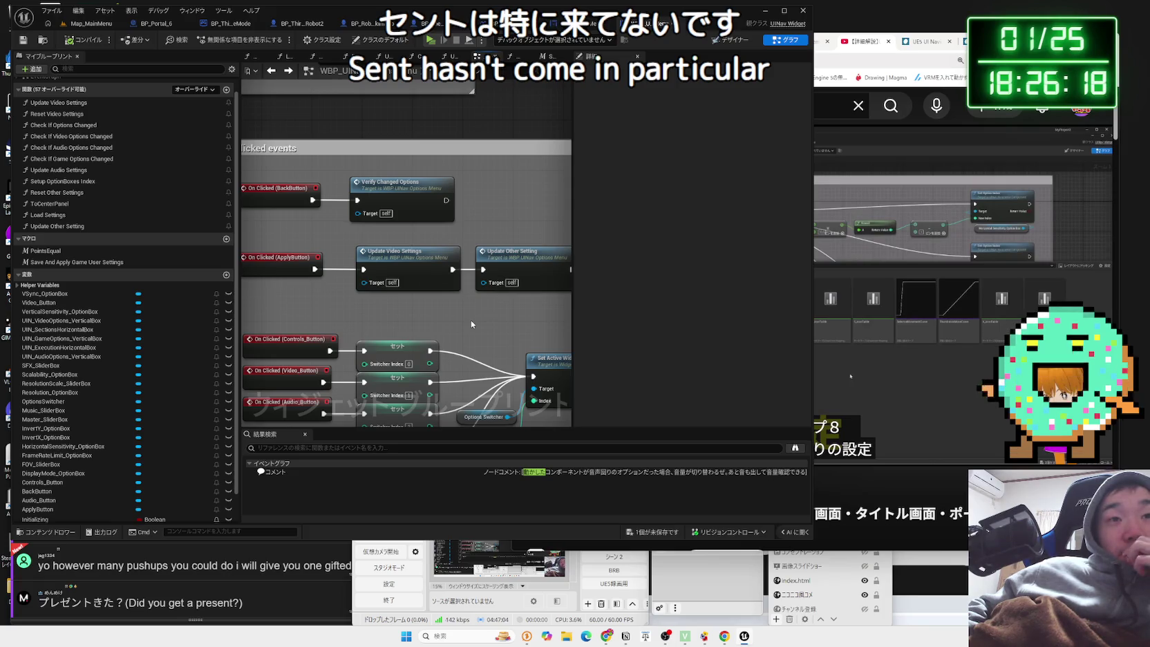
pyautogui.hotkey('alt', 'Left')
pyautogui.scroll(-3, 412, 221)
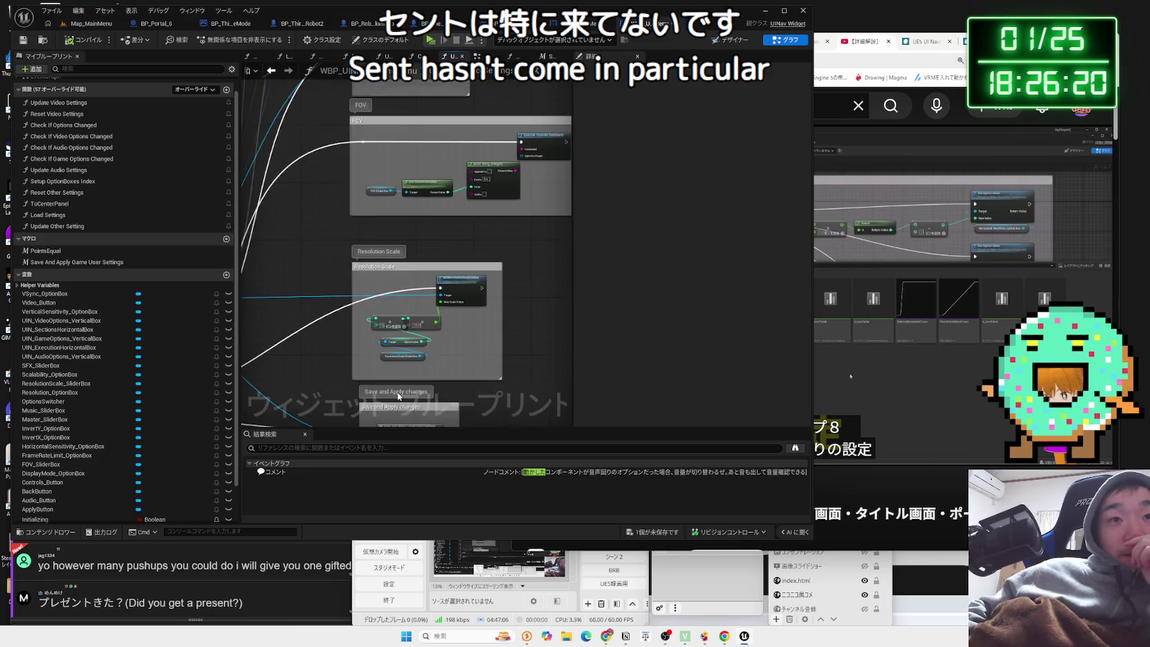
pyautogui.scroll(-2, 571, 80)
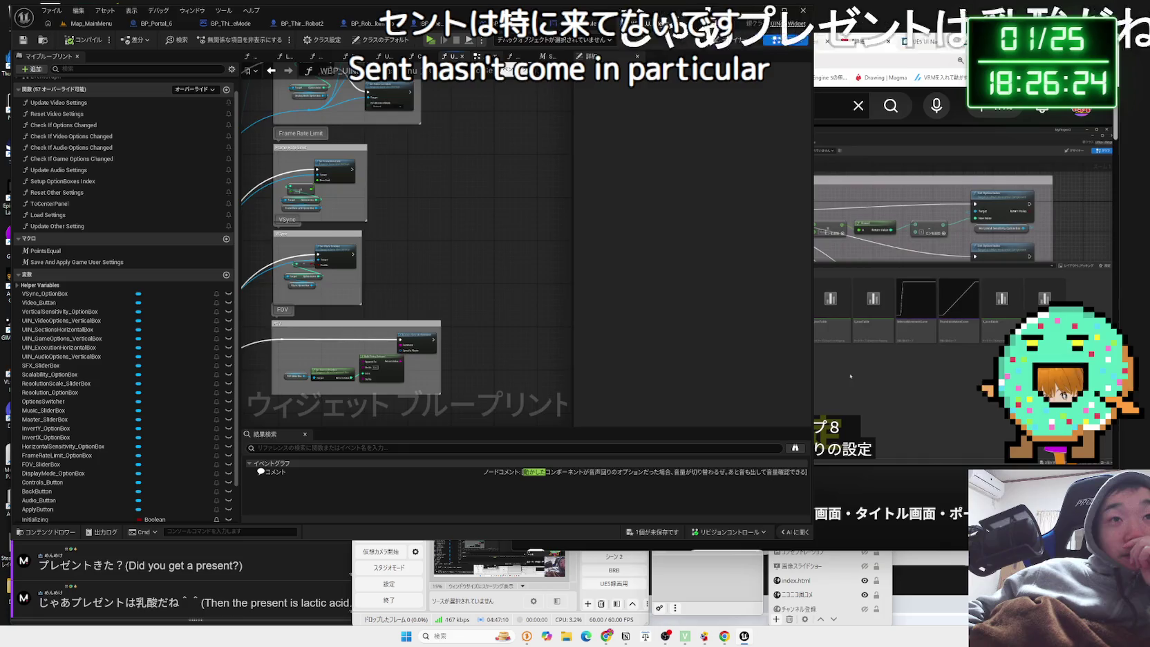
# Review the Fullscreen mode, VSync, FOV and Save-and-Apply blocks, then bring the YouTube tutorial forward.
pyautogui.click(477, 55)
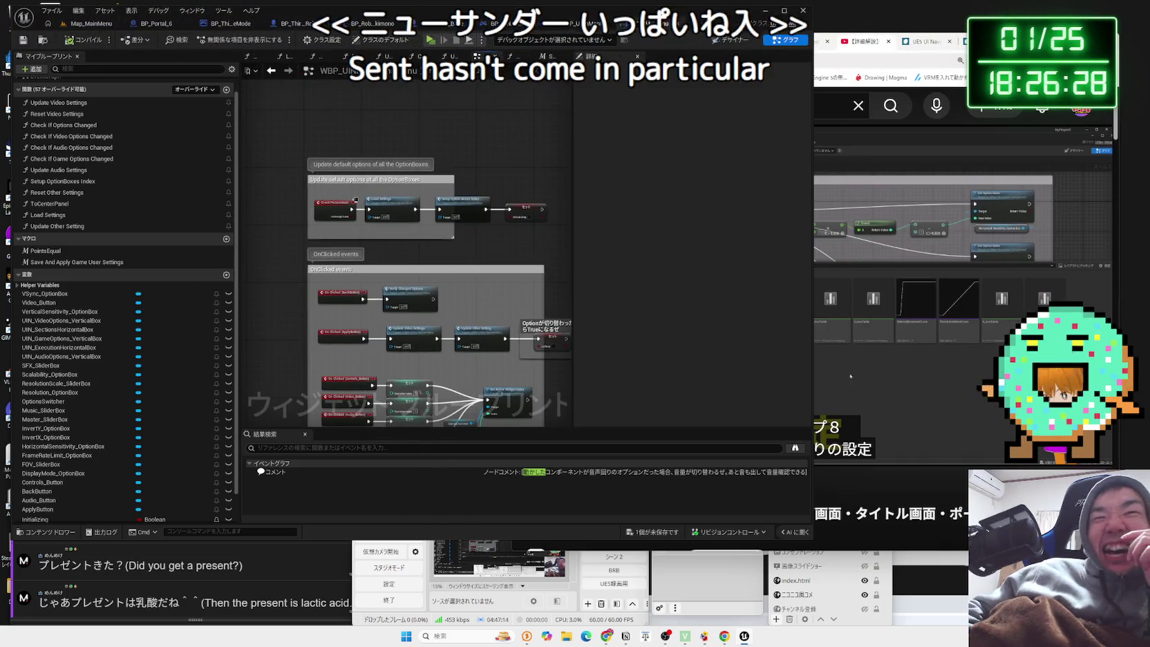
pyautogui.moveTo(384, 291); pyautogui.dragTo(383, 144)
pyautogui.scroll(-3, 383, 144)
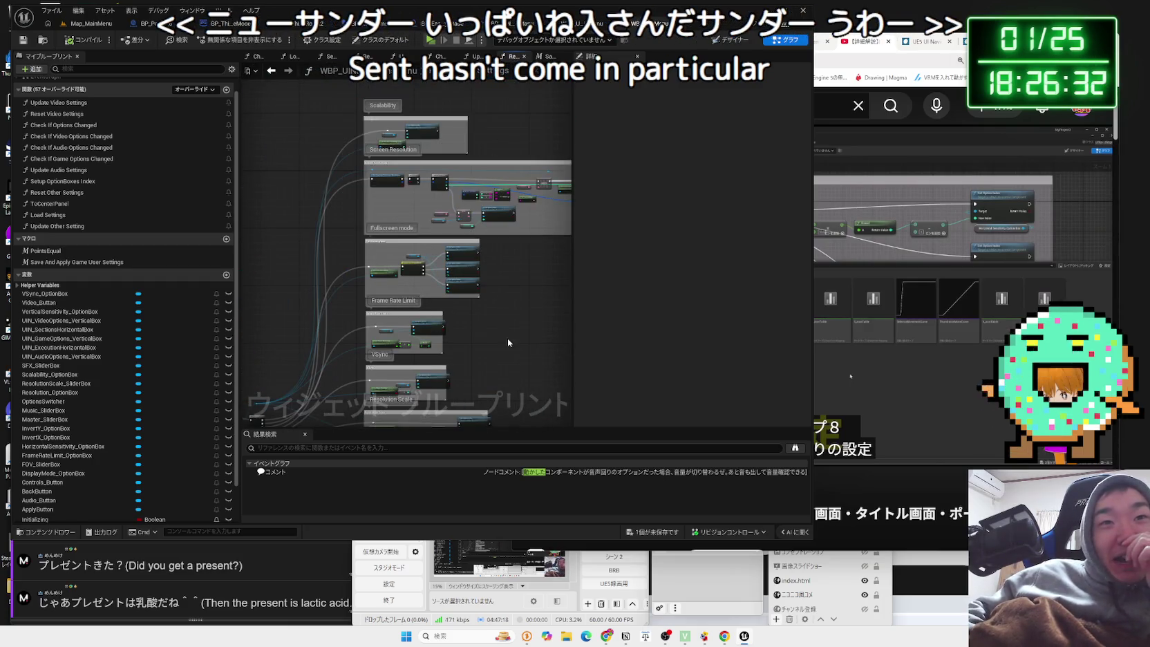
pyautogui.scroll(3, 509, 342)
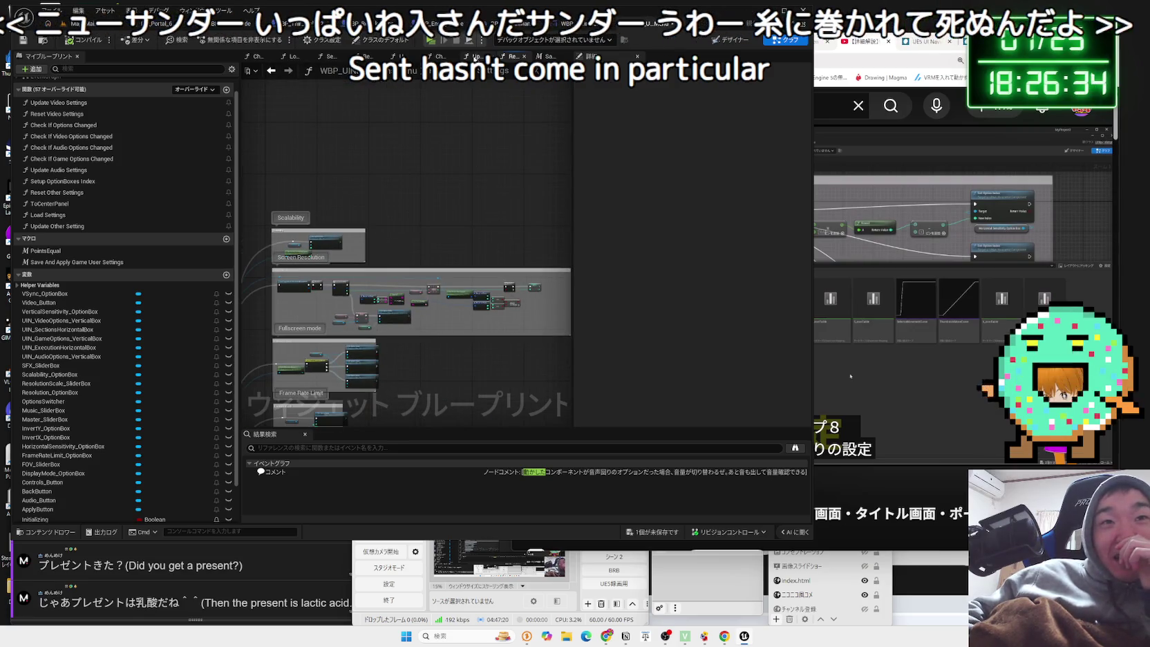
pyautogui.moveTo(414, 401)
pyautogui.mouseDown()
pyautogui.moveTo(411, 167)
pyautogui.moveTo(432, 259)
pyautogui.mouseUp()
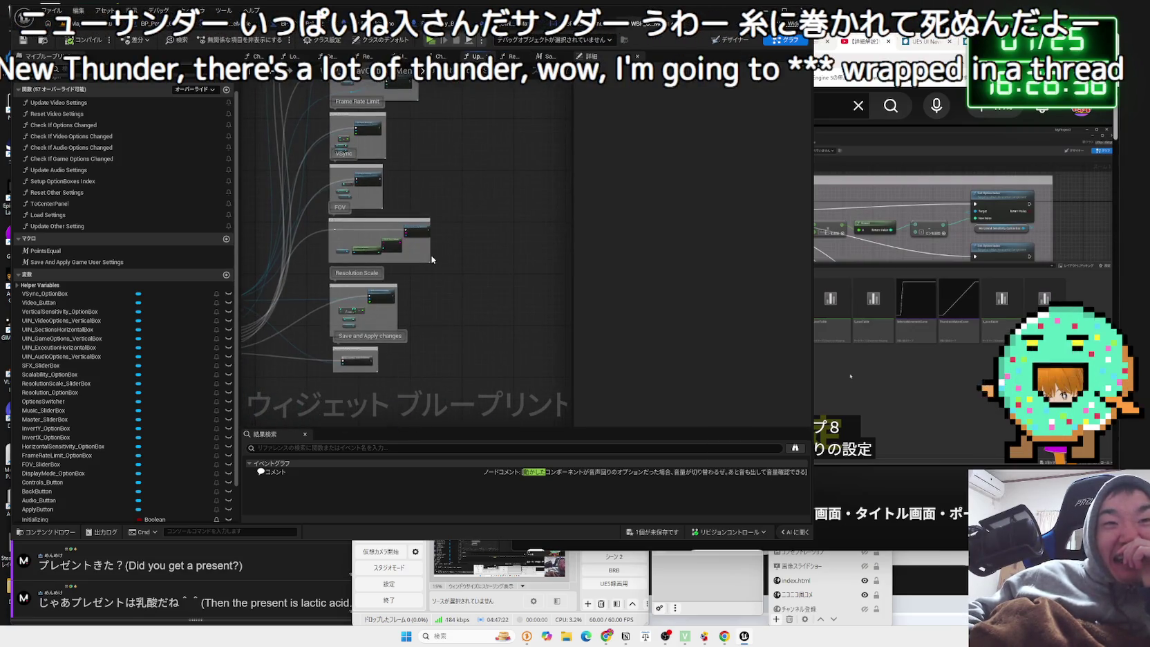
pyautogui.scroll(1, 432, 259)
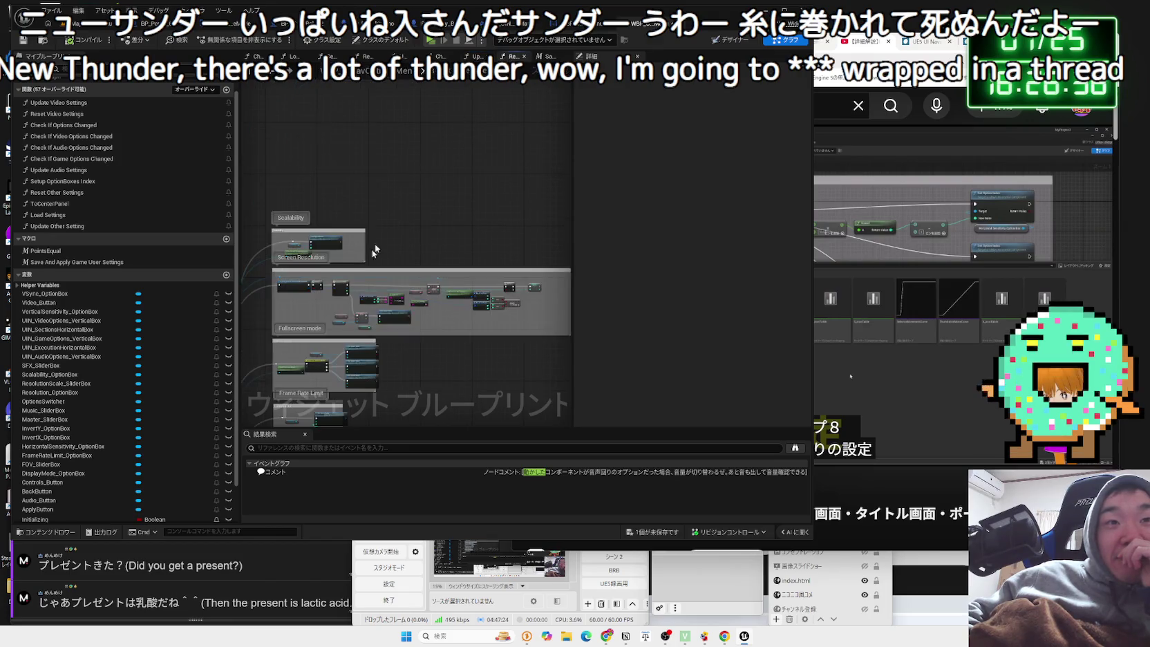
pyautogui.scroll(5, 360, 304)
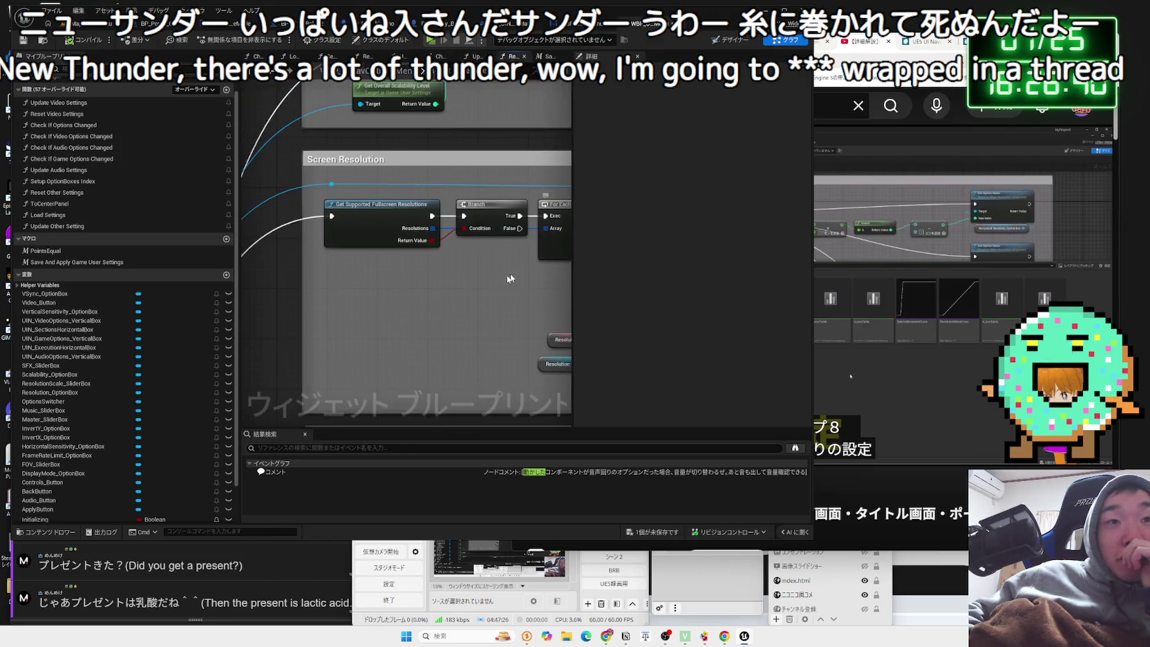
pyautogui.scroll(-2, 484, 277)
pyautogui.scroll(2, 465, 286)
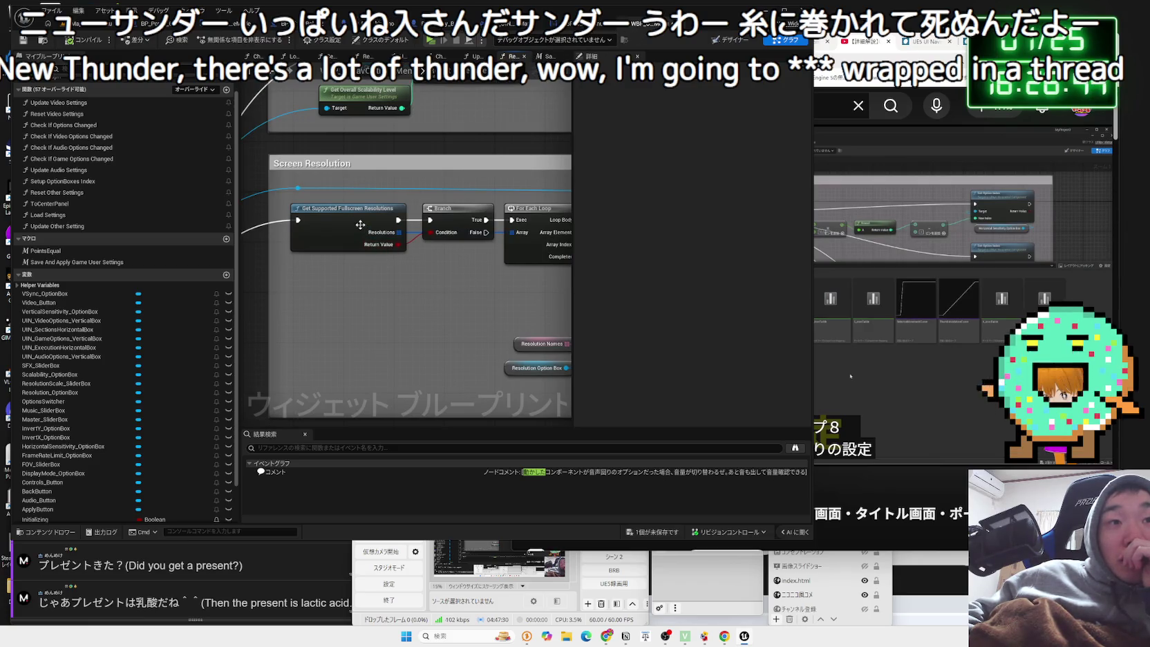
pyautogui.scroll(-2, 360, 225)
pyautogui.scroll(2, 311, 228)
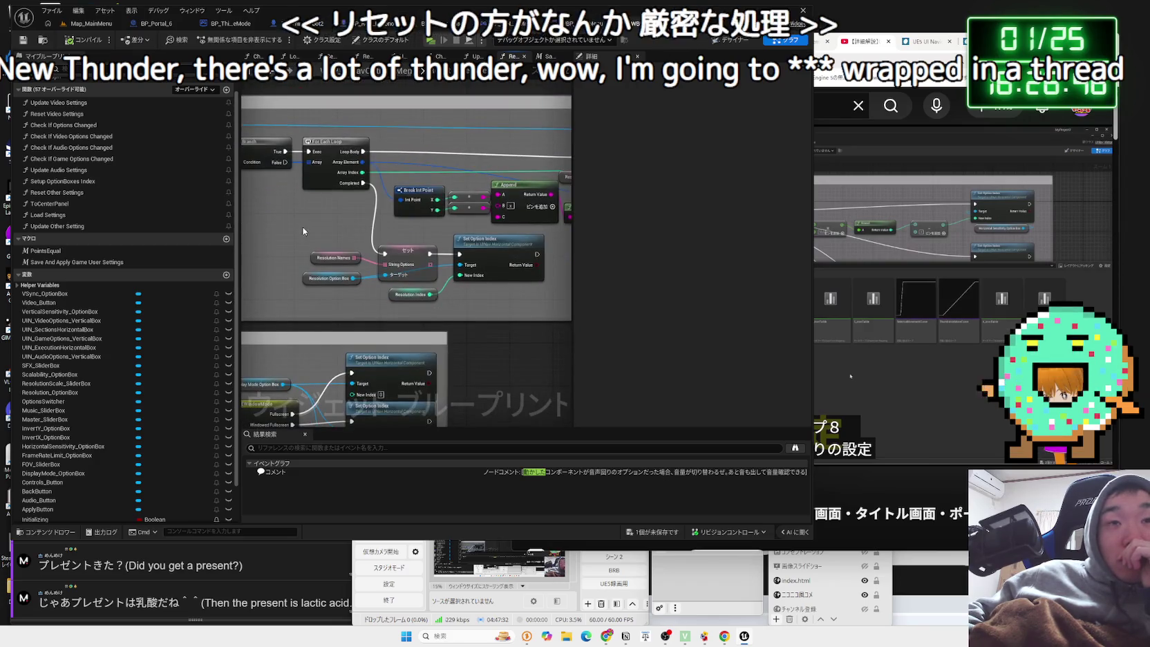
pyautogui.click(850, 373)
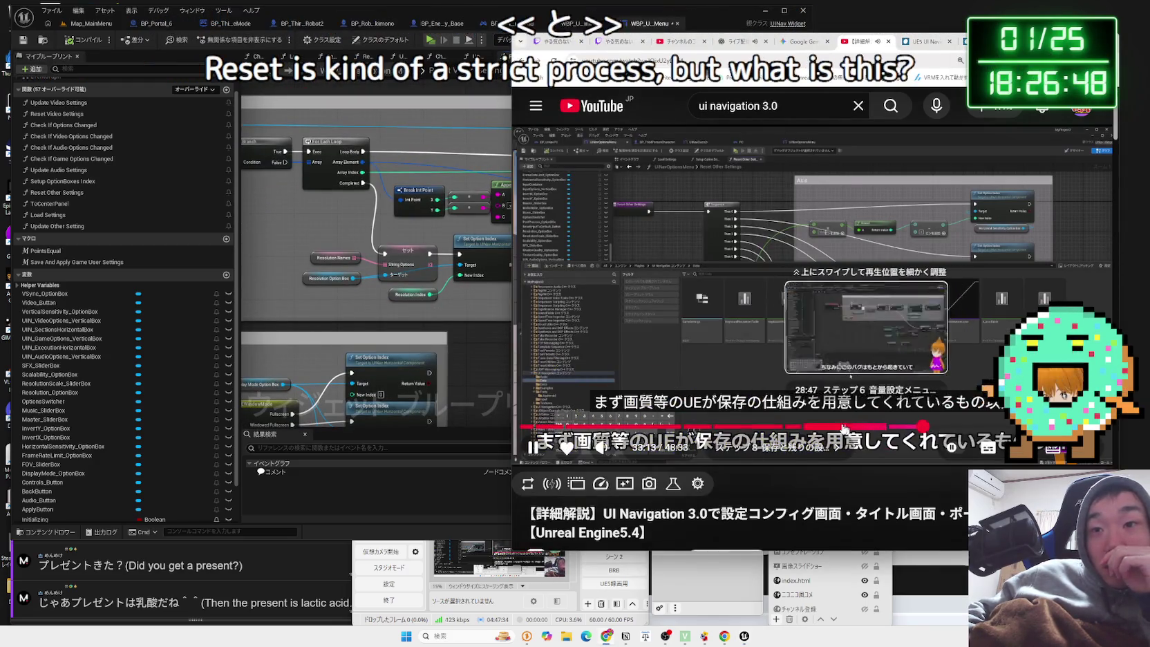
# Seek the tutorial to the Step 5 chapter, then rewind to about 10:15.
pyautogui.click(786, 427)
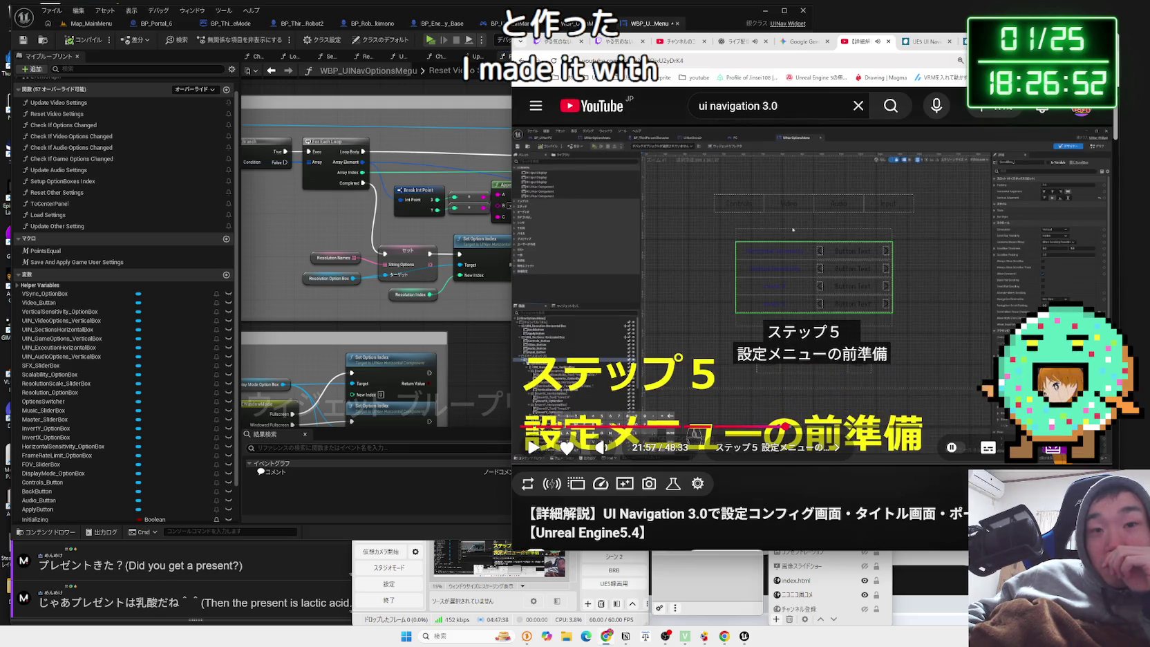
pyautogui.press('space')
pyautogui.press('Right')
pyautogui.press('Right')
pyautogui.press('Right')
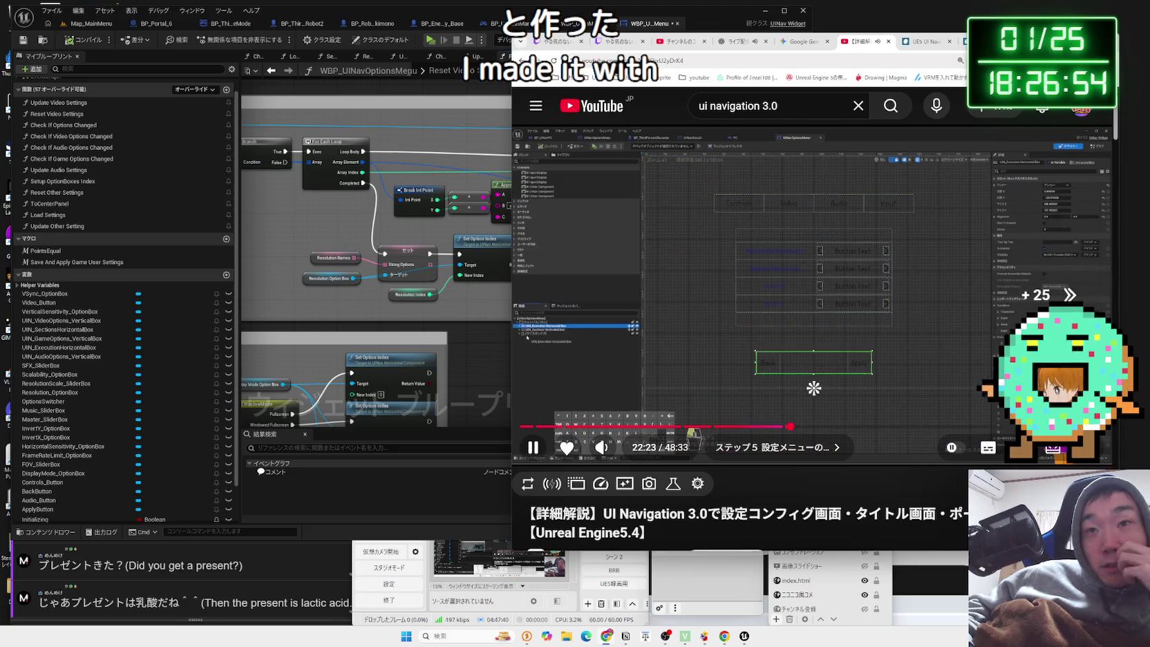
pyautogui.press('Right')
pyautogui.press('Right')
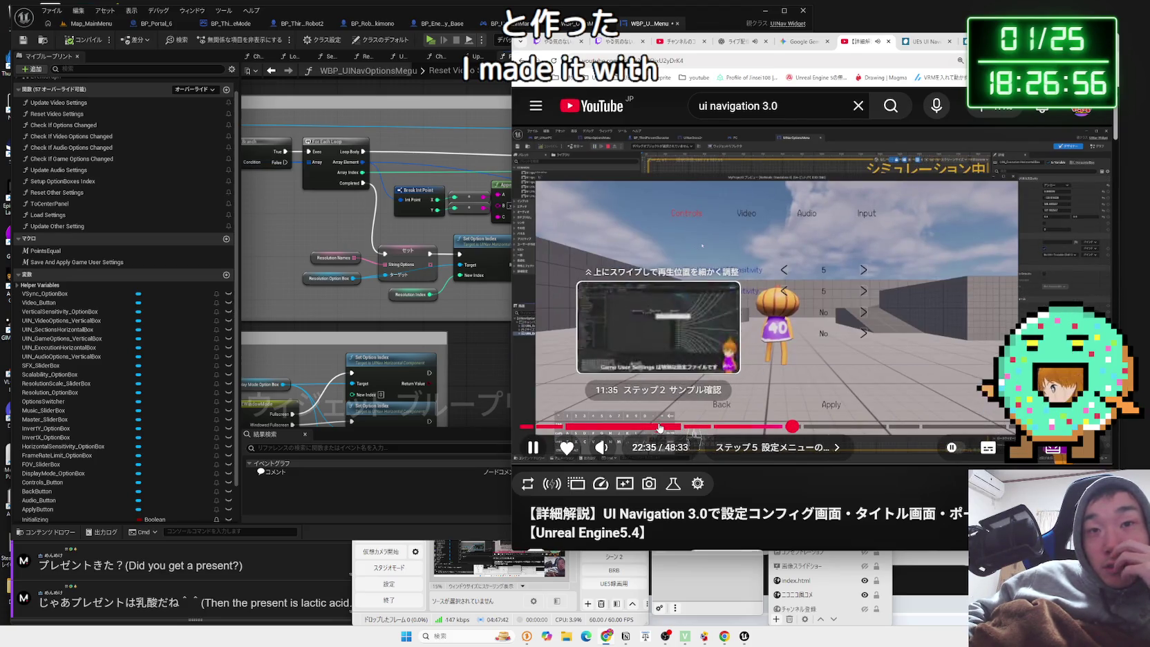
pyautogui.click(662, 427)
pyautogui.moveTo(663, 427); pyautogui.dragTo(638, 429)
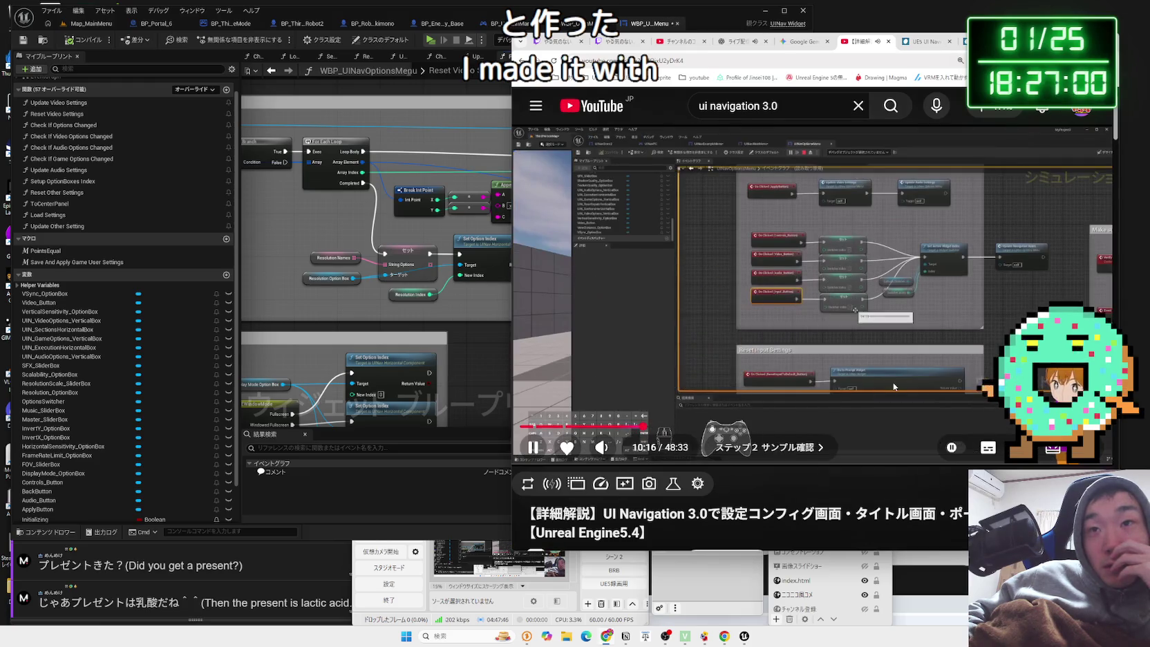
# Skip ahead through Step 4 to 18:28 and maximize the browser window.
pyautogui.press('Right')
pyautogui.press('Right')
pyautogui.press('Right')
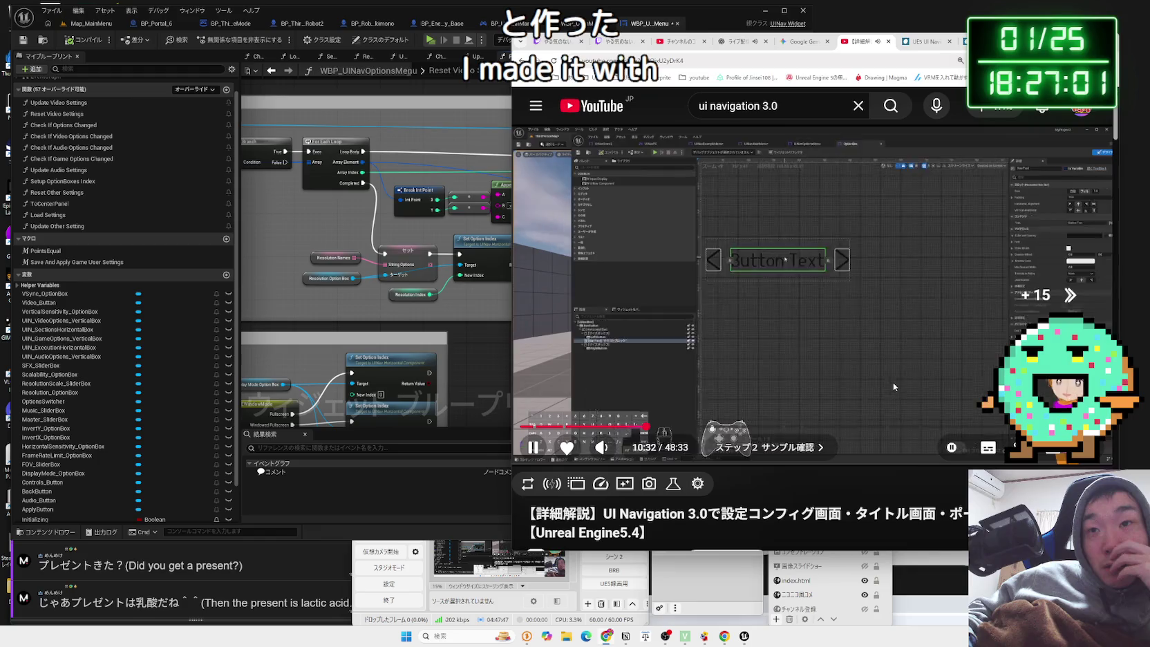
pyautogui.press('Right')
pyautogui.press('Right')
pyautogui.press('Right')
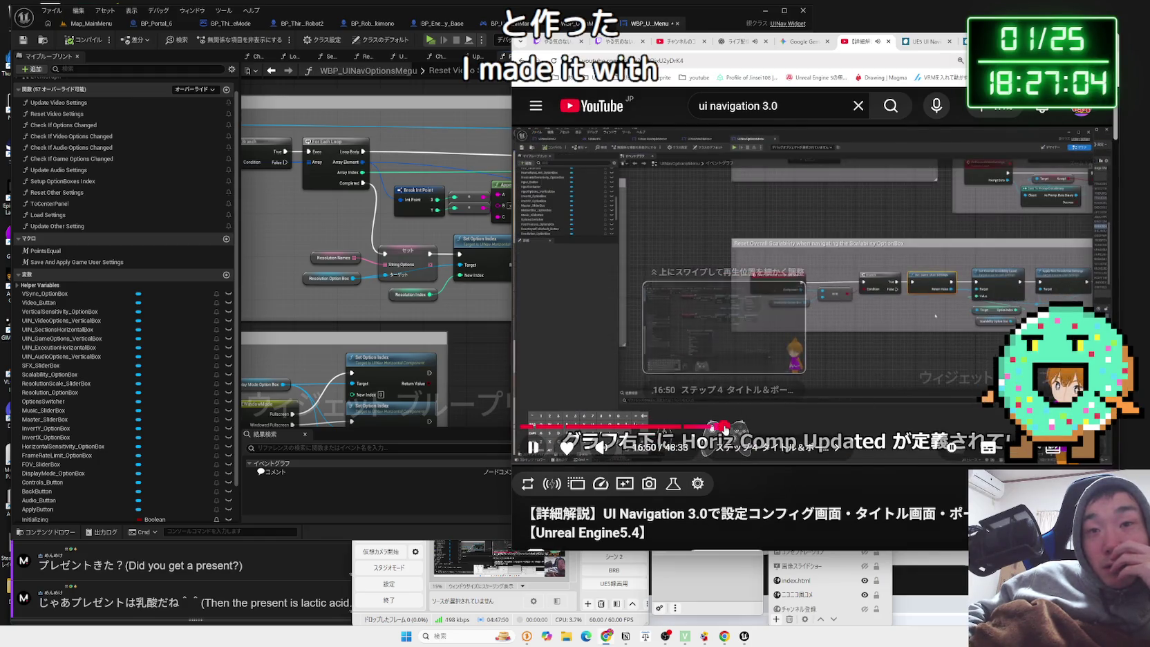
pyautogui.hotkey('ctrl', 'Right')
pyautogui.hotkey('ctrl', 'Right')
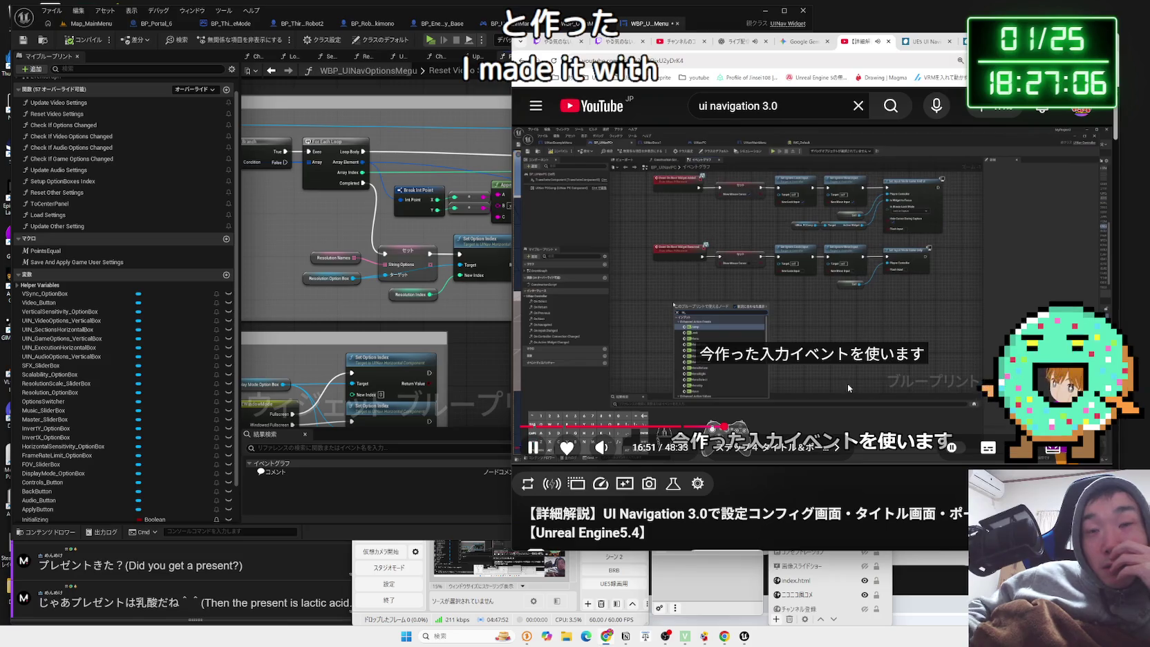
pyautogui.press('Left')
pyautogui.press('Left')
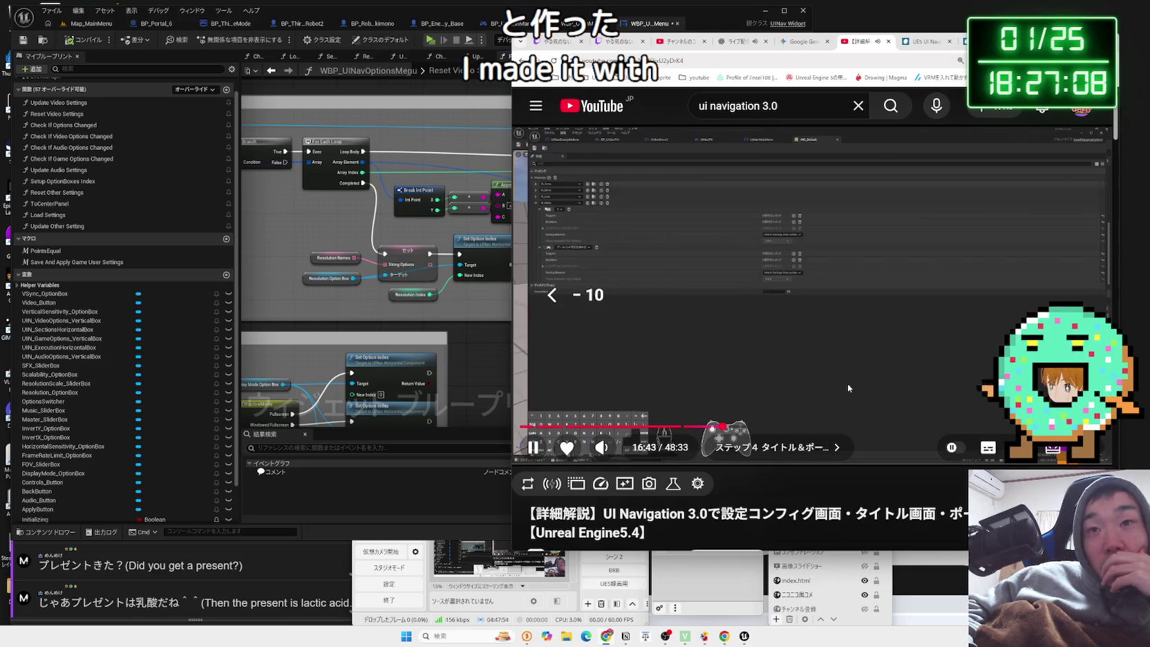
pyautogui.press('Right')
pyautogui.press('Right')
pyautogui.press('Right')
pyautogui.press('Right')
pyautogui.press('Right')
pyautogui.press('Right')
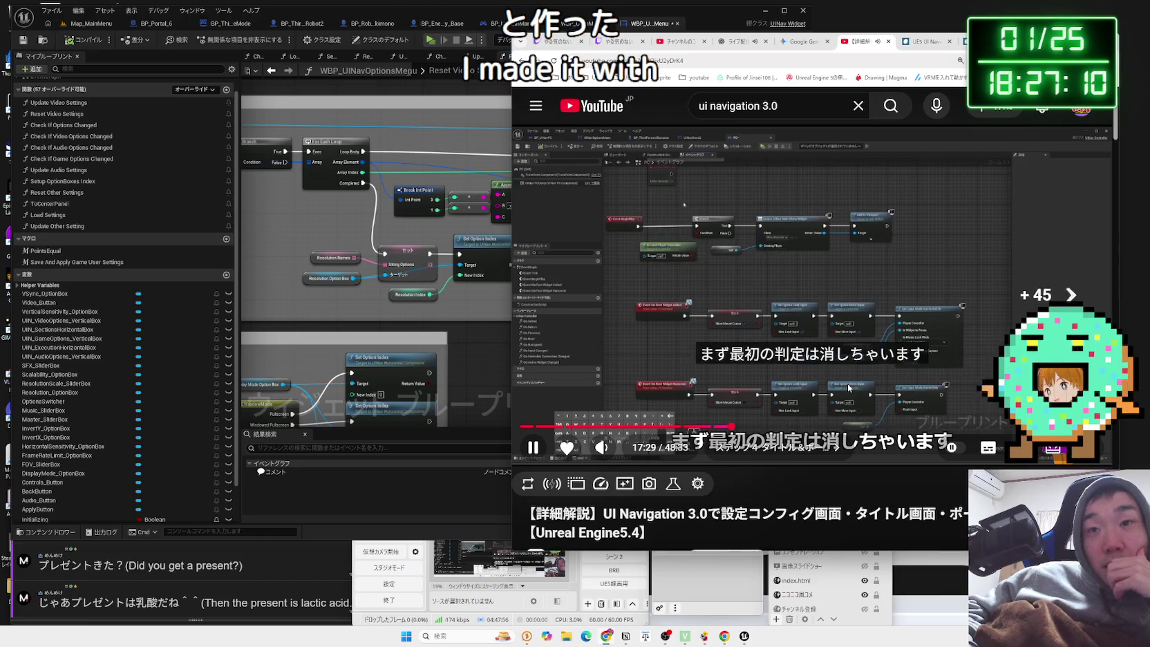
pyautogui.press('Right')
pyautogui.press('Right')
pyautogui.press('Right')
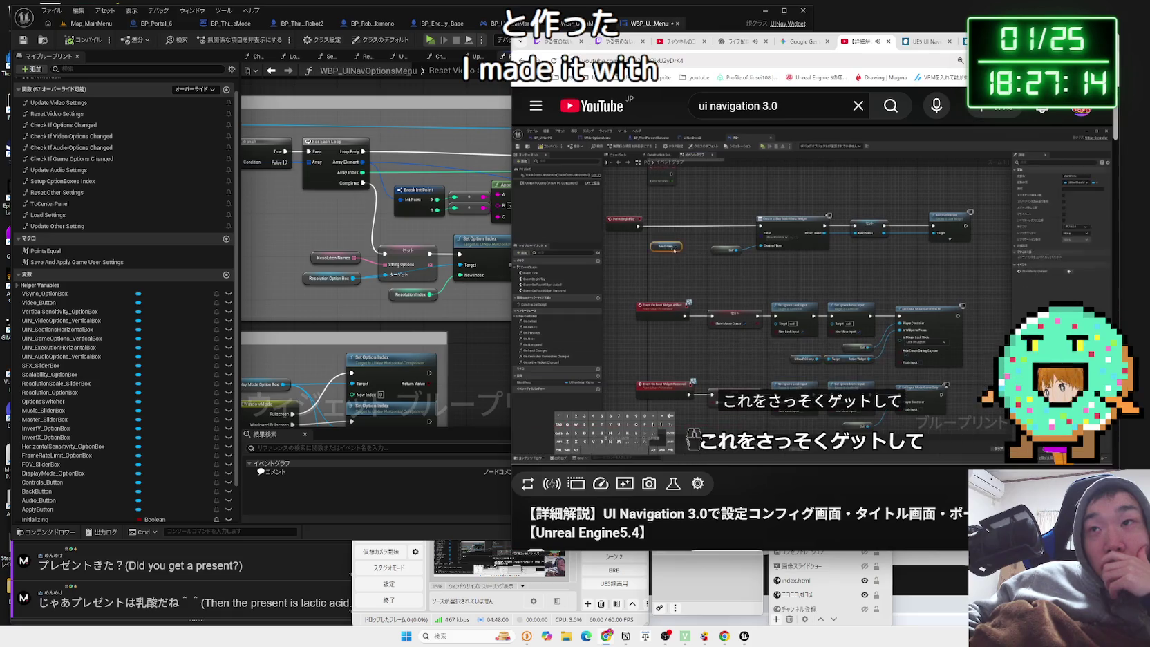
pyautogui.press('super+Up')
pyautogui.press('Right')
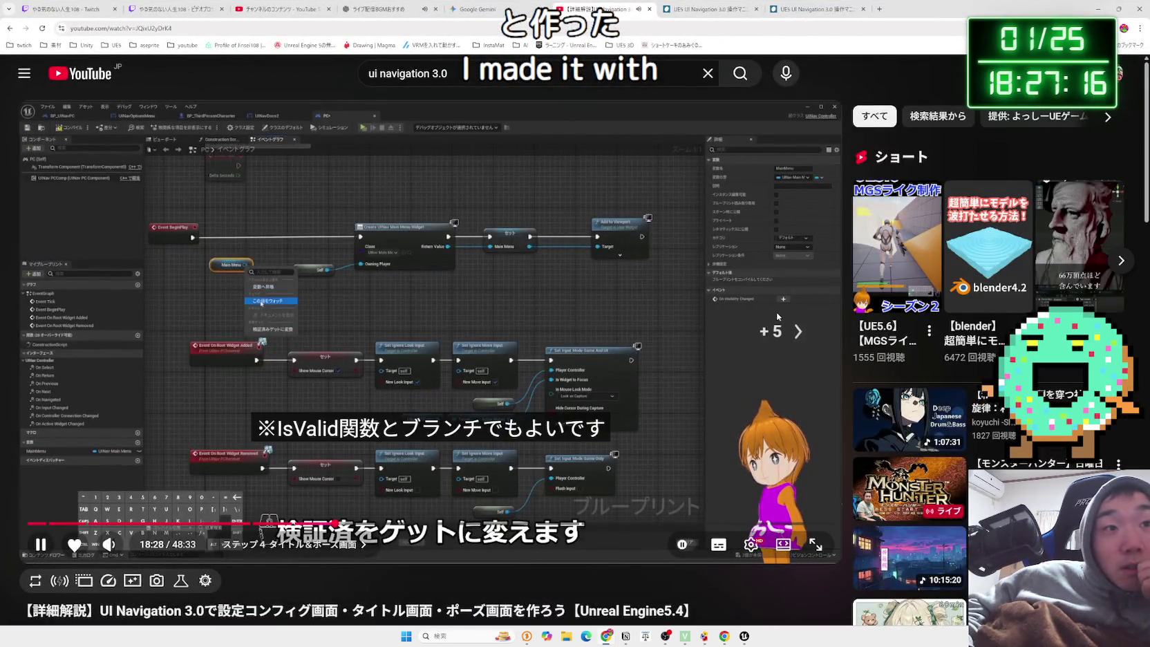
# Skip the tutorial ahead from 18:58 through the Step 6 volume settings to 25:33.
pyautogui.press('Right')
pyautogui.press('Right')
pyautogui.press('Right')
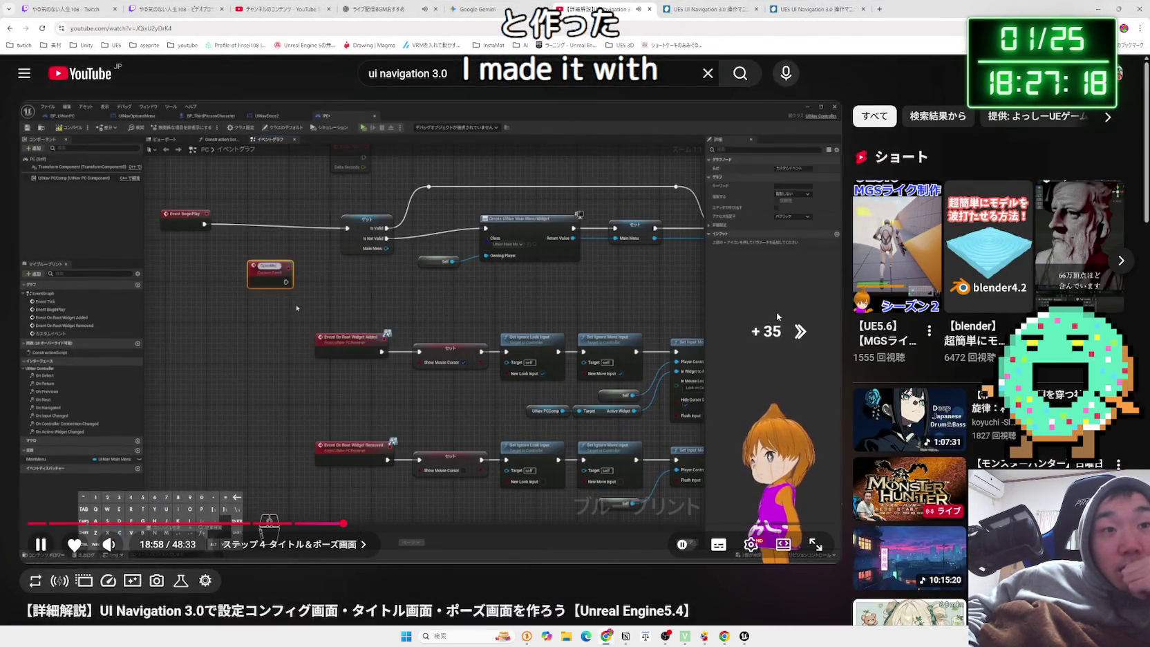
pyautogui.press('Right')
pyautogui.press('Right')
pyautogui.press('Right')
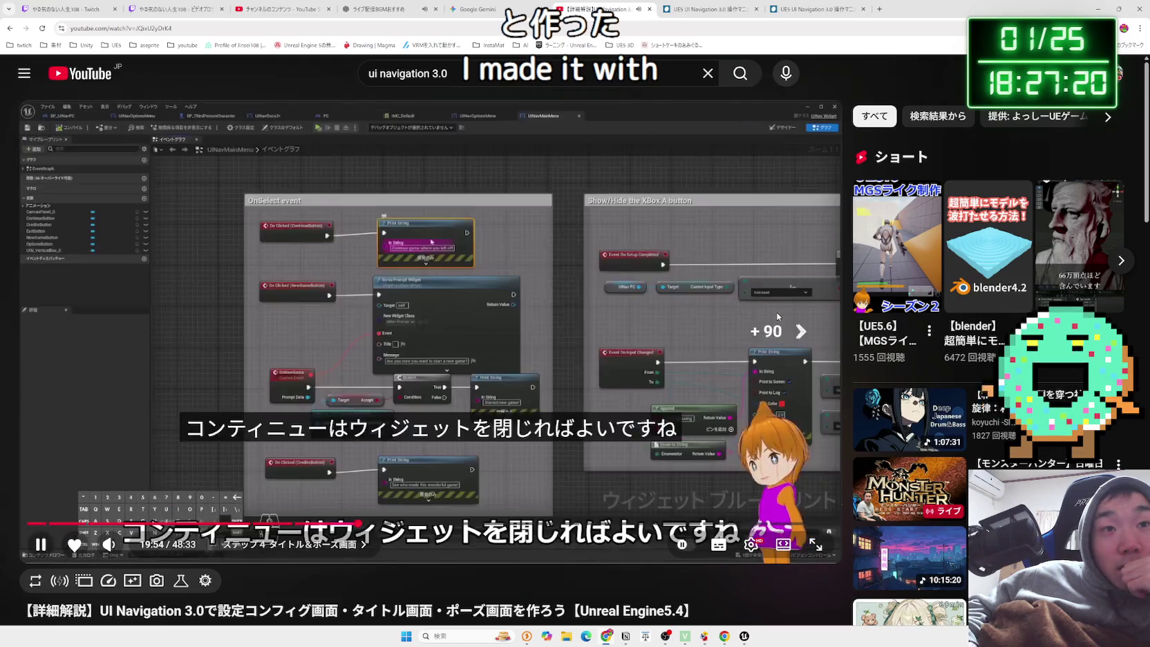
pyautogui.press('Right')
pyautogui.press('Right')
pyautogui.press('Right')
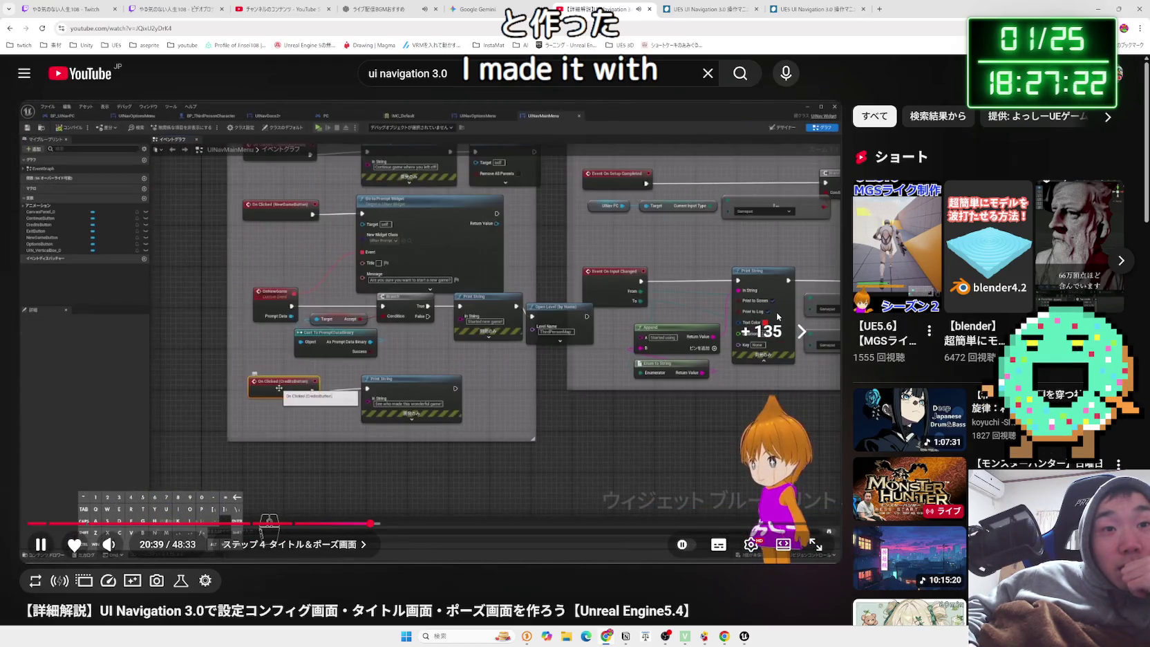
pyautogui.press('Right')
pyautogui.press('Right')
pyautogui.press('Right')
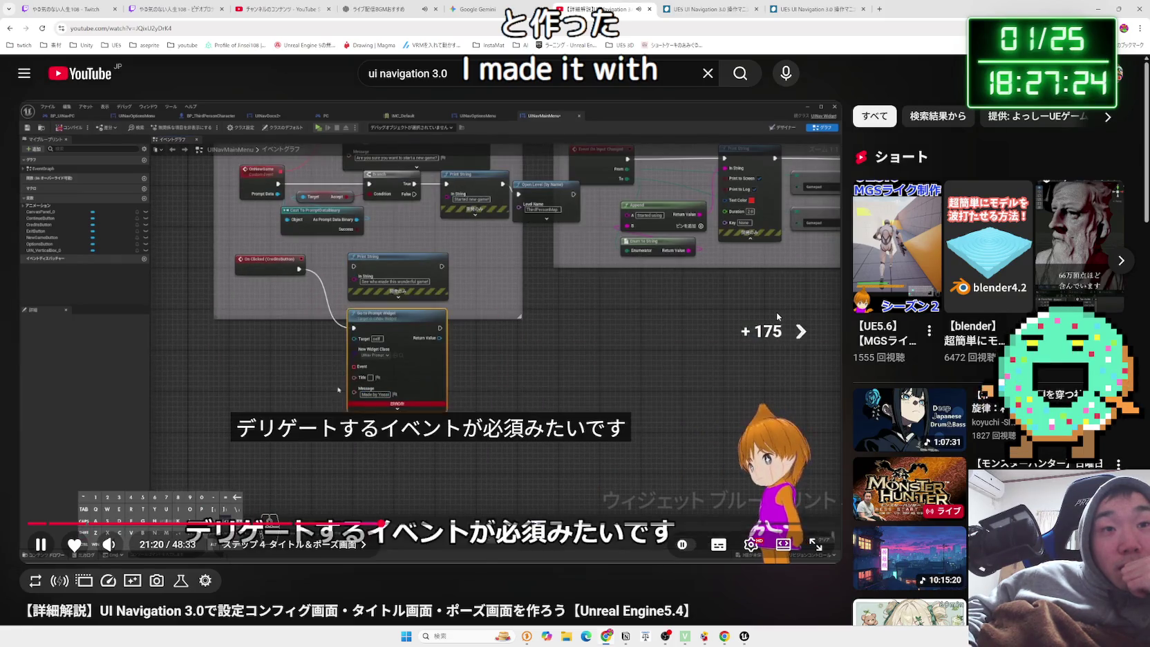
pyautogui.press('Right')
pyautogui.press('Right')
pyautogui.press('Right')
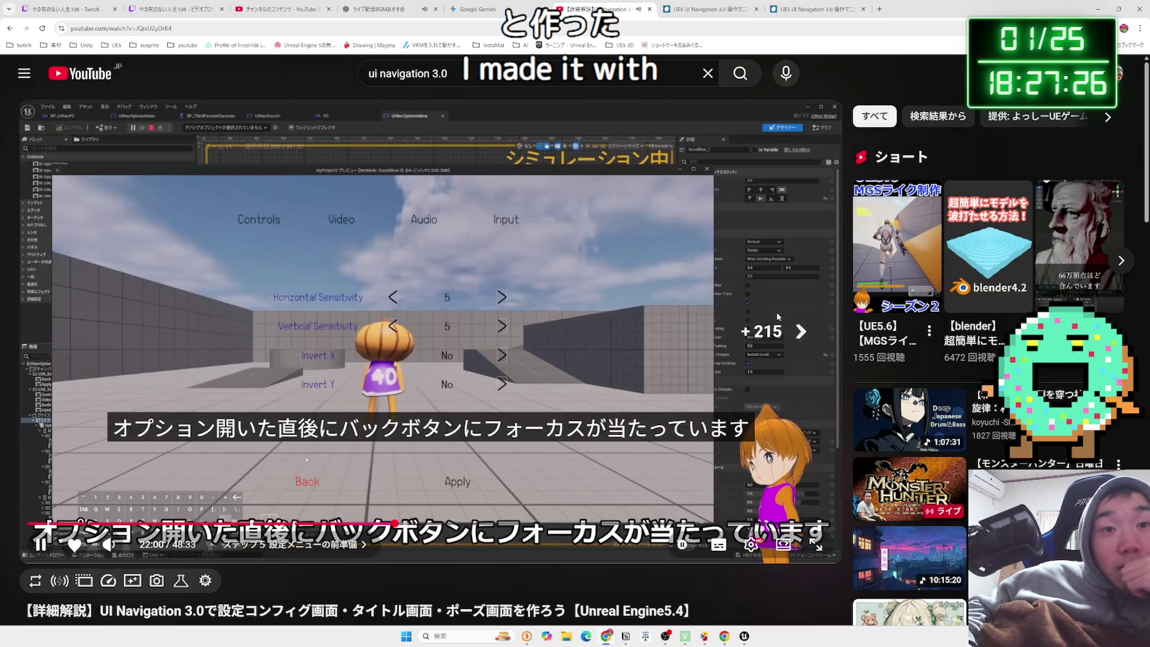
pyautogui.press('Right')
pyautogui.press('Right')
pyautogui.press('Right')
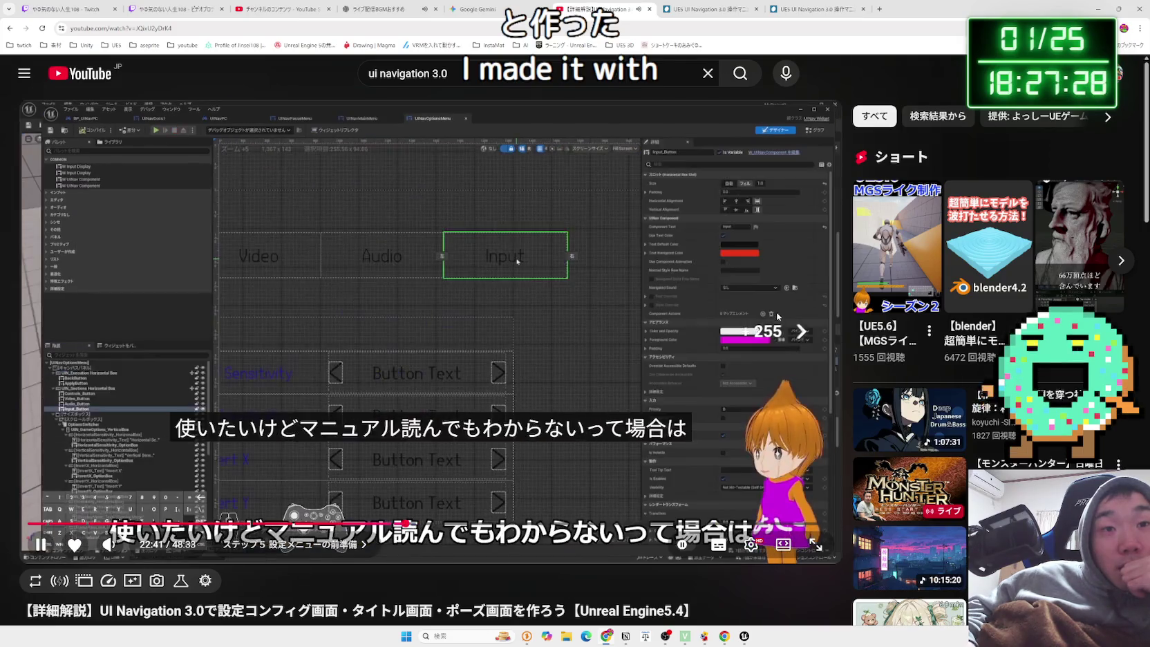
pyautogui.press('Right')
pyautogui.press('Right')
pyautogui.press('Right')
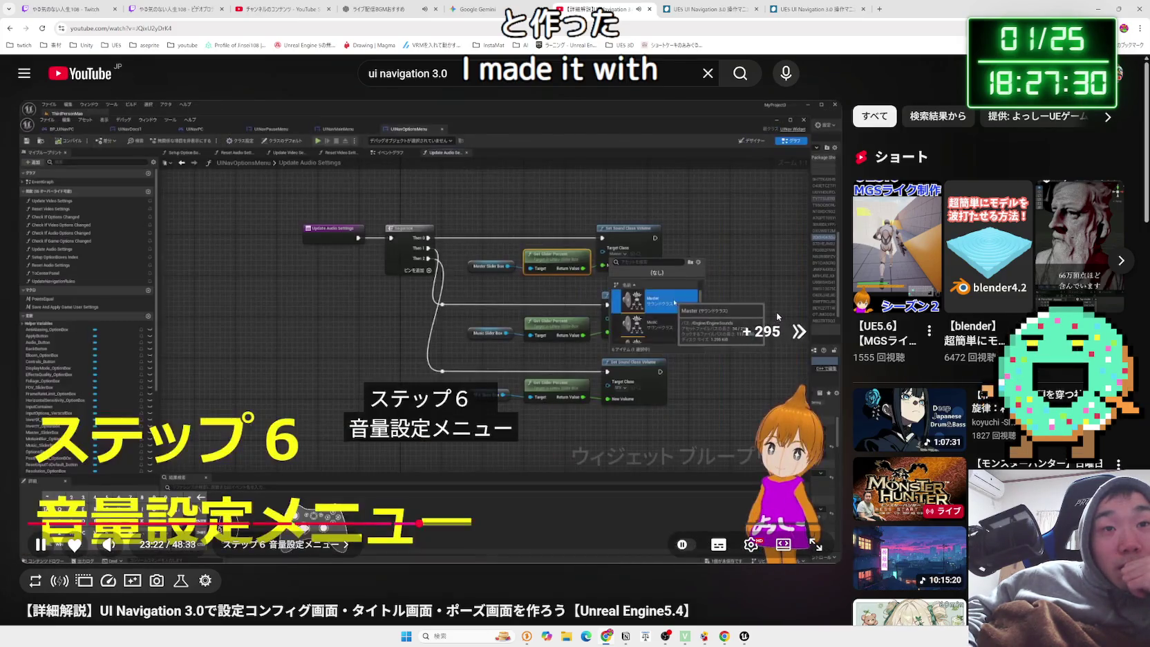
pyautogui.press('Right')
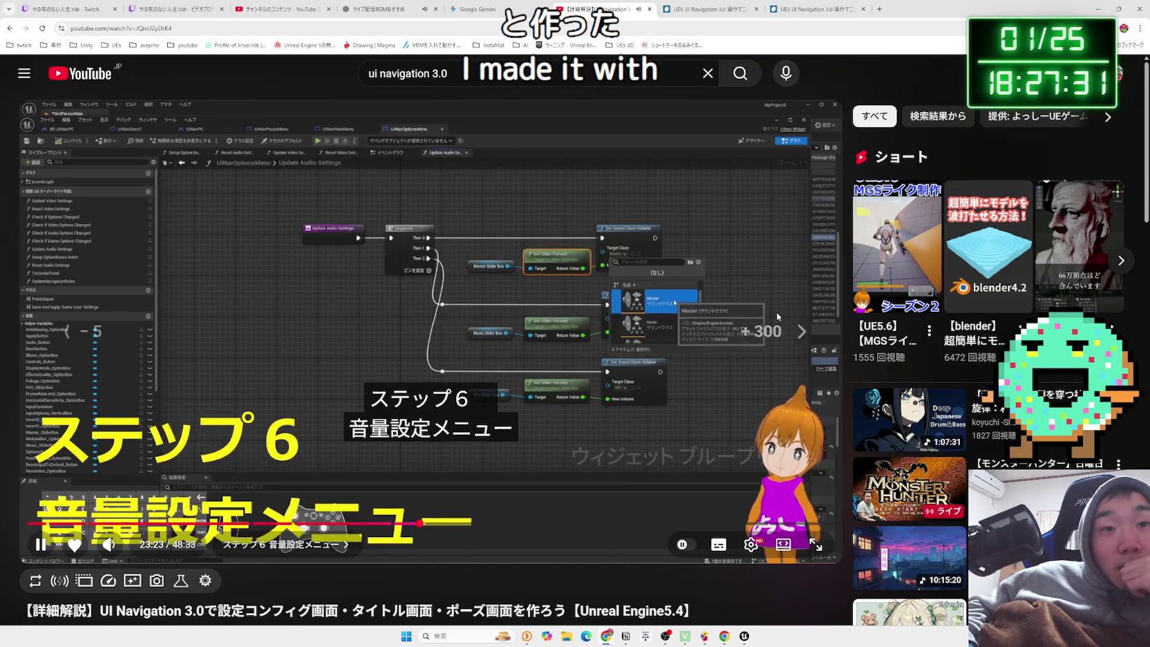
pyautogui.press('Left')
pyautogui.press('Left')
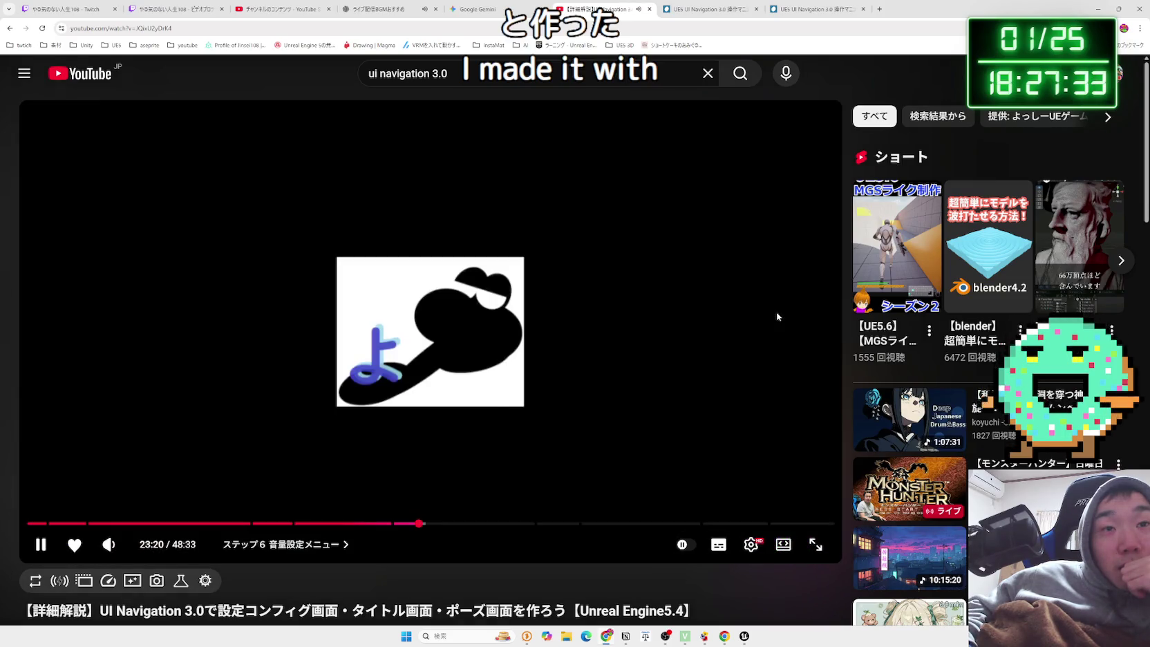
pyautogui.press('Right')
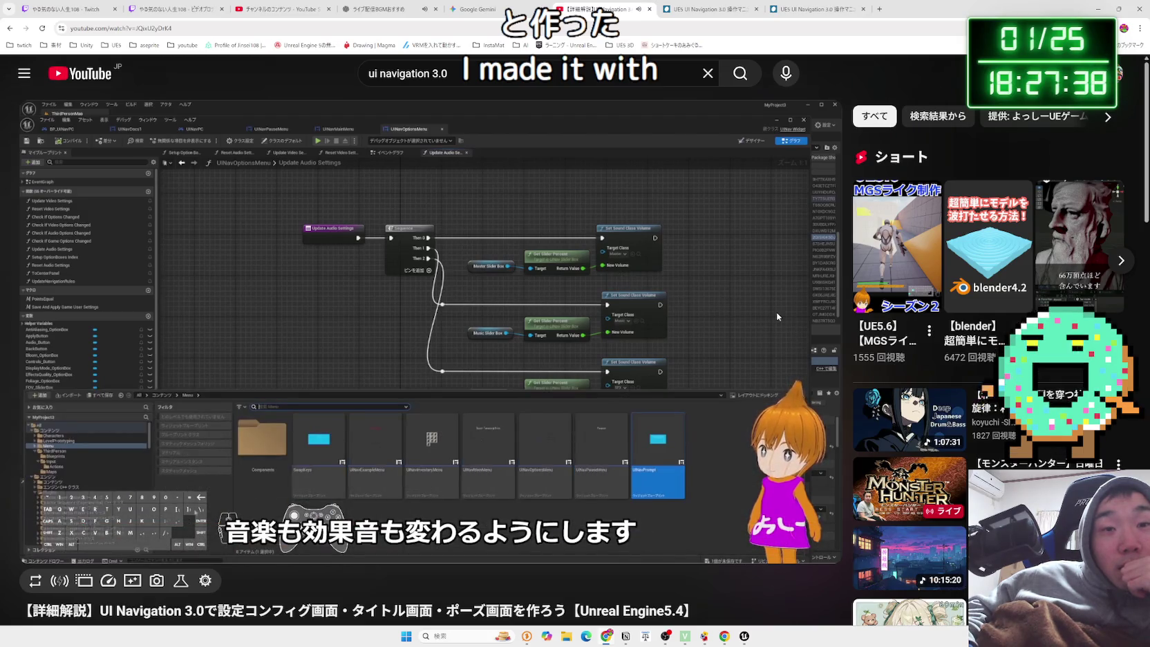
pyautogui.press('Right')
pyautogui.press('Right')
pyautogui.press('Right')
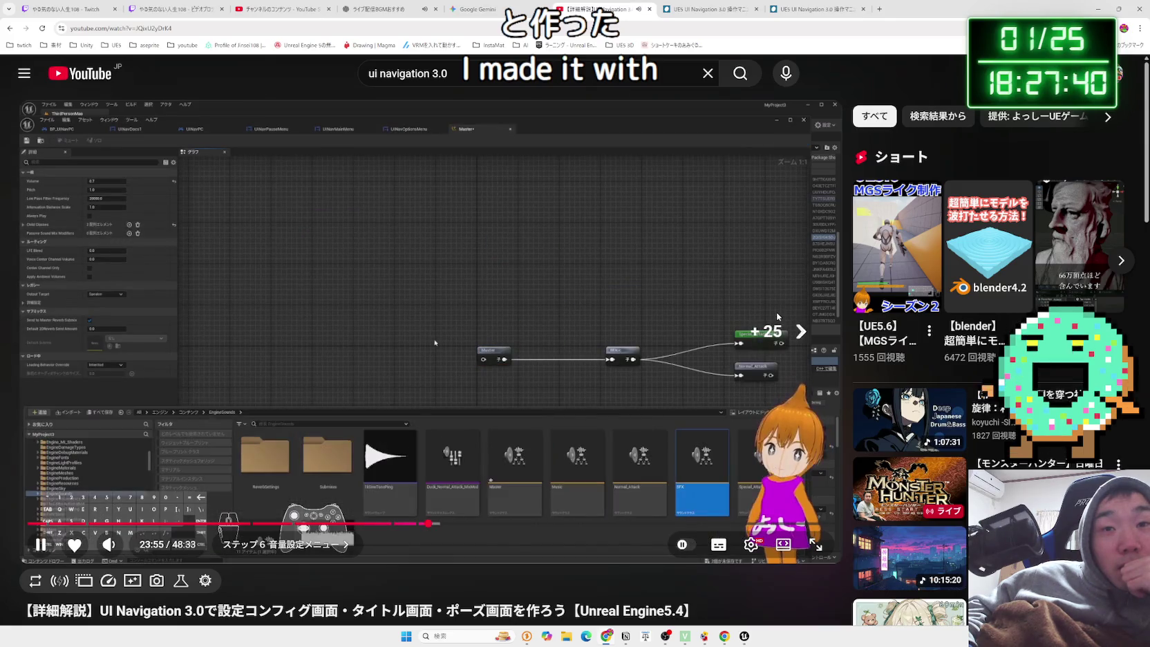
pyautogui.press('Right')
pyautogui.press('Right')
pyautogui.press('Right')
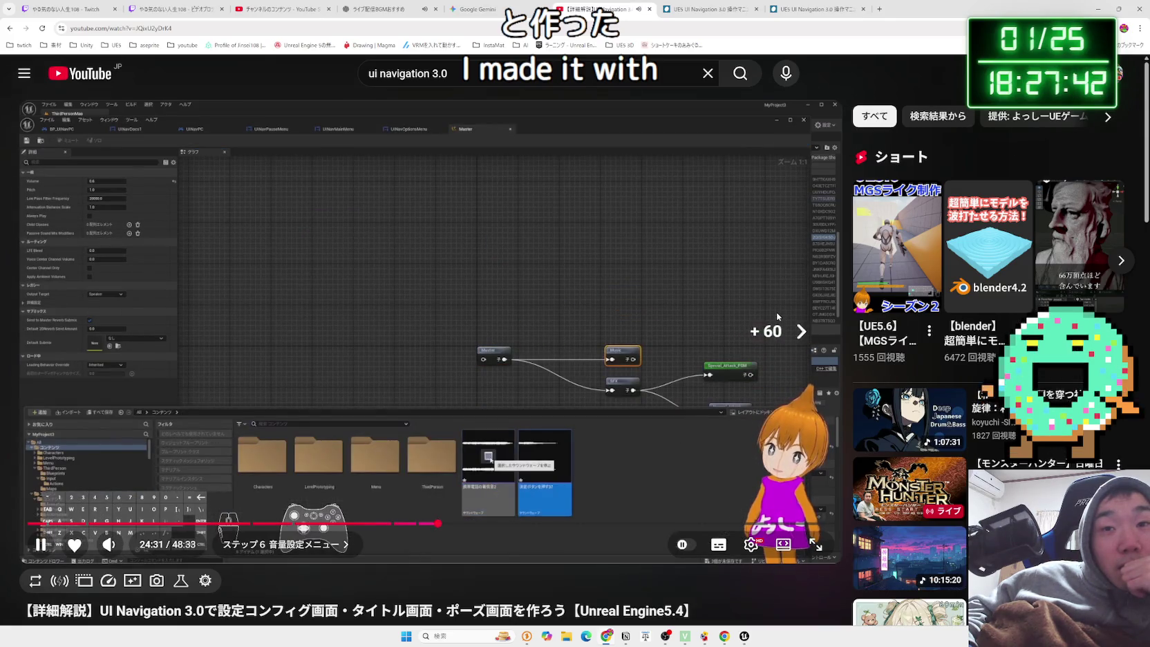
pyautogui.press('Right')
pyautogui.press('Right')
pyautogui.press('Right')
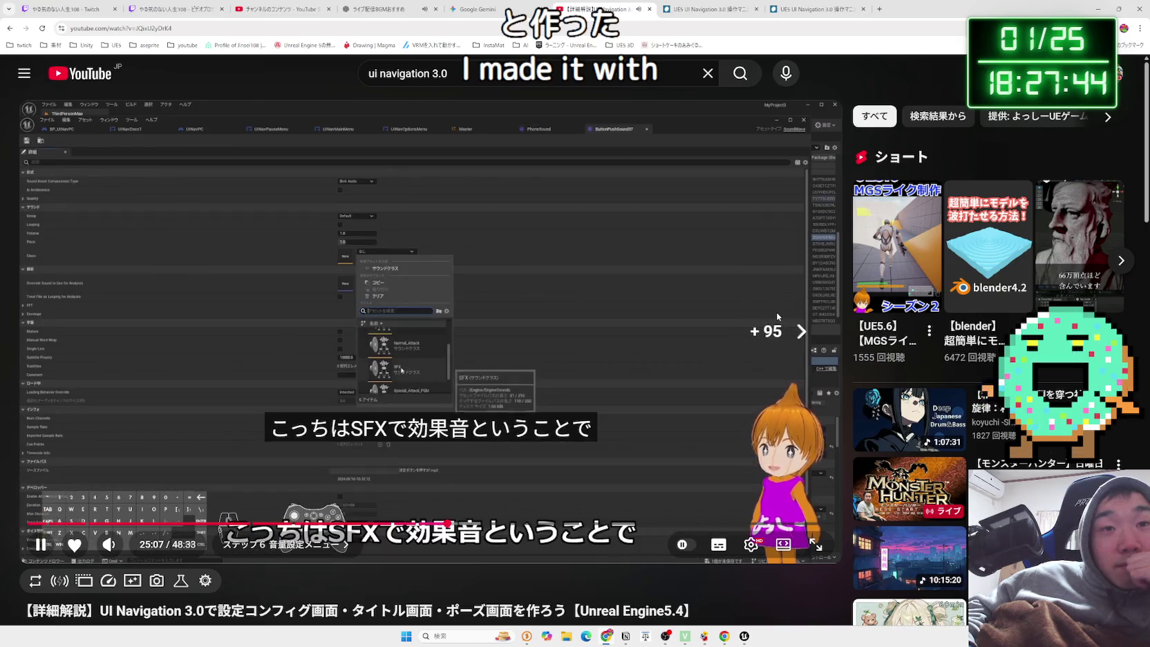
pyautogui.press('Right')
pyautogui.press('Right')
pyautogui.press('Right')
pyautogui.press('Right')
pyautogui.press('Right')
pyautogui.press('Right')
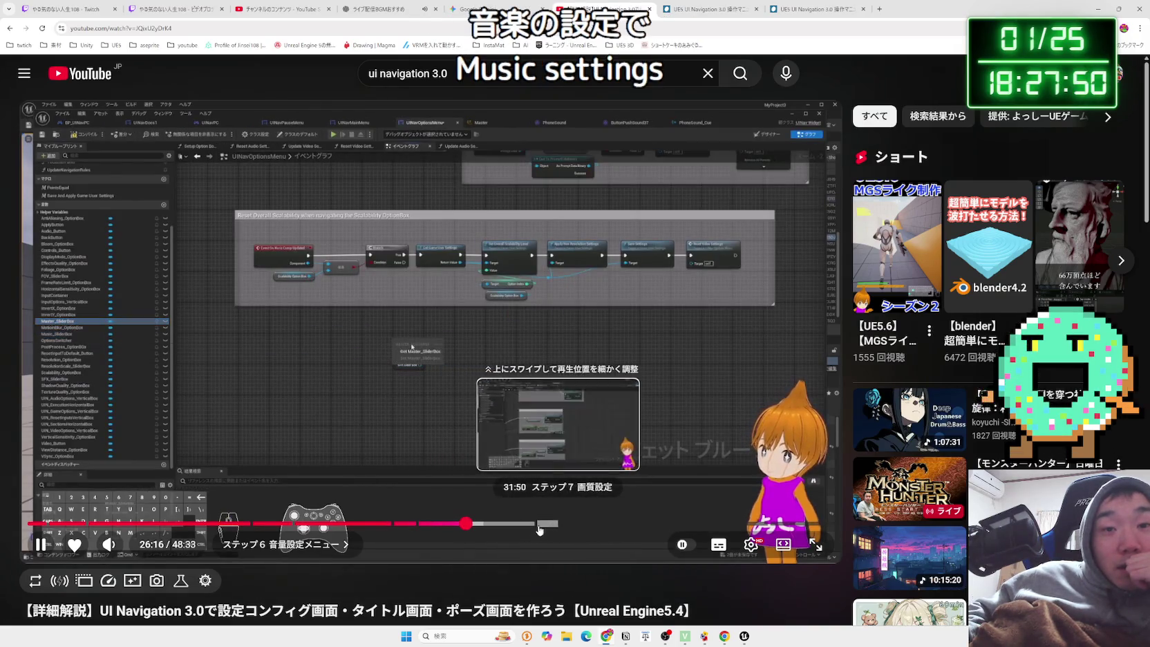
# Seek near 30:11, replay the Round node explanation, and advance to Step 7 at 30:34.
pyautogui.click(534, 529)
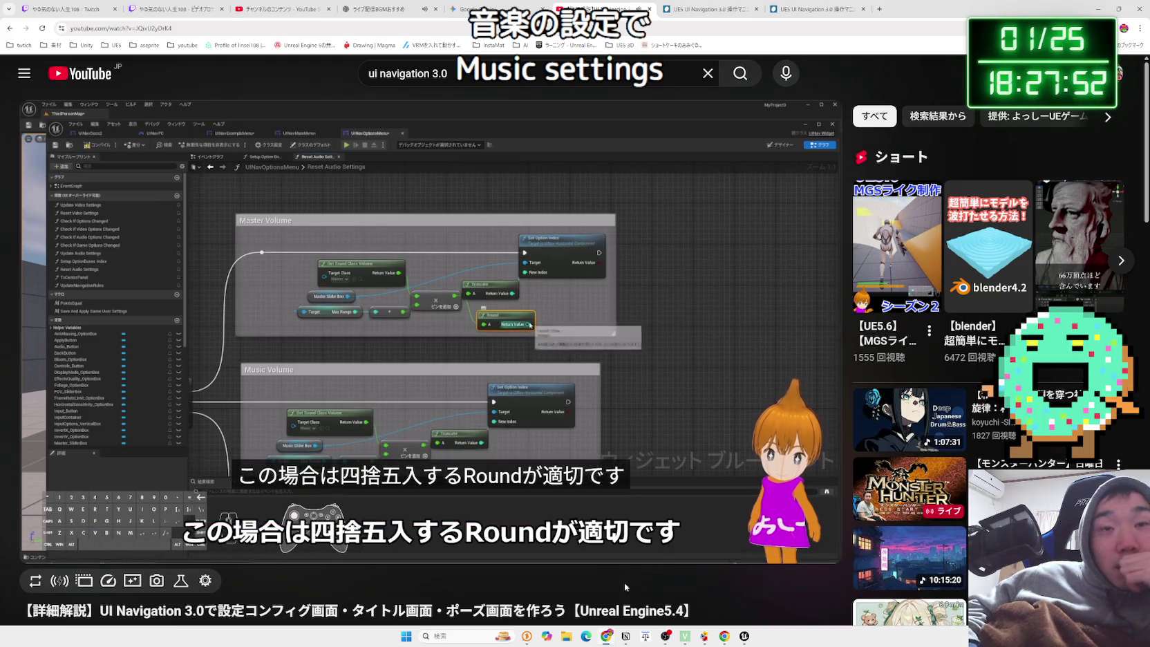
pyautogui.press('Right')
pyautogui.press('Left')
pyautogui.press('Left')
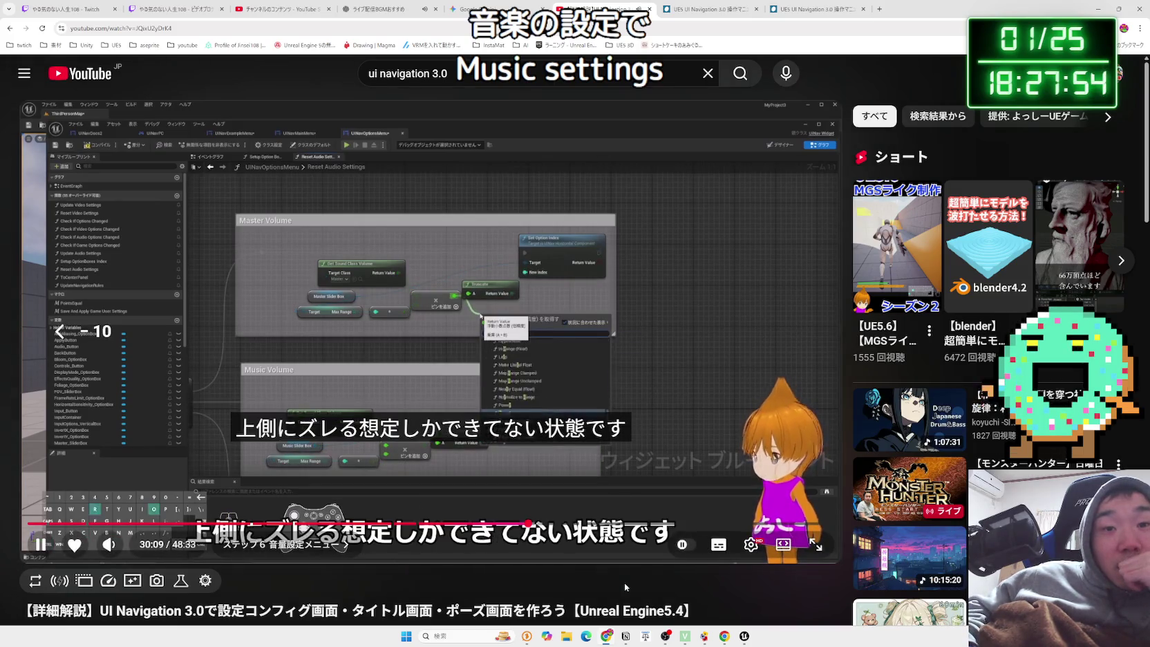
pyautogui.press('Left')
pyautogui.press('Left')
pyautogui.press('Right')
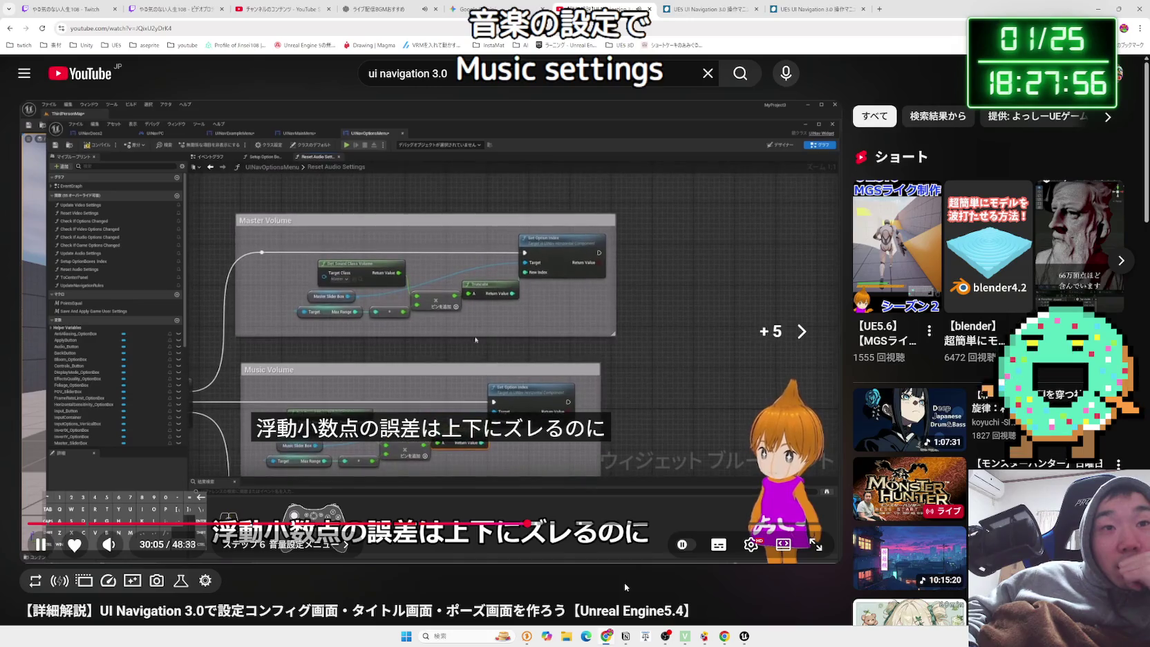
pyautogui.press('Right')
pyautogui.press('Right')
pyautogui.press('Right')
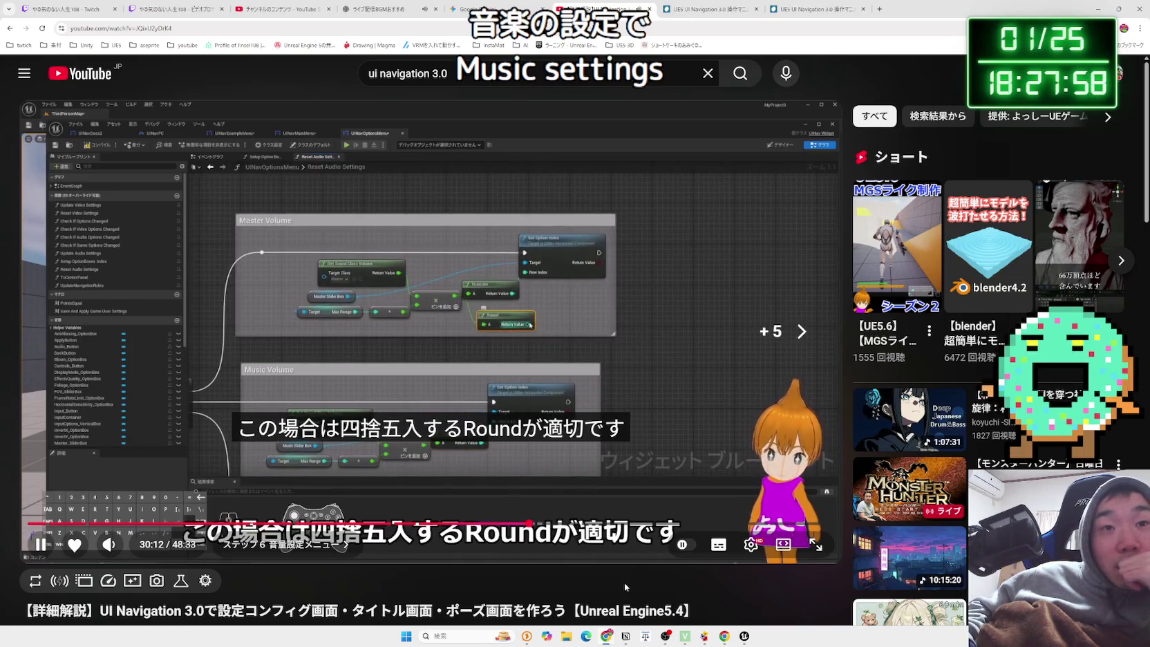
pyautogui.press('Right')
pyautogui.press('Right')
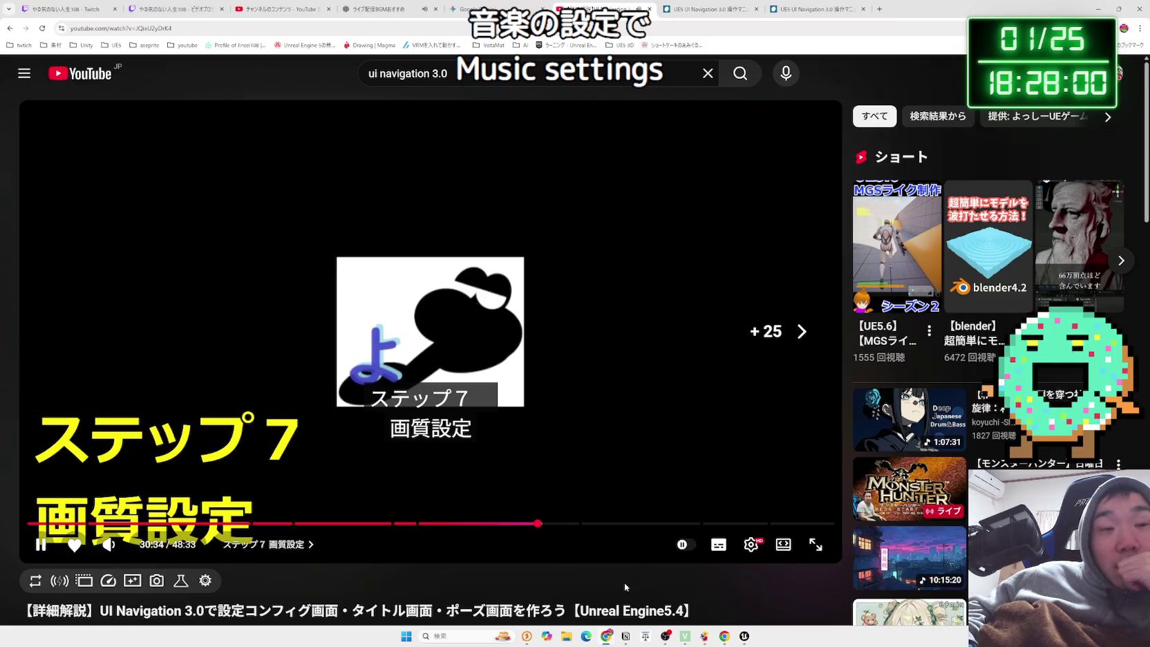
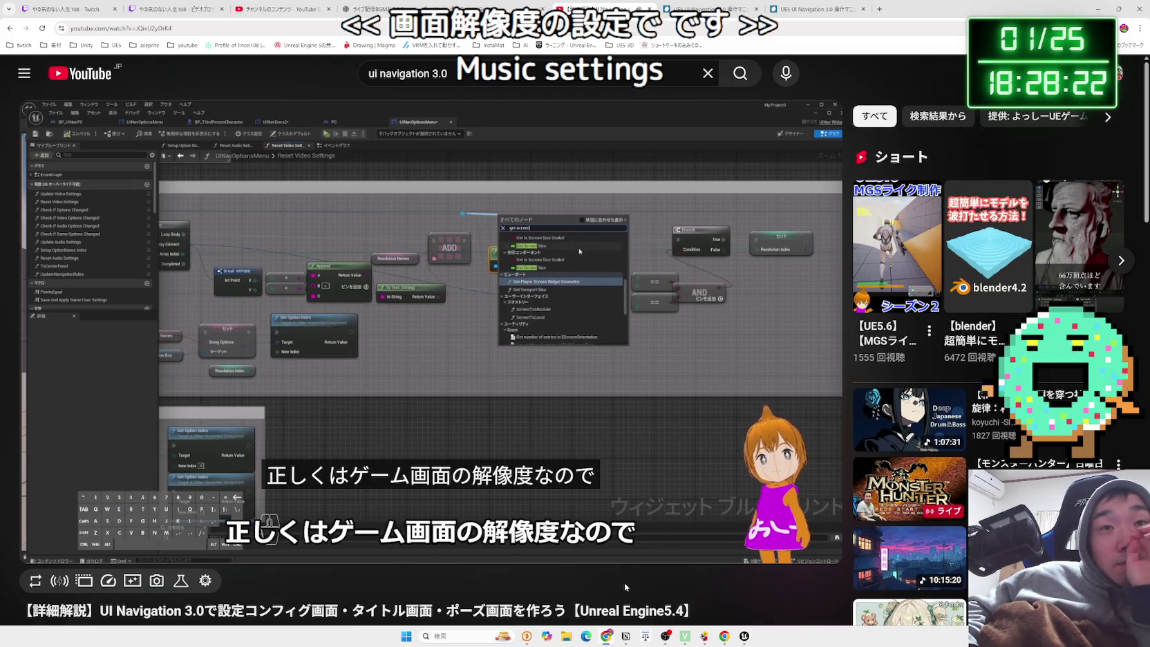
# Scrub the UI Navigation tutorial from about 31:02 to around 32:07, the Resolution Scale section.
pyautogui.press('Right')
pyautogui.press('Right')
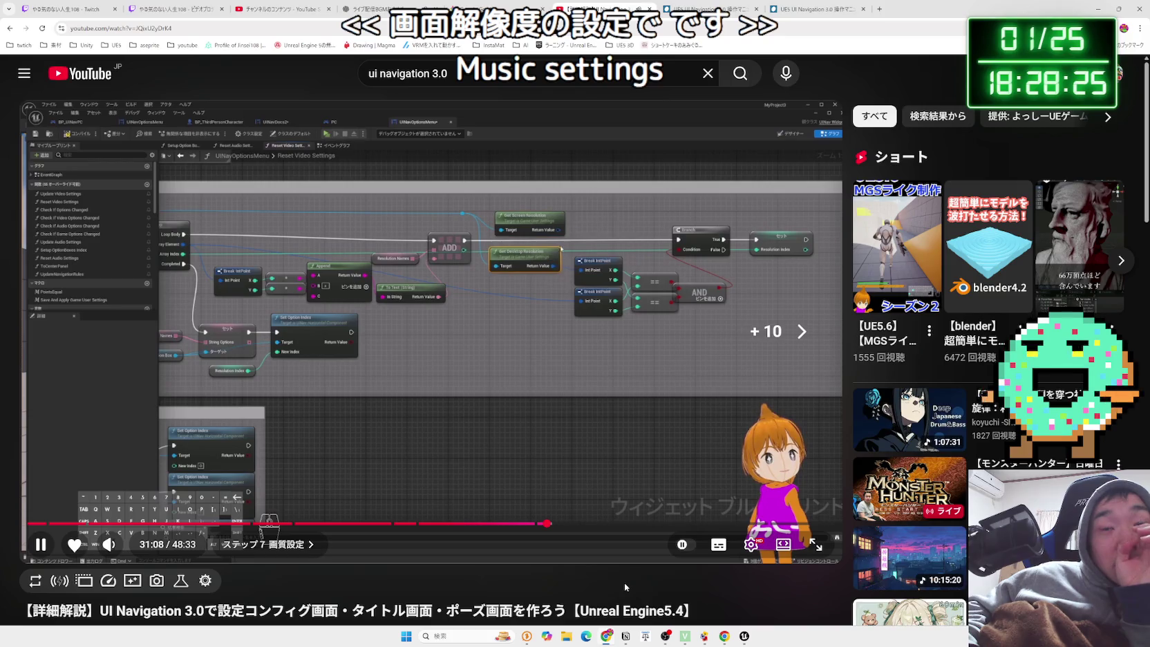
pyautogui.press('Right')
pyautogui.press('Right')
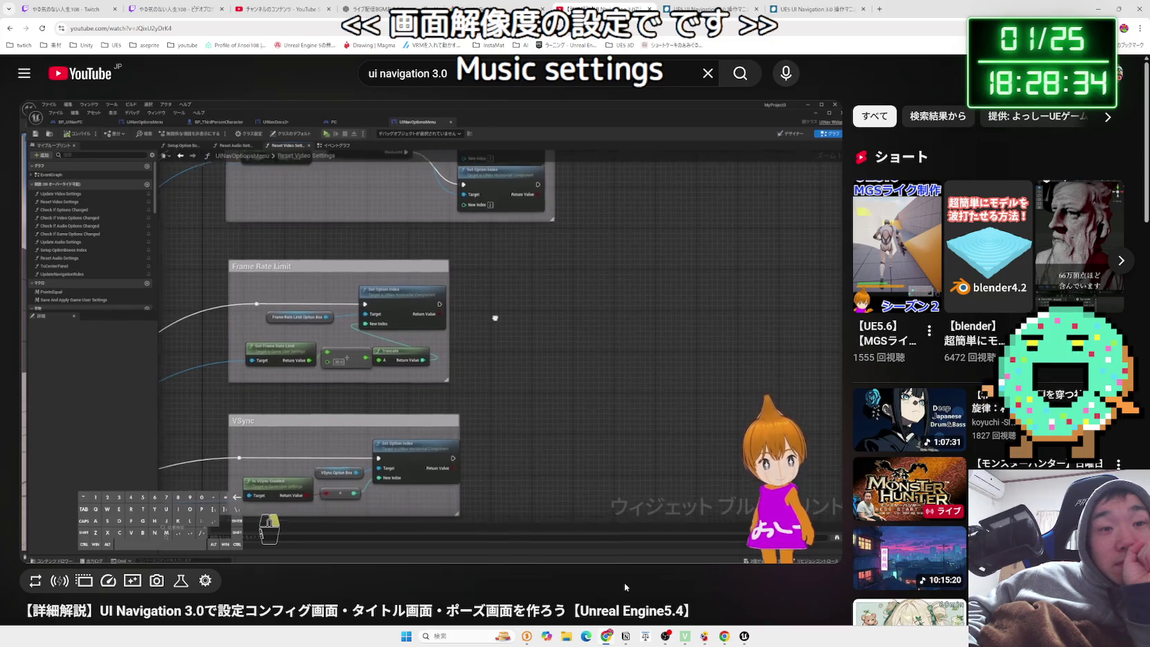
pyautogui.press('Left')
pyautogui.press('Left')
pyautogui.press('Left')
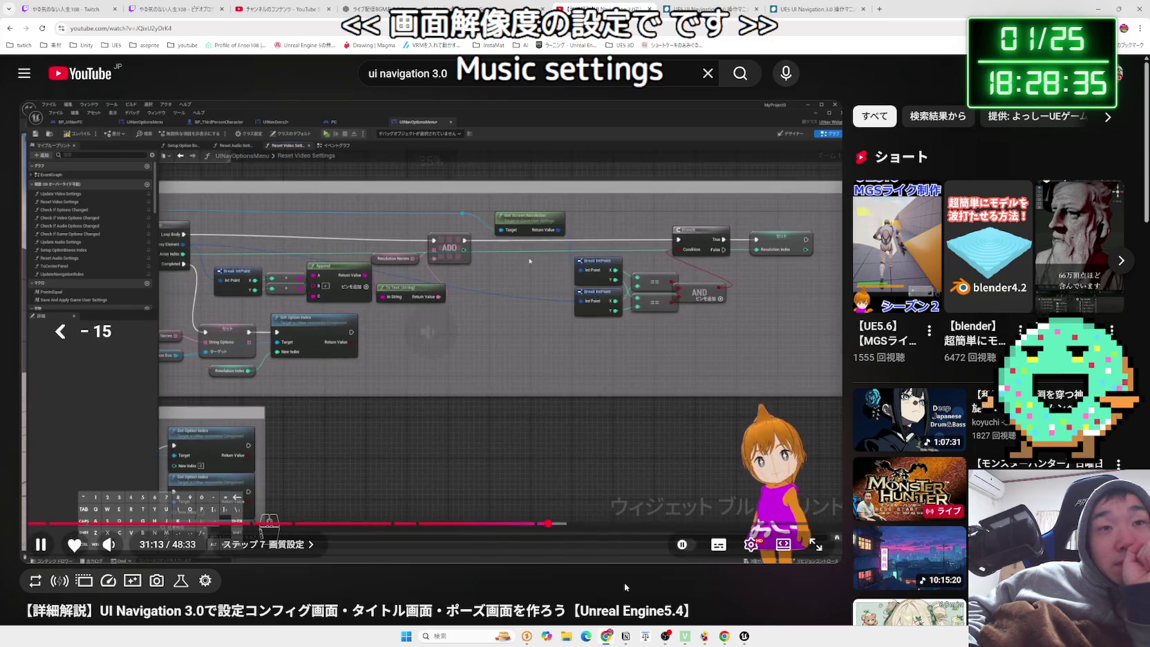
pyautogui.press('Left')
pyautogui.press('Left')
pyautogui.press('Left')
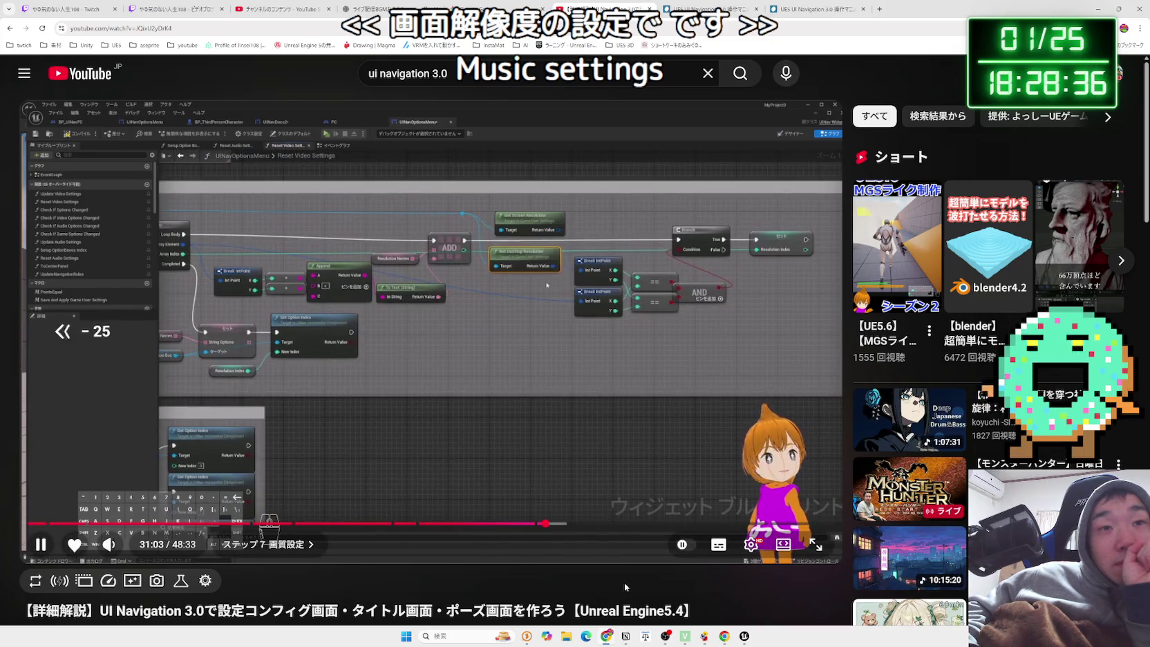
pyautogui.press('Left')
pyautogui.press('Left')
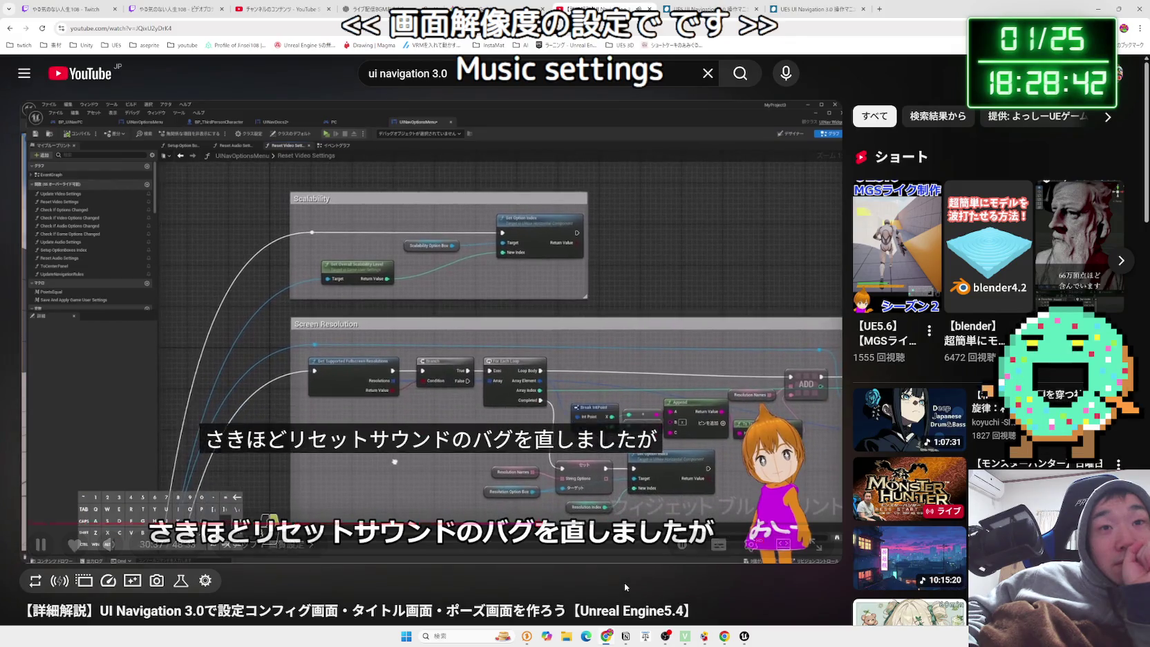
pyautogui.press('Right')
pyautogui.press('Right')
pyautogui.press('Right')
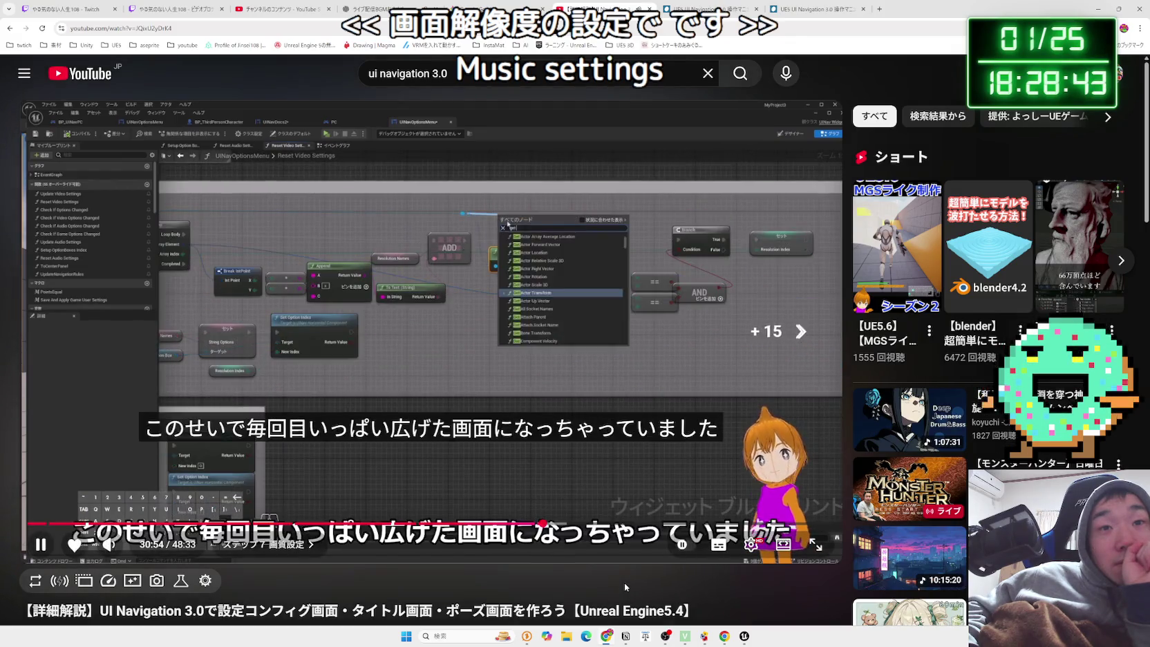
pyautogui.press('Right')
pyautogui.press('Right')
pyautogui.press('Right')
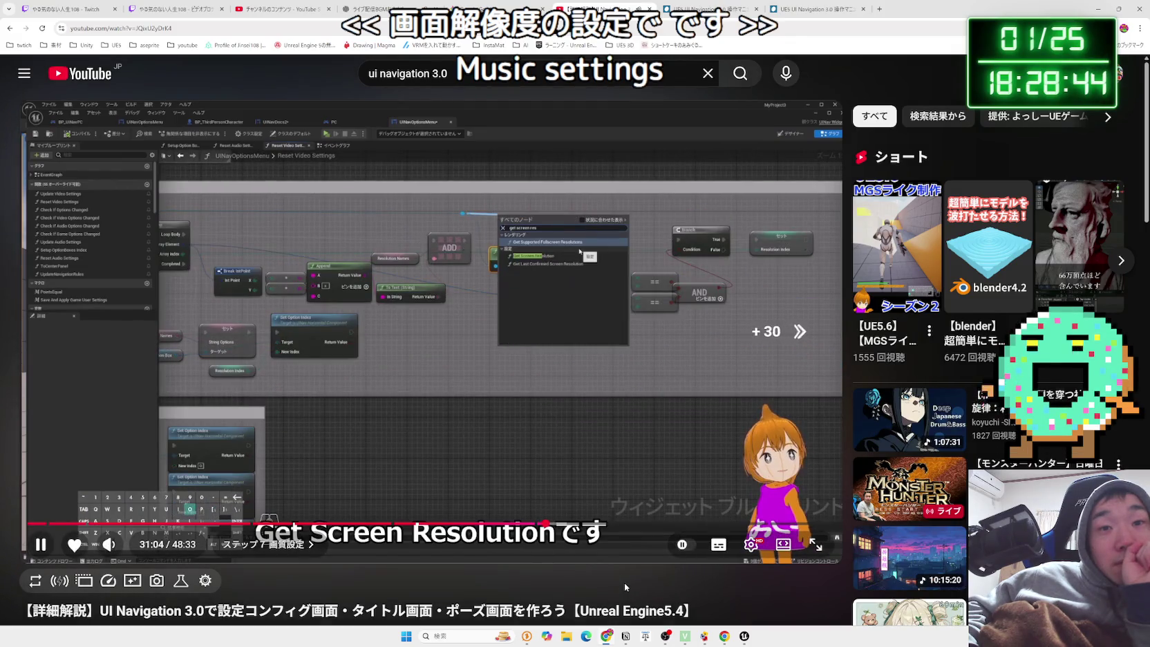
pyautogui.press('Left')
pyautogui.press('Left')
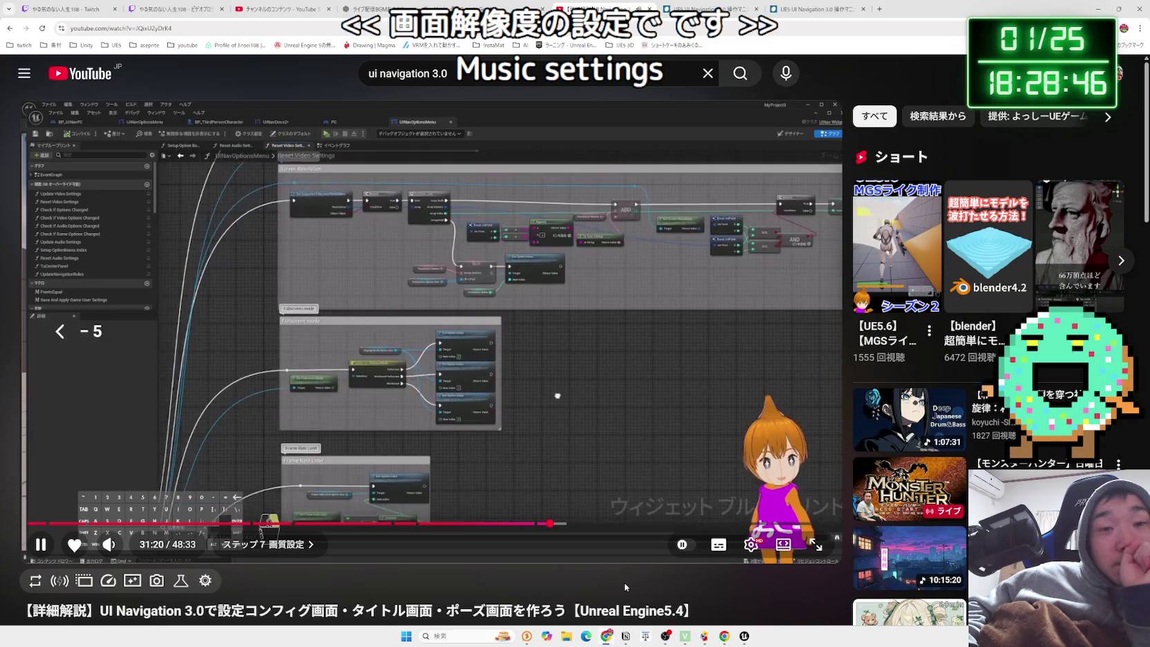
pyautogui.press('Right')
pyautogui.press('Right')
pyautogui.press('Right')
pyautogui.press('Right')
pyautogui.press('Right')
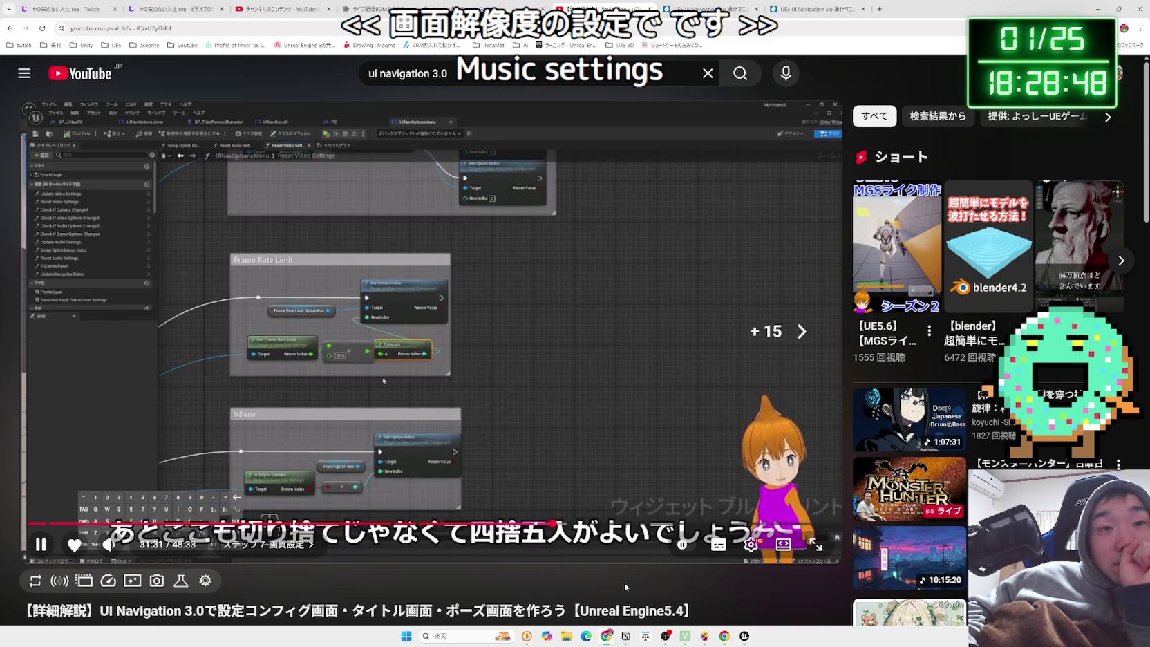
pyautogui.press('Right')
pyautogui.press('Right')
pyautogui.press('Right')
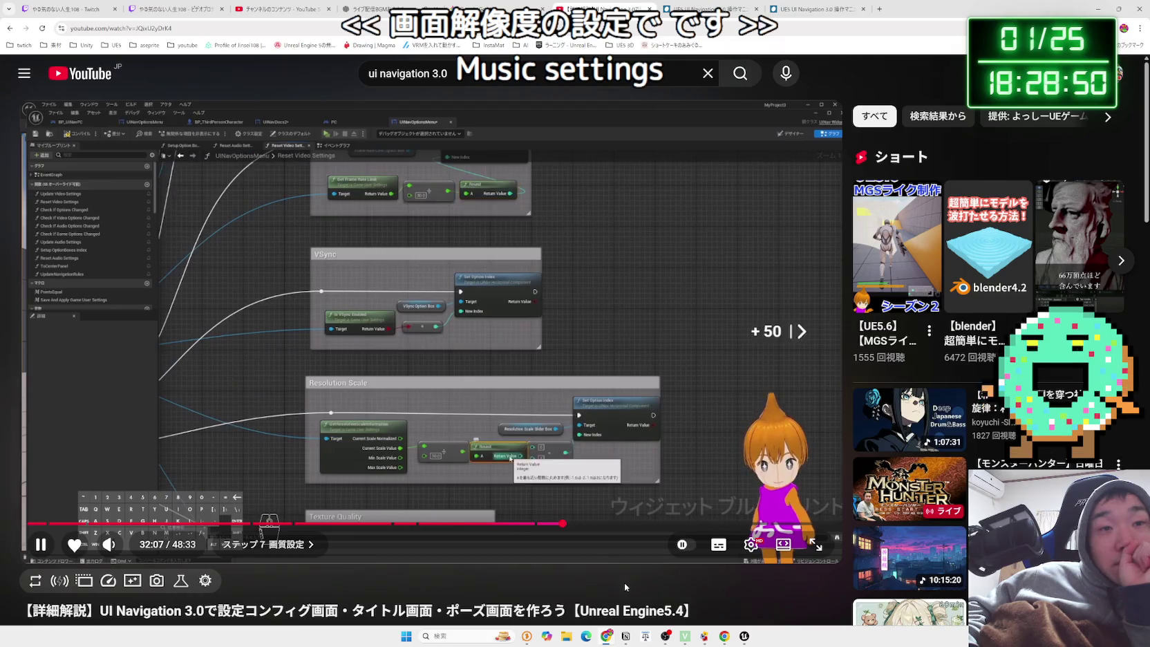
pyautogui.press('Right')
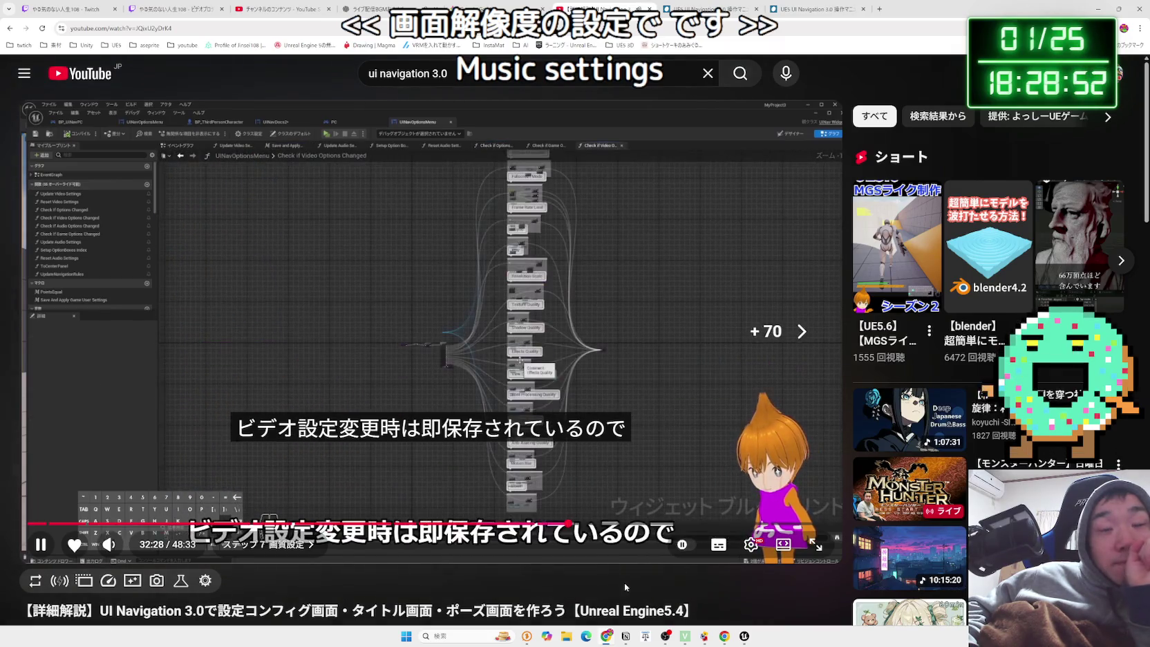
# Seek the tutorial forward to about 33:09, the graph checking whether options changed.
pyautogui.press('Left')
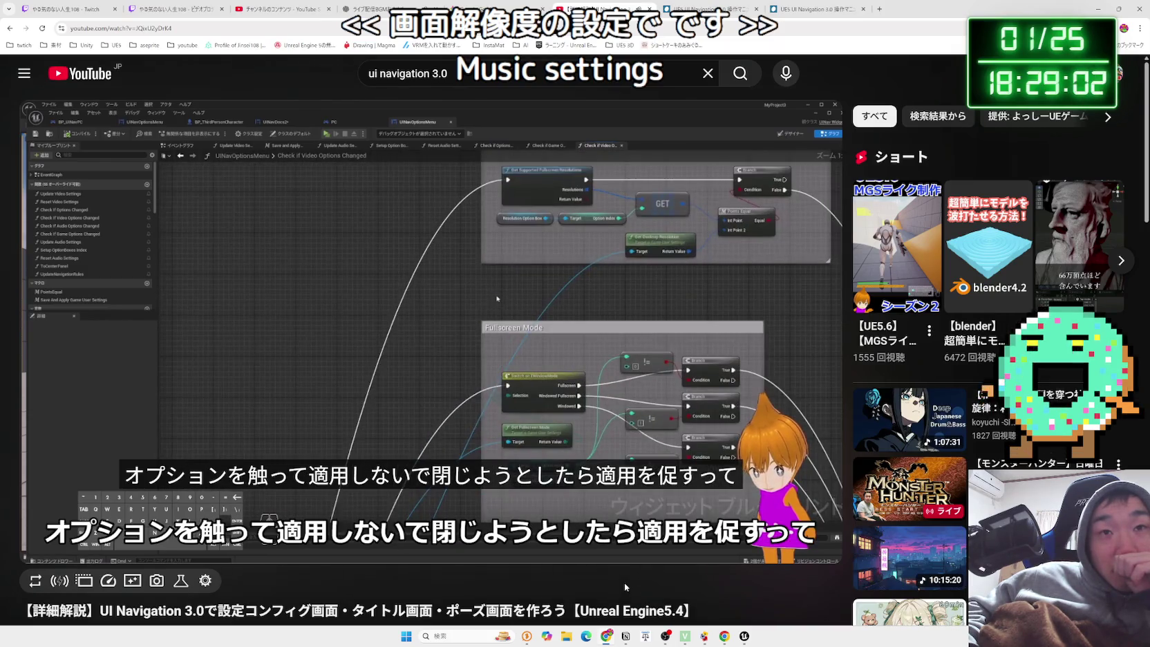
pyautogui.press('Right')
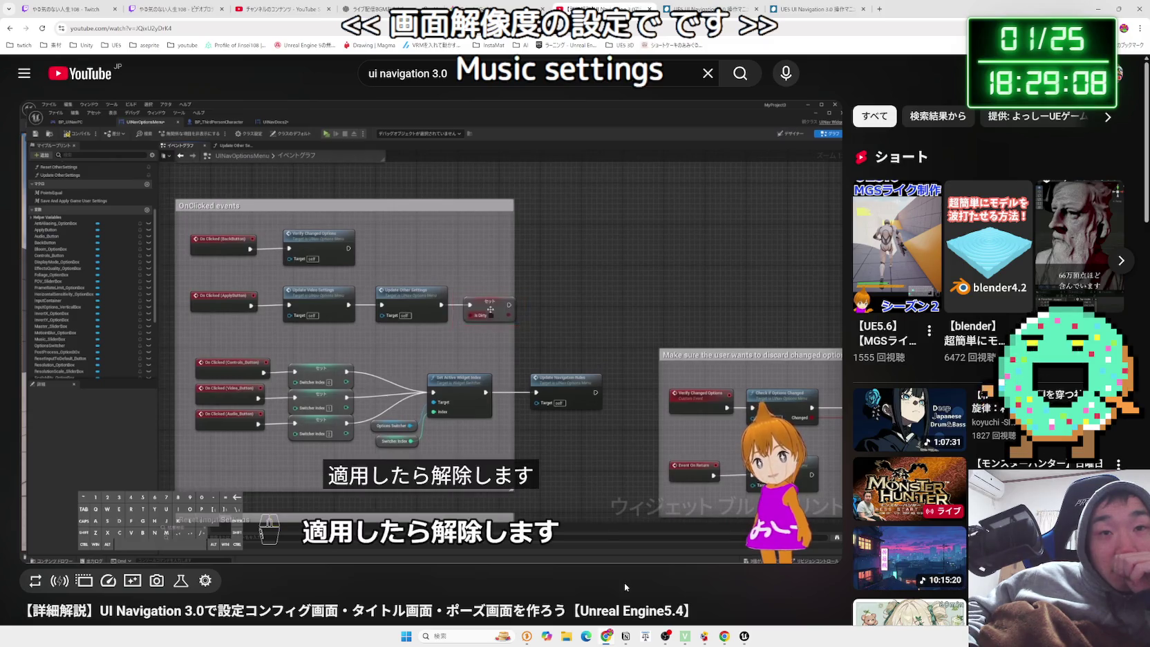
pyautogui.press('Right')
pyautogui.press('Right')
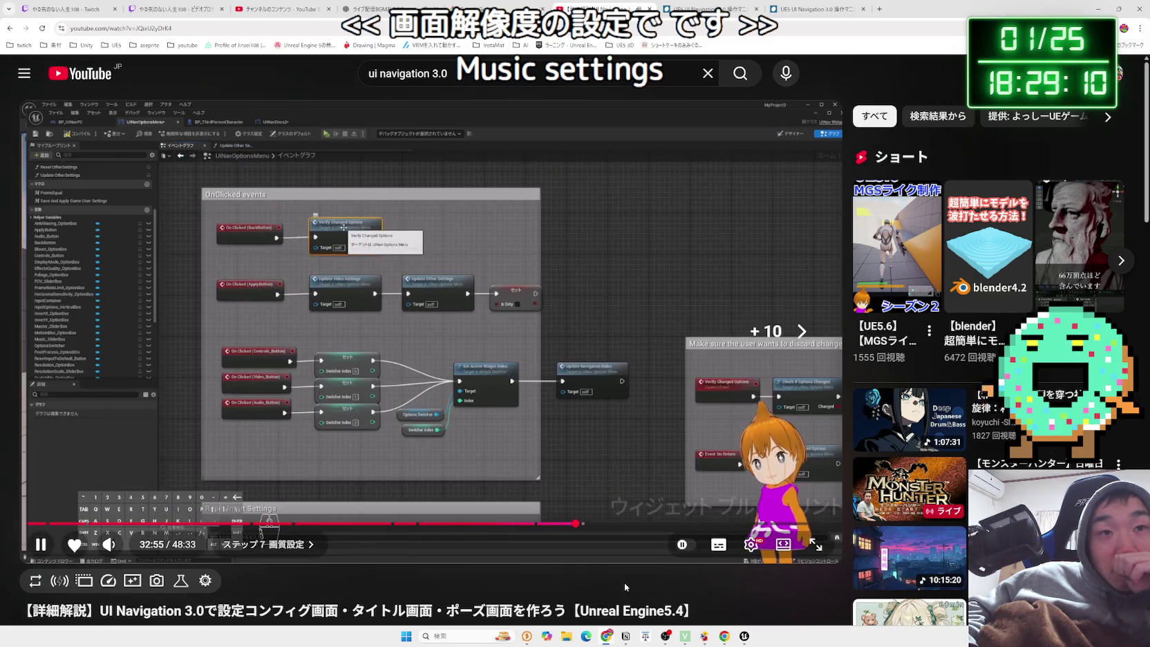
pyautogui.press('Right')
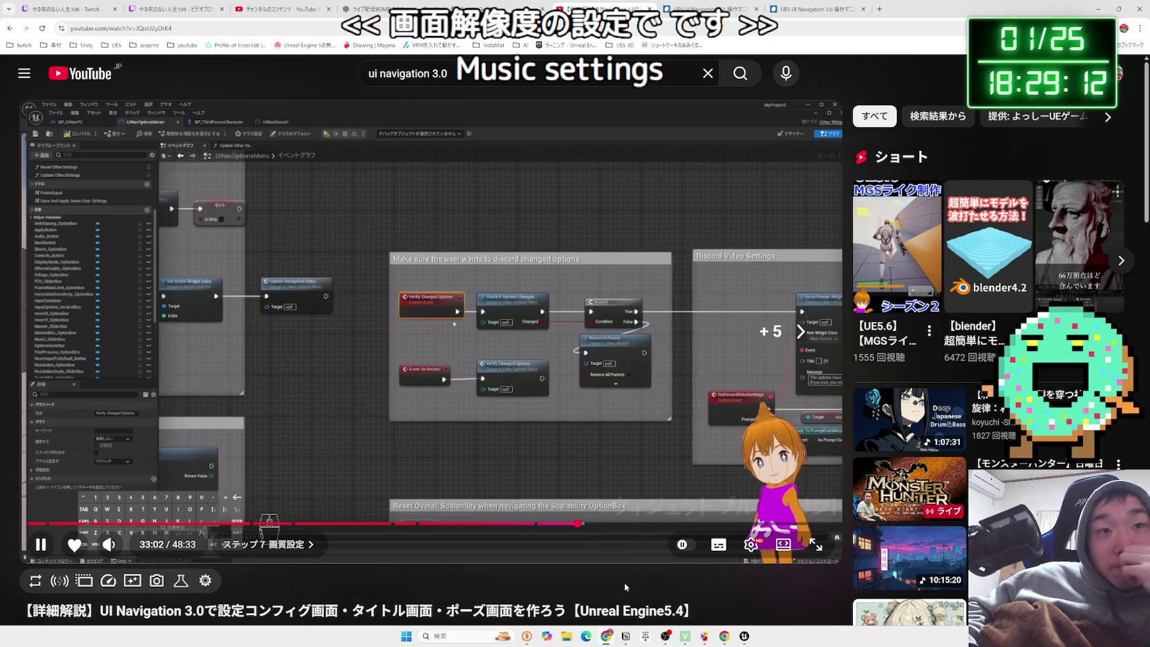
pyautogui.press('Right')
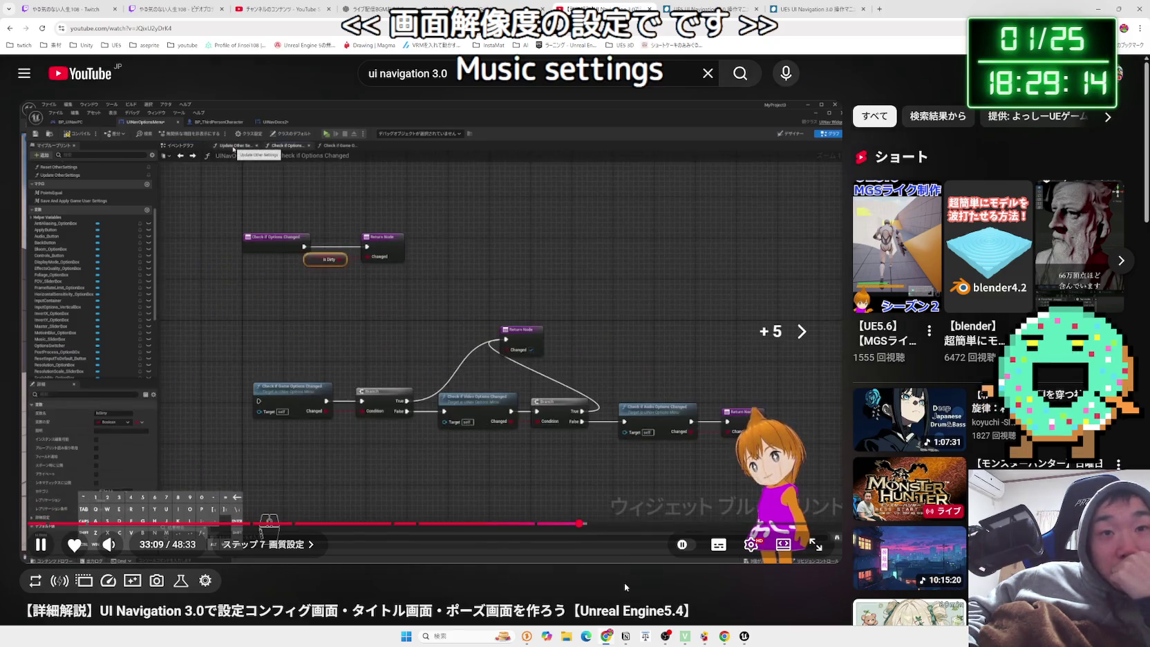
pyautogui.press('Right')
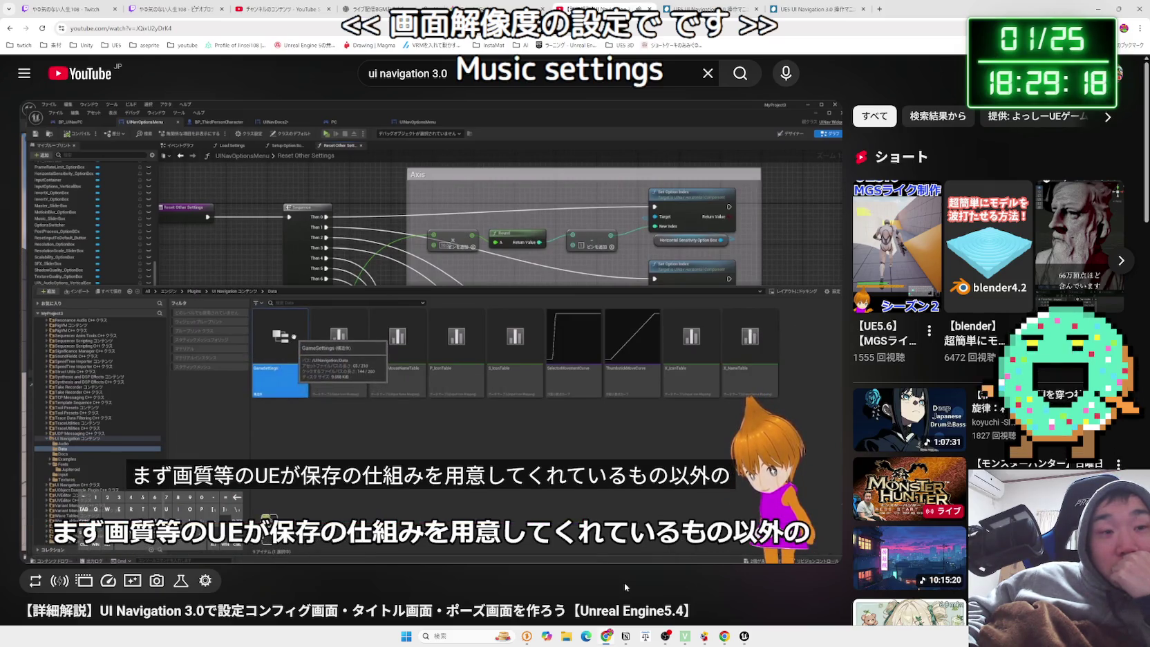
# Skip the tutorial into Step 8, reaching about 35:50 at the Reset Other Settings Axis section.
pyautogui.press('Right')
pyautogui.press('Right')
pyautogui.press('Right')
pyautogui.press('Right')
pyautogui.press('Right')
pyautogui.press('Right')
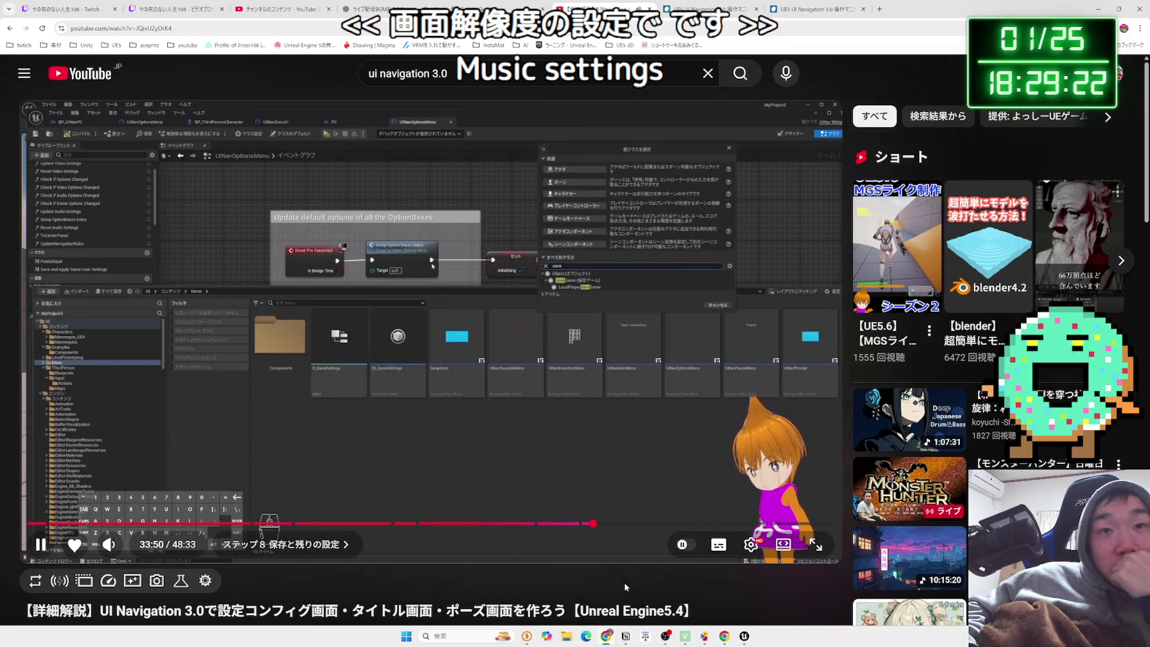
pyautogui.press('Right')
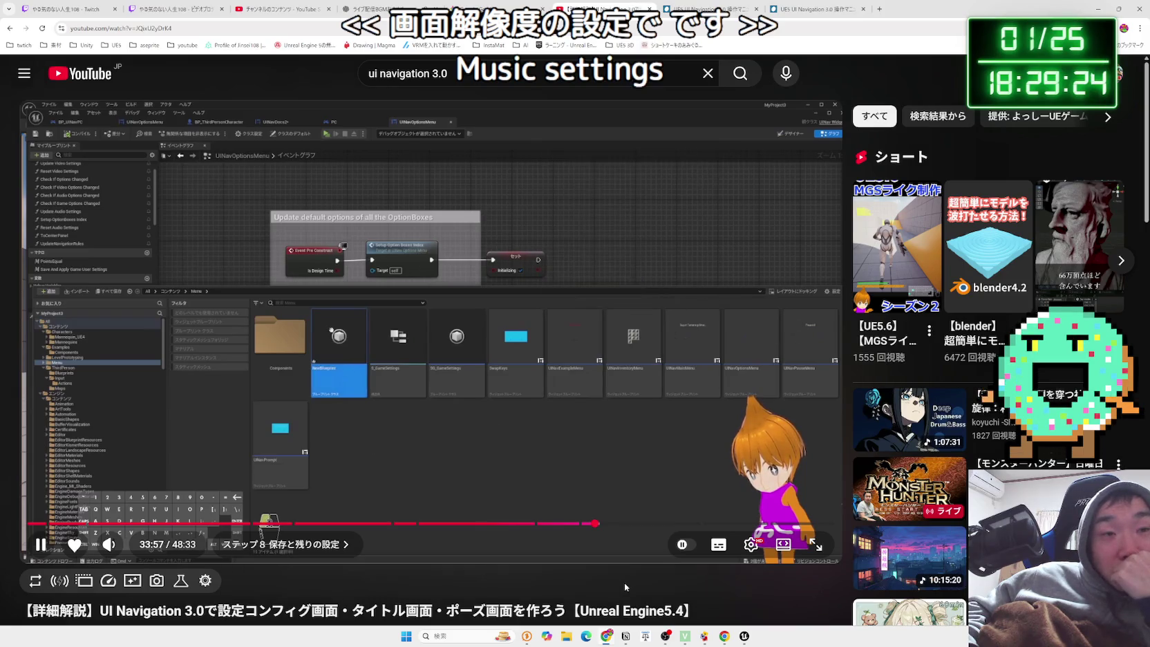
pyautogui.press('Right')
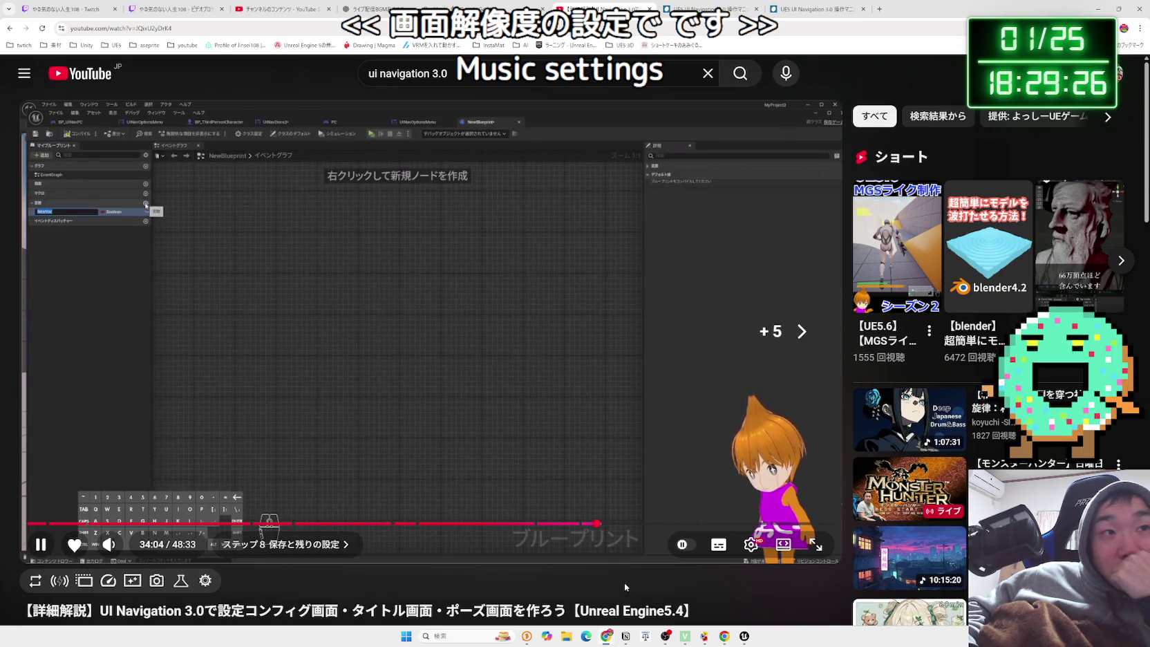
pyautogui.press('Right')
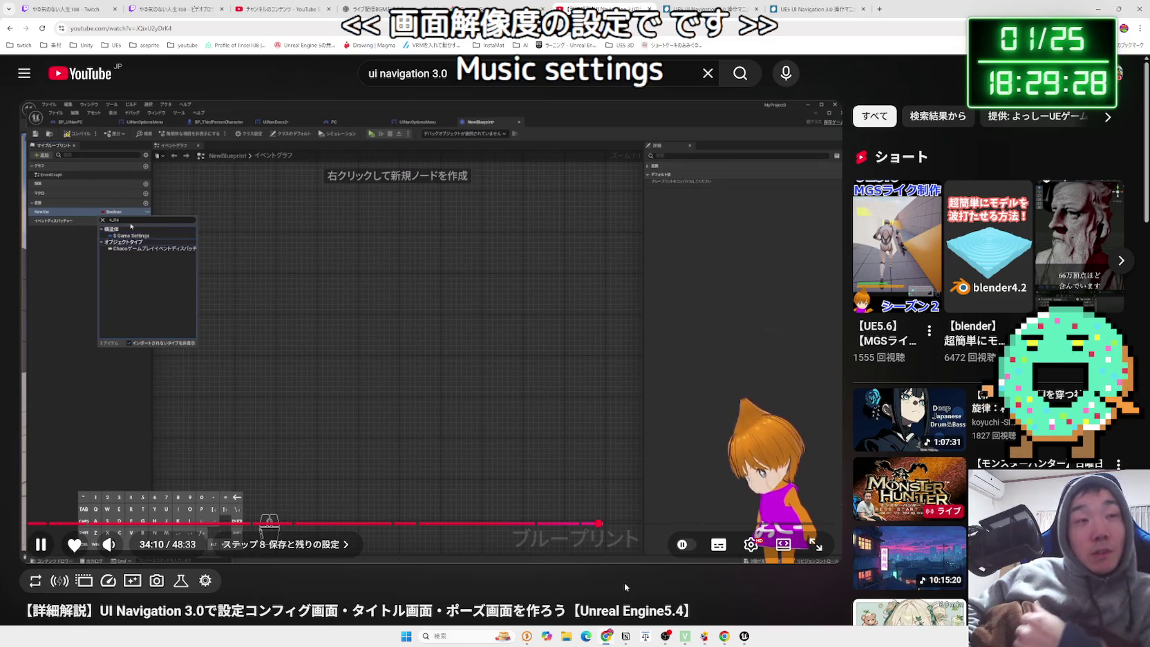
pyautogui.press('Right')
pyautogui.press('Right')
pyautogui.press('Right')
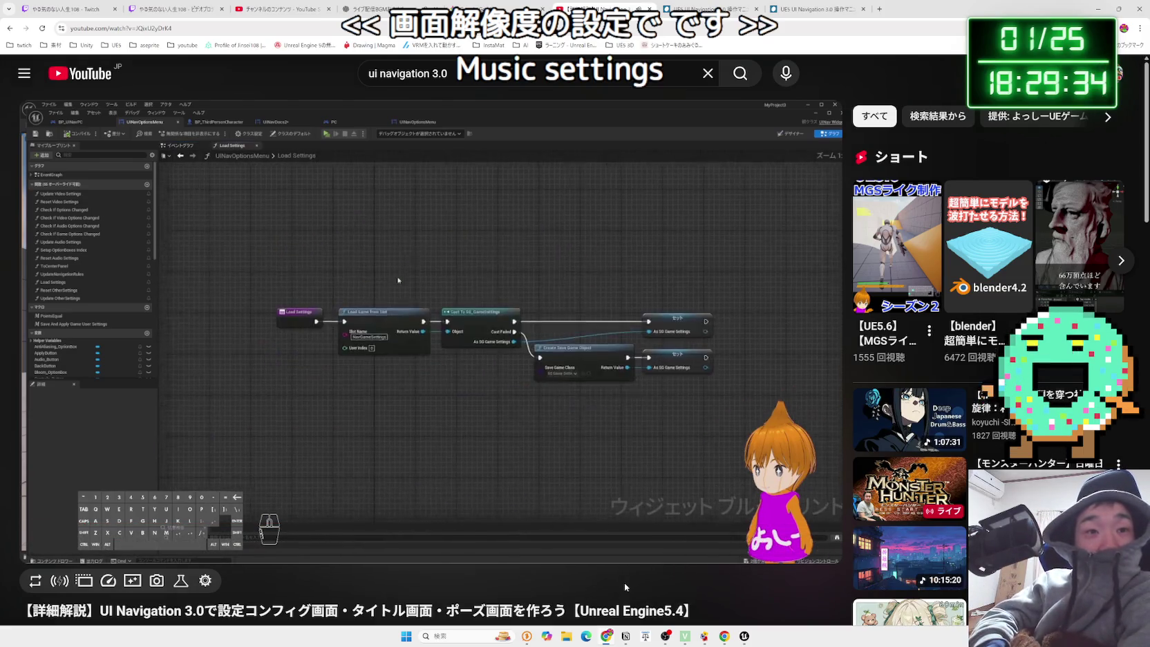
pyautogui.press('Right')
pyautogui.press('Right')
pyautogui.press('Right')
pyautogui.press('Right')
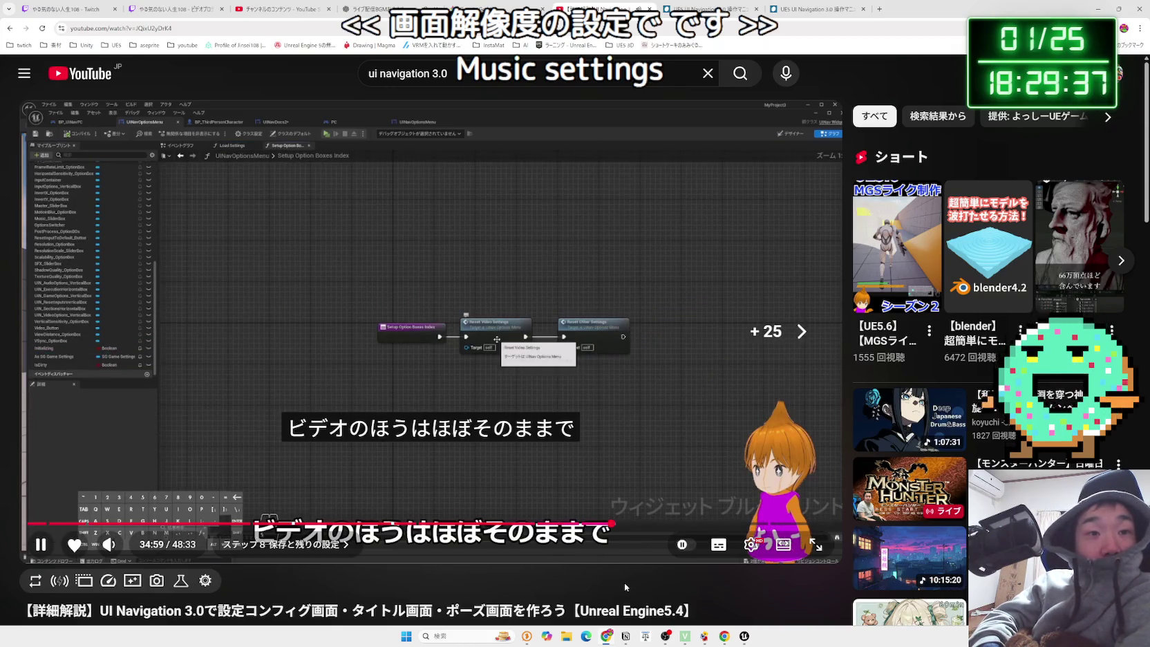
pyautogui.press('Right')
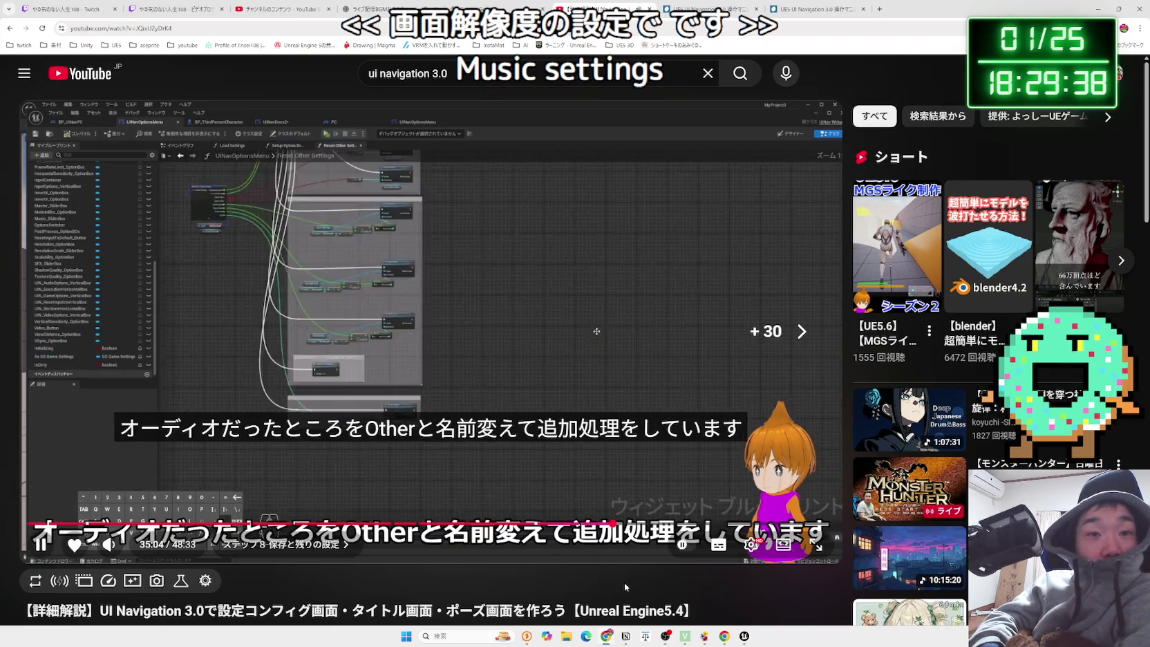
pyautogui.press('Left')
pyautogui.press('Left')
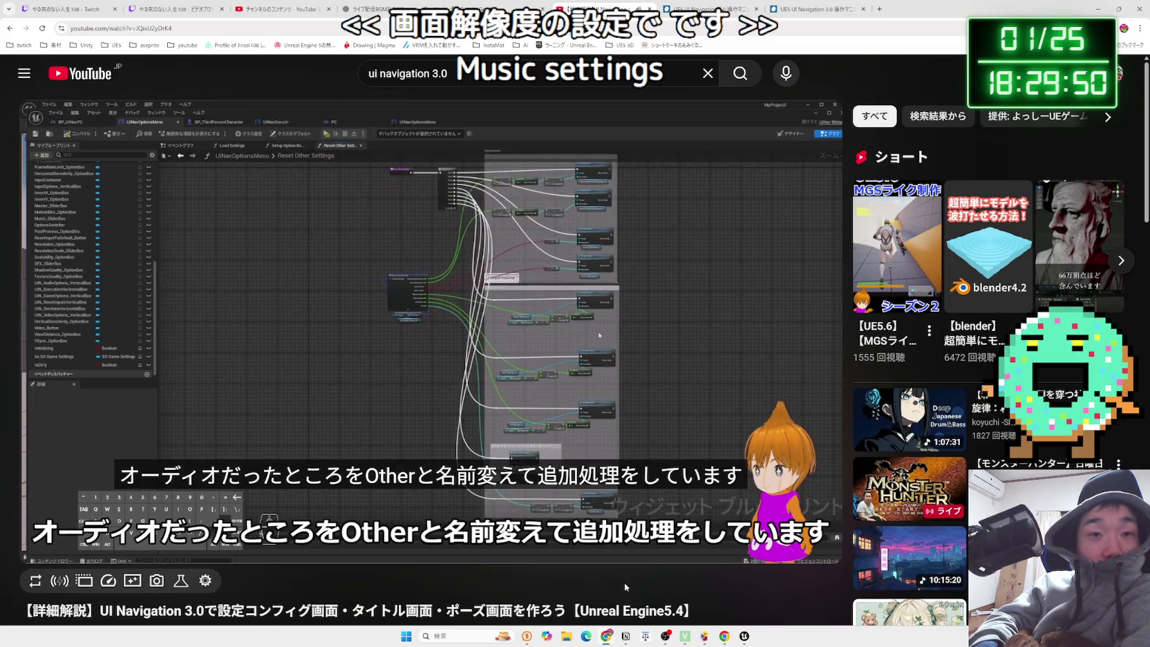
pyautogui.press('Right')
pyautogui.press('Right')
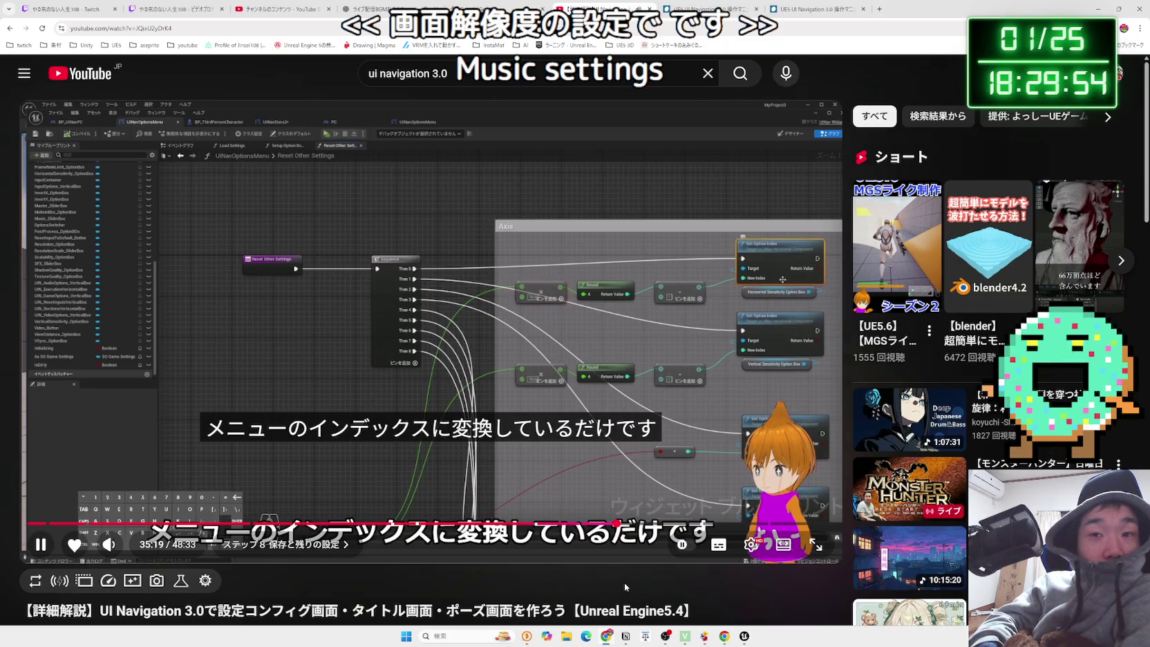
pyautogui.press('Right')
pyautogui.press('Right')
pyautogui.press('Right')
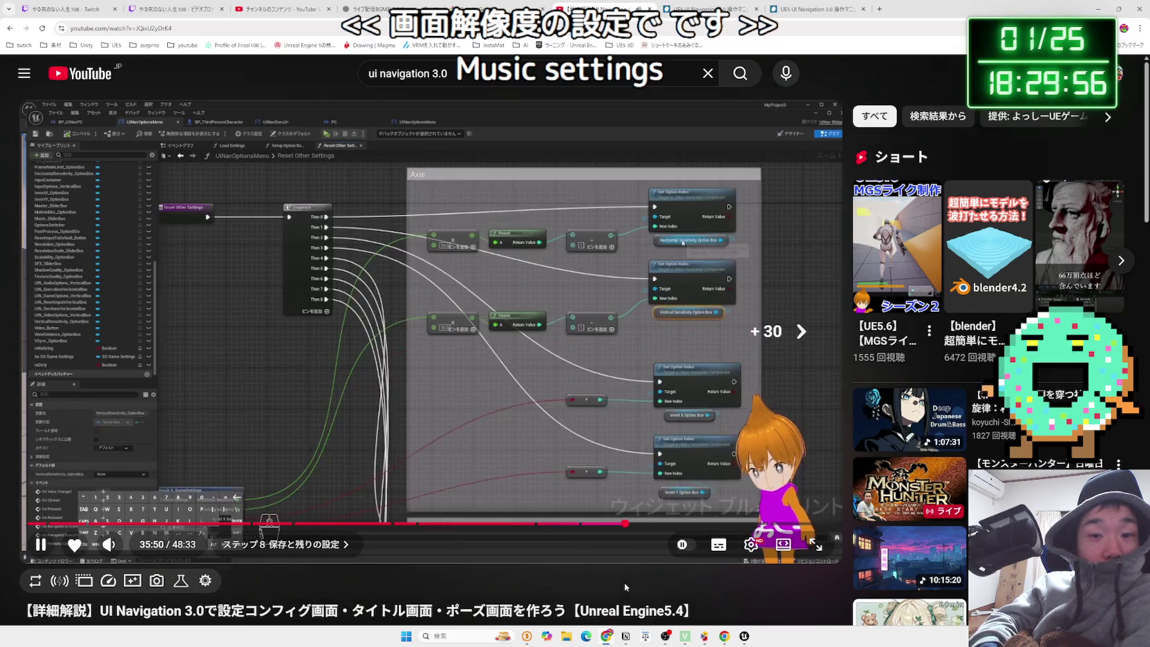
pyautogui.press('Right')
pyautogui.press('Right')
pyautogui.press('Right')
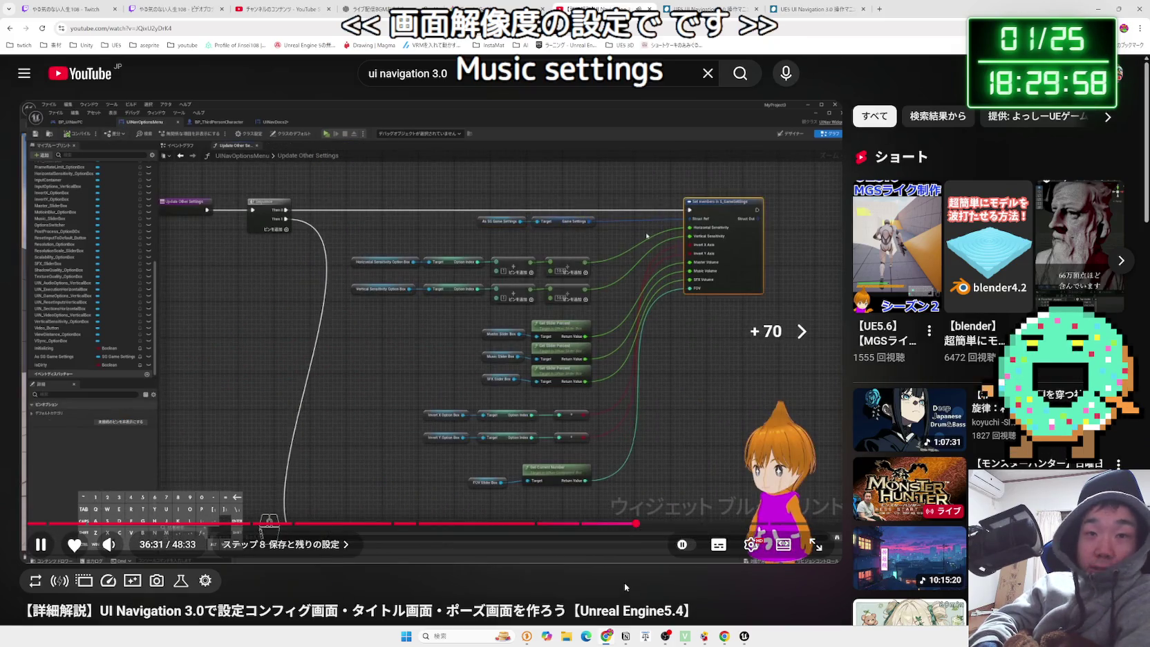
# Skip the tutorial ahead to the plugin property explanation.
pyautogui.press('Right')
pyautogui.press('Right')
pyautogui.press('Right')
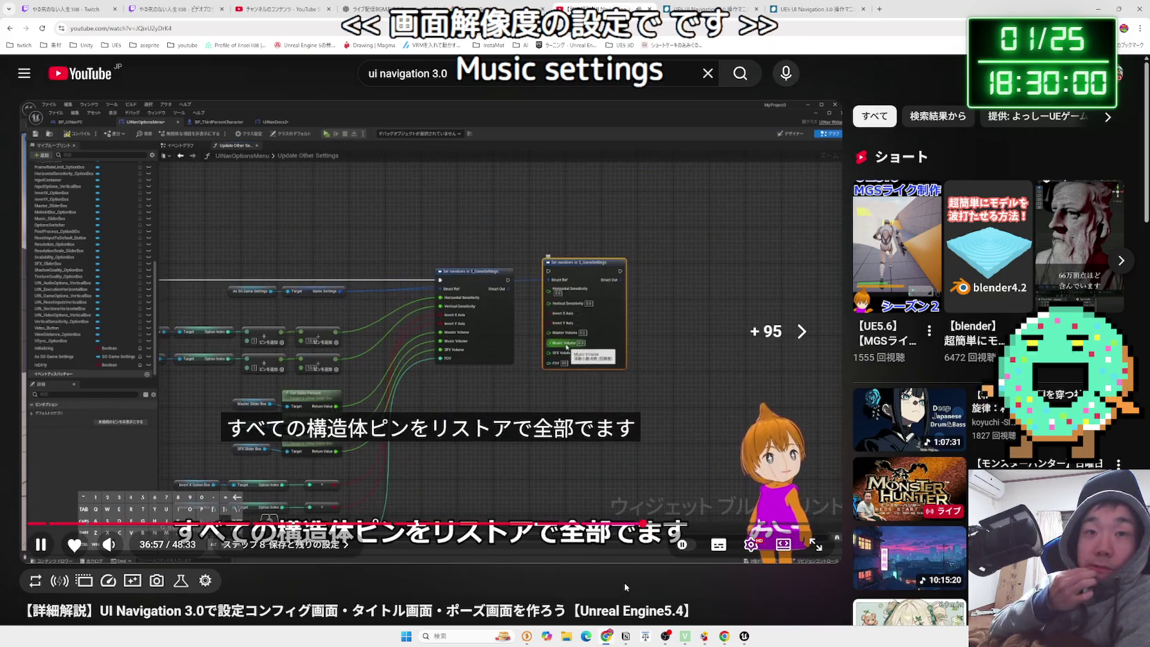
pyautogui.press('Right')
pyautogui.press('Right')
pyautogui.press('Right')
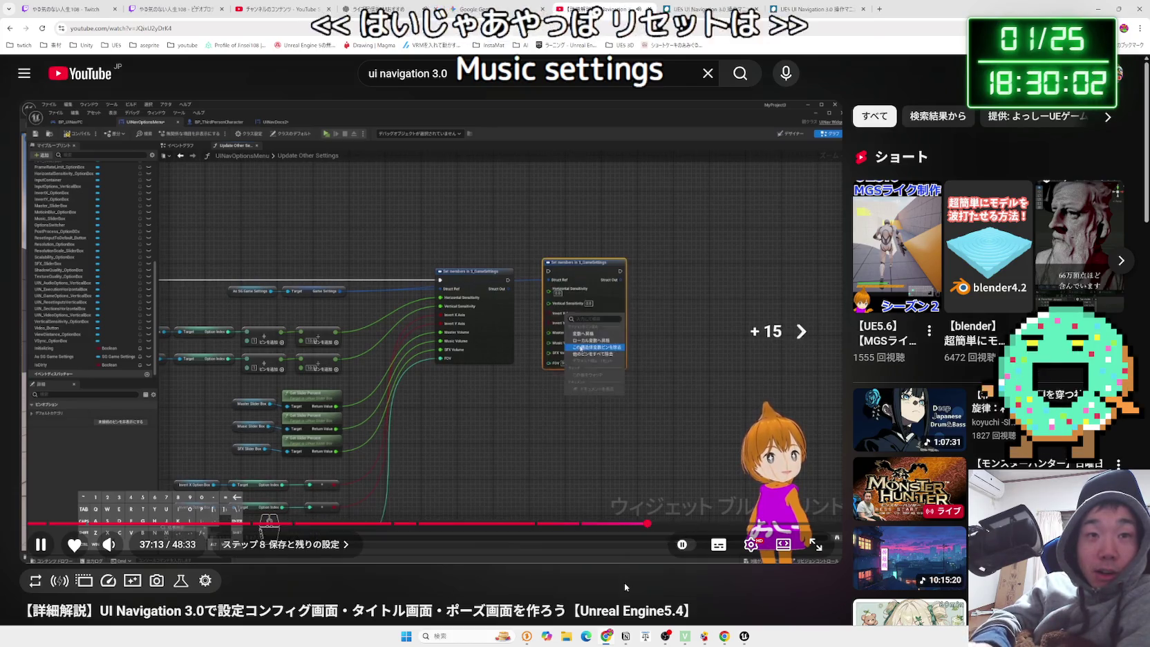
pyautogui.press('Right')
pyautogui.press('Right')
pyautogui.press('Right')
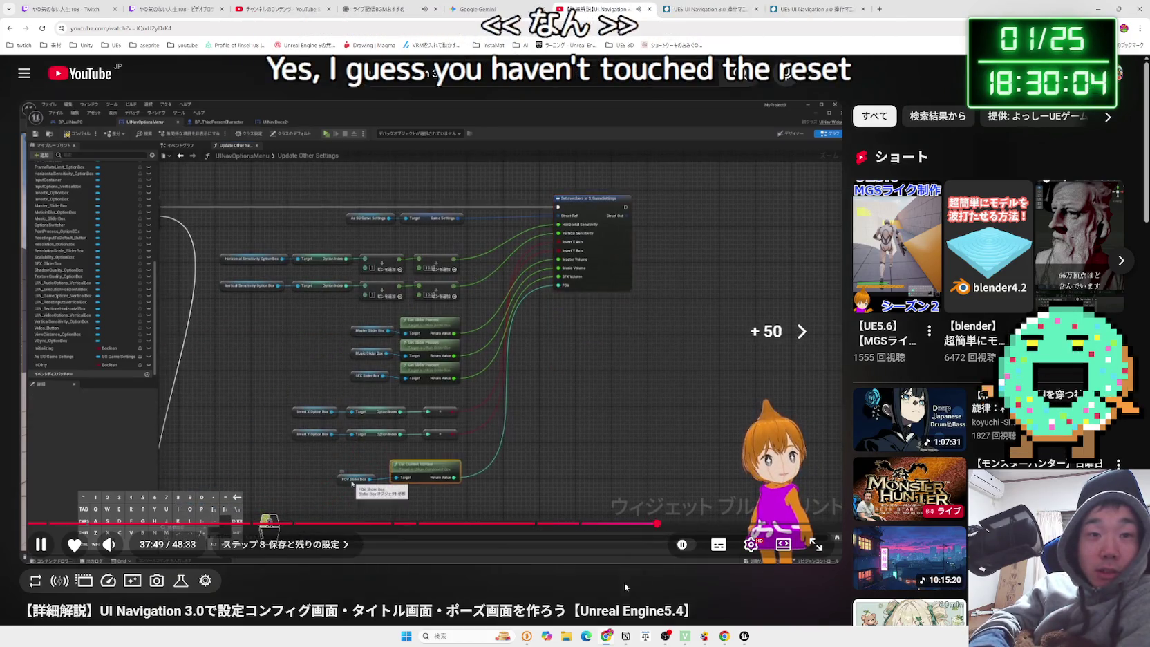
pyautogui.press('Right')
pyautogui.press('Right')
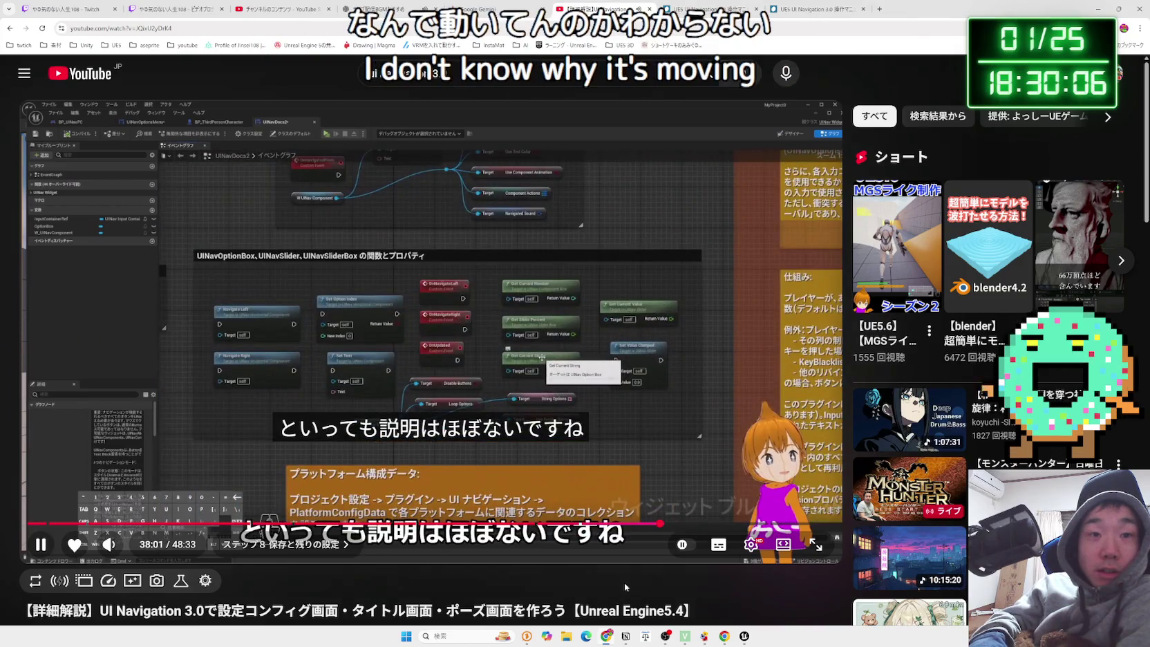
pyautogui.press('Left')
pyautogui.press('Right')
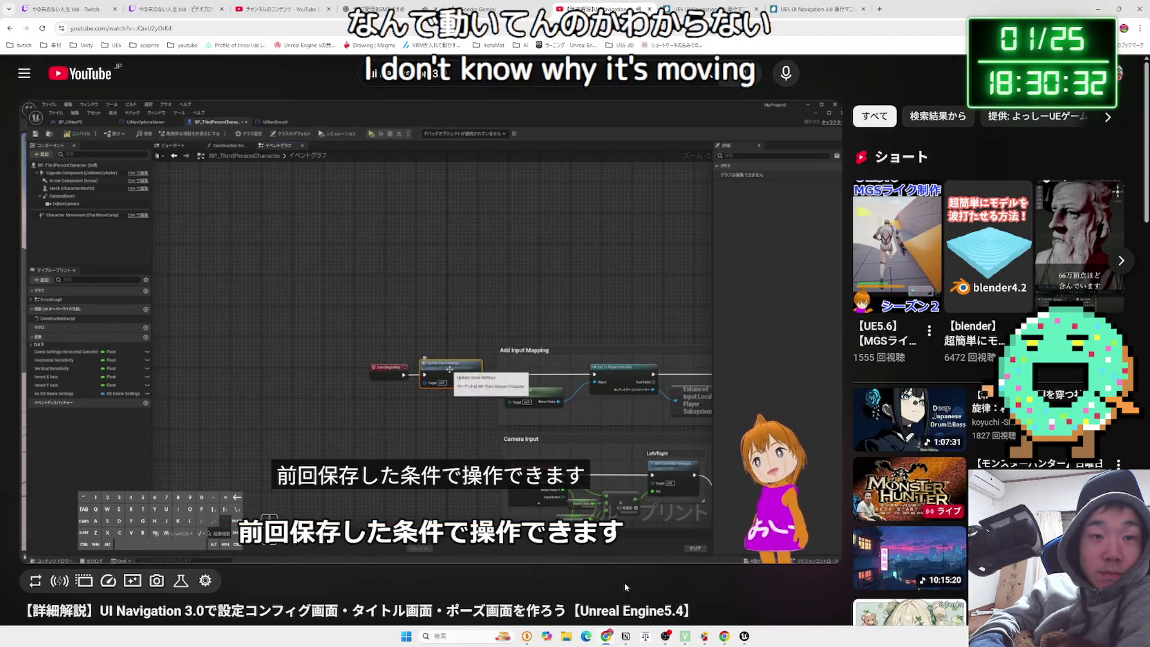
# Rewind the tutorial twice by ten seconds and pause it around 40:09.
pyautogui.press('Left')
pyautogui.press('Left')
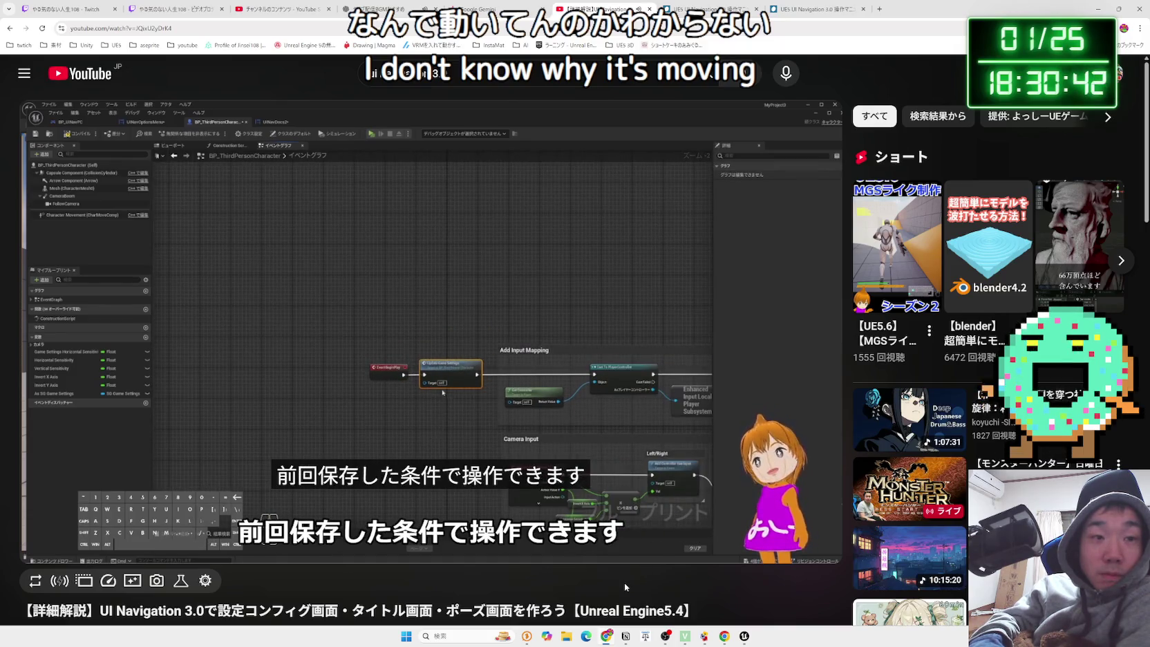
pyautogui.press('j')
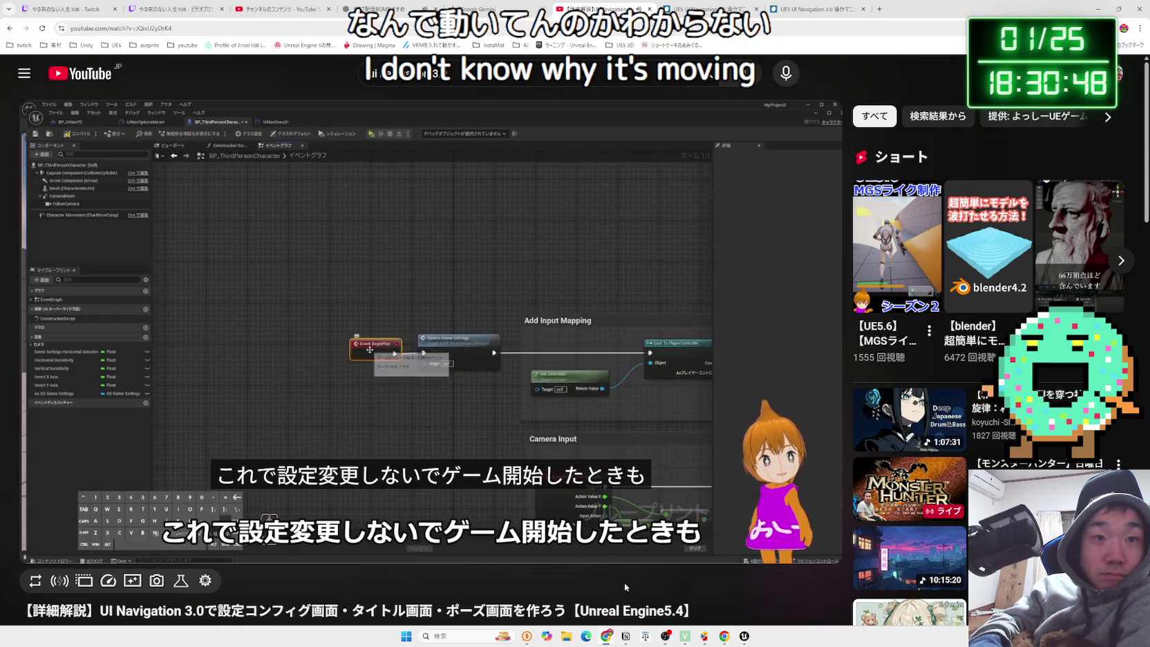
pyautogui.moveTo(628, 223)
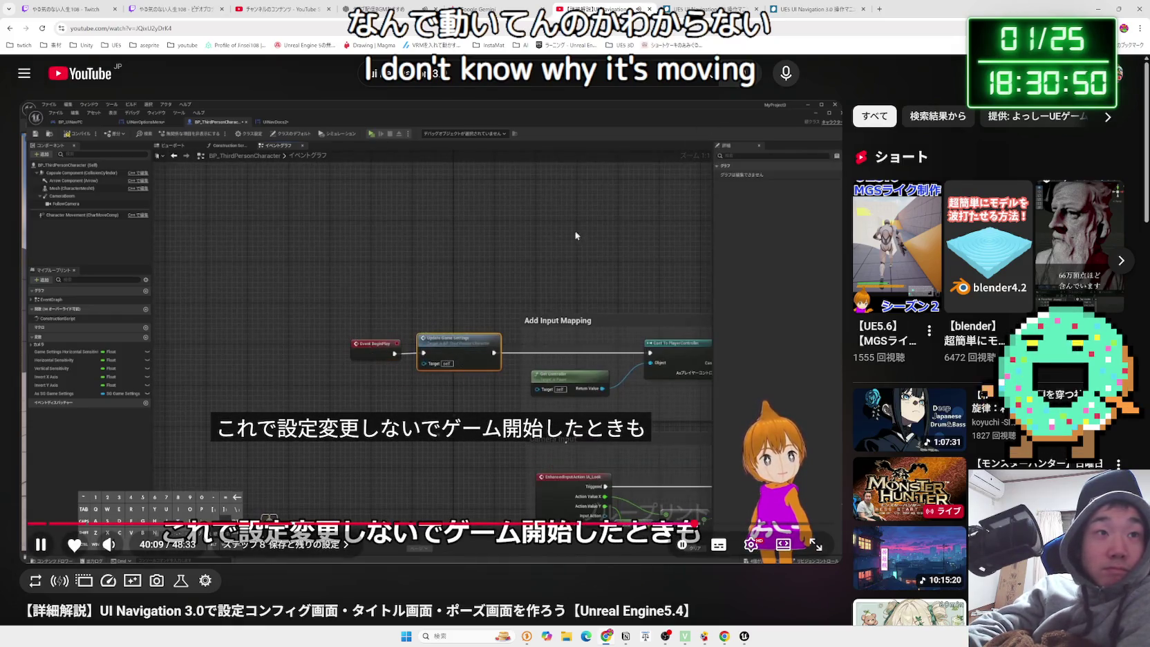
pyautogui.click(687, 181)
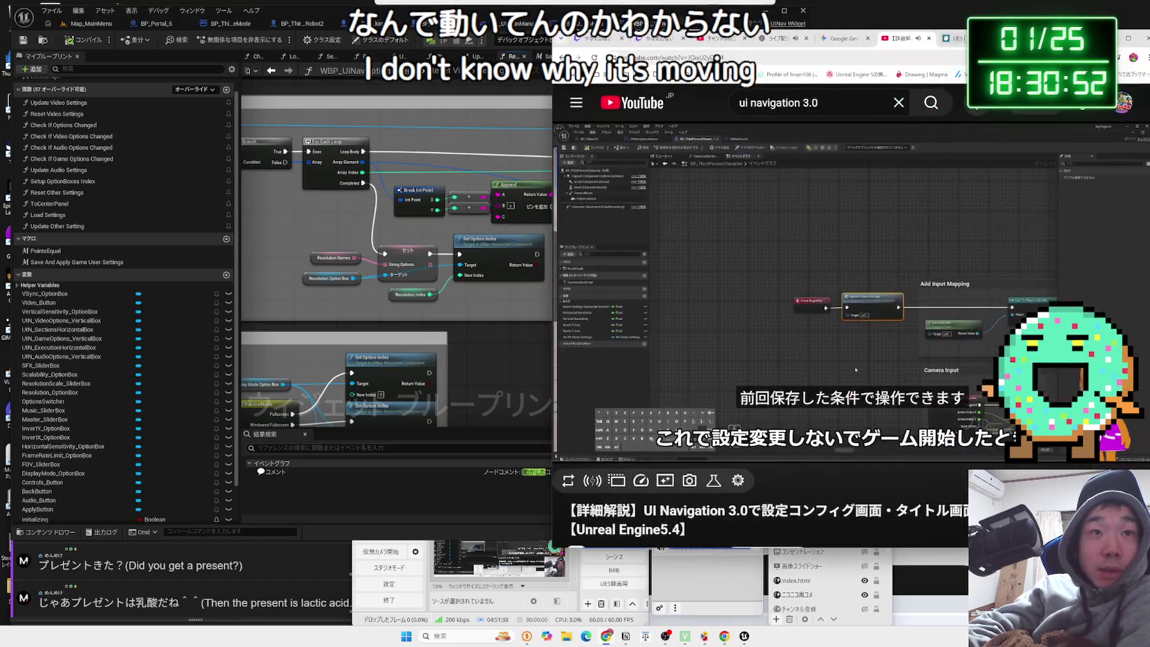
# Inspect the PhysicsSetting node in BP_ThirdPersonCharacter_Robot2, then bring the tutorial back fullscreen.
pyautogui.click(302, 24)
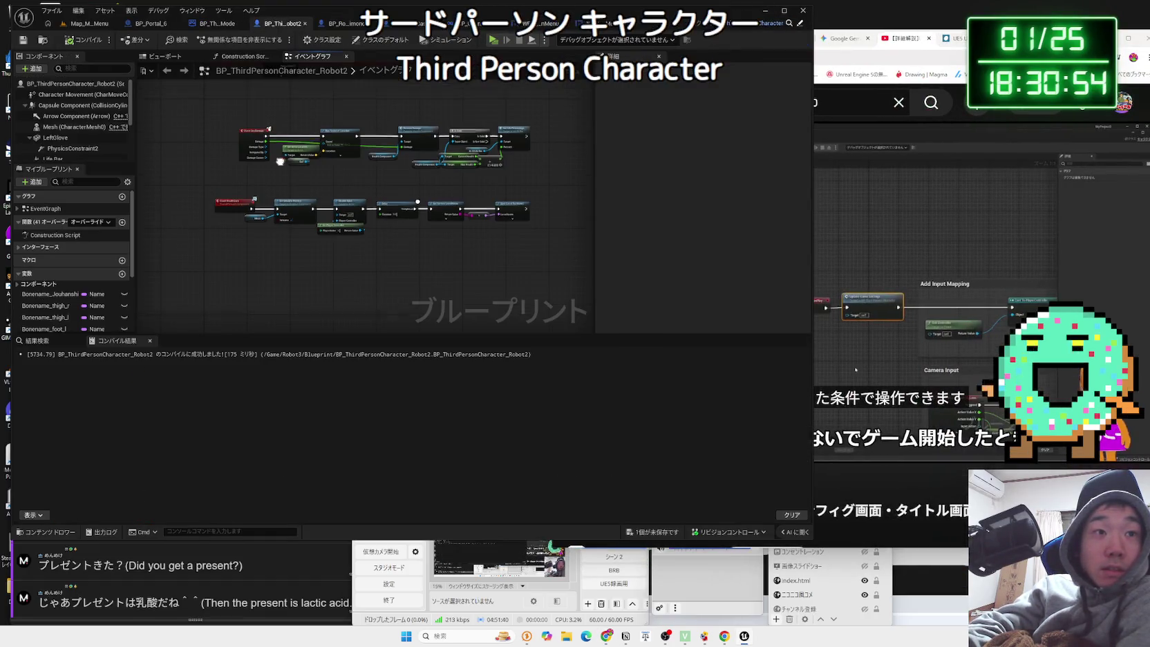
pyautogui.scroll(5, 320, 296)
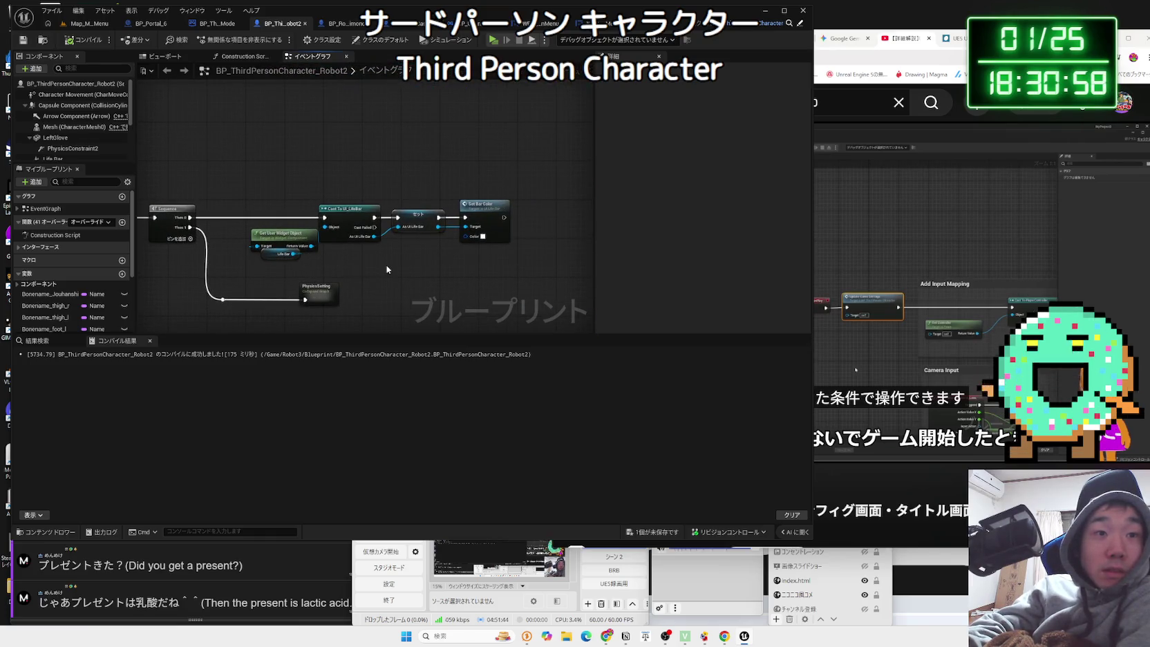
pyautogui.click(329, 270)
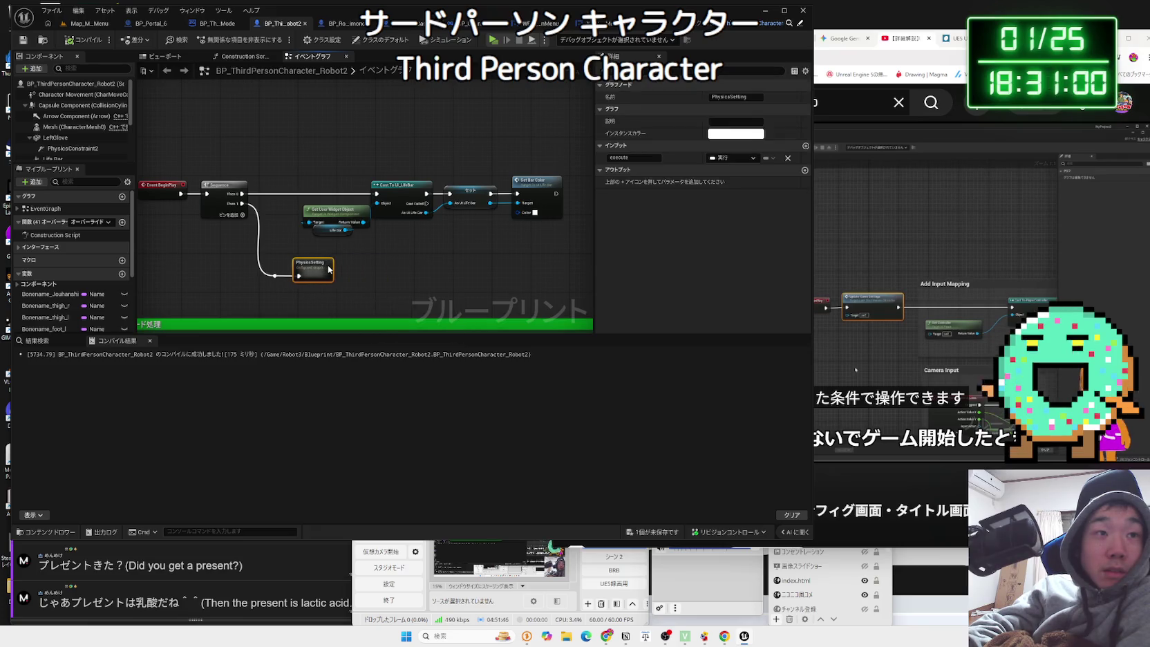
pyautogui.scroll(-4, 332, 263)
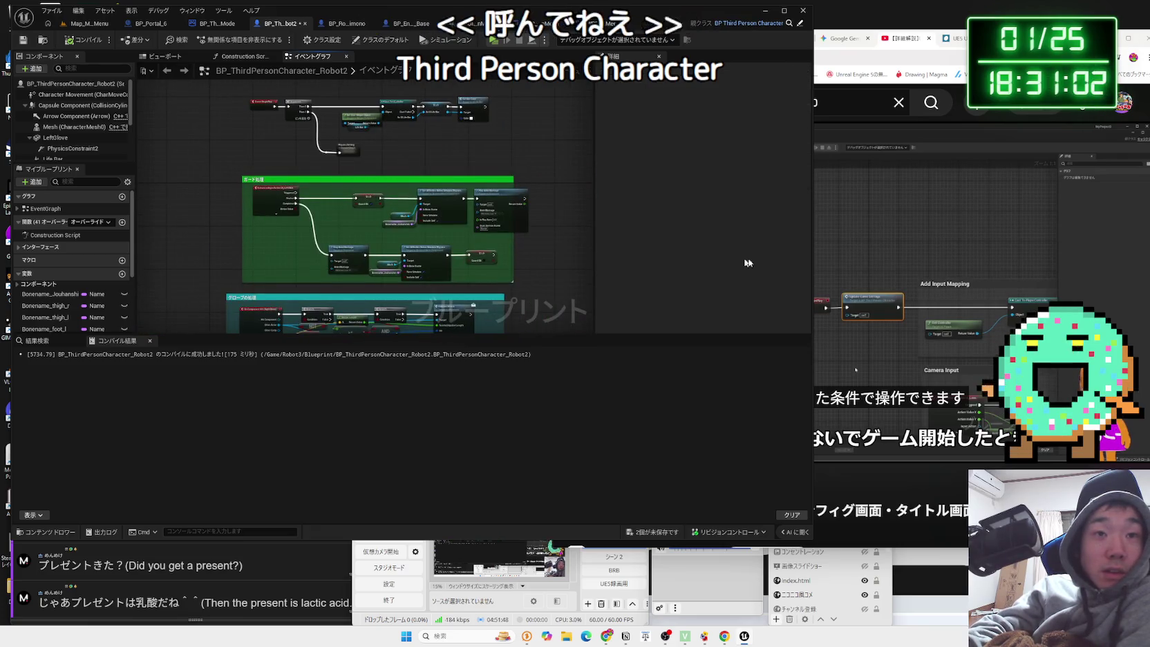
pyautogui.click(959, 320)
pyautogui.click(1128, 448)
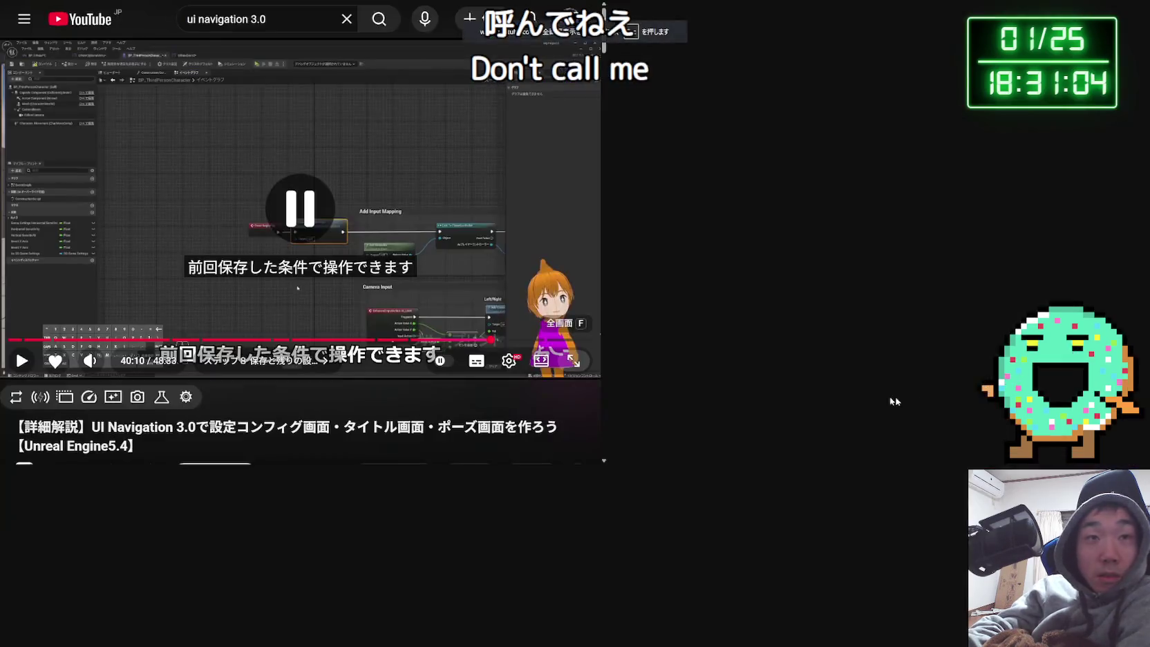
# Replay the tutorial's BeginPlay change-event part around 40:00, then pause and exit fullscreen.
pyautogui.click(826, 411)
pyautogui.press('Left')
pyautogui.press('Left')
pyautogui.press('Left')
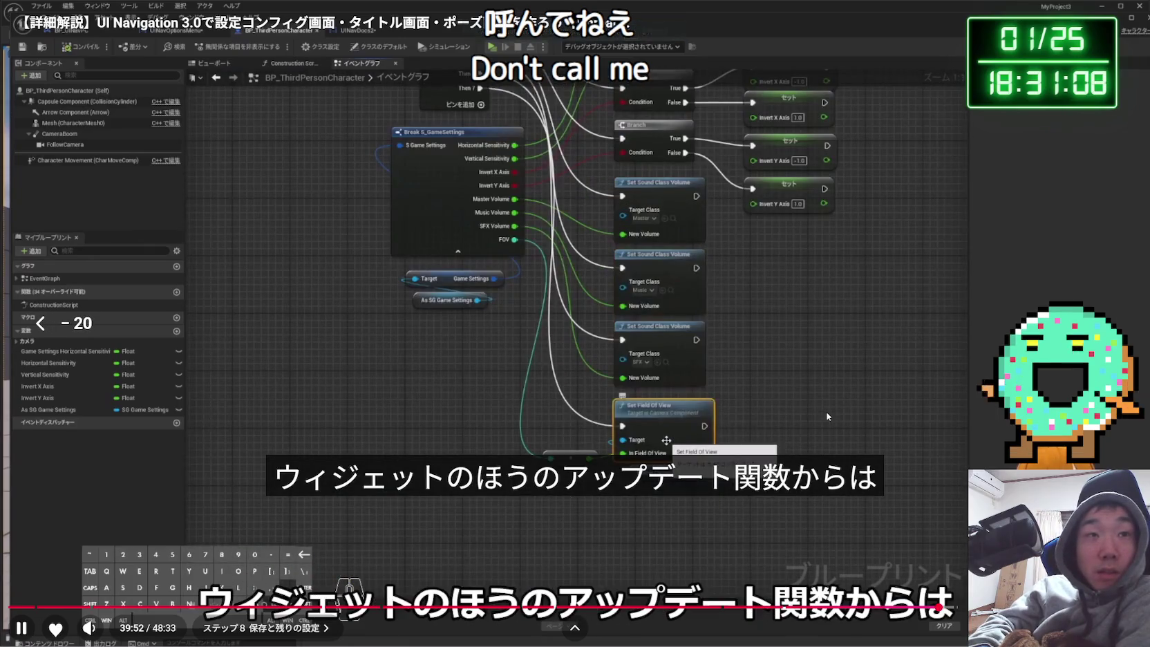
pyautogui.press('Left')
pyautogui.press('Left')
pyautogui.press('Left')
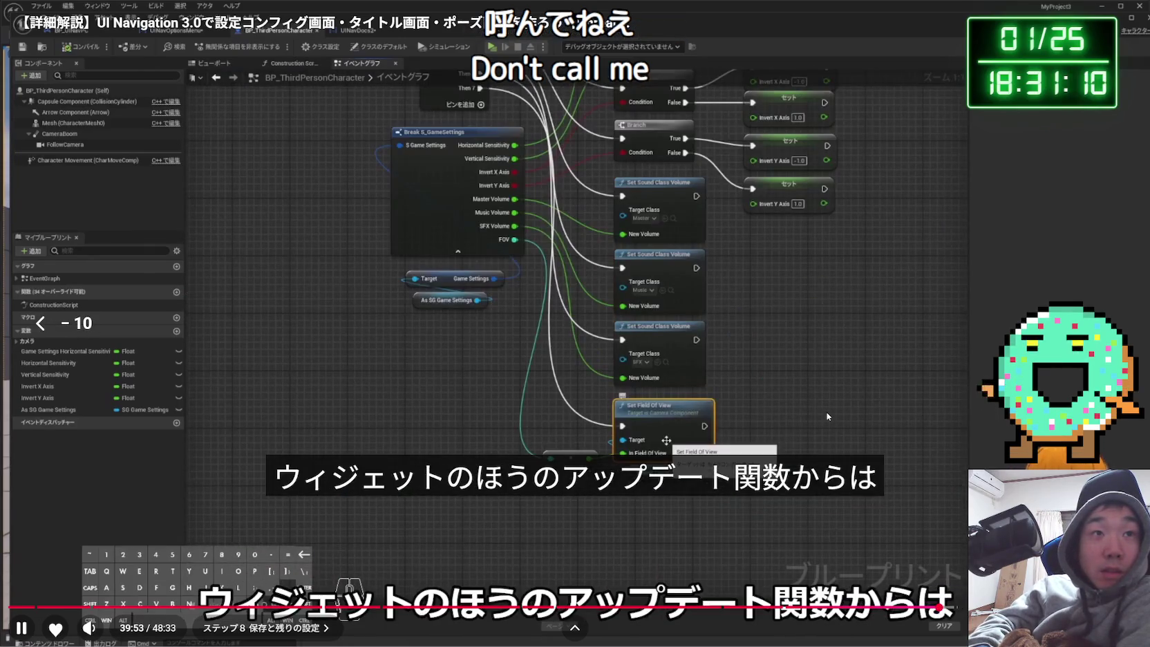
pyautogui.press('Right')
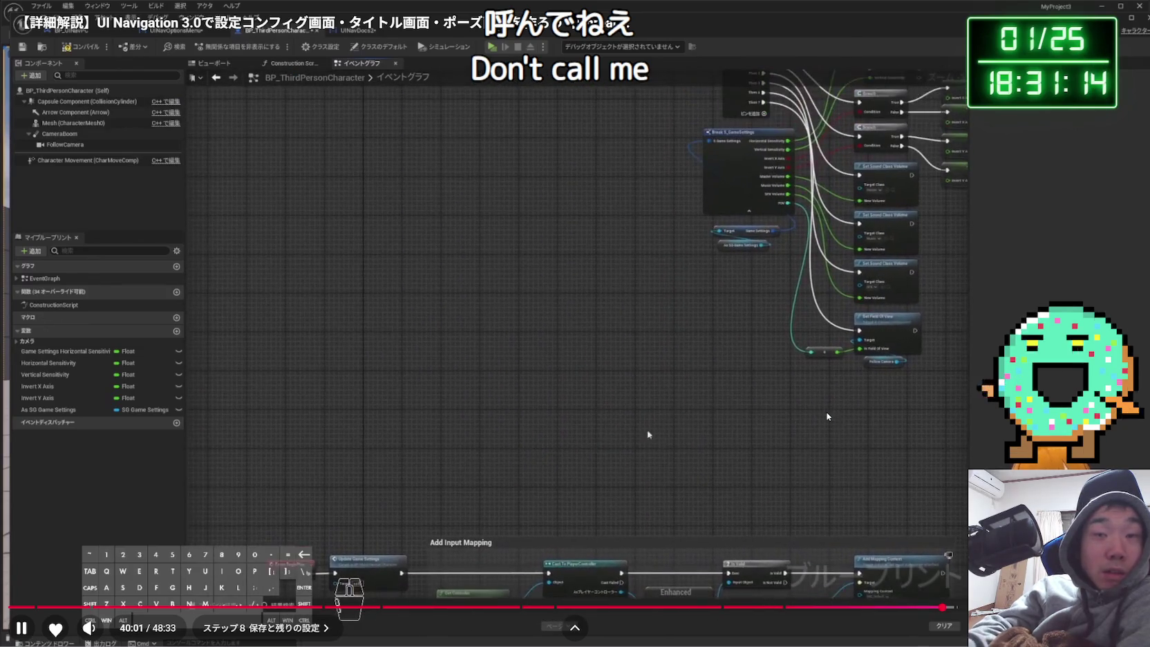
pyautogui.press('space')
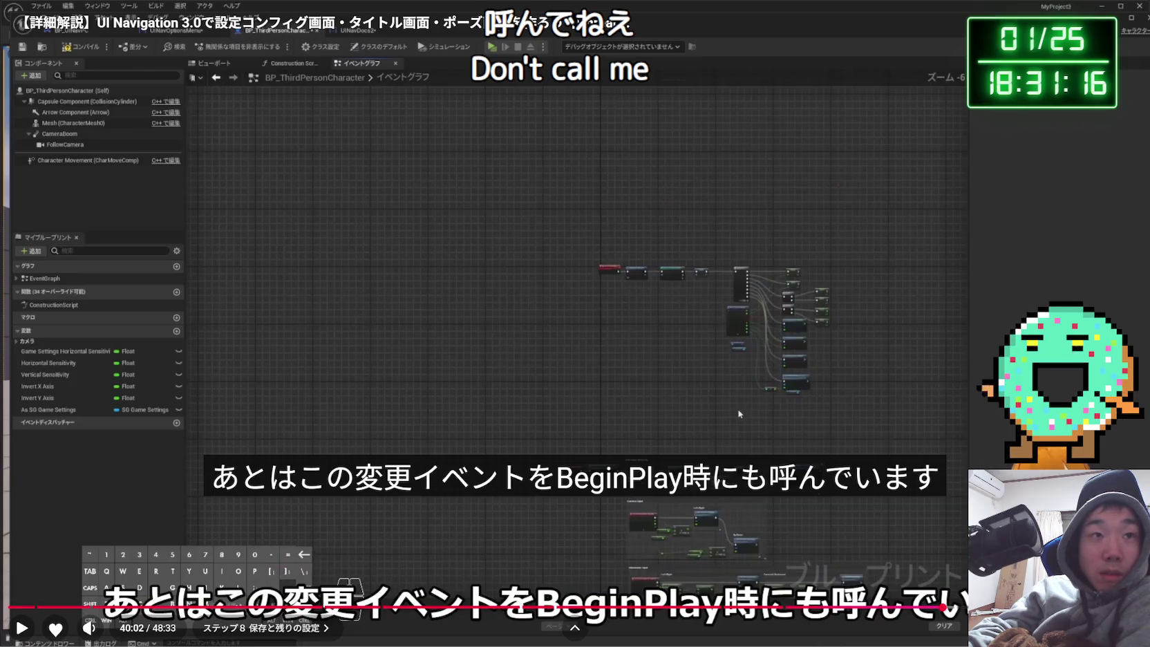
pyautogui.press('Escape')
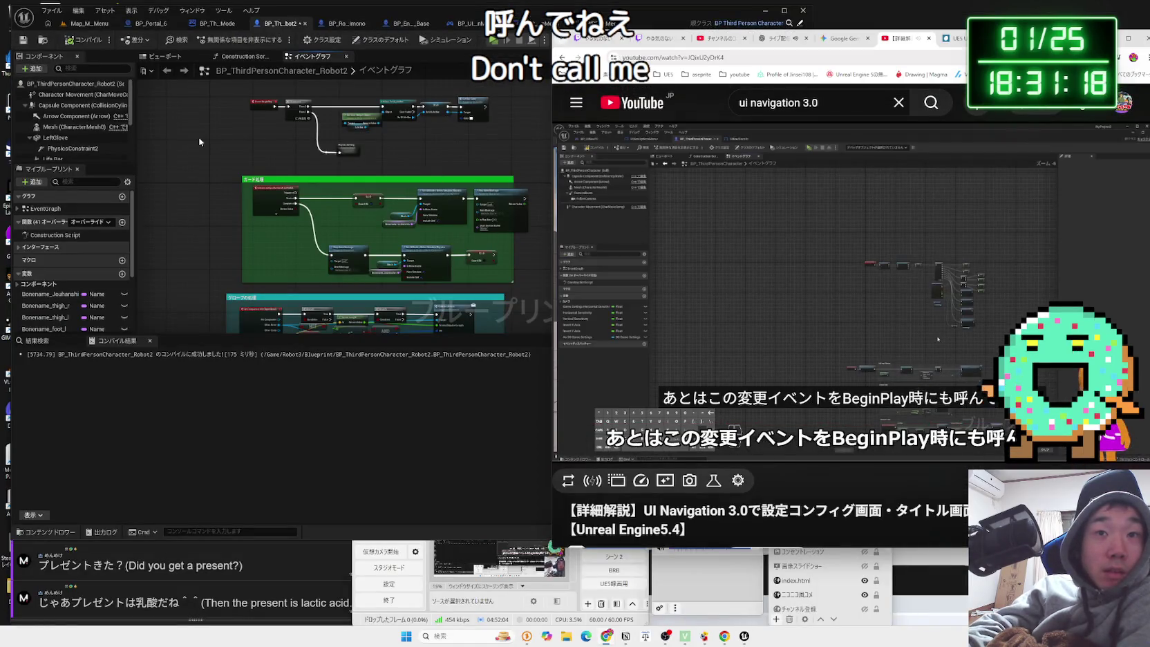
# Return to the editor, toggle the EventGraph list, and switch from GameMode back to Robot2.
pyautogui.click(200, 142)
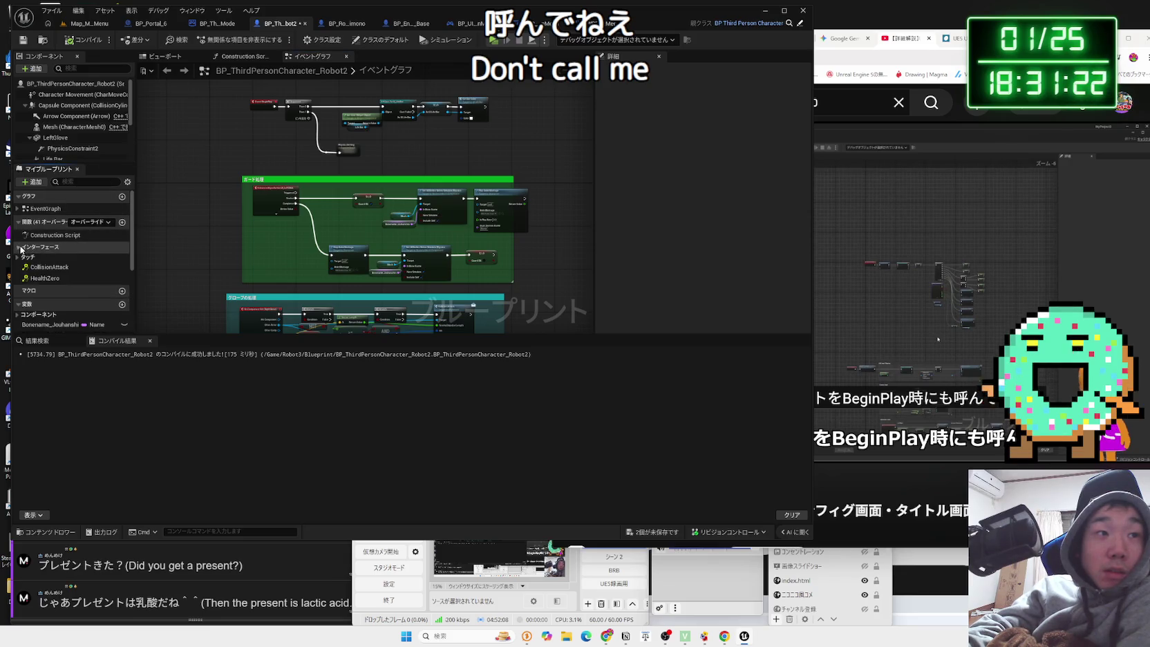
pyautogui.click(15, 209)
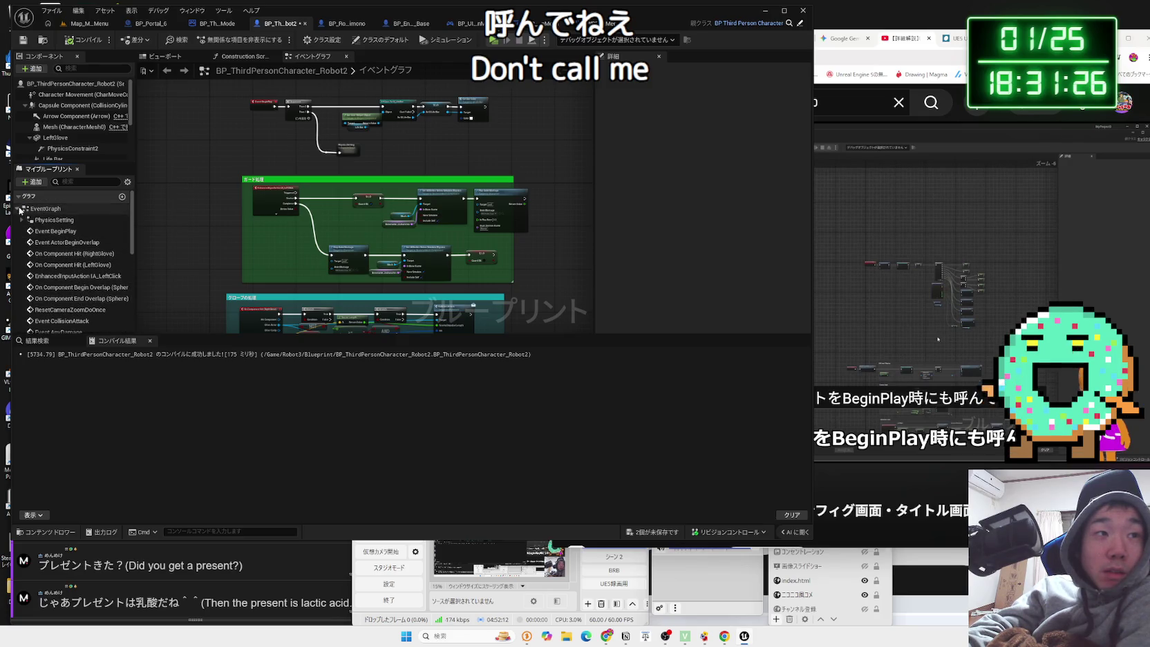
pyautogui.click(17, 209)
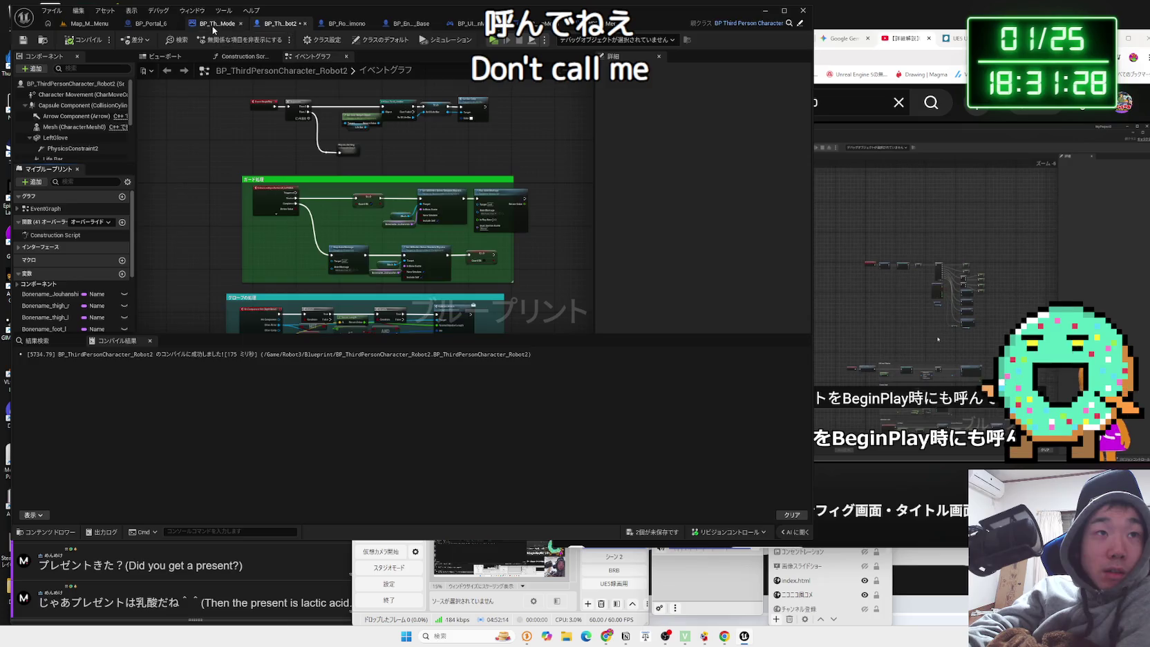
pyautogui.click(214, 30)
pyautogui.click(276, 27)
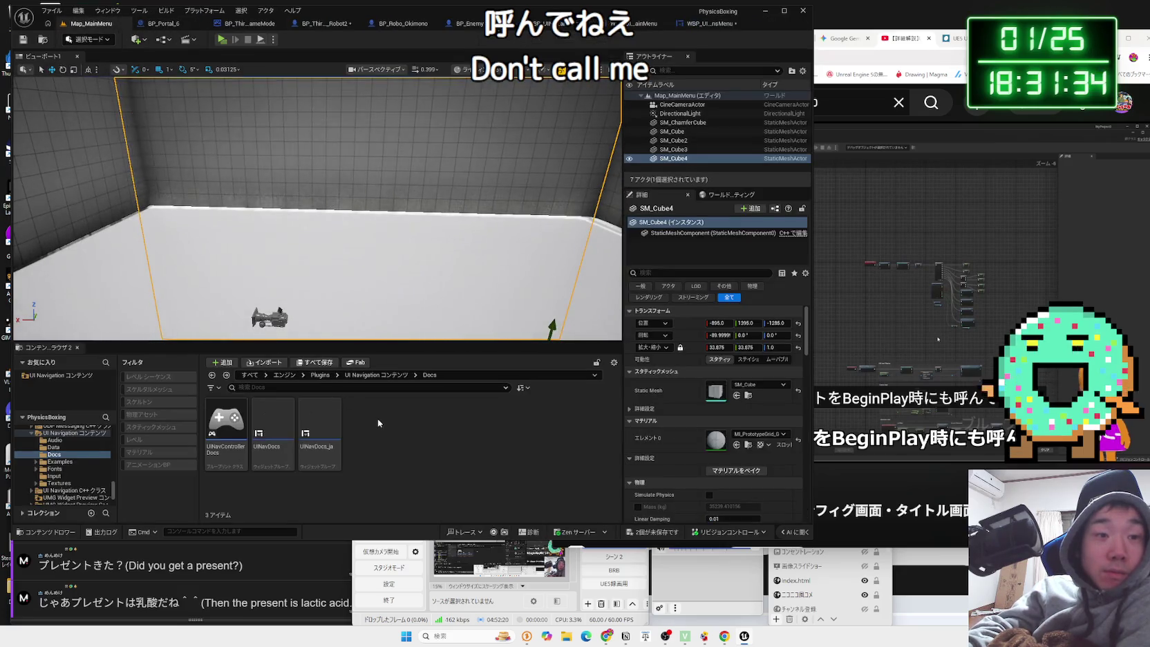
# Browse the UI Navigation plugin's Blueprint and Examples folders, selecting Local Multiplayer and Components.
pyautogui.scroll(2, 64, 471)
pyautogui.click(32, 477)
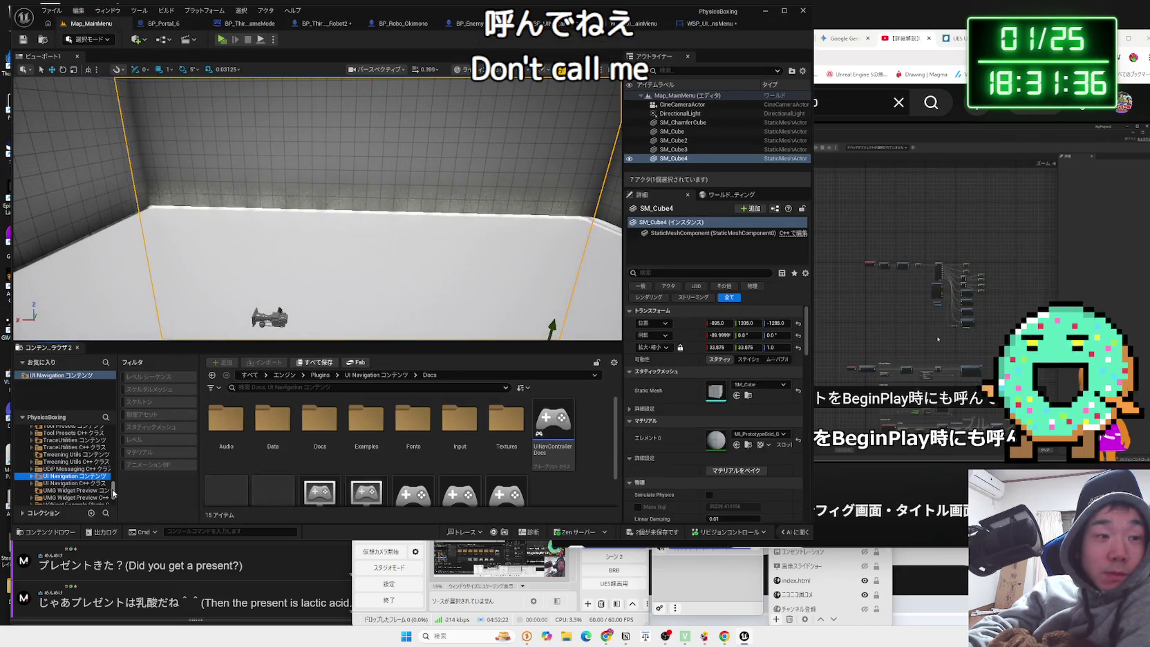
pyautogui.moveTo(114, 496); pyautogui.dragTo(118, 412)
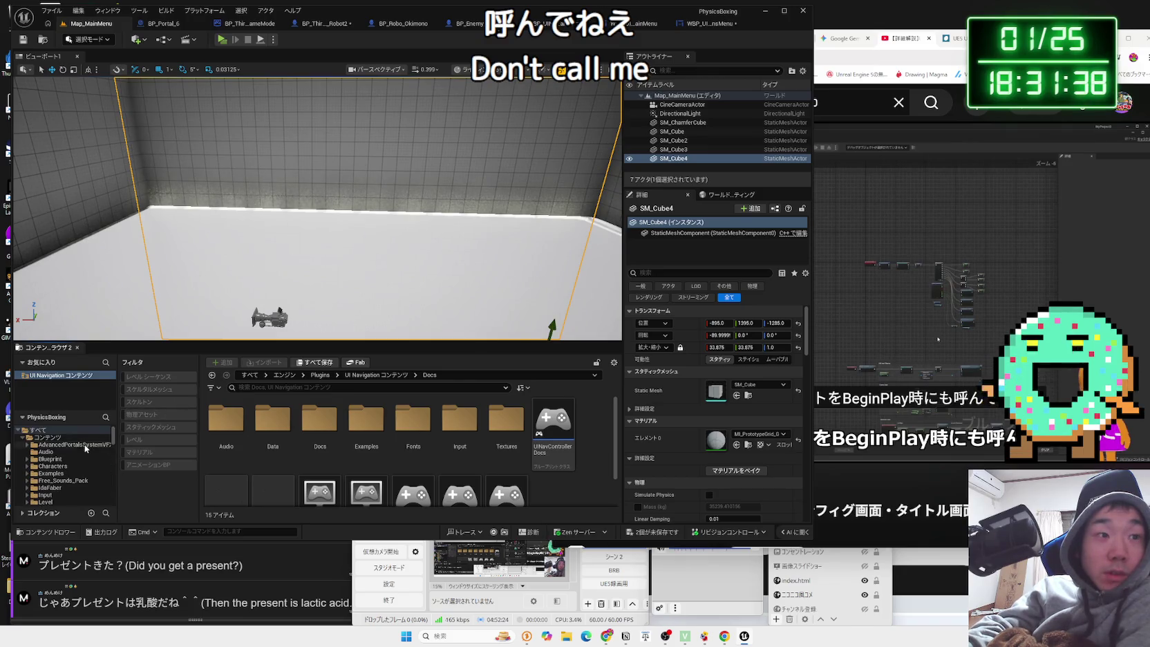
pyautogui.click(49, 459)
pyautogui.click(51, 474)
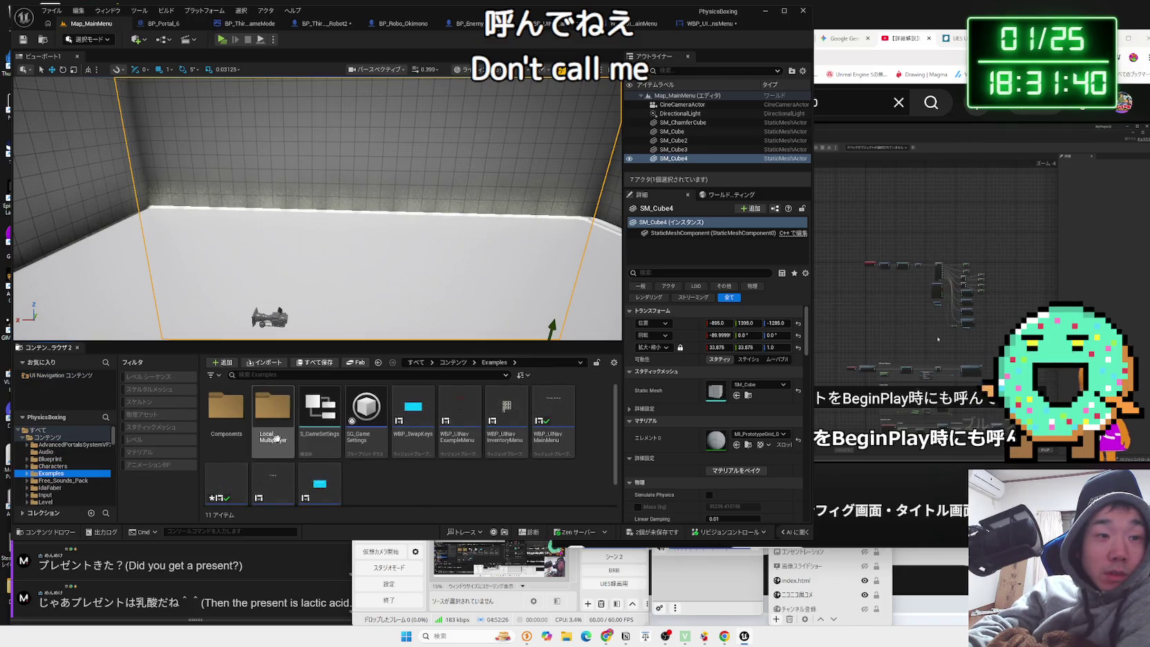
pyautogui.scroll(-2, 444, 484)
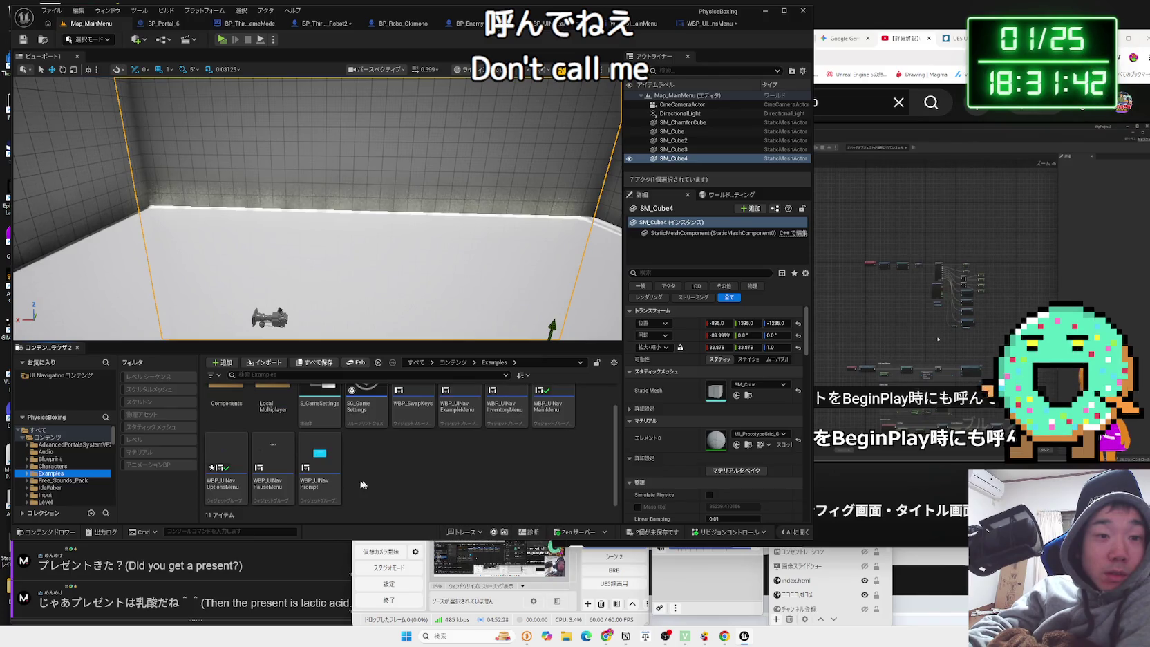
pyautogui.scroll(2, 290, 450)
pyautogui.click(273, 415)
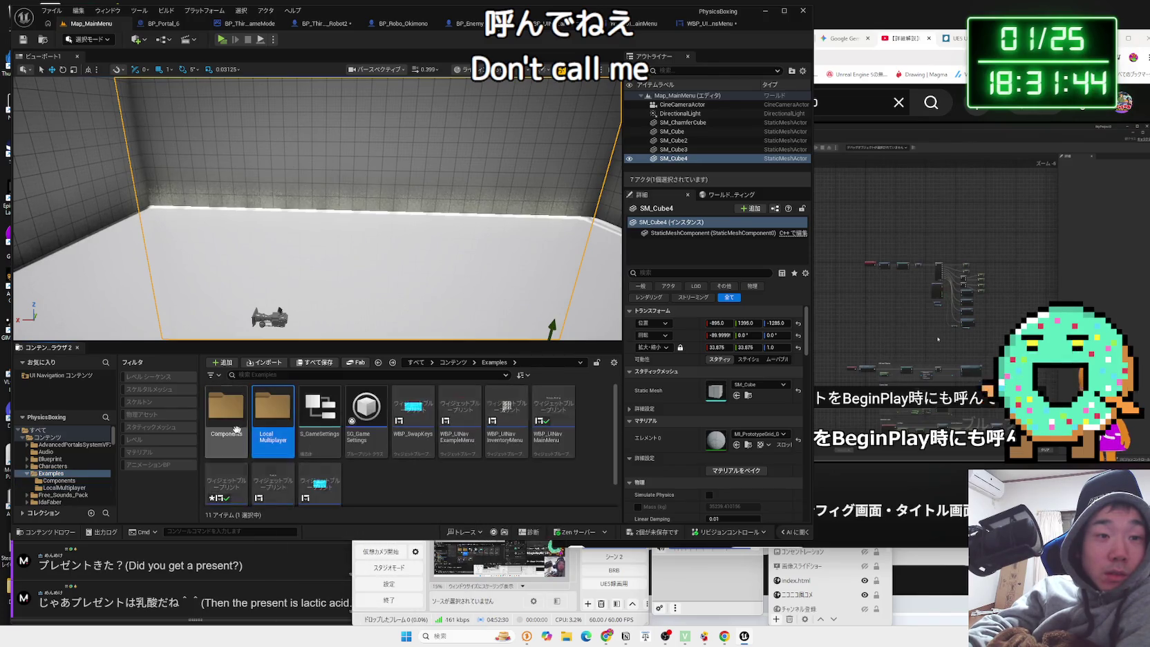
pyautogui.click(236, 429)
pyautogui.scroll(-1, 352, 455)
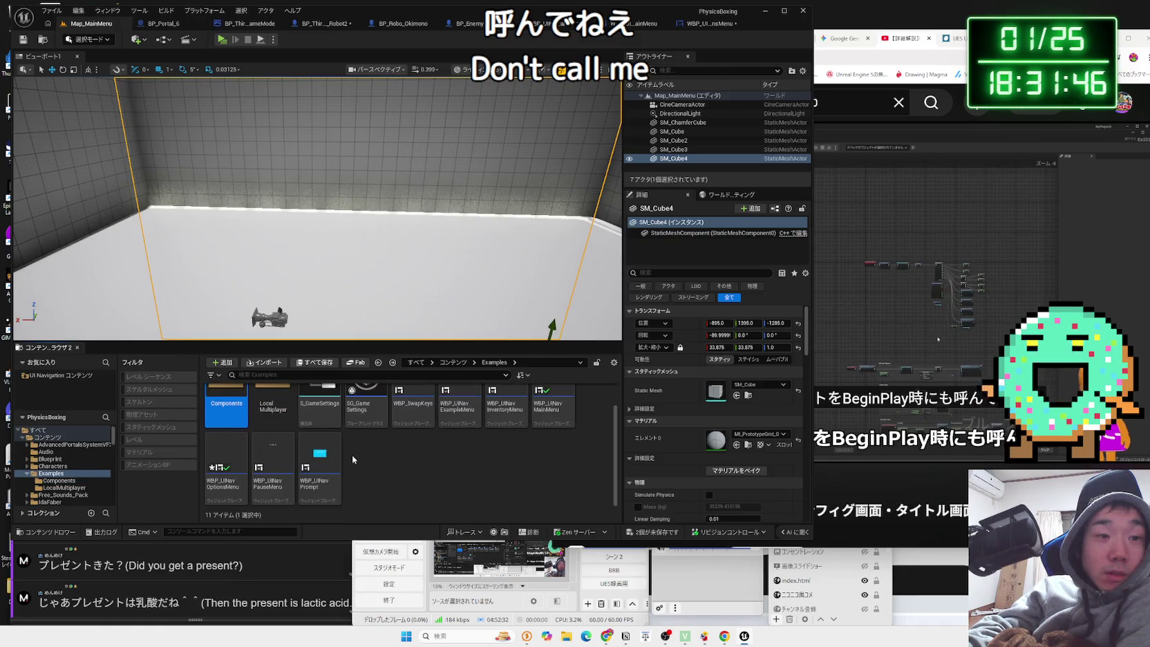
pyautogui.scroll(-2, 60, 482)
# Click through the Mixamo, Robot3, ThirdPerson, SciFi_Dog and Input folders, ending in Blueprint.
pyautogui.click(61, 488)
pyautogui.click(61, 494)
pyautogui.scroll(-1, 59, 495)
pyautogui.click(60, 495)
pyautogui.scroll(-4, 57, 498)
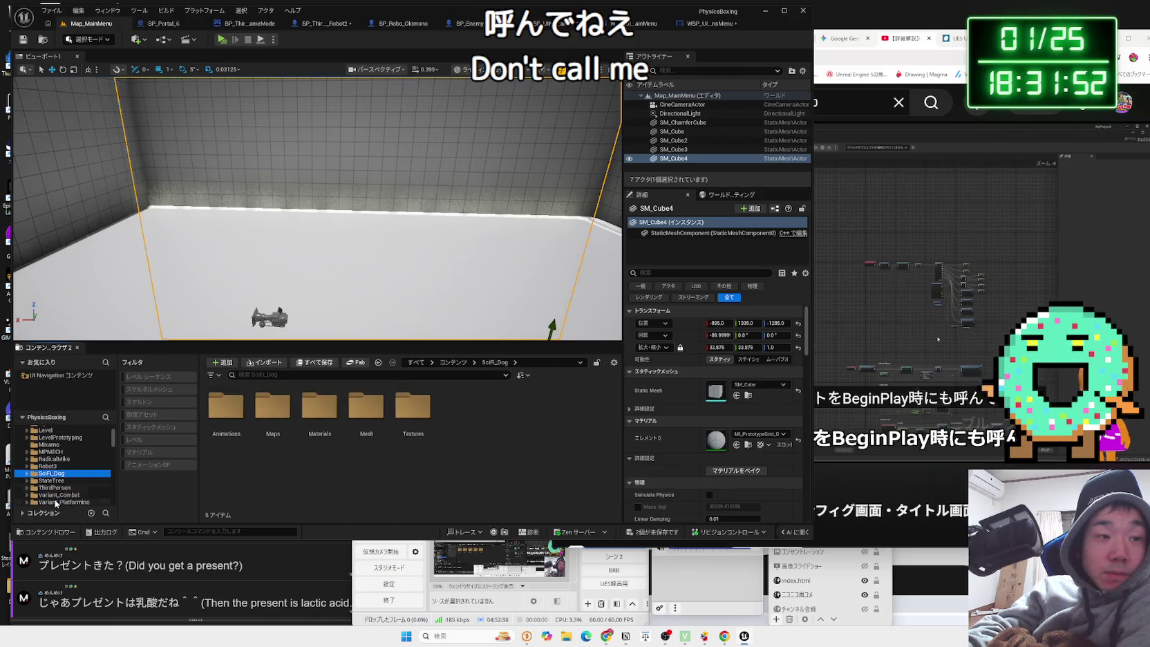
pyautogui.click(54, 488)
pyautogui.click(53, 480)
pyautogui.click(54, 472)
pyautogui.scroll(2, 54, 477)
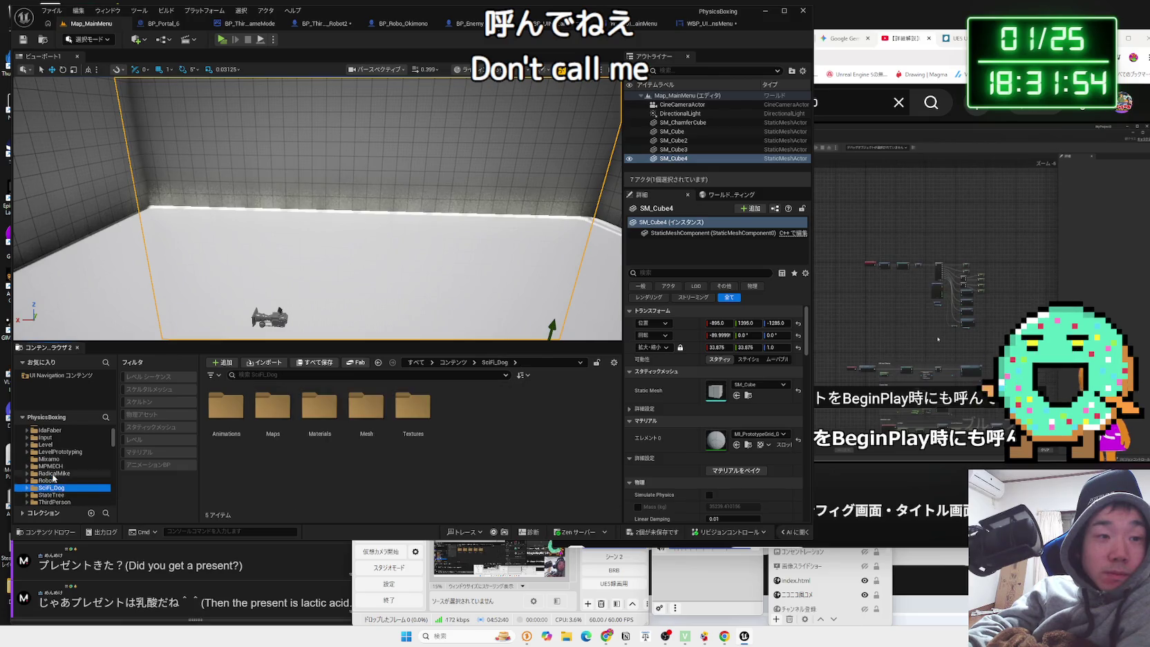
pyautogui.click(54, 459)
pyautogui.click(54, 451)
pyautogui.click(53, 444)
pyautogui.scroll(2, 51, 449)
pyautogui.click(50, 444)
pyautogui.click(45, 451)
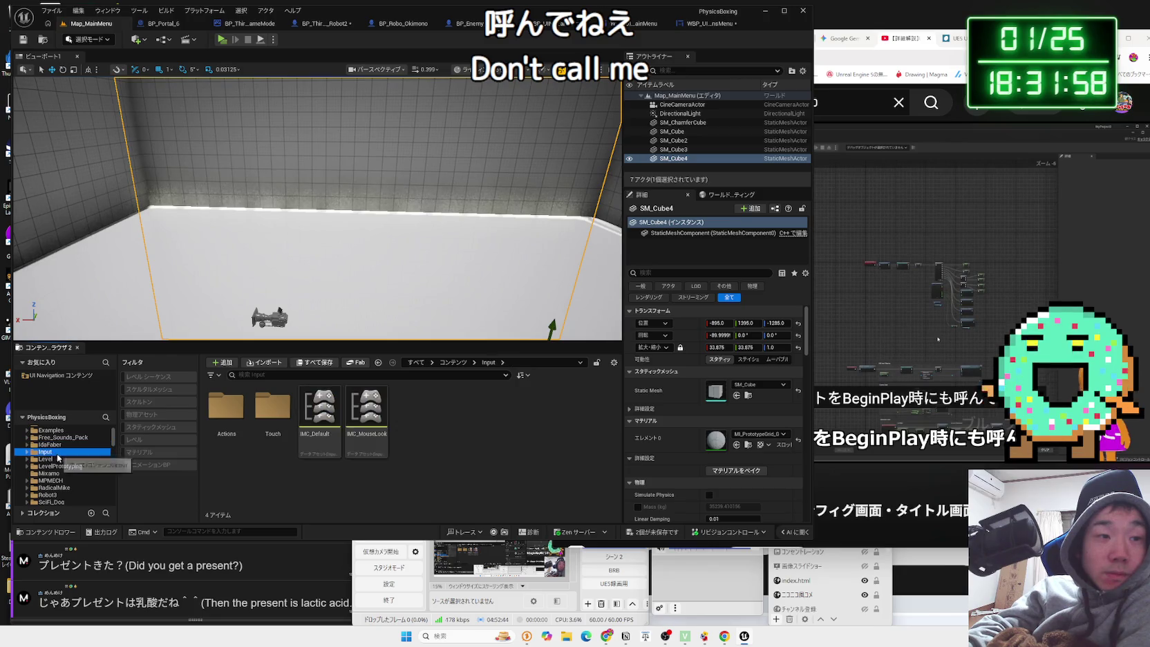
pyautogui.click(62, 452)
pyautogui.click(61, 444)
pyautogui.click(59, 431)
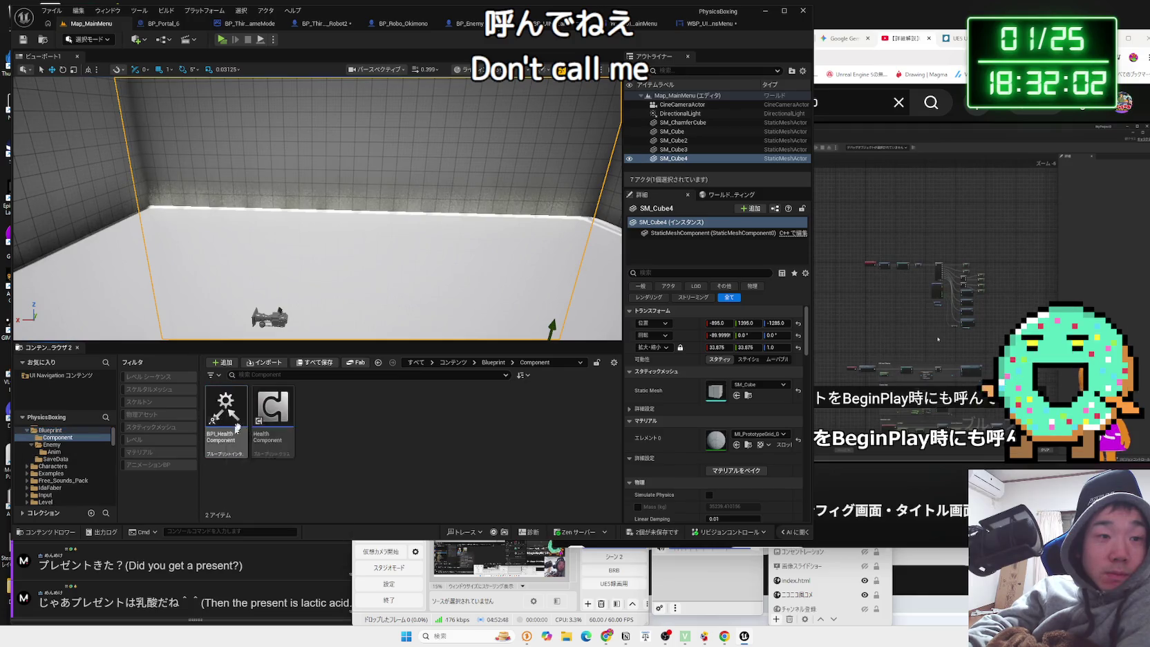
# Peek into the Enemy and Component subfolders, returning to the Blueprint folder.
pyautogui.doubleClick(273, 411)
pyautogui.hotkey('alt', 'Left')
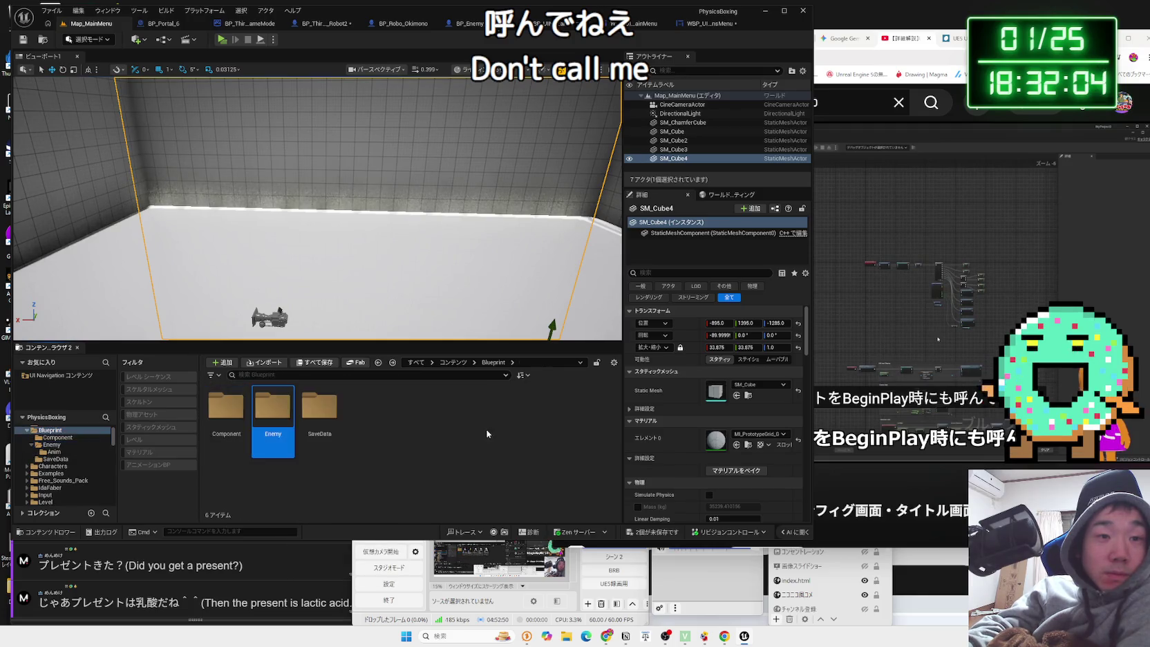
pyautogui.hotkey('alt', 'Right')
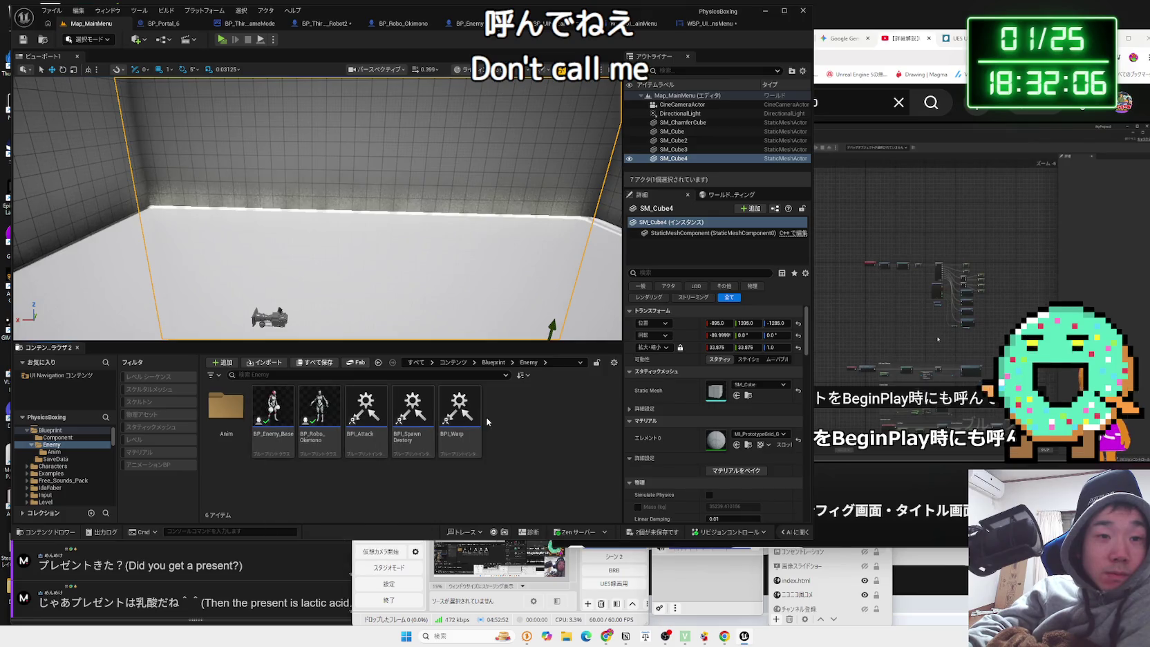
pyautogui.hotkey('alt', 'Left')
pyautogui.doubleClick(238, 425)
pyautogui.hotkey('alt', 'Left')
pyautogui.hotkey('alt', 'Left')
pyautogui.hotkey('alt', 'Left')
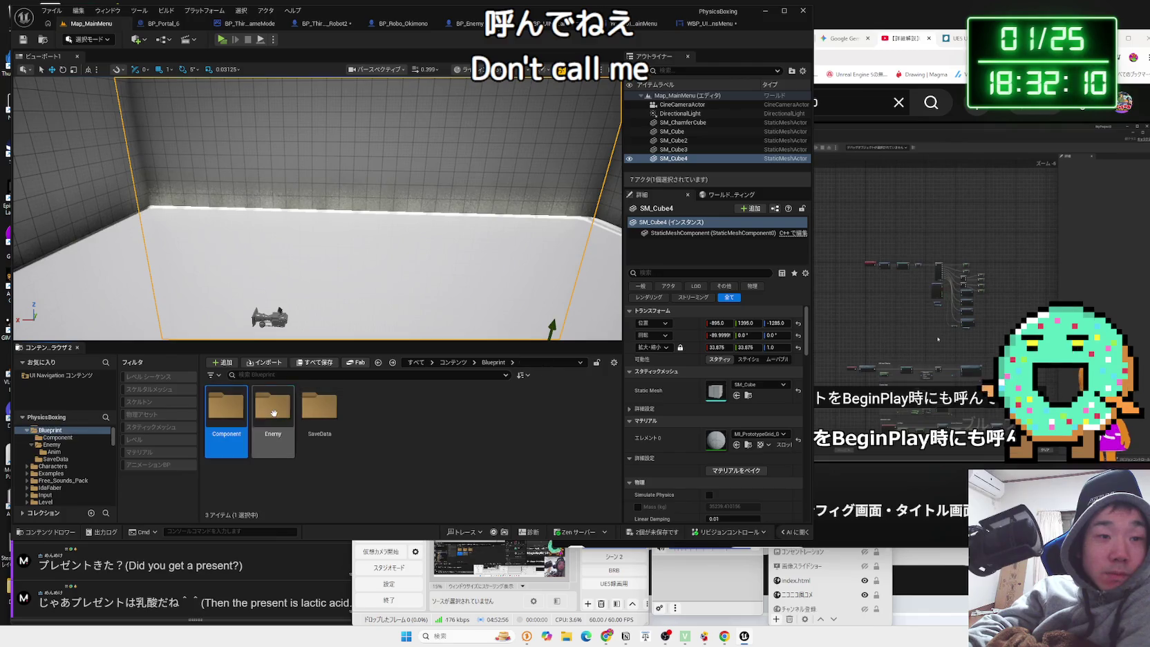
pyautogui.hotkey('alt', 'Left')
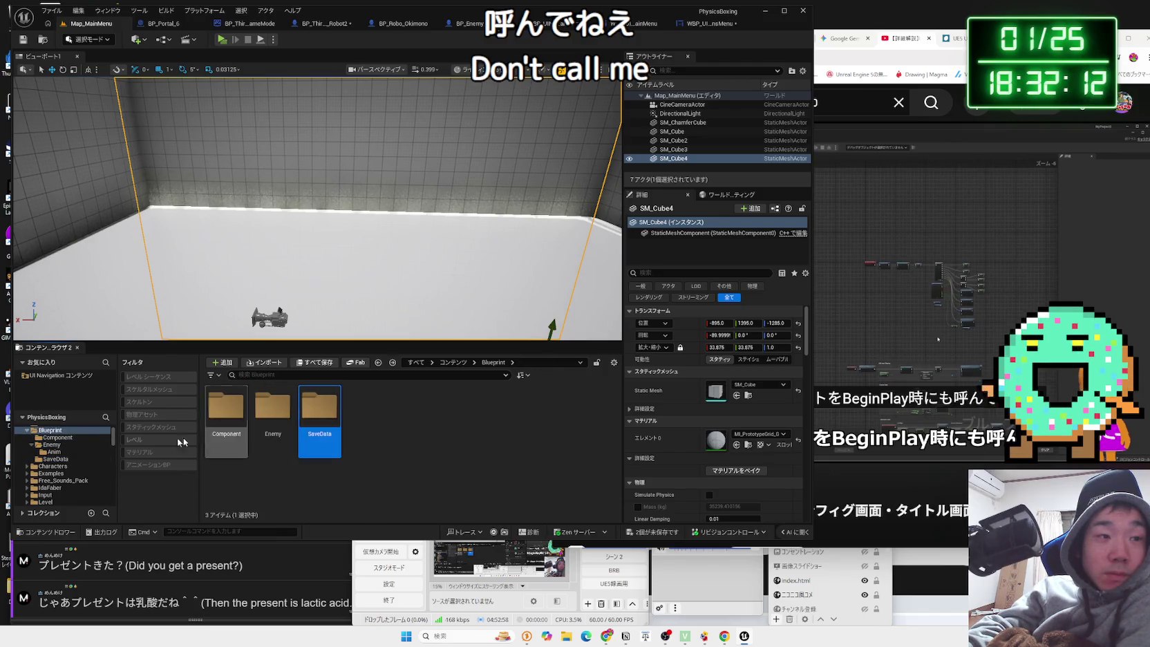
# Browse the Audio, Characters, Free_Sounds_Pack and Examples folders, peeking into LocalMultiplayer.
pyautogui.scroll(1, 54, 452)
pyautogui.scroll(1, 35, 451)
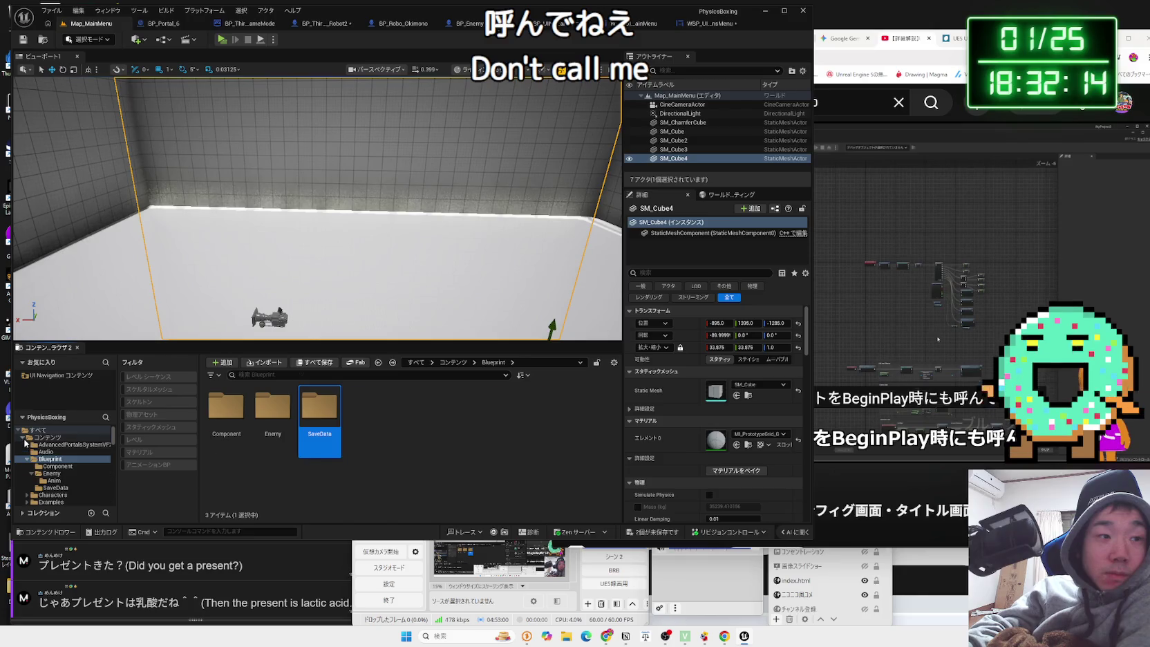
pyautogui.click(25, 437)
pyautogui.click(22, 444)
pyautogui.click(46, 452)
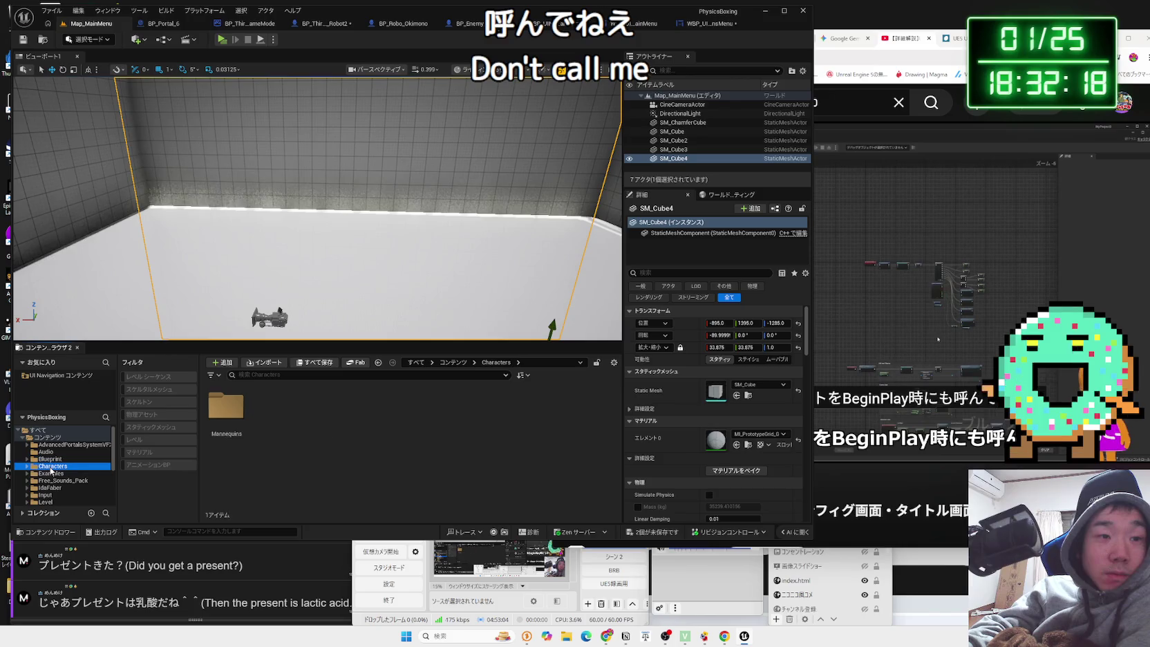
pyautogui.click(51, 474)
pyautogui.click(51, 481)
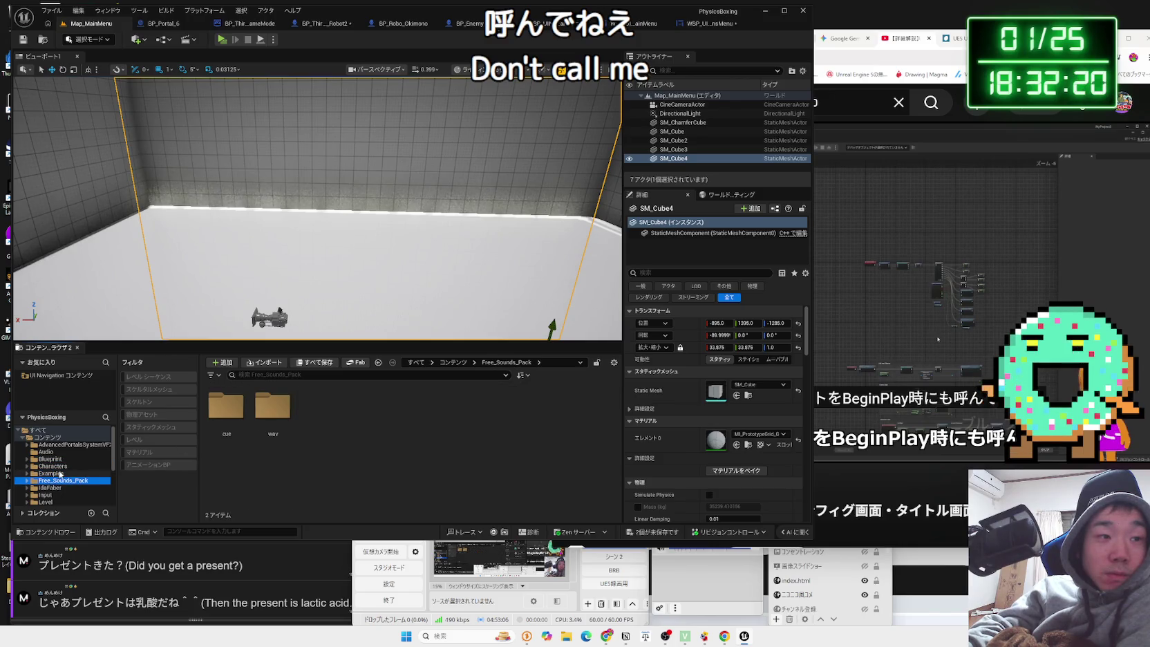
pyautogui.click(60, 474)
pyautogui.doubleClick(270, 411)
pyautogui.click(79, 471)
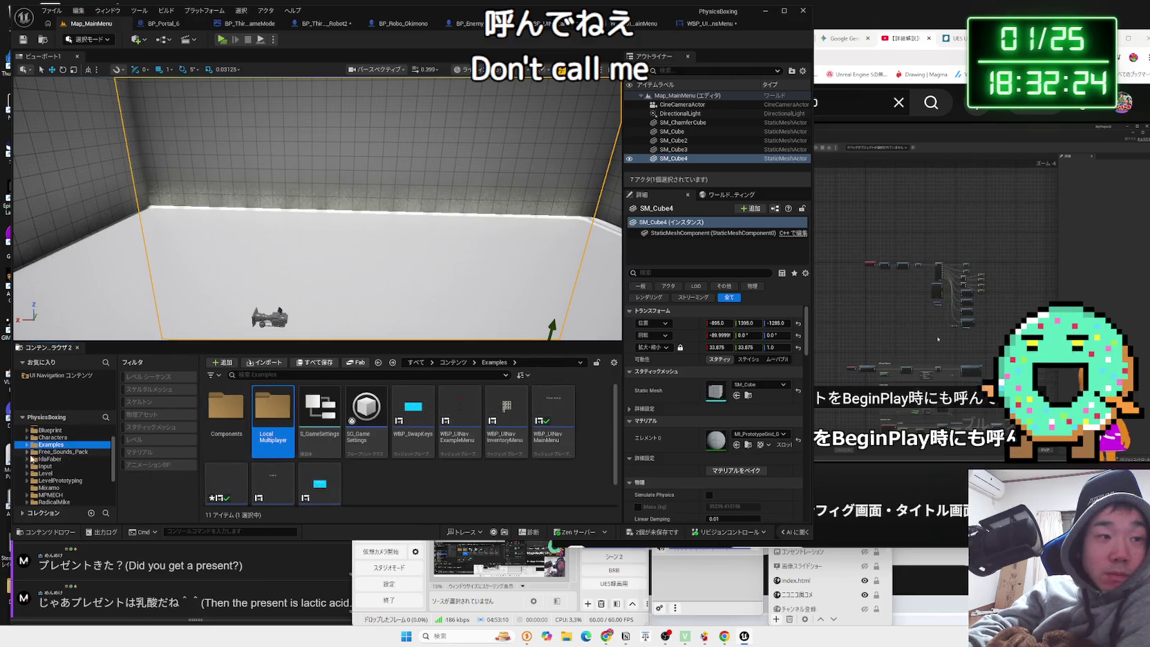
# Move through IdaFaber, Input, LevelPrototyping, Mixamo and MPMECH, then open ThirdPerson > Blueprints.
pyautogui.click(31, 459)
pyautogui.click(42, 466)
pyautogui.click(49, 481)
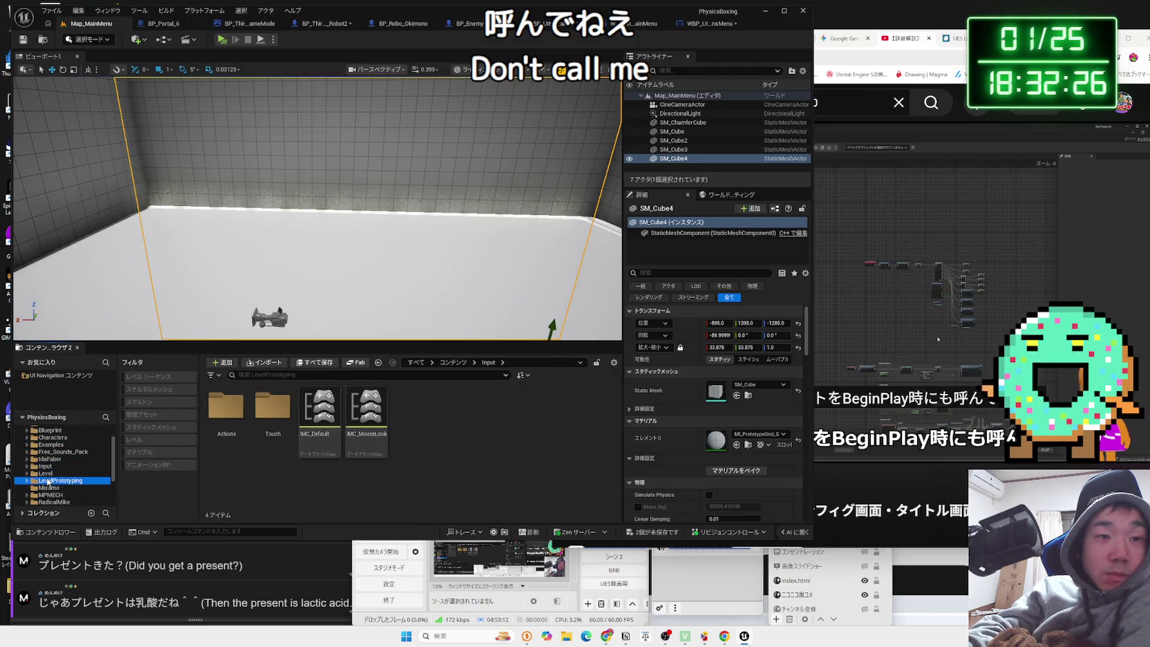
pyautogui.click(40, 473)
pyautogui.click(44, 481)
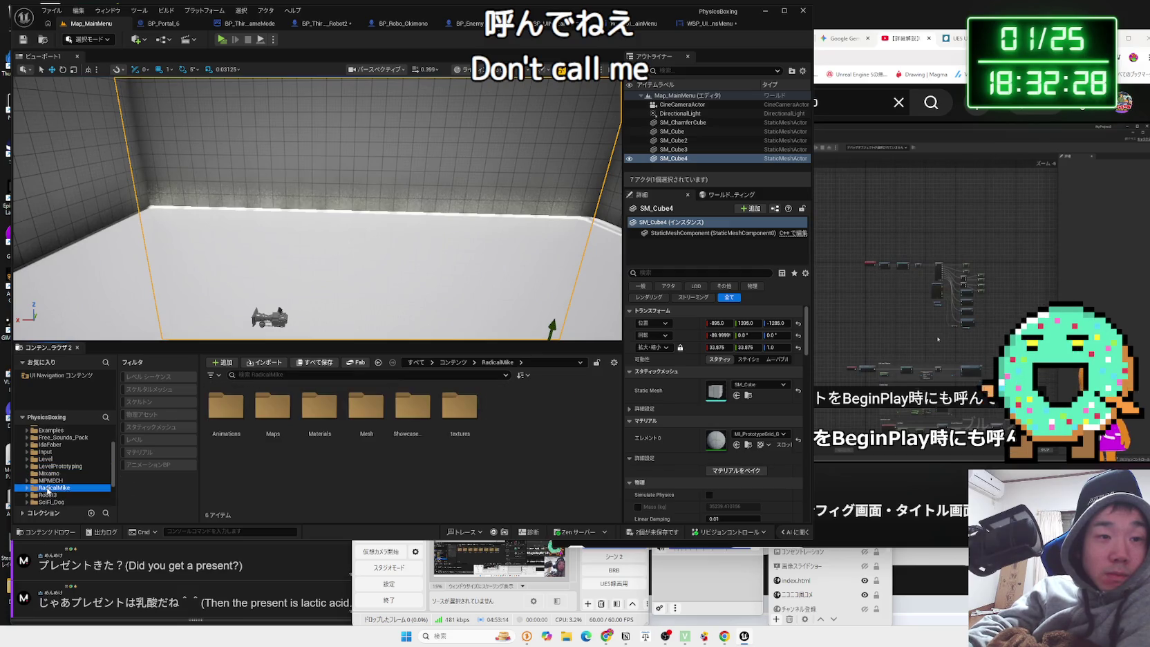
pyautogui.scroll(-2, 62, 482)
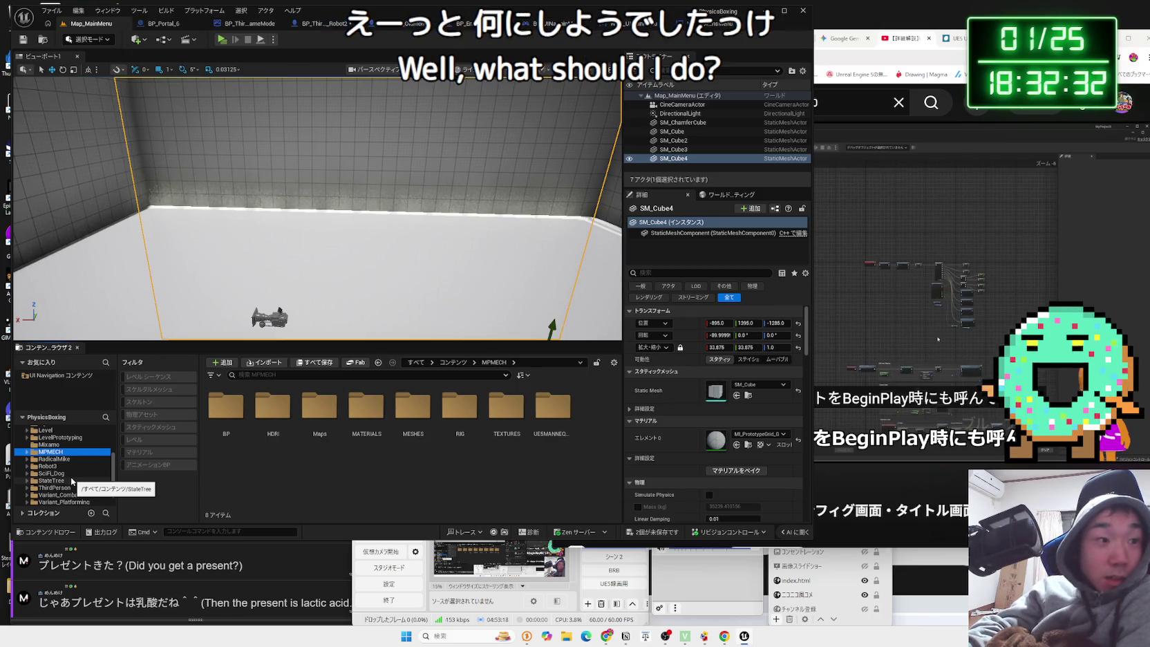
pyautogui.doubleClick(71, 489)
pyautogui.doubleClick(226, 408)
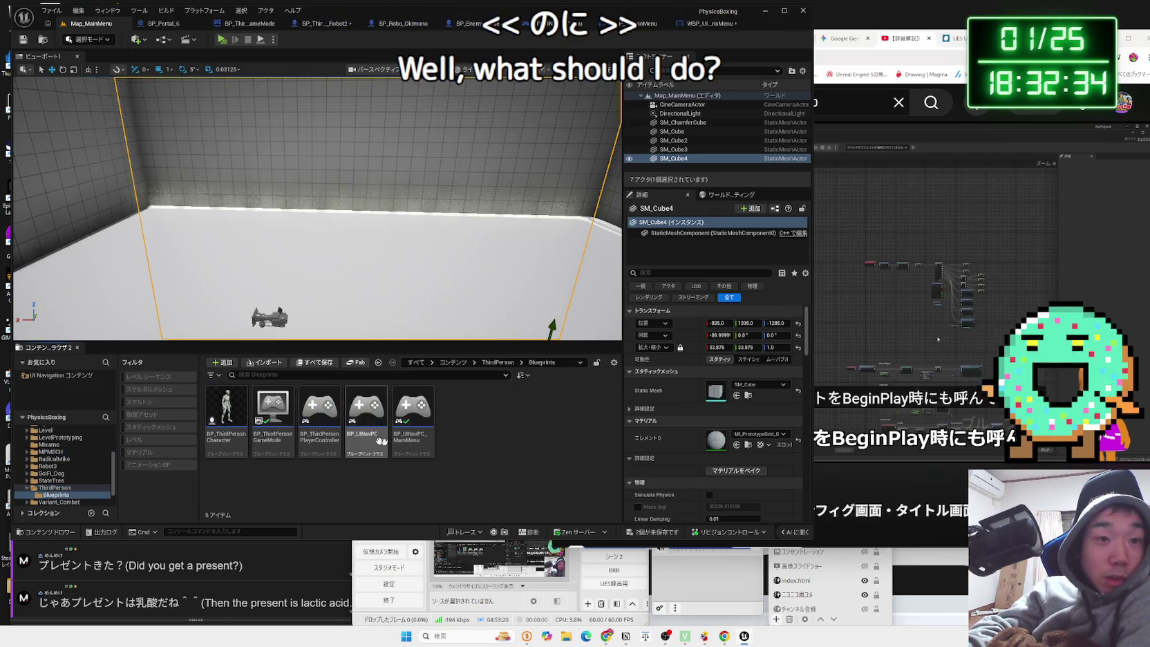
# Open BP_UINavPC and pan its event graph to the menu input nodes.
pyautogui.doubleClick(362, 410)
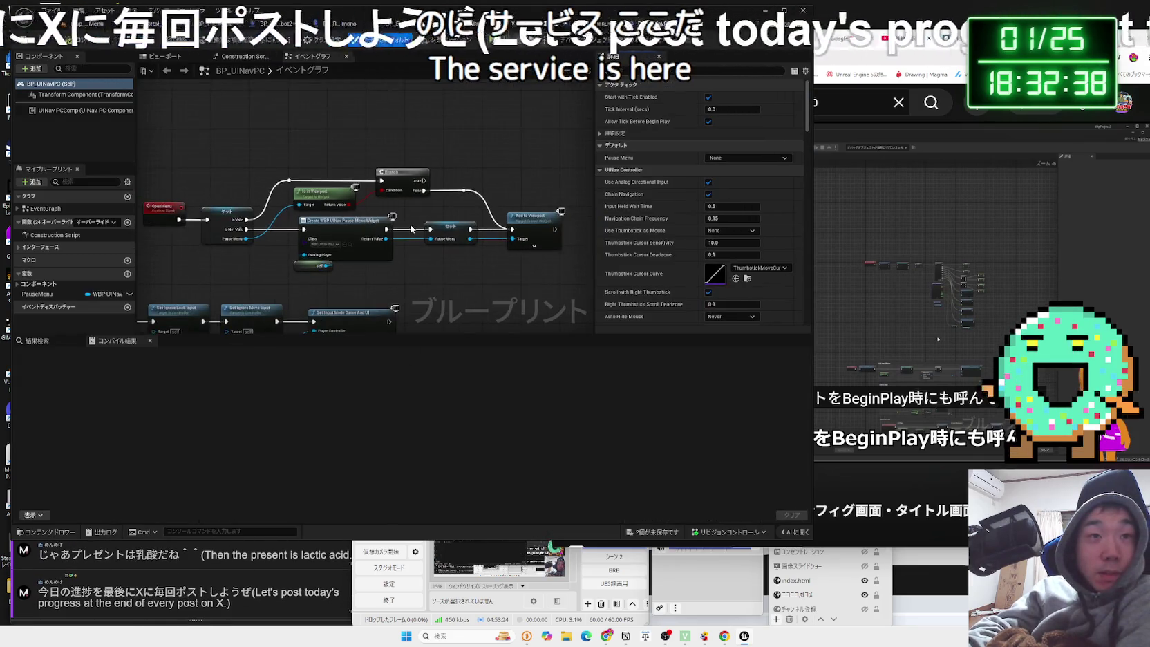
pyautogui.scroll(-2, 411, 229)
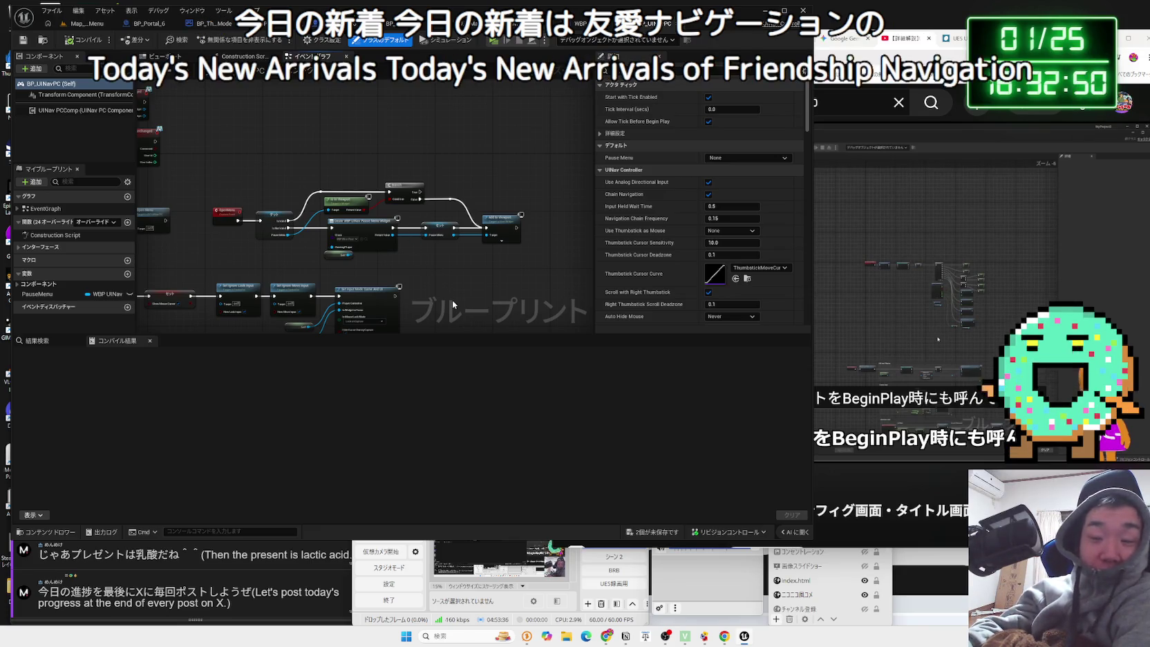
pyautogui.moveTo(340, 278); pyautogui.dragTo(500, 210)
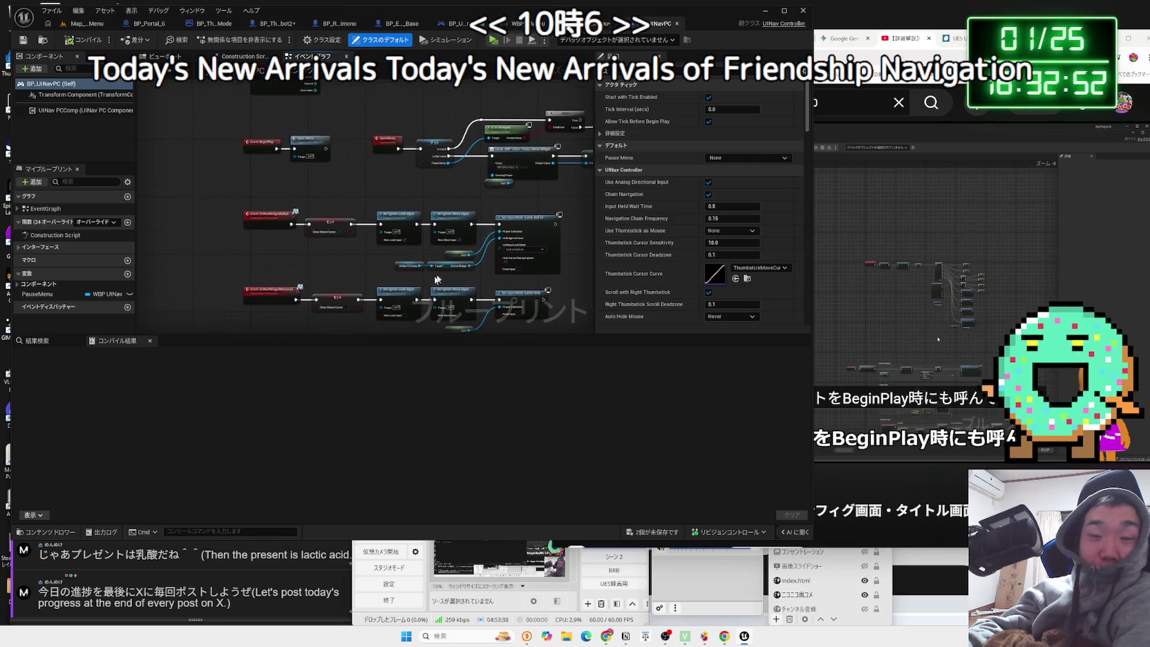
pyautogui.scroll(3, 423, 274)
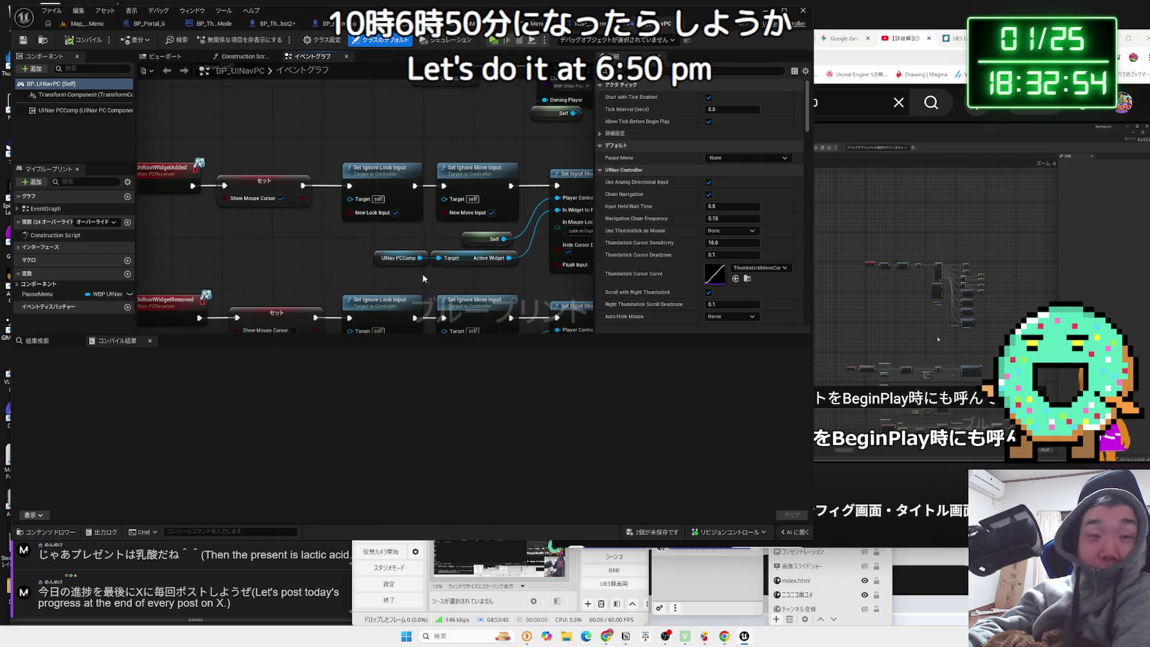
pyautogui.scroll(-2, 422, 274)
pyautogui.moveTo(423, 274); pyautogui.dragTo(356, 201)
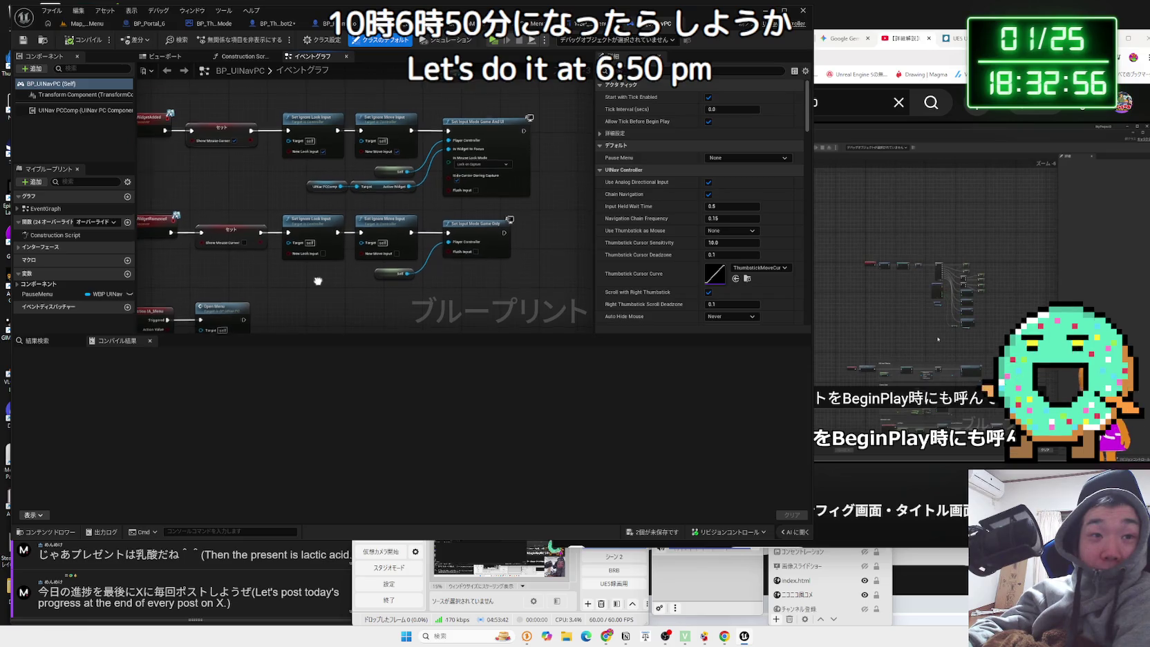
pyautogui.moveTo(318, 281); pyautogui.dragTo(435, 207)
# Select the IA_Menu and Open Menu nodes and expand IA_Menu to show all pins.
pyautogui.click(263, 217)
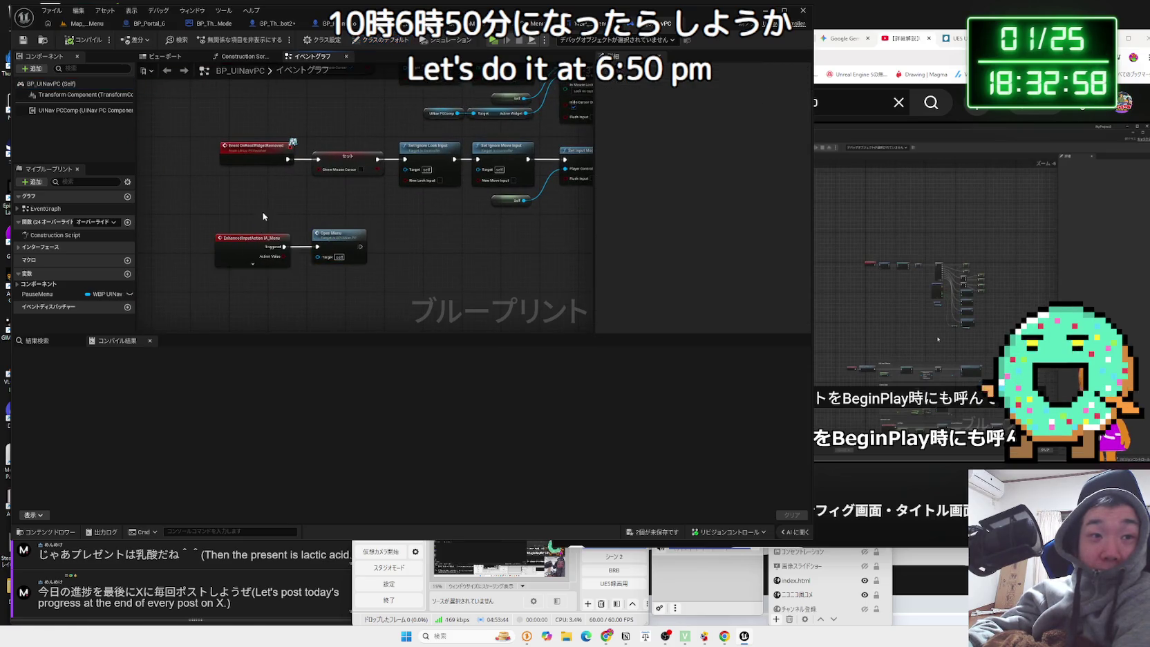
pyautogui.moveTo(263, 217); pyautogui.dragTo(359, 269)
pyautogui.click(265, 212)
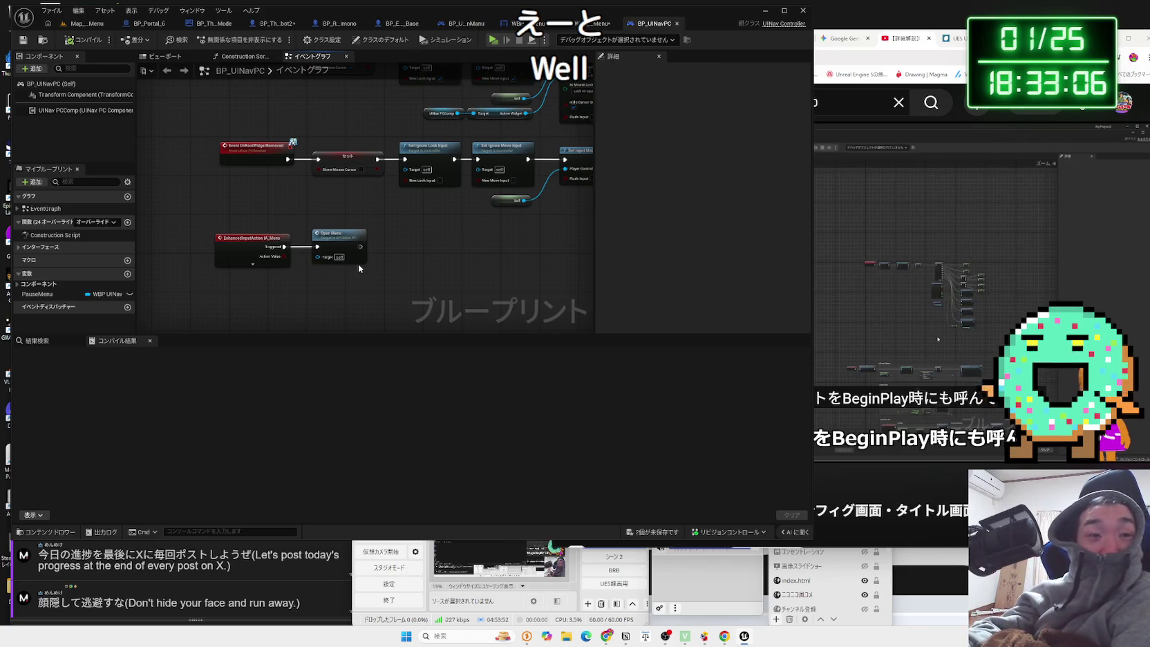
pyautogui.click(272, 264)
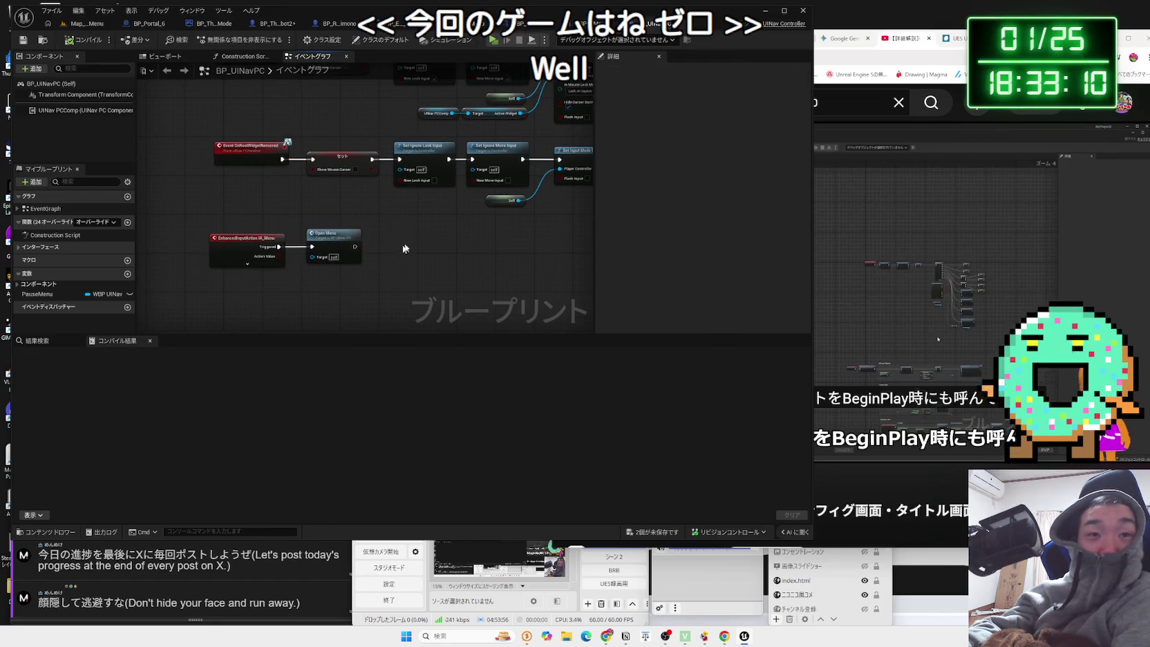
# Marquee-select the lower OnRootWidgetRemoved row of nodes, then clear the selection.
pyautogui.moveTo(492, 261)
pyautogui.mouseDown()
pyautogui.moveTo(325, 207)
pyautogui.moveTo(148, 199)
pyautogui.mouseUp()
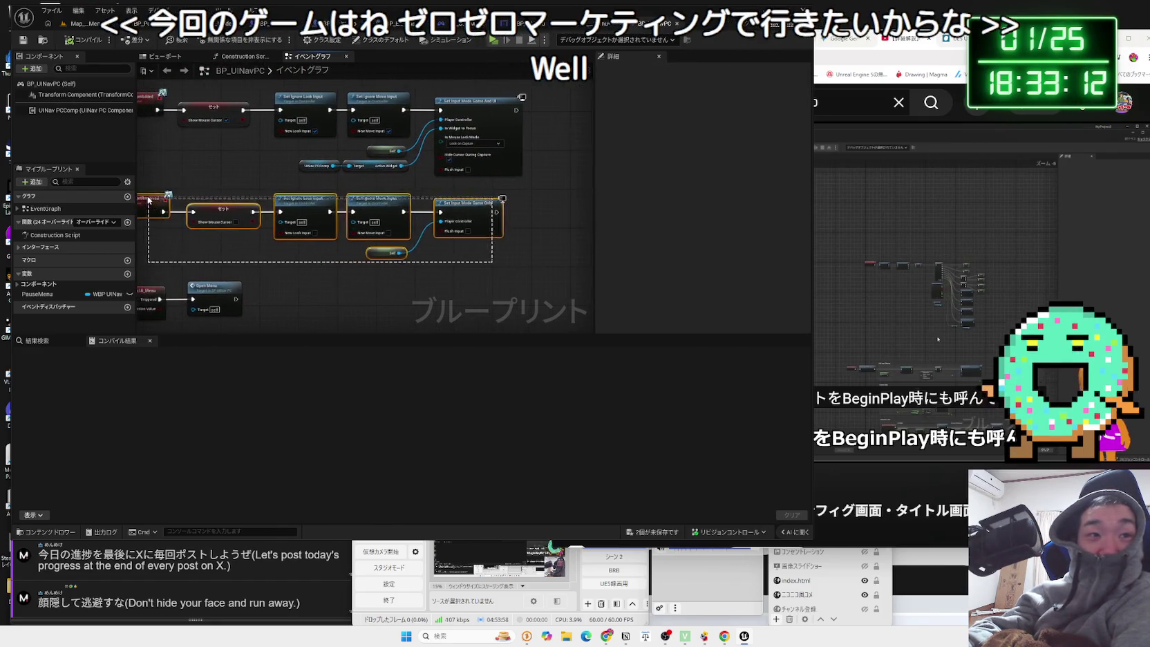
pyautogui.moveTo(467, 262); pyautogui.dragTo(559, 283)
pyautogui.moveTo(560, 282); pyautogui.dragTo(395, 246)
pyautogui.click(207, 214)
pyautogui.moveTo(217, 215); pyautogui.dragTo(239, 214)
pyautogui.click(562, 280)
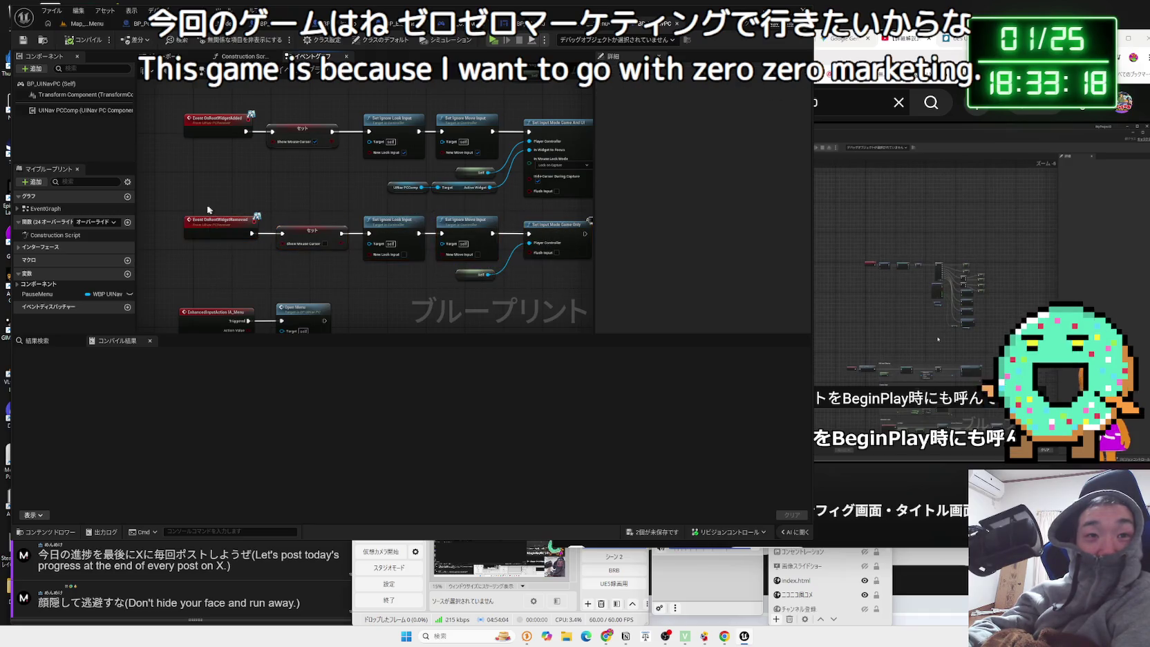
pyautogui.click(557, 283)
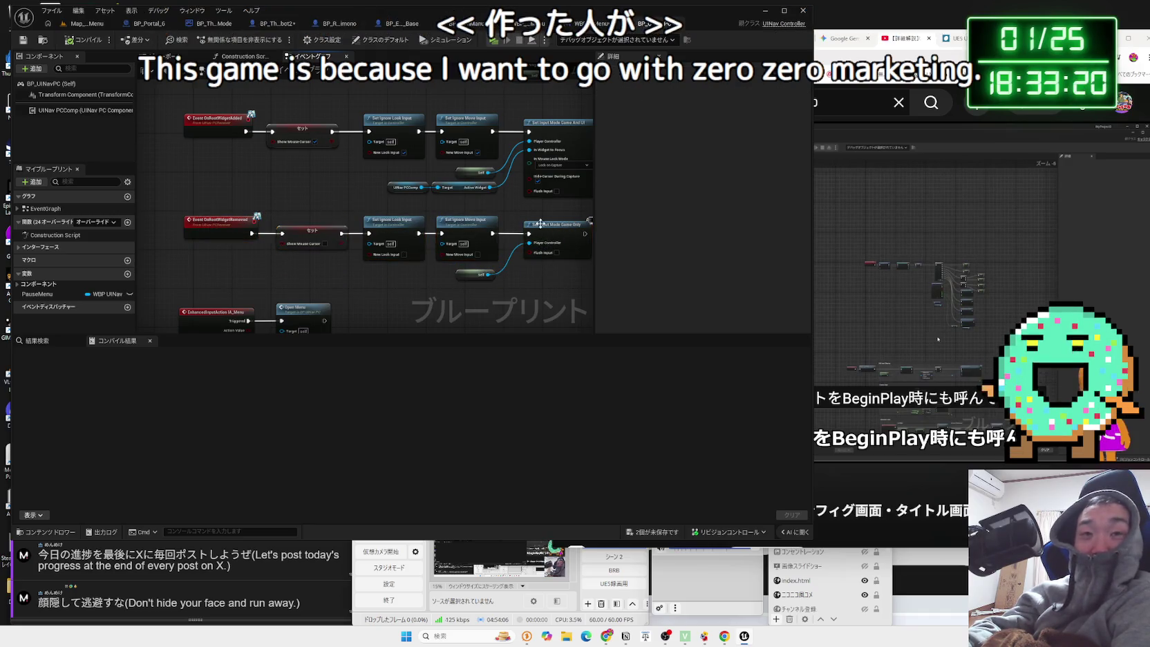
# Select the upper row of nodes, including Set Ignore Move Input, to inspect input-mode logic.
pyautogui.moveTo(591, 242)
pyautogui.mouseDown()
pyautogui.moveTo(276, 148)
pyautogui.moveTo(176, 132)
pyautogui.mouseUp()
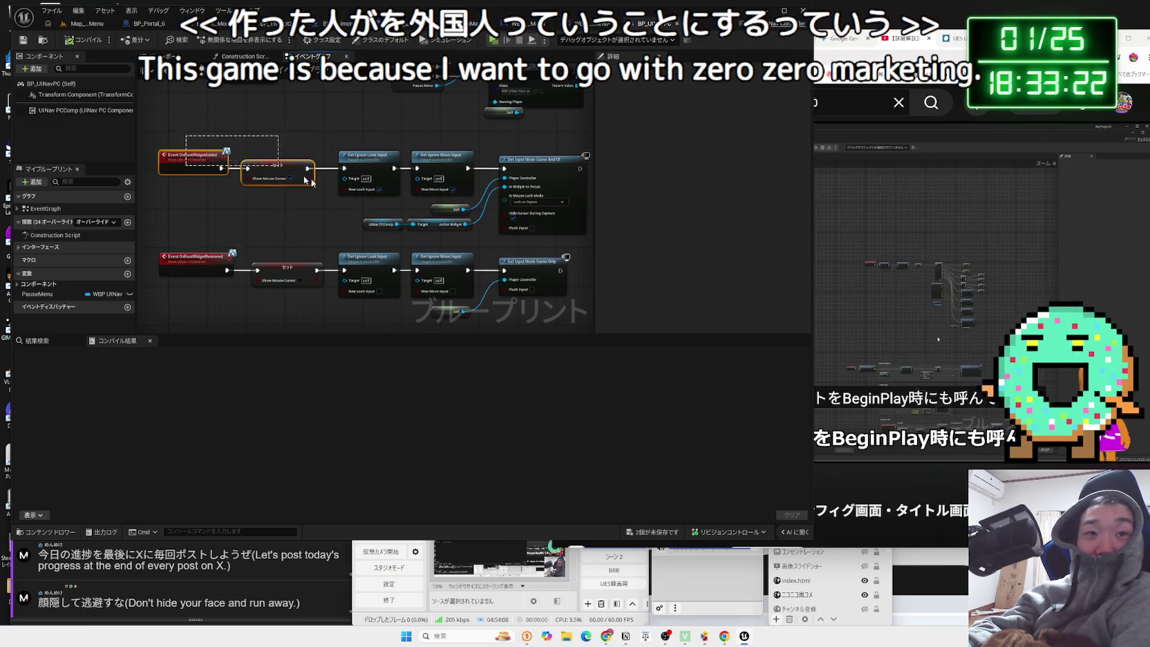
pyautogui.click(417, 148)
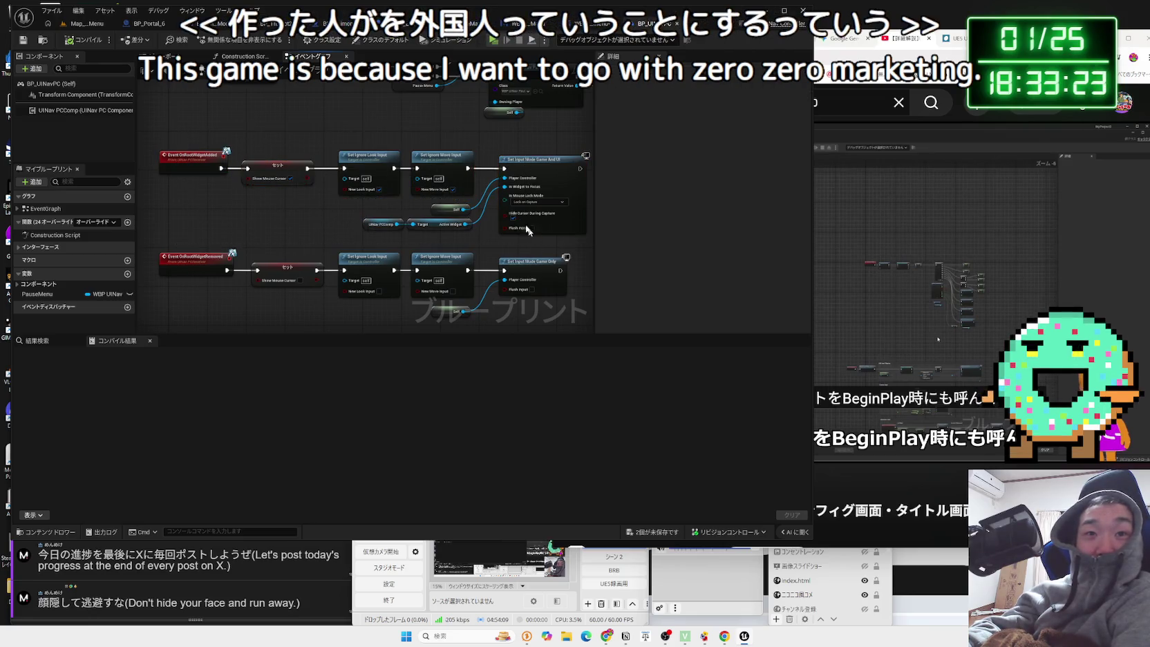
pyautogui.click(420, 156)
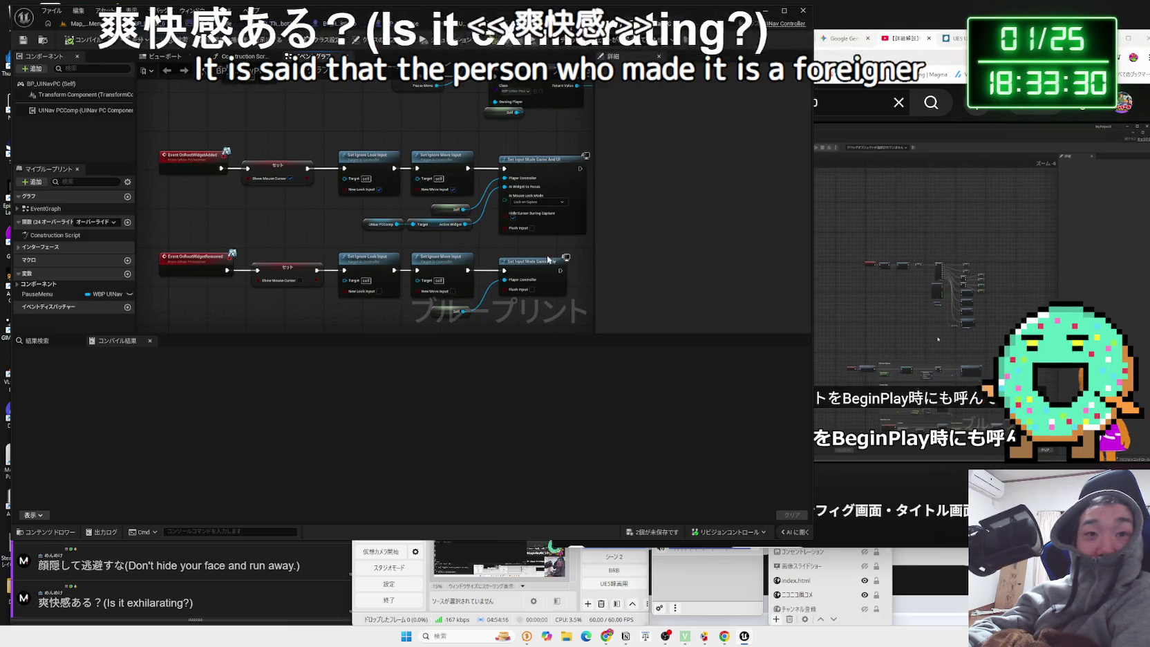
pyautogui.moveTo(549, 245)
pyautogui.mouseDown()
pyautogui.moveTo(325, 159)
pyautogui.moveTo(188, 141)
pyautogui.mouseUp()
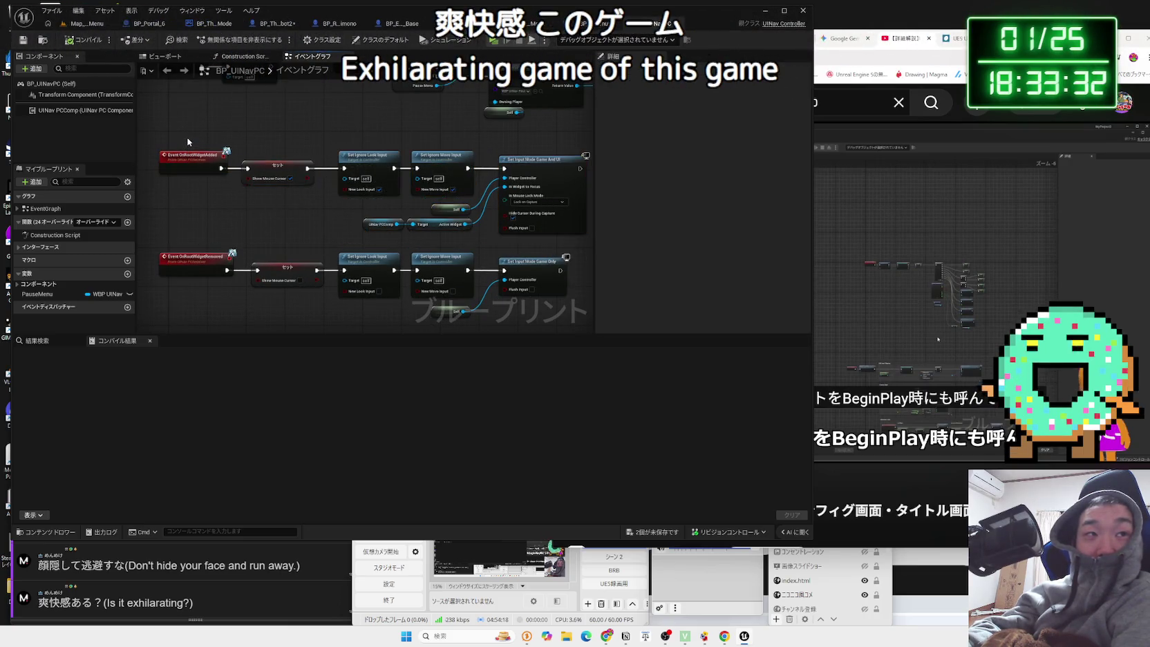
pyautogui.moveTo(552, 243); pyautogui.dragTo(552, 246)
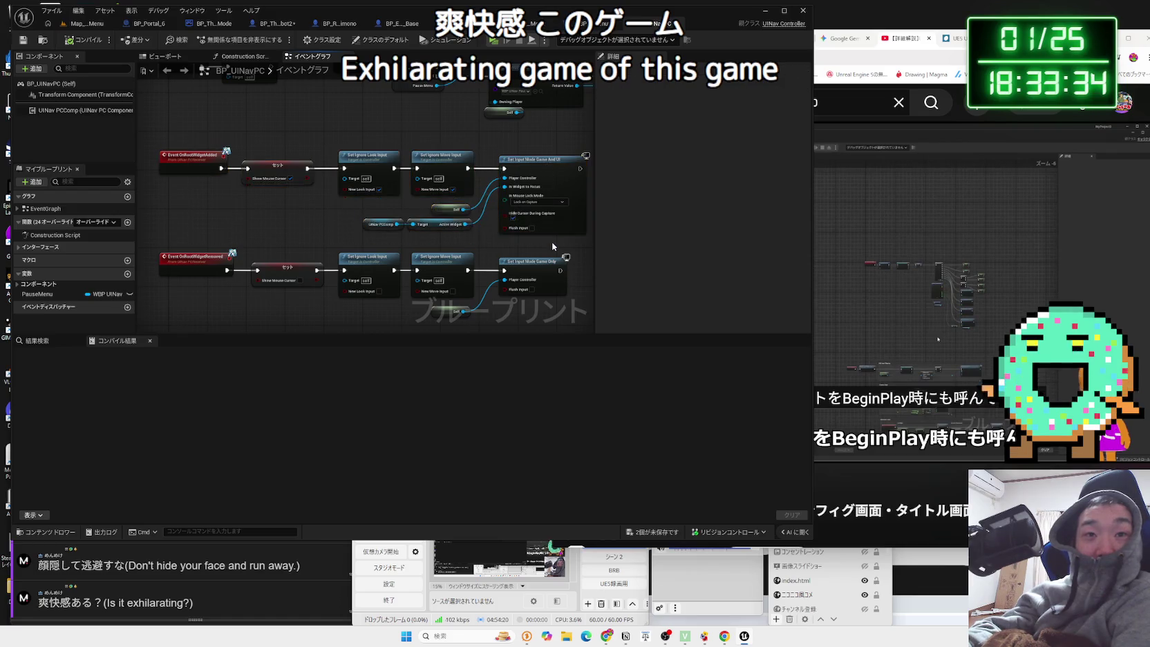
pyautogui.moveTo(203, 136); pyautogui.dragTo(185, 134)
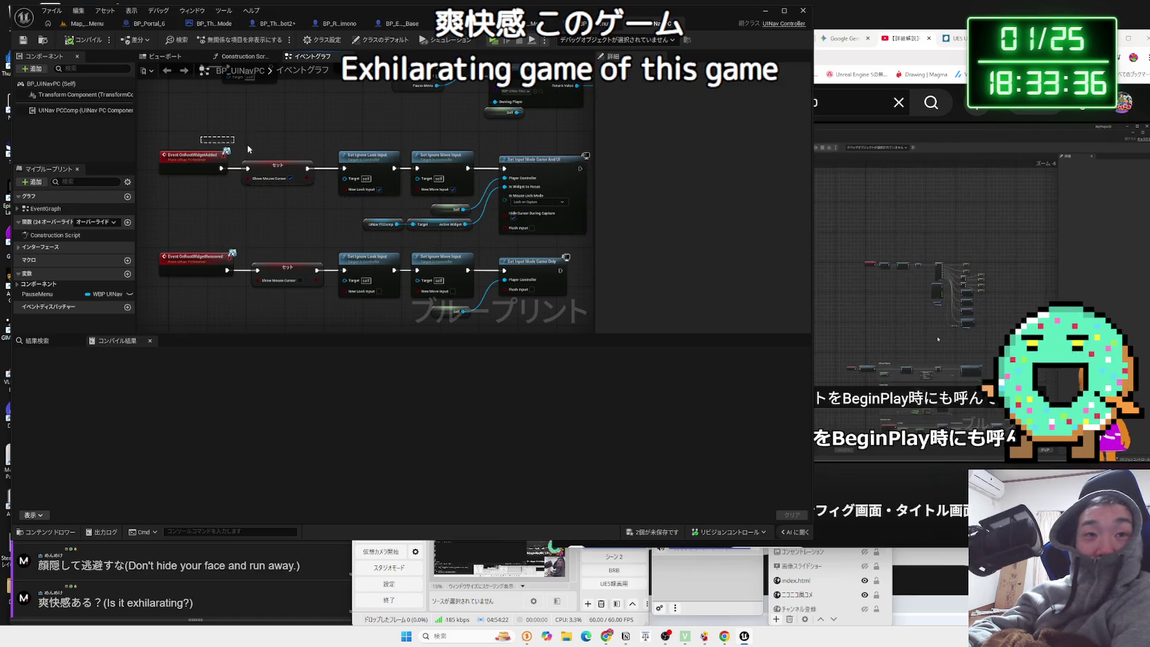
pyautogui.moveTo(501, 217); pyautogui.dragTo(548, 242)
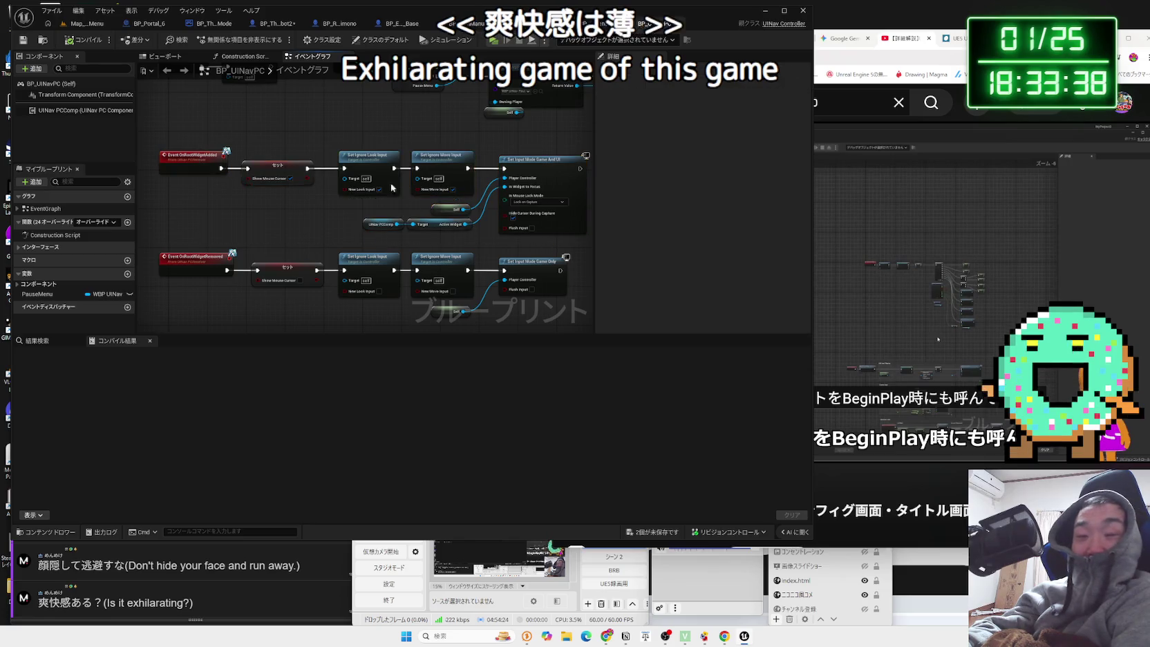
pyautogui.moveTo(353, 198); pyautogui.dragTo(546, 248)
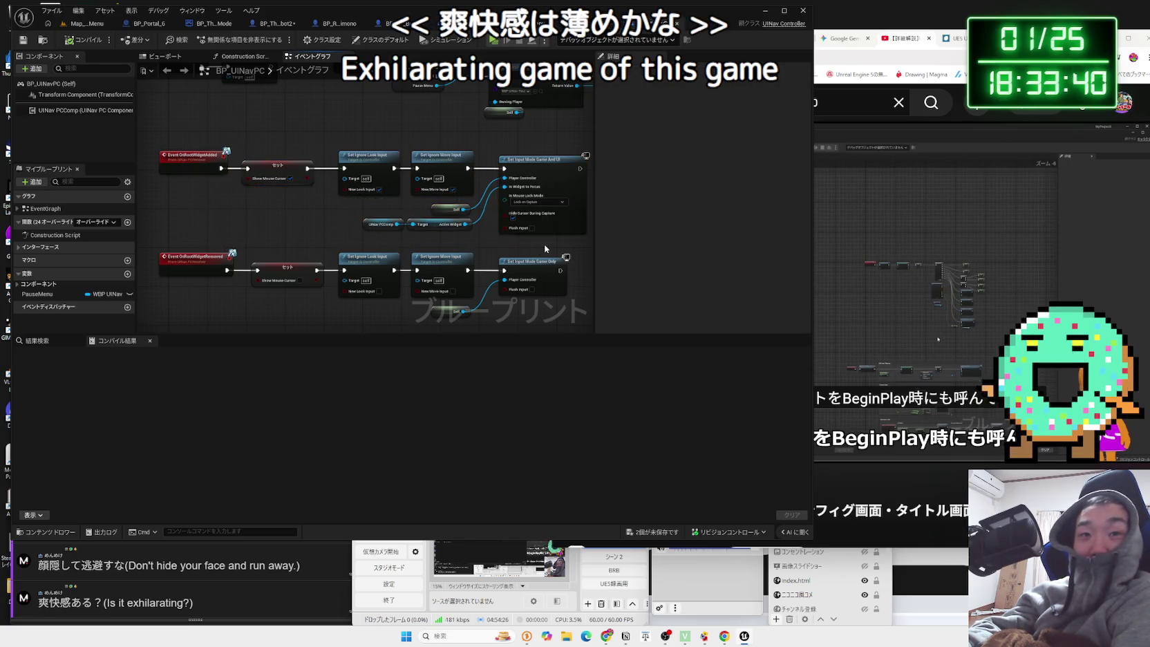
pyautogui.moveTo(377, 196)
pyautogui.mouseDown()
pyautogui.moveTo(183, 142)
pyautogui.moveTo(487, 244)
pyautogui.moveTo(538, 249)
pyautogui.mouseUp()
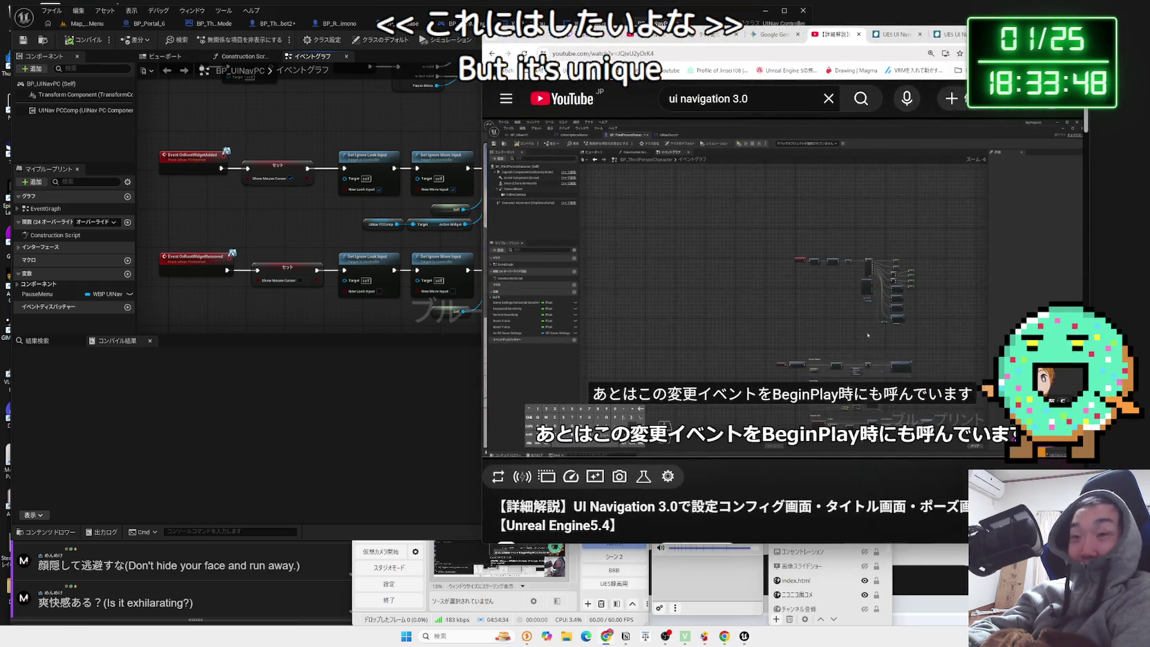
# Open a new browser tab on the Google start page.
pyautogui.hotkey('ctrl', 't')
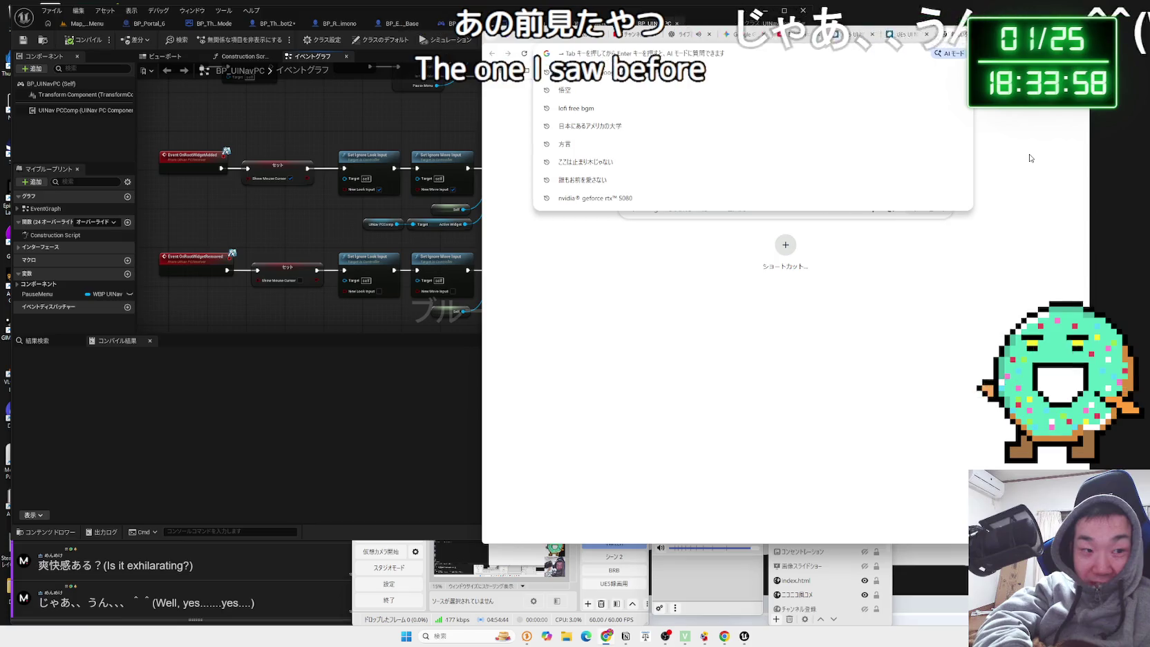
# Clear the stray address-bar text, search Google for the YouTuber's name, and open their YouTube channel.
pyautogui.write('huw')
pyautogui.press('Escape')
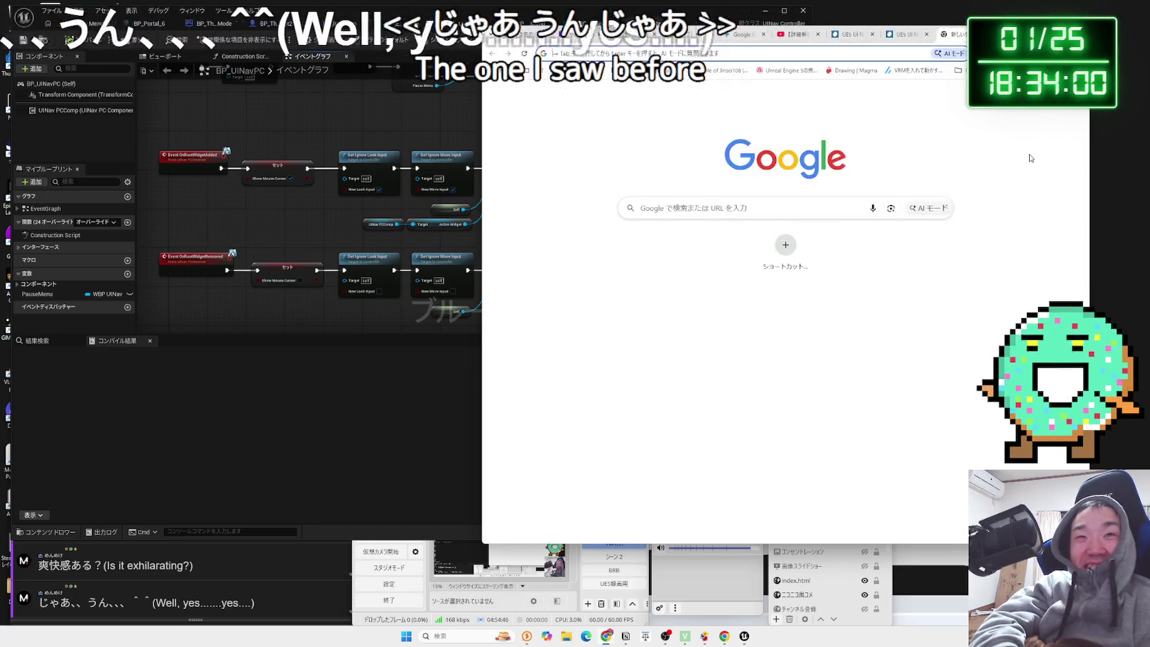
pyautogui.press('Zenkaku_Hankaku')
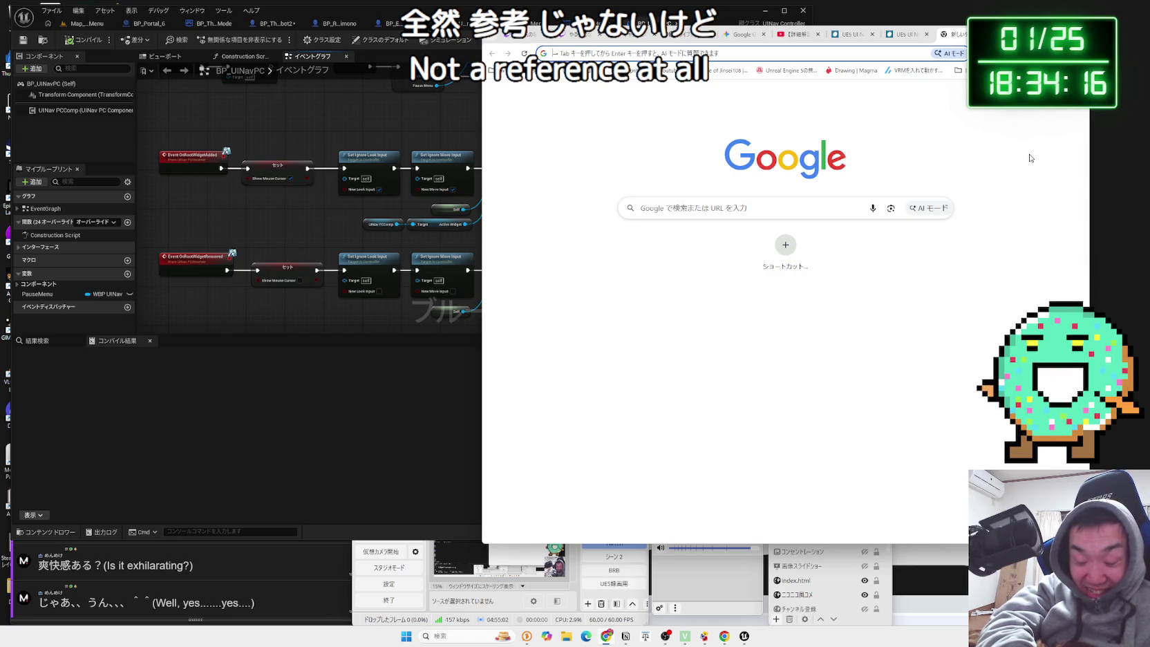
pyautogui.write('hirochan')
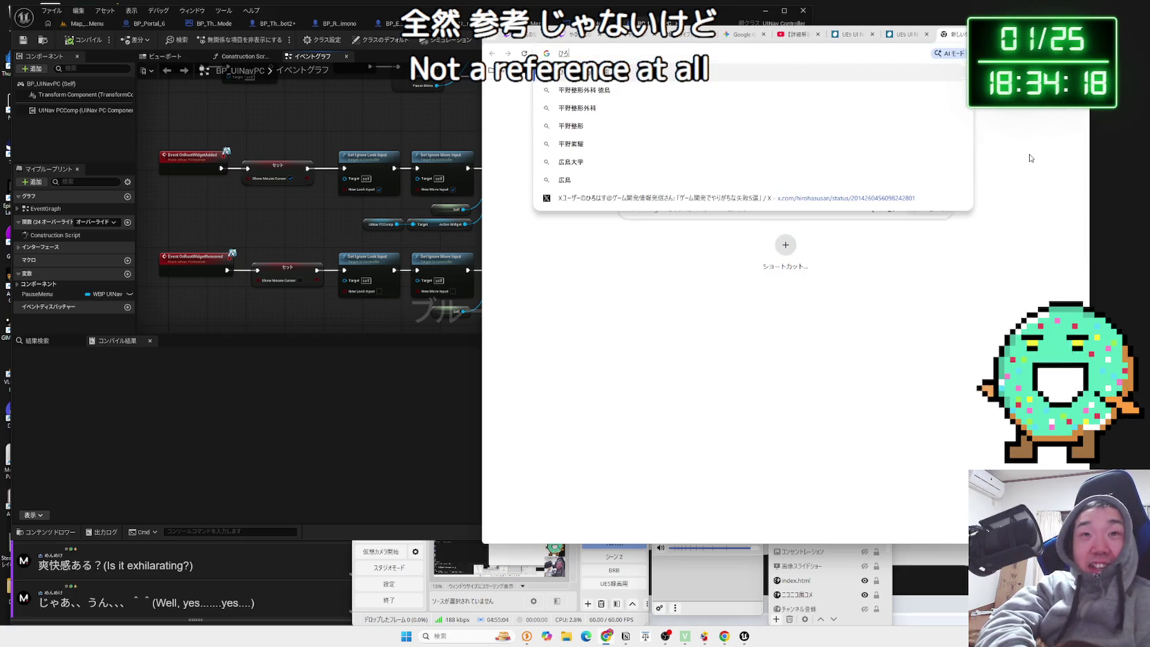
pyautogui.write('nn')
pyautogui.press('Return')
pyautogui.press('Return')
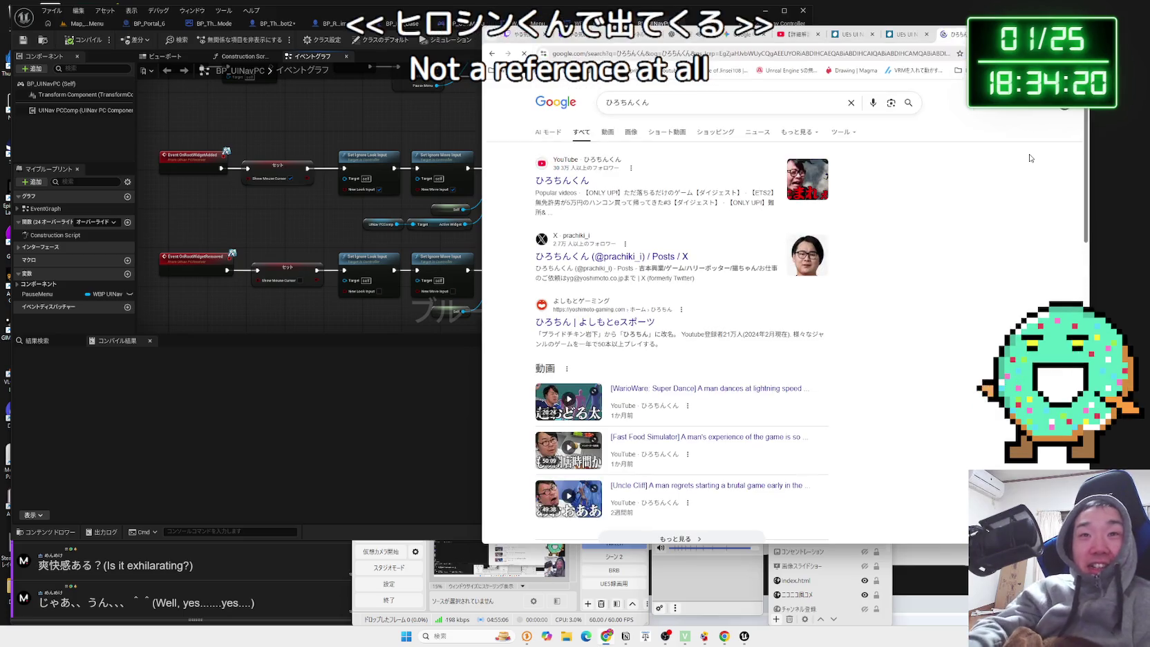
pyautogui.click(572, 183)
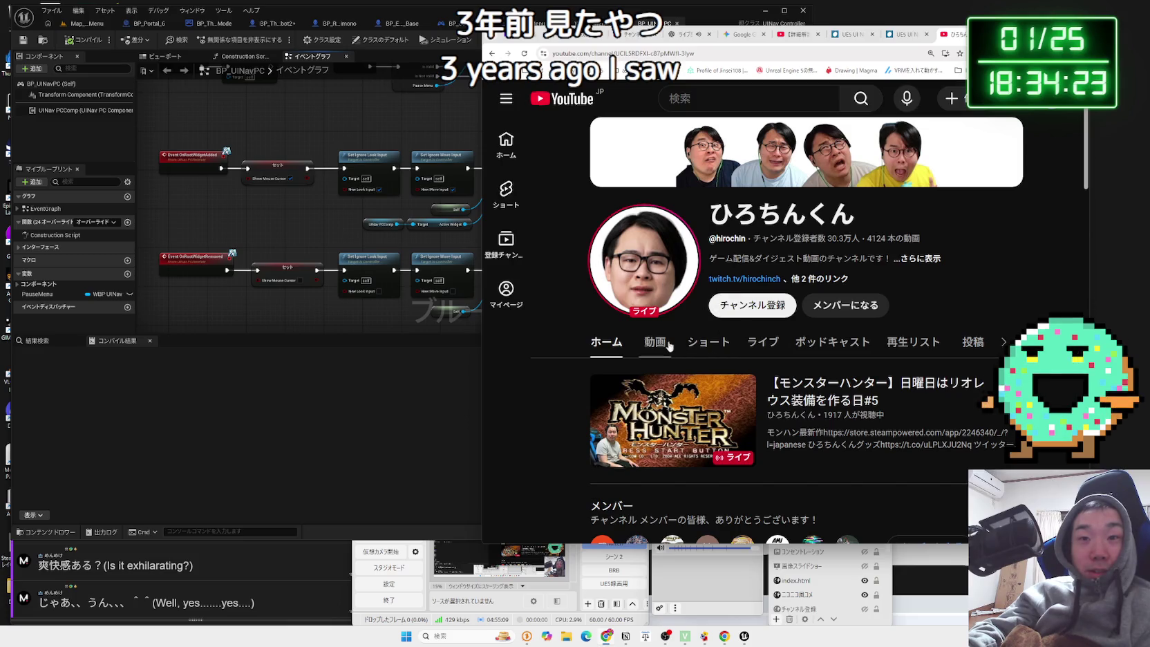
# Open the 2025 前期総集編 compilation video from the channel's Videos list.
pyautogui.click(655, 342)
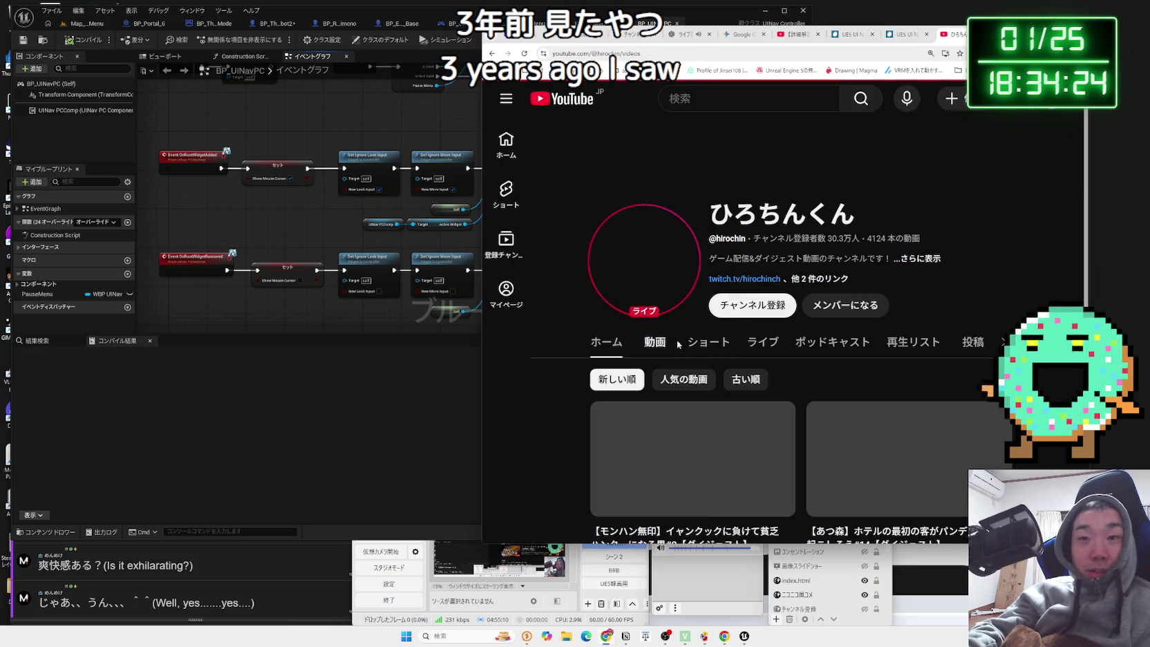
pyautogui.scroll(-9, 749, 338)
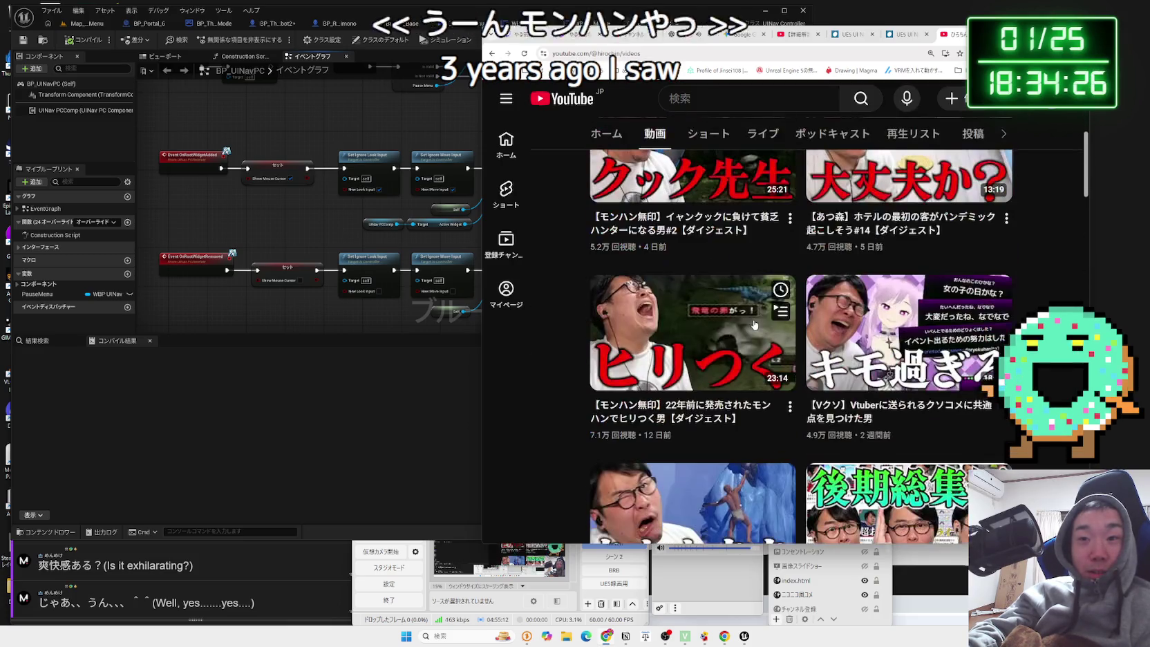
pyautogui.scroll(-3, 755, 323)
pyautogui.scroll(1, 815, 315)
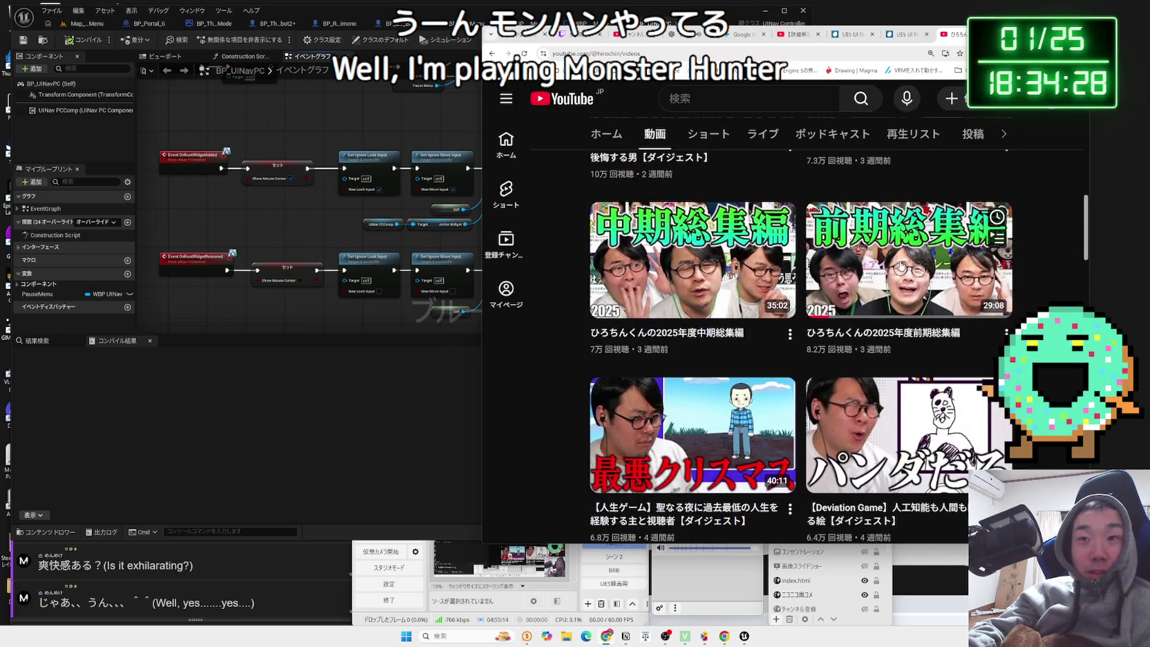
pyautogui.click(868, 291)
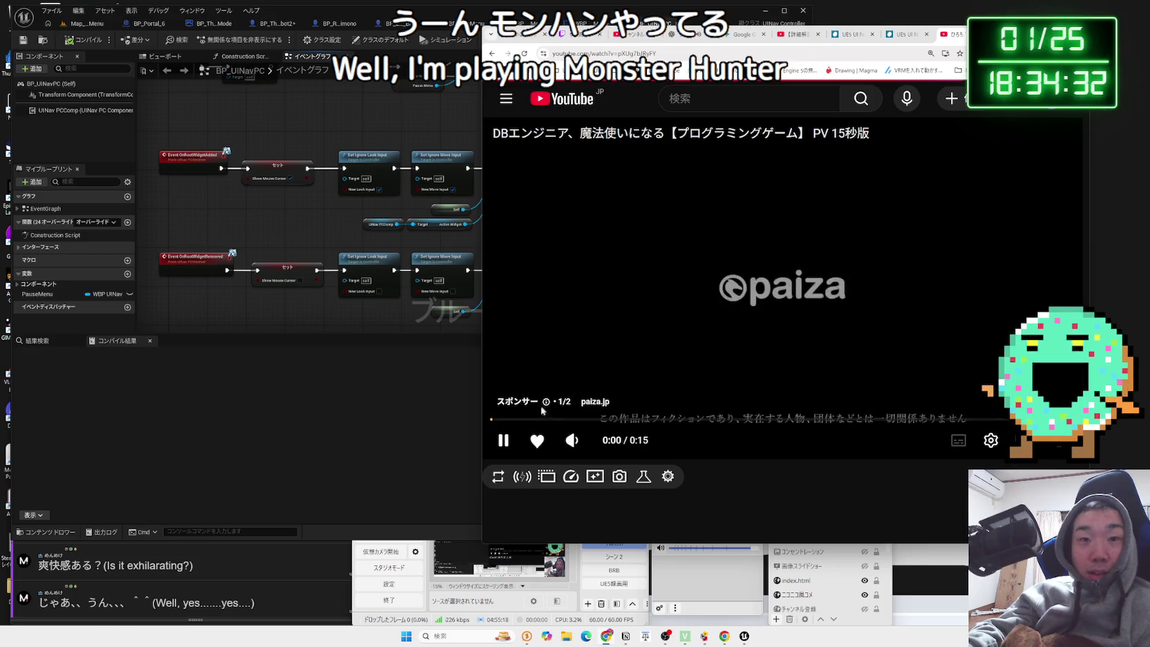
# Jump to the Gladio Mori chapter at 2:54 via the pinned comment's timestamp.
pyautogui.scroll(-5, 631, 336)
pyautogui.click(632, 282)
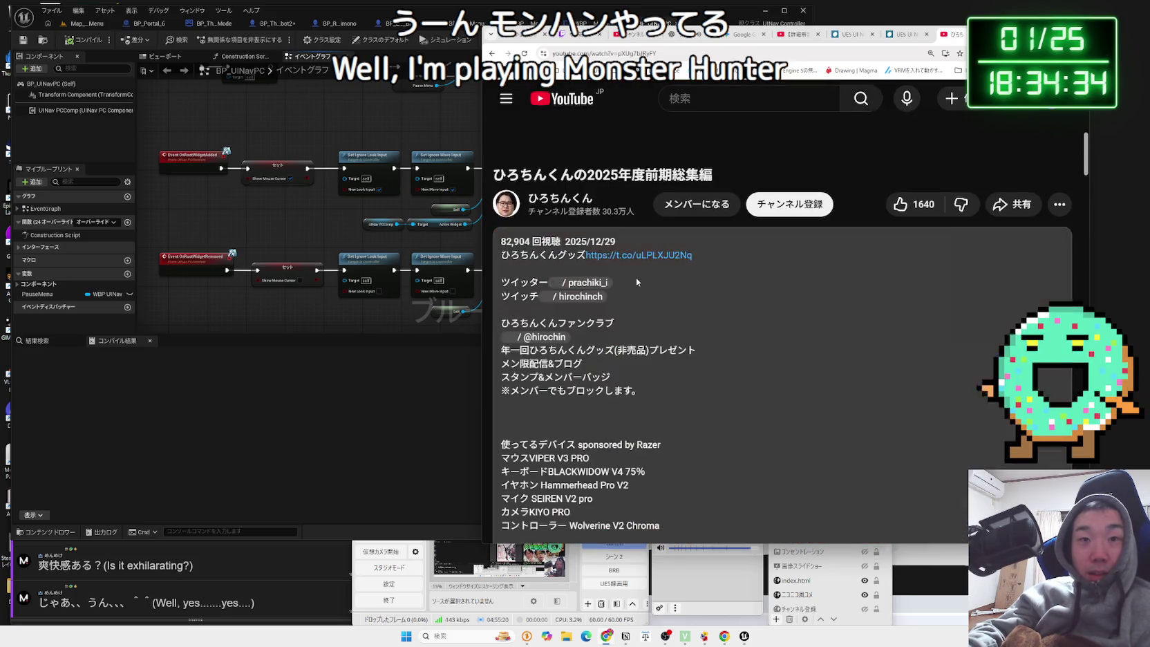
pyautogui.scroll(-5, 594, 311)
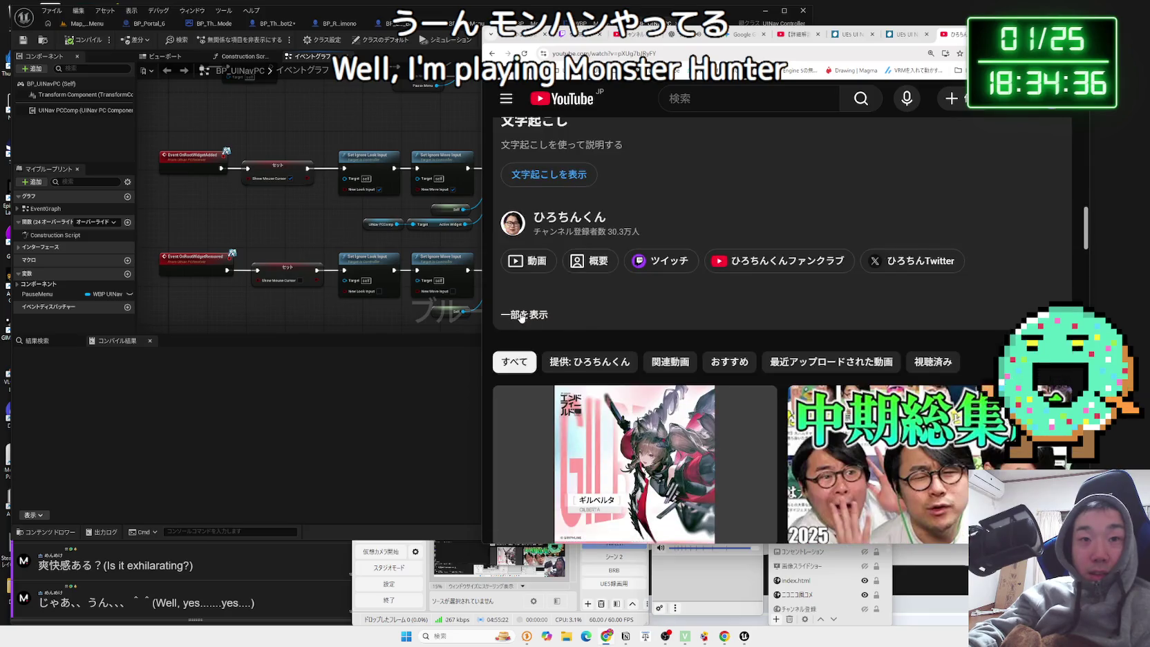
pyautogui.click(522, 317)
pyautogui.scroll(-8, 839, 315)
pyautogui.scroll(-15, 840, 315)
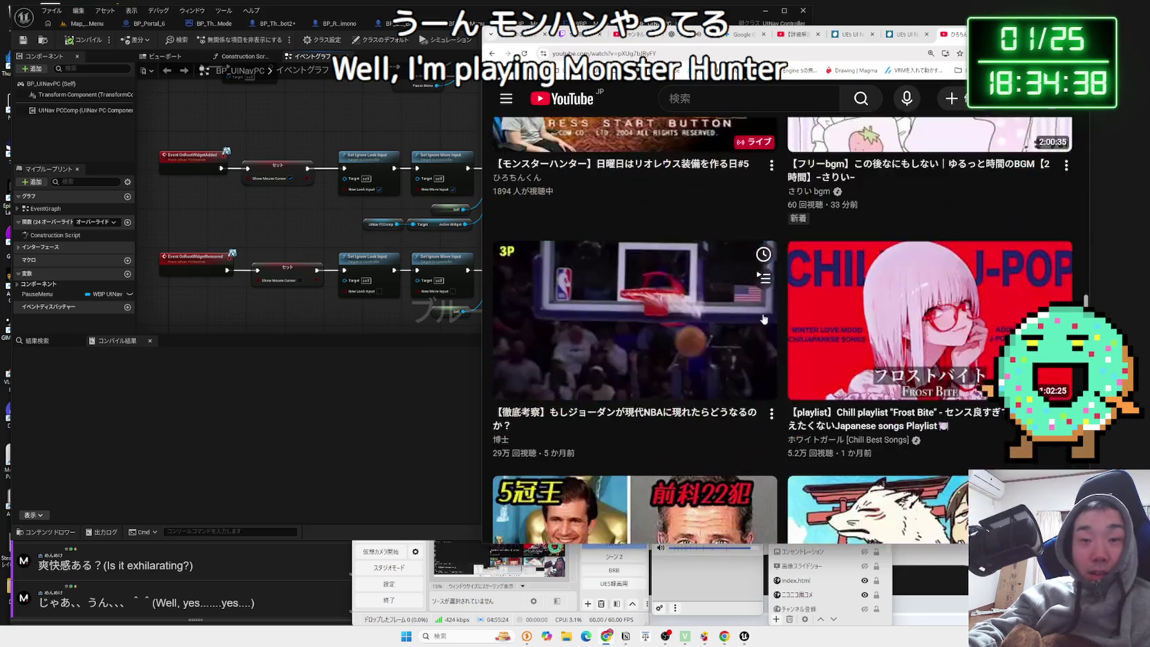
pyautogui.scroll(-5, 744, 317)
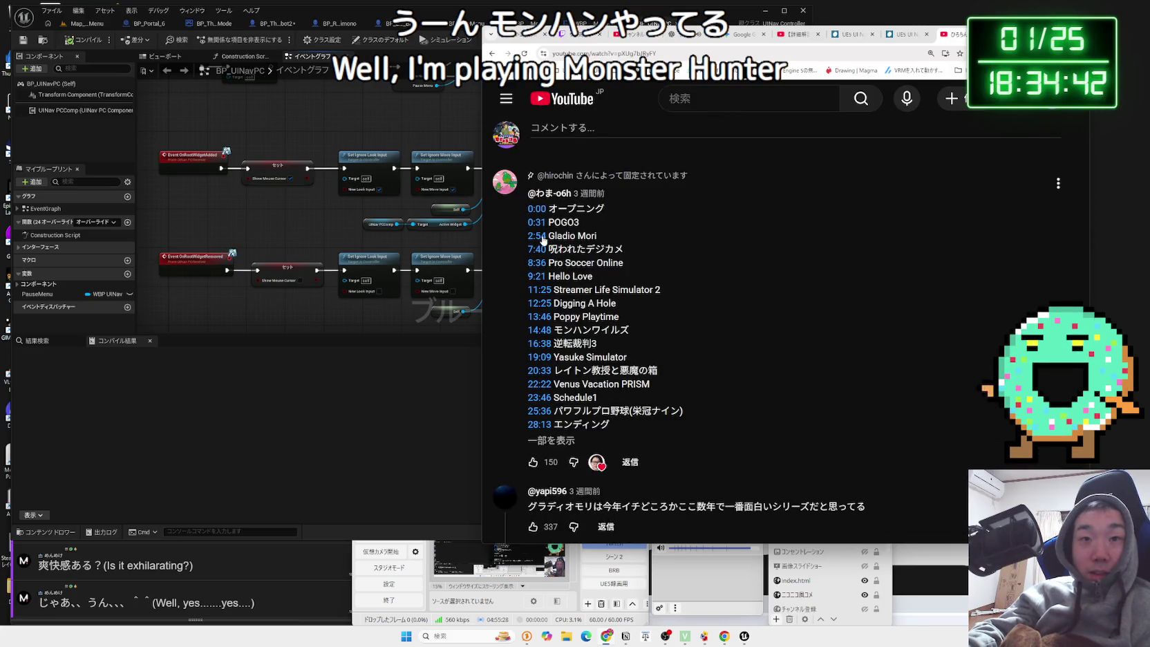
pyautogui.click(543, 241)
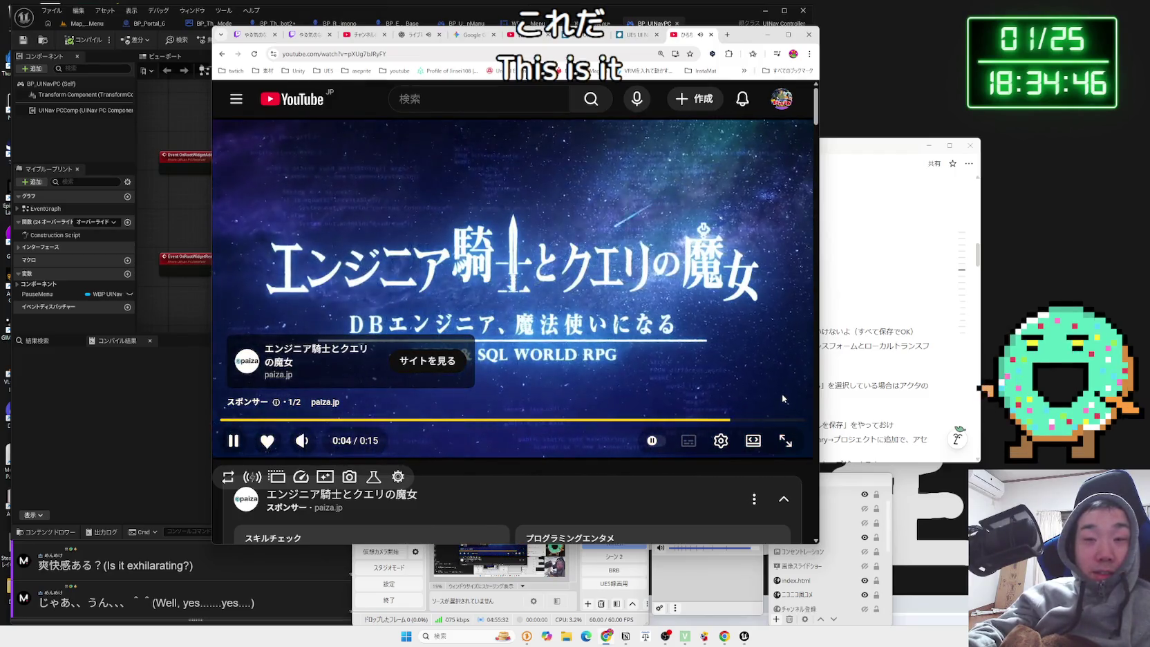
# Skip the ad, widen the player, pause the video, and search Google for Gladio Mori.
pyautogui.click(774, 398)
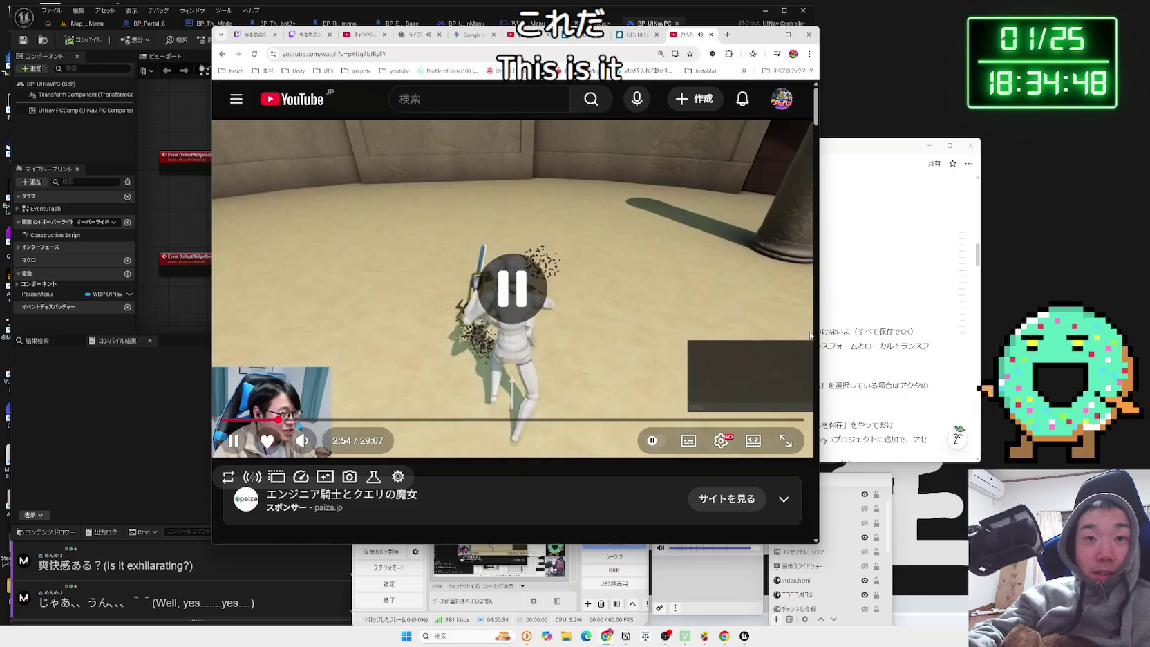
pyautogui.moveTo(818, 335); pyautogui.dragTo(947, 299)
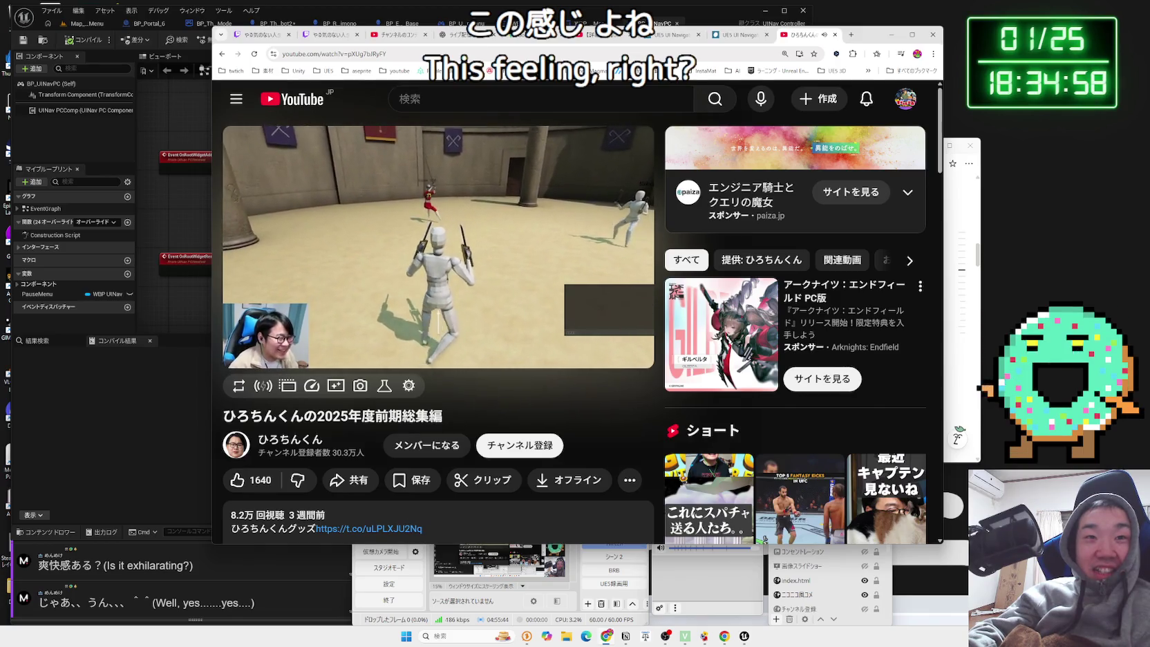
pyautogui.click(430, 277)
pyautogui.scroll(-10, 388, 407)
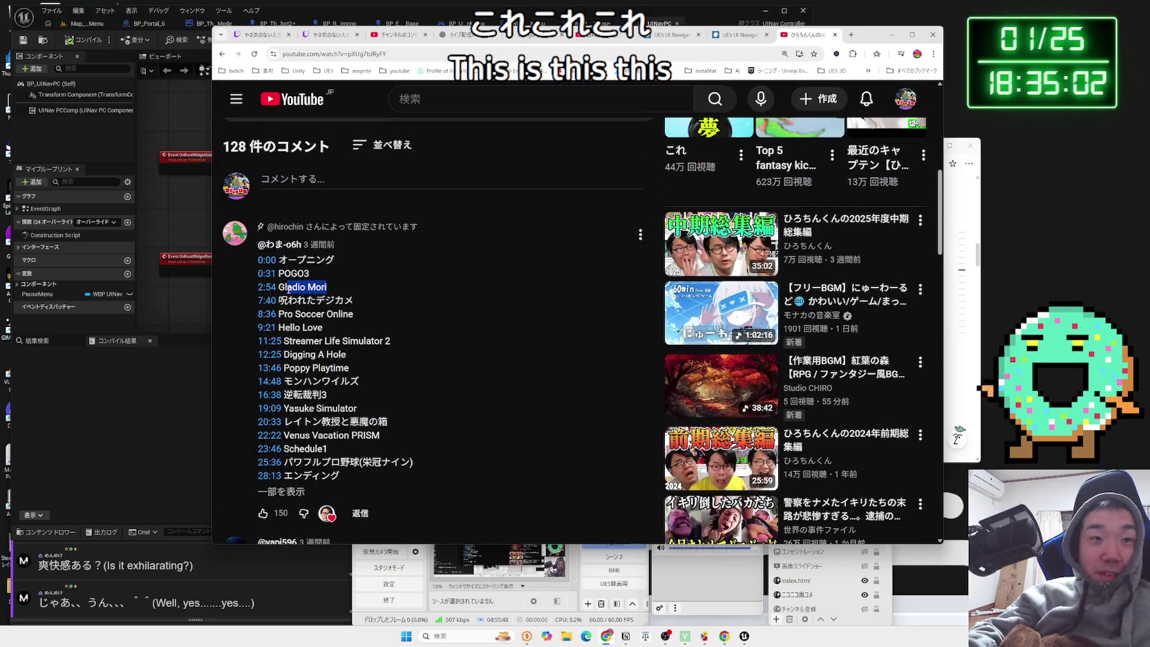
pyautogui.click(318, 324)
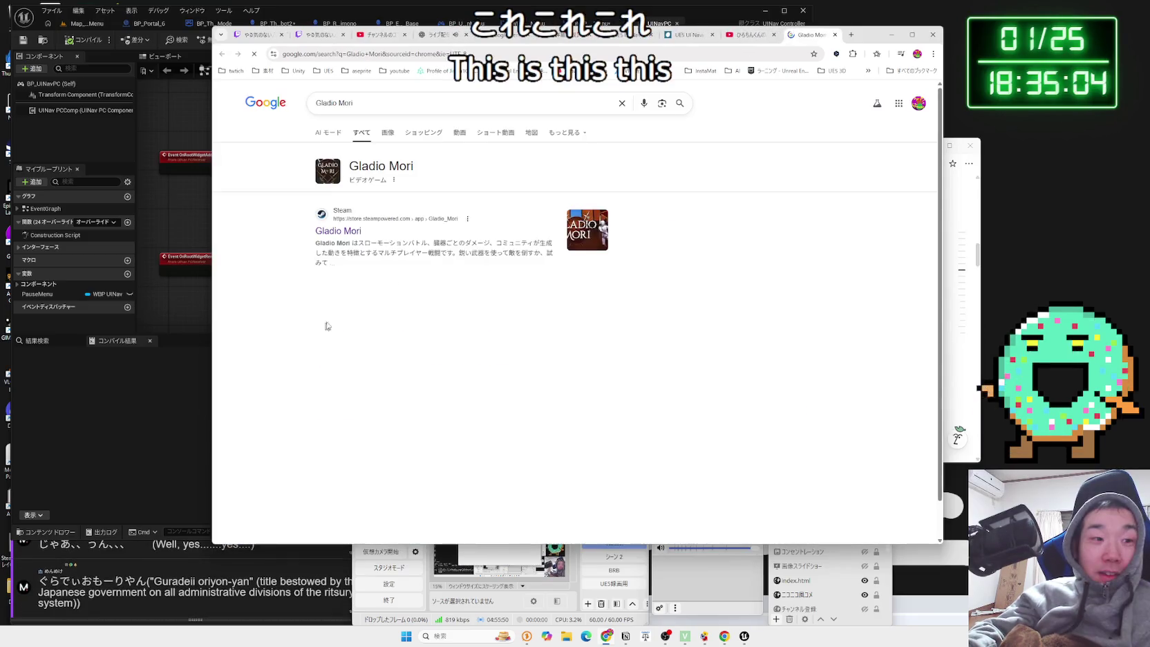
# Open Gladio Mori's Steam page, select the Gameplay trailer, pause it at 0:14, and enlarge it.
pyautogui.click(352, 232)
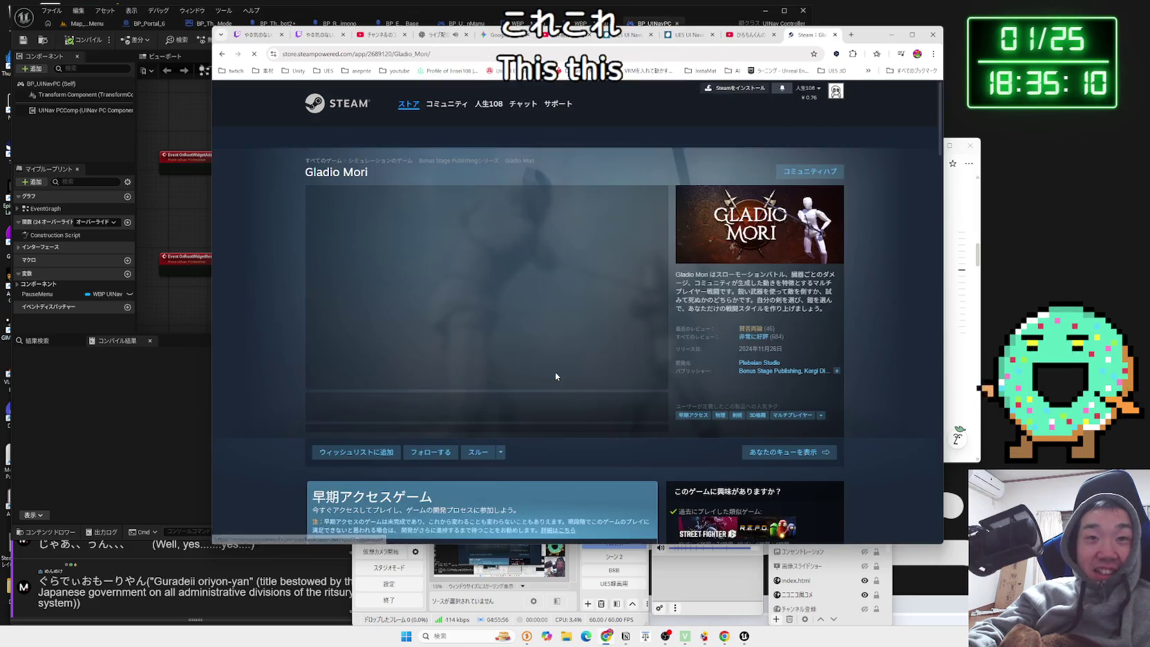
pyautogui.click(381, 405)
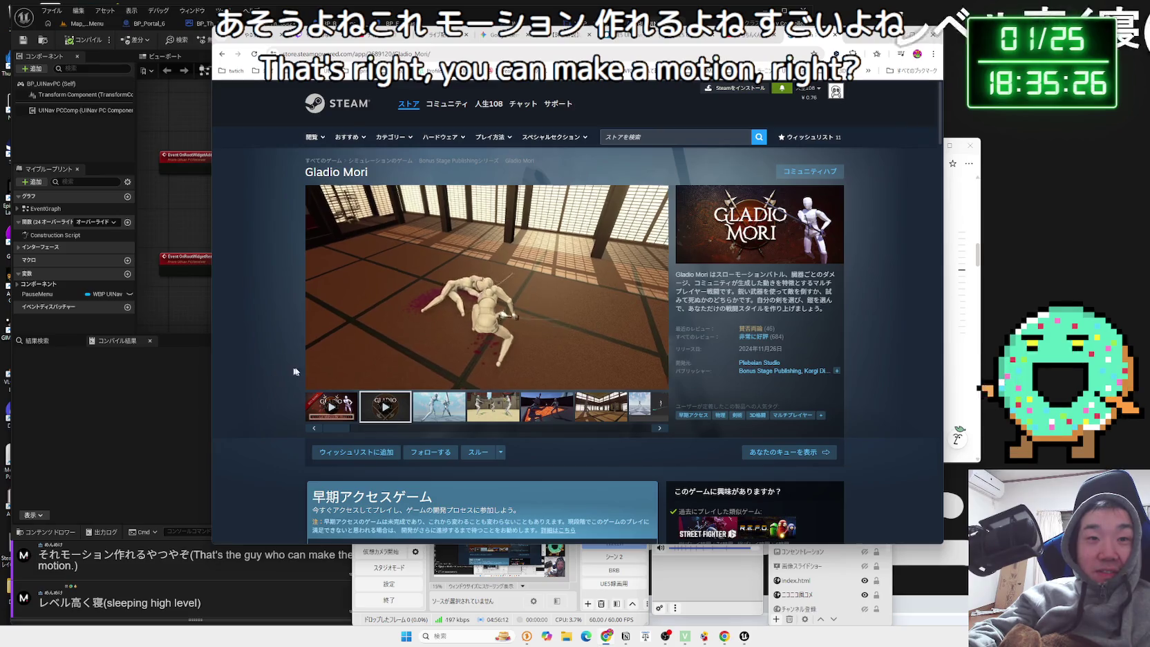
pyautogui.click(356, 374)
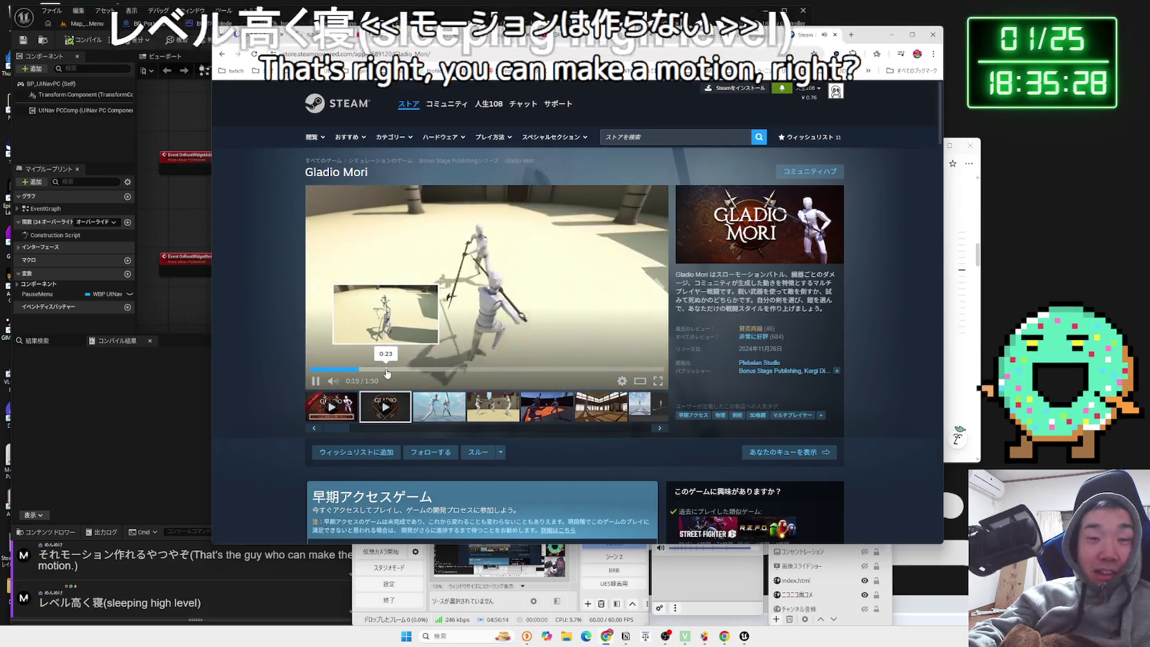
pyautogui.click(474, 352)
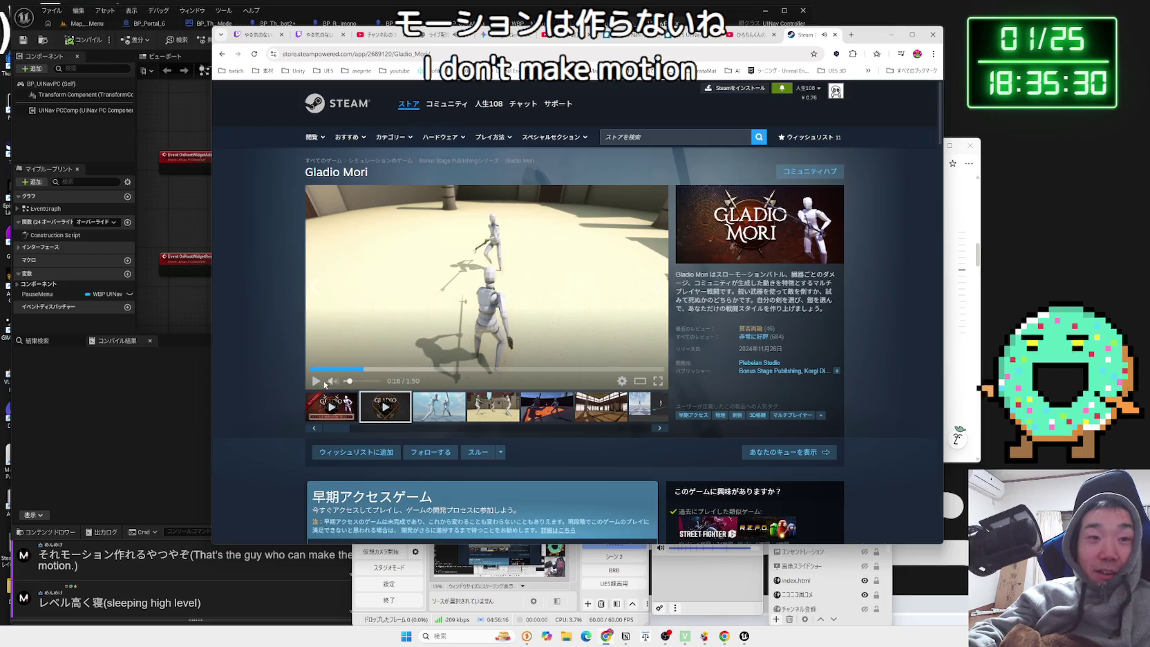
pyautogui.click(637, 383)
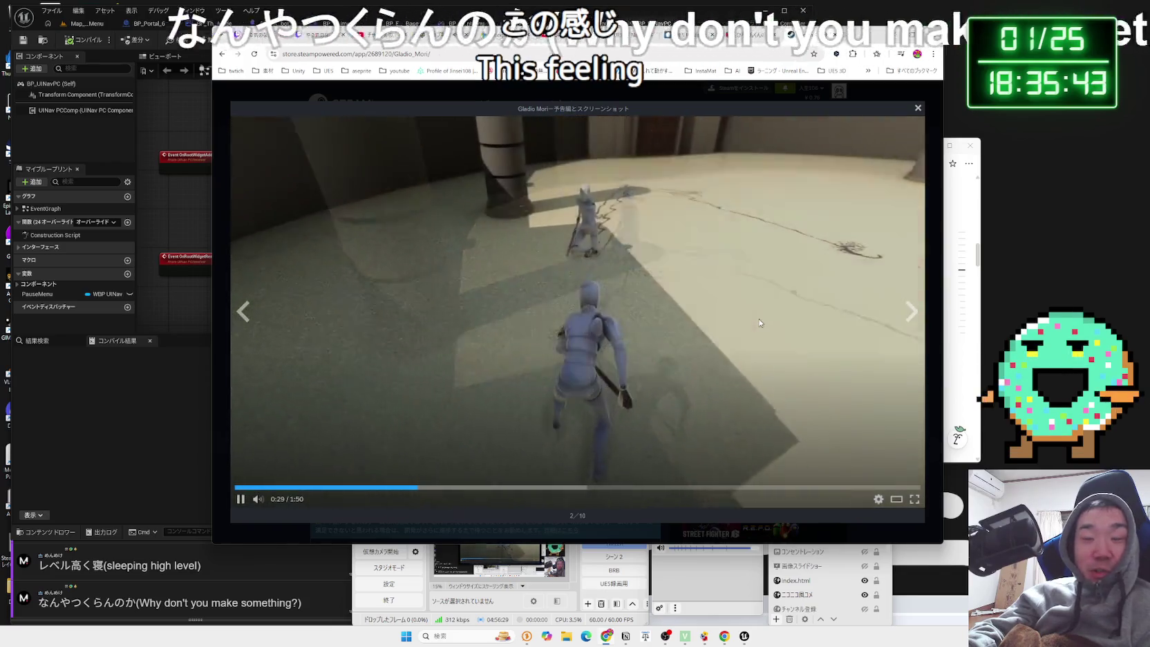
# Pause the trailer at 0:30, resume it, then jump back to 1:10.
pyautogui.click(759, 322)
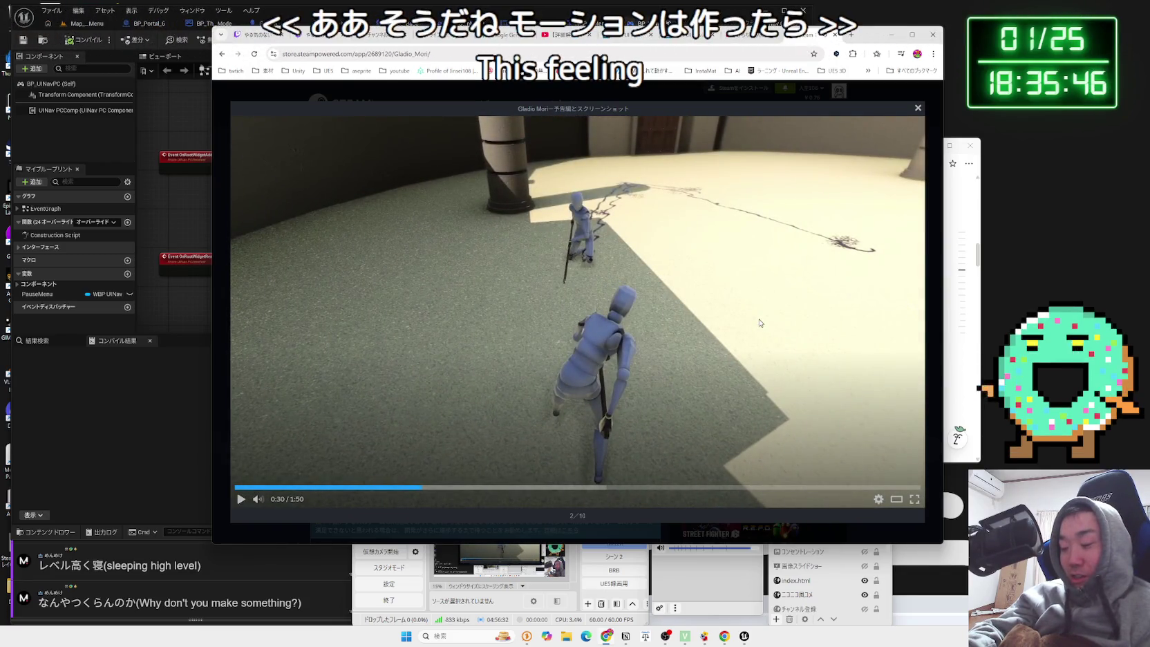
pyautogui.click(712, 316)
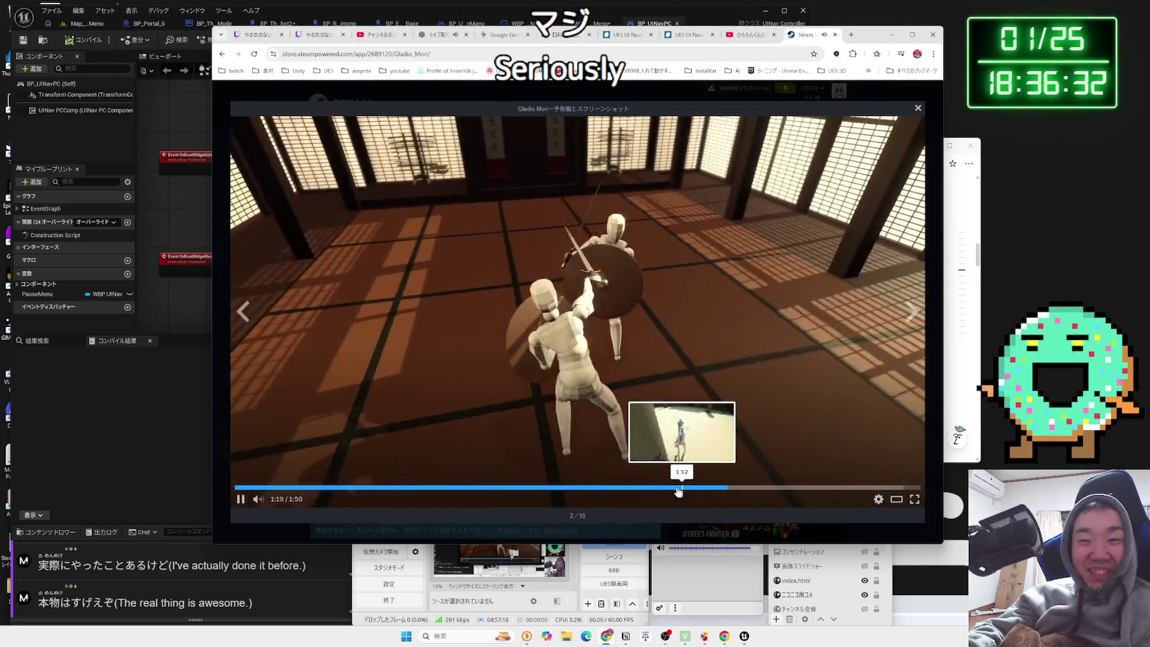
pyautogui.click(675, 487)
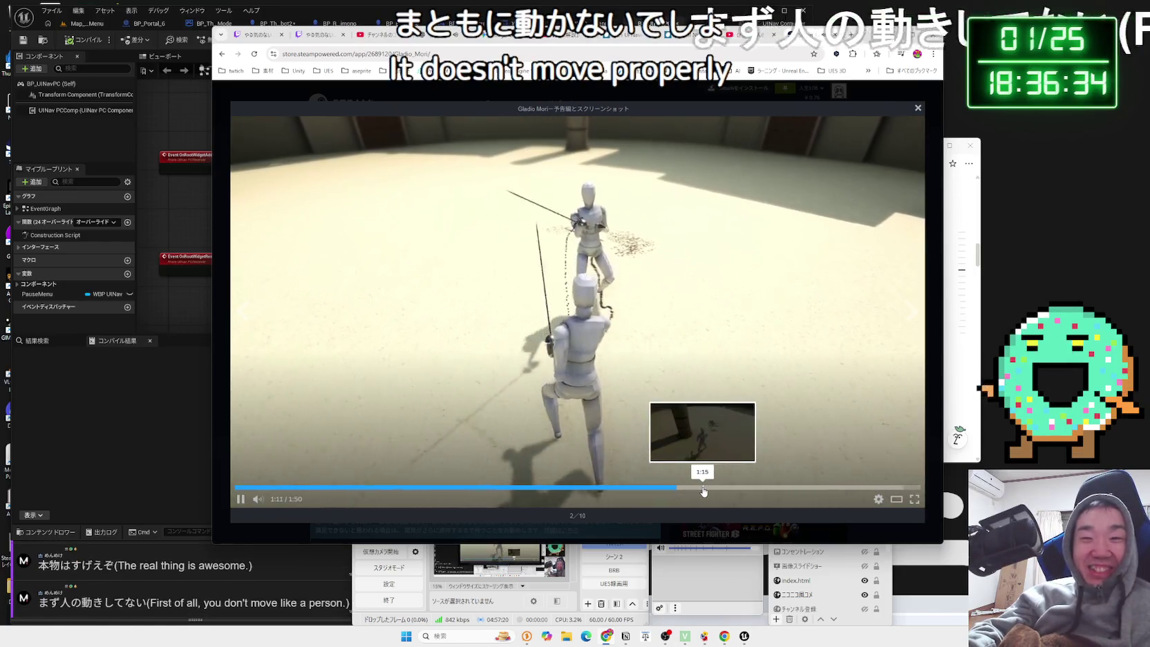
# Jump to the 1:15 pillar scene and resume the trailer from there.
pyautogui.click(703, 491)
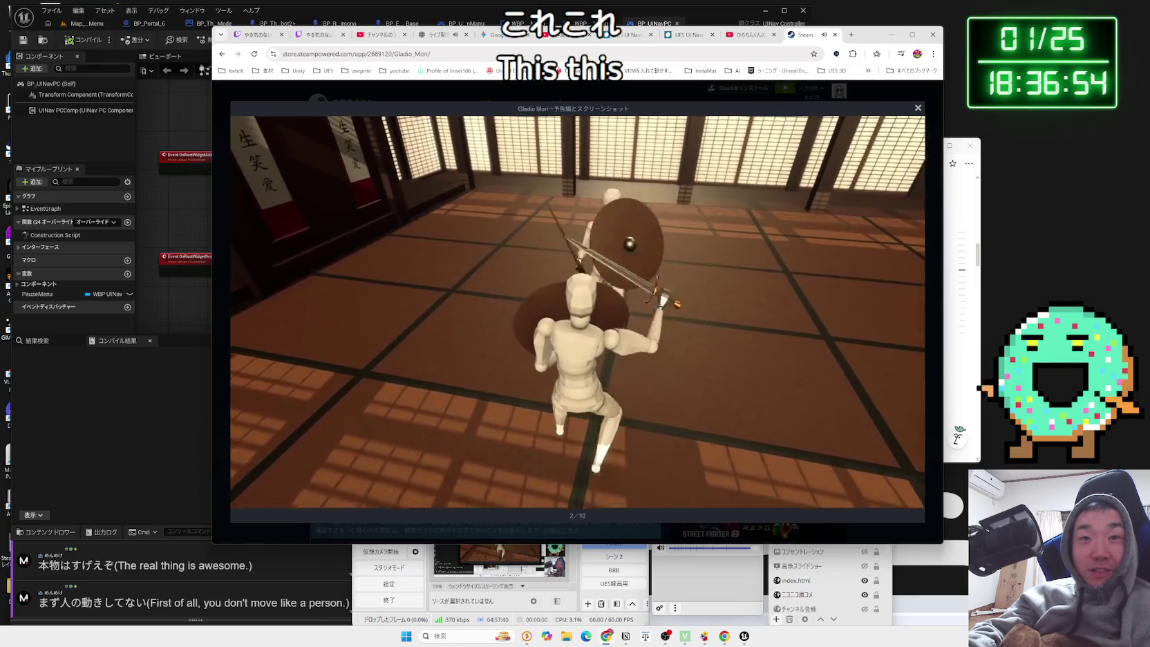
pyautogui.moveTo(726, 377)
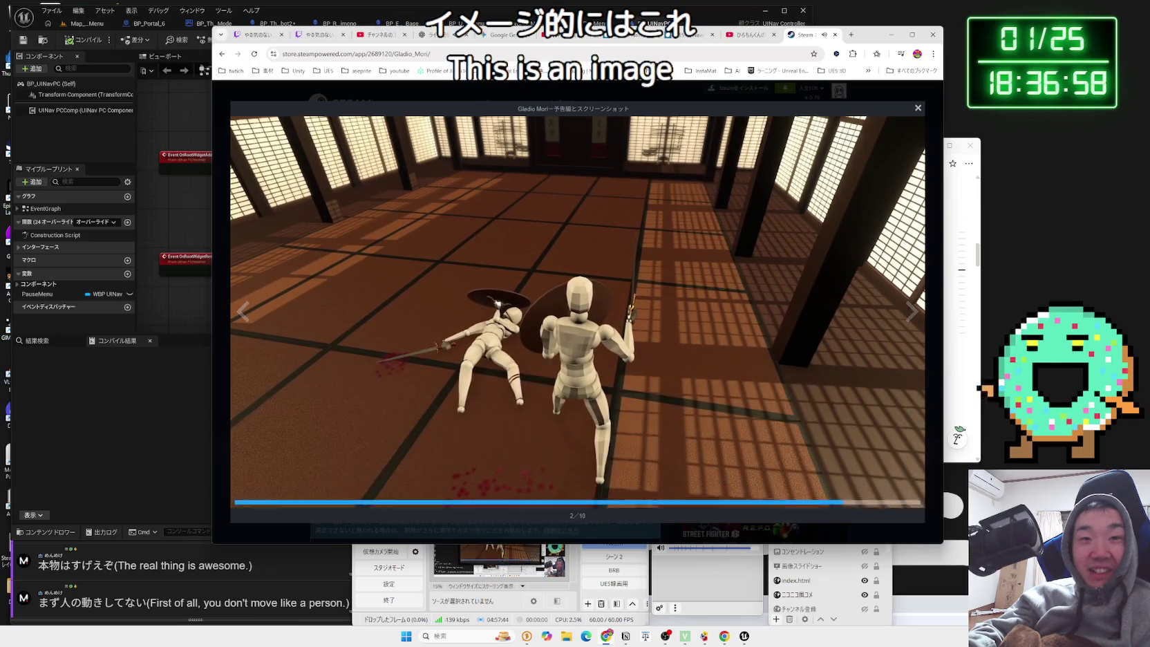
pyautogui.moveTo(690, 365)
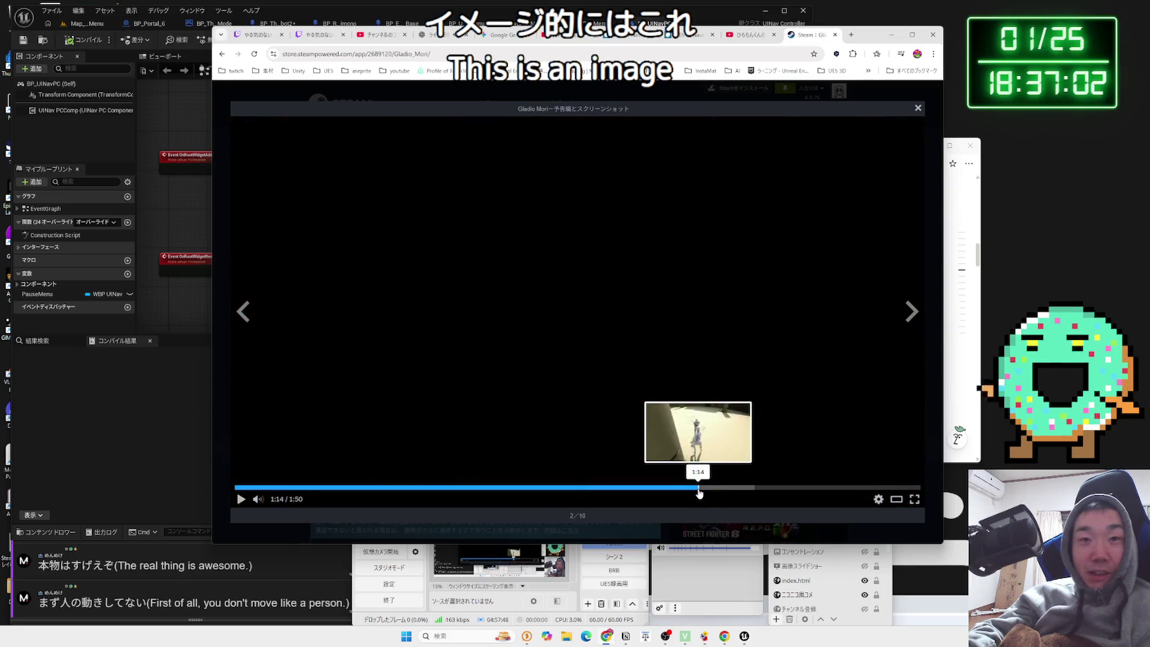
pyautogui.moveTo(699, 492); pyautogui.dragTo(699, 492)
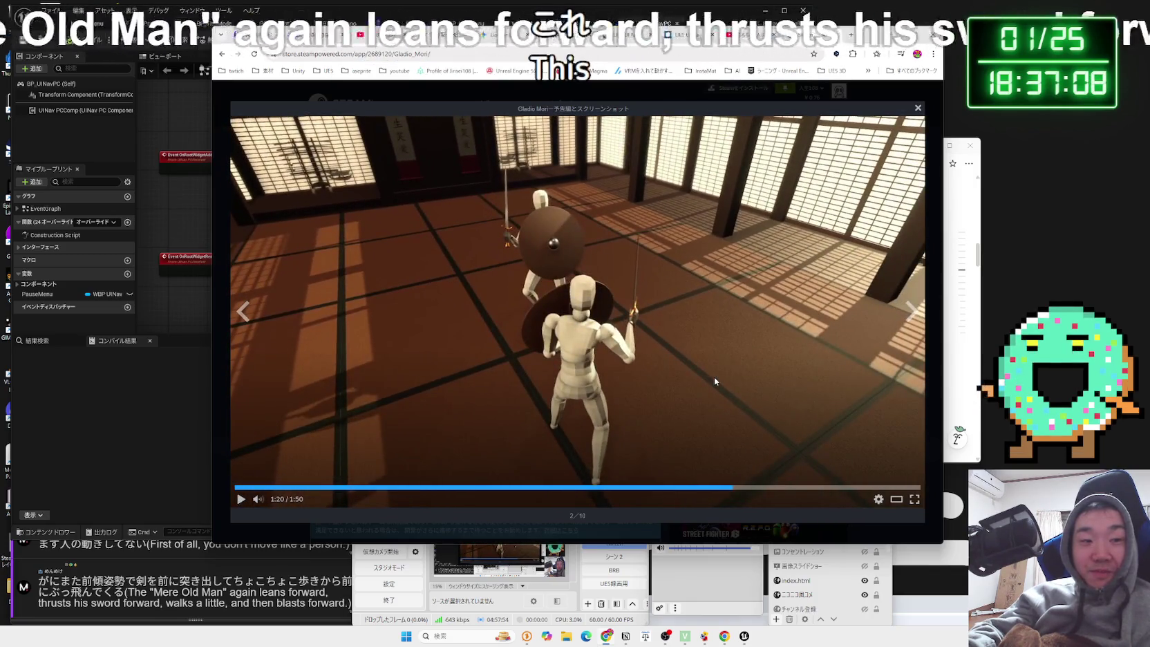
pyautogui.click(714, 377)
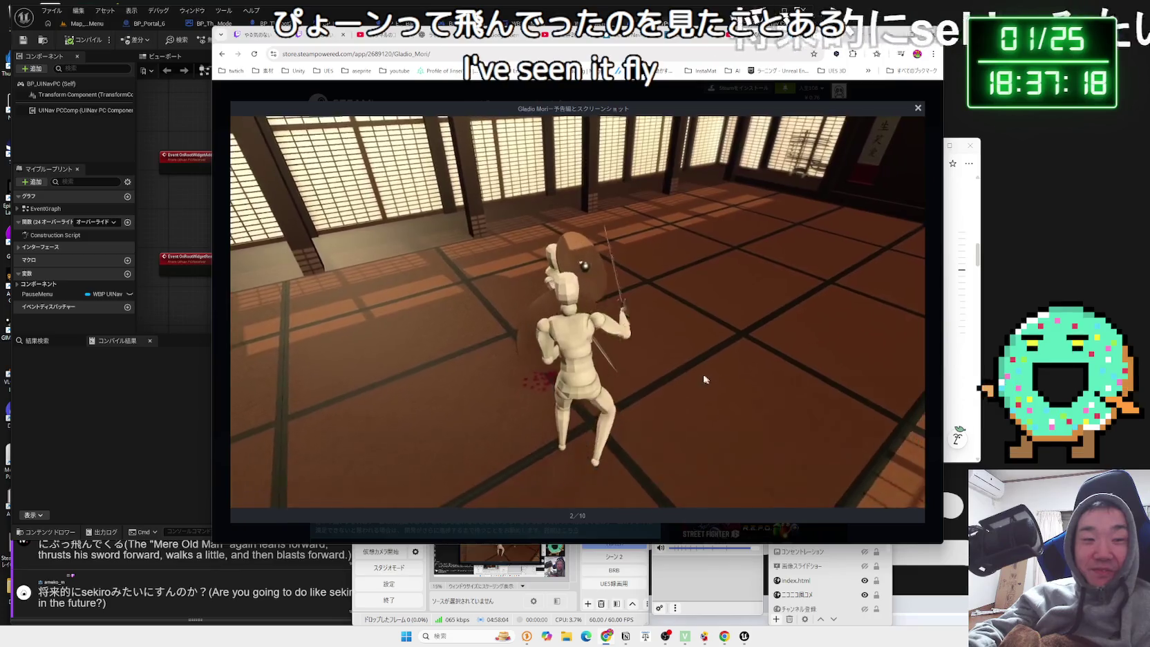
# Skip ahead near the trailer's end, then minimize the Steam browser window.
pyautogui.moveTo(694, 377)
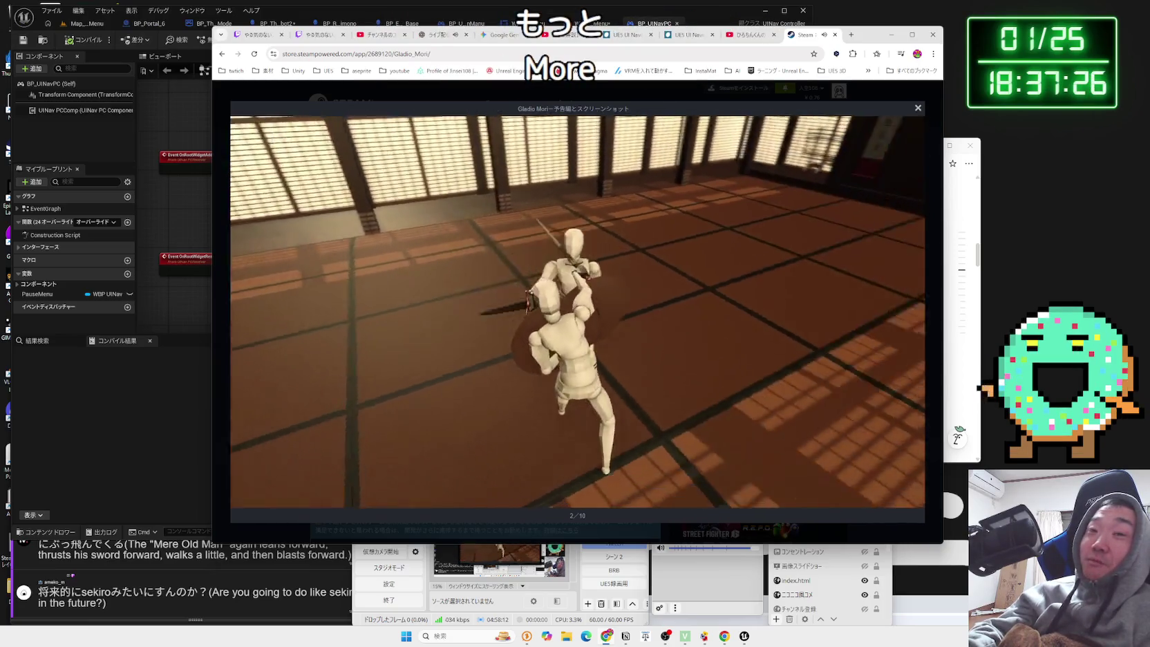
pyautogui.moveTo(653, 373)
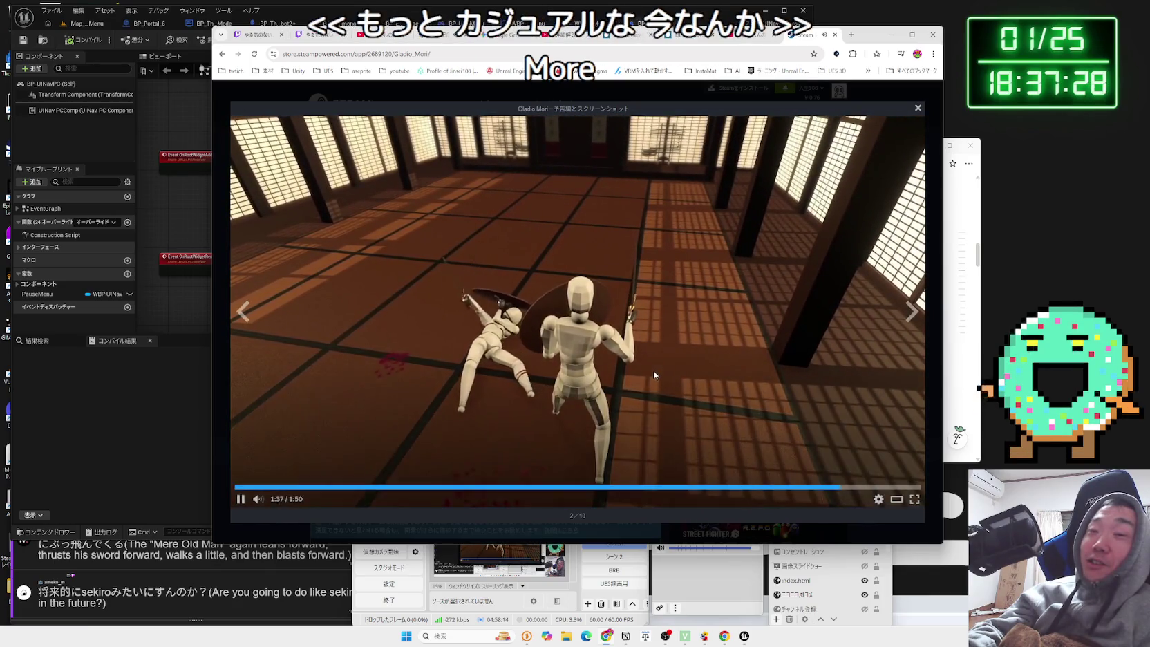
pyautogui.moveTo(876, 491); pyautogui.dragTo(892, 491)
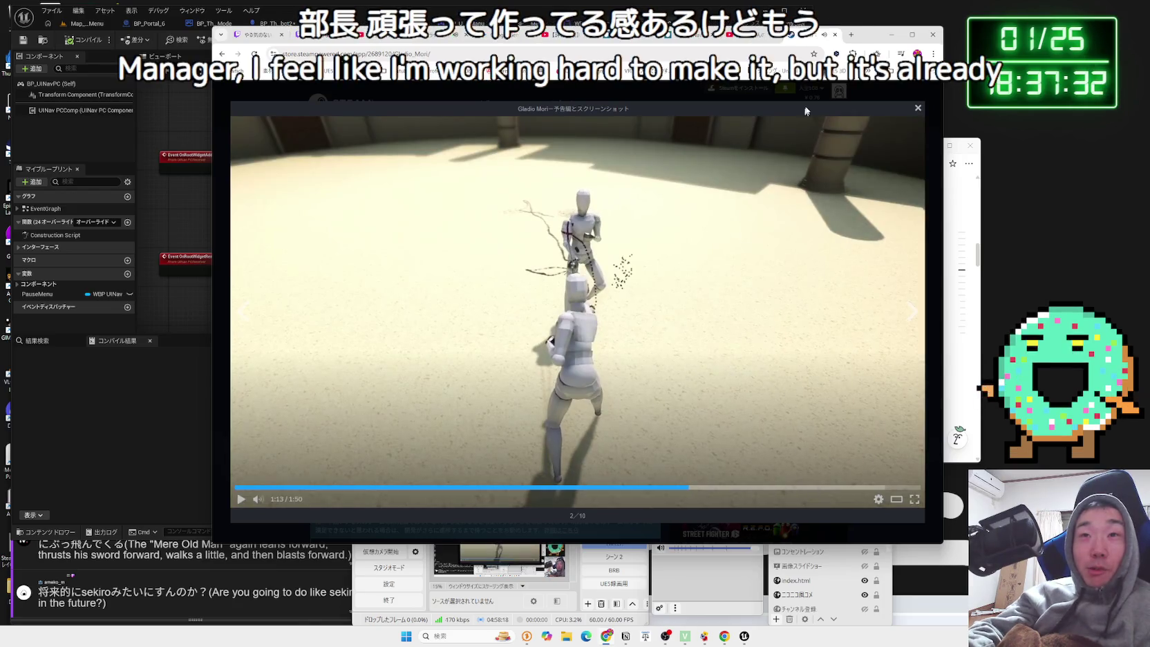
pyautogui.click(891, 35)
# Switch to Map_MainMenu, launch Play-In-Editor, and choose New Game on the Physics Boxing menu.
pyautogui.click(86, 24)
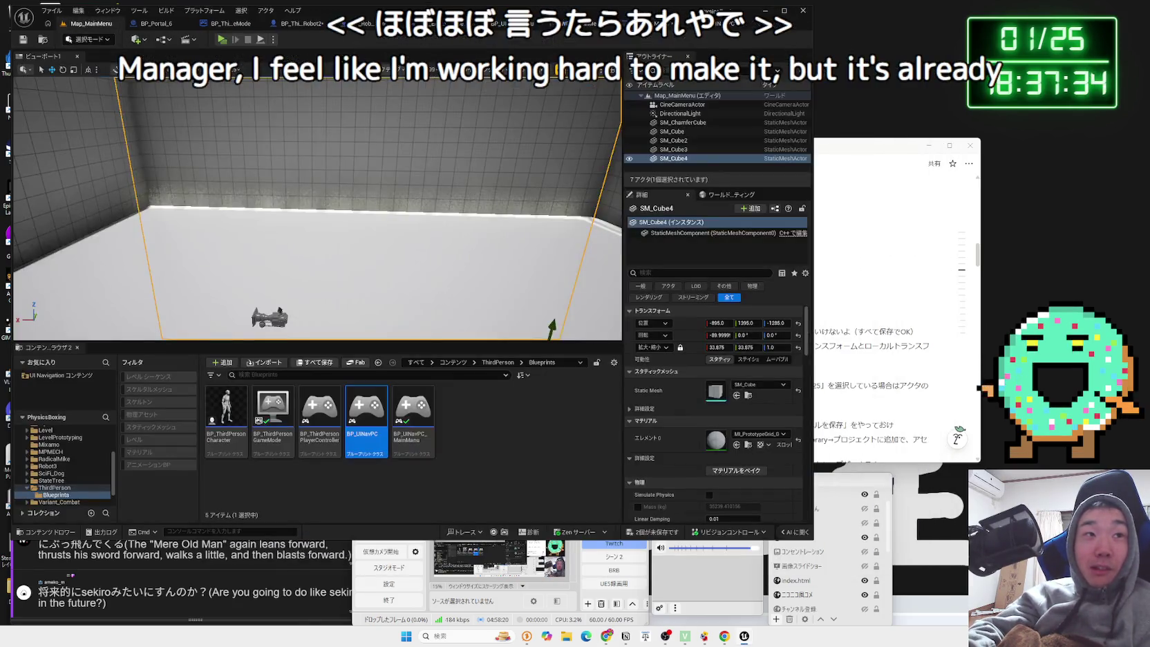
pyautogui.scroll(-3, 317, 207)
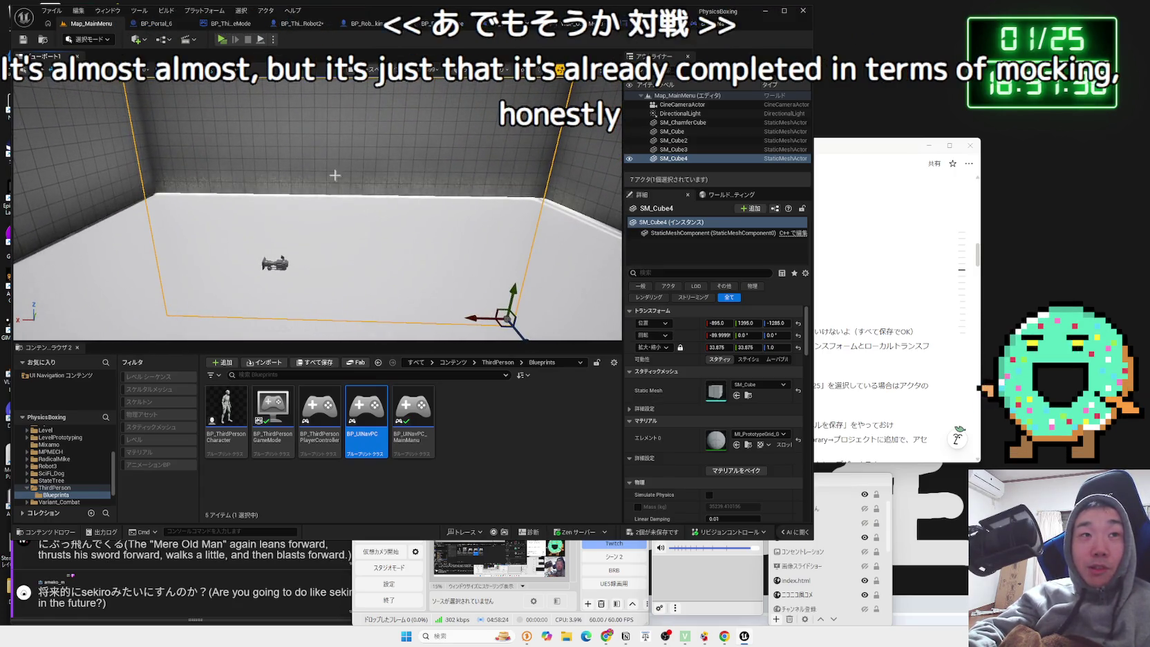
pyautogui.click(222, 39)
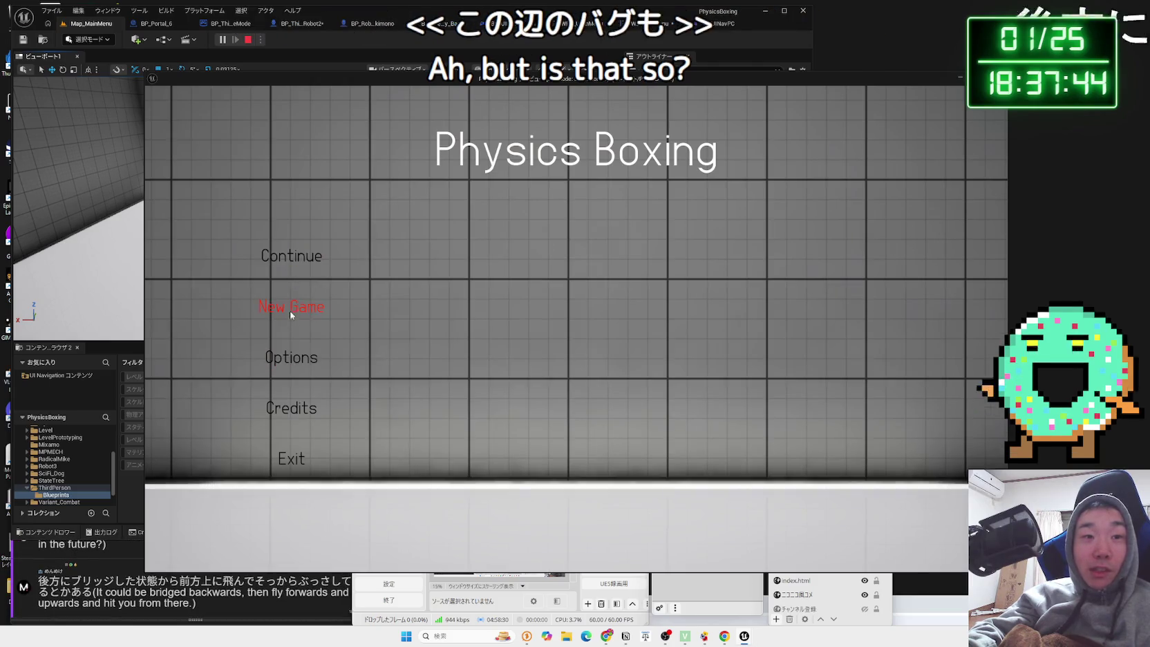
pyautogui.click(291, 309)
# Confirm the new game with YES, fight the robots, then stop play with Escape.
pyautogui.click(631, 364)
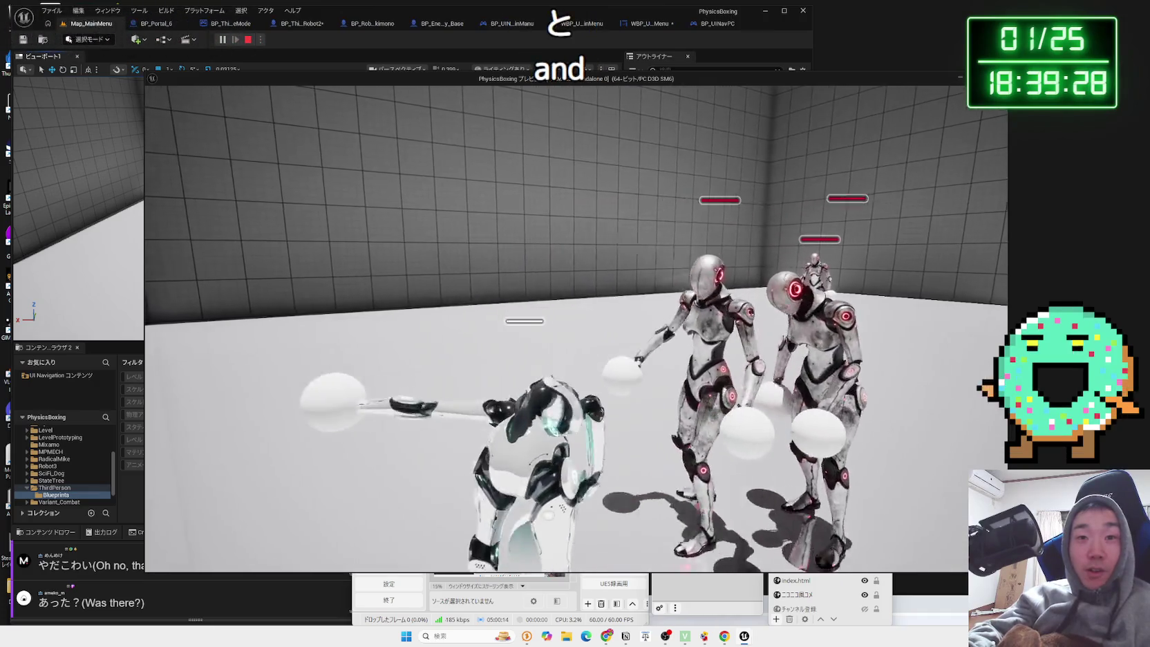
pyautogui.press('Escape')
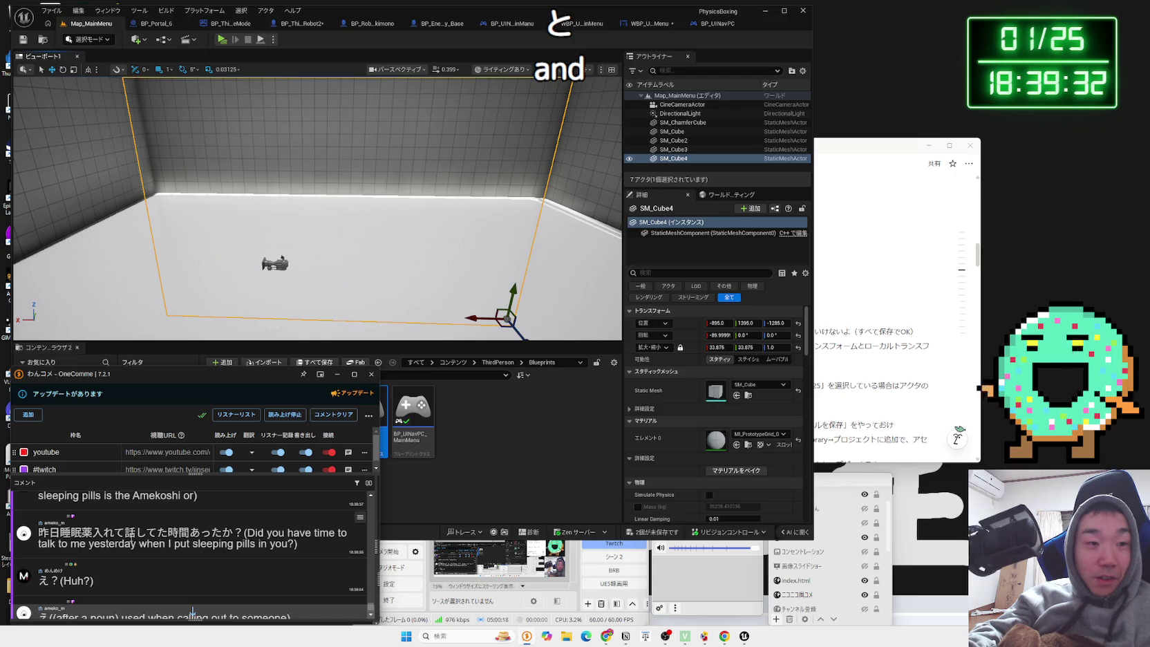
# Scroll back through the stream chat comments in OneComme.
pyautogui.scroll(3, 193, 612)
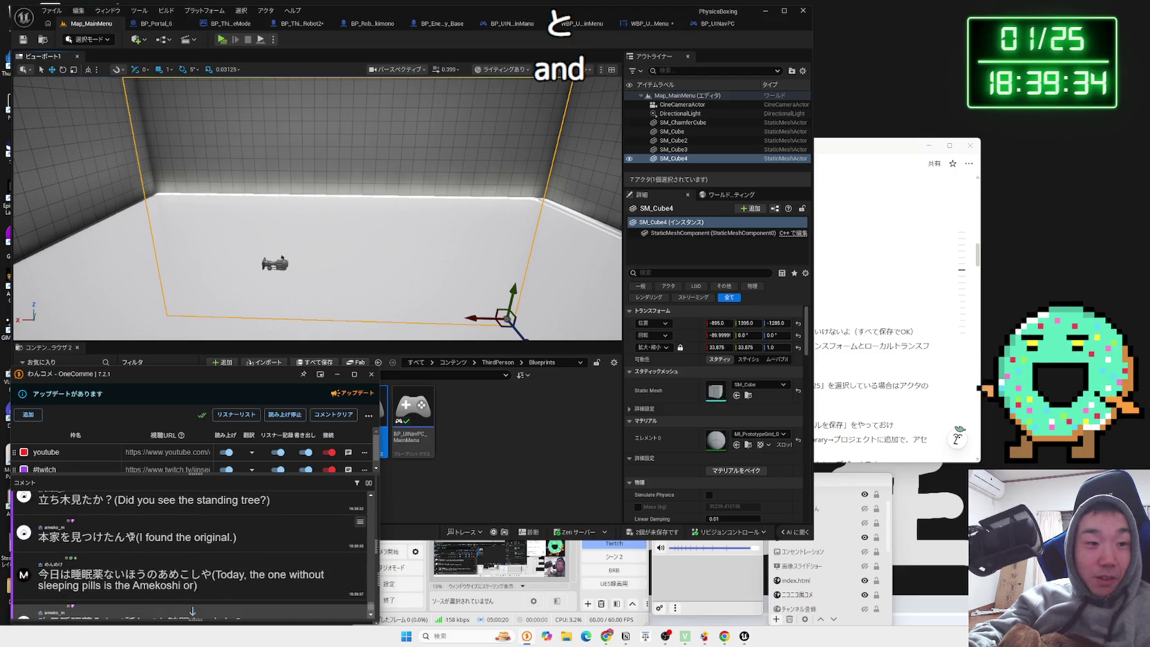
pyautogui.scroll(-2, 193, 612)
pyautogui.scroll(-5, 132, 537)
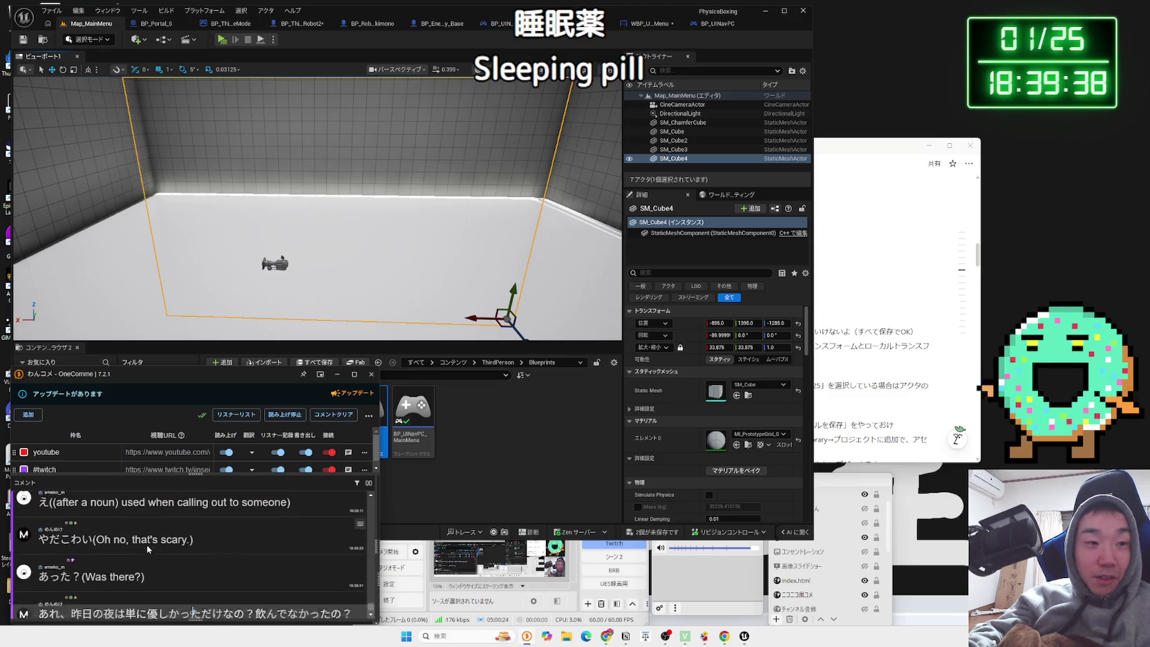
# Bring the Unreal editor forward, show unsaved assets, and move the Notion notes window into view.
pyautogui.click(526, 480)
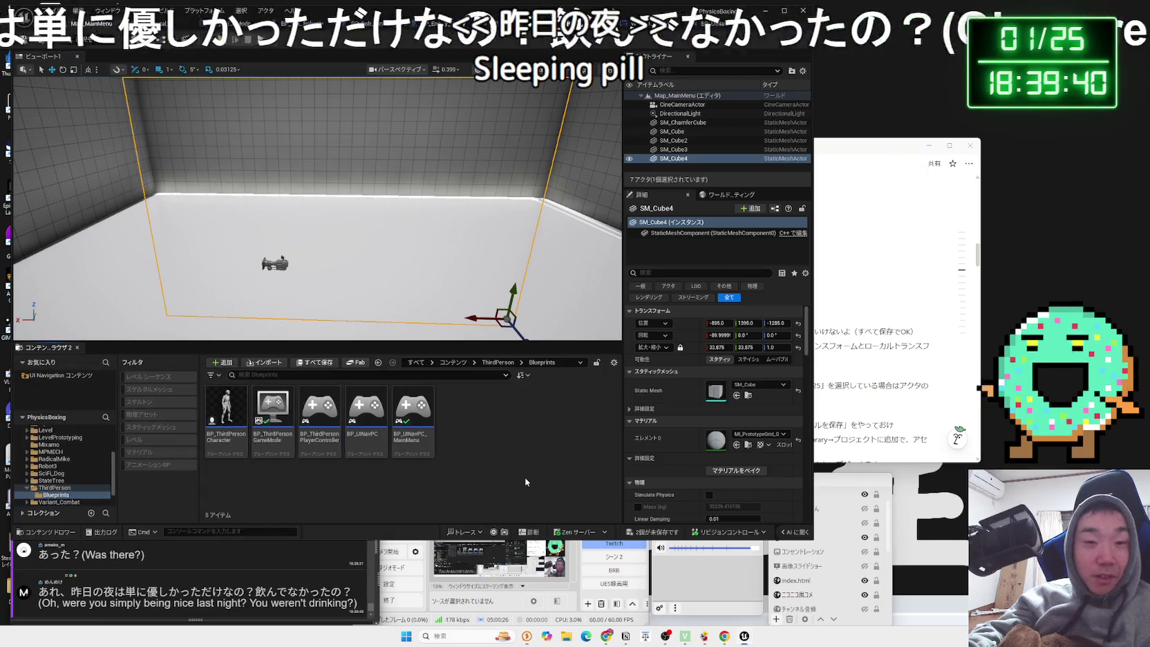
pyautogui.click(654, 532)
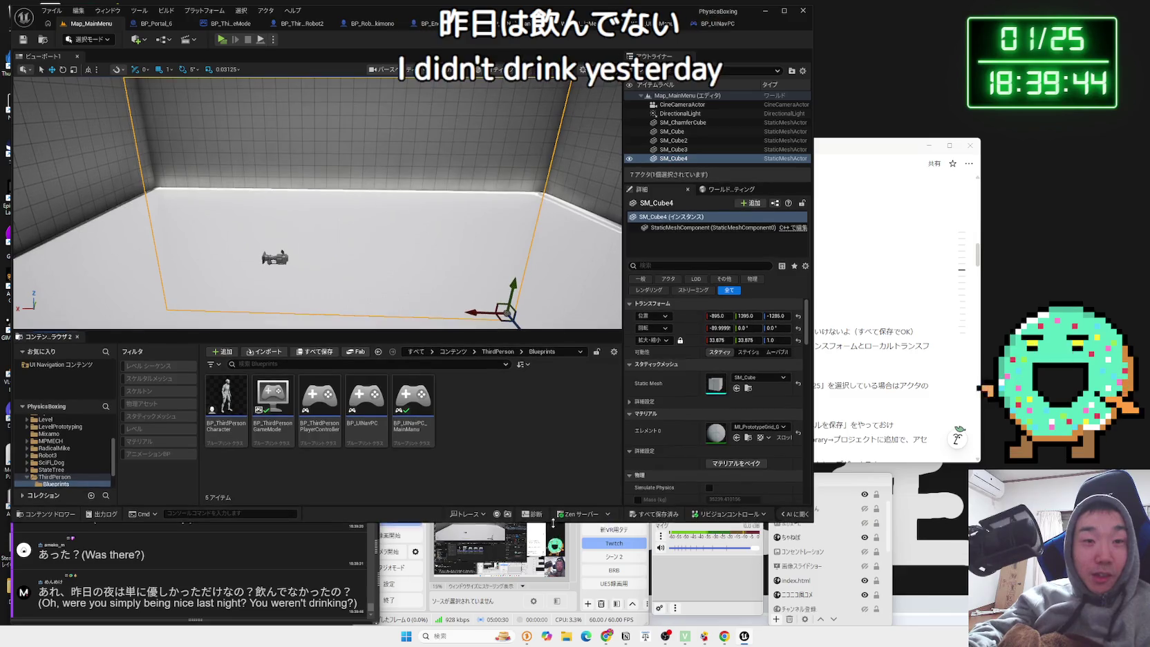
pyautogui.click(608, 544)
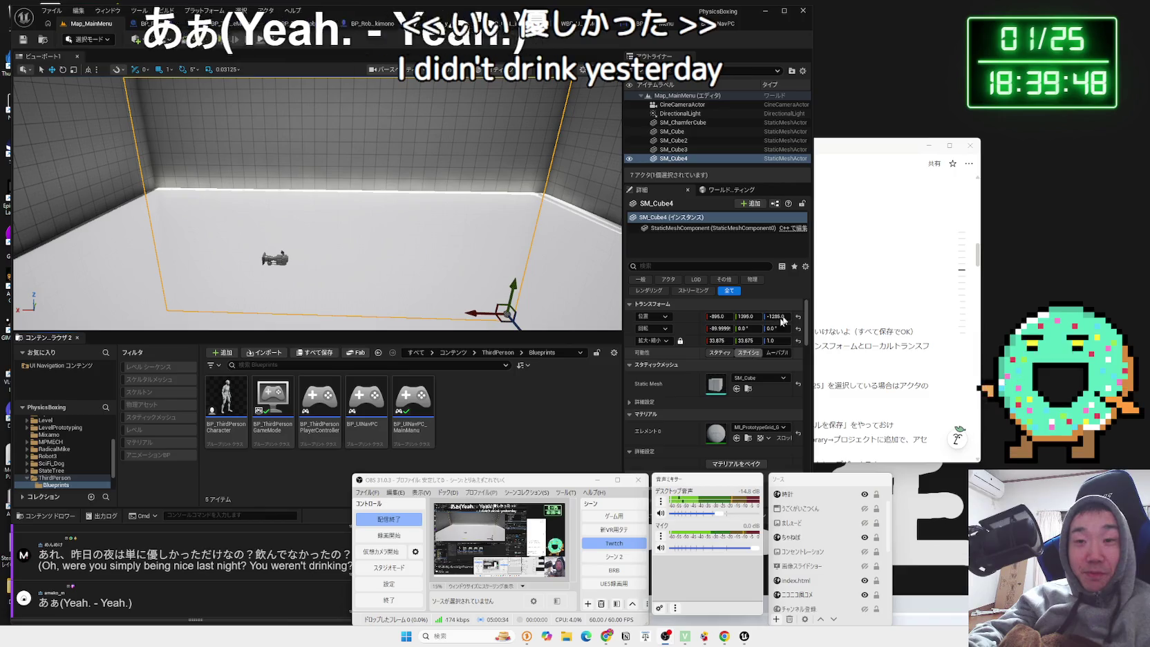
pyautogui.moveTo(864, 145); pyautogui.dragTo(988, 112)
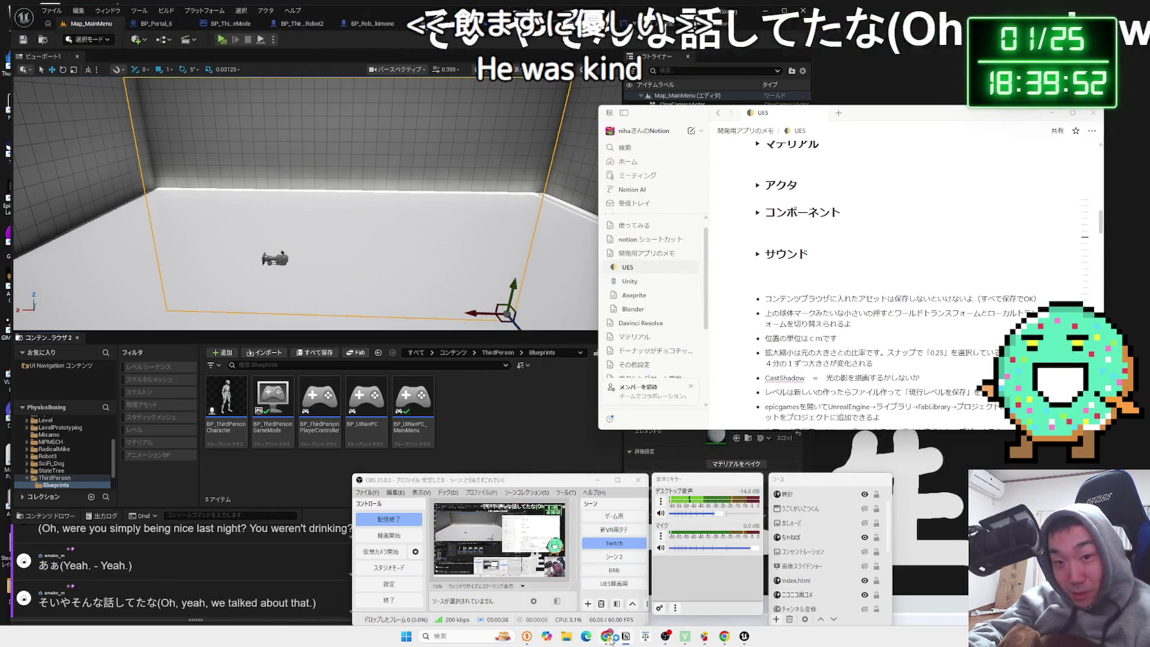
# Resume the Gladio Mori trailer, narrow the blog window, and open the UI Navigation 3.0 tutorial.
pyautogui.hotkey('alt', 'Tab')
pyautogui.click(574, 324)
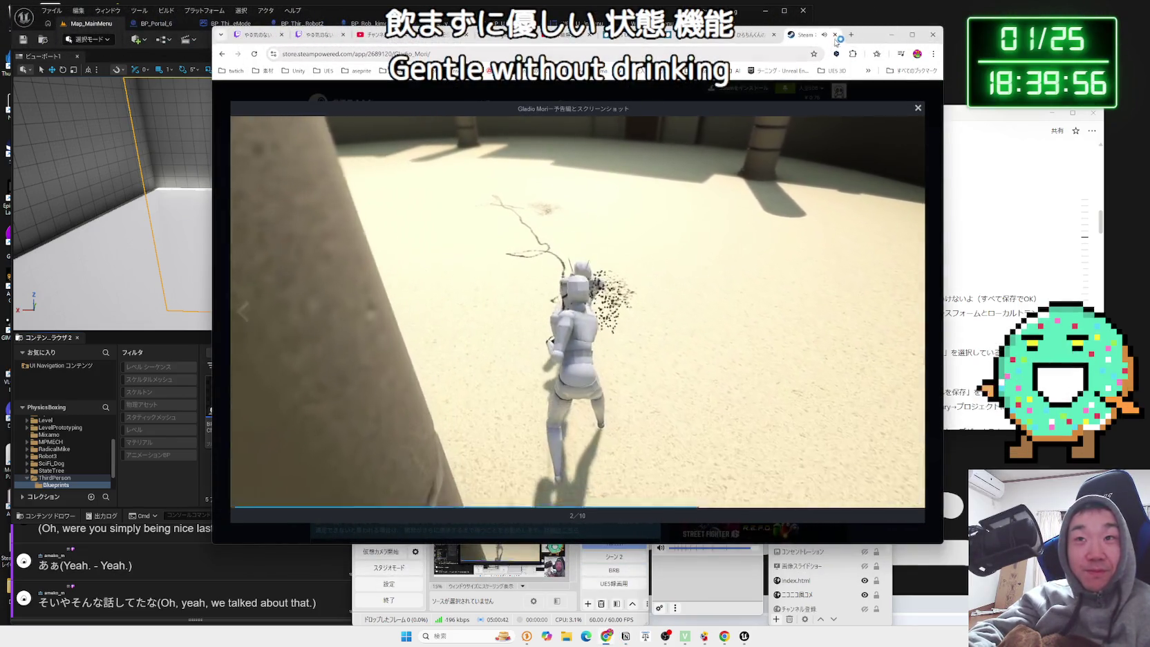
pyautogui.hotkey('alt', 'Tab')
pyautogui.hotkey('alt', 'Tab')
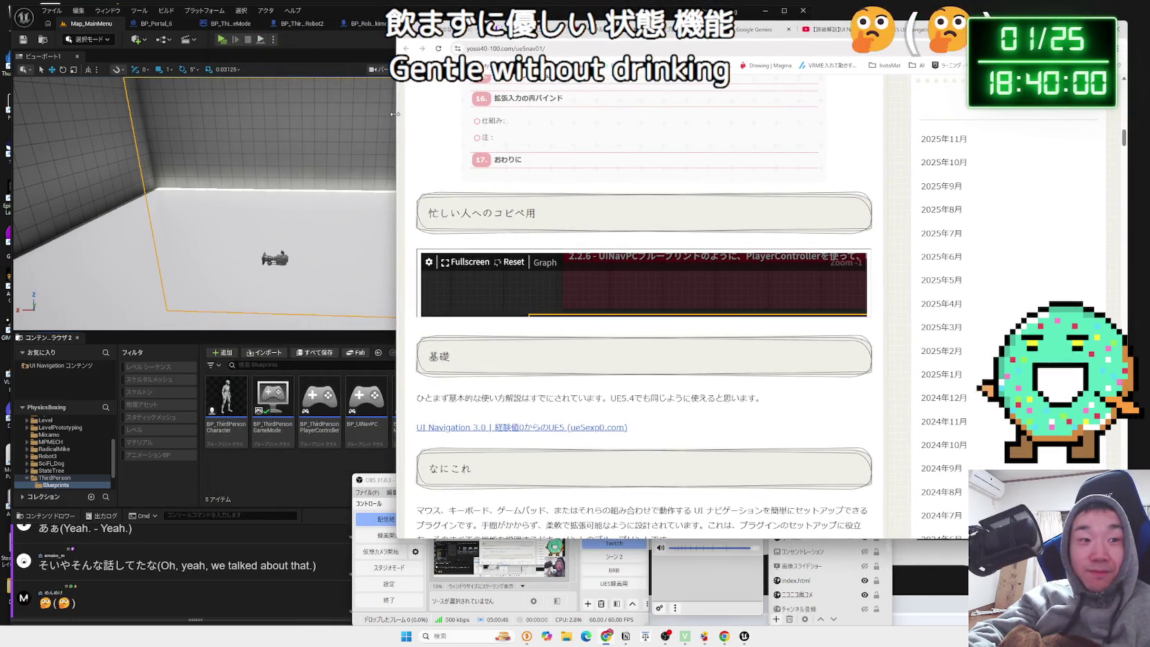
pyautogui.moveTo(394, 115); pyautogui.dragTo(441, 114)
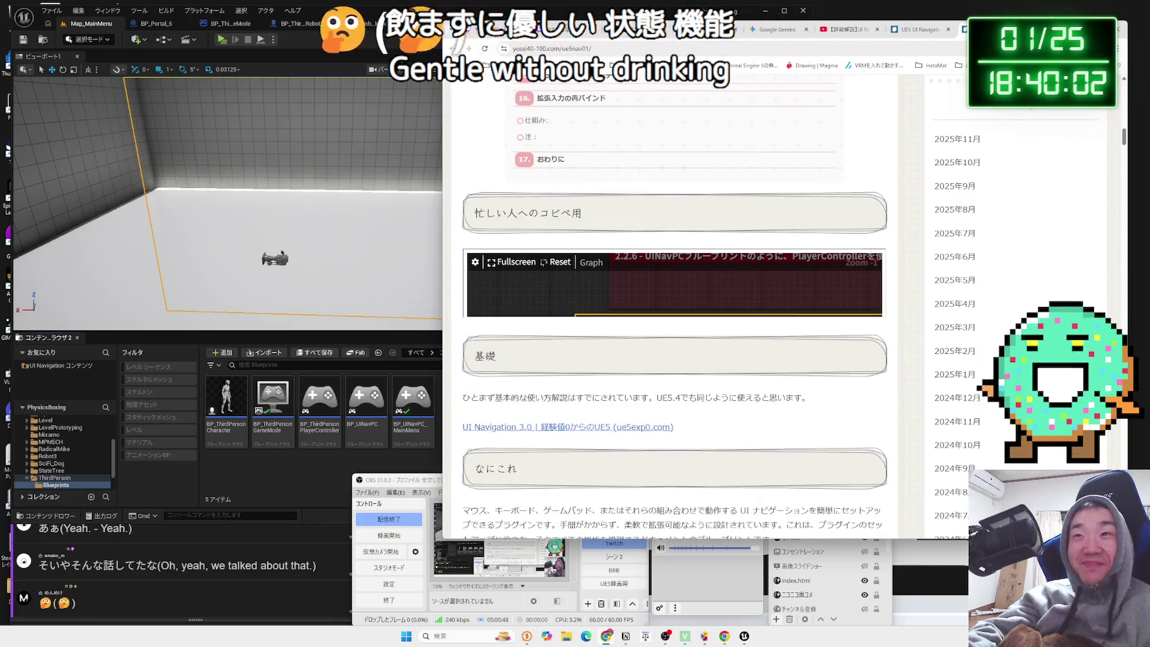
pyautogui.hotkey('alt', 'Tab')
pyautogui.click(866, 40)
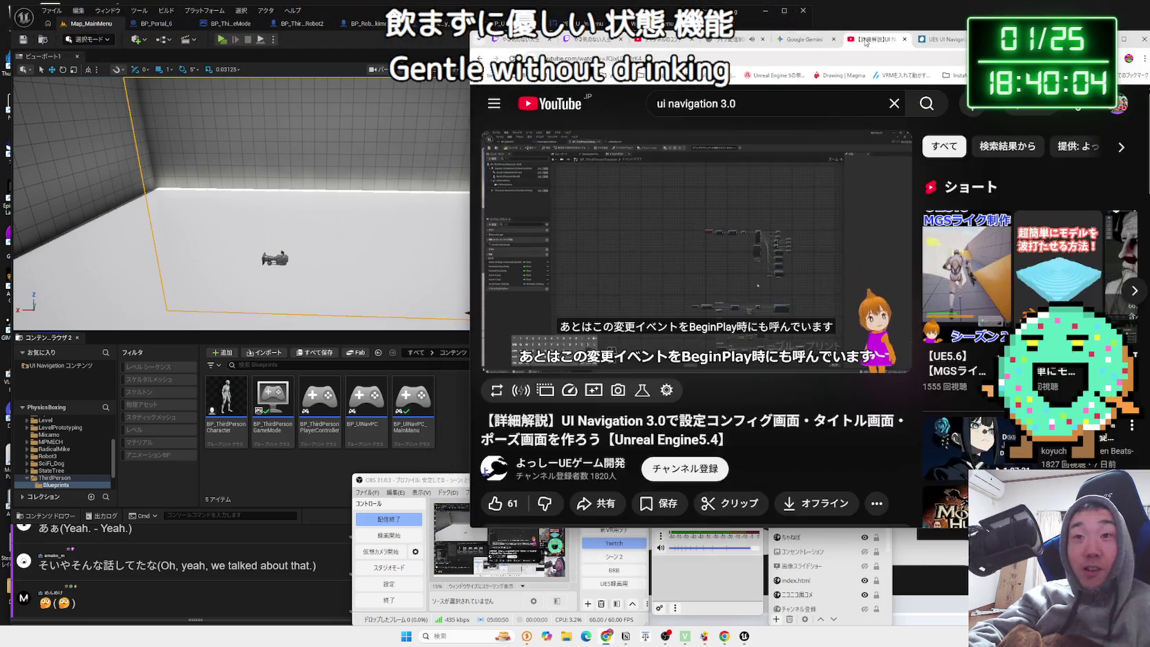
# Inspect the BP_UINavPC event graph's menu event rows, then return to the YouTube tutorial.
pyautogui.hotkey('alt', 'Tab')
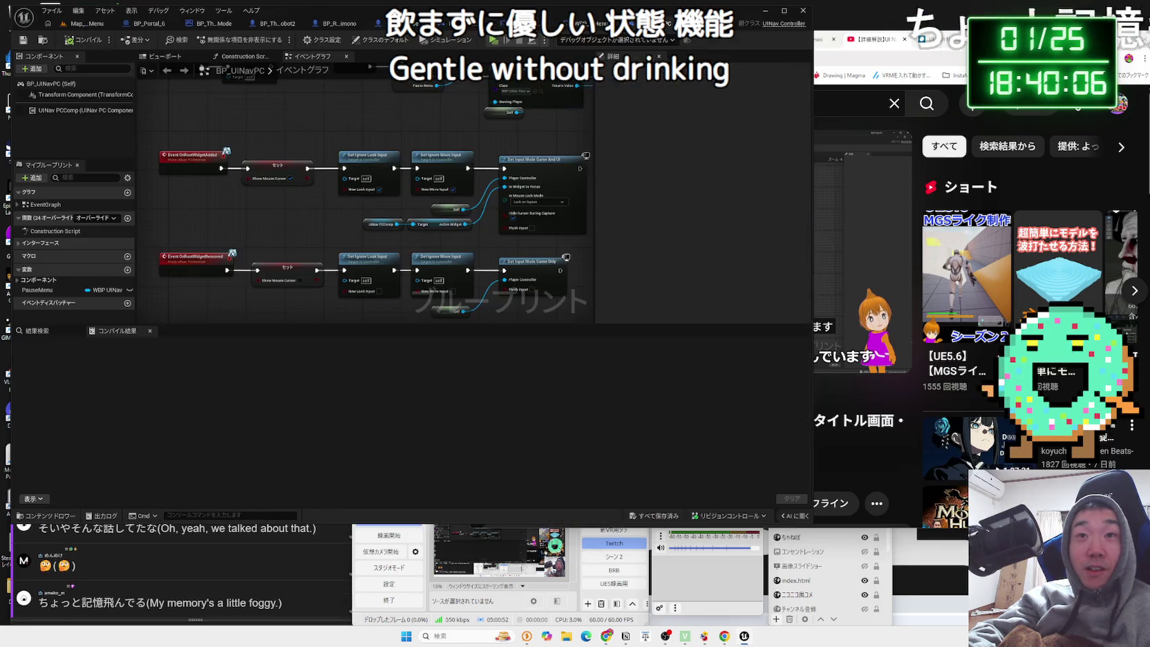
pyautogui.scroll(-4, 349, 208)
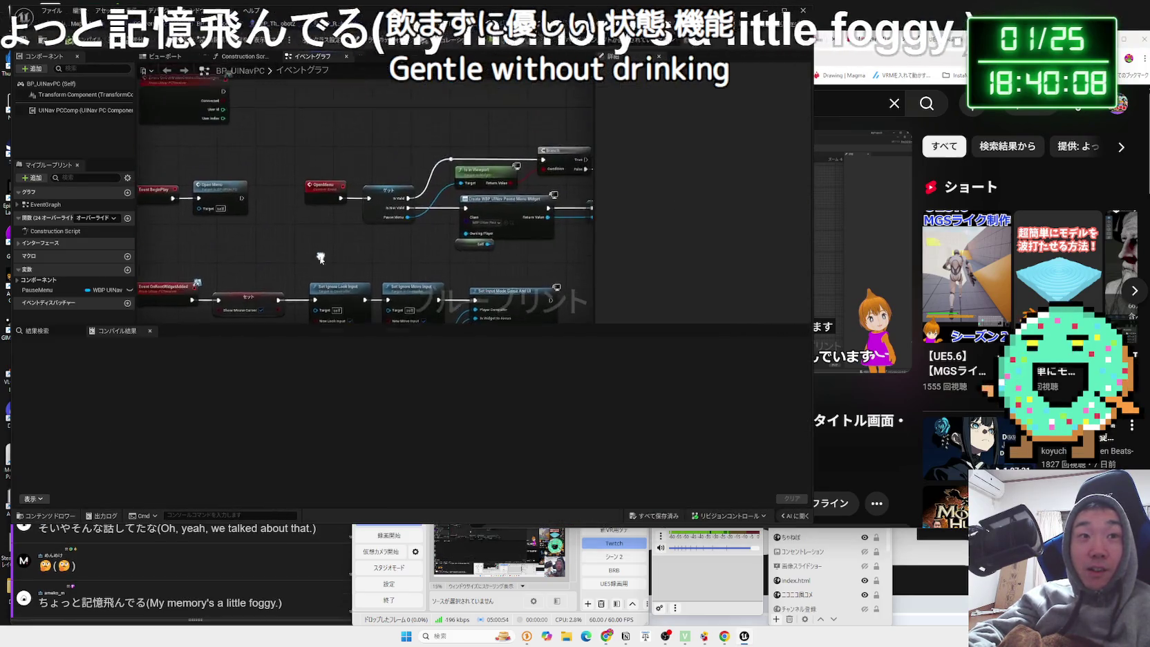
pyautogui.scroll(5, 348, 195)
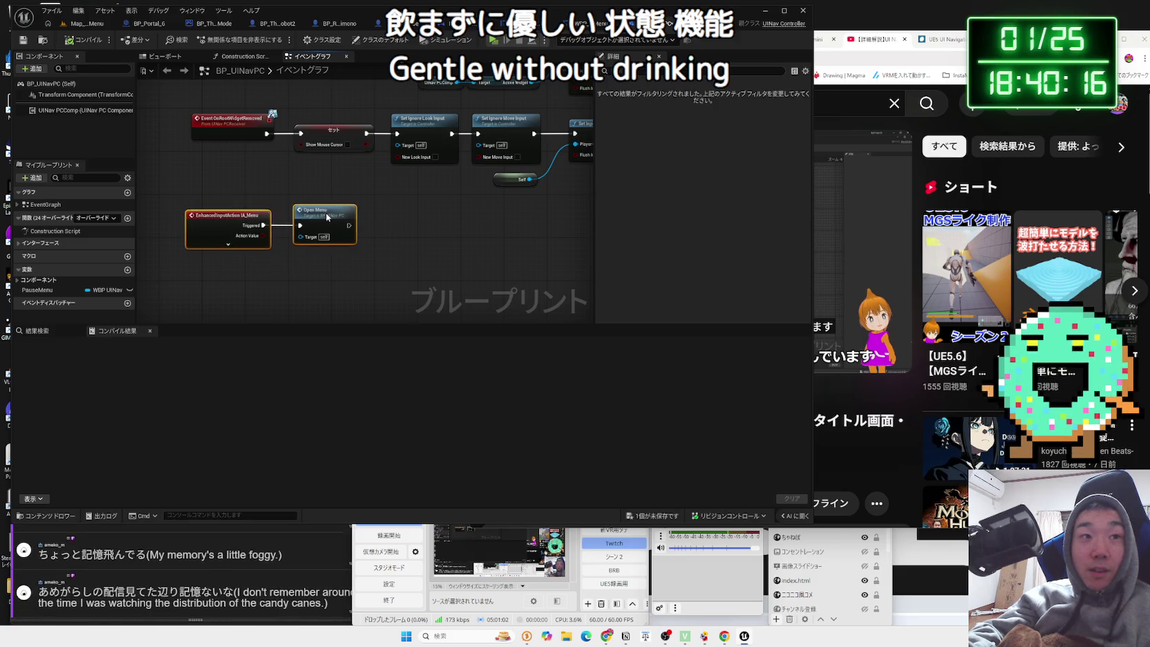
pyautogui.moveTo(327, 217); pyautogui.dragTo(299, 283)
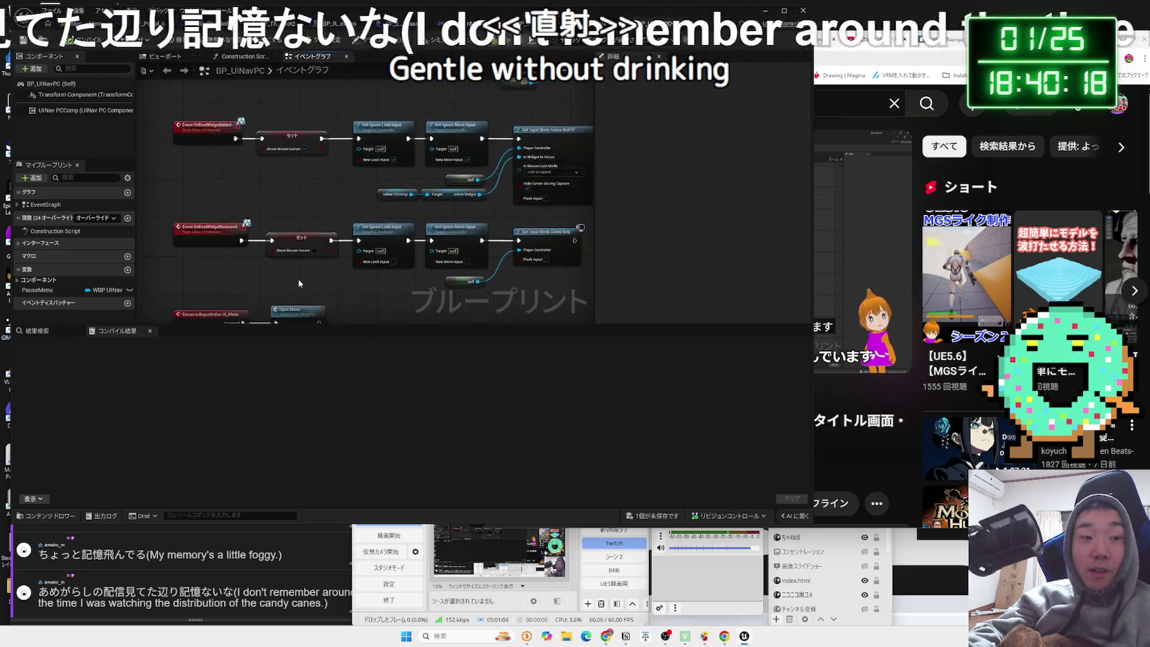
pyautogui.scroll(-2, 300, 282)
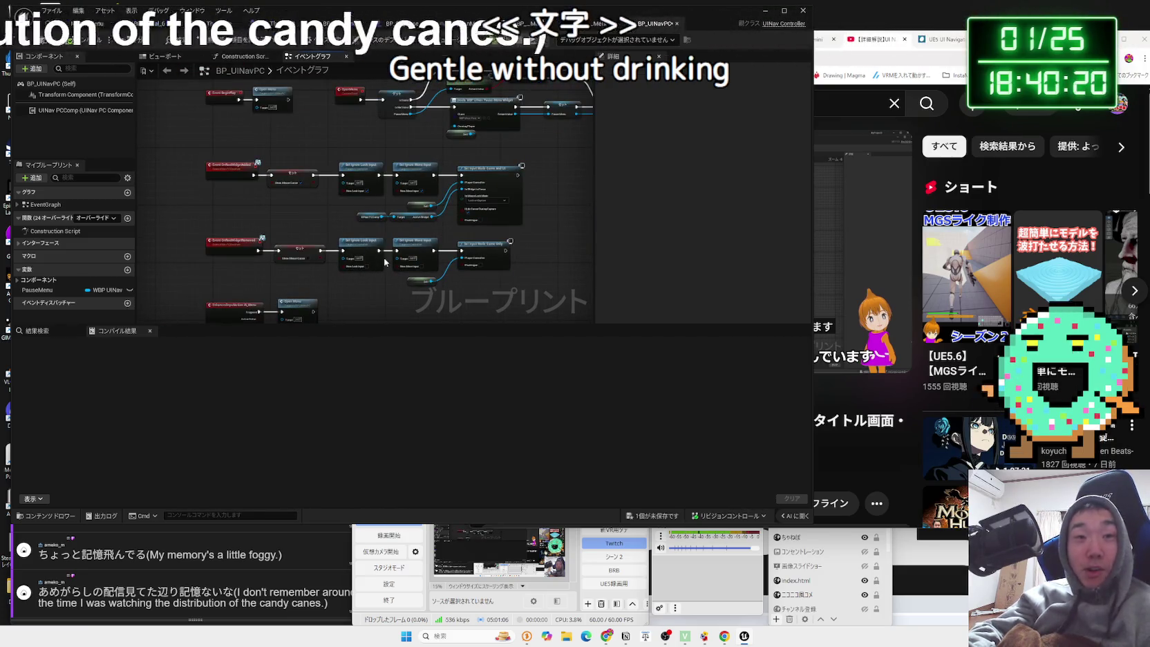
pyautogui.moveTo(192, 246)
pyautogui.mouseDown()
pyautogui.moveTo(251, 254)
pyautogui.moveTo(255, 294)
pyautogui.mouseUp()
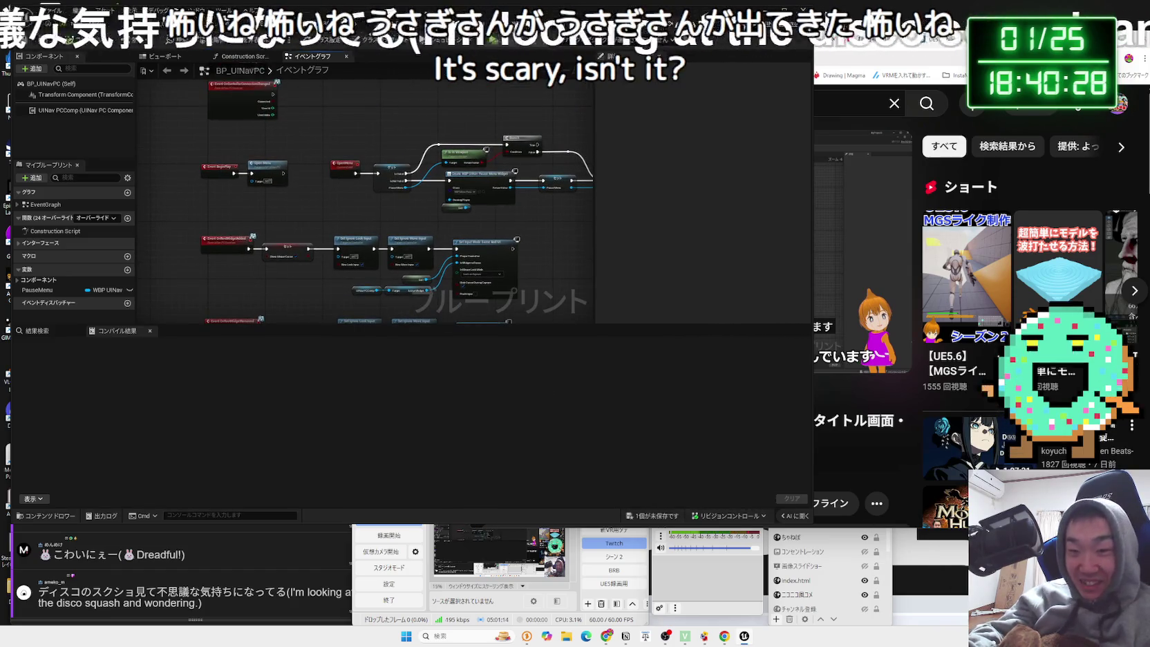
pyautogui.press('a')
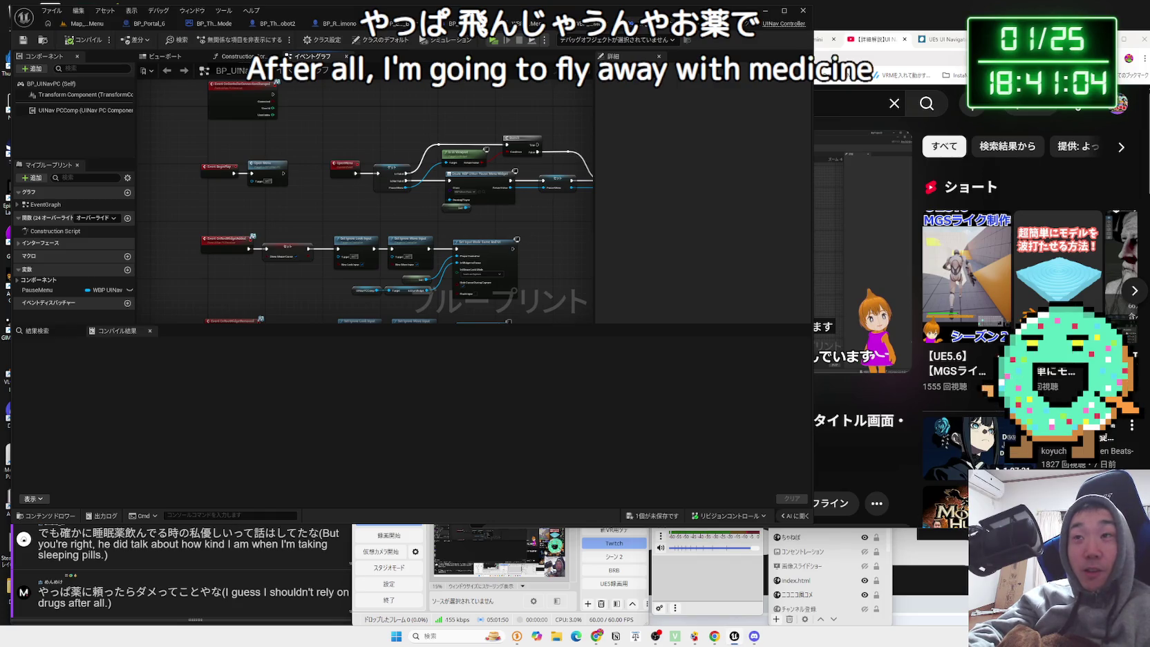
pyautogui.hotkey('alt', 'Tab')
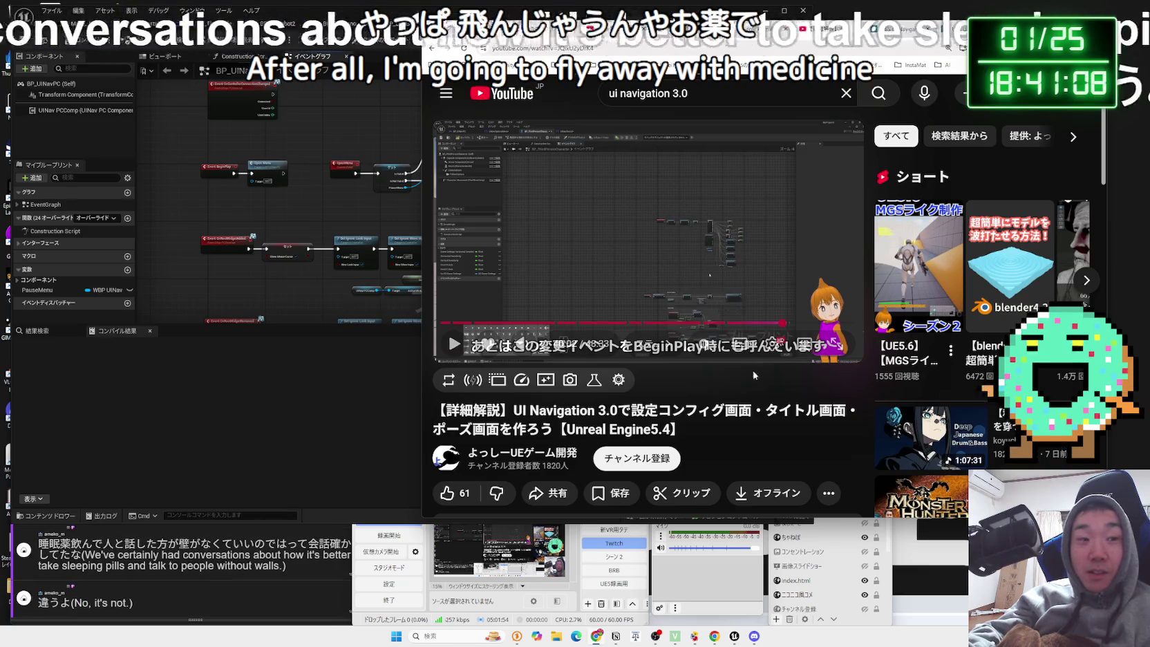
# Play and pause the UI Navigation video, switch to the UI Navigation 3.0 blog tab, then return to Unreal.
pyautogui.click(748, 243)
pyautogui.click(749, 243)
pyautogui.click(902, 32)
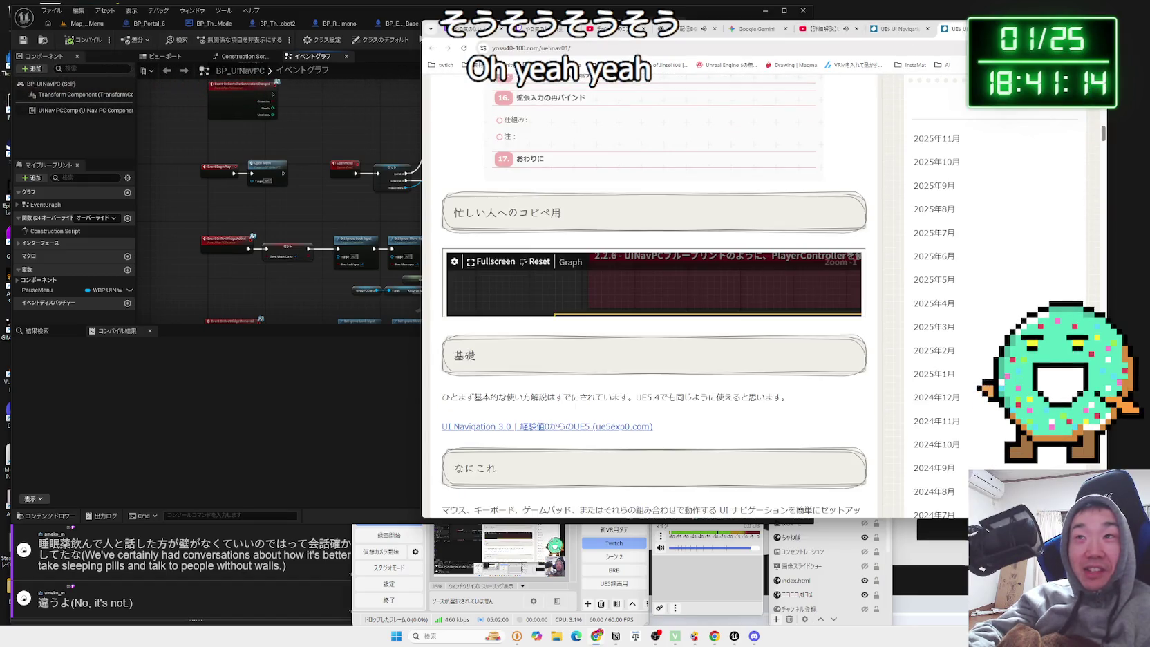
pyautogui.click(375, 230)
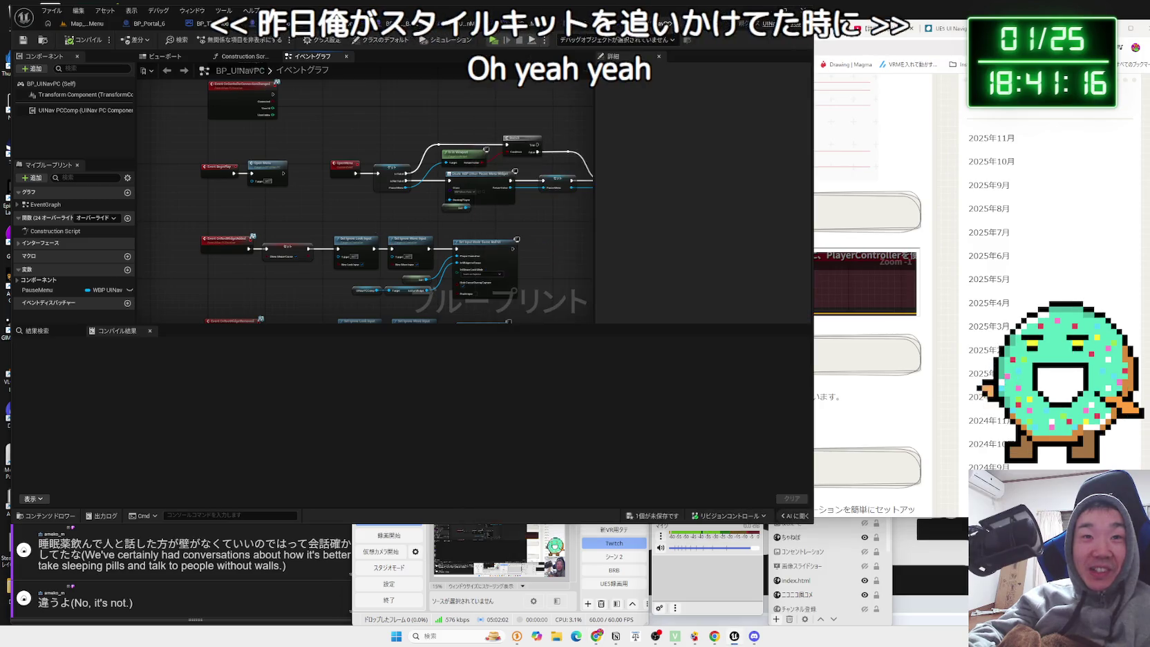
pyautogui.scroll(-5, 345, 230)
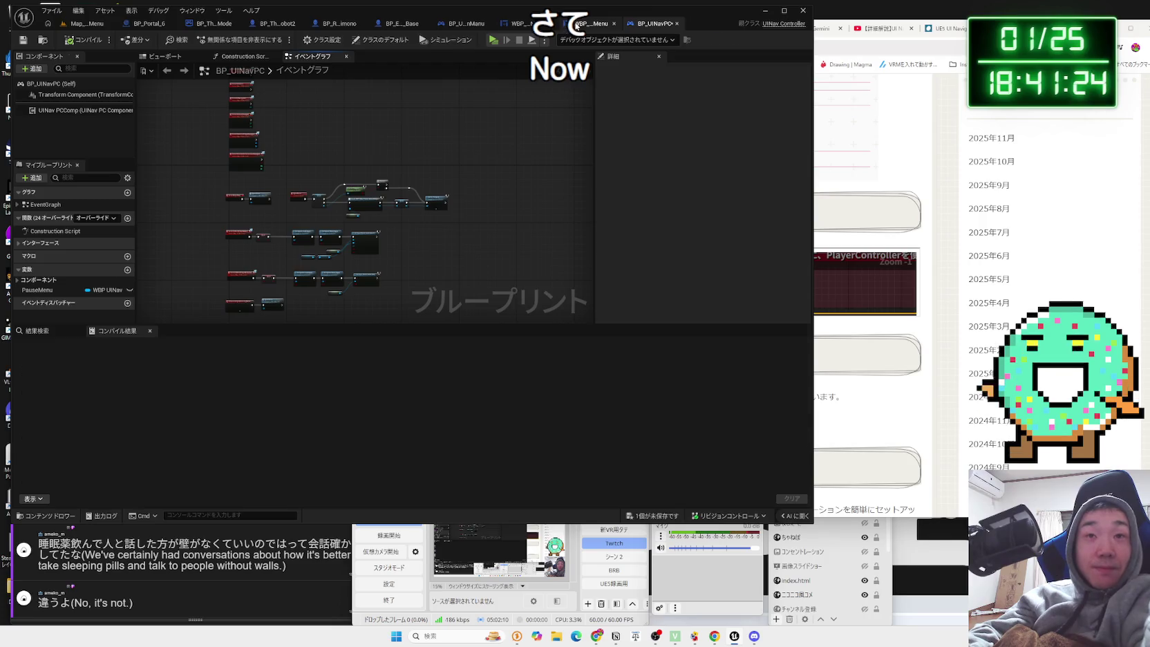
# Browse WBP_UINavOptionsMenu's Fullscreen mode, Frame Rate Limit, VSync and Resolution Scale blocks.
pyautogui.click(575, 26)
pyautogui.scroll(-3, 527, 198)
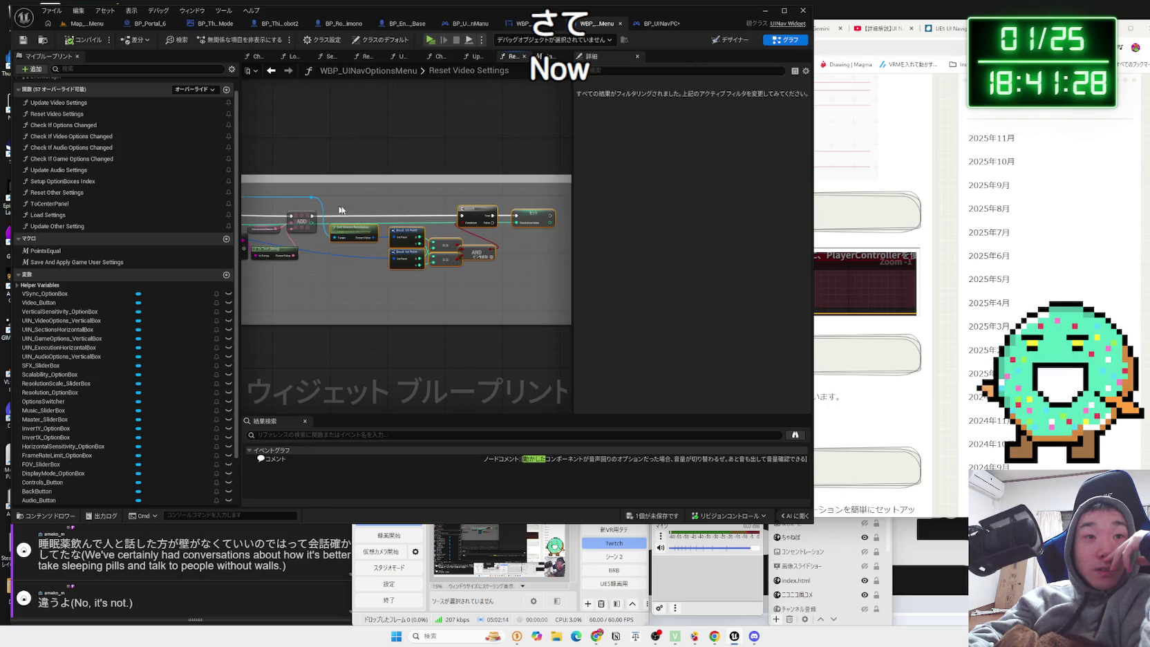
pyautogui.moveTo(318, 227); pyautogui.dragTo(441, 255)
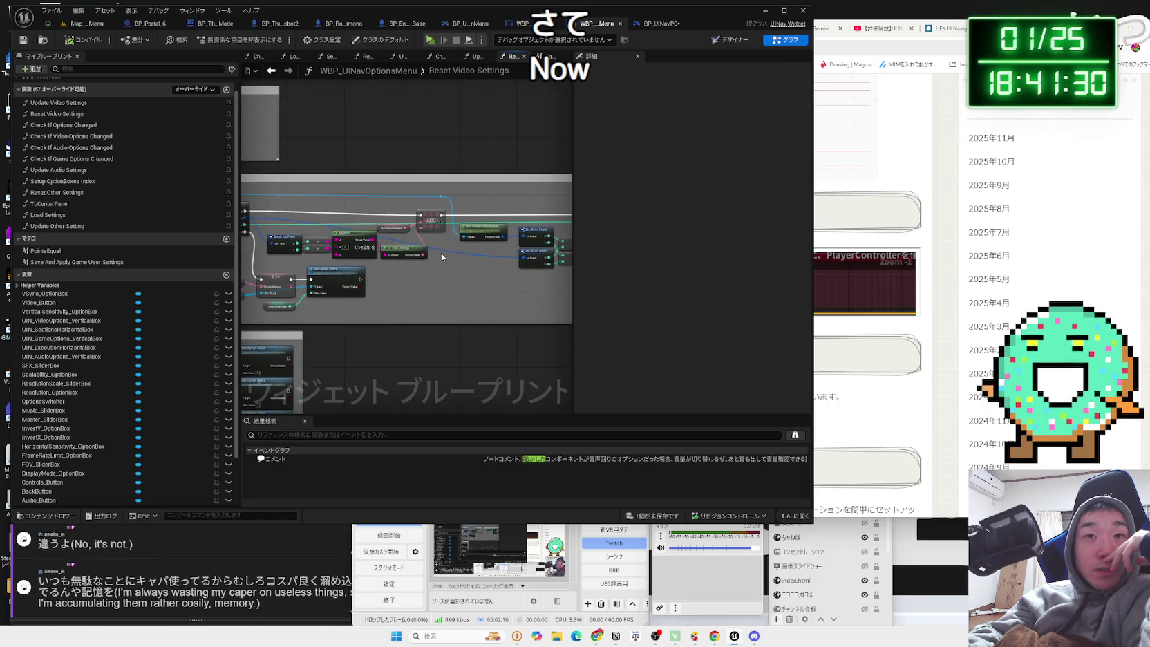
pyautogui.moveTo(441, 253)
pyautogui.mouseDown()
pyautogui.moveTo(443, 275)
pyautogui.moveTo(442, 189)
pyautogui.mouseUp()
pyautogui.click(313, 569)
pyautogui.press('a')
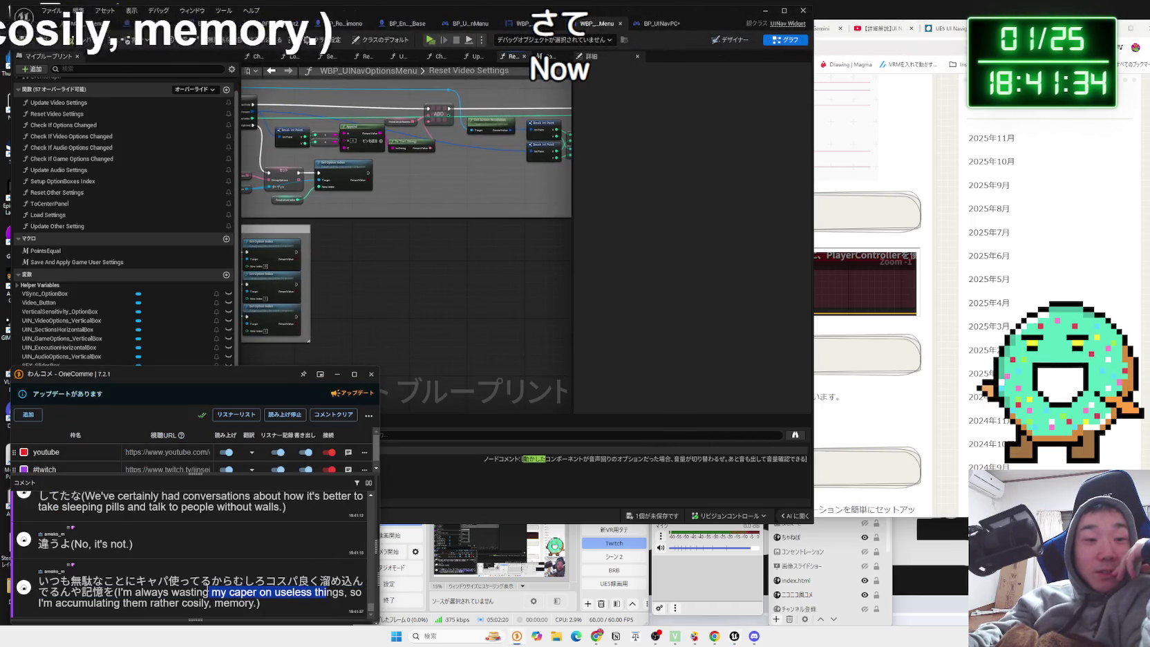
pyautogui.click(401, 308)
pyautogui.moveTo(395, 295)
pyautogui.mouseDown()
pyautogui.moveTo(538, 206)
pyautogui.moveTo(533, 148)
pyautogui.mouseUp()
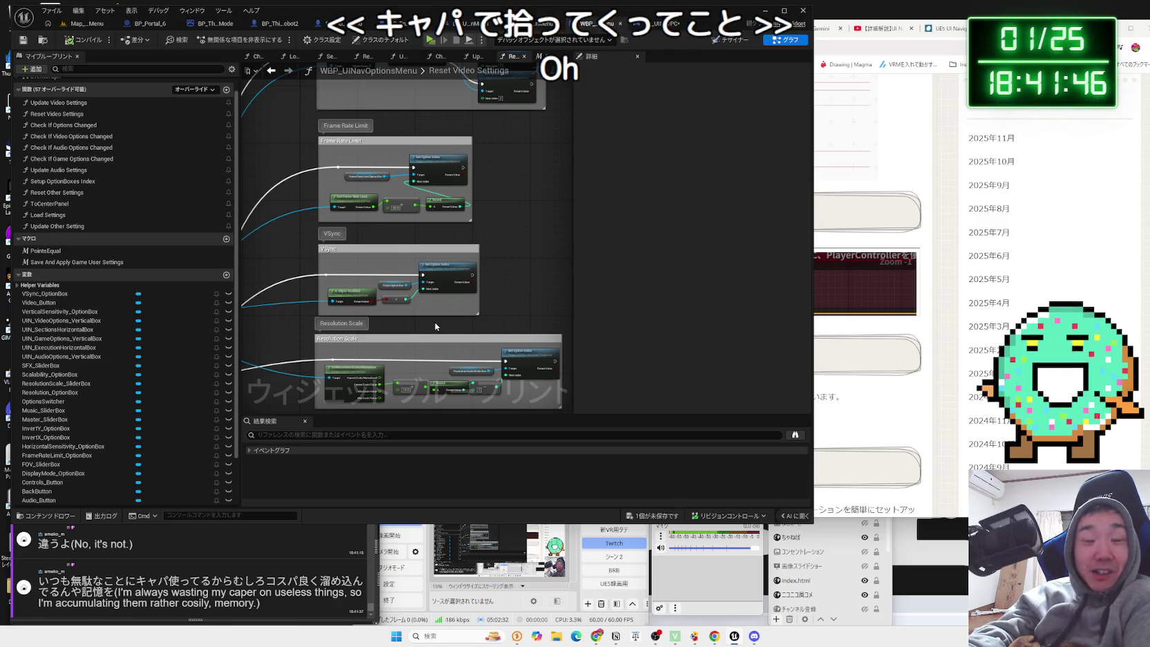
pyautogui.moveTo(489, 337); pyautogui.dragTo(446, 273)
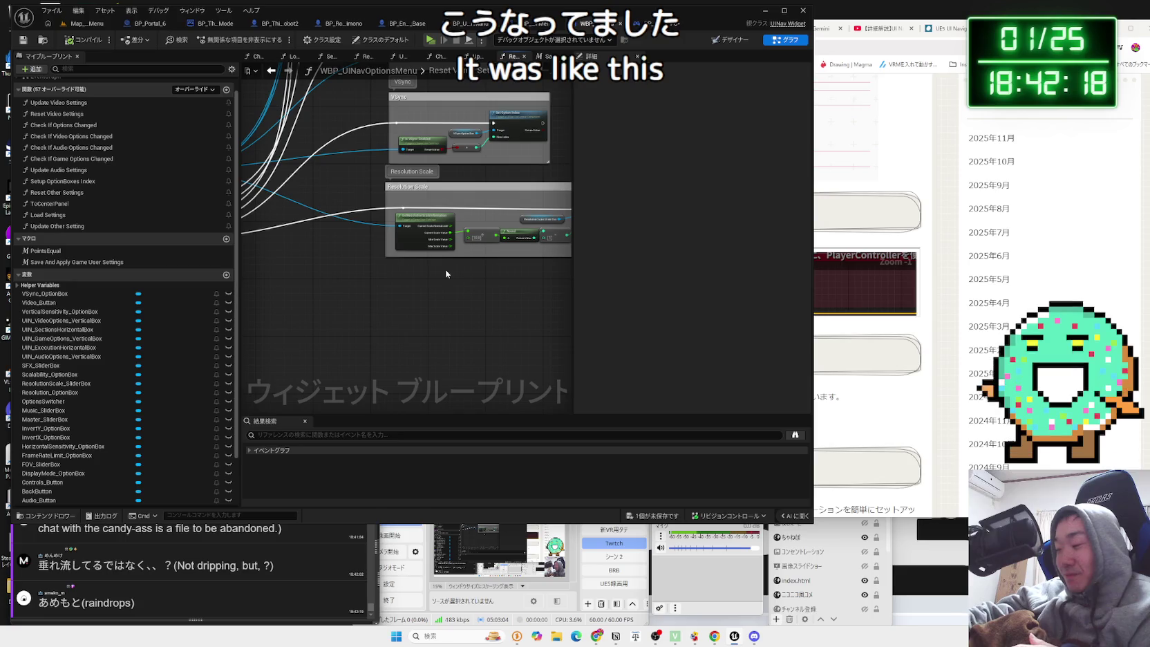
# Move the three Reset Video Settings entry nodes to the right.
pyautogui.scroll(-3, 356, 279)
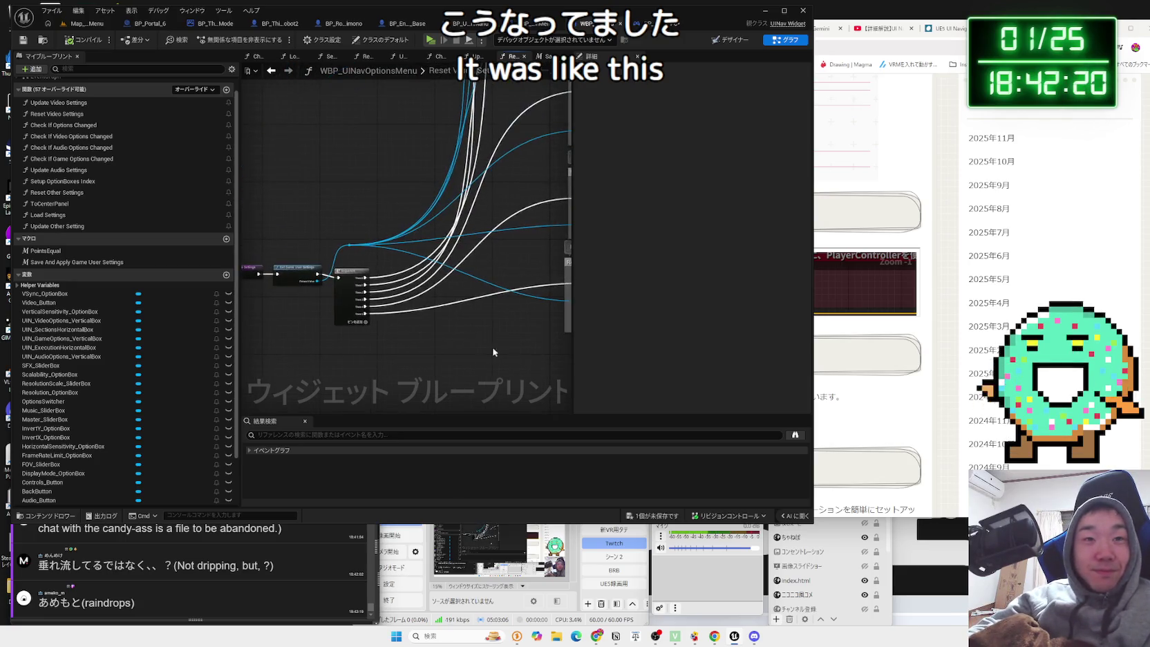
pyautogui.moveTo(449, 352)
pyautogui.mouseDown()
pyautogui.moveTo(343, 262)
pyautogui.moveTo(282, 255)
pyautogui.mouseUp()
pyautogui.moveTo(385, 291); pyautogui.dragTo(444, 290)
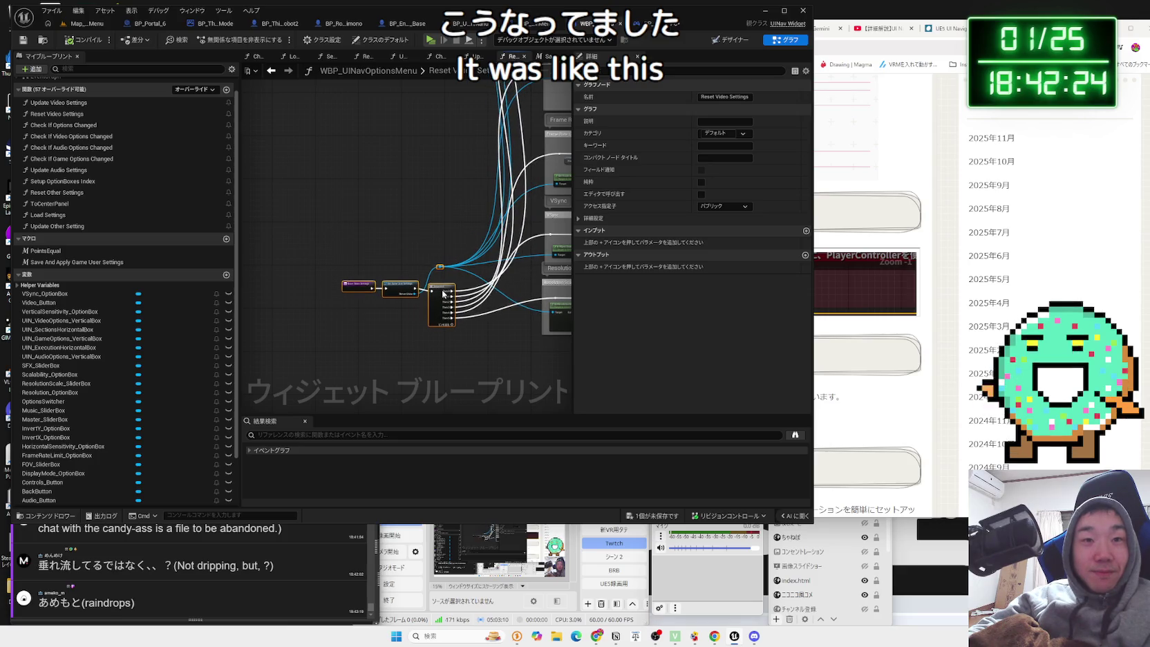
pyautogui.click(397, 264)
pyautogui.scroll(2, 396, 280)
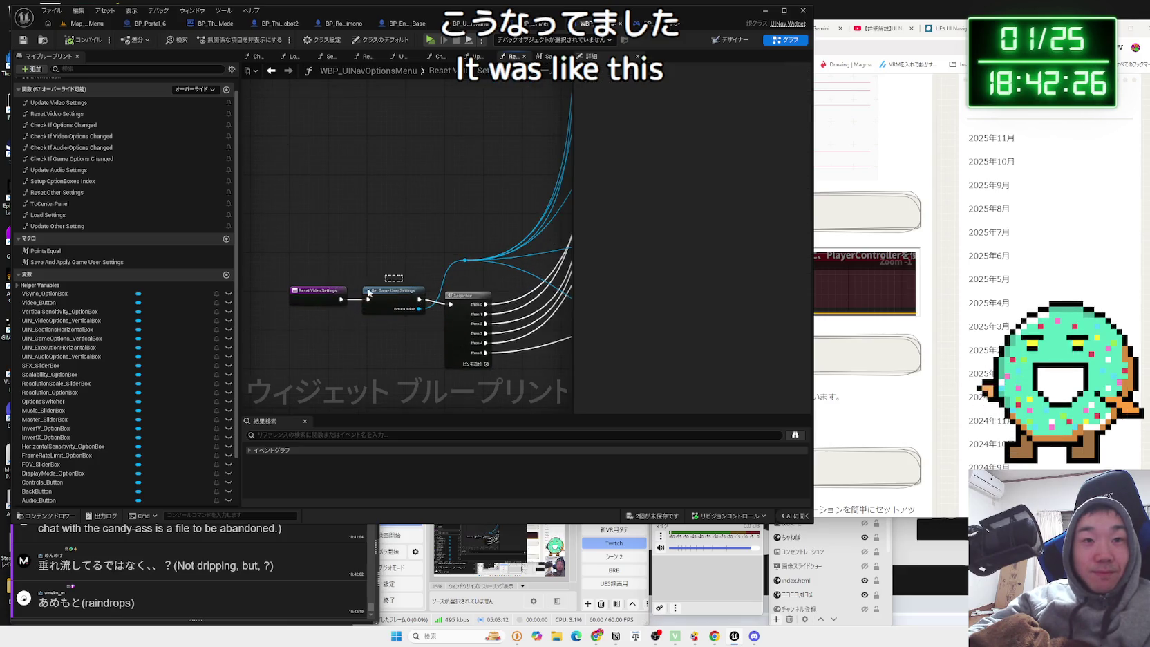
pyautogui.moveTo(369, 293); pyautogui.dragTo(336, 306)
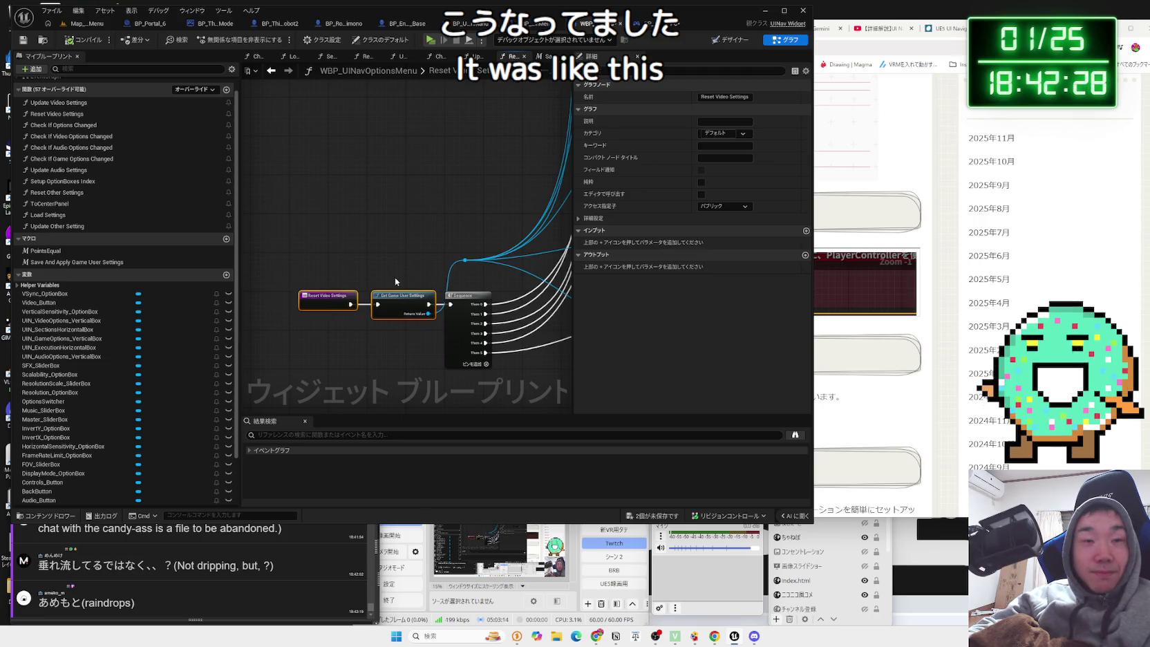
pyautogui.click(415, 273)
# Save the unsaved assets and bring up the BP_UINavPC event graph.
pyautogui.click(658, 515)
pyautogui.press('Escape')
pyautogui.click(546, 25)
pyautogui.click(587, 24)
pyautogui.click(655, 25)
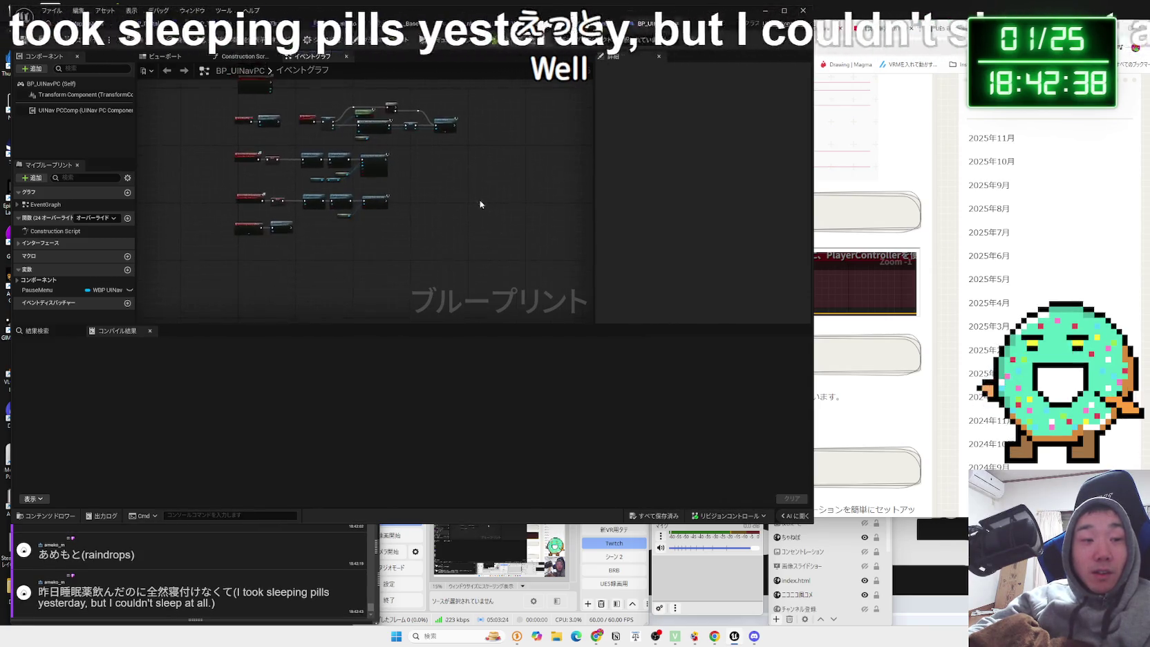
# Zoom around BP_UINavPC to its OpenMenu event nodes, then return to the Reset Video Settings graph.
pyautogui.scroll(-2, 442, 233)
pyautogui.scroll(2, 492, 259)
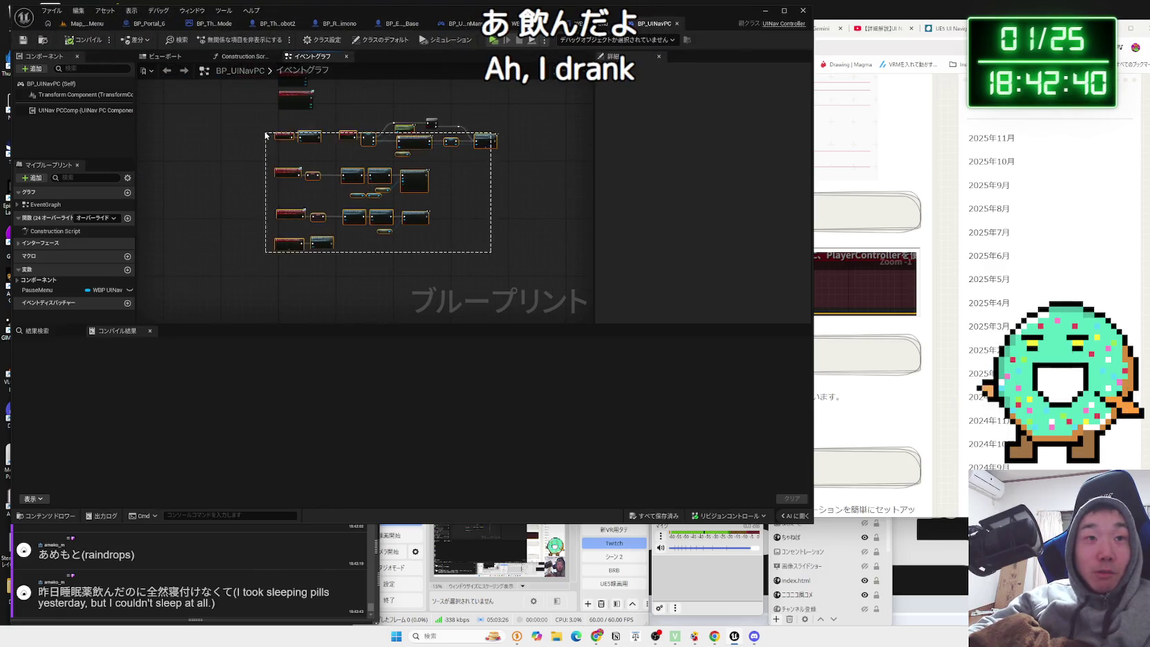
pyautogui.scroll(4, 309, 182)
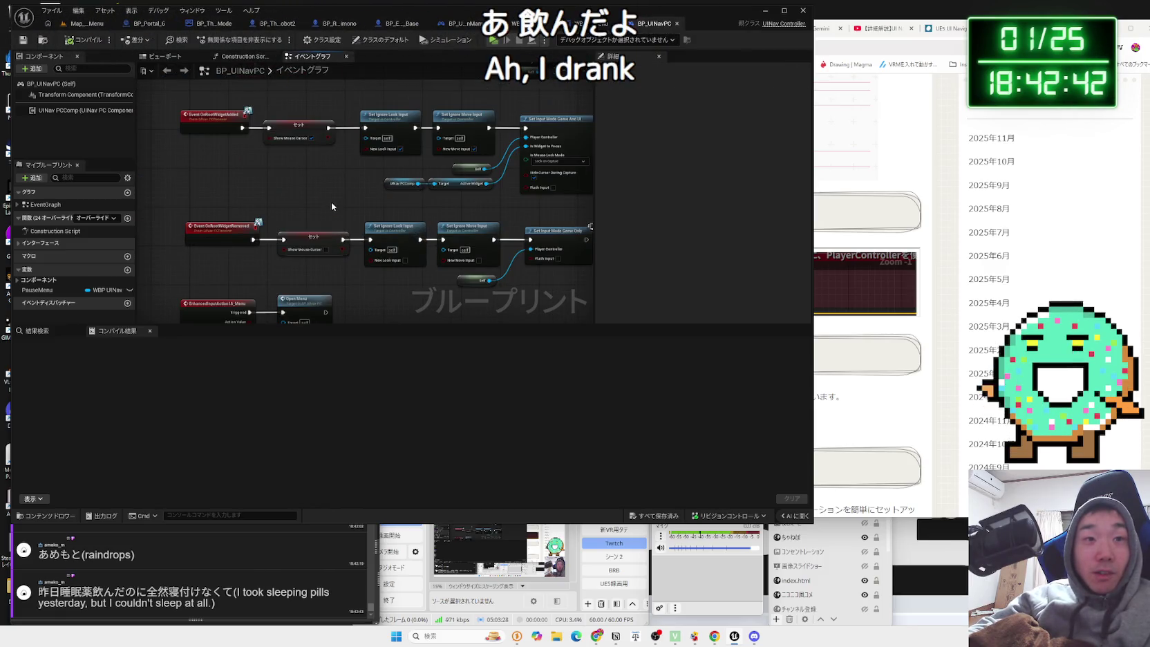
pyautogui.scroll(-2, 330, 202)
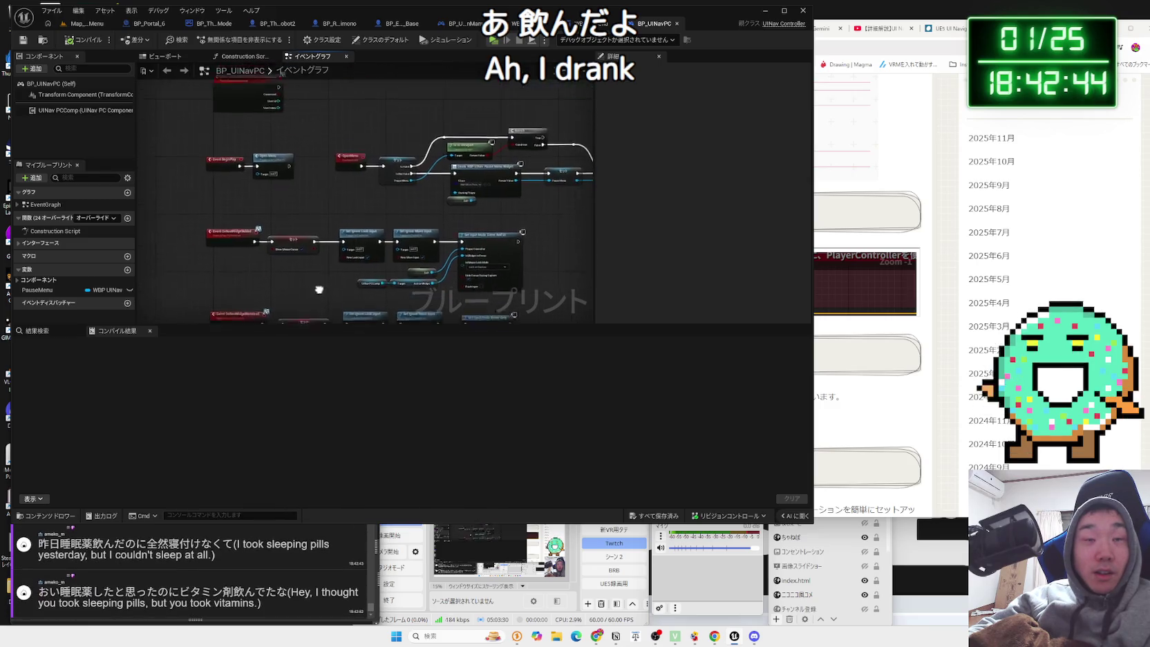
pyautogui.moveTo(330, 201)
pyautogui.mouseDown()
pyautogui.moveTo(250, 231)
pyautogui.moveTo(347, 217)
pyautogui.mouseUp()
pyautogui.click(660, 24)
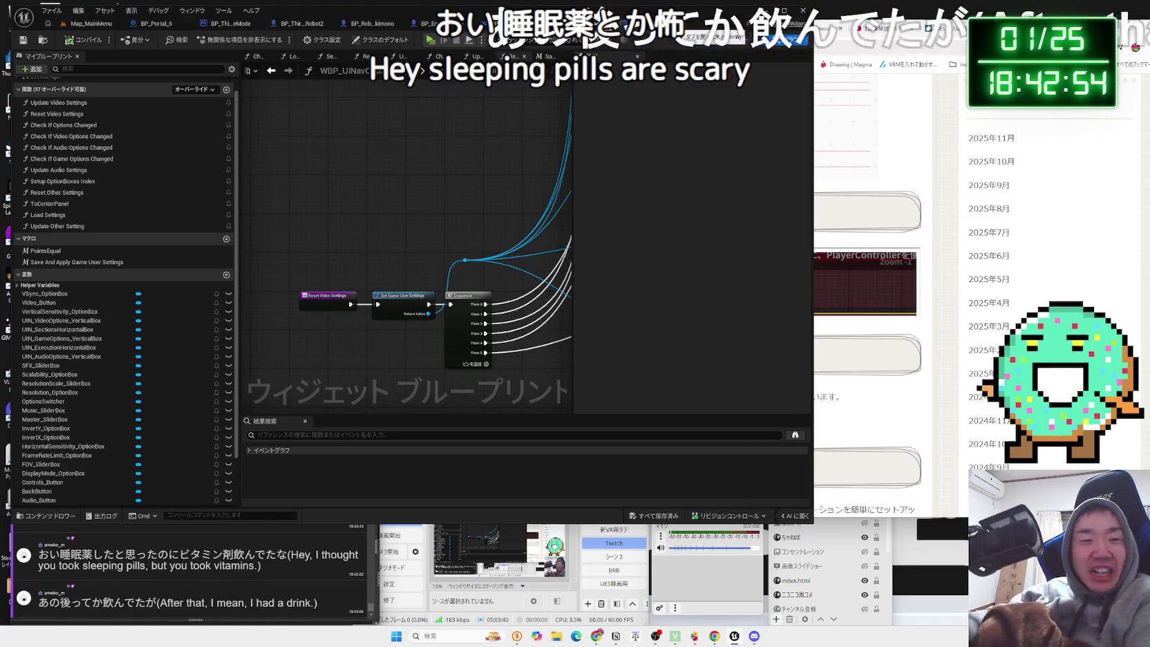
# Shift the Reset Video Settings entry nodes up and to the right.
pyautogui.scroll(-3, 339, 246)
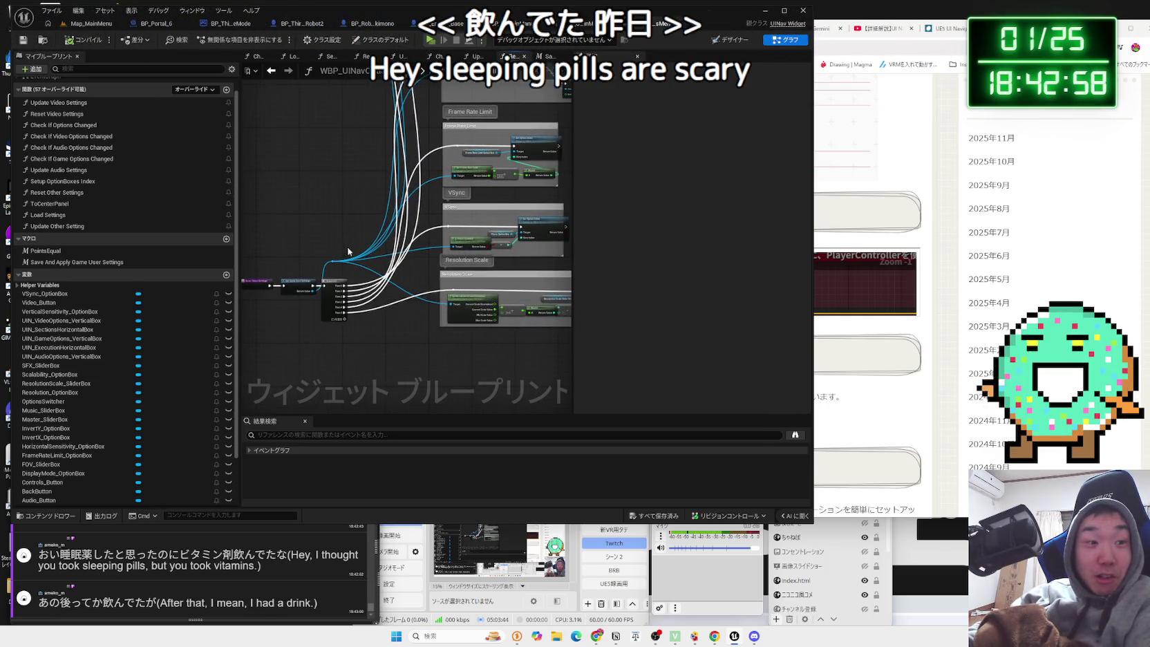
pyautogui.moveTo(261, 331); pyautogui.dragTo(262, 330)
pyautogui.moveTo(292, 276); pyautogui.dragTo(314, 269)
pyautogui.click(317, 267)
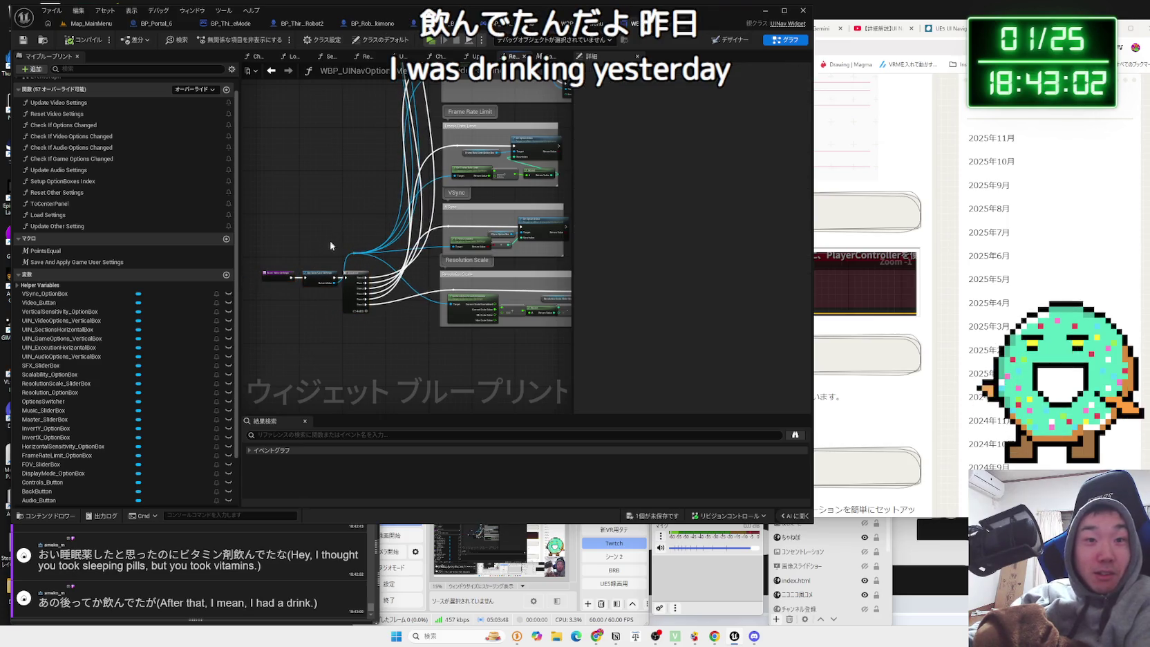
pyautogui.moveTo(269, 328); pyautogui.dragTo(270, 329)
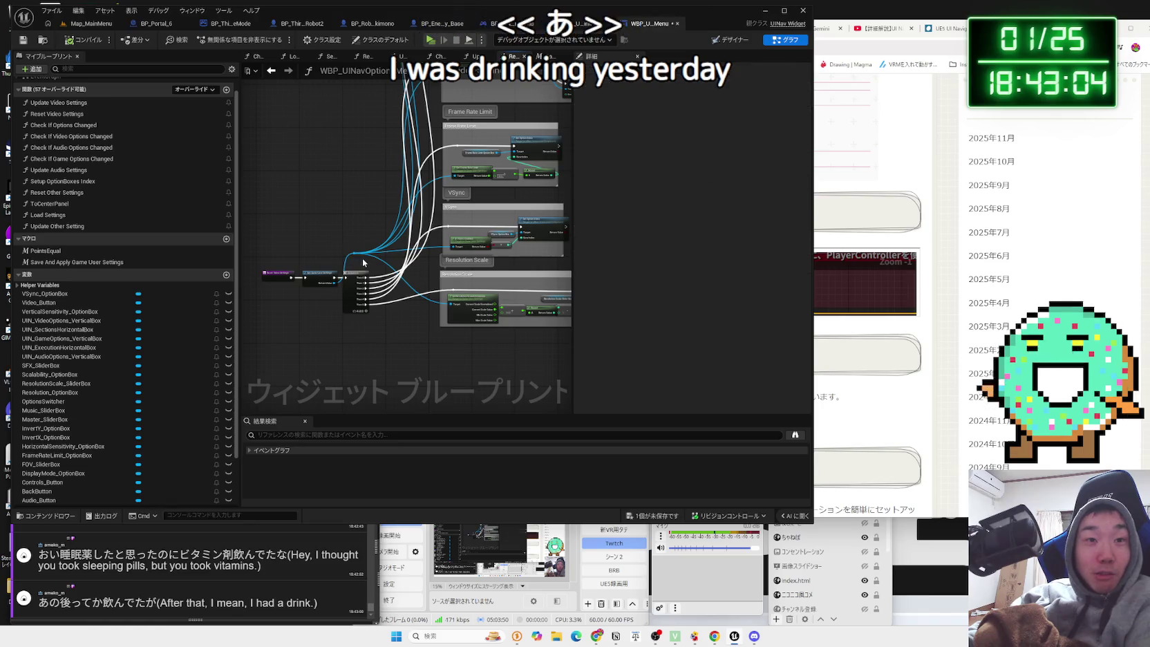
pyautogui.moveTo(338, 283); pyautogui.dragTo(362, 262)
pyautogui.moveTo(287, 215)
pyautogui.mouseDown()
pyautogui.moveTo(372, 320)
pyautogui.moveTo(409, 325)
pyautogui.mouseUp()
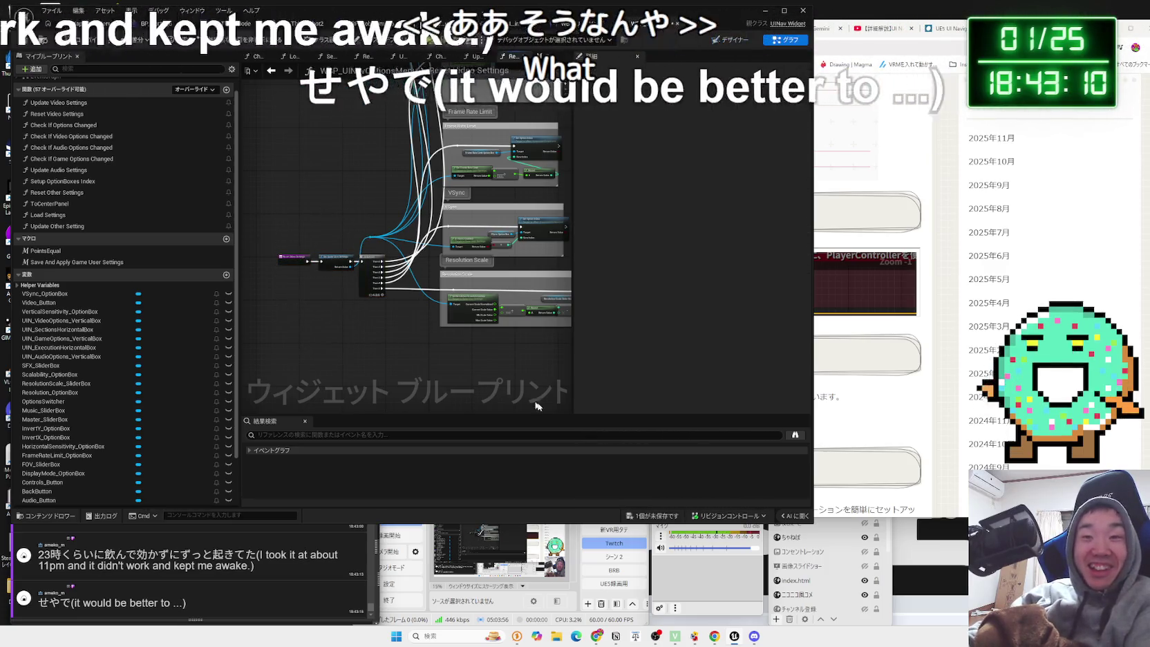
# Save all content with Ctrl+Shift+S, confirming the Save Content dialog.
pyautogui.hotkey('ctrl', 'shift', 's')
pyautogui.click(635, 418)
pyautogui.scroll(-3, 323, 335)
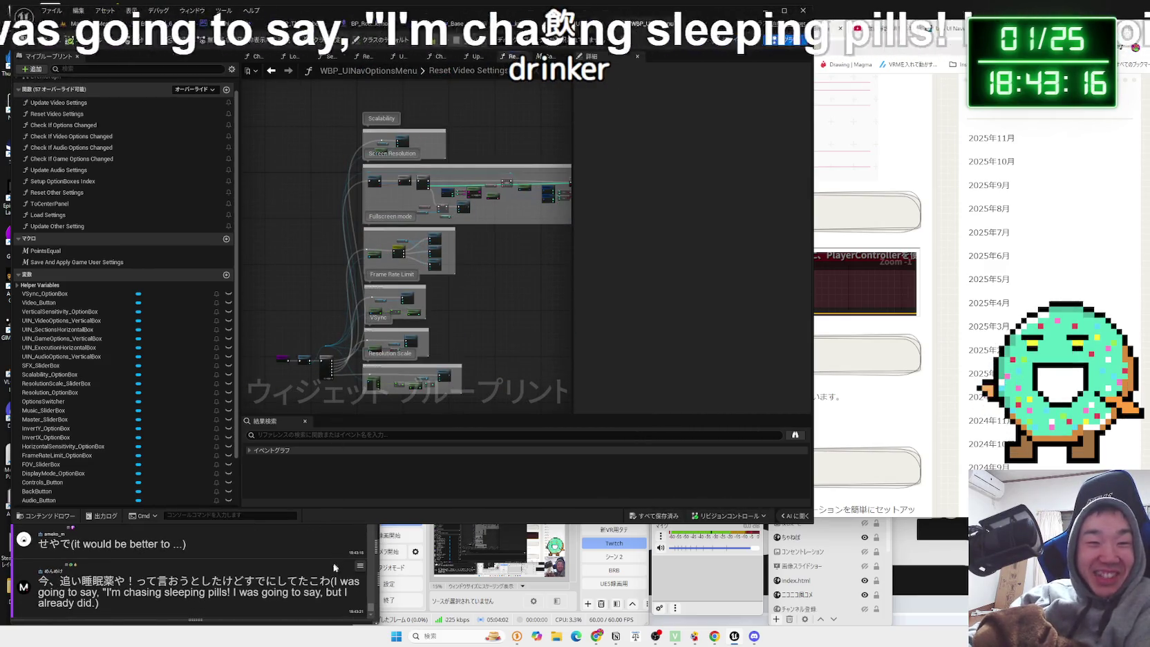
# Read the latest stream comment, then switch to the Map_MainMenu level.
pyautogui.click(59, 589)
pyautogui.moveTo(60, 584); pyautogui.dragTo(222, 577)
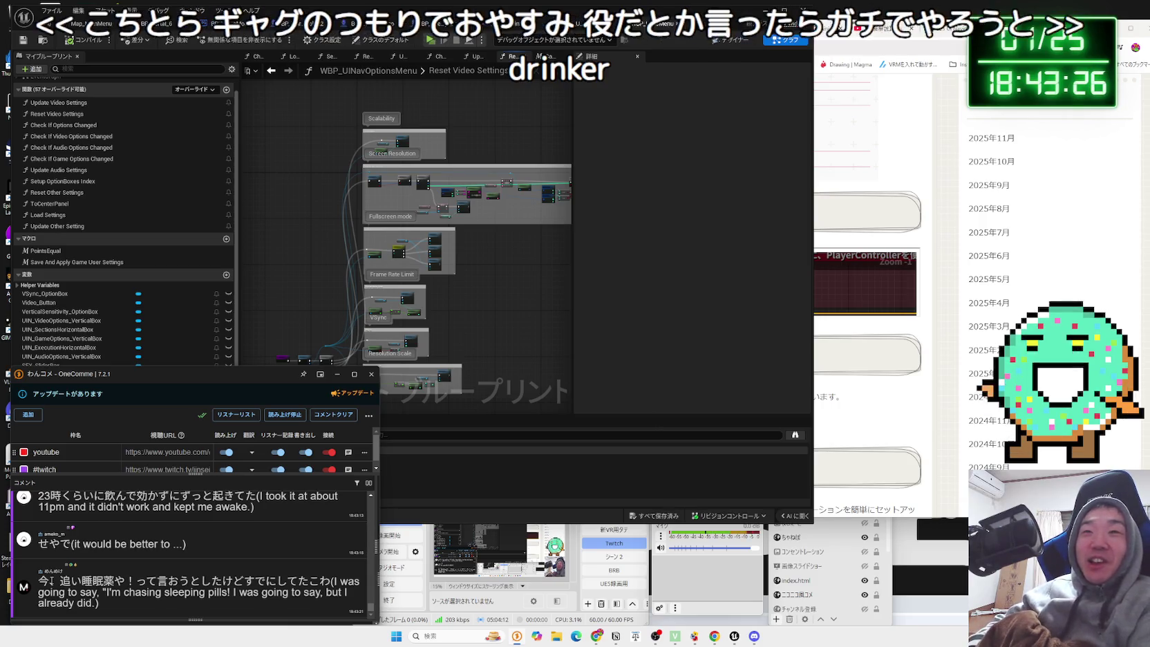
pyautogui.click(315, 205)
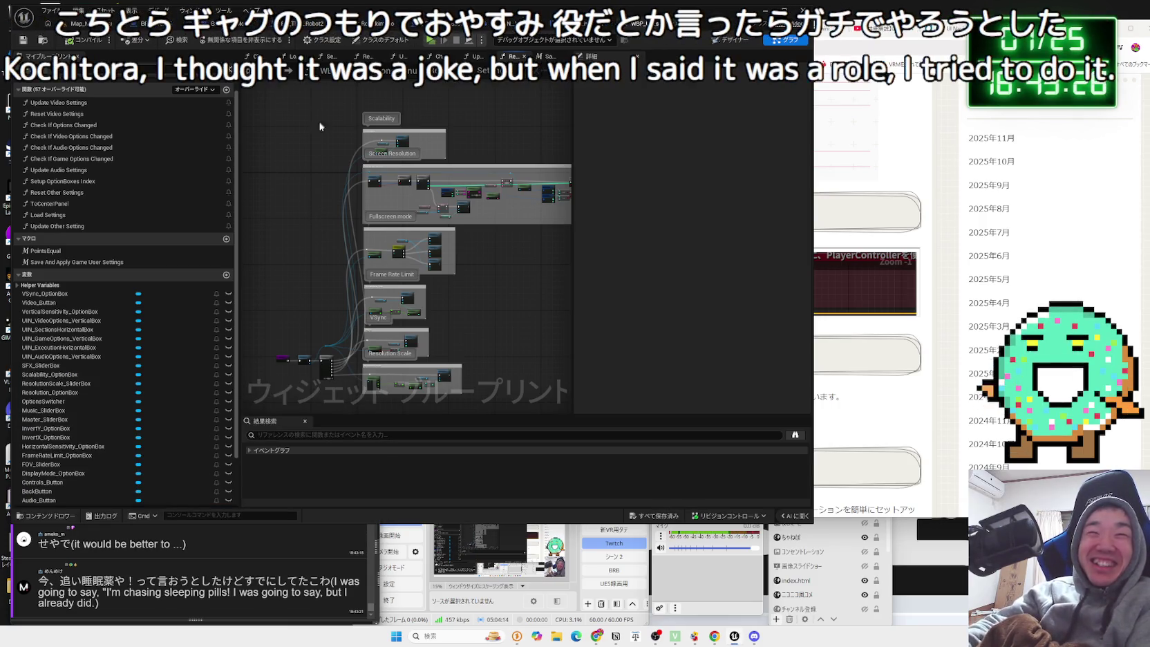
pyautogui.scroll(3, 335, 236)
pyautogui.scroll(-3, 352, 253)
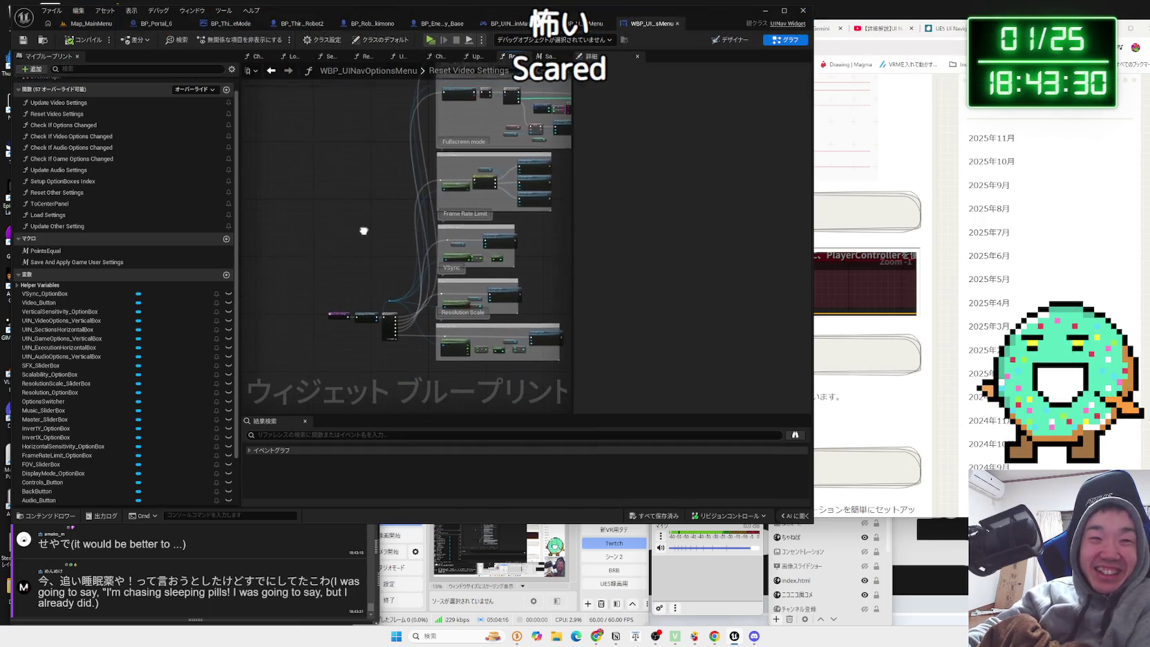
pyautogui.click(94, 23)
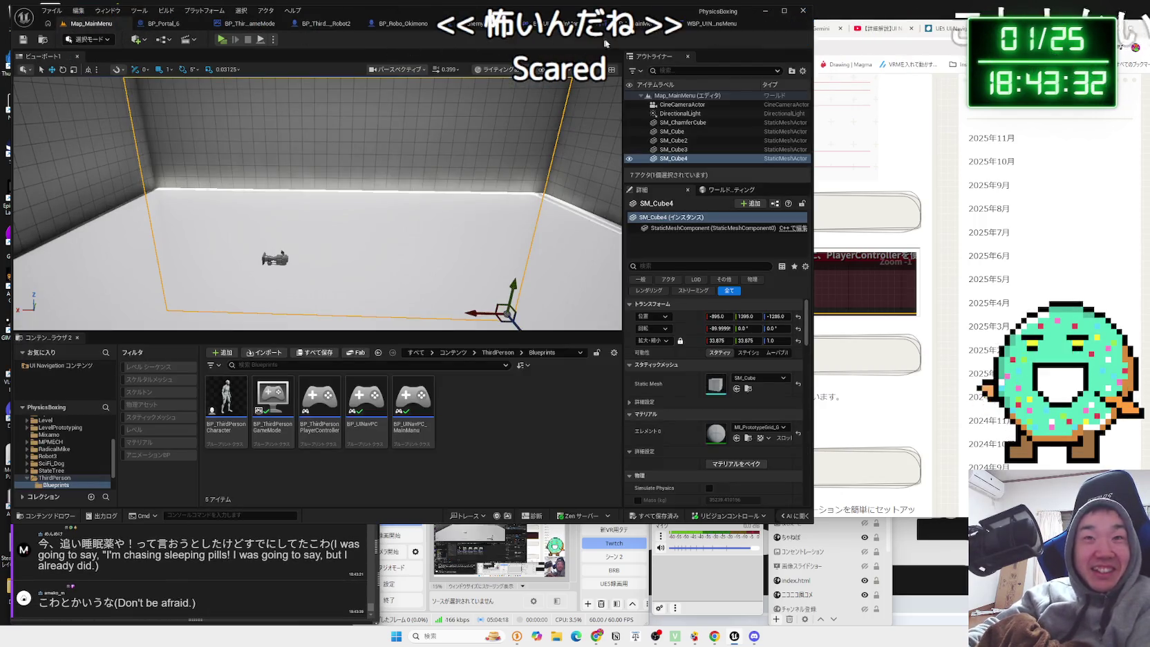
pyautogui.click(608, 23)
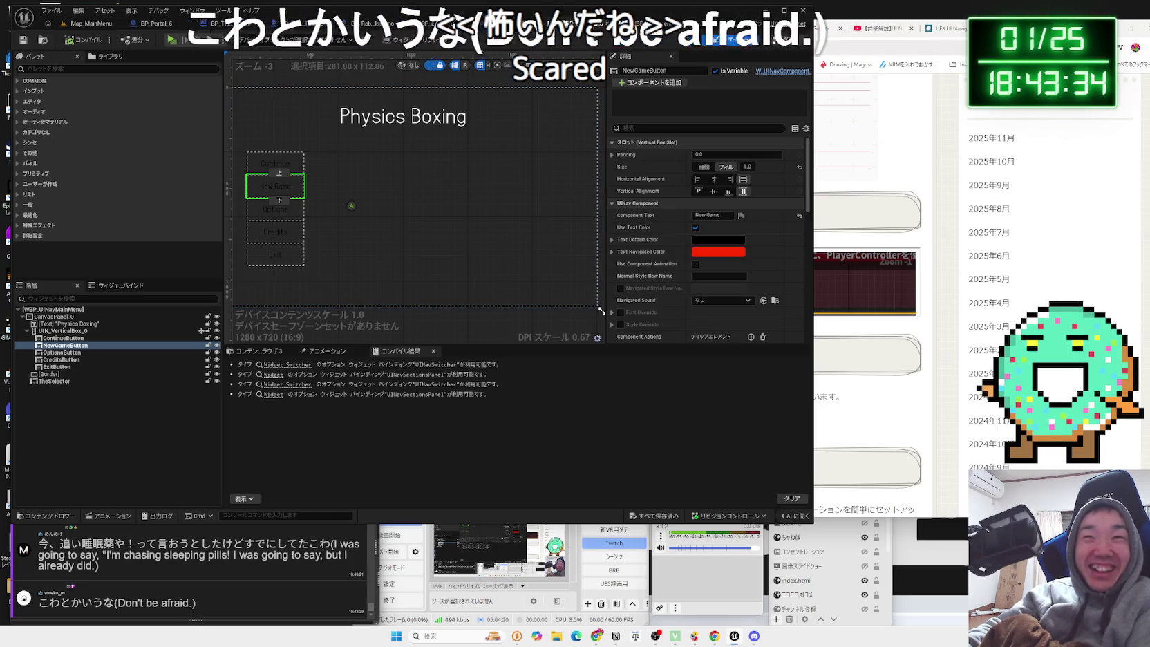
pyautogui.click(785, 40)
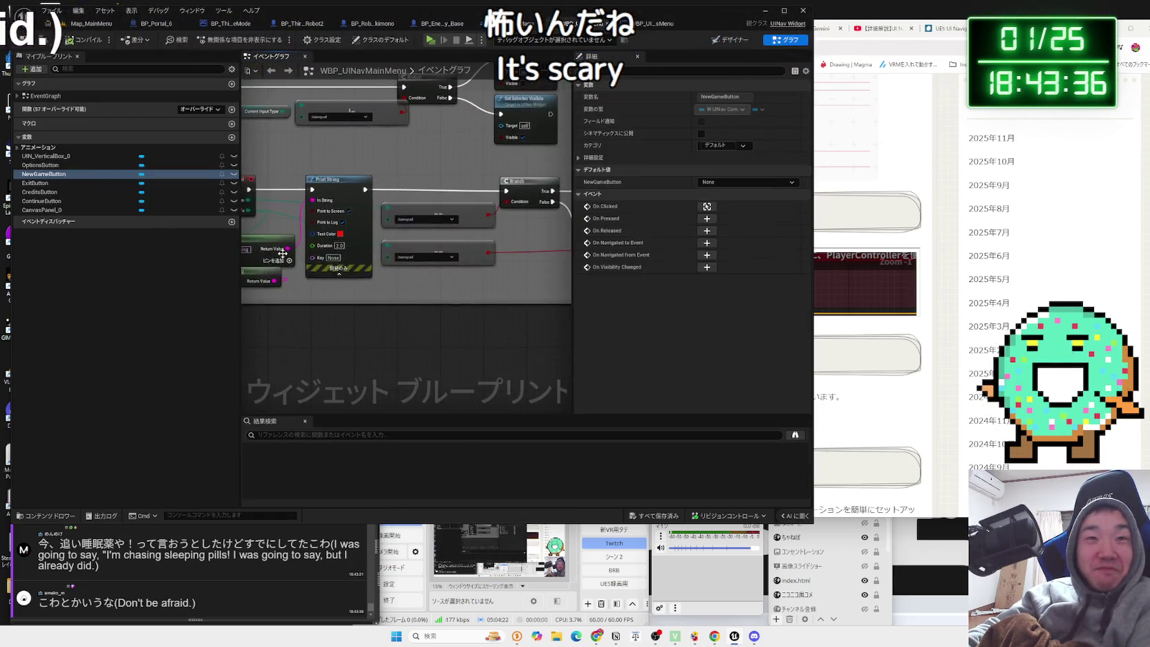
pyautogui.scroll(-5, 283, 253)
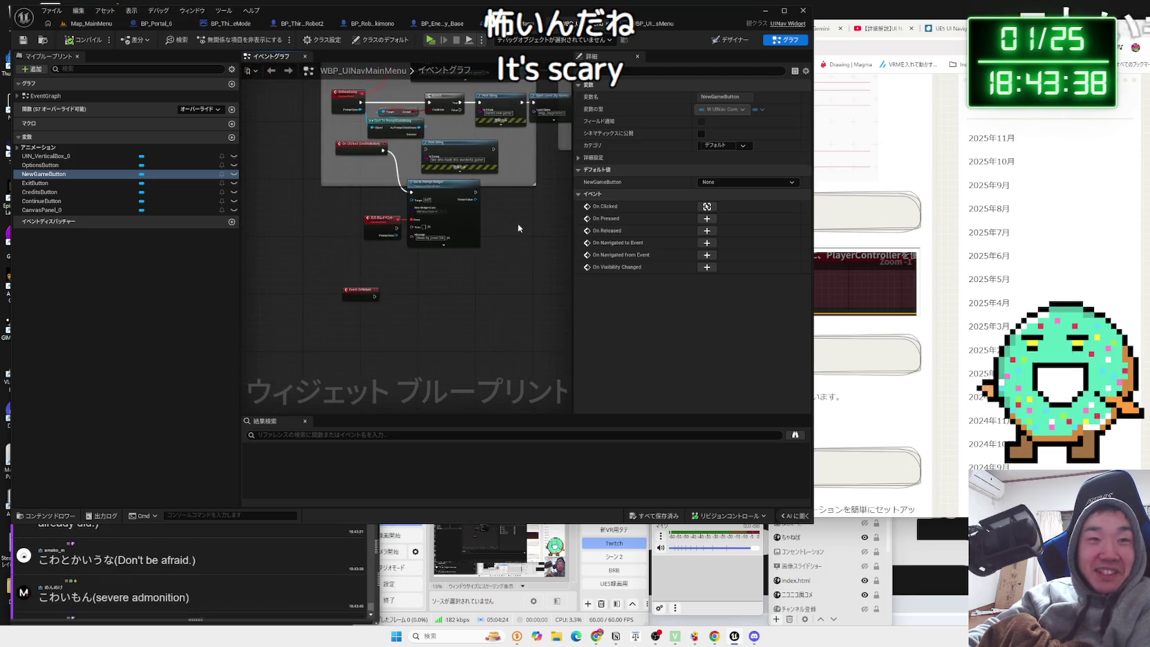
pyautogui.moveTo(517, 223); pyautogui.dragTo(494, 291)
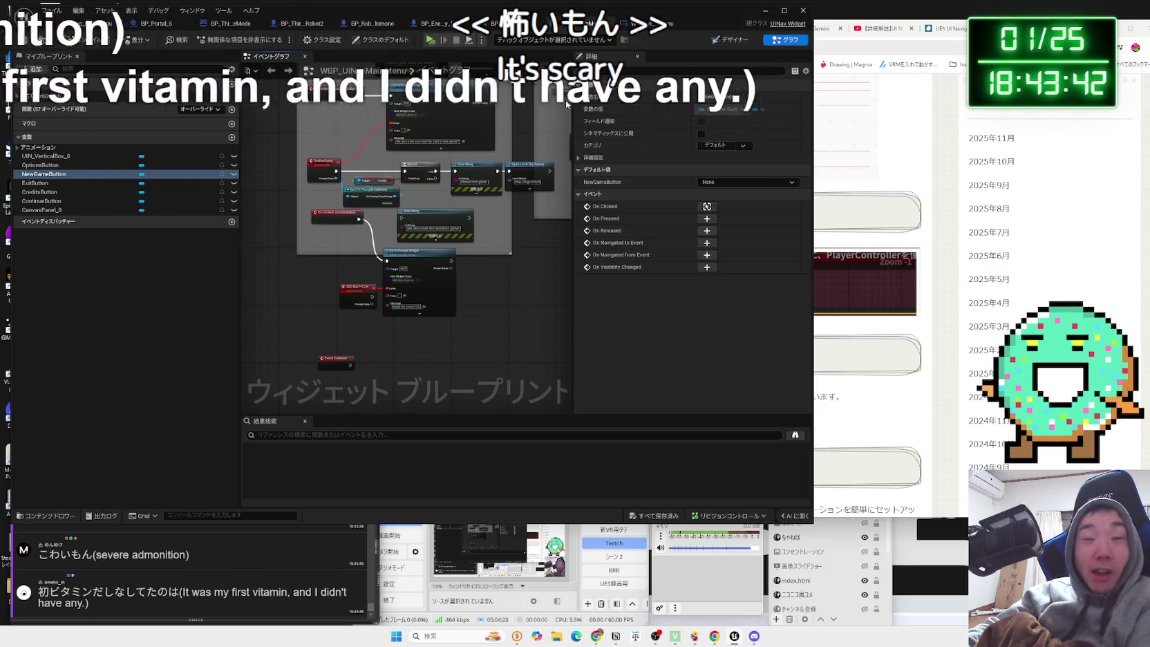
pyautogui.click(642, 24)
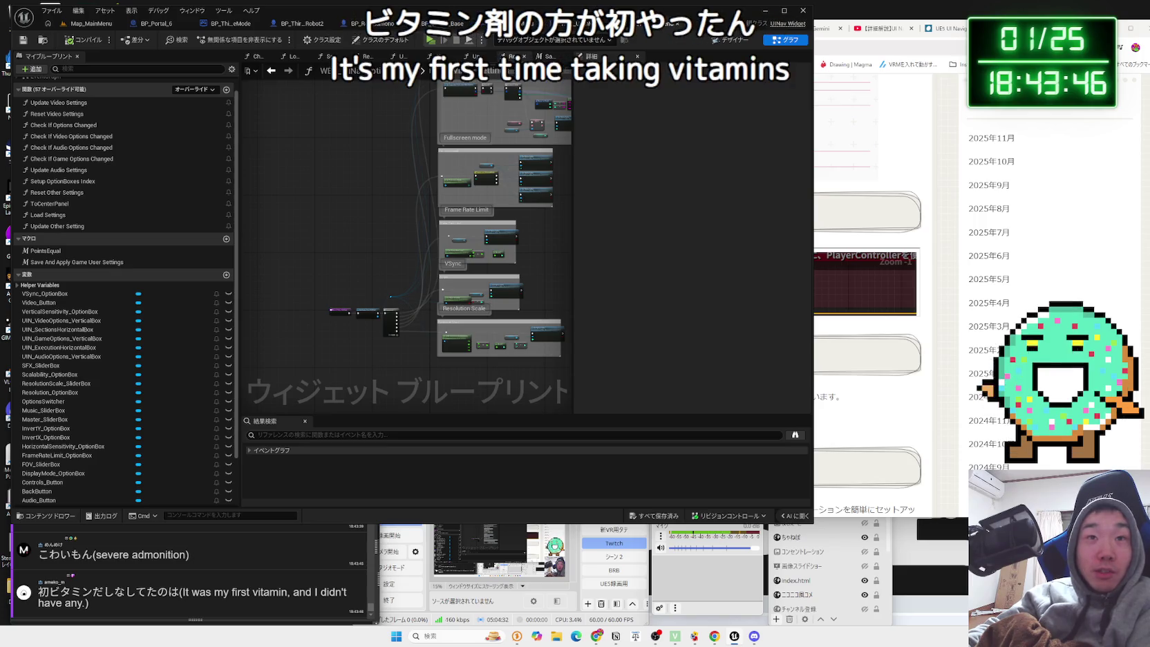
# Close the open function graphs, including Reset Other Settings and Setup OptionBox.
pyautogui.click(561, 56)
pyautogui.click(560, 57)
pyautogui.click(560, 56)
pyautogui.click(536, 61)
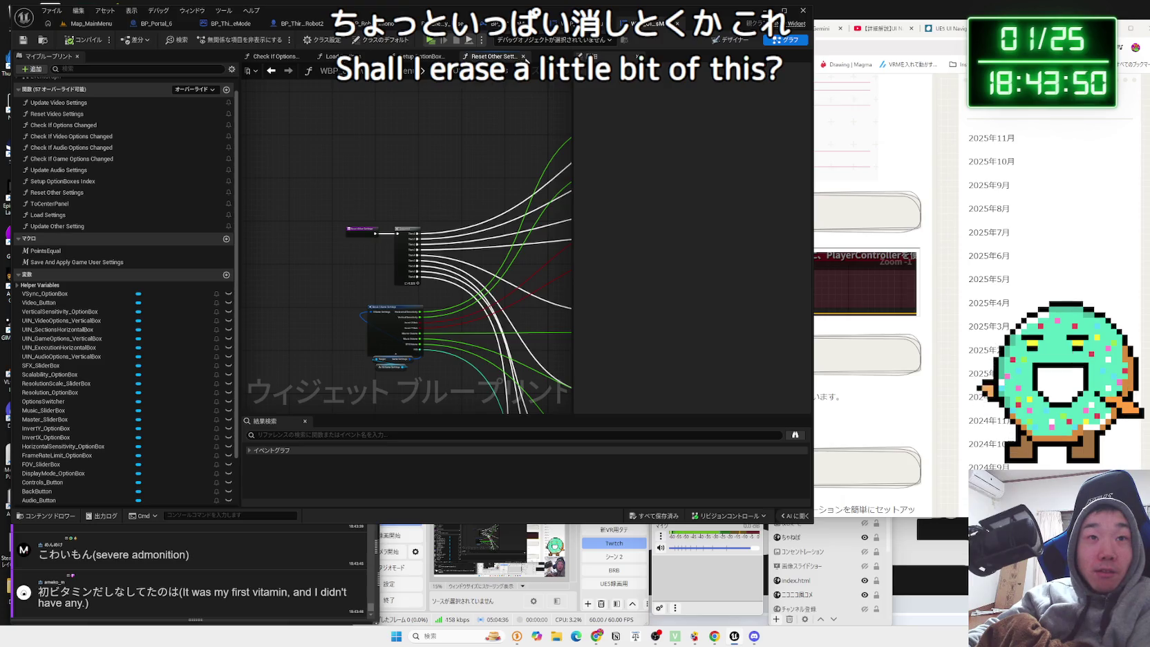
pyautogui.click(523, 56)
pyautogui.click(451, 56)
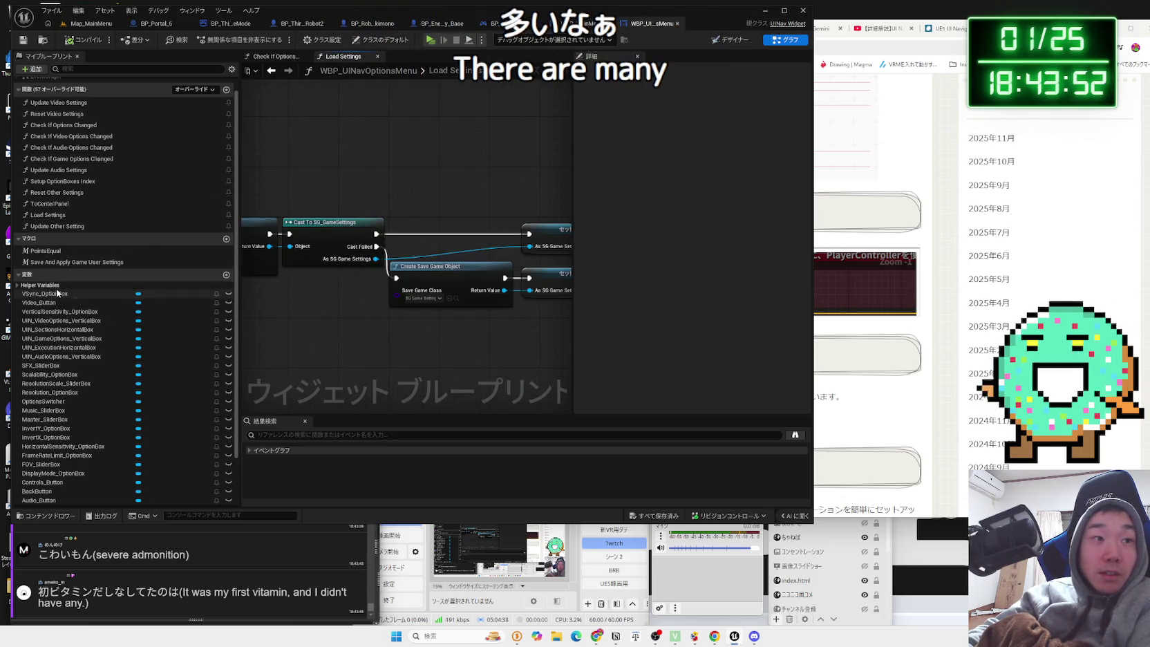
# Review the options EventGraph's scalability, reset and apply nodes, then open the chat's X post link.
pyautogui.scroll(1, 57, 293)
pyautogui.doubleClick(40, 102)
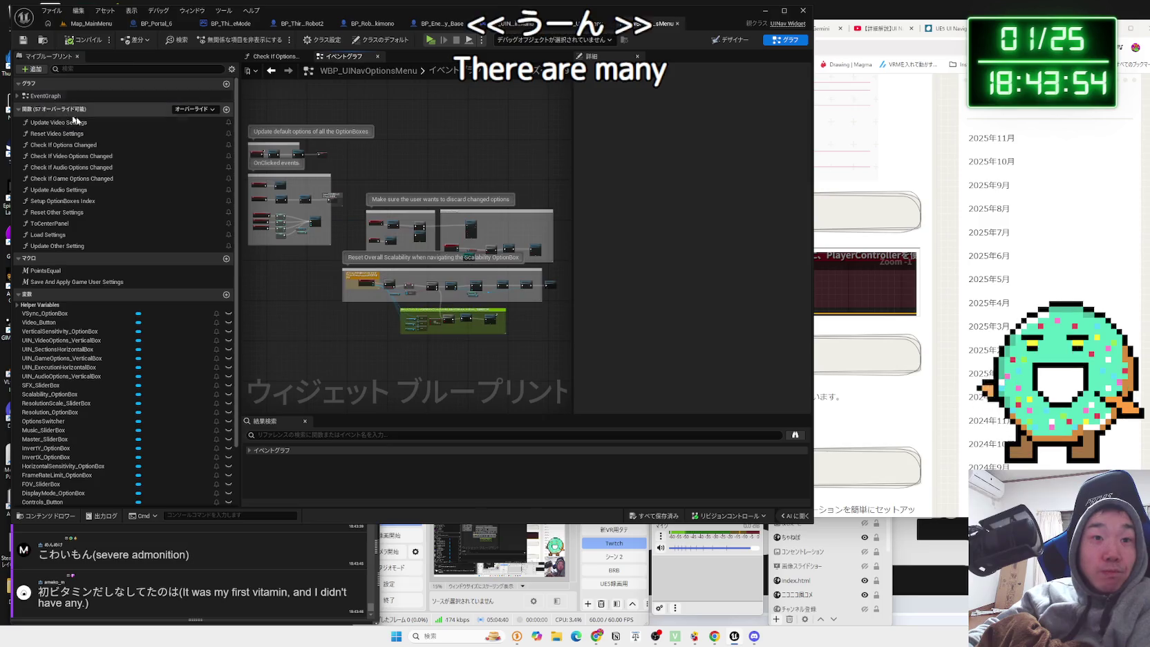
pyautogui.scroll(4, 325, 298)
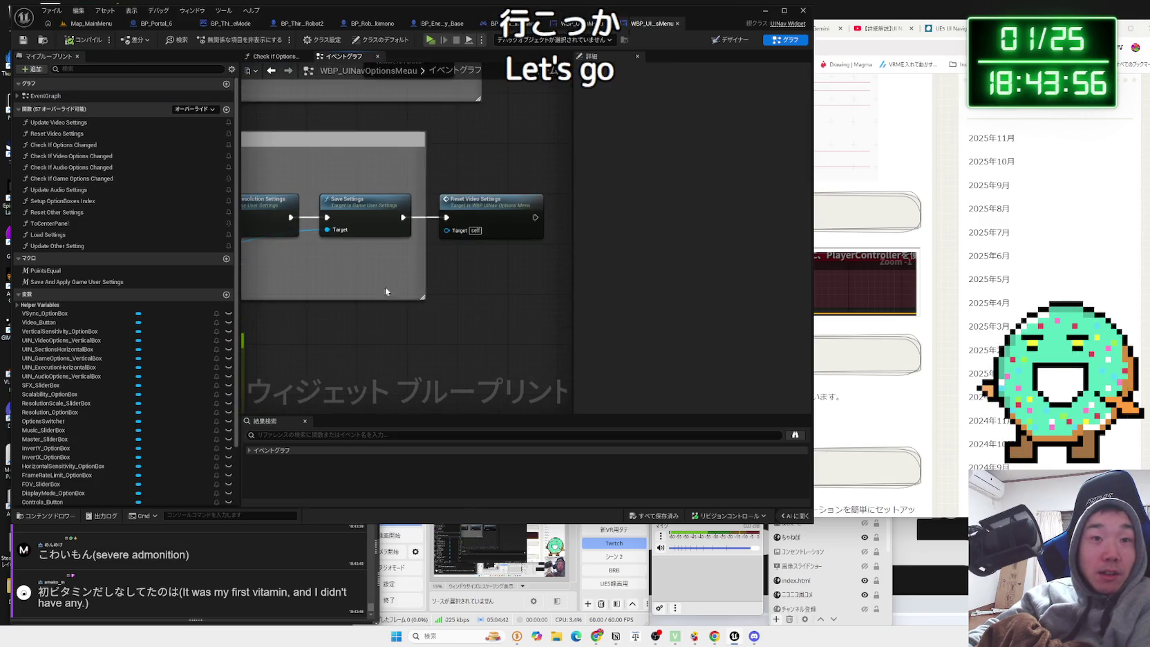
pyautogui.click(480, 210)
pyautogui.moveTo(342, 264)
pyautogui.mouseDown()
pyautogui.moveTo(505, 280)
pyautogui.moveTo(208, 280)
pyautogui.mouseUp()
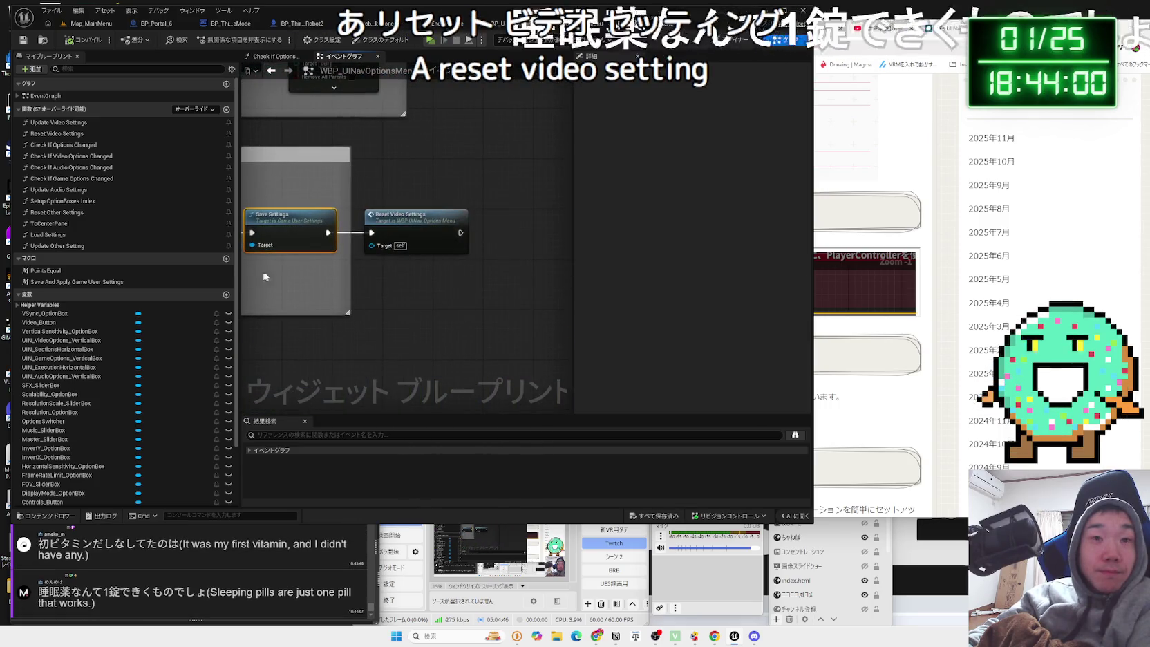
pyautogui.doubleClick(414, 224)
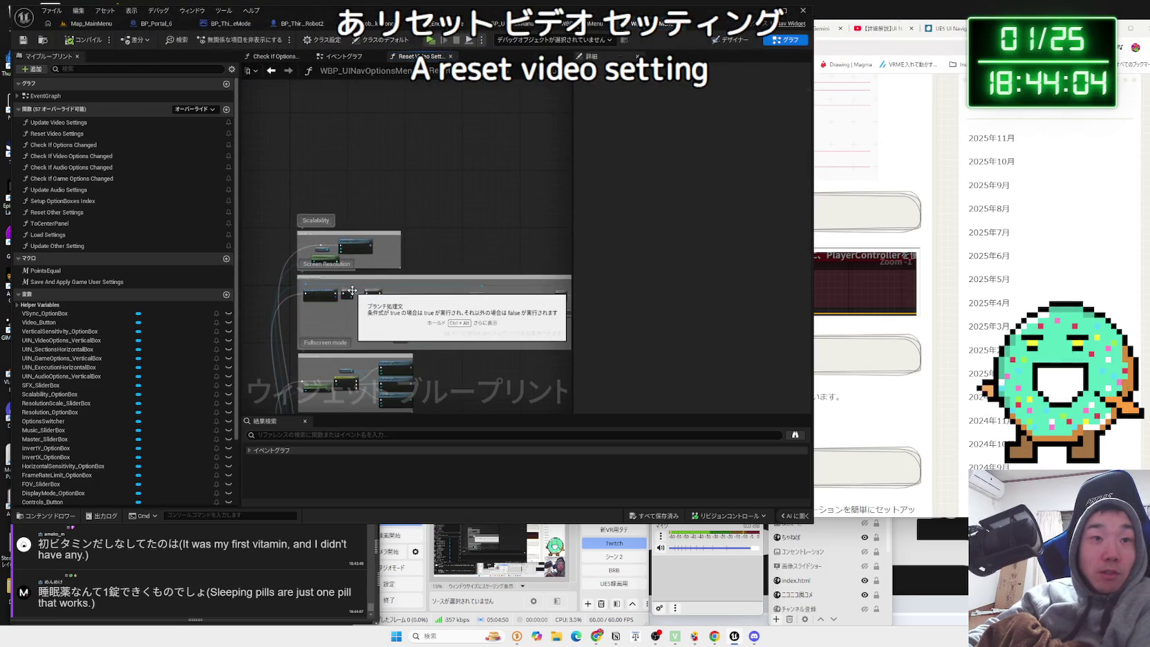
pyautogui.click(339, 56)
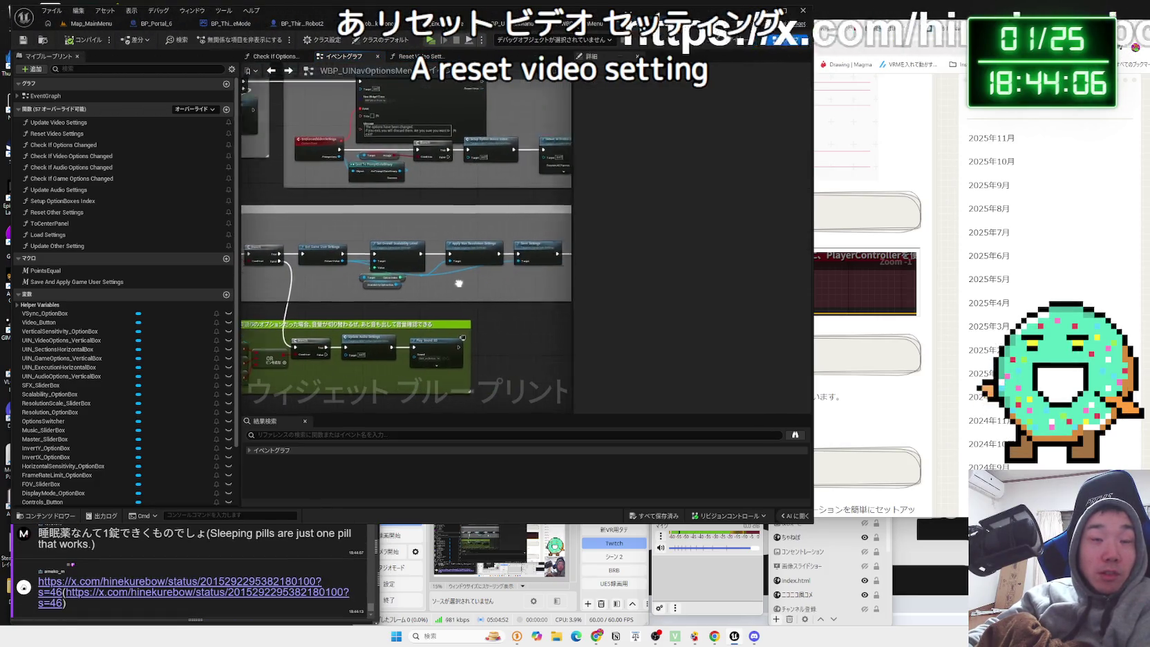
pyautogui.moveTo(458, 283); pyautogui.dragTo(380, 284)
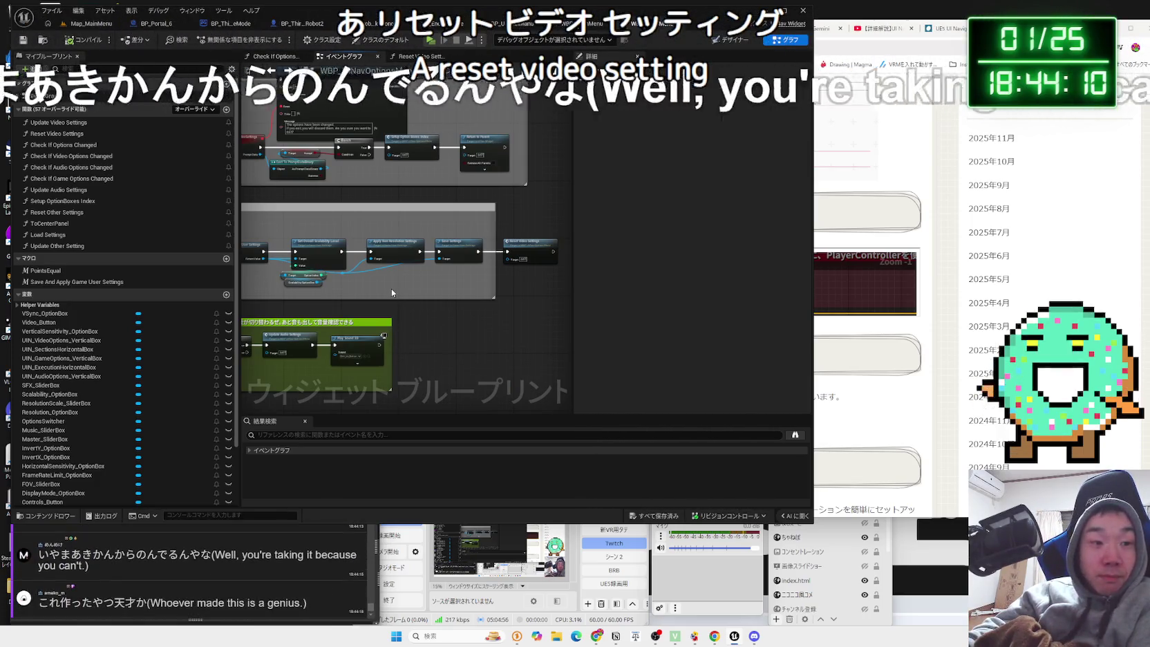
pyautogui.moveTo(61, 554); pyautogui.dragTo(189, 554)
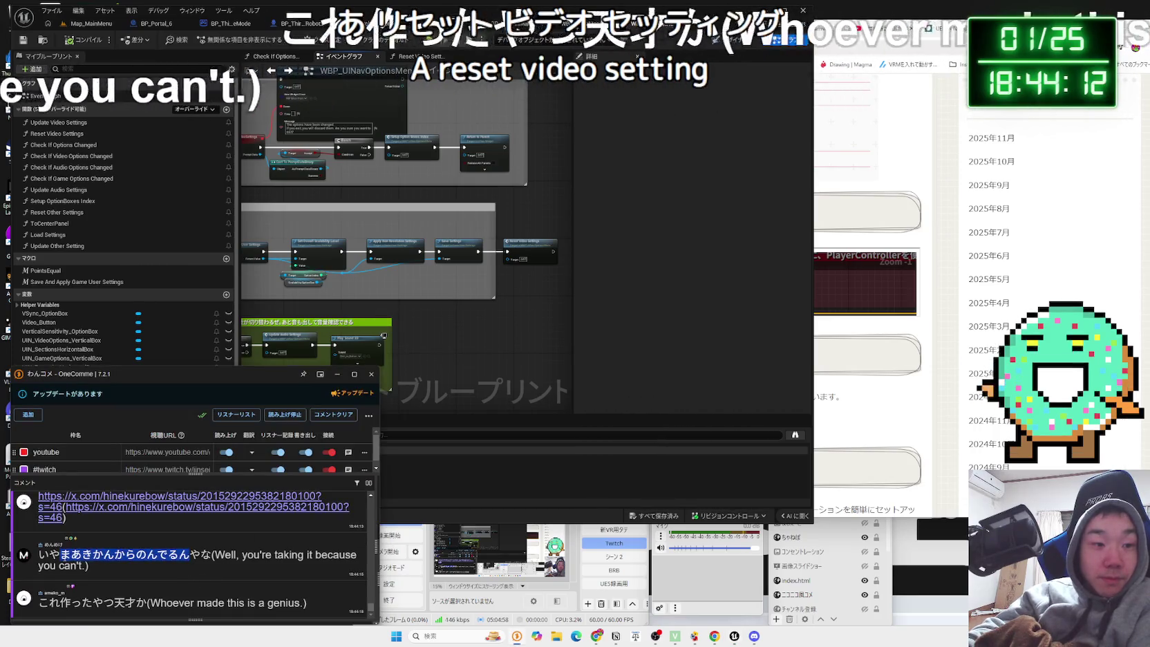
pyautogui.click(179, 507)
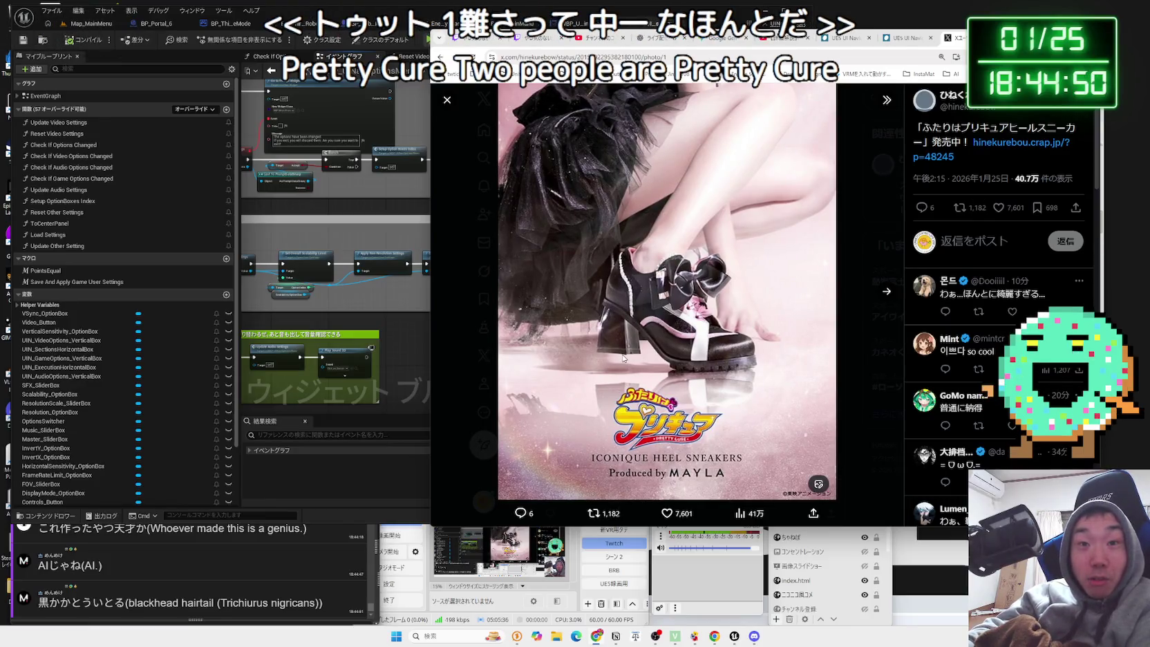
# Flip through the X post's black and white shoe photos, closing and reopening the viewer.
pyautogui.click(888, 296)
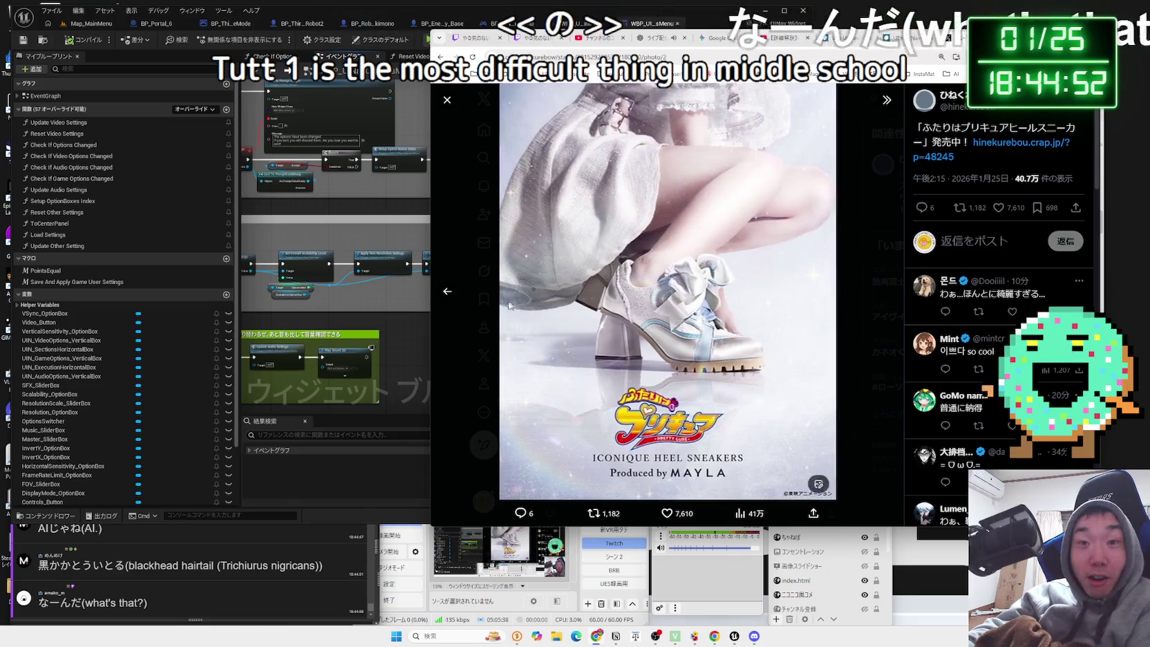
pyautogui.click(456, 291)
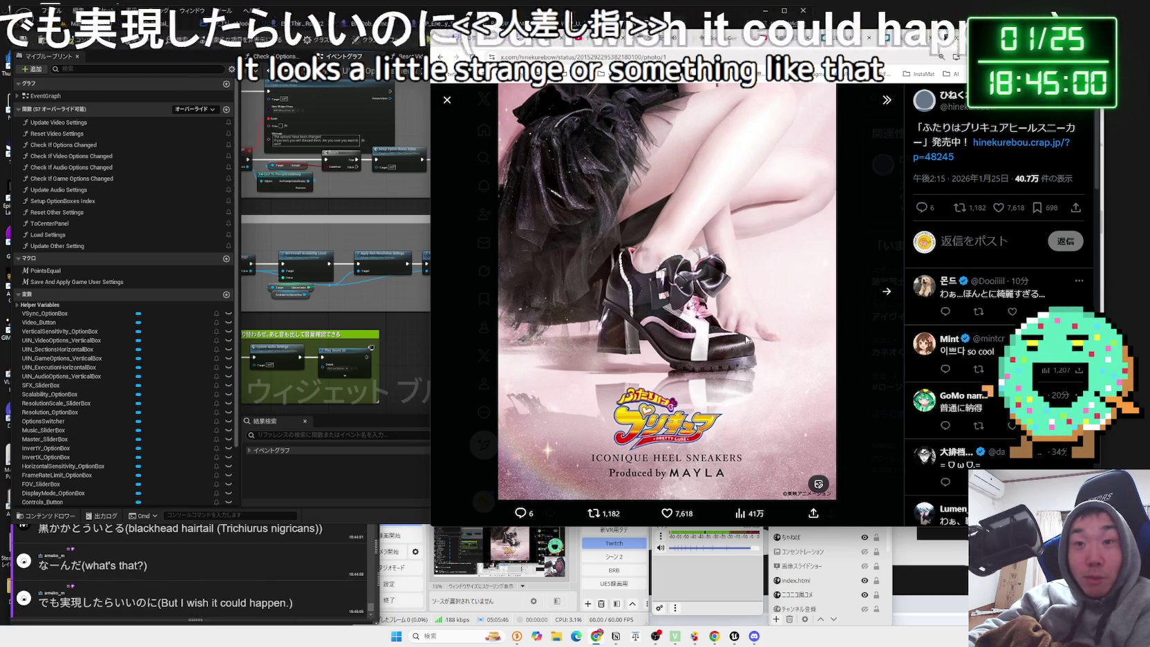
pyautogui.click(886, 294)
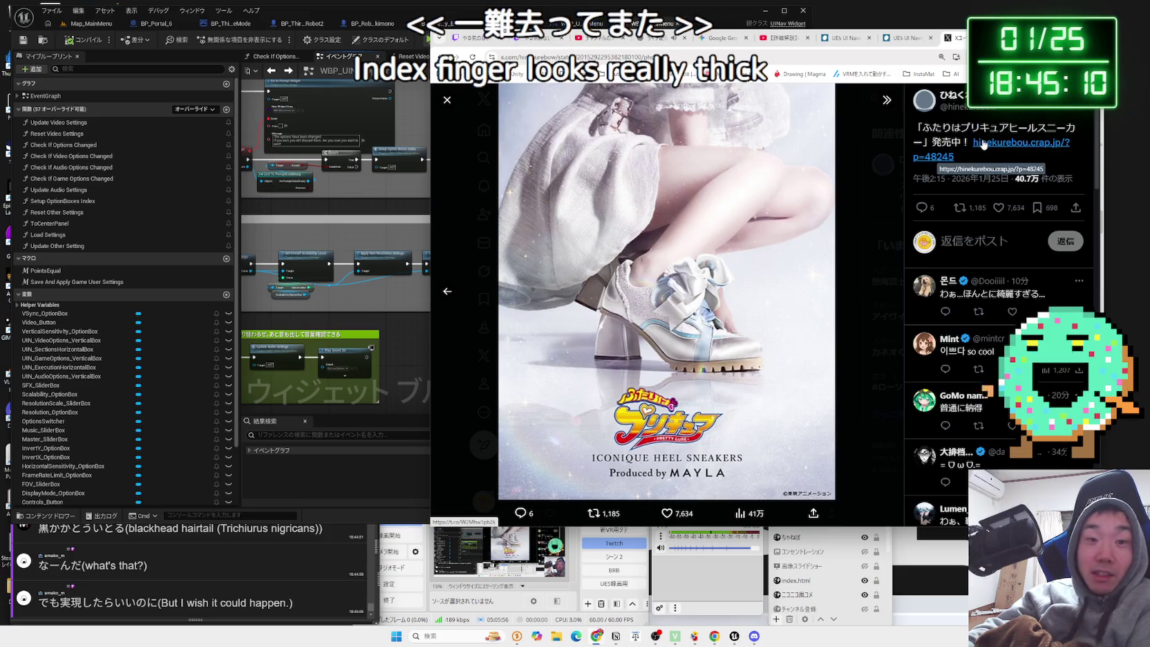
pyautogui.click(877, 152)
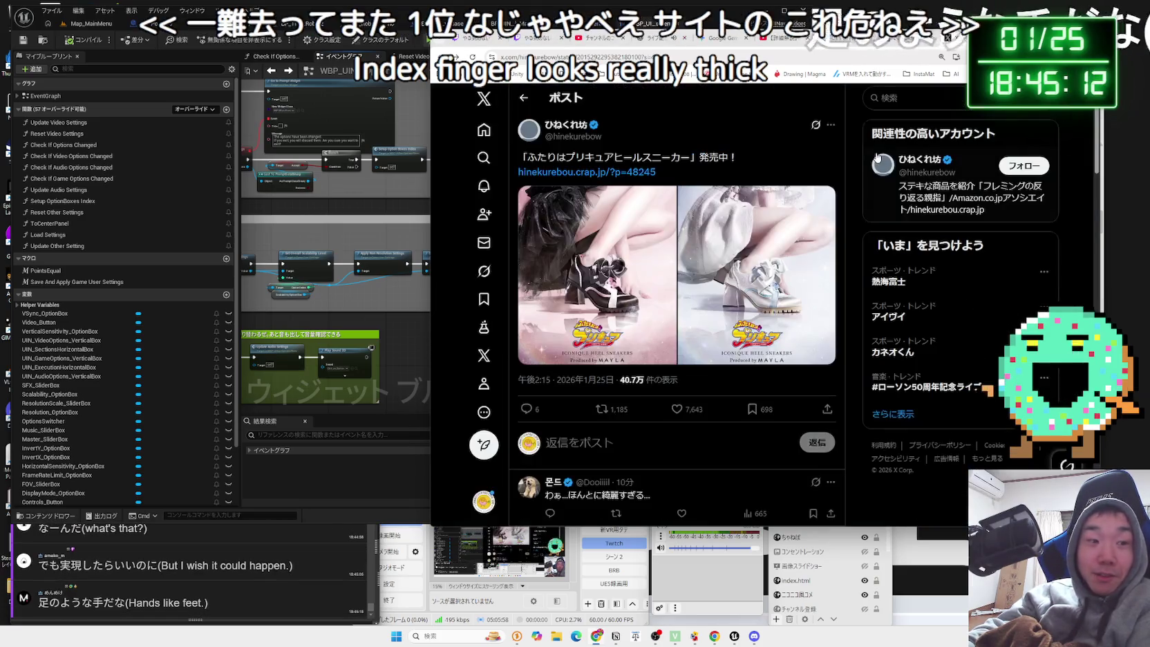
pyautogui.click(627, 314)
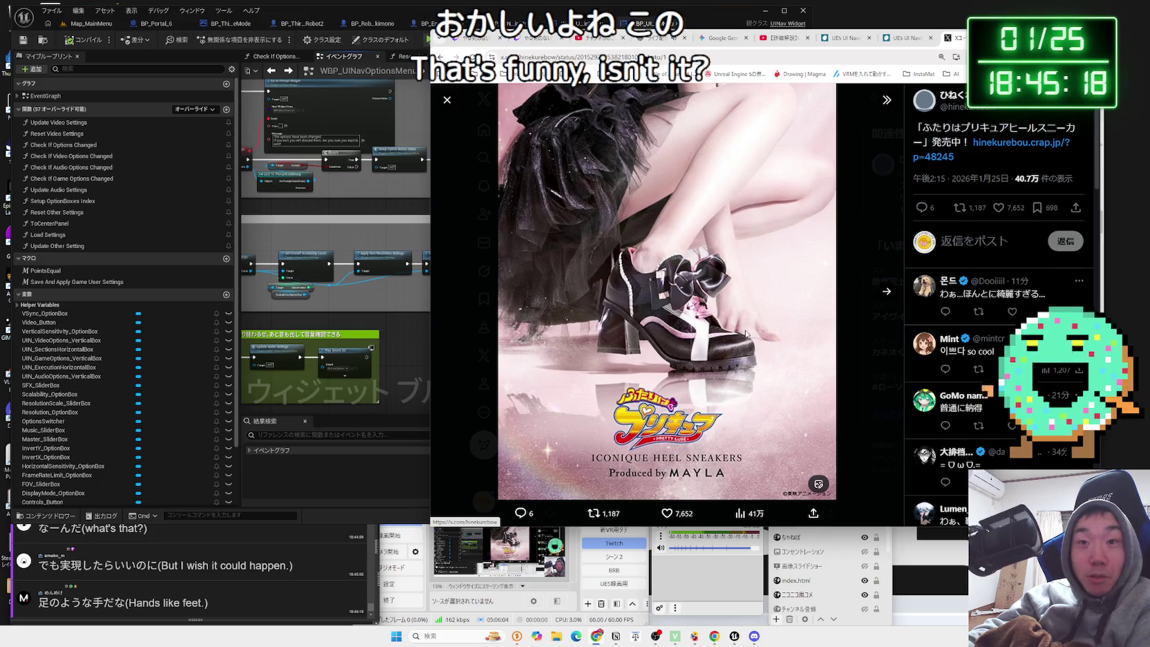
pyautogui.click(838, 334)
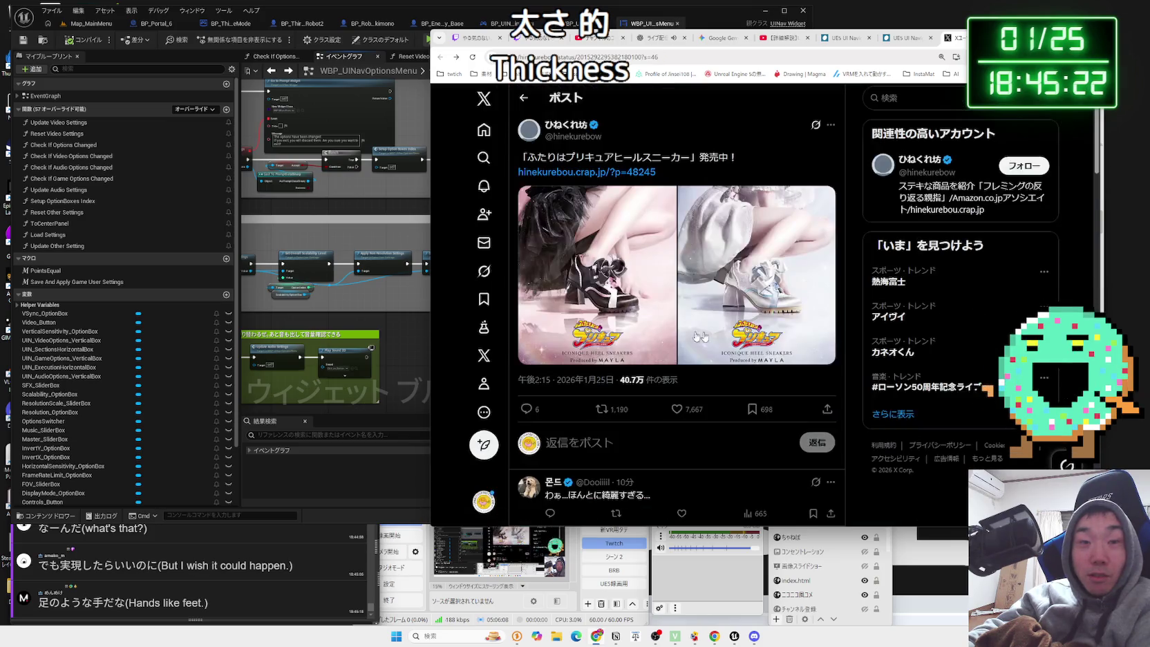
# Switch briefly back to the X post to view its first photo, then return to Unreal.
pyautogui.click(382, 321)
pyautogui.scroll(3, 406, 321)
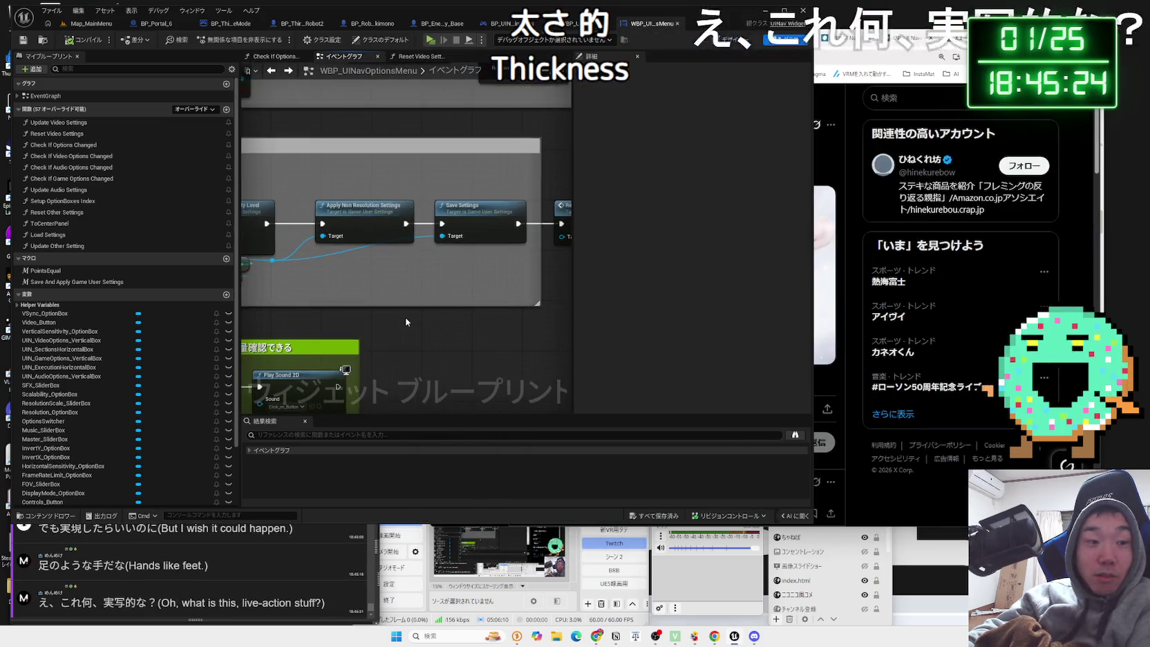
pyautogui.click(833, 160)
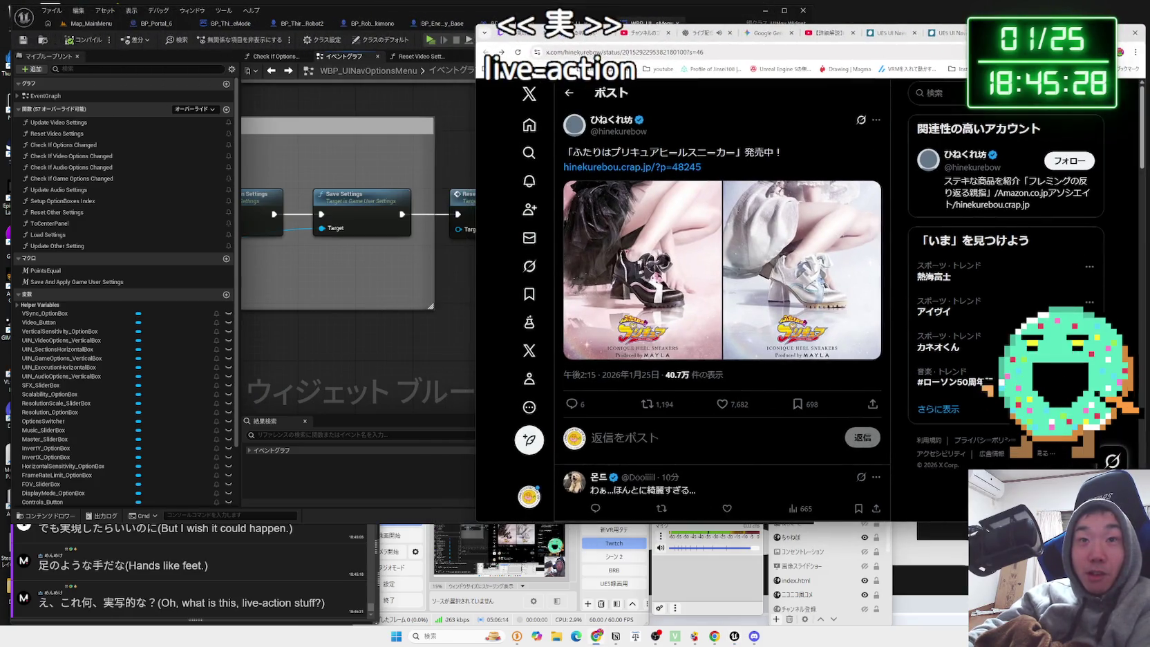
pyautogui.moveTo(578, 156); pyautogui.dragTo(645, 152)
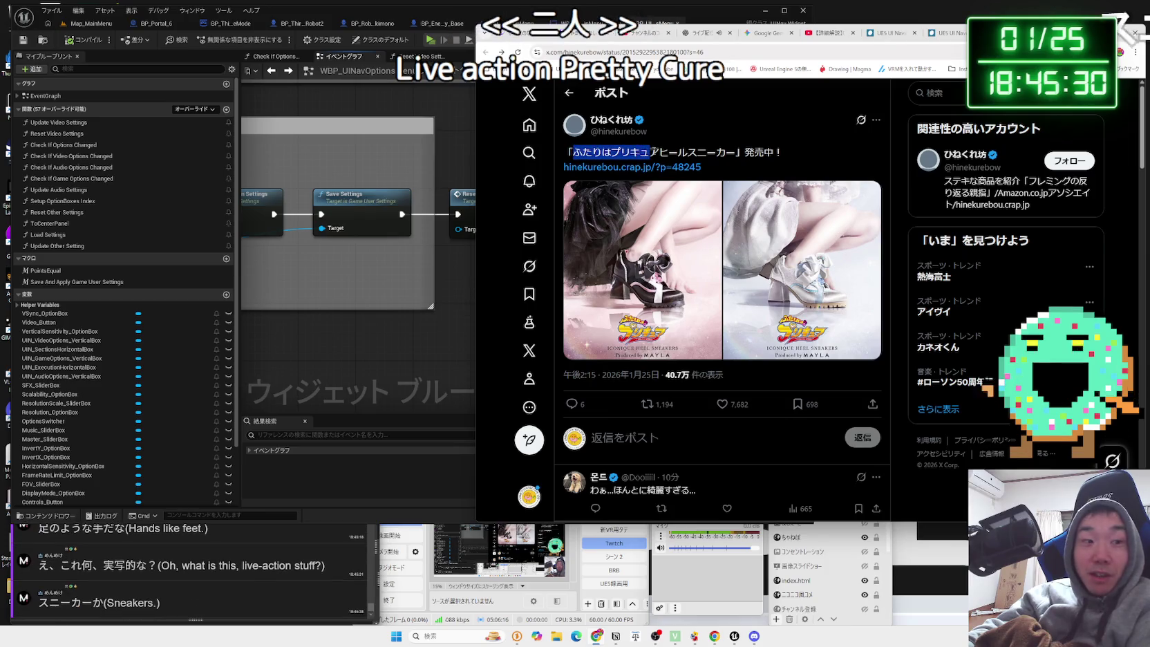
pyautogui.click(643, 269)
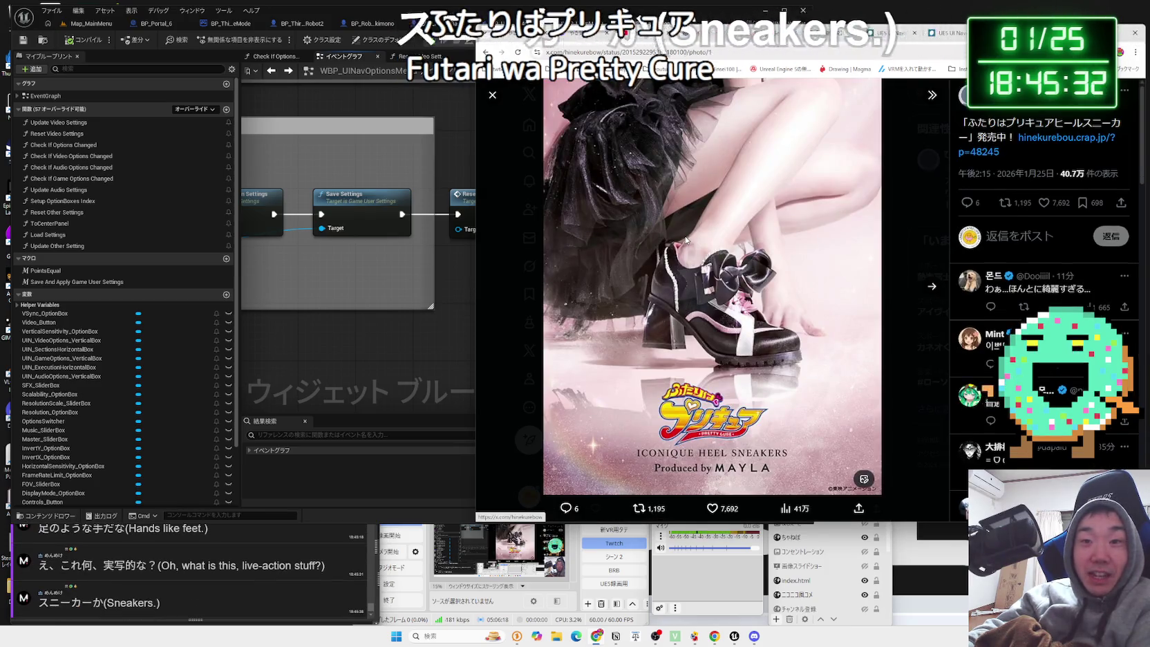
pyautogui.click(405, 281)
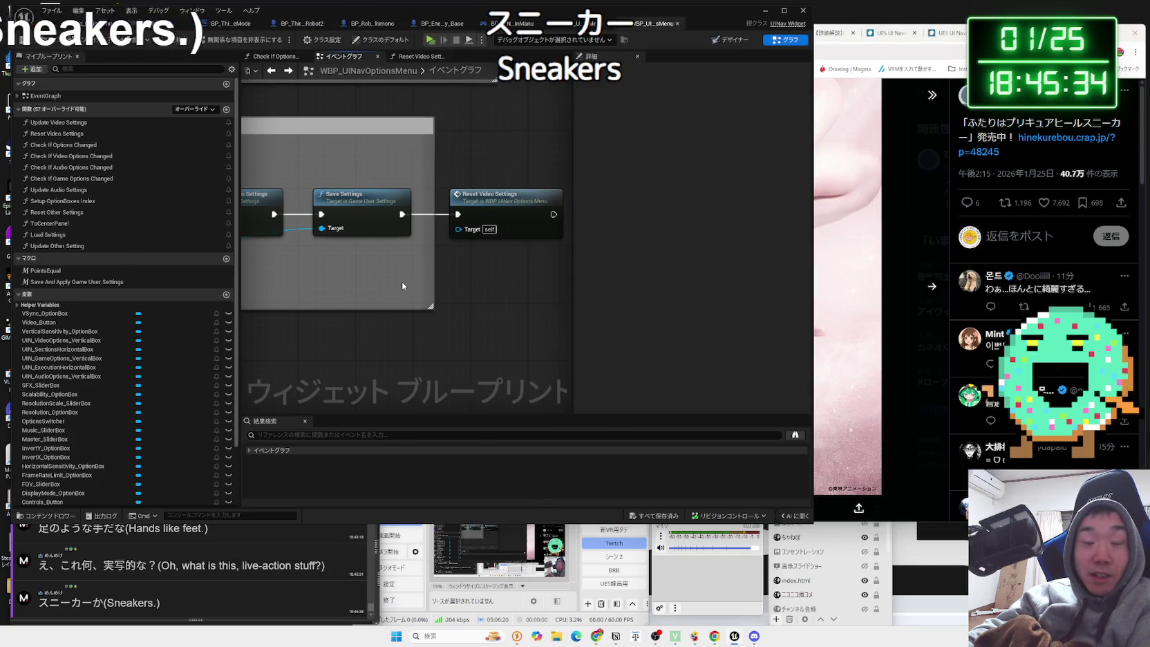
# Play the main menu level, step Video Scalability from High to Medium, back up to Epic, and Apply.
pyautogui.scroll(-4, 407, 293)
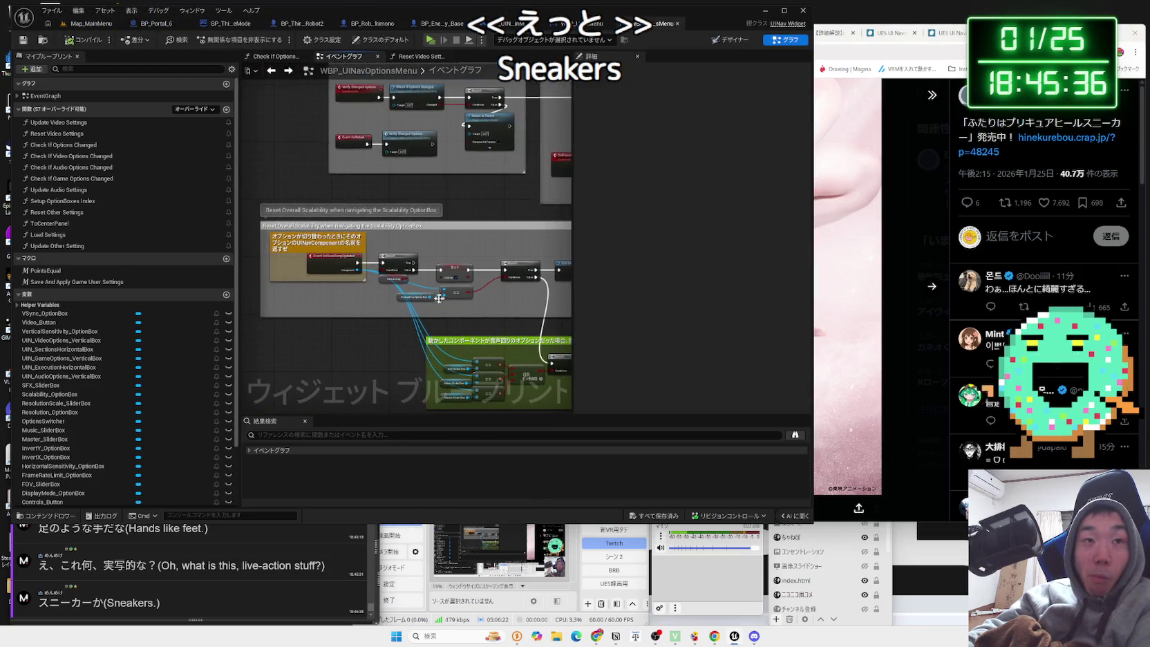
pyautogui.moveTo(374, 302); pyautogui.dragTo(548, 393)
pyautogui.scroll(5, 459, 261)
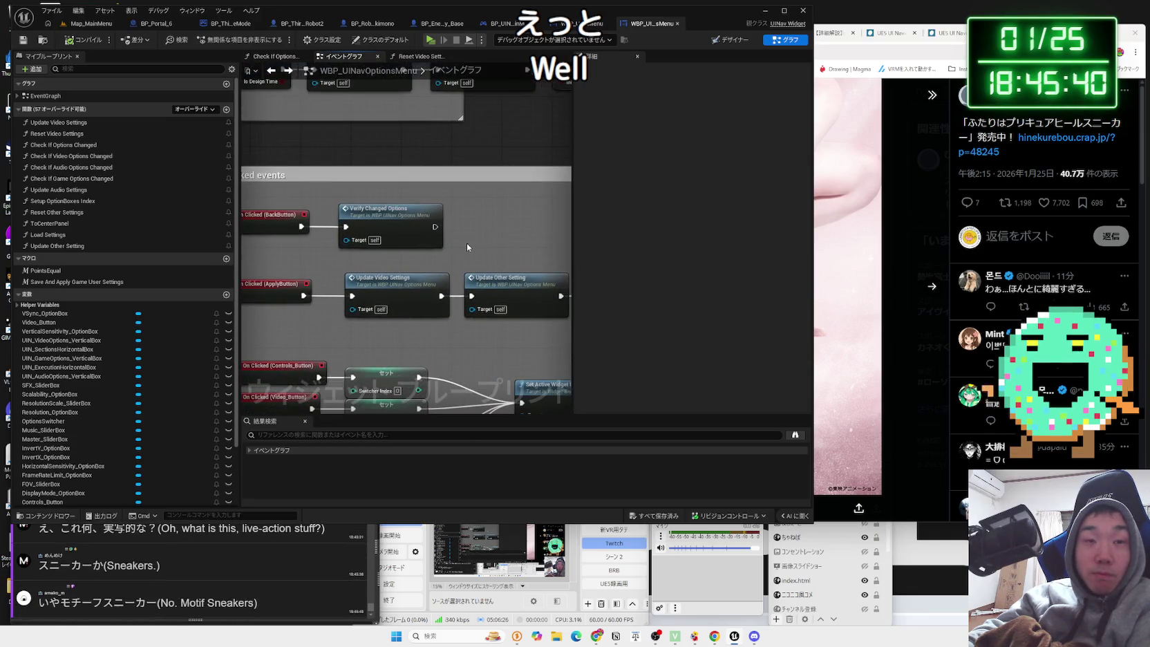
pyautogui.click(85, 26)
pyautogui.click(224, 38)
pyautogui.click(291, 357)
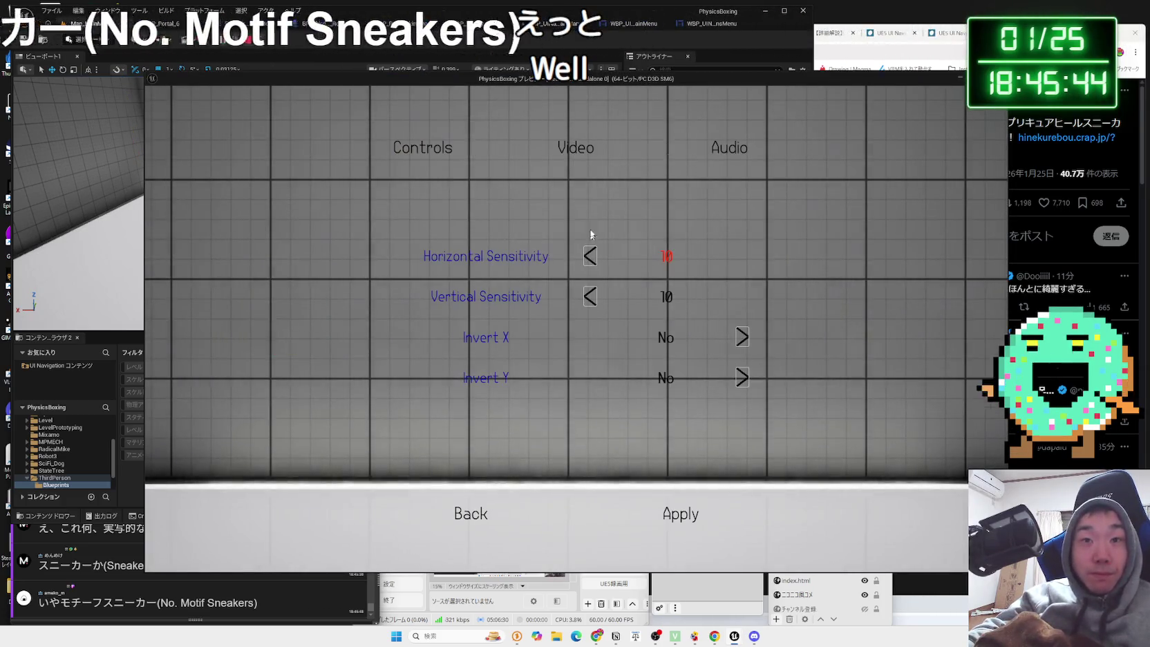
pyautogui.click(572, 173)
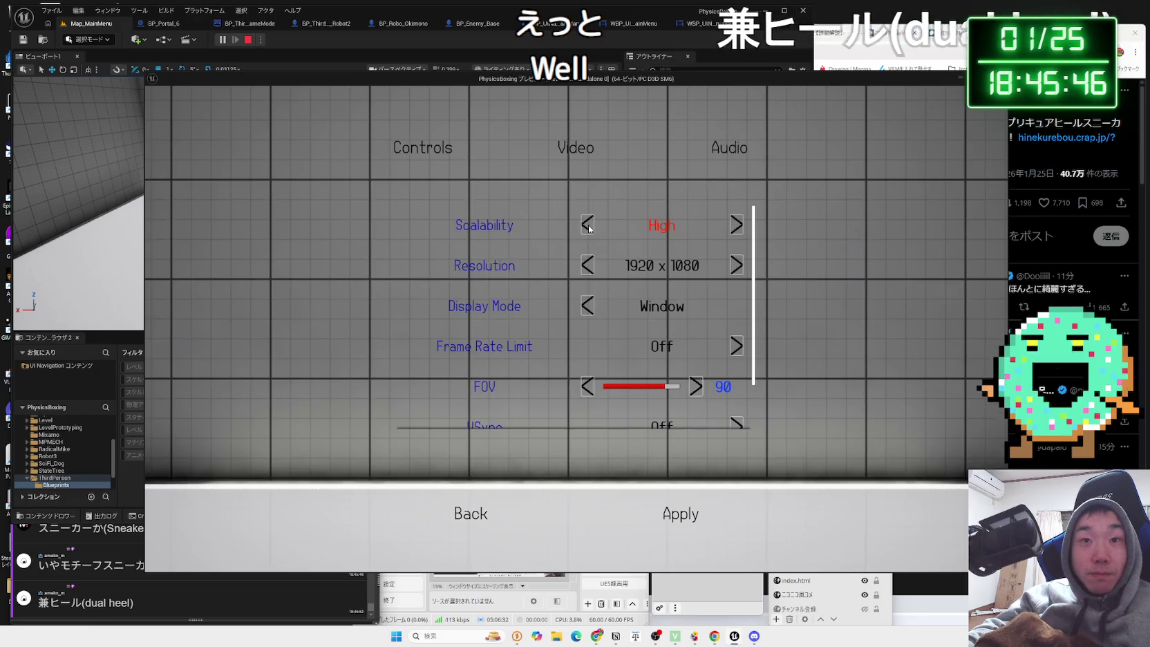
pyautogui.click(588, 225)
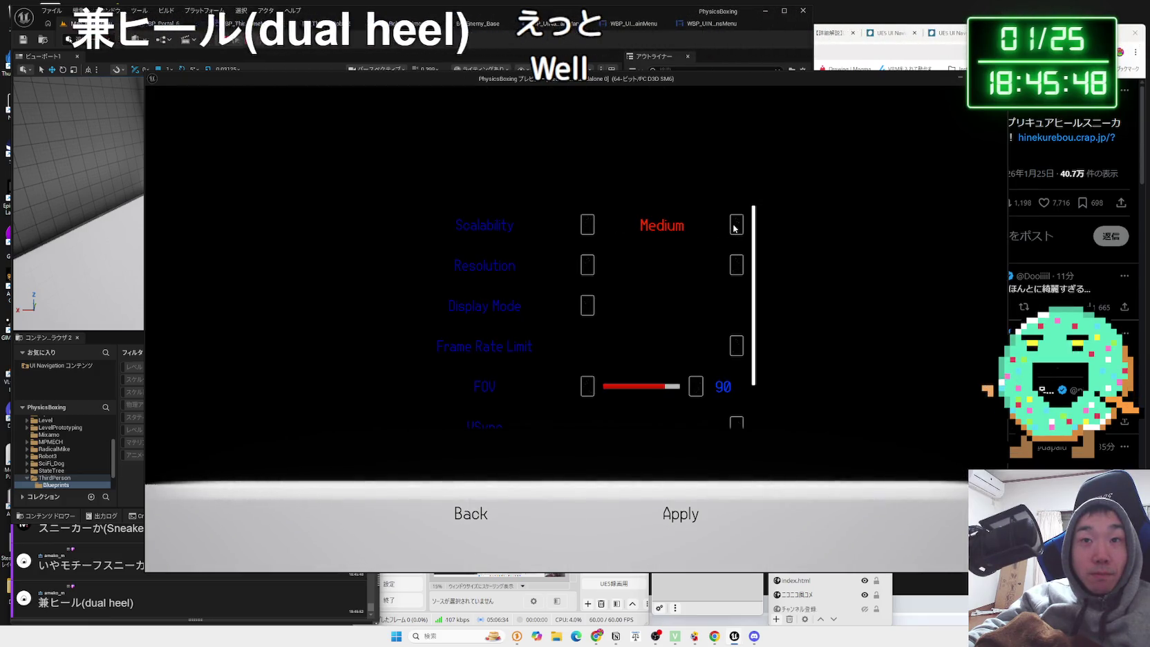
pyautogui.click(735, 225)
pyautogui.click(736, 225)
pyautogui.scroll(-1, 735, 228)
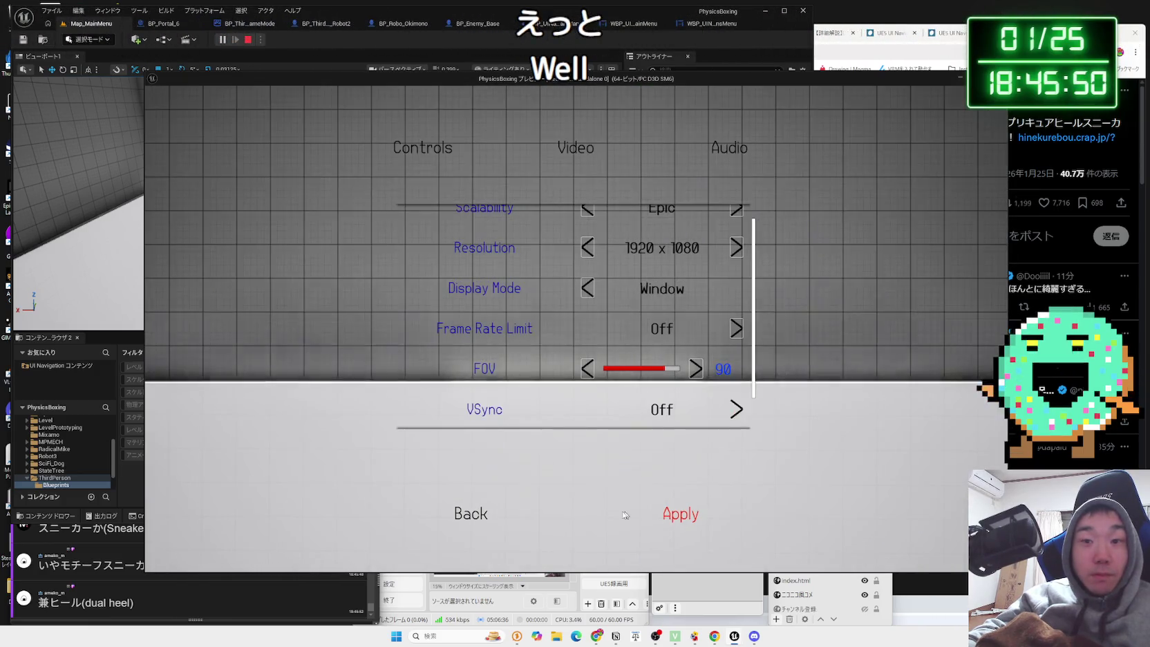
pyautogui.click(498, 521)
# Reopen Video options, raise Scalability to Cinematic, recheck the settings, and quit back to the blueprint.
pyautogui.click(314, 368)
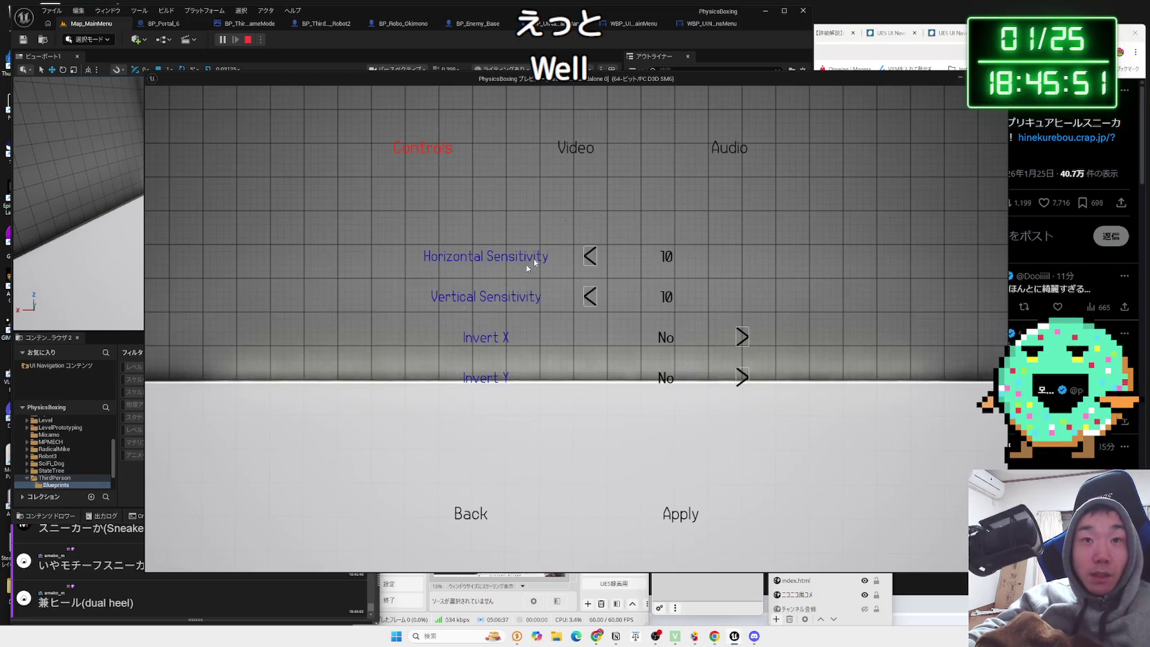
pyautogui.click(582, 150)
pyautogui.press('Right')
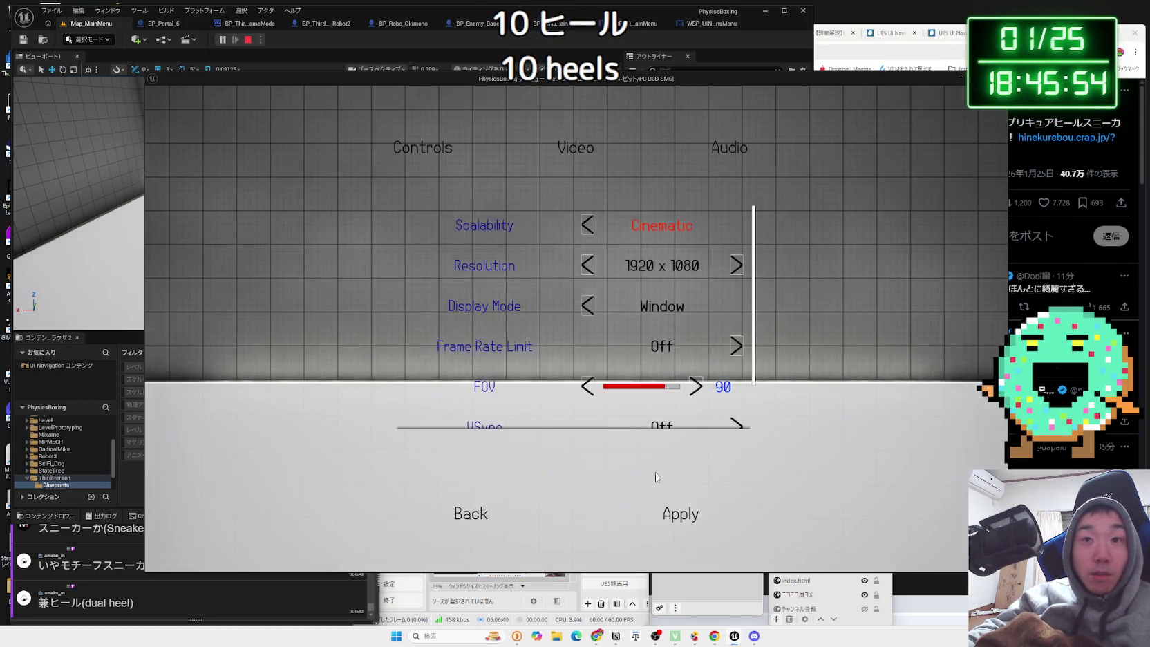
pyautogui.click(472, 515)
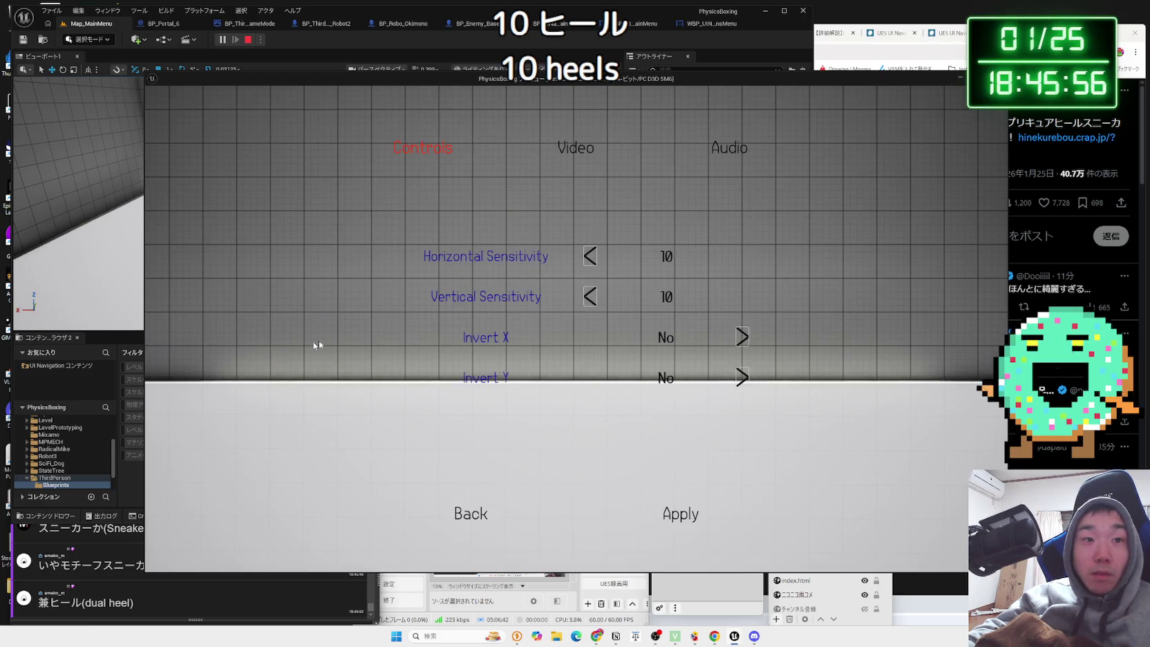
pyautogui.click(575, 155)
pyautogui.click(472, 514)
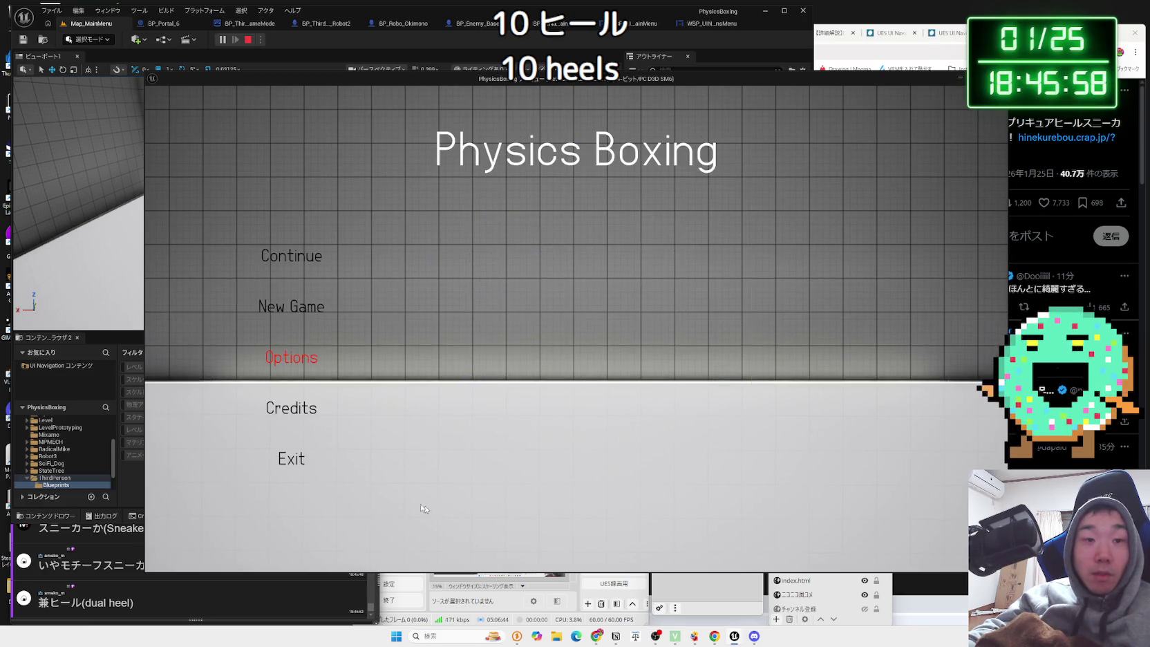
pyautogui.click(283, 458)
pyautogui.click(712, 24)
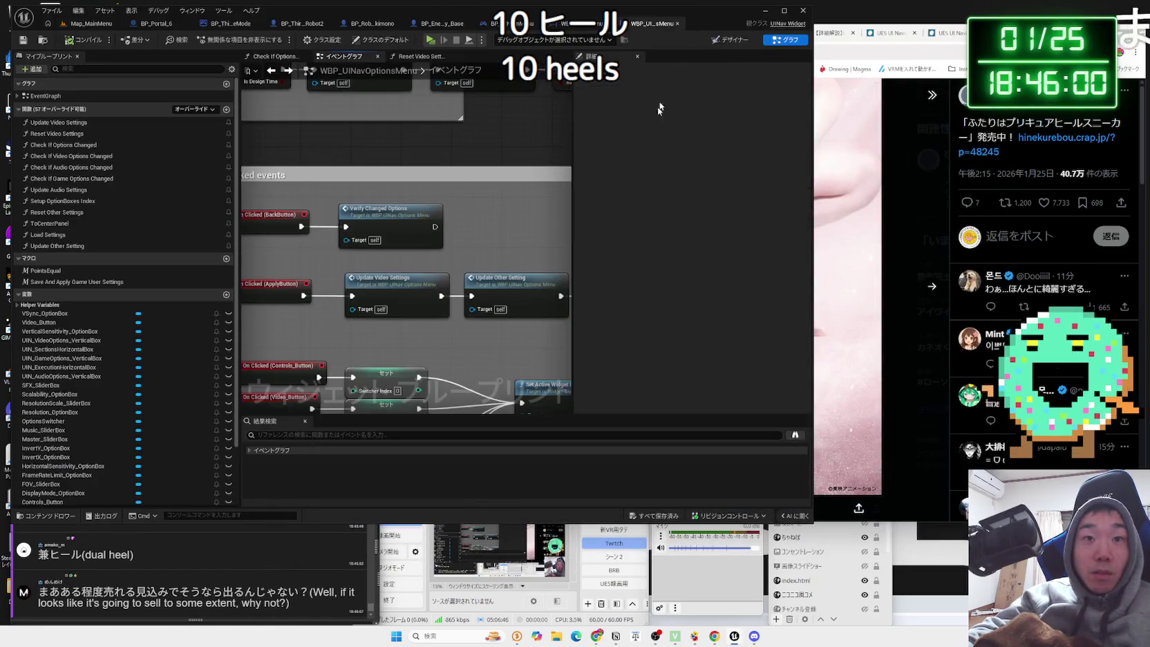
# Pan to the Save and Reset Video Settings area and select Apply Non Resolution and Save Settings.
pyautogui.moveTo(338, 209)
pyautogui.mouseDown()
pyautogui.moveTo(405, 239)
pyautogui.moveTo(378, 249)
pyautogui.mouseUp()
pyautogui.scroll(-2, 516, 278)
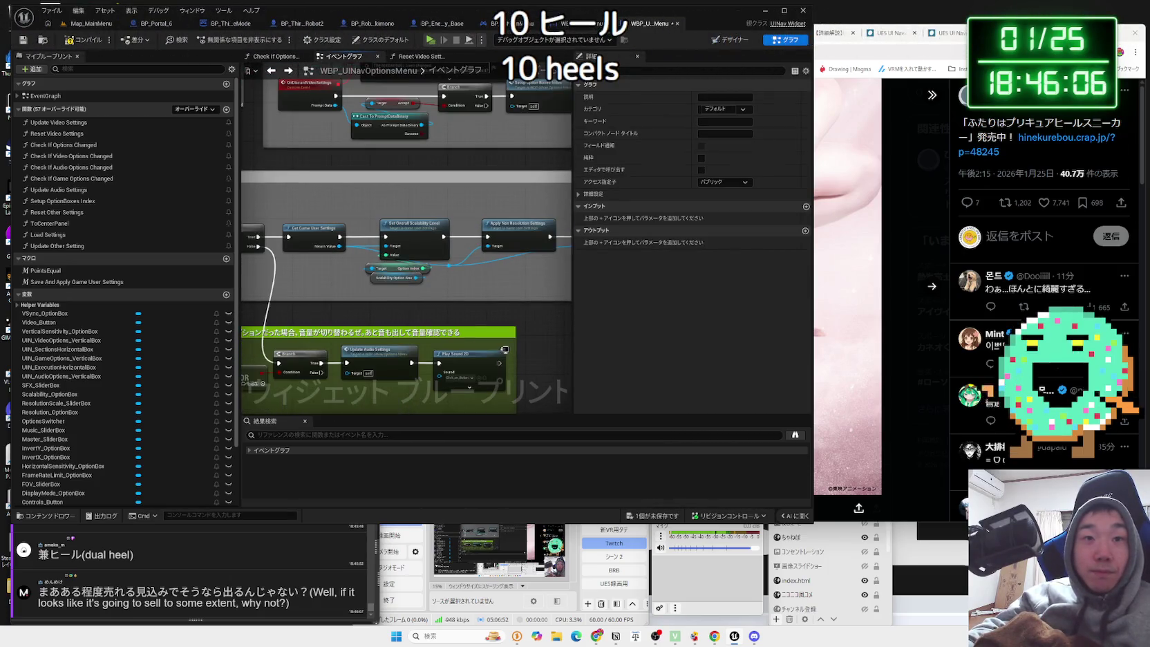
pyautogui.moveTo(511, 204); pyautogui.dragTo(413, 197)
pyautogui.click(436, 224)
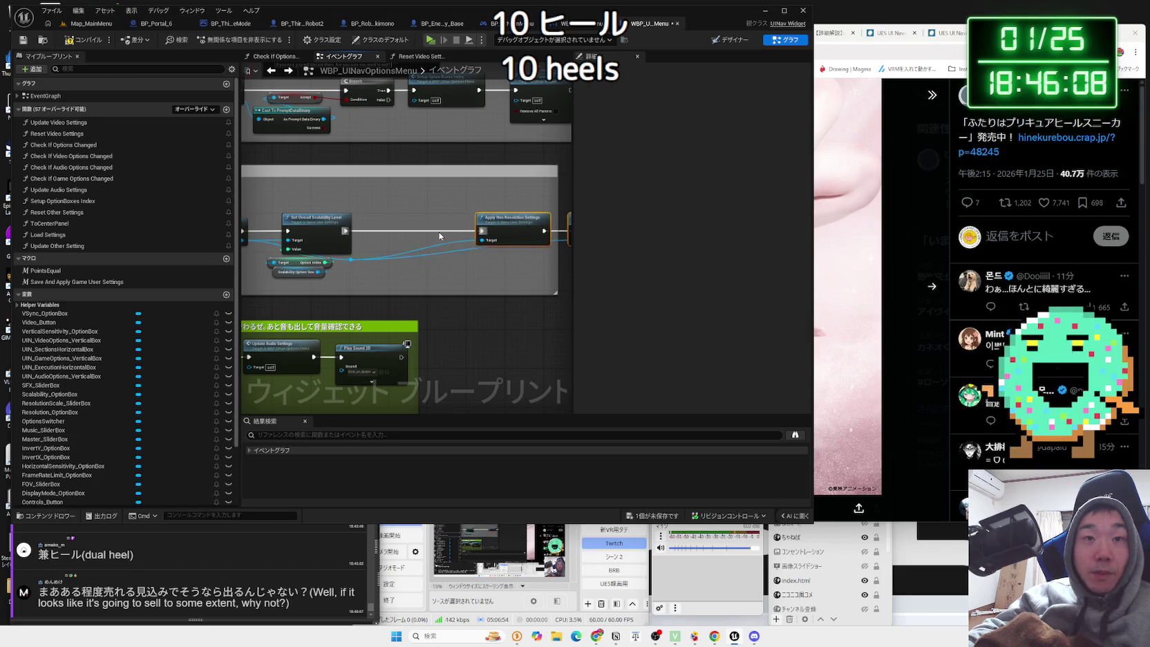
# Drag a wire from Get Game User Settings' Return Value to browse its actions, then view the UI Nav blog.
pyautogui.scroll(3, 395, 237)
pyautogui.moveTo(318, 226); pyautogui.dragTo(486, 284)
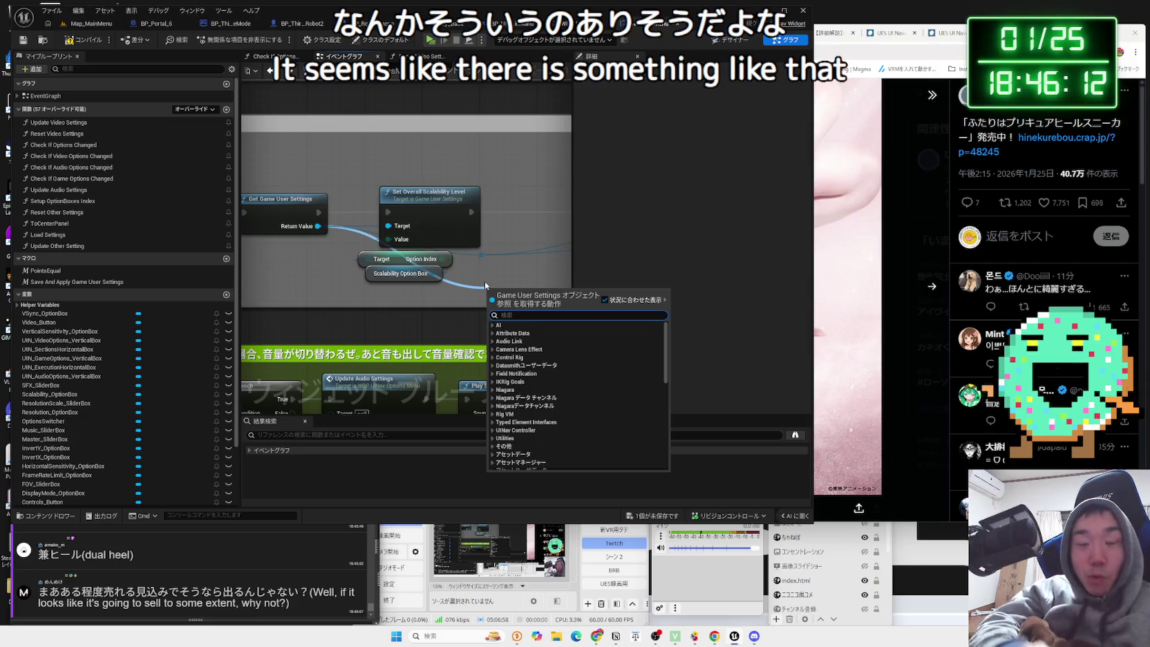
pyautogui.press('Zenkaku_Hankaku')
pyautogui.press('Up')
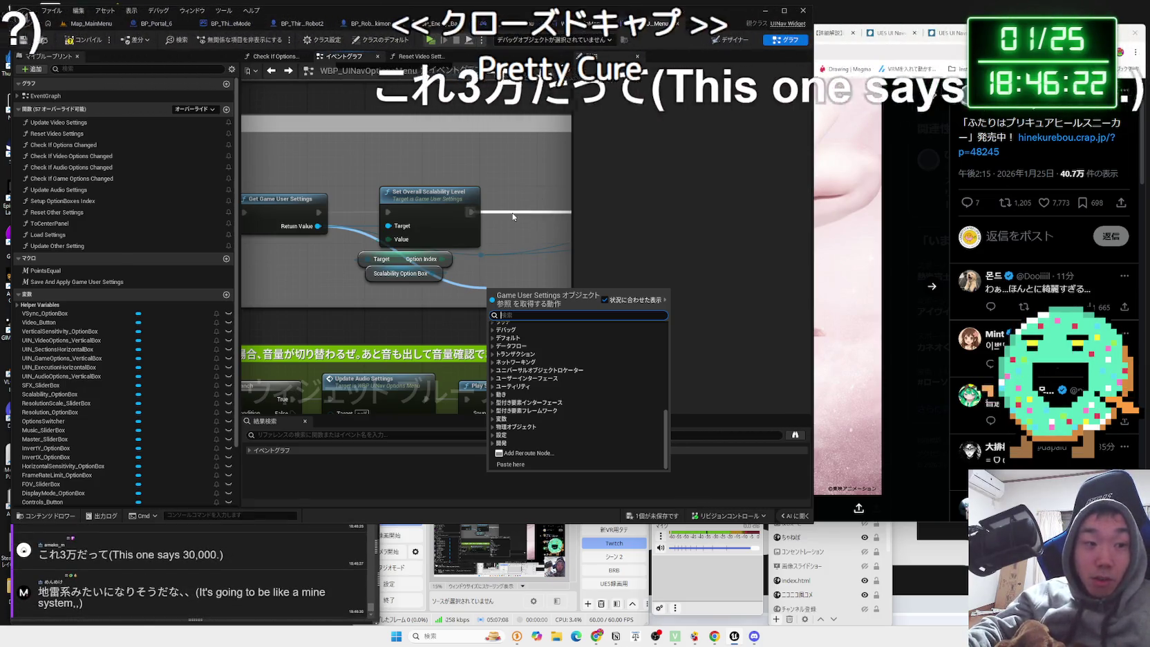
pyautogui.click(665, 173)
pyautogui.click(891, 48)
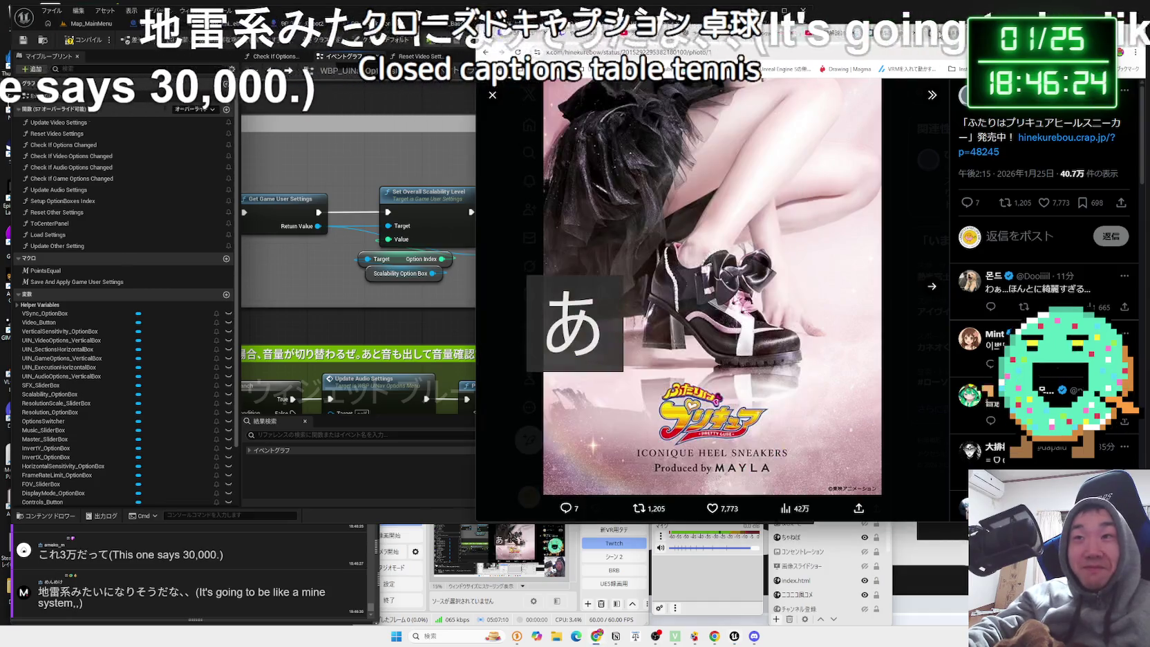
# Check the other UI Nav blog tab and the Gemini chat about GI settings.
pyautogui.click(897, 38)
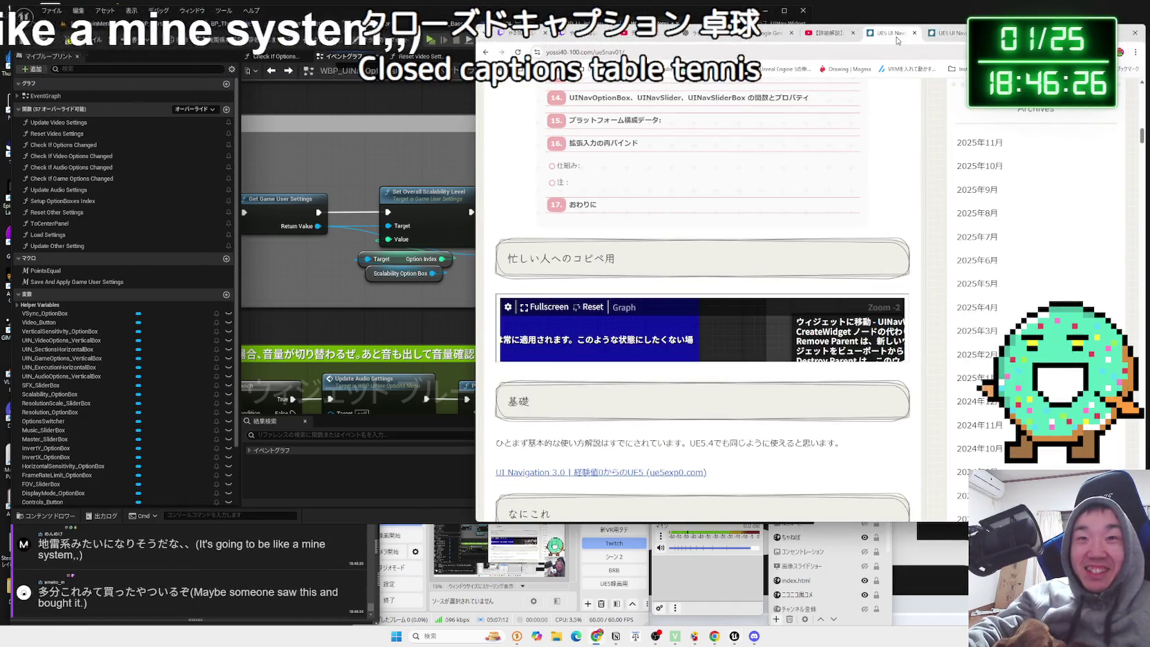
pyautogui.click(838, 36)
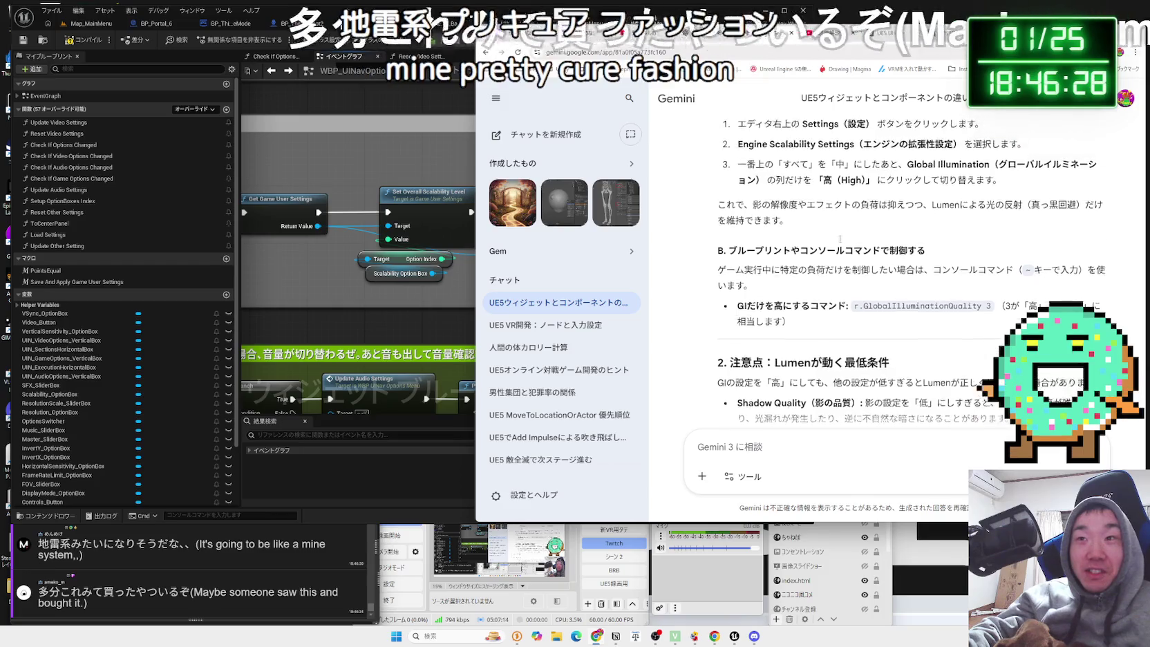
pyautogui.click(347, 262)
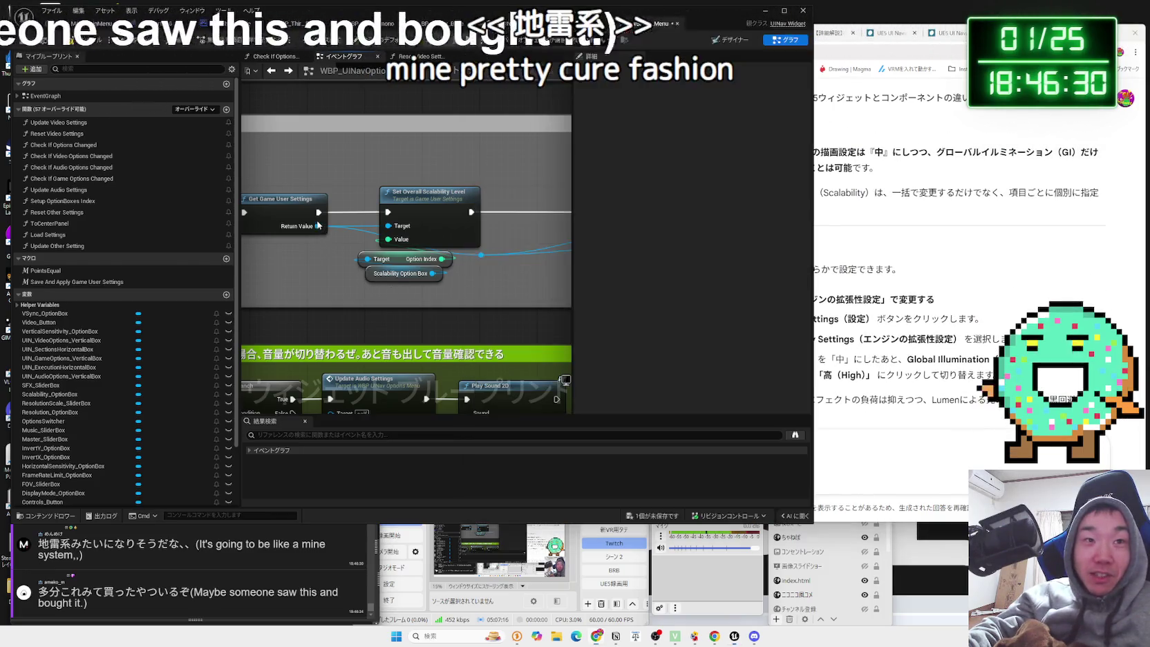
# Add Set Global Illumination Quality (3) before Apply Non Resolution Settings, then play Map_MainMenu.
pyautogui.moveTo(316, 226); pyautogui.dragTo(324, 219)
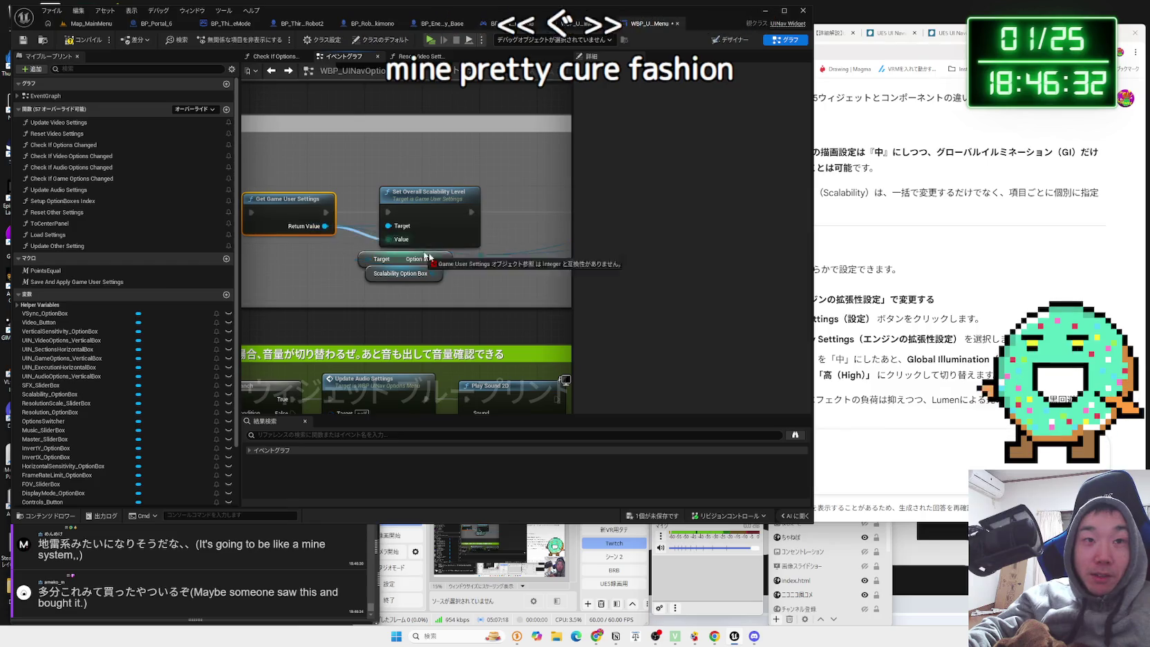
pyautogui.moveTo(427, 257); pyautogui.dragTo(506, 278)
pyautogui.write('global')
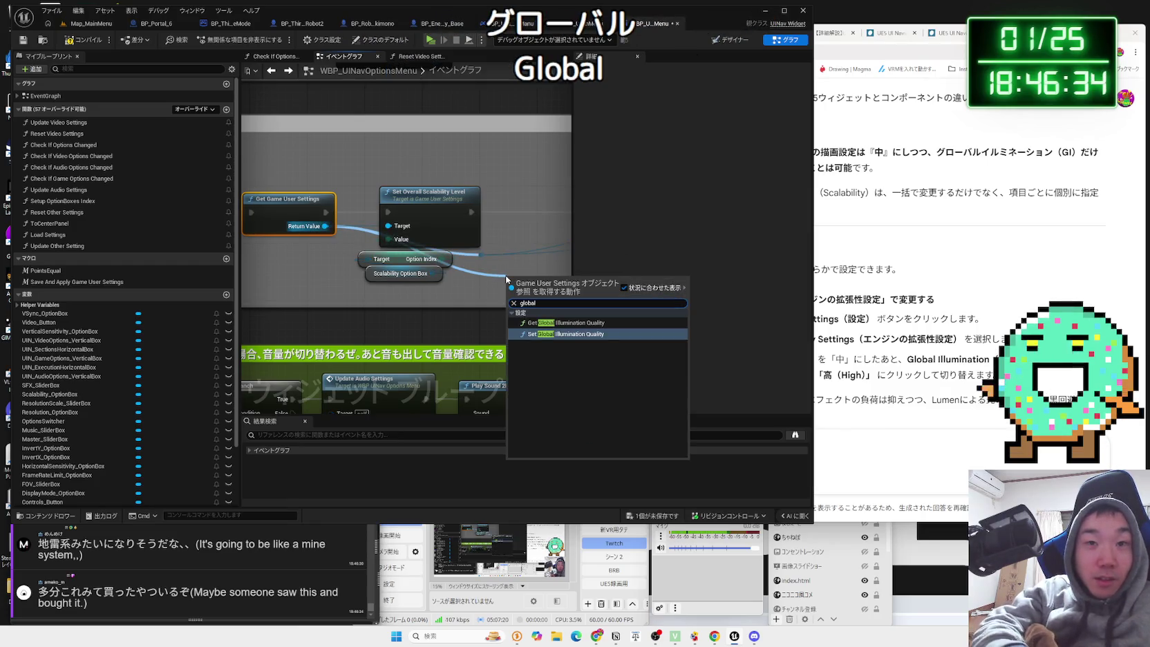
pyautogui.click(553, 334)
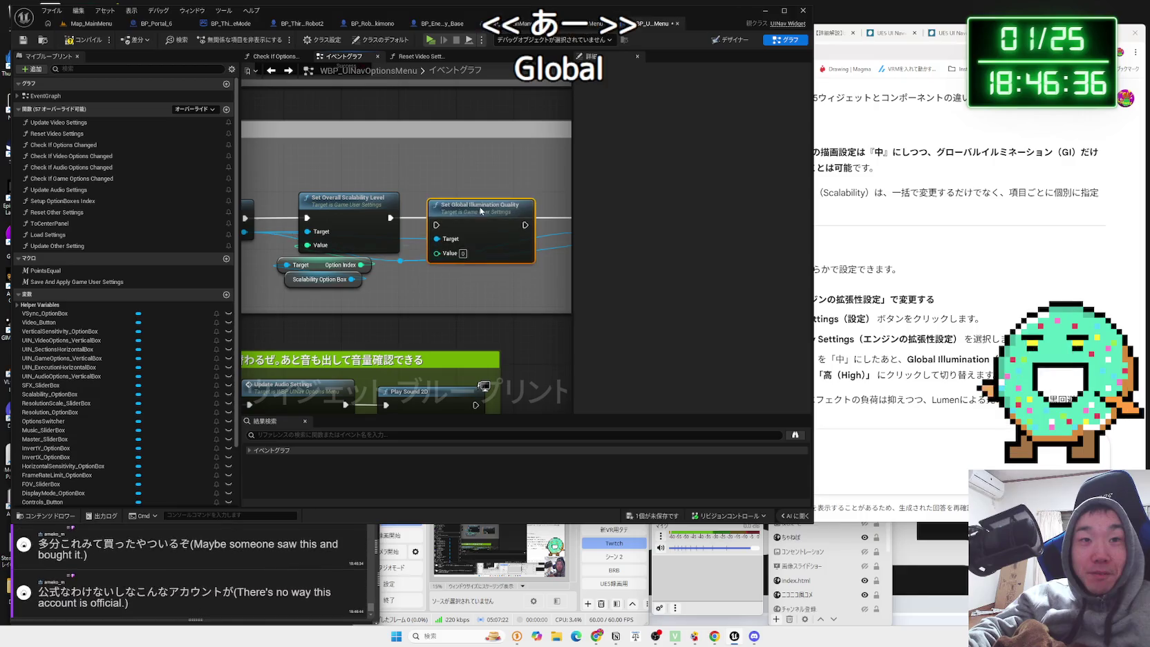
pyautogui.moveTo(435, 219)
pyautogui.mouseDown()
pyautogui.moveTo(560, 228)
pyautogui.moveTo(497, 235)
pyautogui.mouseUp()
pyautogui.click(498, 235)
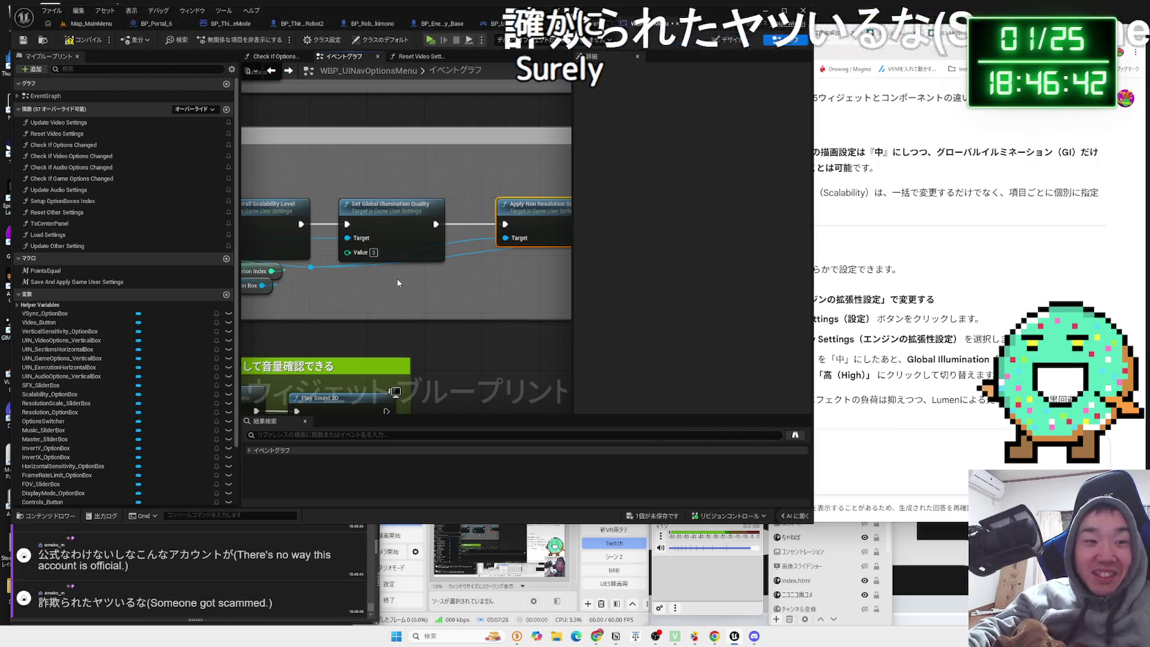
pyautogui.click(80, 25)
pyautogui.click(222, 40)
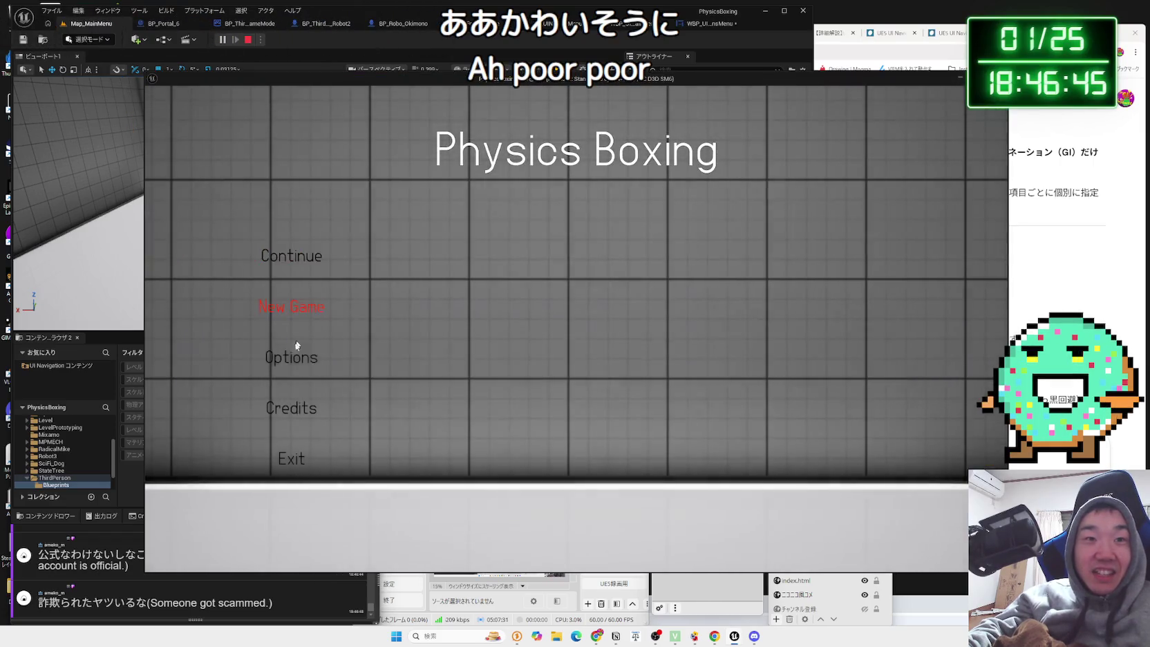
pyautogui.click(297, 347)
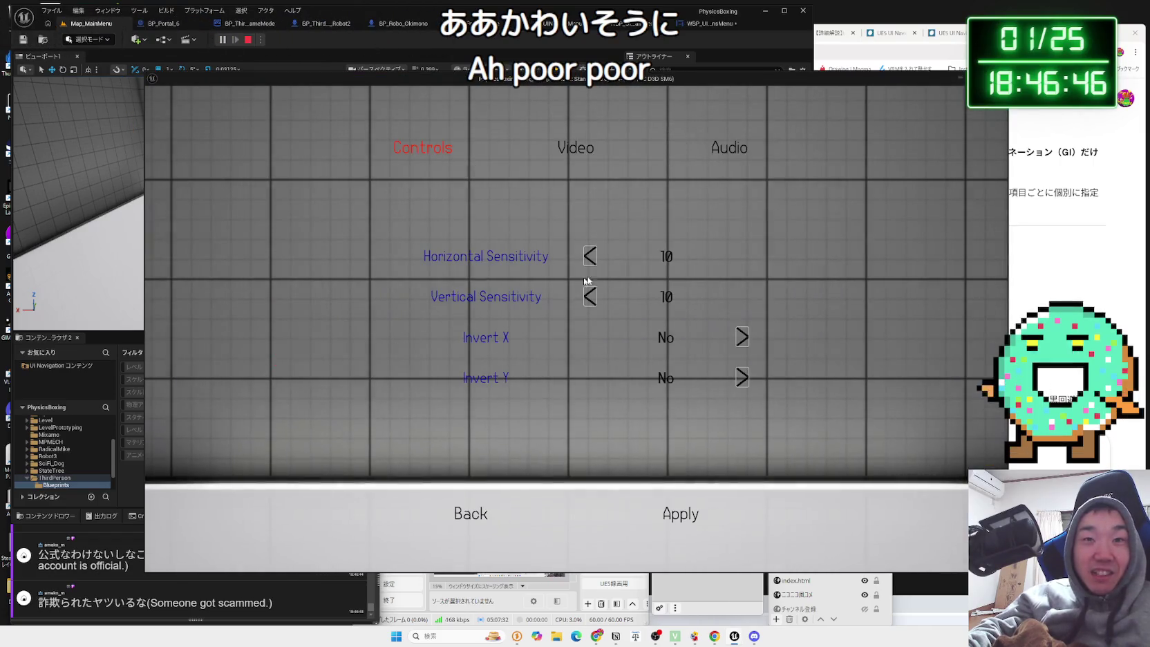
pyautogui.click(580, 178)
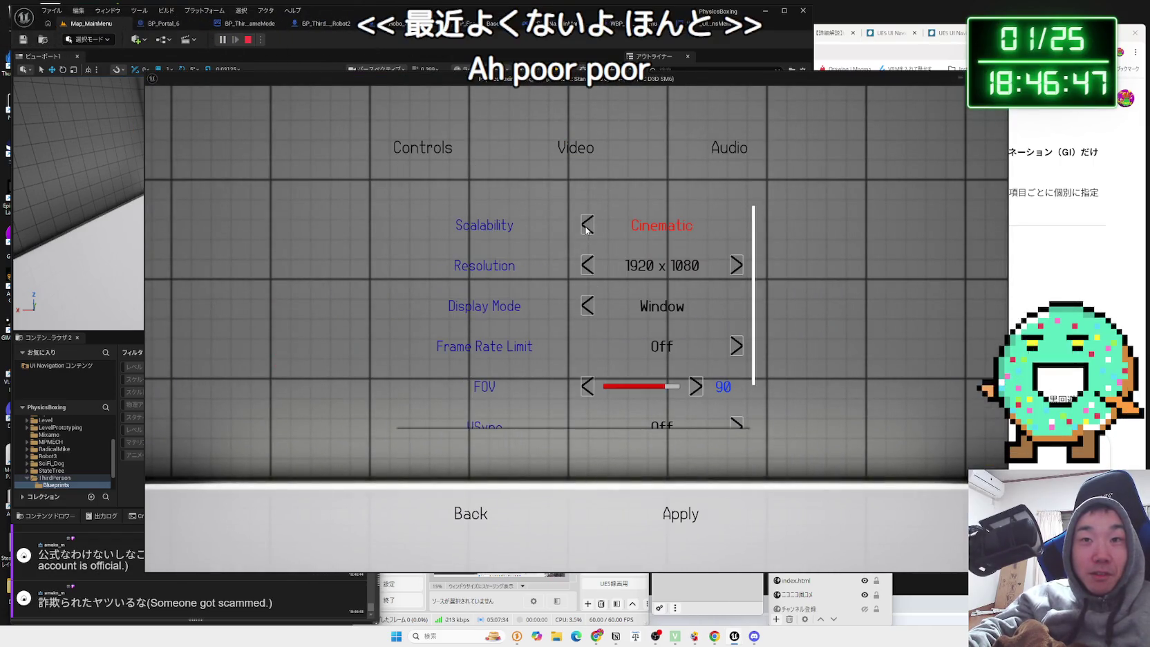
pyautogui.click(586, 225)
pyautogui.click(586, 225)
pyautogui.click(587, 226)
pyautogui.scroll(-1, 662, 414)
pyautogui.click(675, 516)
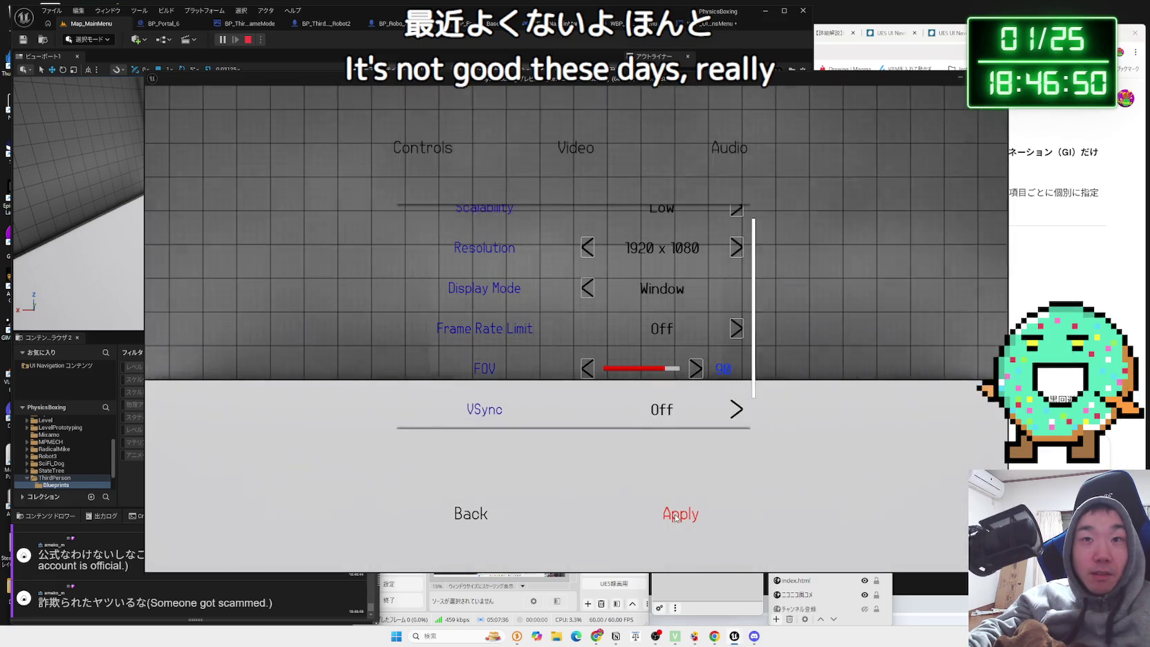
pyautogui.click(736, 226)
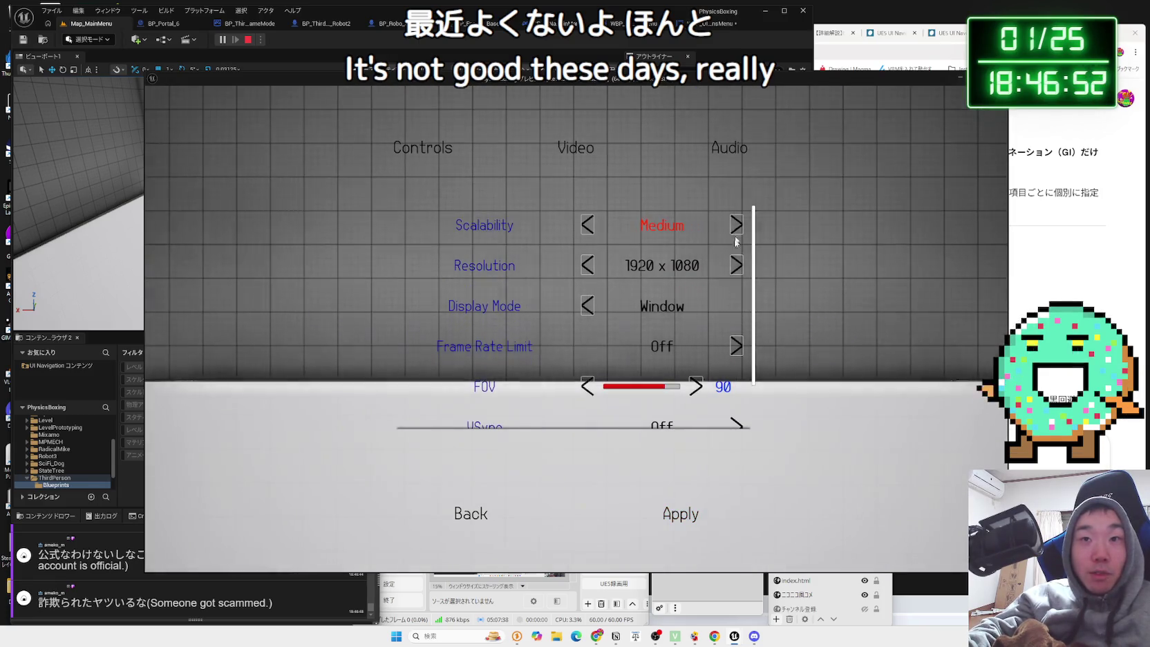
pyautogui.scroll(-1, 677, 415)
pyautogui.click(679, 515)
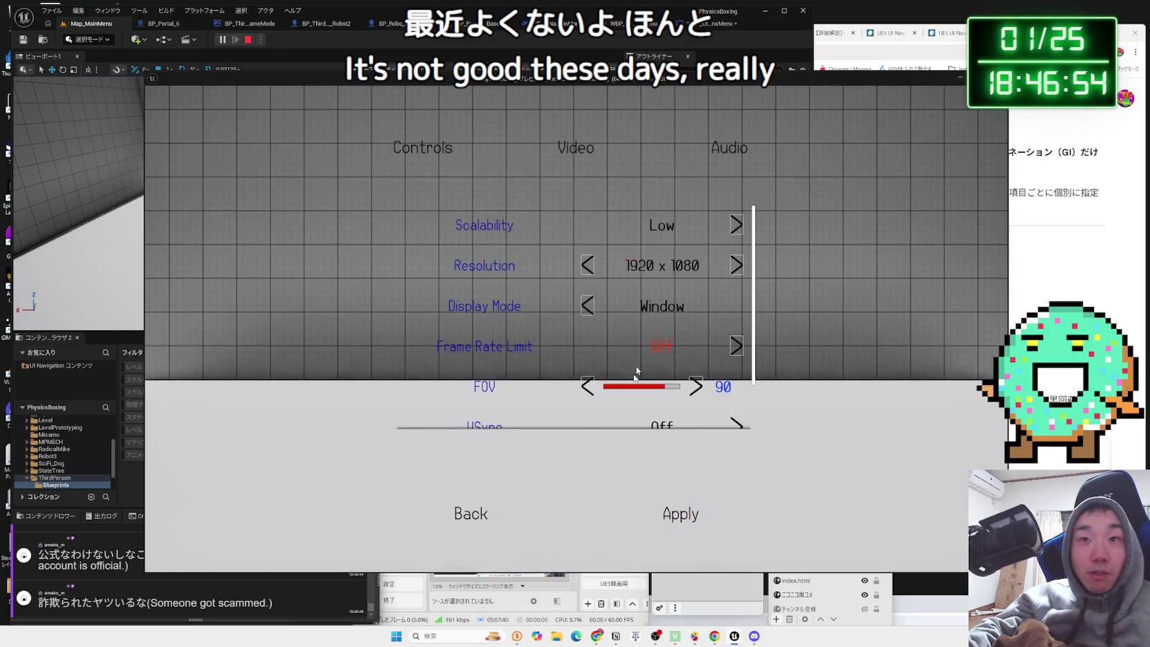
pyautogui.scroll(-1, 635, 373)
pyautogui.click(463, 511)
pyautogui.click(290, 360)
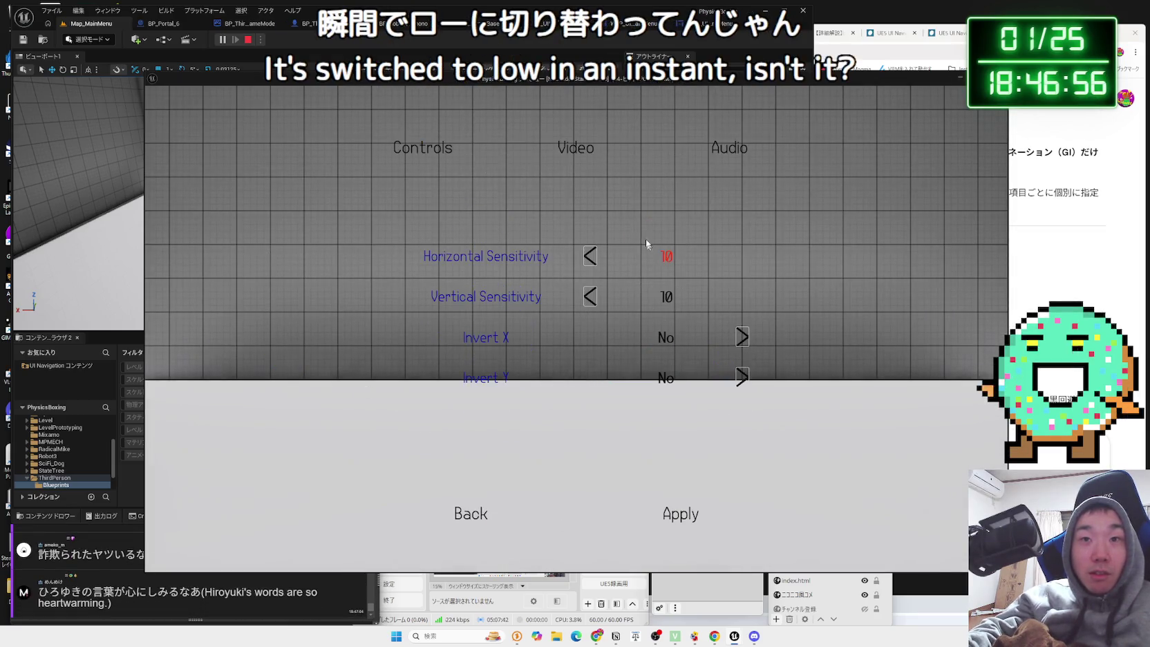
pyautogui.click(576, 148)
pyautogui.click(736, 223)
pyautogui.click(736, 223)
pyautogui.click(736, 223)
pyautogui.scroll(-1, 691, 387)
pyautogui.click(685, 511)
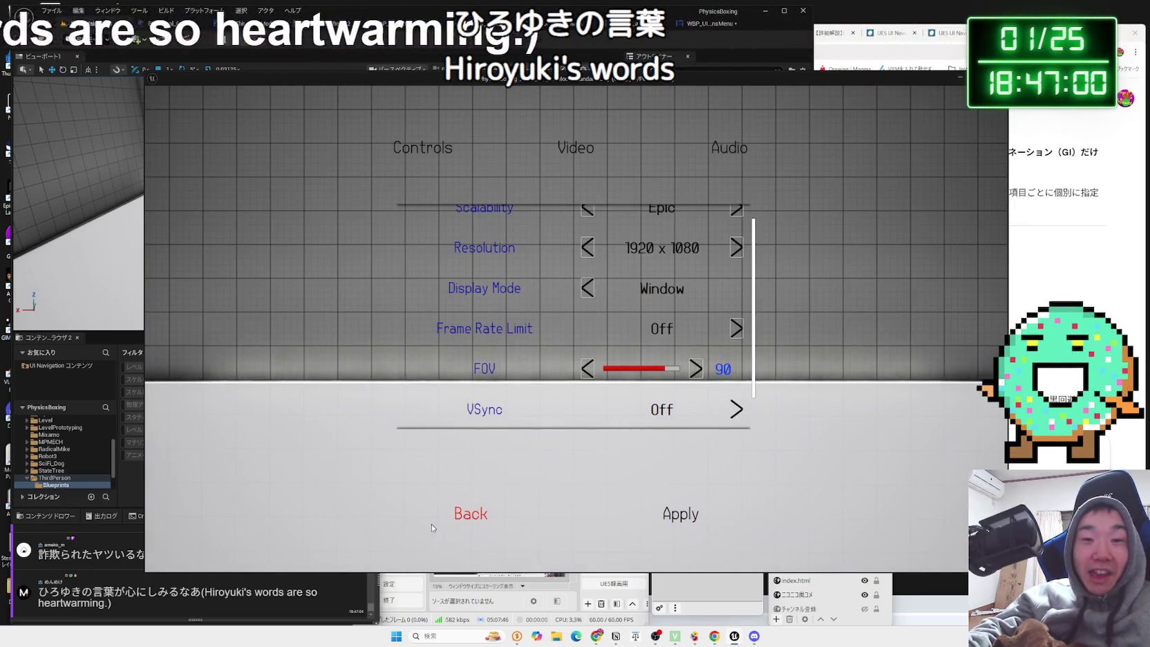
pyautogui.click(455, 520)
pyautogui.click(294, 356)
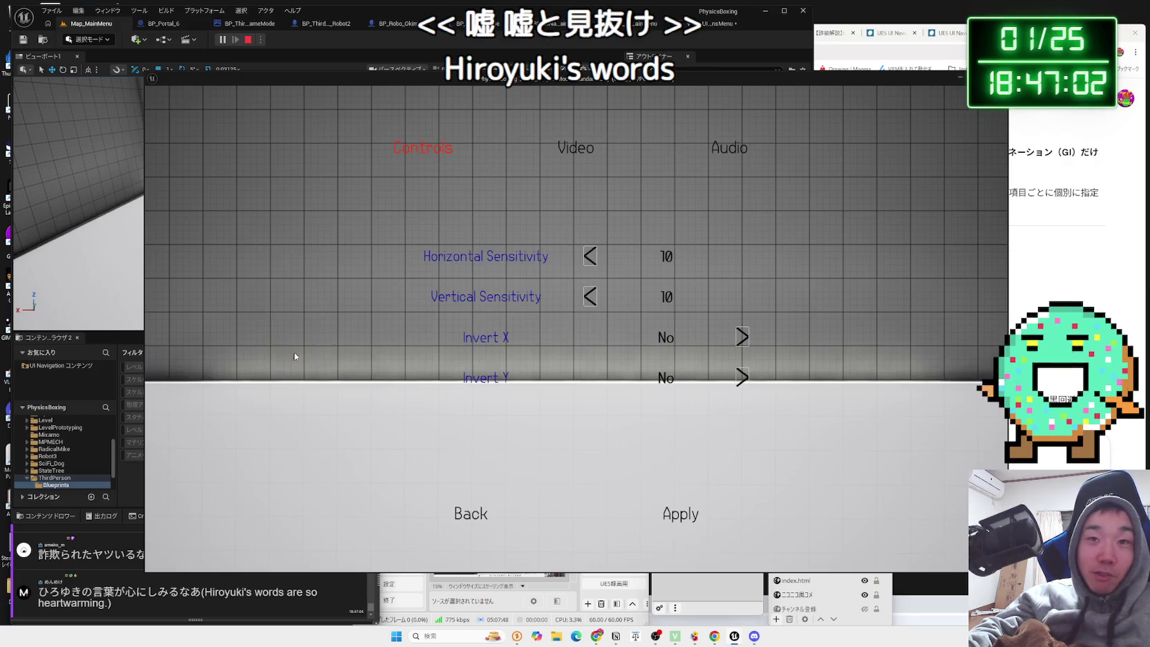
pyautogui.click(576, 148)
pyautogui.click(587, 225)
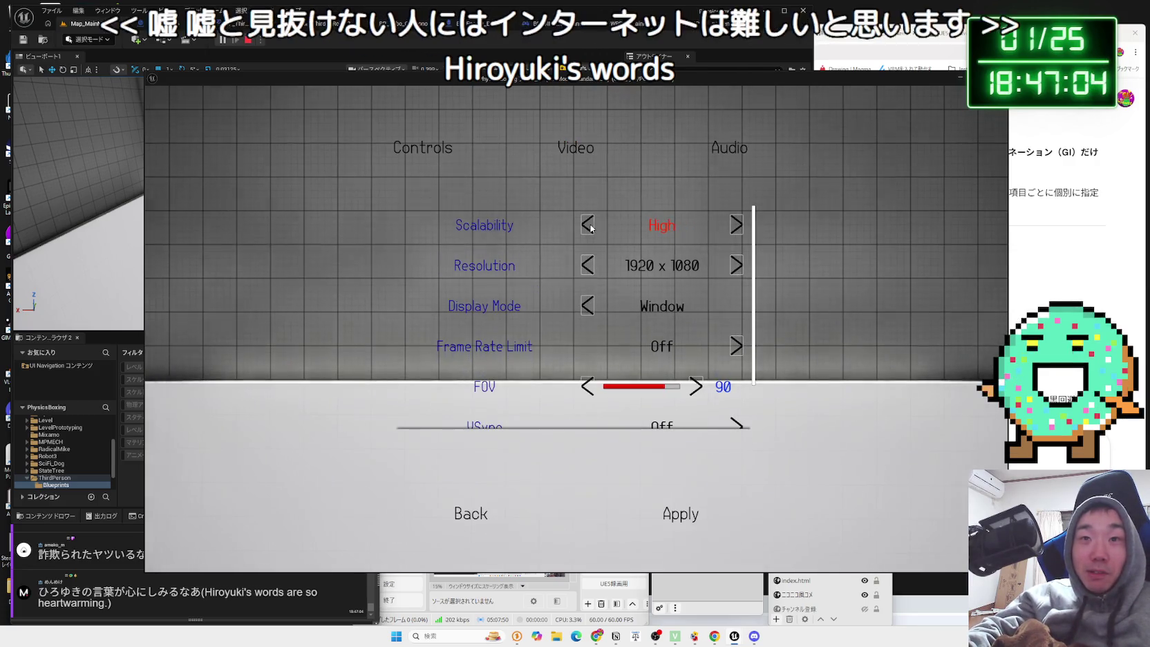
pyautogui.click(472, 525)
pyautogui.click(620, 371)
pyautogui.click(293, 356)
pyautogui.click(556, 153)
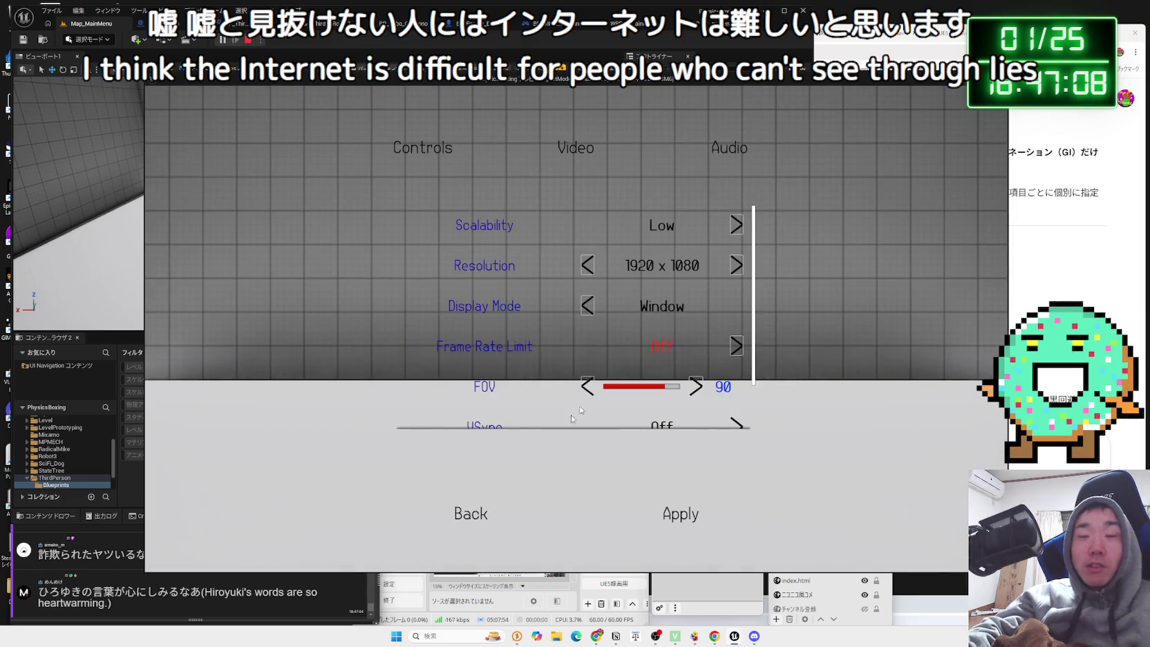
pyautogui.click(470, 514)
pyautogui.click(288, 457)
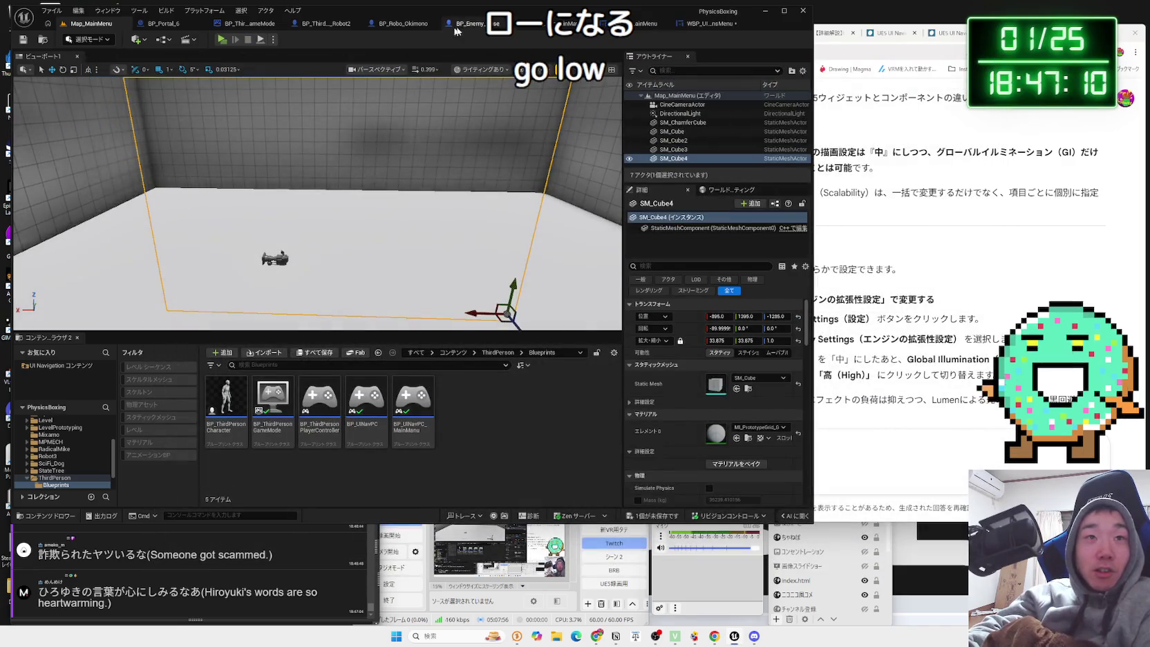
pyautogui.click(681, 25)
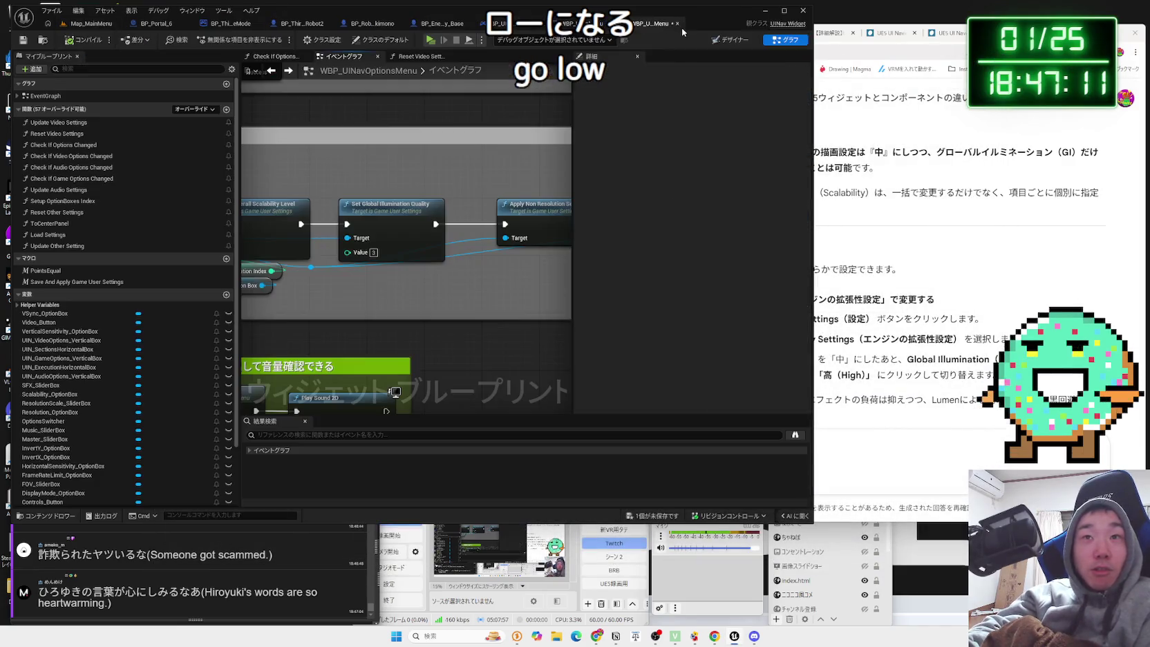
# Inspect the Set Global Illumination Quality node beside the scalability and Save Settings nodes.
pyautogui.click(370, 223)
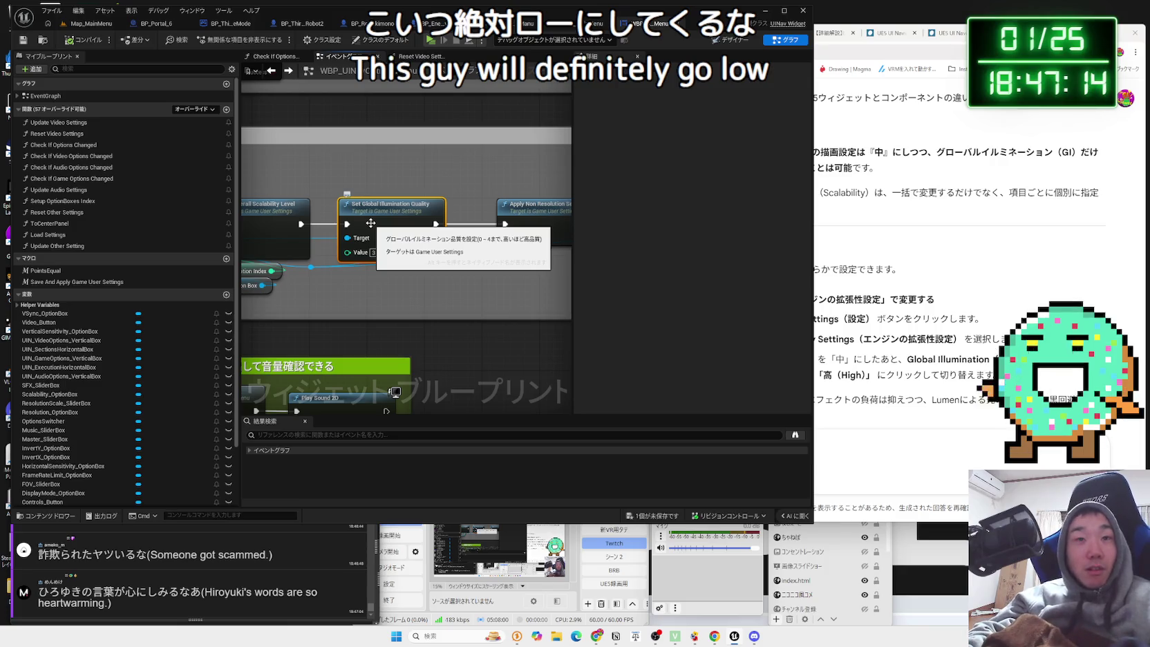
pyautogui.moveTo(385, 284); pyautogui.dragTo(412, 296)
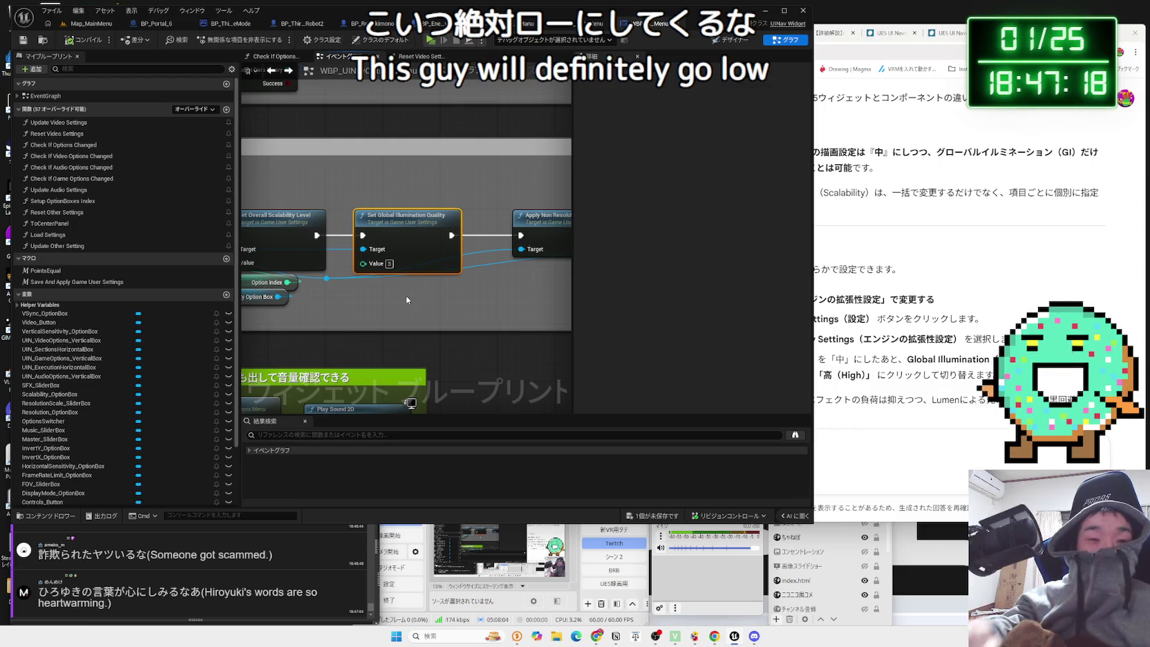
pyautogui.scroll(-1, 427, 276)
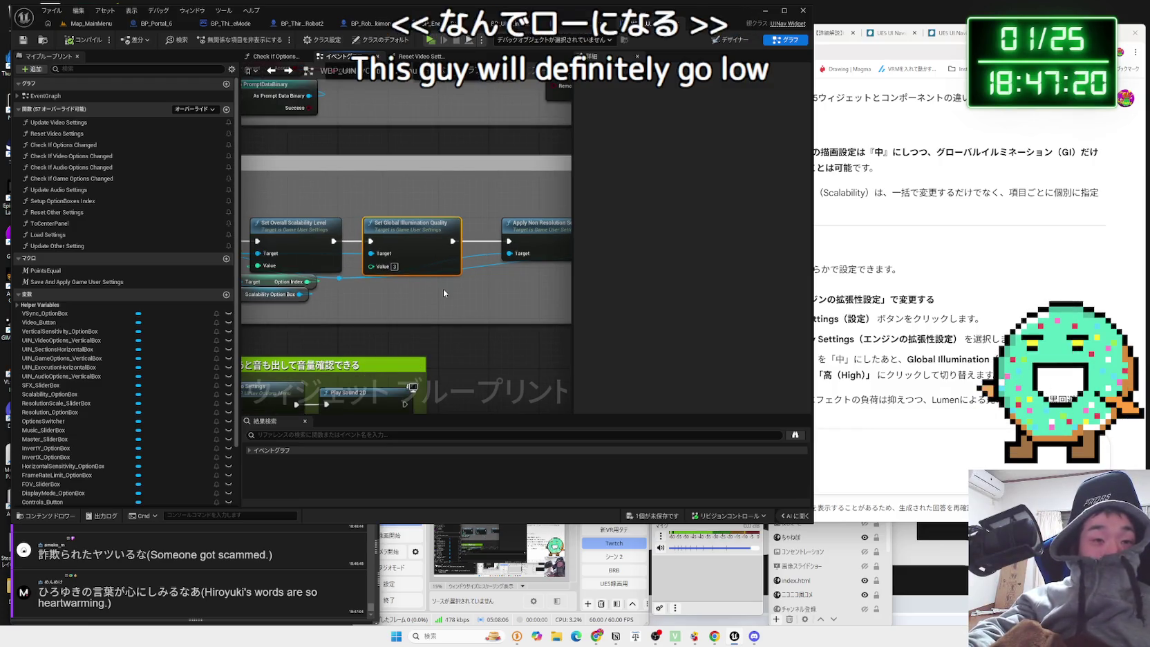
pyautogui.moveTo(443, 288); pyautogui.dragTo(149, 318)
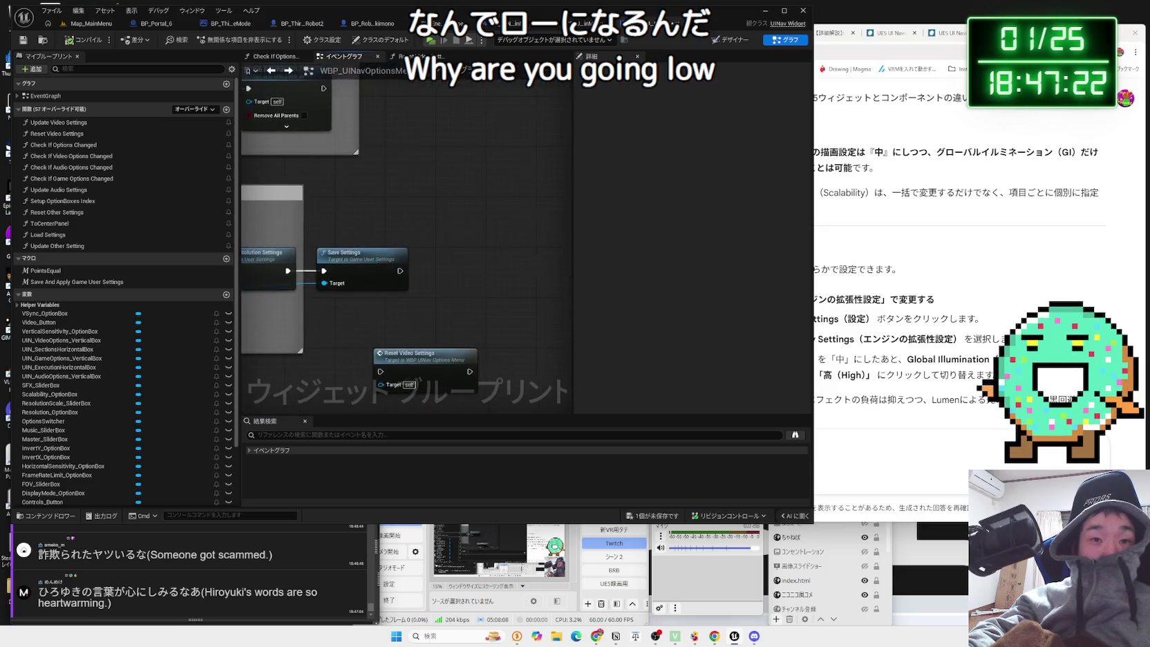
pyautogui.moveTo(254, 315); pyautogui.dragTo(464, 318)
pyautogui.scroll(1, 465, 322)
pyautogui.scroll(1, 464, 318)
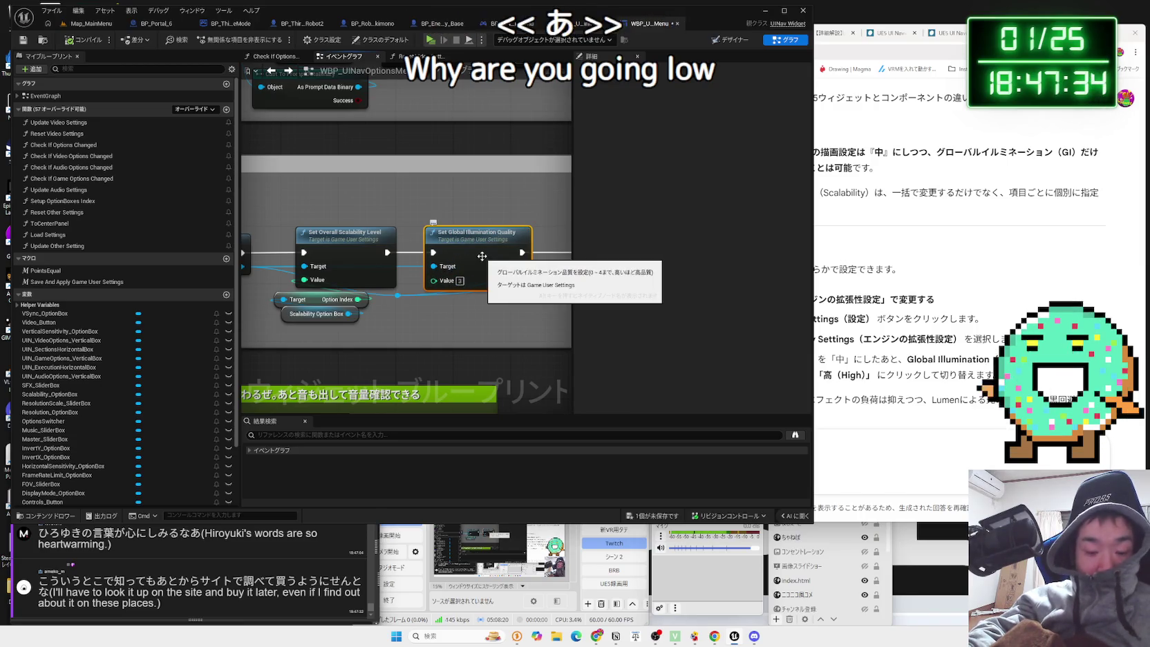
pyautogui.scroll(-6, 443, 317)
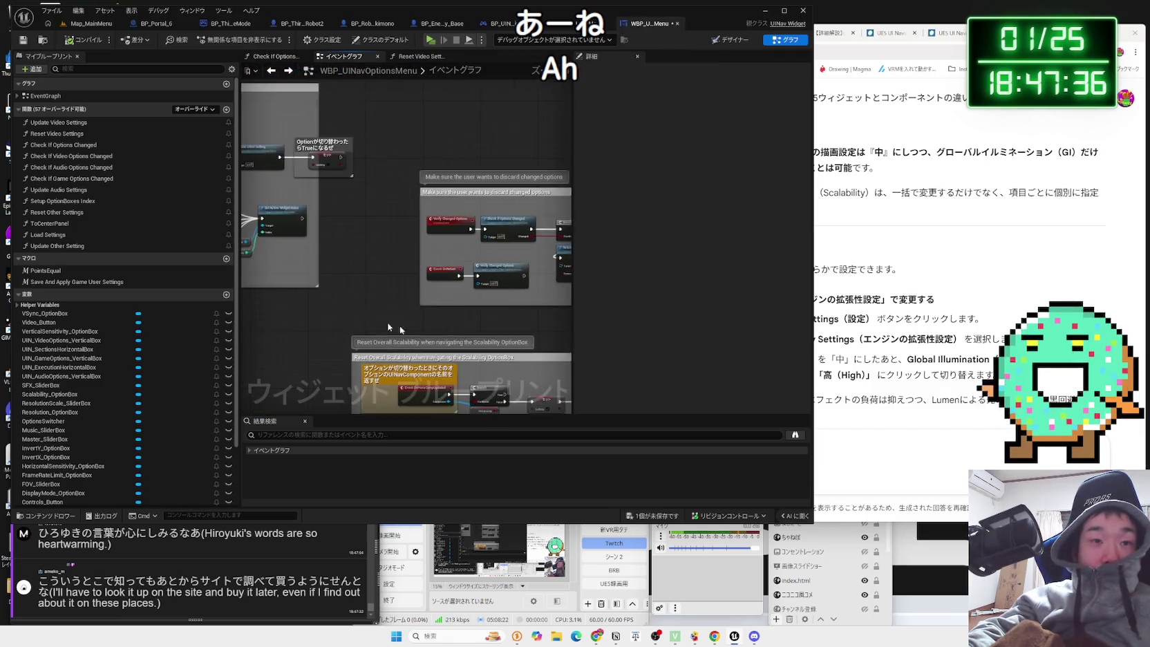
pyautogui.scroll(4, 443, 317)
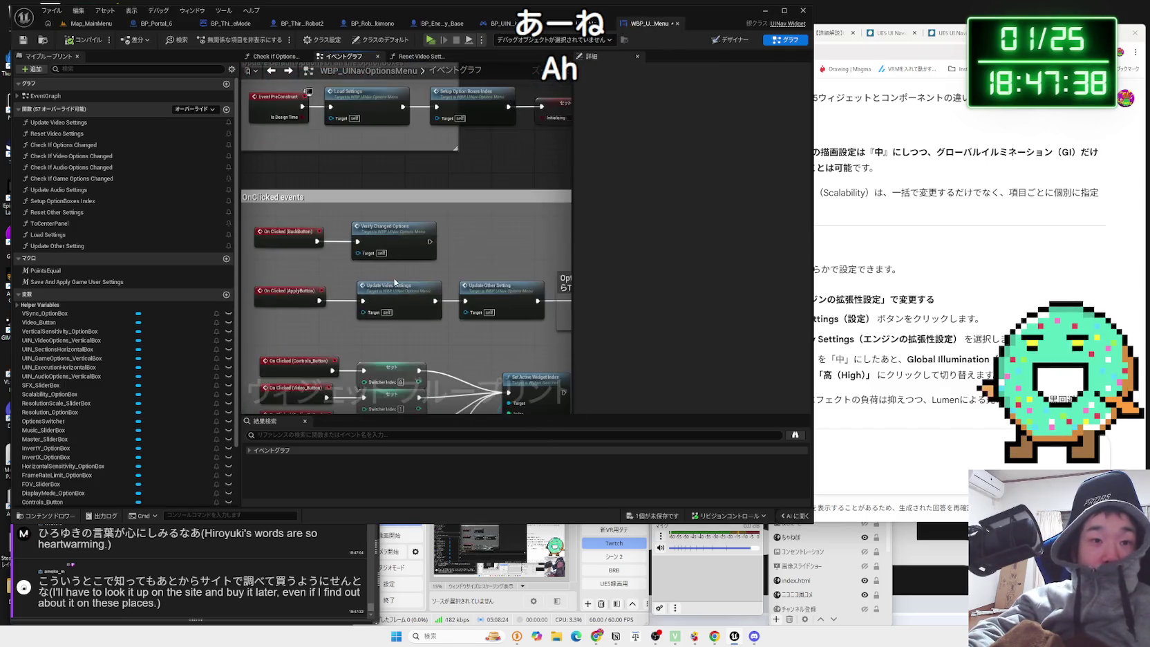
# Paste a Set Global Illumination Quality node into Update Video Settings and wire it to the Sequence node.
pyautogui.doubleClick(392, 302)
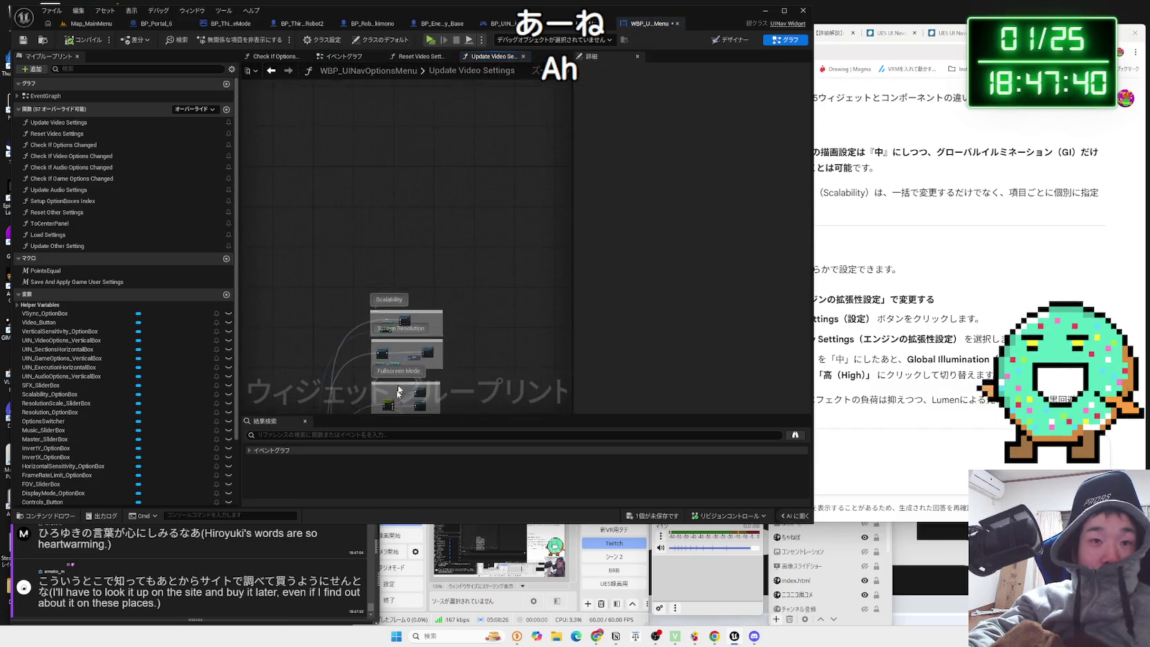
pyautogui.hotkey('ctrl', 'v')
pyautogui.moveTo(411, 297); pyautogui.dragTo(385, 241)
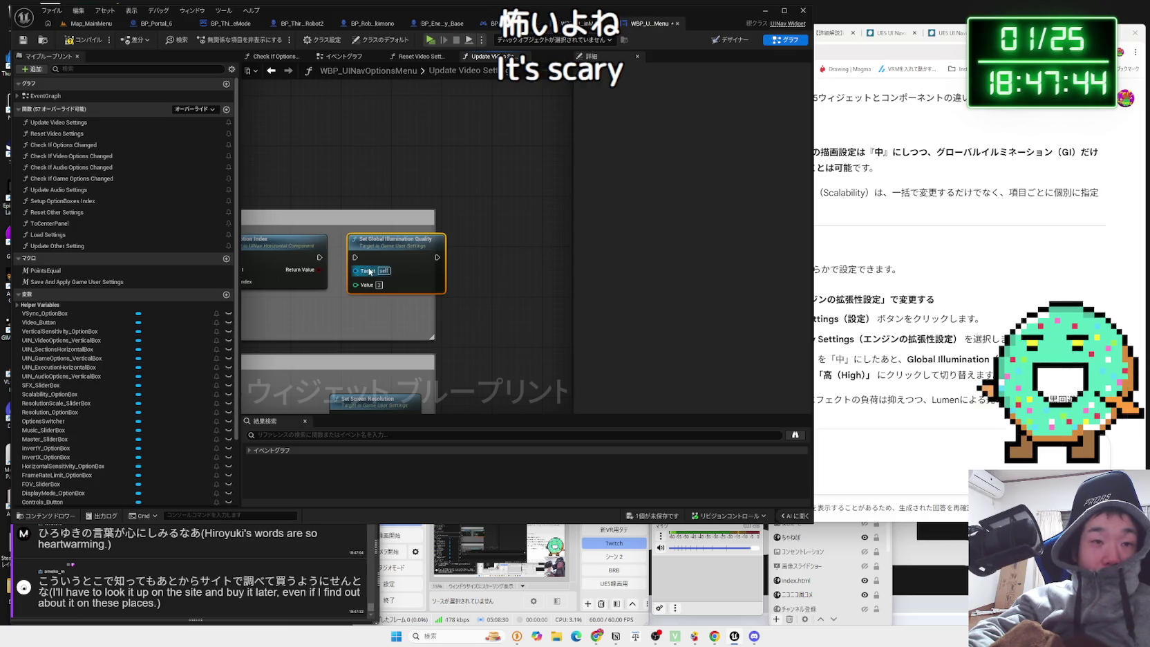
pyautogui.scroll(-3, 356, 302)
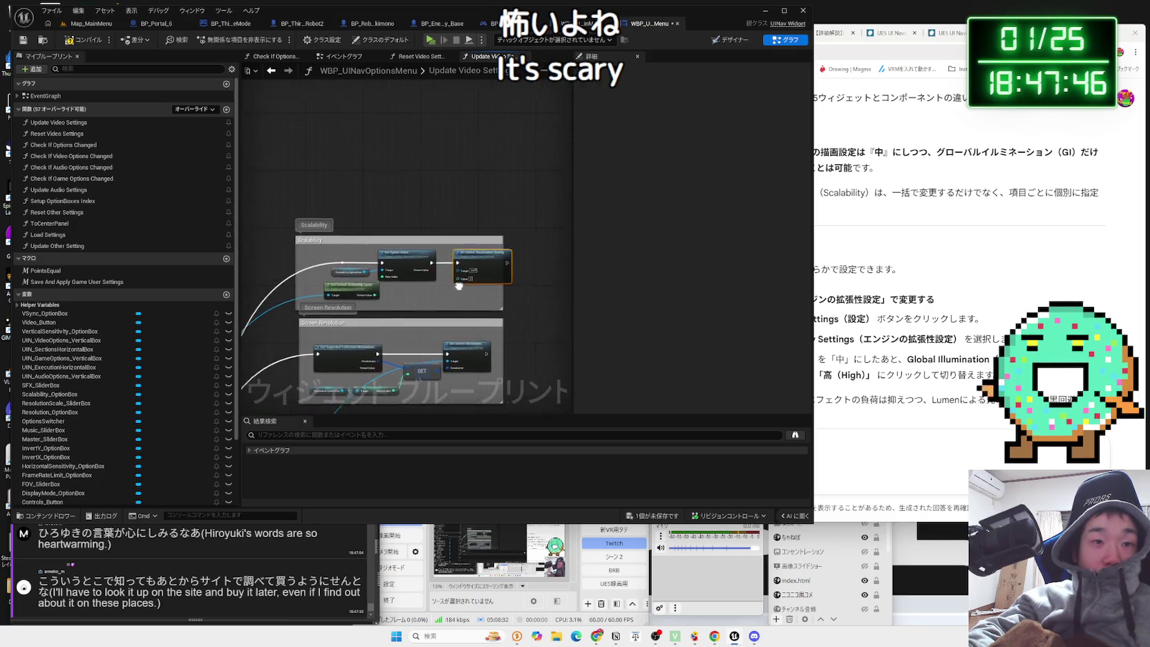
pyautogui.scroll(5, 428, 297)
pyautogui.moveTo(415, 289); pyautogui.dragTo(463, 317)
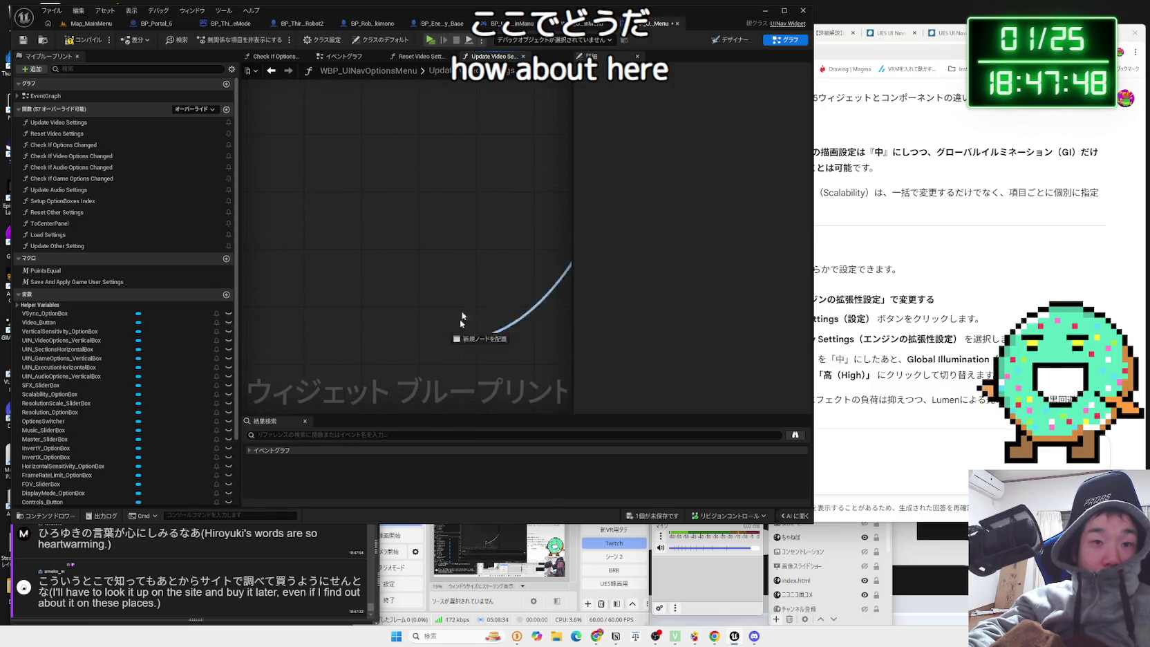
pyautogui.moveTo(593, 145)
pyautogui.mouseDown()
pyautogui.moveTo(297, 169)
pyautogui.moveTo(345, 186)
pyautogui.mouseUp()
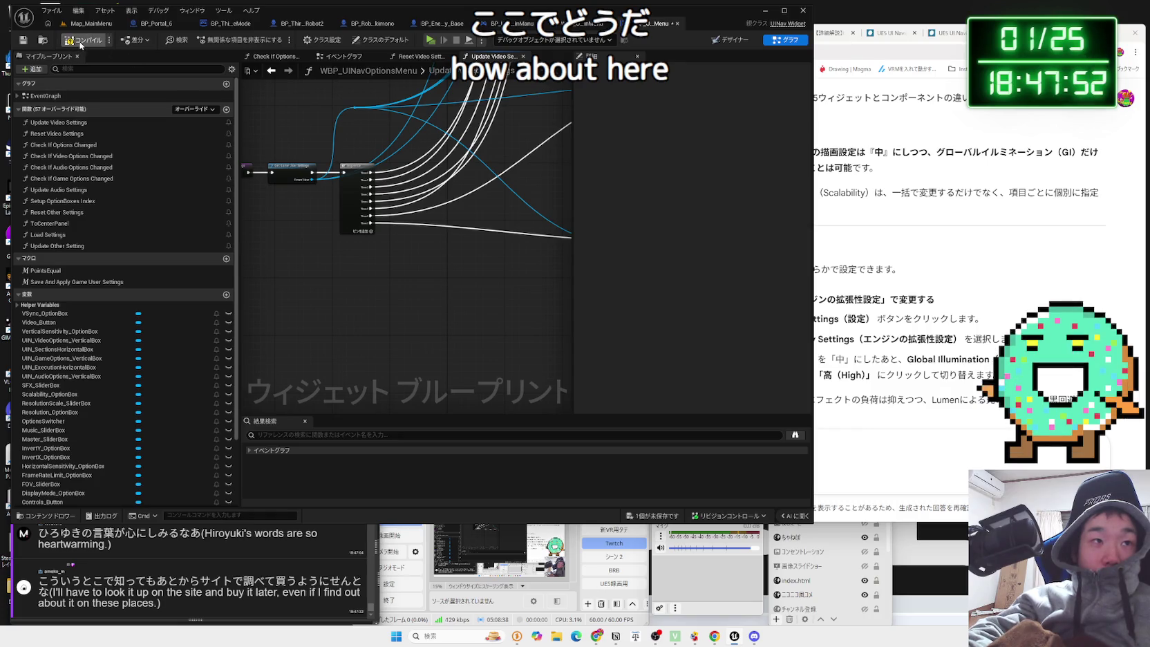
# Play Map_MainMenu in the editor and go to the Options > Video screen.
pyautogui.click(92, 24)
pyautogui.click(222, 39)
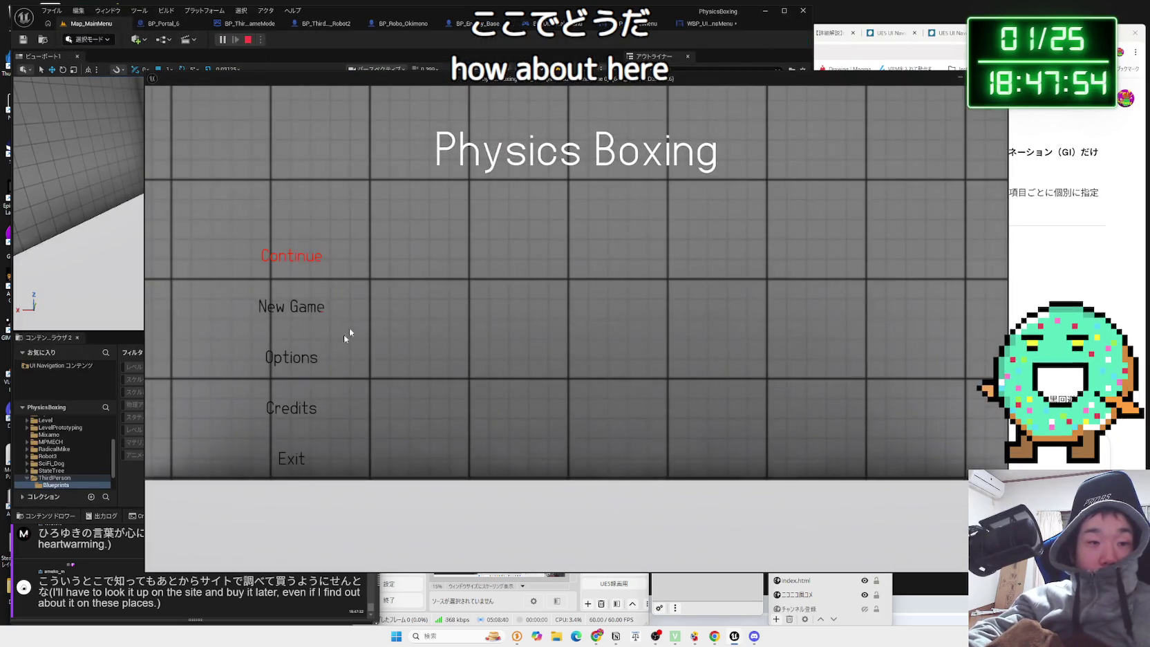
pyautogui.click(302, 357)
pyautogui.click(598, 175)
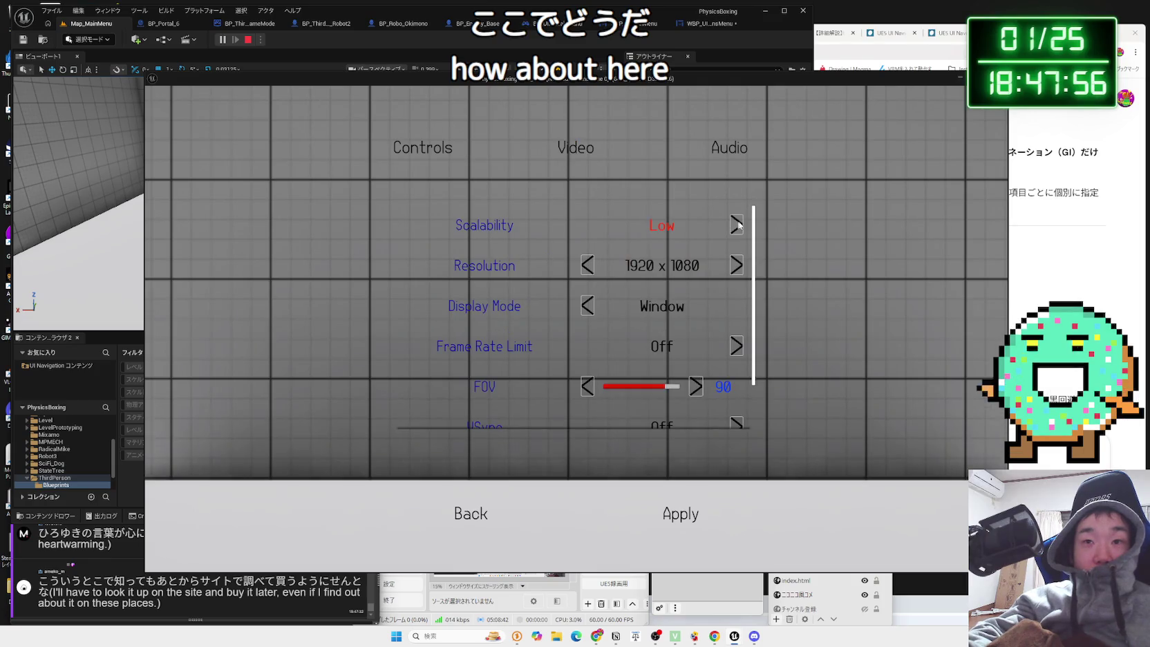
# Raise Scalability to High, apply it, go back to the main menu, and stop the session.
pyautogui.click(737, 226)
pyautogui.click(736, 226)
pyautogui.click(671, 516)
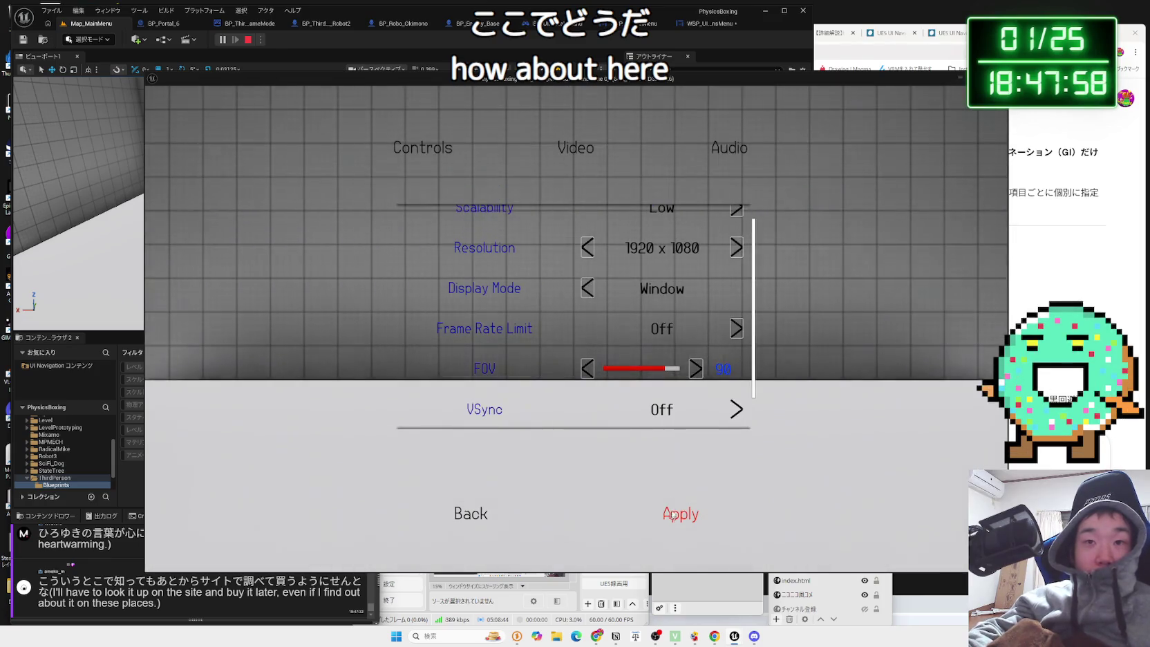
pyautogui.click(457, 513)
pyautogui.click(290, 457)
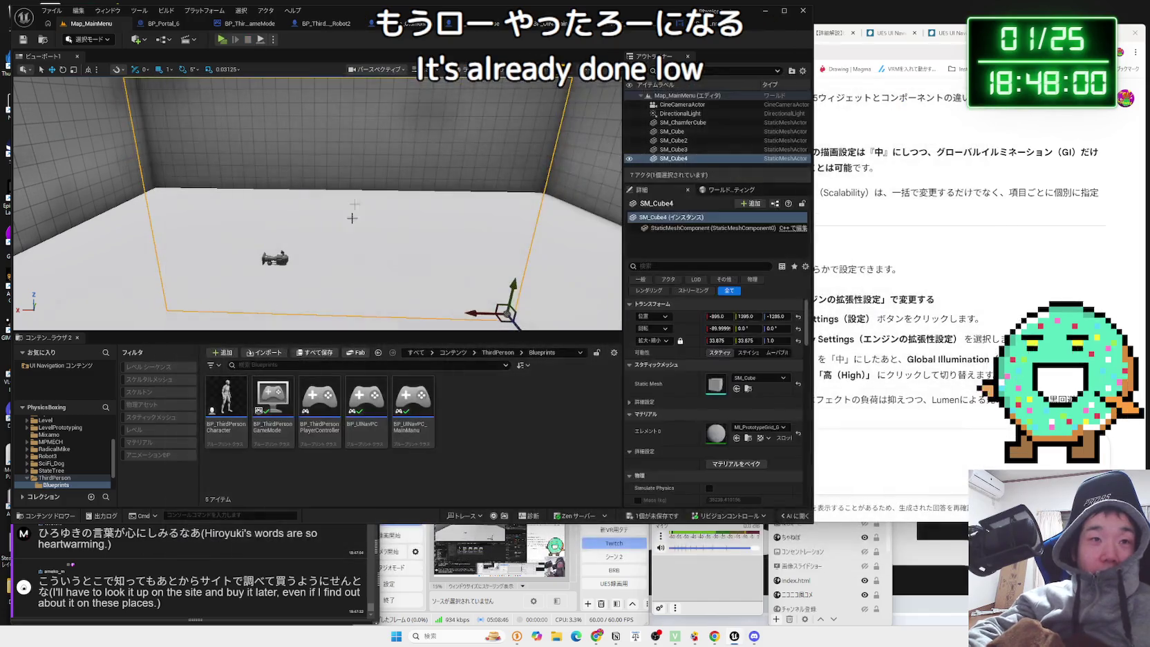
# Review the Apply event's nodes and the Update Other Setting function graph in WBP_UINavOptionsMenu.
pyautogui.click(409, 27)
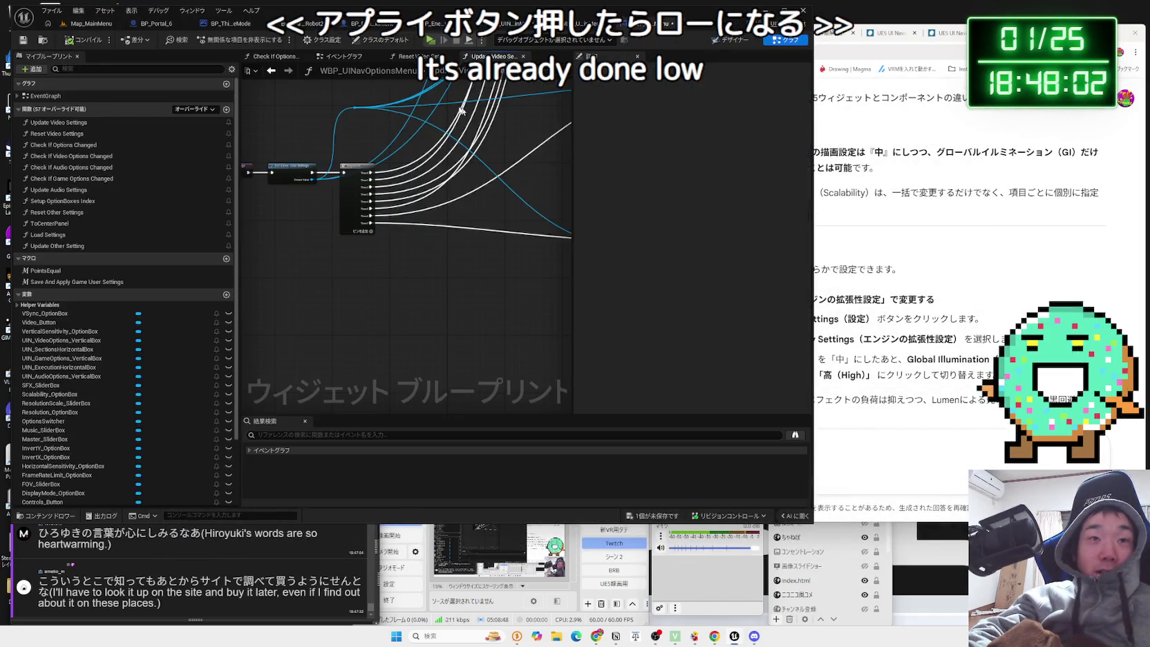
pyautogui.click(344, 56)
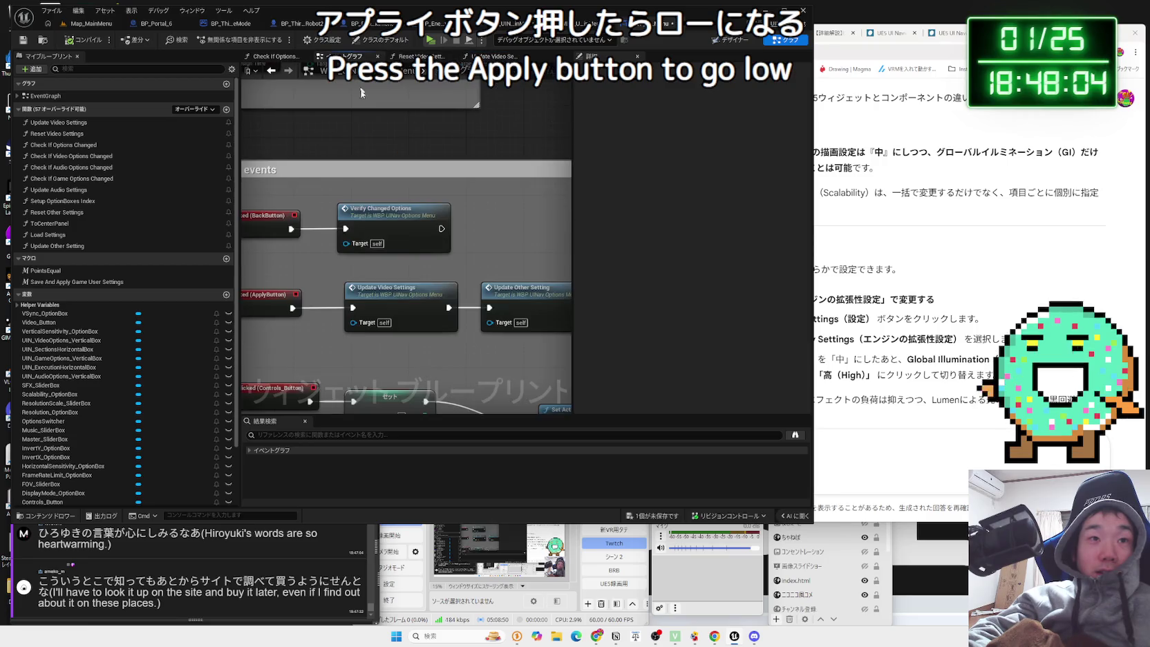
pyautogui.scroll(2, 467, 252)
pyautogui.moveTo(461, 340); pyautogui.dragTo(349, 292)
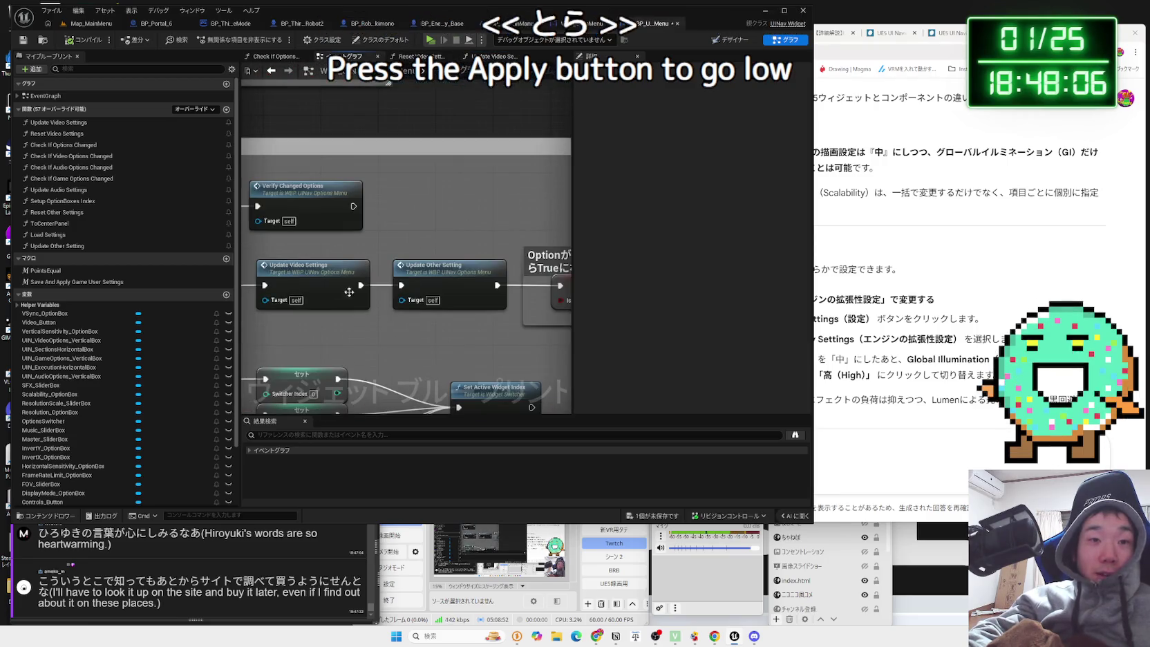
pyautogui.click(443, 277)
pyautogui.doubleClick(443, 277)
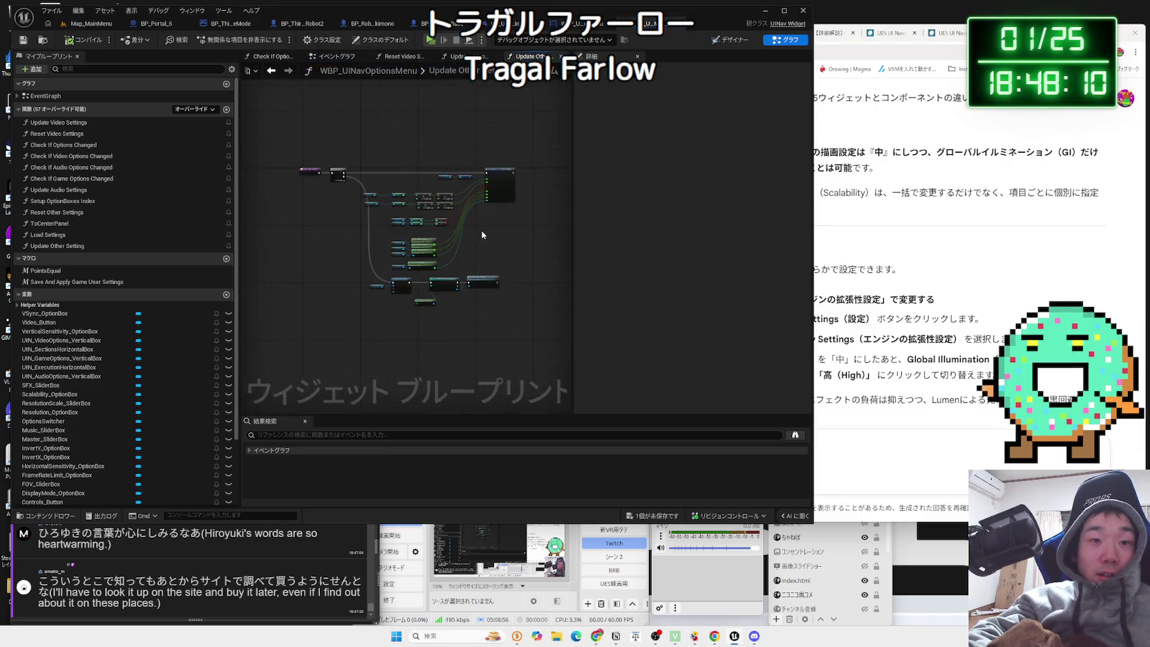
pyautogui.moveTo(483, 235)
pyautogui.mouseDown()
pyautogui.moveTo(549, 148)
pyautogui.moveTo(475, 319)
pyautogui.moveTo(555, 314)
pyautogui.mouseUp()
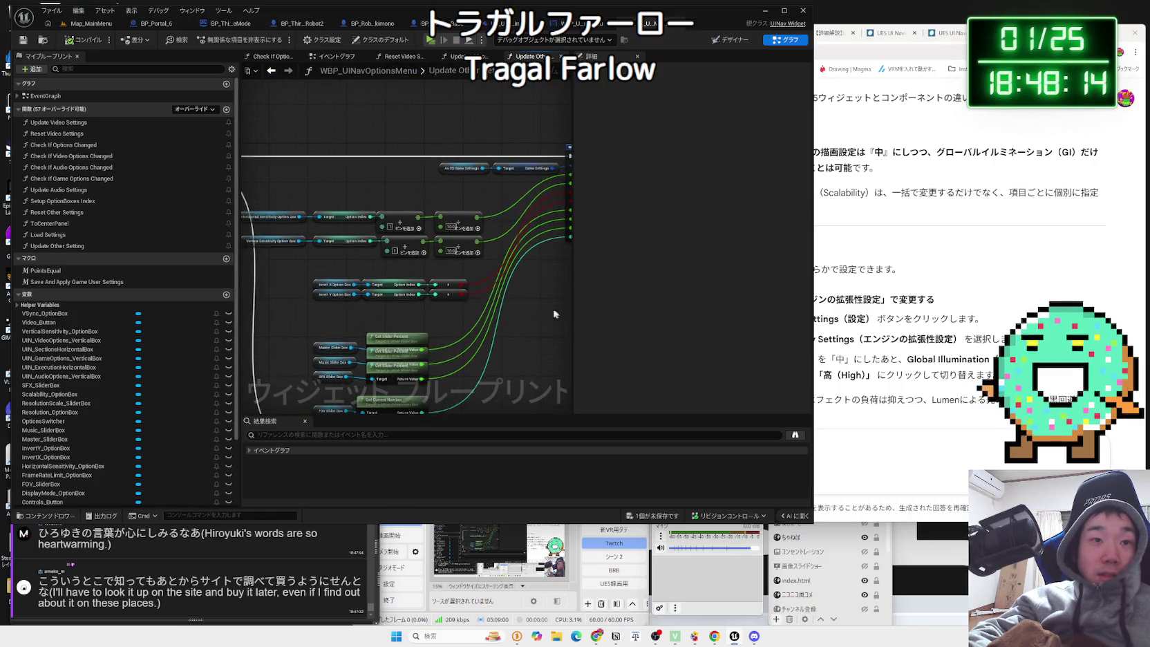
pyautogui.hotkey('alt', 'Left')
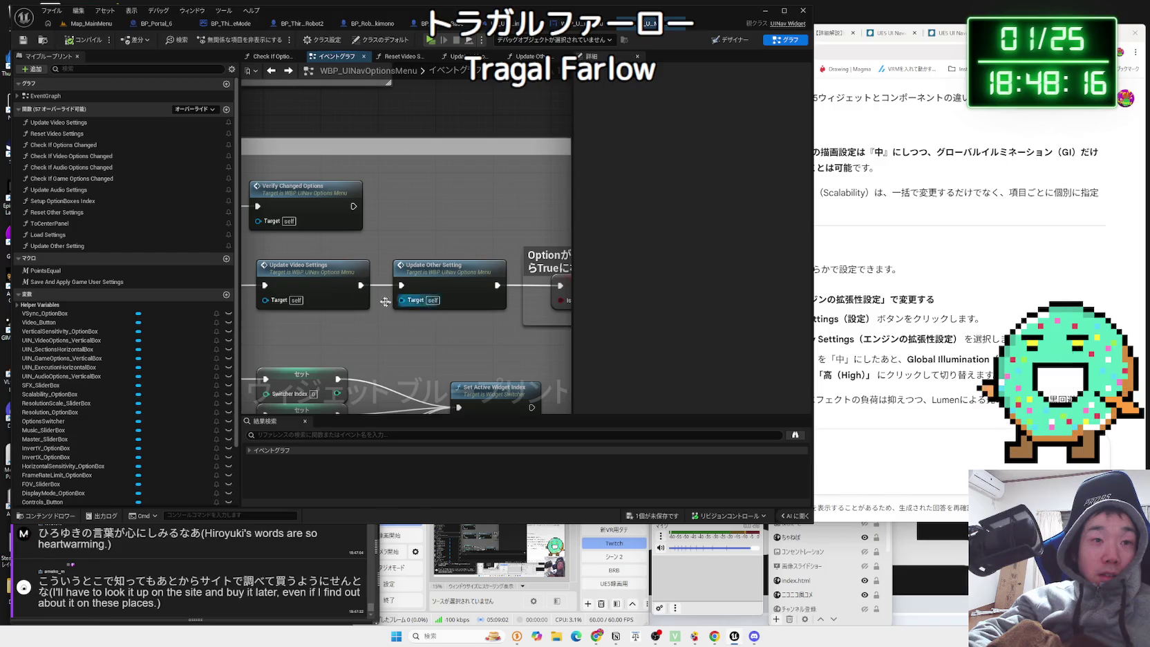
pyautogui.moveTo(385, 302); pyautogui.dragTo(398, 280)
# Delete the Set Global Illumination Quality node from Update Video Settings and save all assets.
pyautogui.doubleClick(381, 278)
pyautogui.scroll(-4, 331, 378)
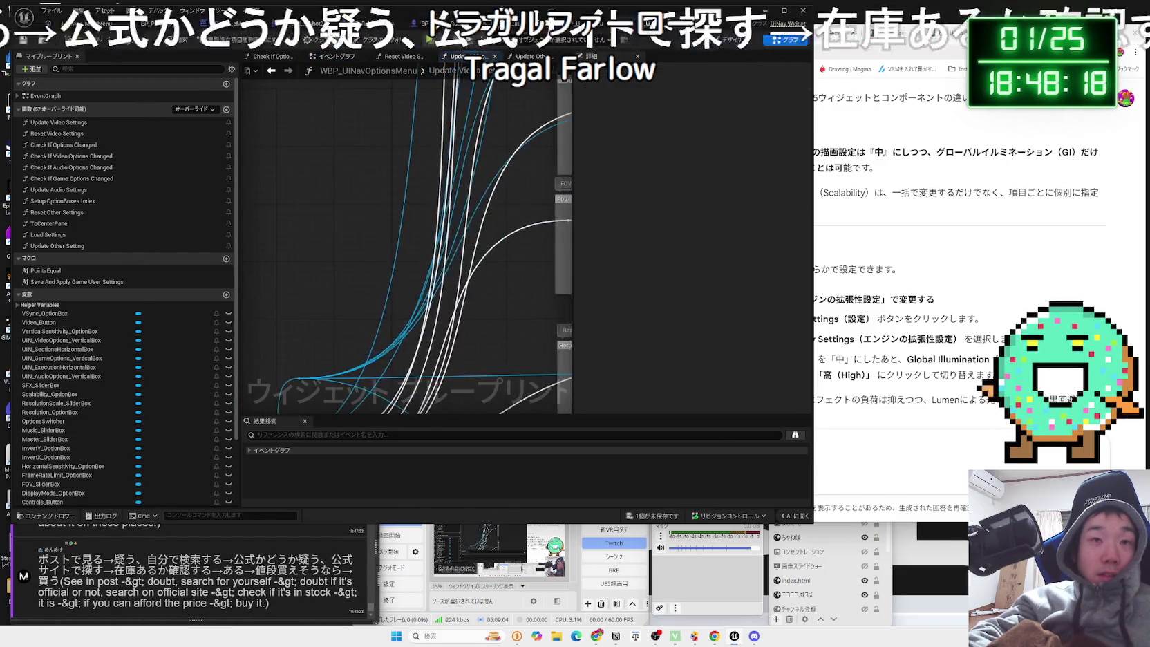
pyautogui.scroll(3, 396, 315)
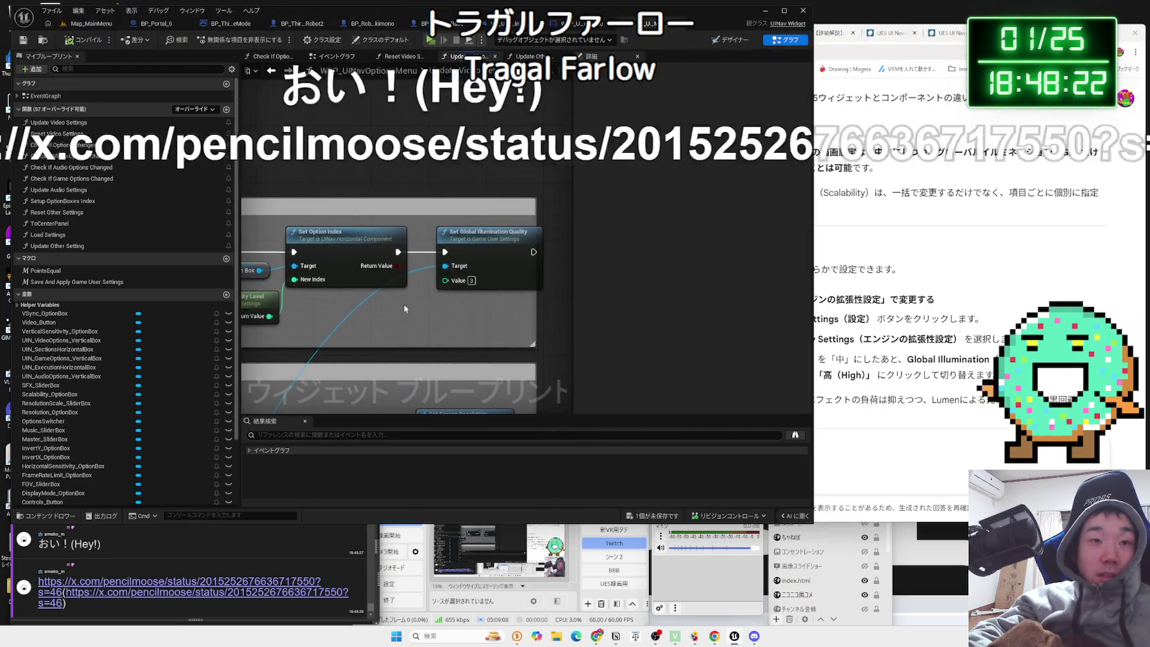
pyautogui.click(467, 244)
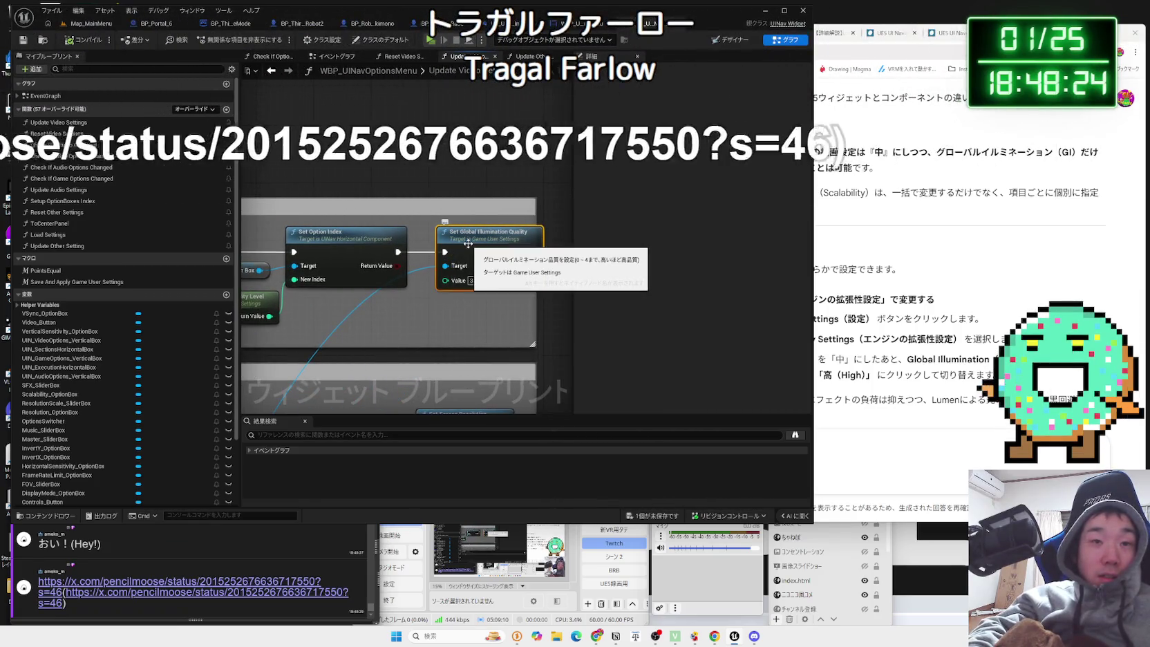
pyautogui.press('Delete')
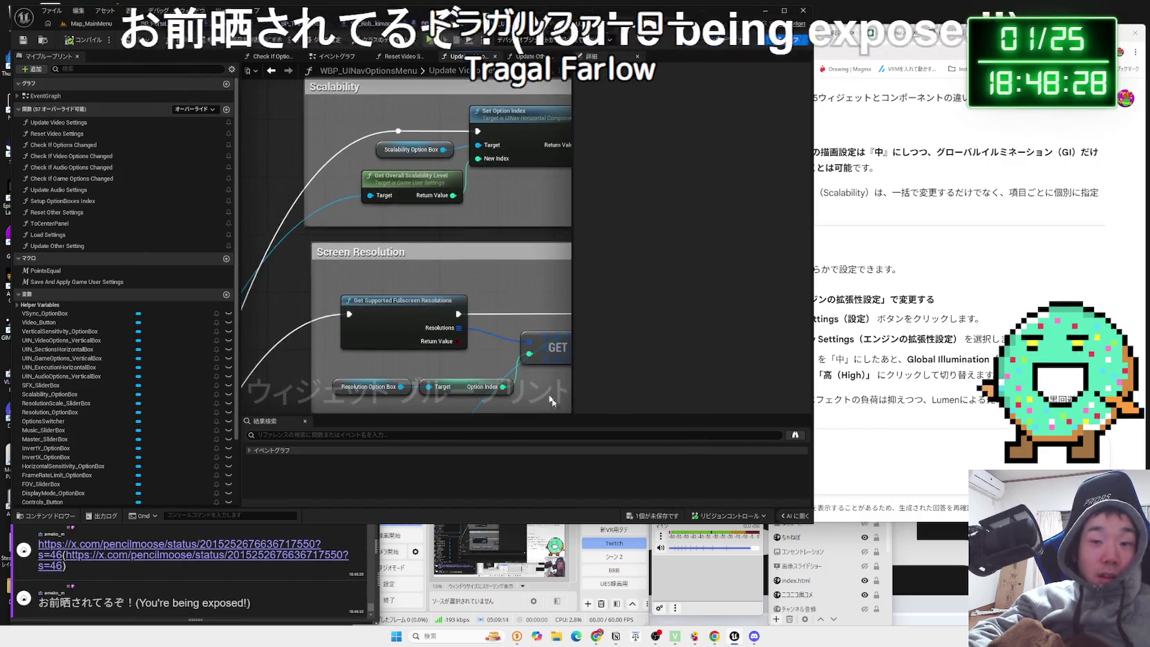
pyautogui.click(668, 519)
pyautogui.click(634, 483)
pyautogui.click(223, 565)
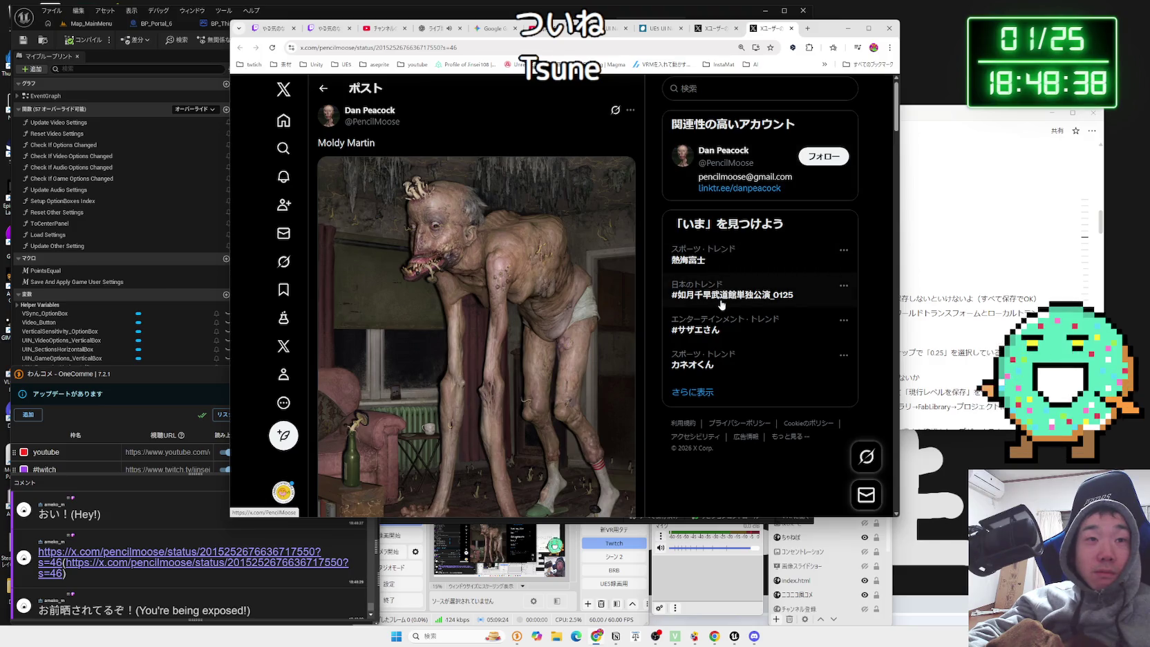
# Scroll the Moldy Martin post, then switch the stream to the full-screen webcam scene.
pyautogui.scroll(-1, 721, 304)
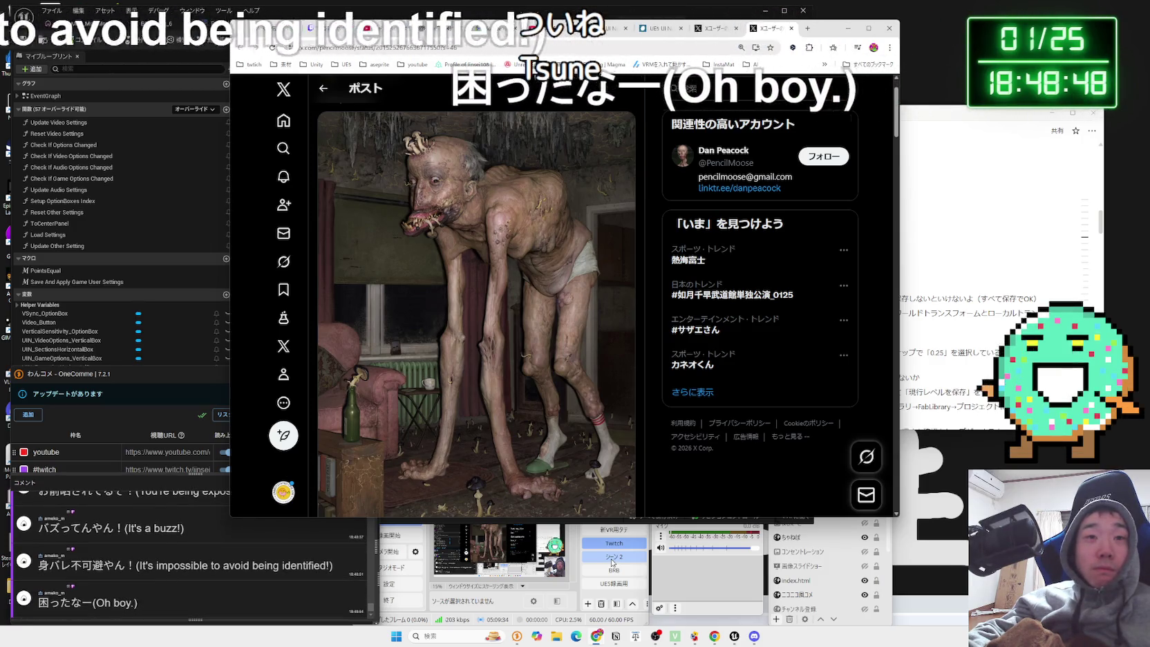
pyautogui.click(611, 557)
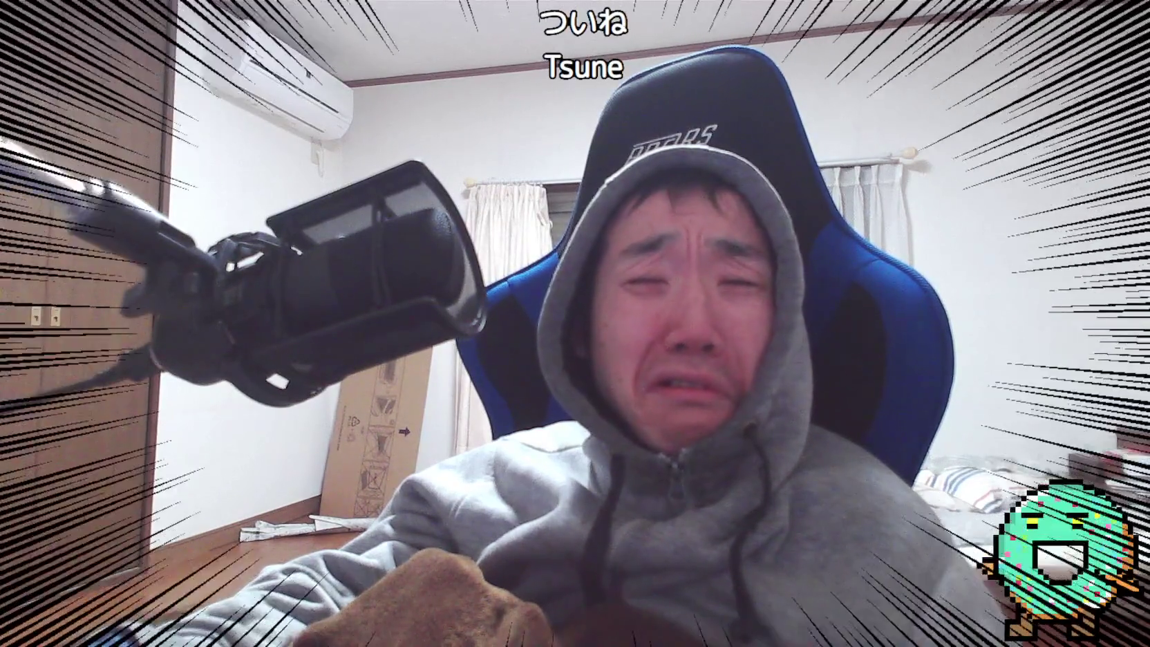
pyautogui.click(616, 546)
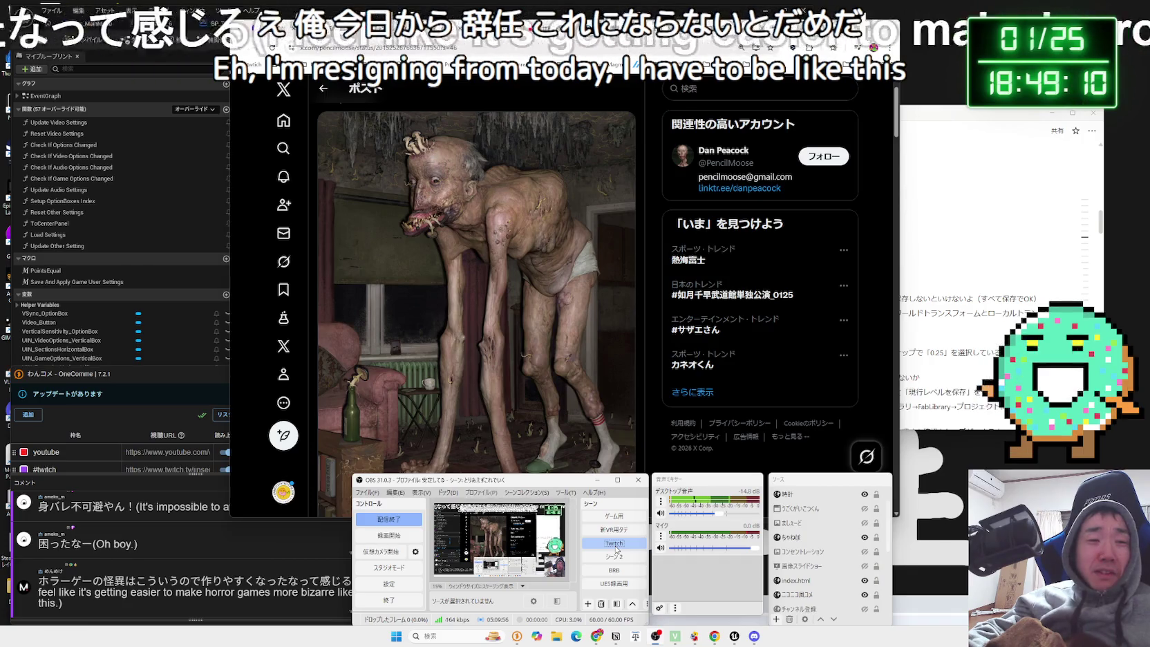
# Refocus the browser, nudge its window, and scroll through the creature post's replies and back.
pyautogui.click(655, 366)
pyautogui.scroll(-2, 656, 366)
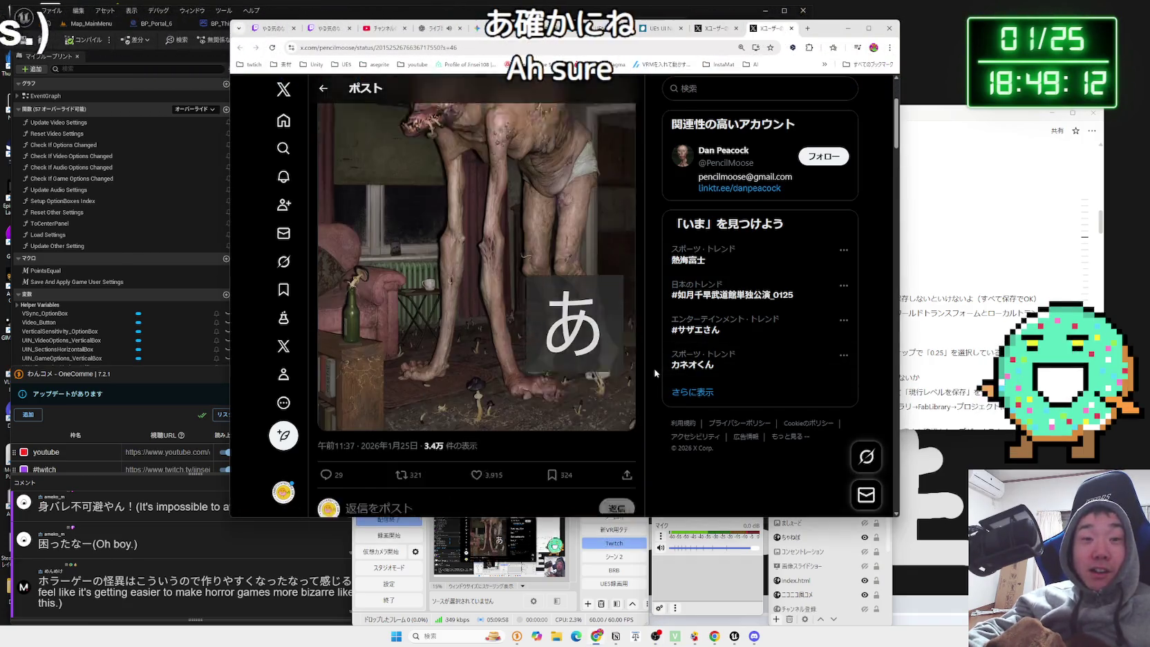
pyautogui.scroll(2, 655, 373)
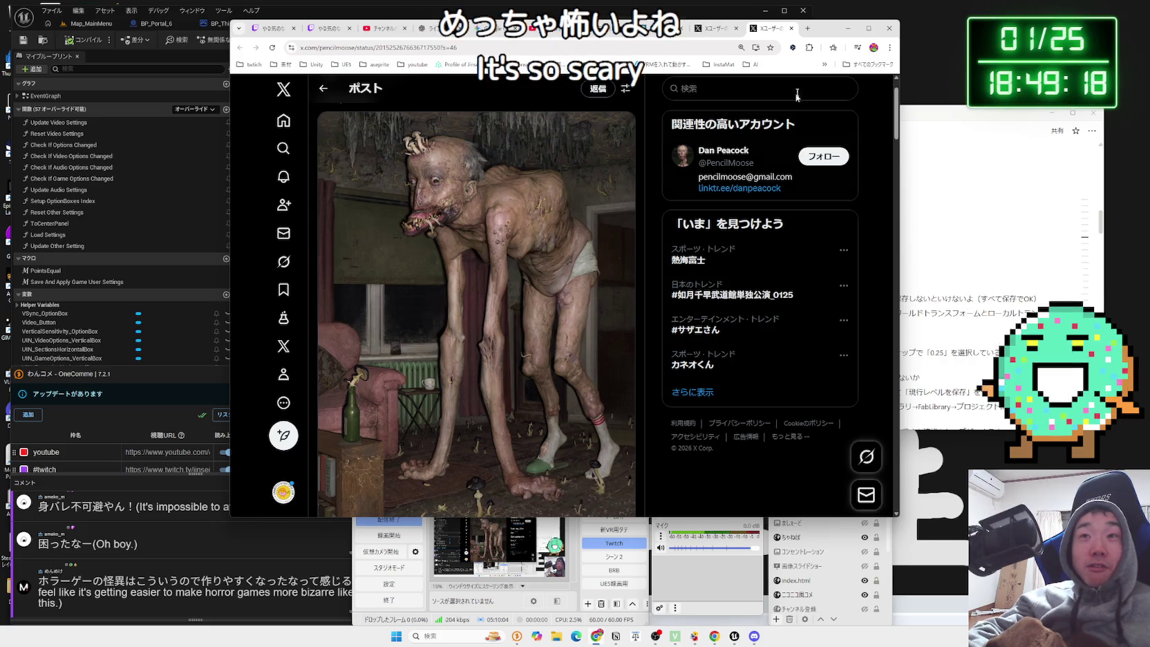
pyautogui.moveTo(826, 26)
pyautogui.mouseDown()
pyautogui.moveTo(826, 45)
pyautogui.moveTo(846, 23)
pyautogui.mouseUp()
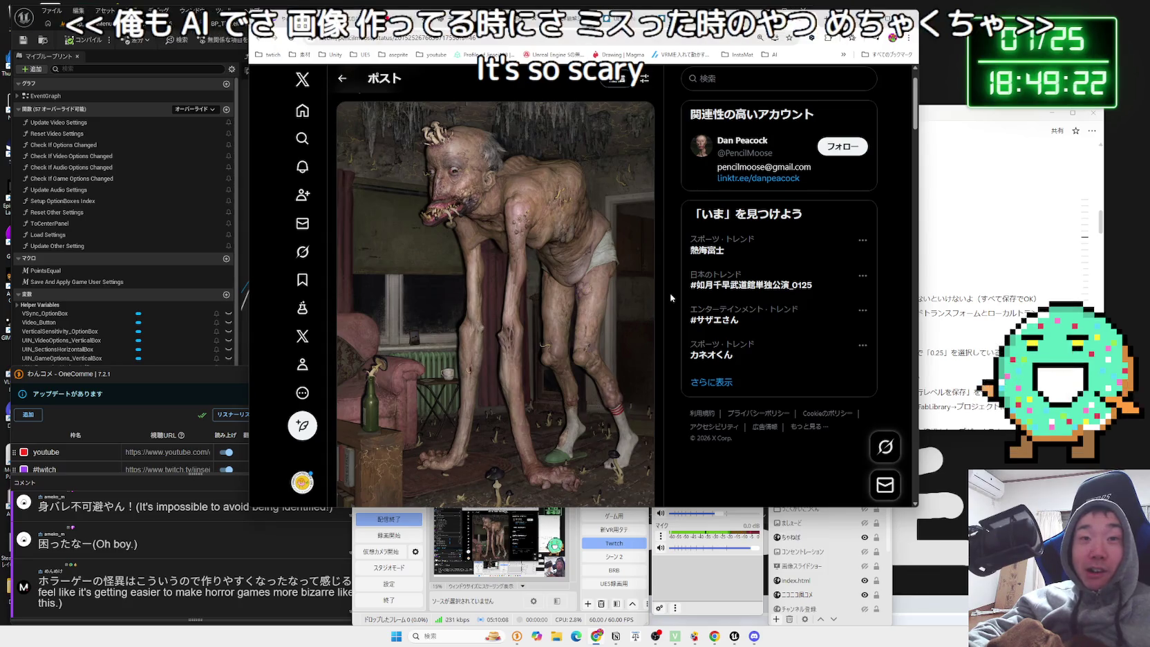
pyautogui.scroll(-1, 670, 297)
pyautogui.scroll(1, 671, 297)
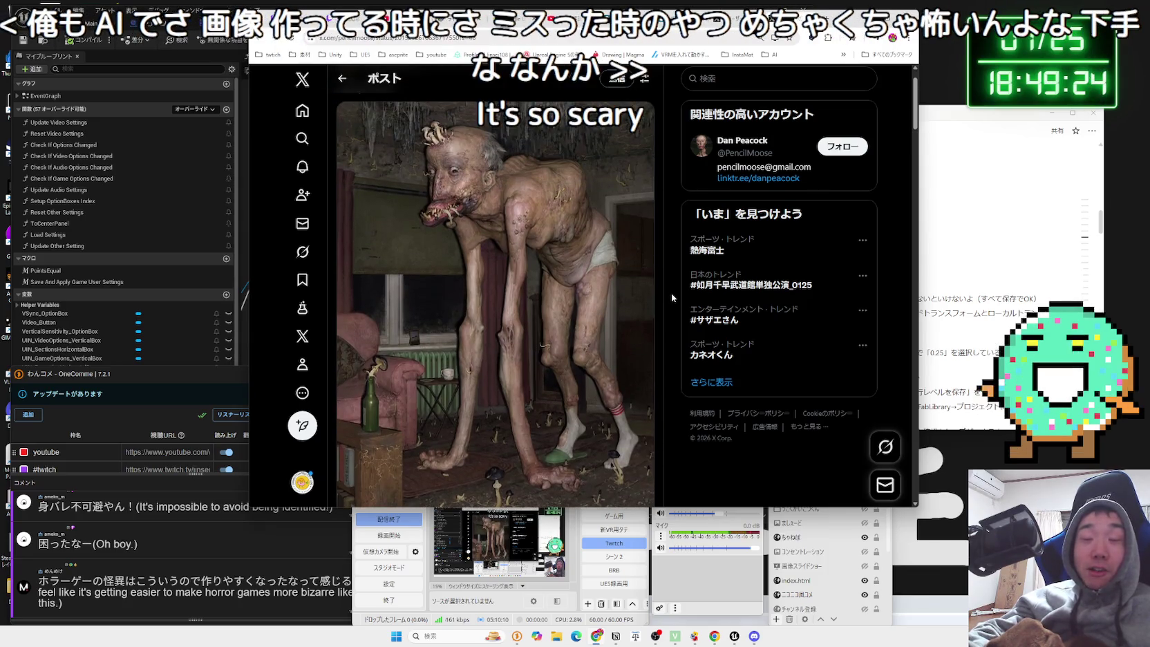
pyautogui.scroll(-3, 672, 297)
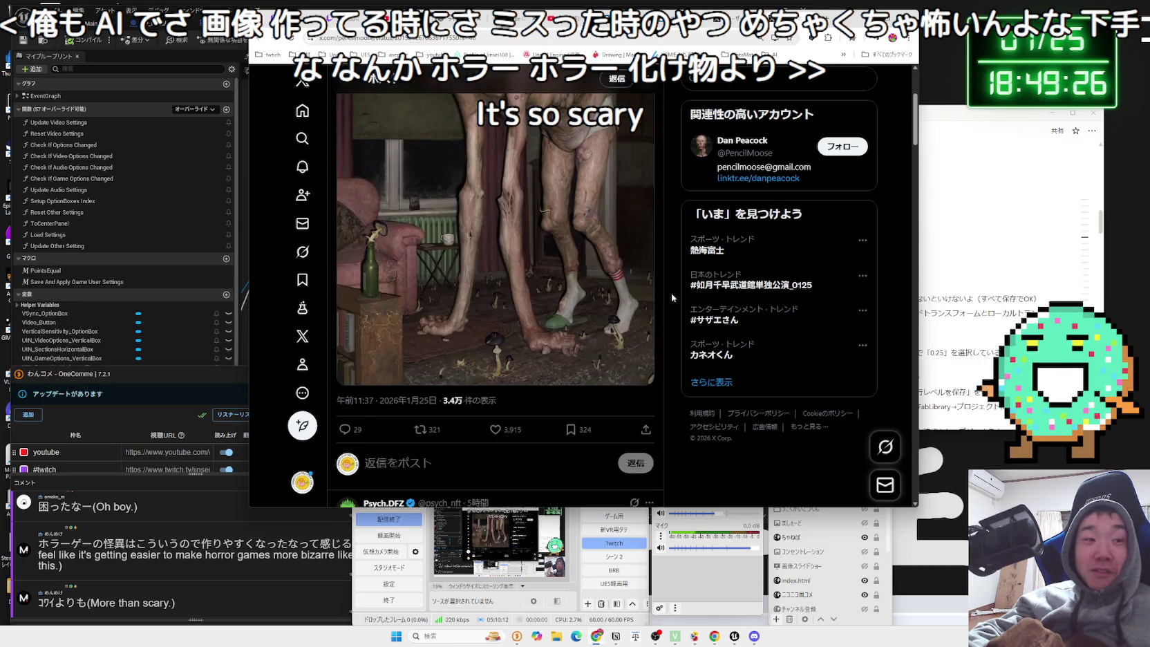
pyautogui.scroll(-1, 672, 297)
pyautogui.scroll(-2, 671, 297)
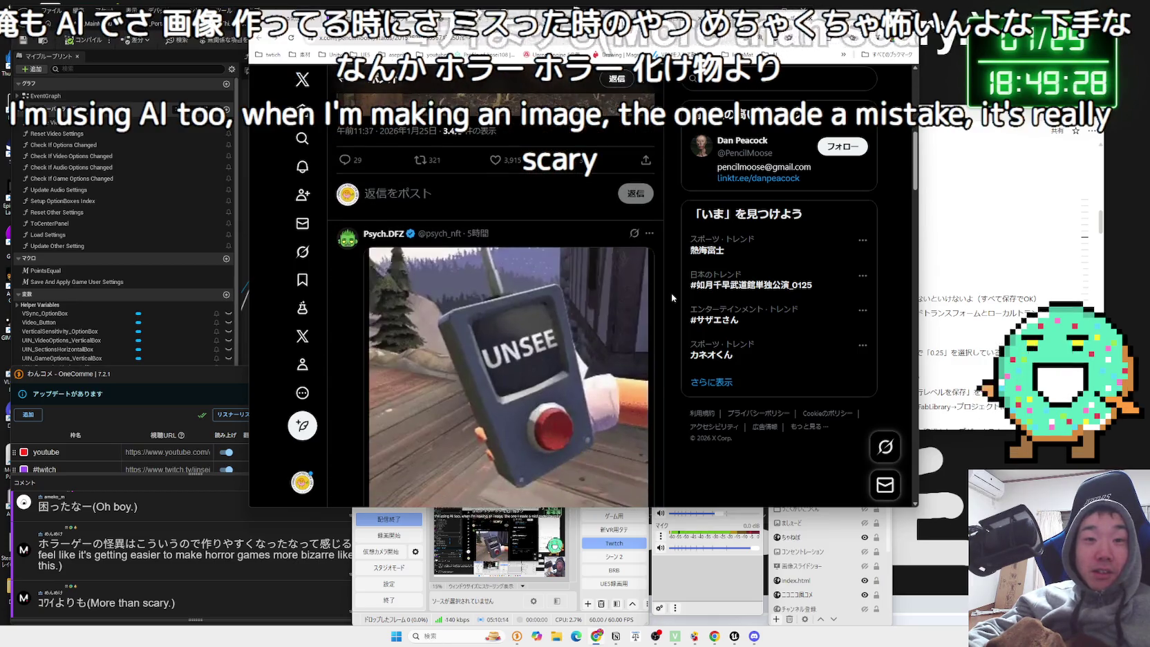
pyautogui.scroll(-1, 672, 297)
pyautogui.scroll(-2, 672, 297)
pyautogui.scroll(6, 674, 290)
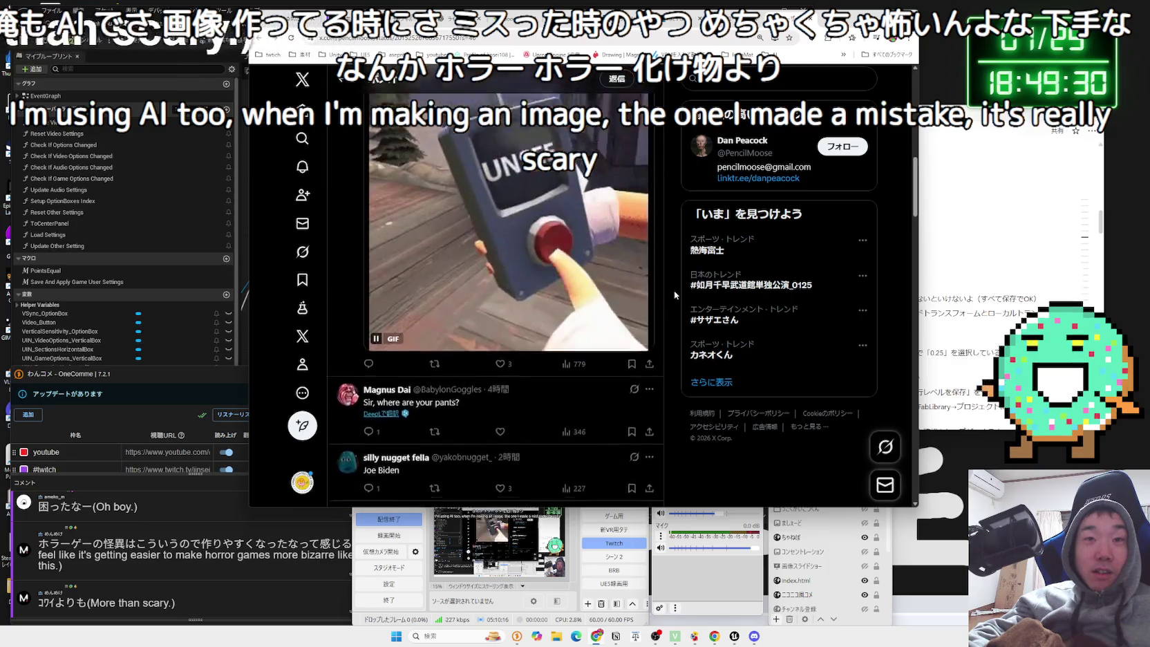
pyautogui.scroll(4, 676, 293)
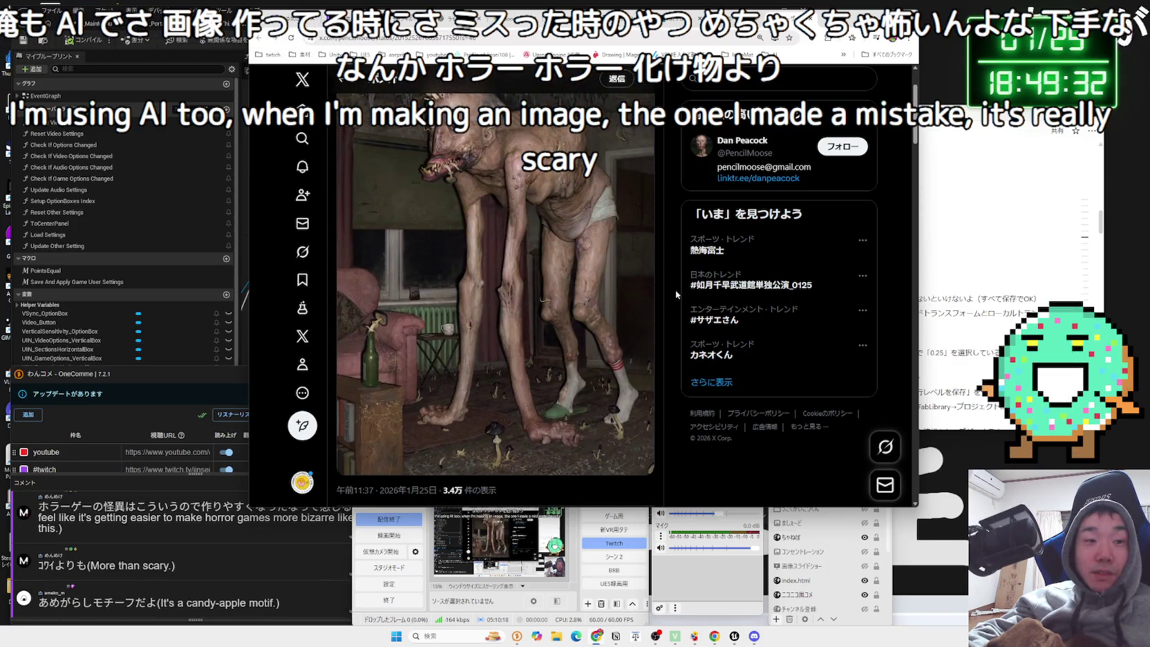
pyautogui.scroll(1, 675, 293)
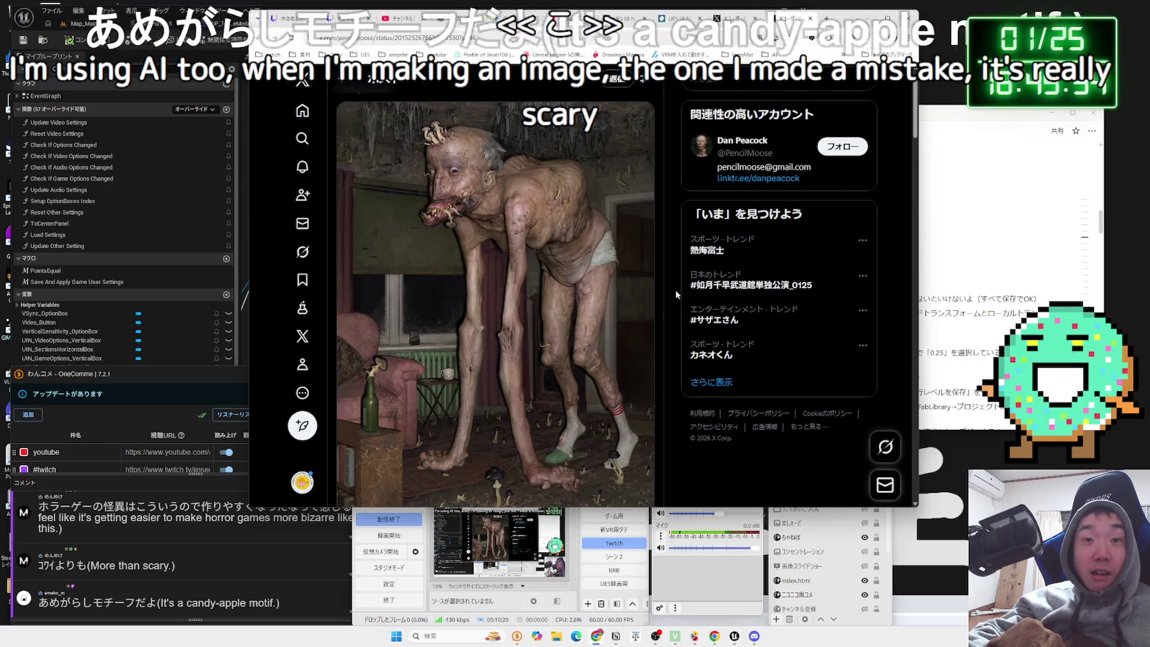
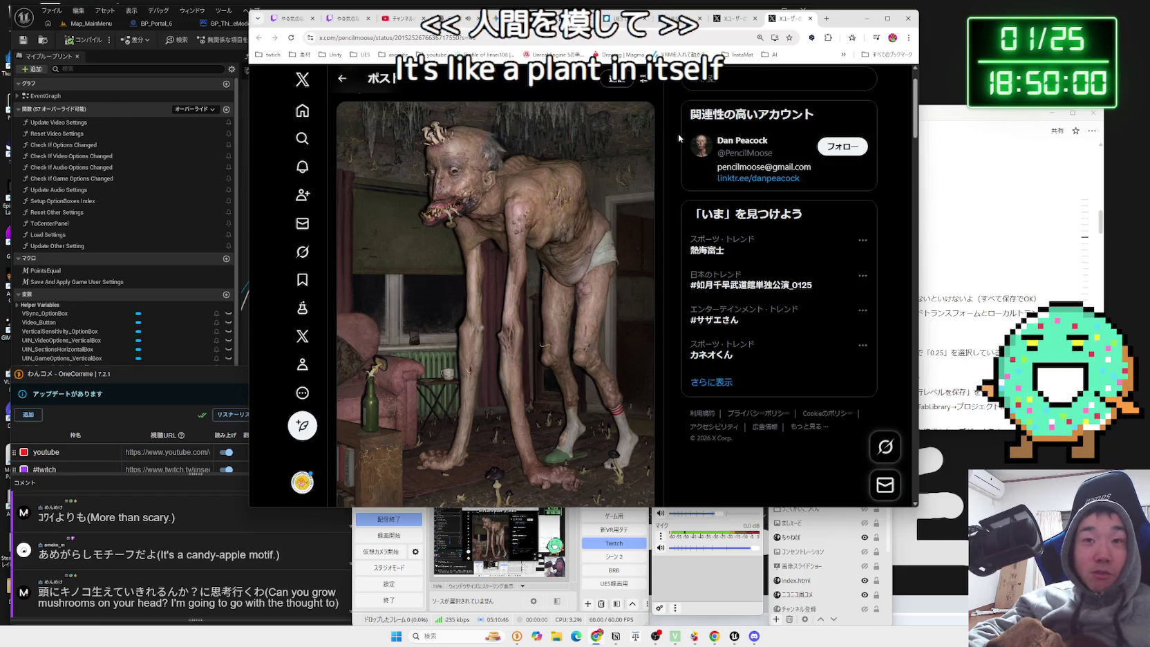
# Close the X post and photo tabs and bring the Unreal options-menu blueprint forward.
pyautogui.click(810, 20)
pyautogui.moveTo(834, 25); pyautogui.dragTo(1026, 34)
pyautogui.click(1002, 27)
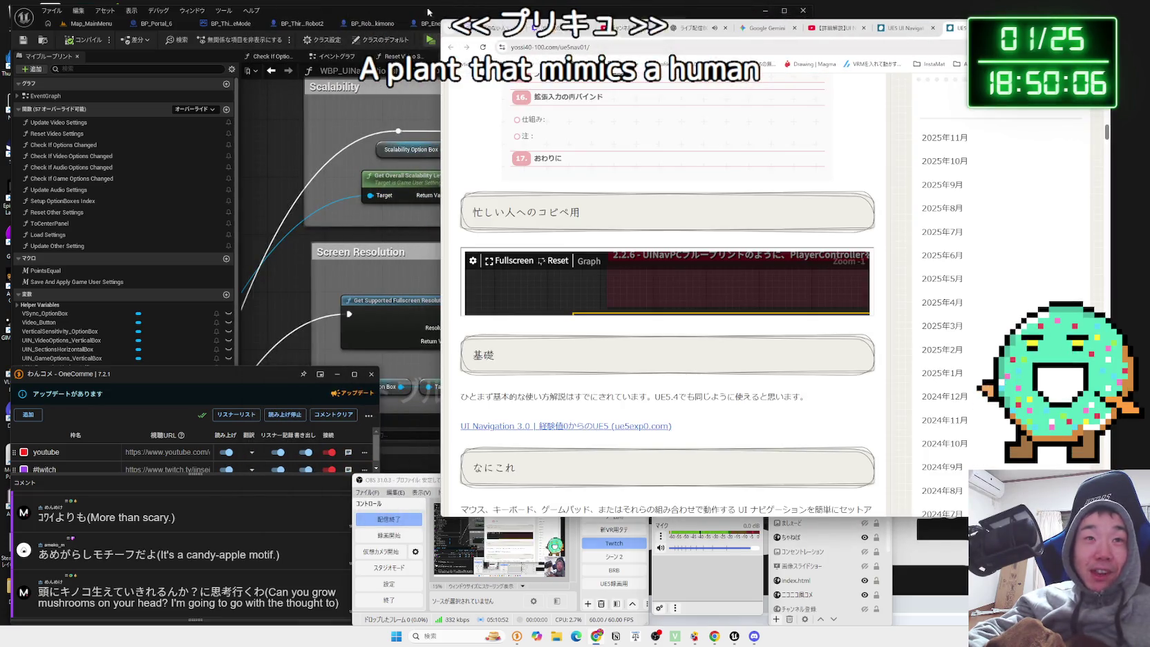
pyautogui.click(429, 12)
pyautogui.scroll(-2, 417, 209)
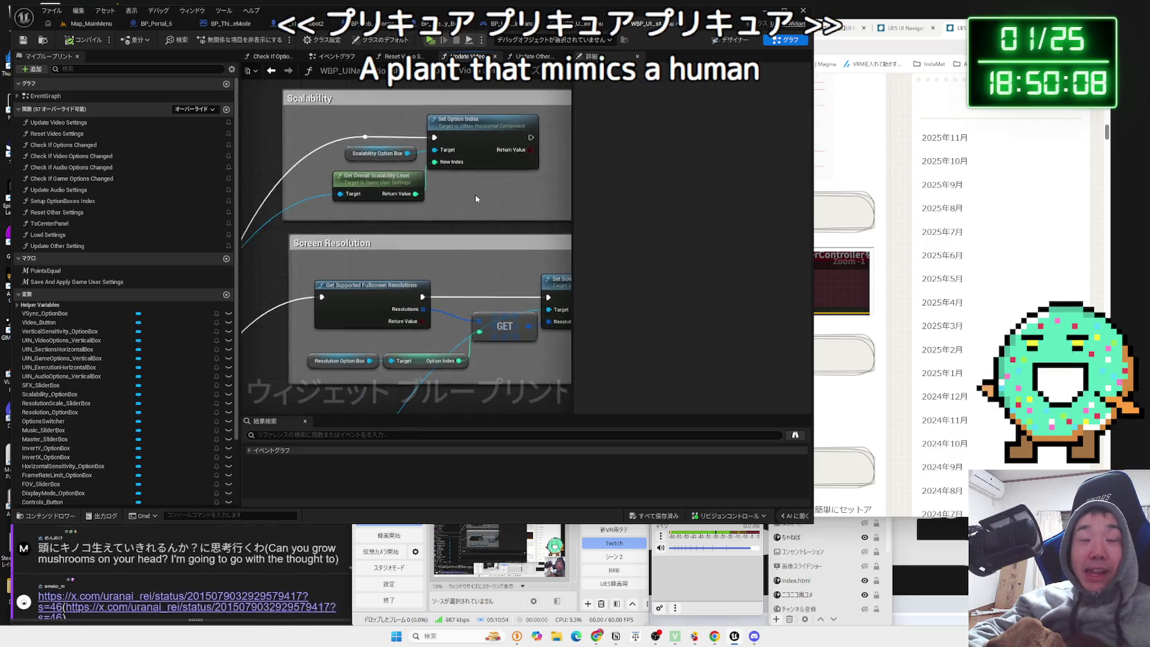
# Switch to the Event Graph, pan to the OnClicked events, then open the chat's X post link.
pyautogui.scroll(-1, 475, 198)
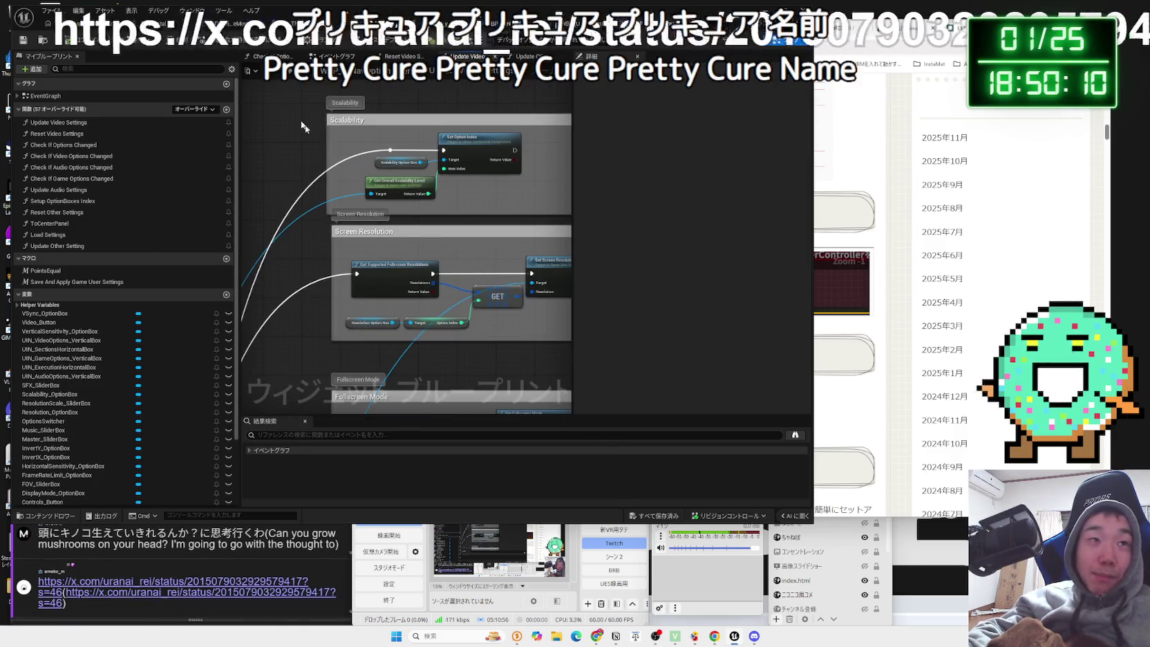
pyautogui.click(333, 56)
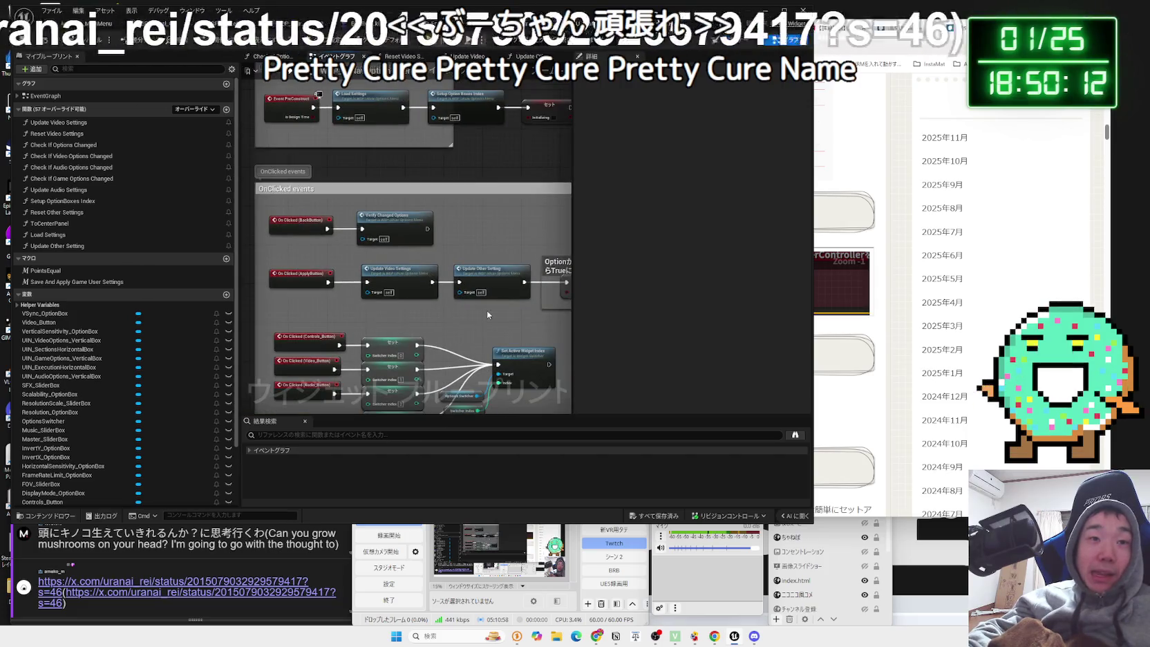
pyautogui.moveTo(488, 315); pyautogui.dragTo(355, 179)
pyautogui.click(231, 540)
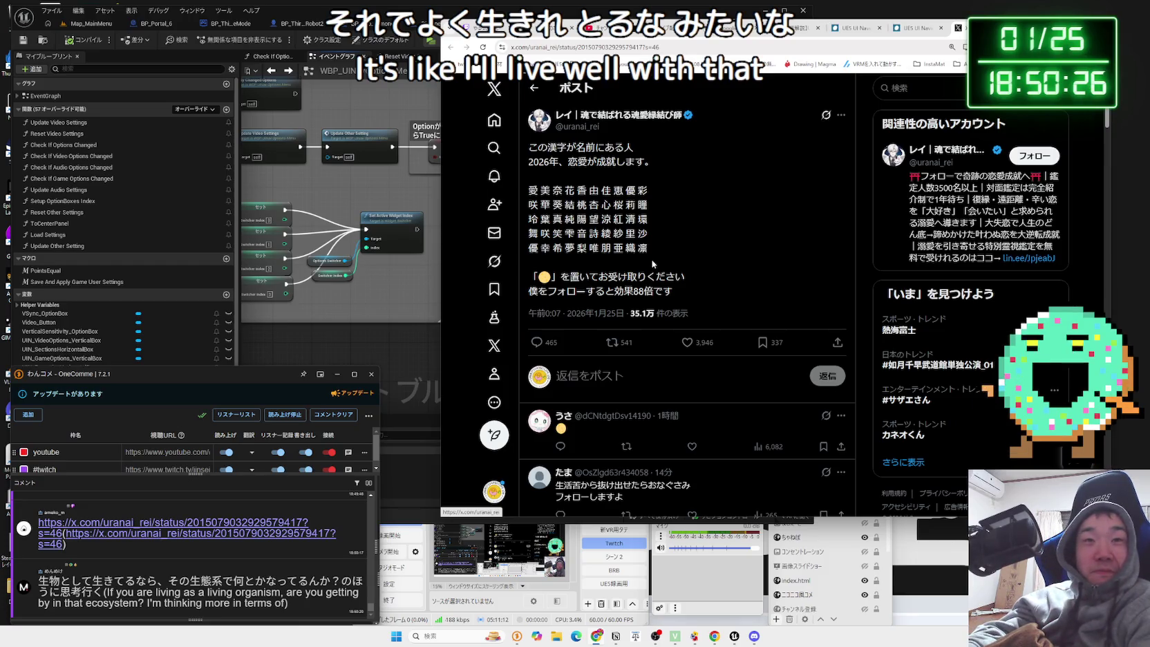
# Highlight and read passages of the X post about kanji in names.
pyautogui.moveTo(528, 147)
pyautogui.mouseDown()
pyautogui.moveTo(634, 148)
pyautogui.moveTo(649, 161)
pyautogui.mouseUp()
pyautogui.click(653, 160)
pyautogui.tripleClick(653, 160)
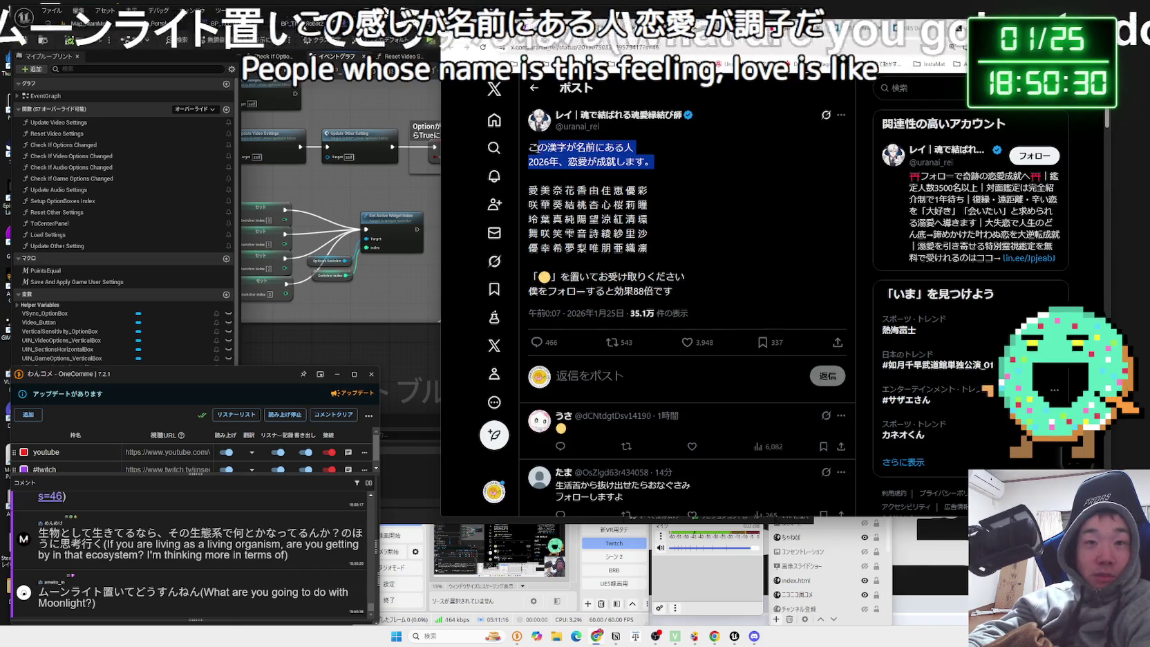
pyautogui.moveTo(579, 179)
pyautogui.mouseDown()
pyautogui.moveTo(584, 250)
pyautogui.moveTo(551, 282)
pyautogui.mouseUp()
pyautogui.click(540, 280)
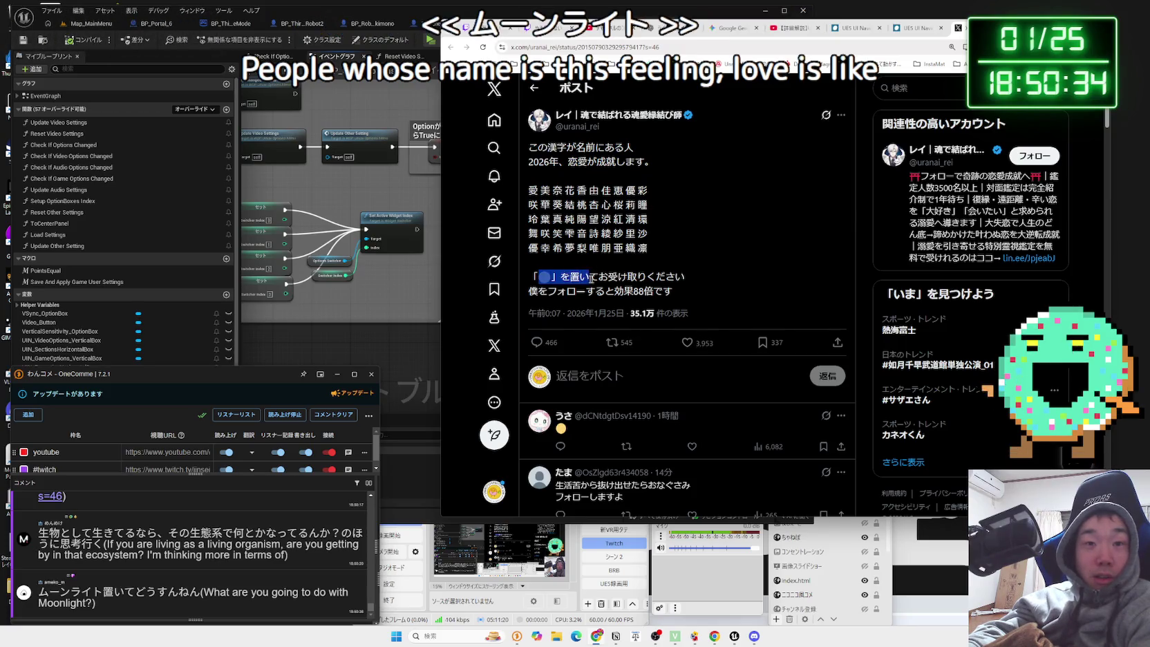
pyautogui.tripleClick(667, 280)
pyautogui.click(650, 279)
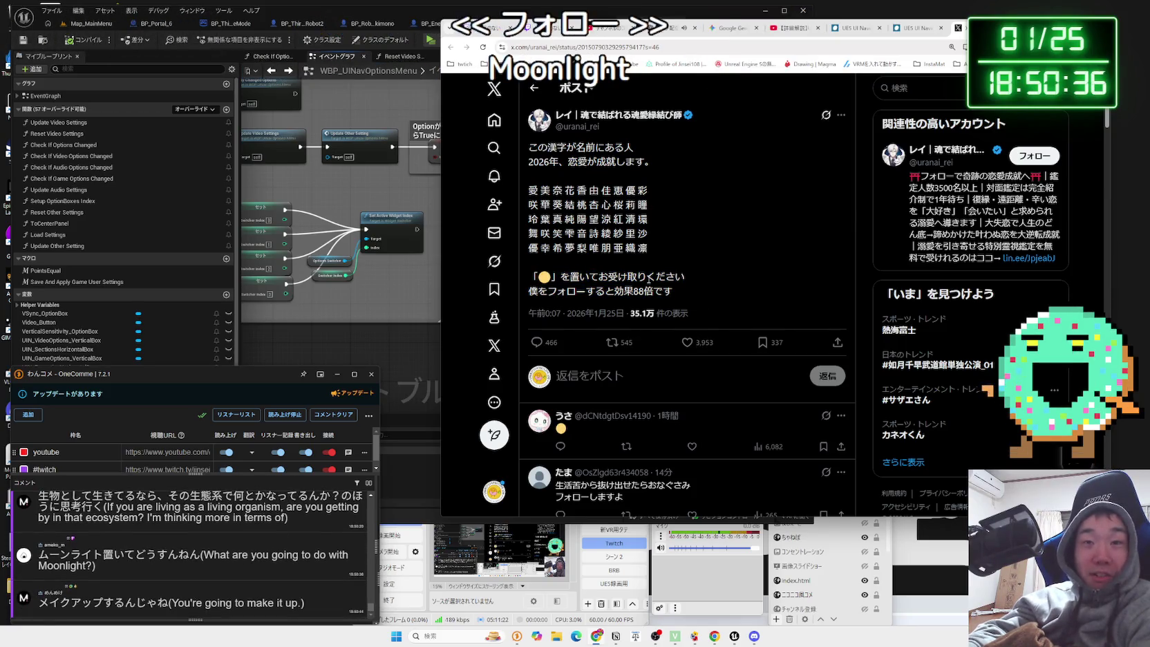
# Scroll the replies, select the first four kanji rows, then Google-search ムーンライト from a chat comment.
pyautogui.scroll(-4, 660, 294)
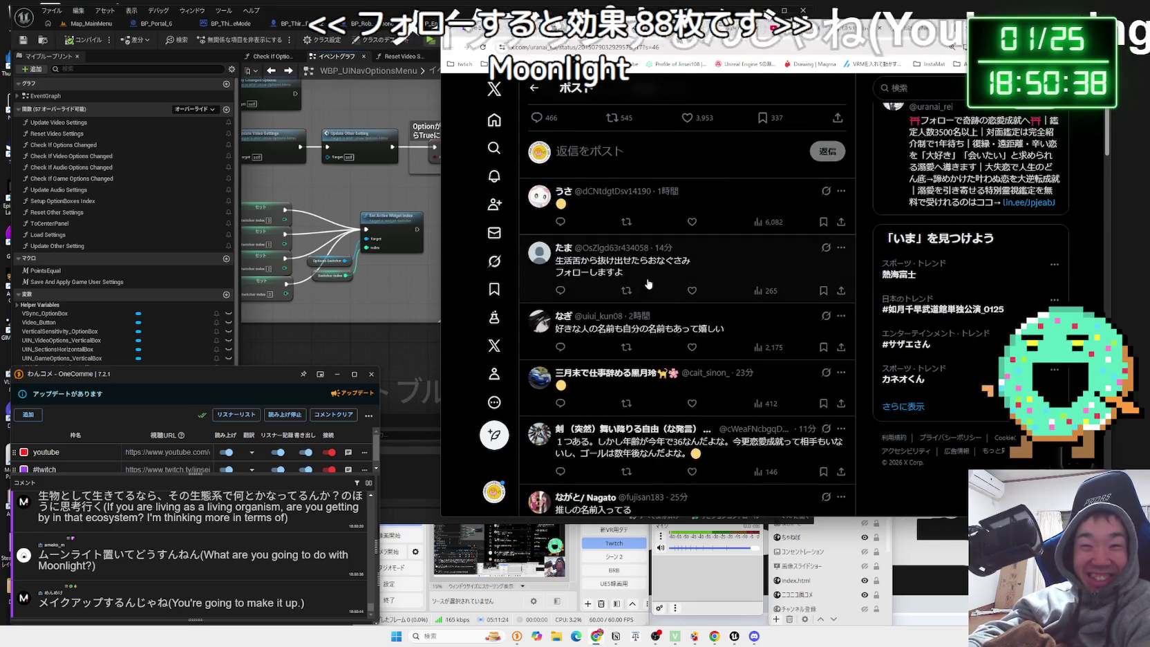
pyautogui.scroll(-3, 668, 306)
pyautogui.scroll(8, 622, 246)
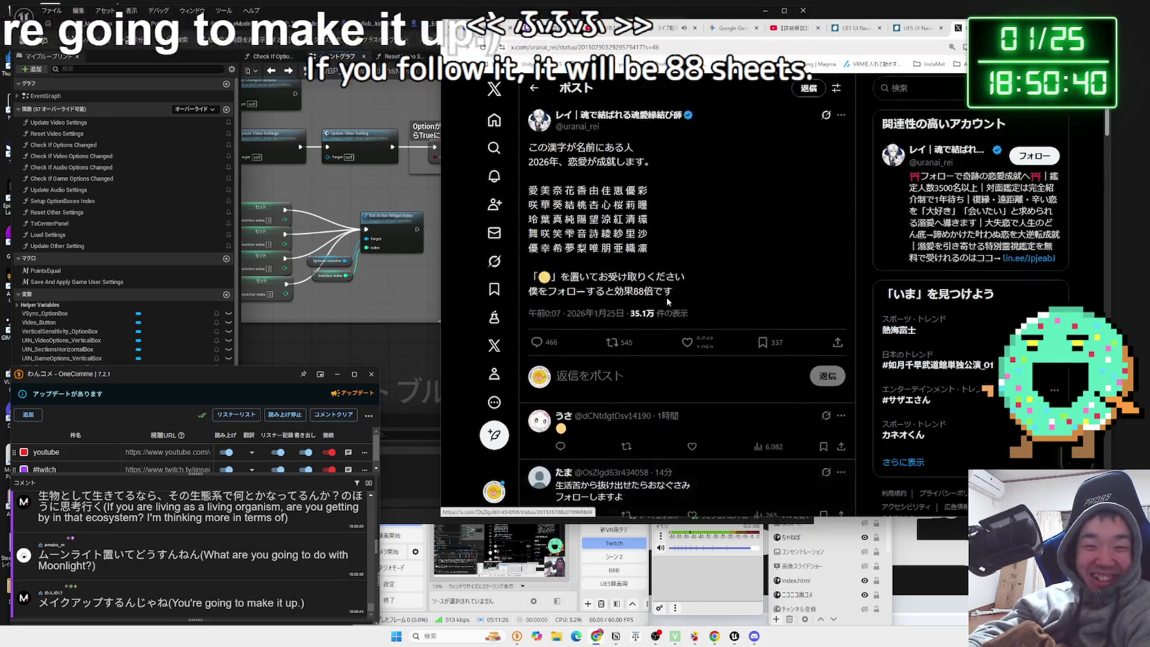
pyautogui.moveTo(550, 205); pyautogui.dragTo(668, 239)
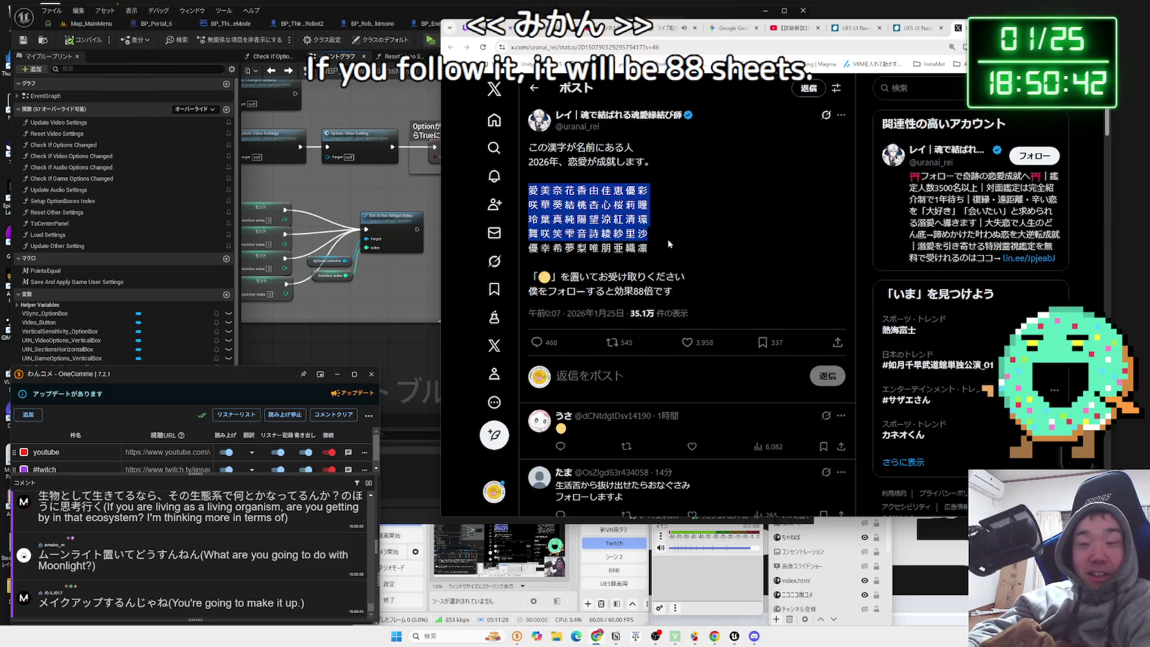
pyautogui.click(668, 251)
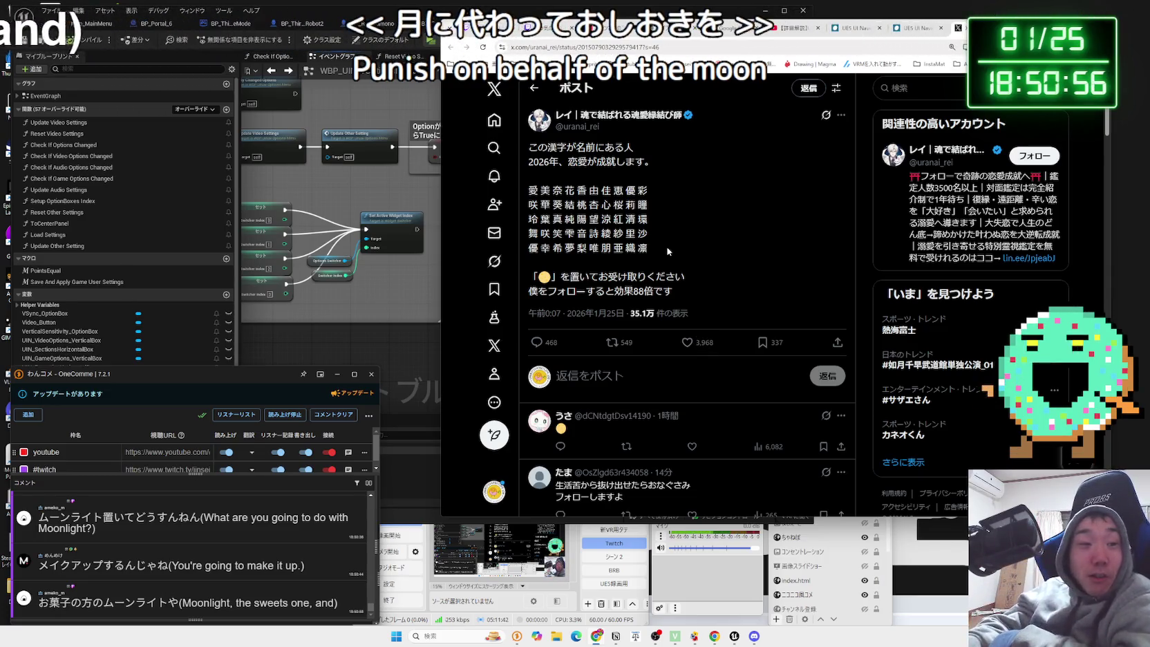
pyautogui.moveTo(166, 604); pyautogui.dragTo(112, 603)
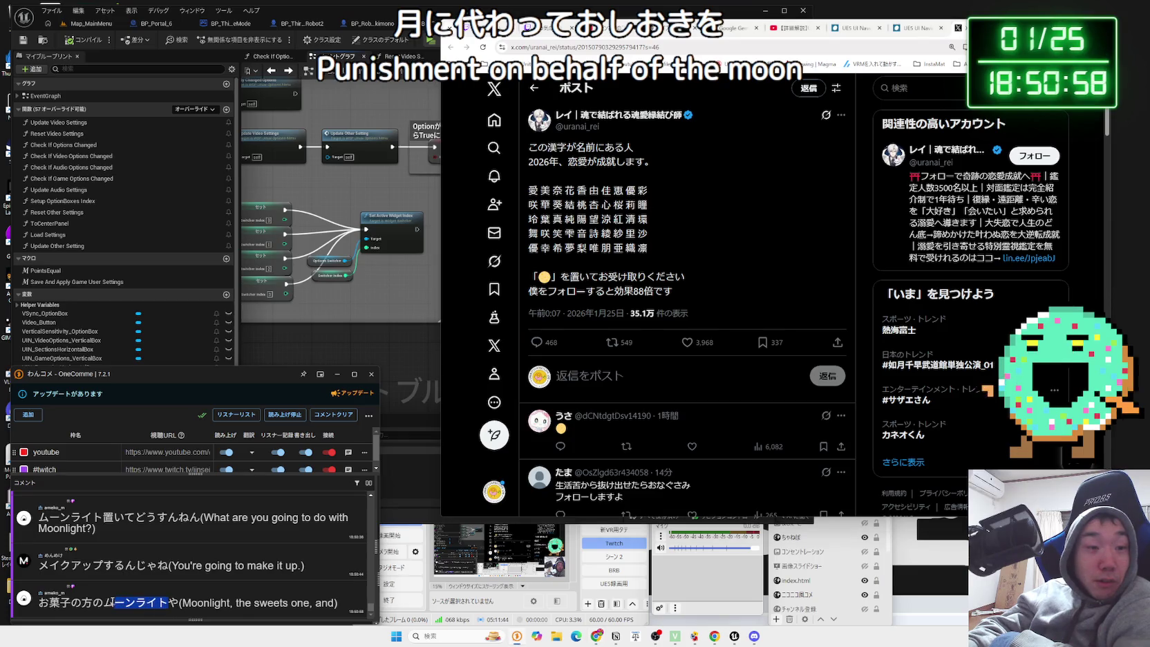
pyautogui.click(109, 579)
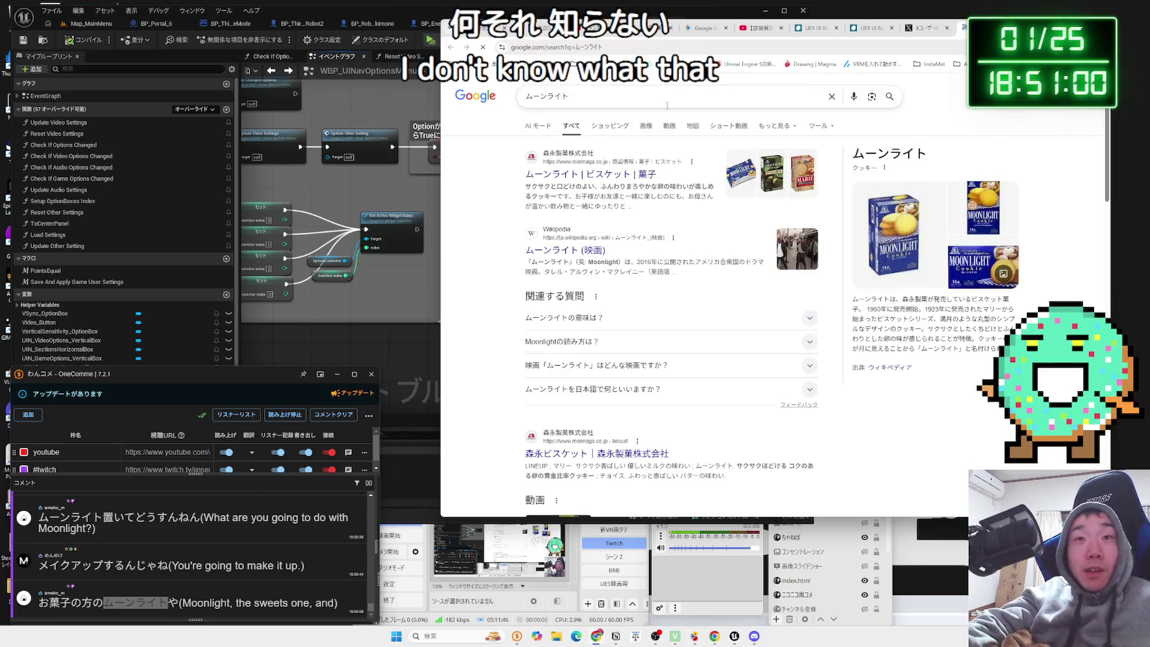
# Dismiss the suggestions and look over the Morinaga Moonlight search results.
pyautogui.click(852, 437)
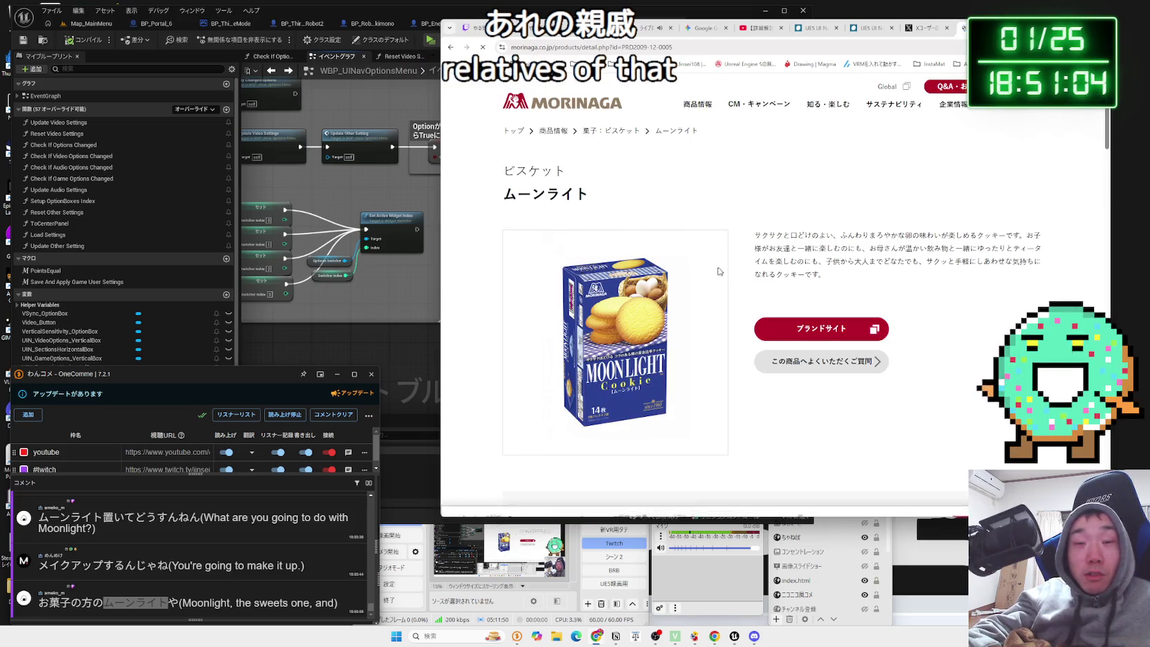
pyautogui.scroll(-1, 654, 310)
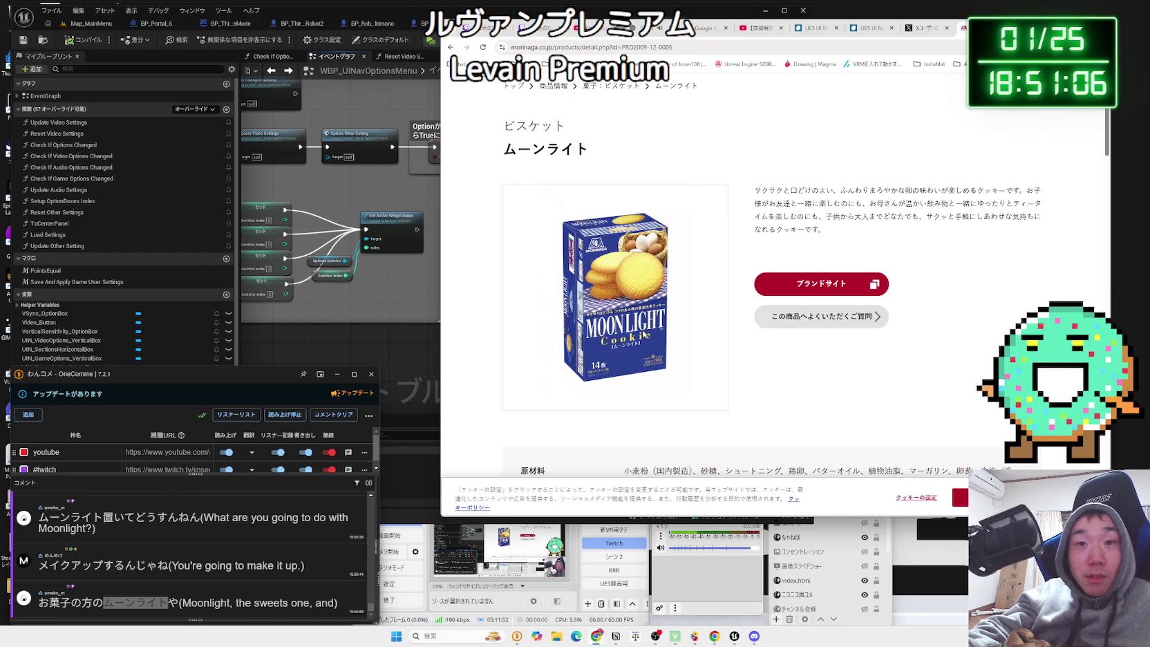
pyautogui.hotkey('alt', 'Left')
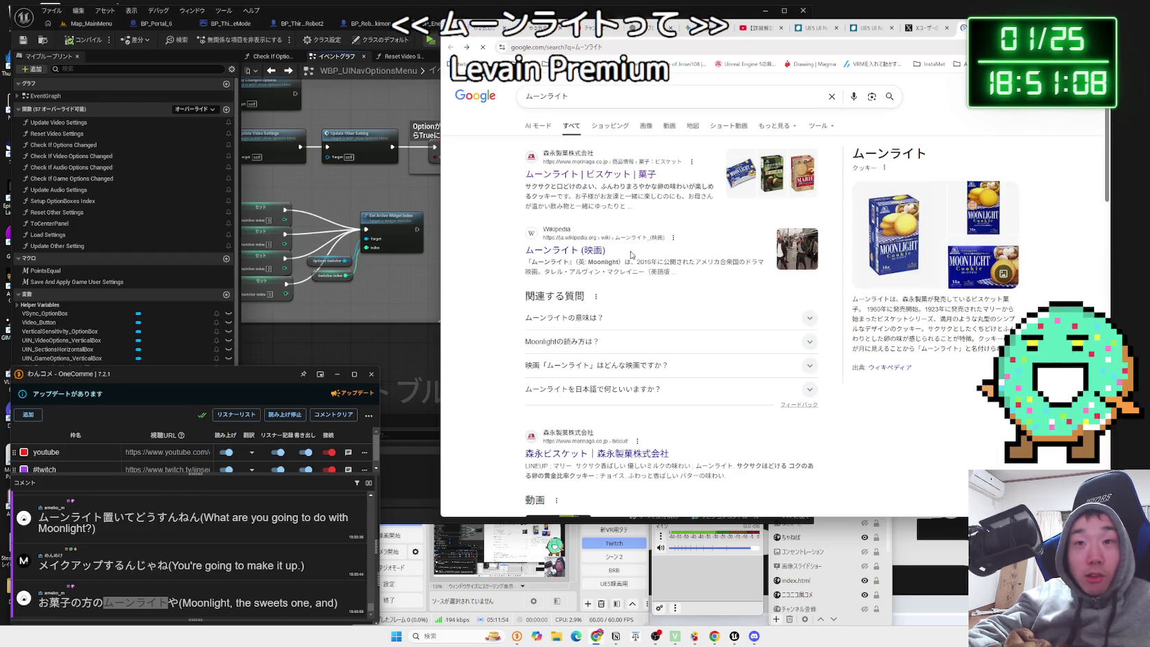
# Browse Moonlight cookie photos in the image panel, then return to the X post.
pyautogui.press('Right')
pyautogui.press('Right')
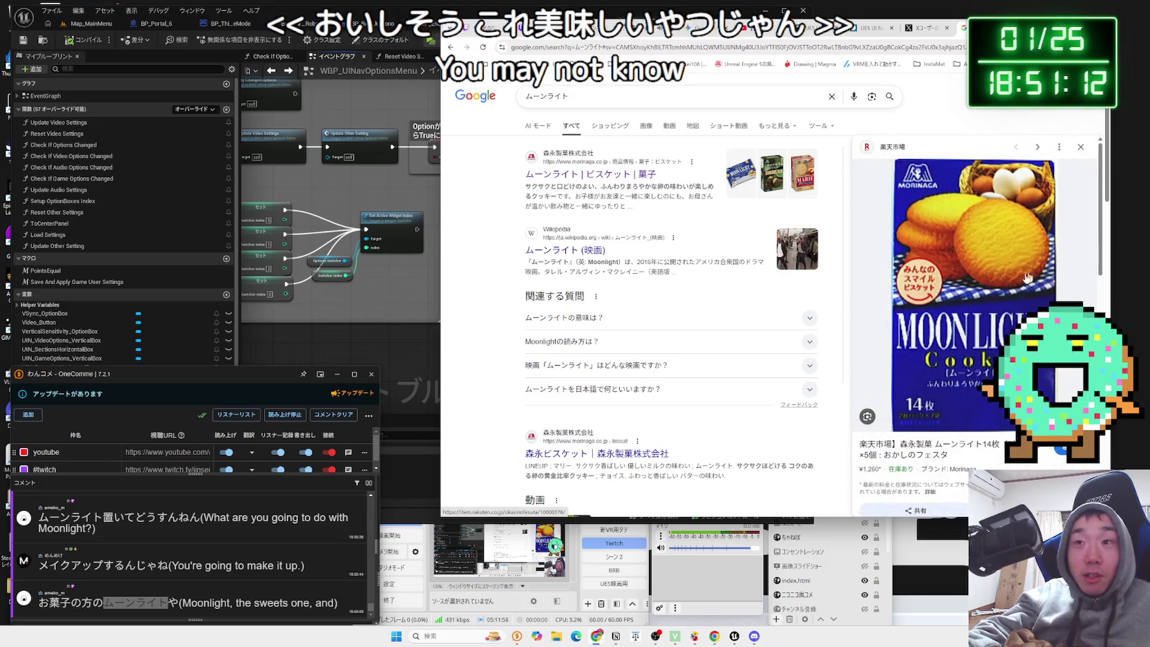
pyautogui.scroll(-5, 995, 299)
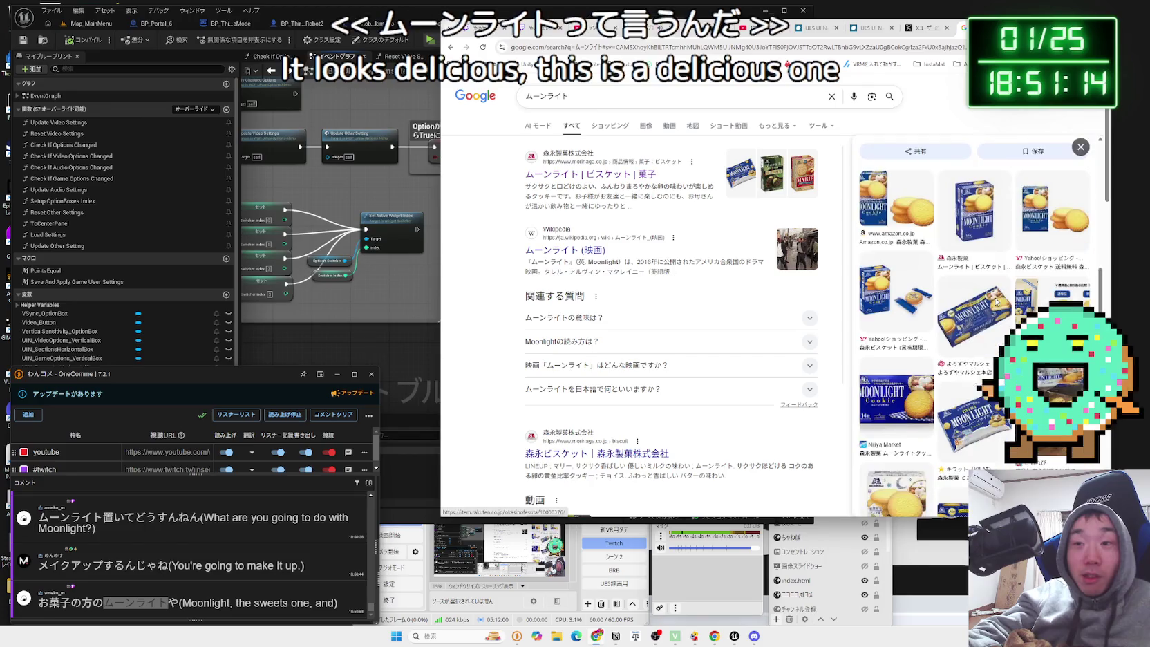
pyautogui.click(1063, 249)
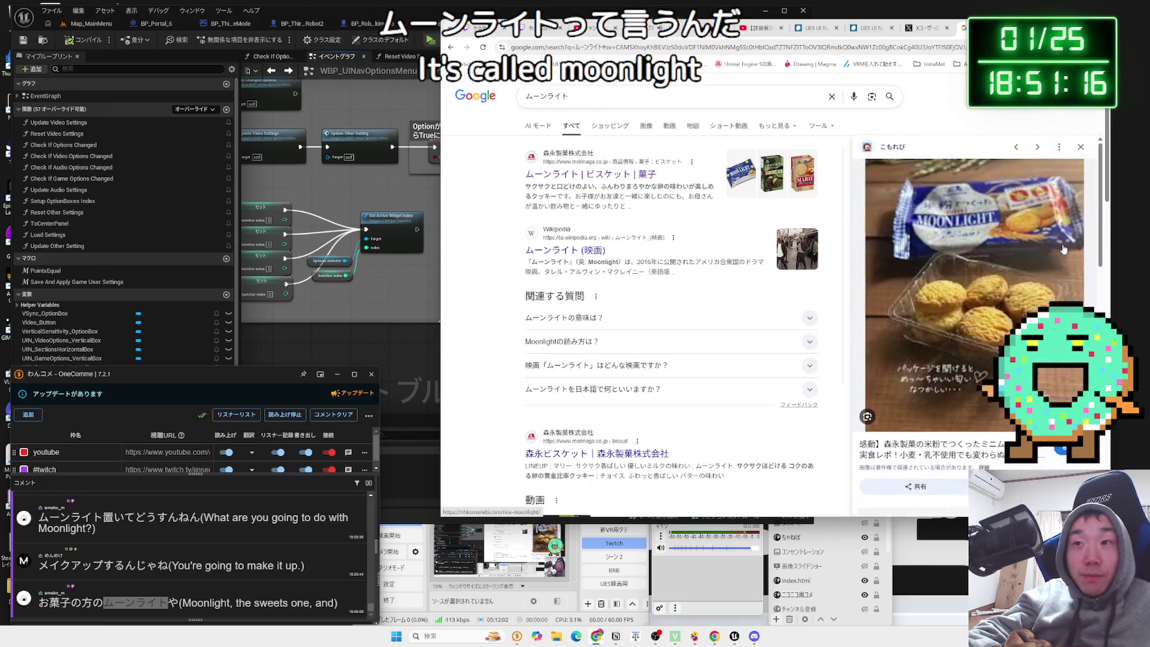
pyautogui.scroll(-5, 986, 313)
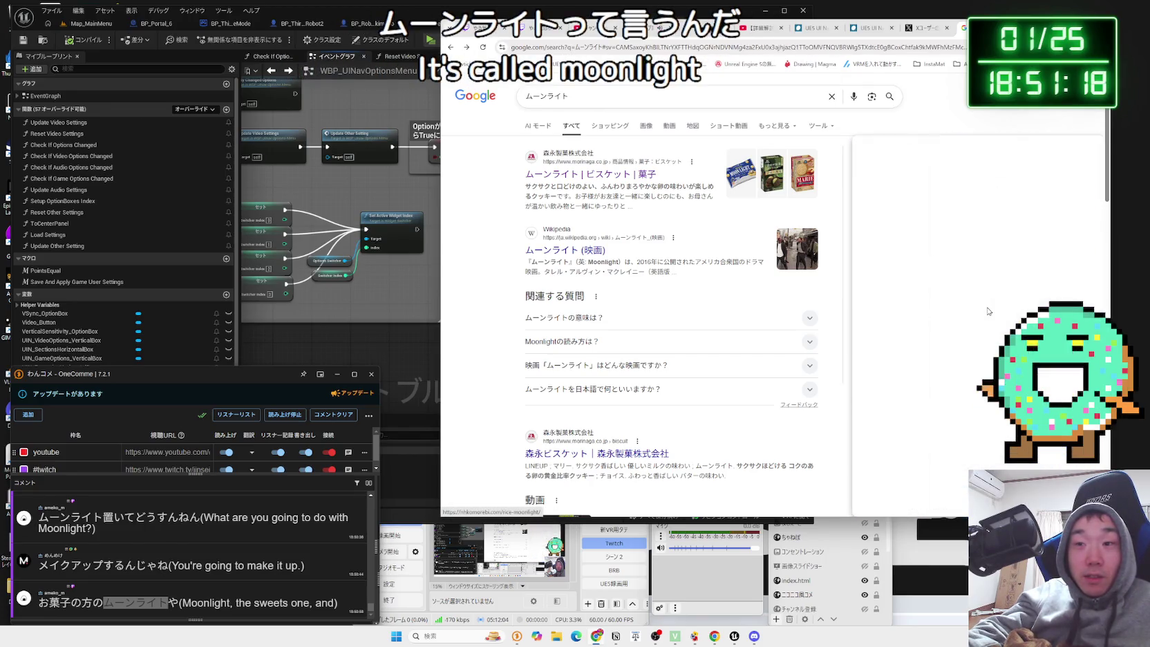
pyautogui.scroll(-4, 787, 327)
pyautogui.scroll(4, 786, 326)
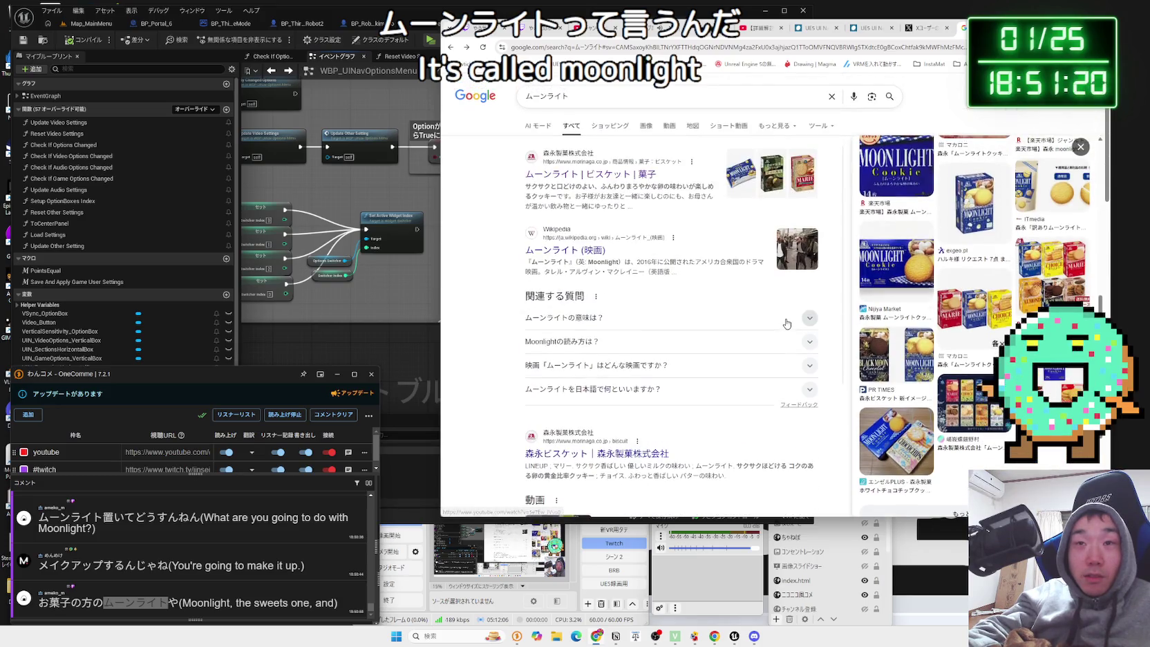
pyautogui.click(921, 29)
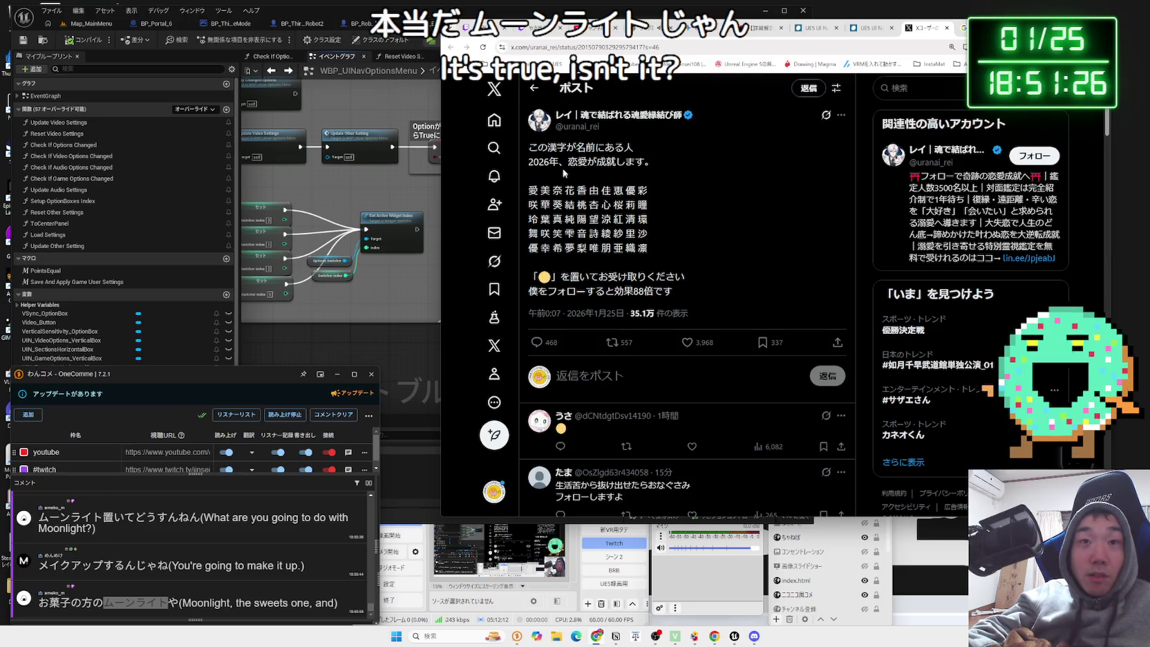
# Select the last kanji row, pick out 優, then close the X post tab.
pyautogui.moveTo(653, 248); pyautogui.dragTo(533, 253)
pyautogui.doubleClick(533, 247)
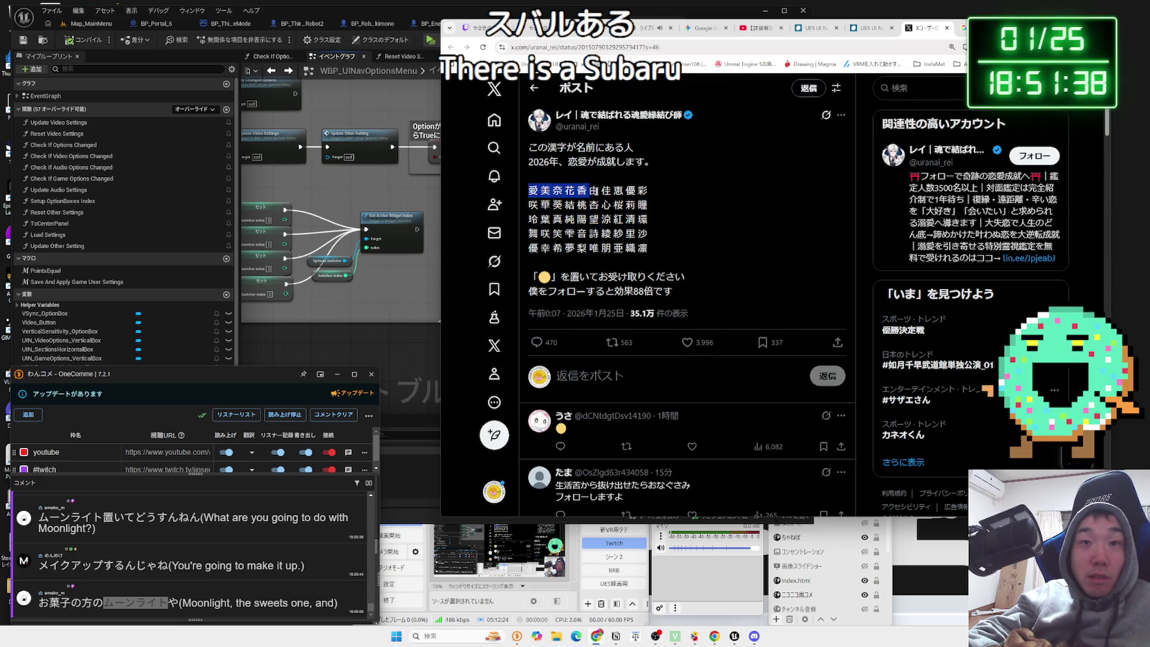
pyautogui.click(684, 205)
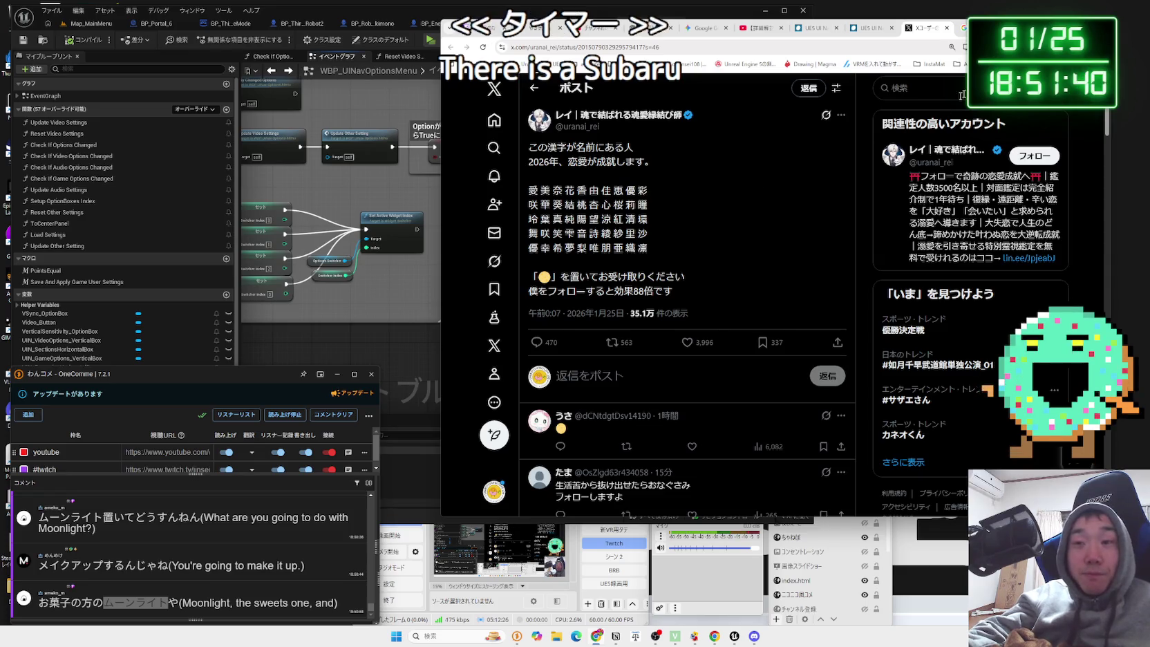
pyautogui.click(946, 28)
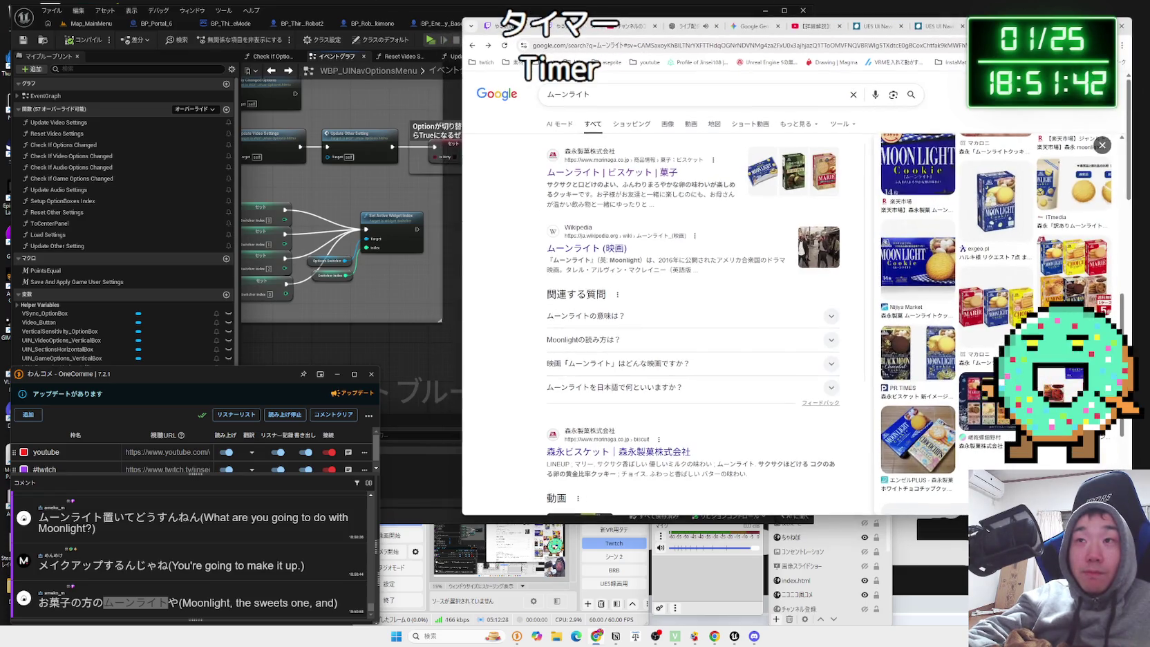
# Close the Google search tab and return to the Unreal options-menu graph.
pyautogui.hotkey('ctrl', 'w')
pyautogui.click(407, 359)
pyautogui.scroll(-4, 408, 359)
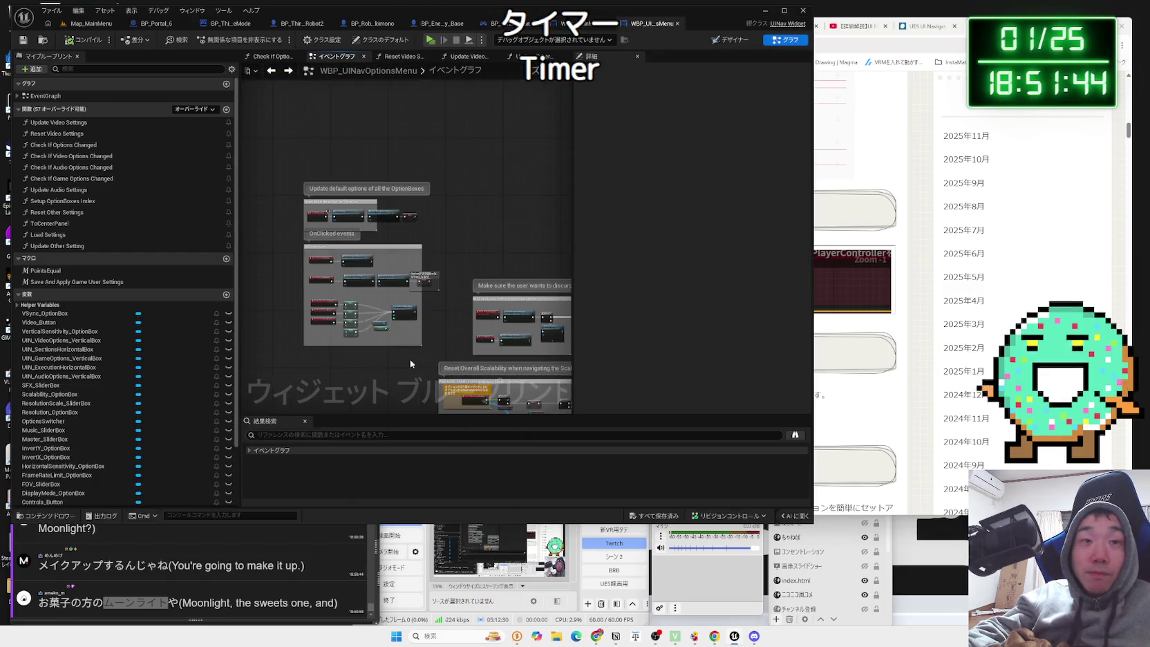
pyautogui.scroll(5, 463, 271)
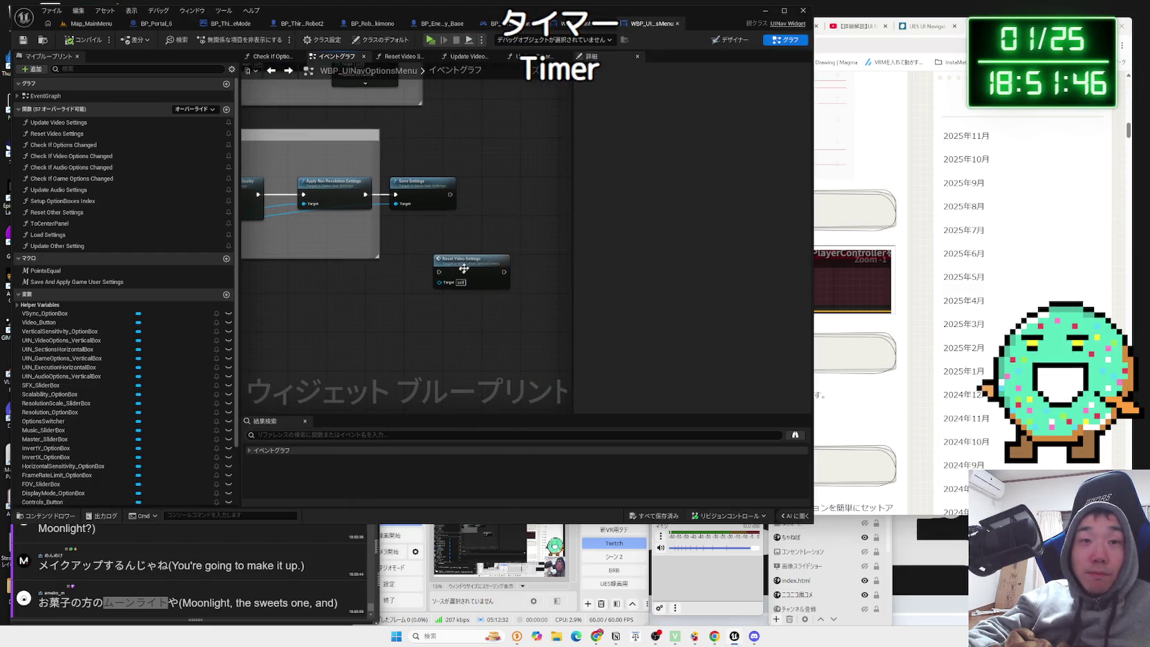
# Pull Set Global Illumination Quality out of the chain and wire Set Overall Scalability Level into Apply Non Resolution Settings.
pyautogui.click(498, 193)
pyautogui.moveTo(455, 197); pyautogui.dragTo(473, 200)
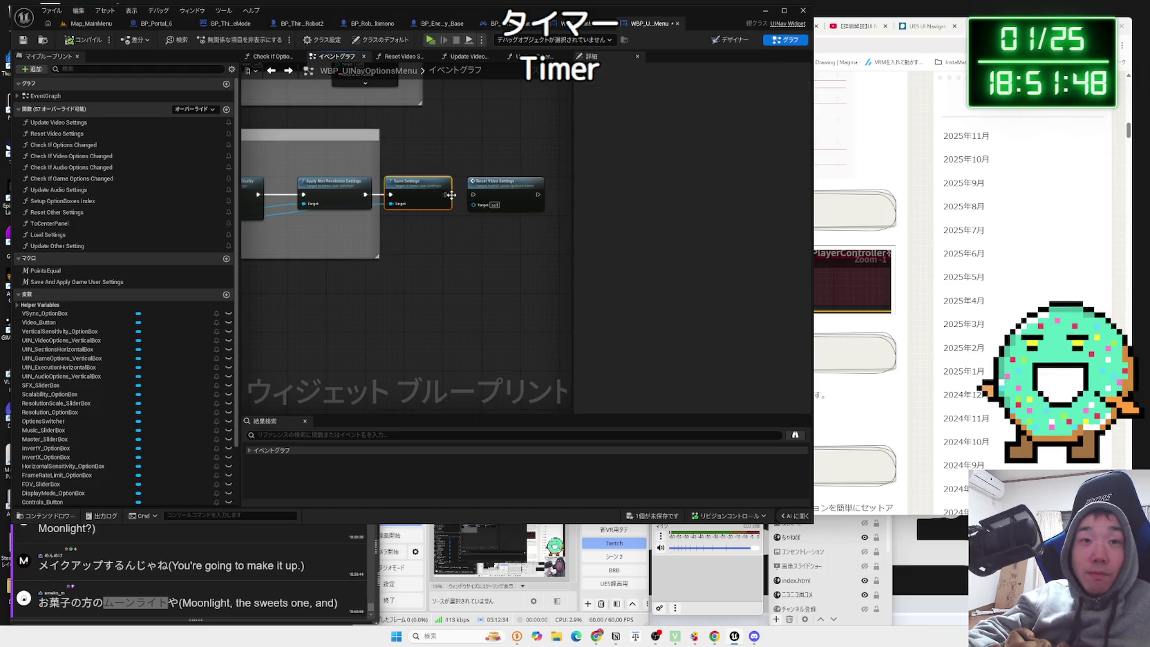
pyautogui.moveTo(421, 230); pyautogui.dragTo(437, 248)
pyautogui.click(388, 200)
pyautogui.moveTo(373, 197); pyautogui.dragTo(401, 250)
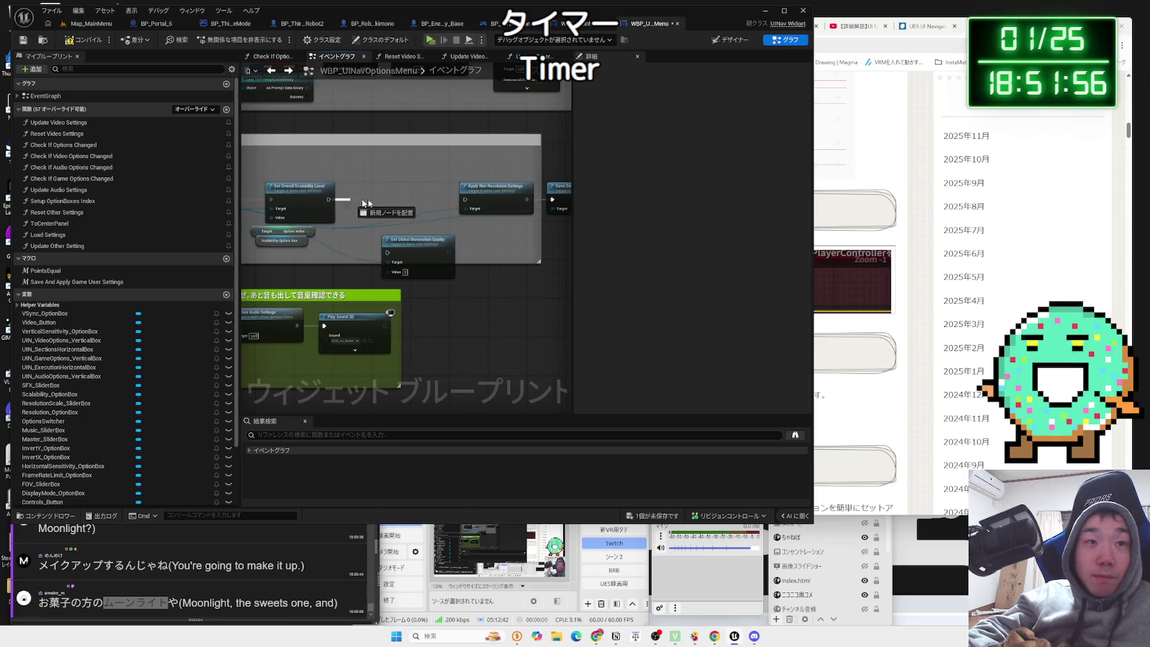
pyautogui.moveTo(464, 203); pyautogui.dragTo(465, 200)
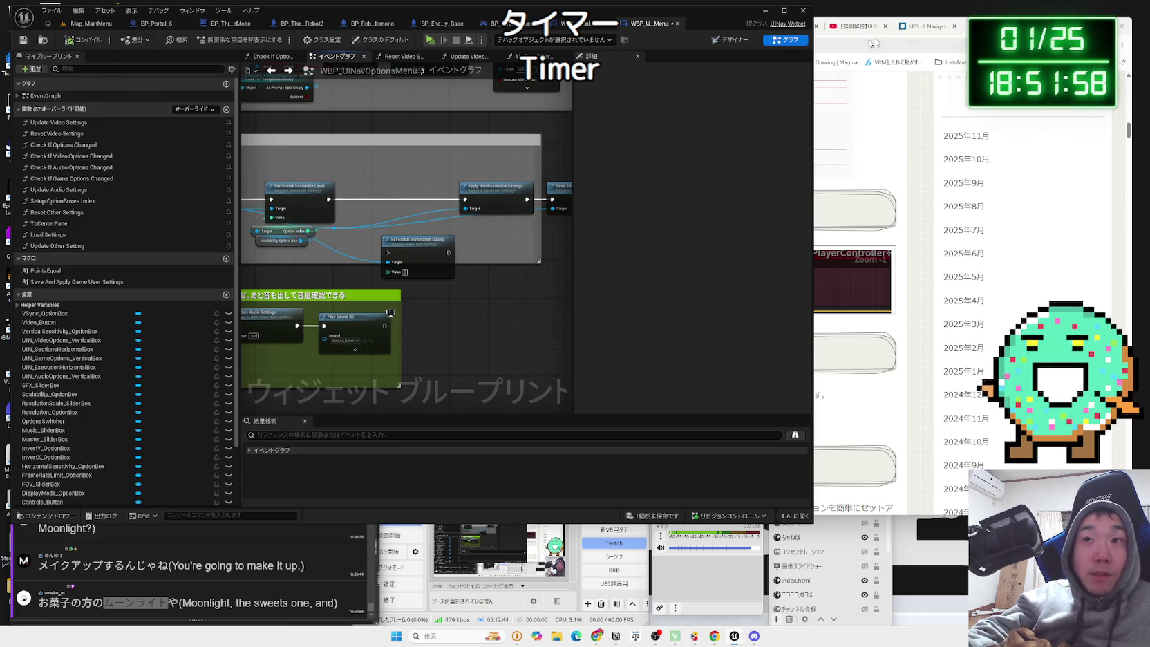
pyautogui.click(863, 172)
pyautogui.click(788, 25)
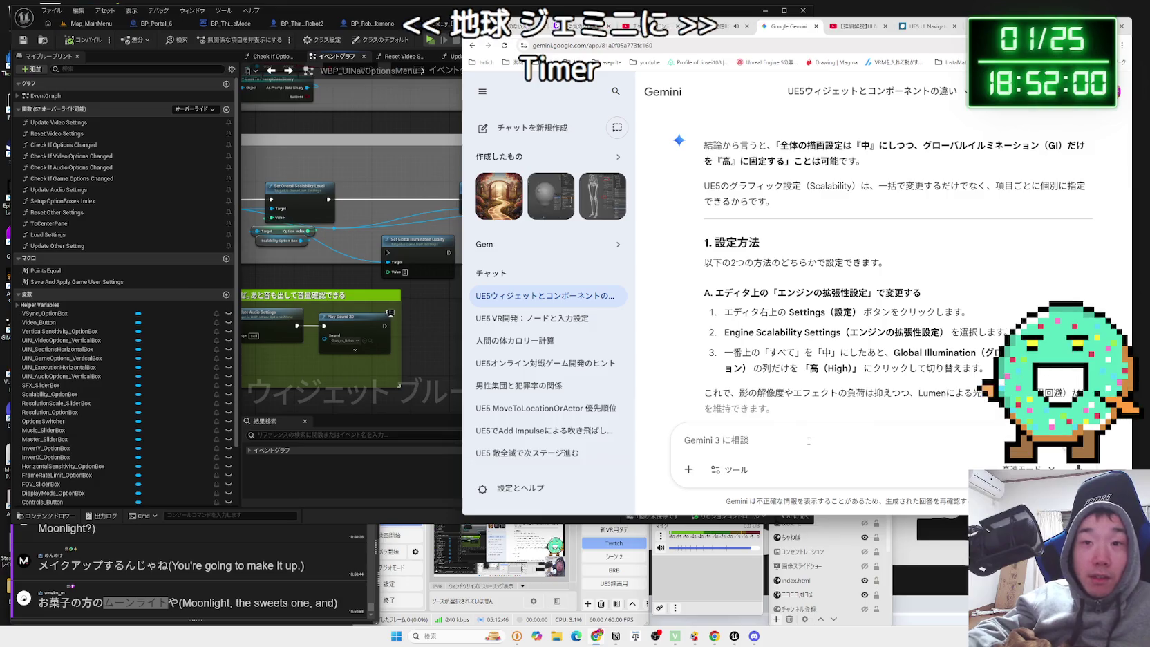
# Draft a Gemini follow-up asking why changing global illumination alters Scalability, then show the comment viewer.
pyautogui.write('ぐろ')
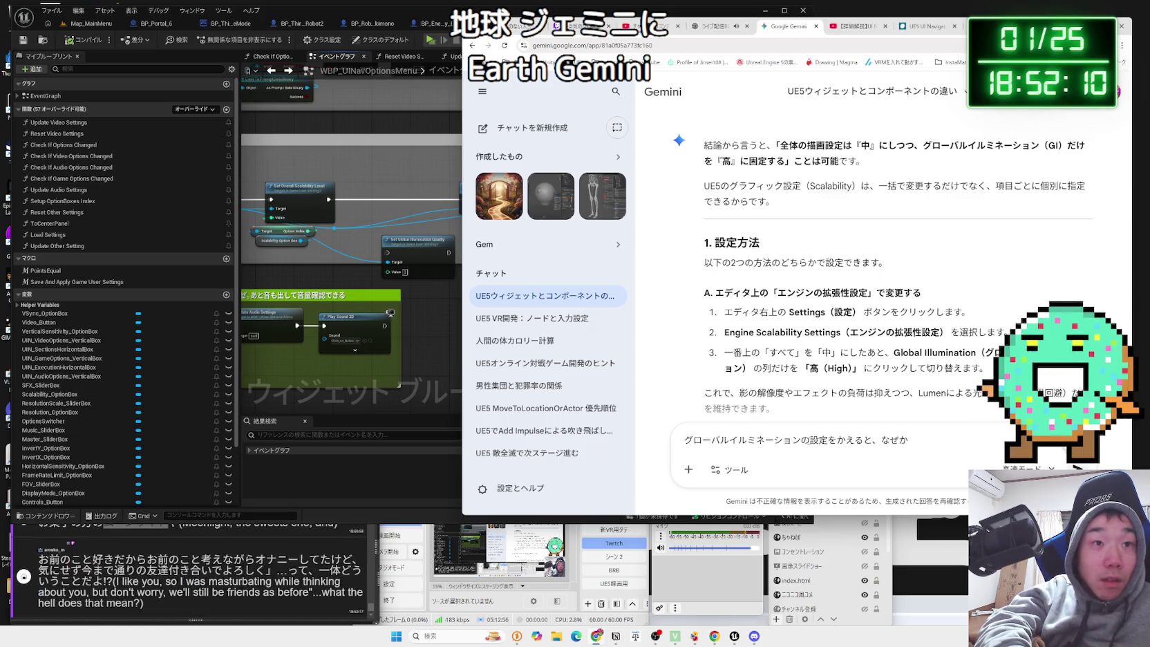
pyautogui.write('Scala')
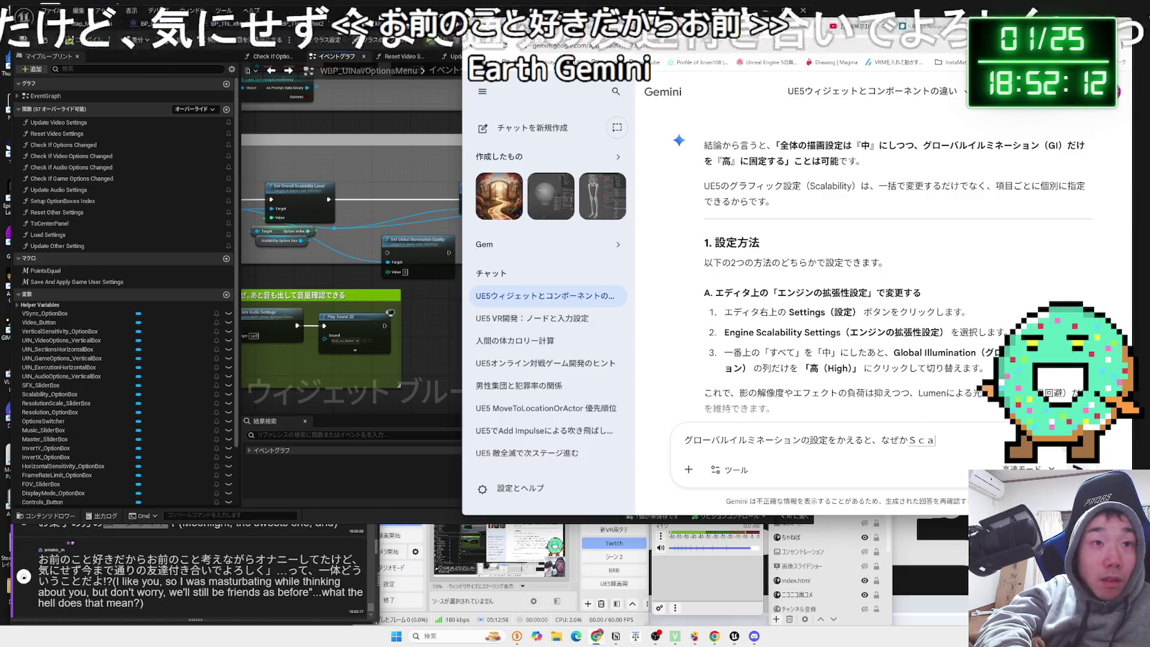
pyautogui.write('bility')
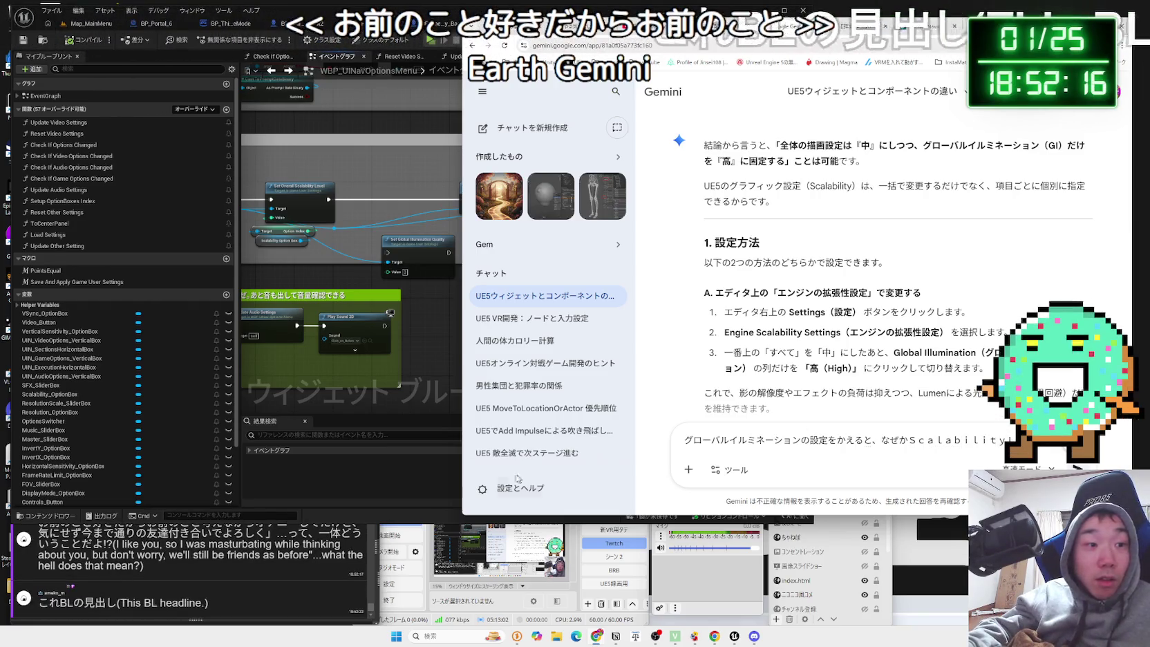
pyautogui.click(244, 568)
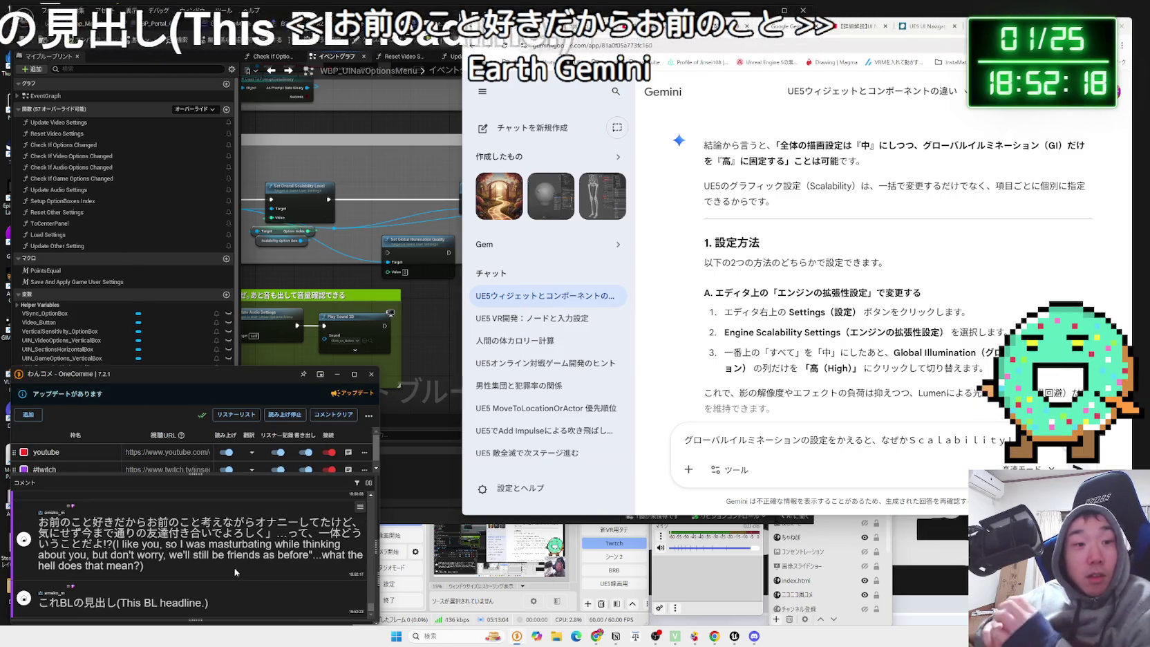
pyautogui.scroll(1, 233, 560)
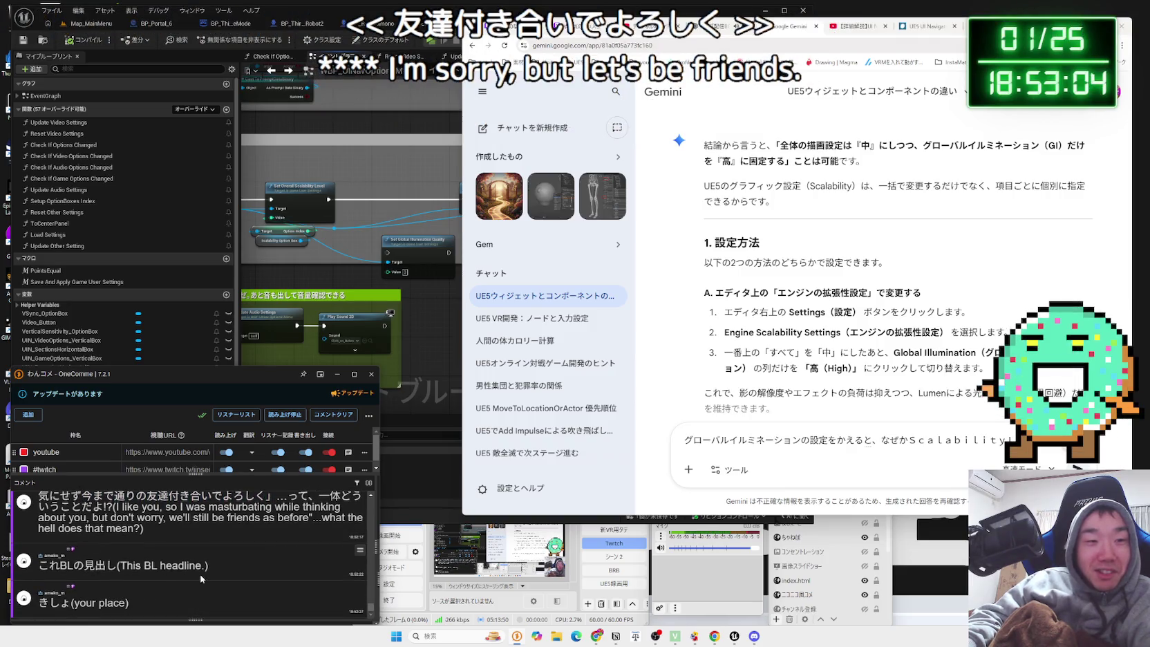
# Highlight and read the latest viewer comments in the stream chat.
pyautogui.scroll(3, 201, 573)
pyautogui.moveTo(266, 580); pyautogui.dragTo(97, 577)
pyautogui.scroll(-5, 97, 583)
pyautogui.moveTo(277, 595); pyautogui.dragTo(82, 595)
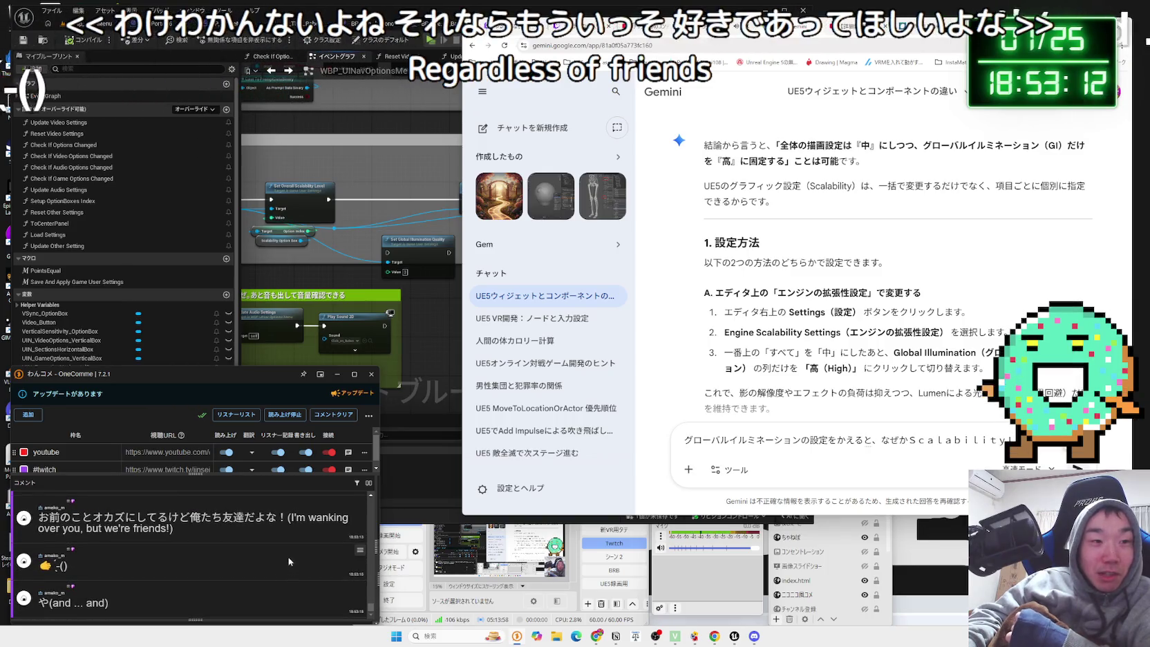
pyautogui.moveTo(38, 517)
pyautogui.mouseDown()
pyautogui.moveTo(332, 520)
pyautogui.moveTo(143, 519)
pyautogui.mouseUp()
pyautogui.click(242, 521)
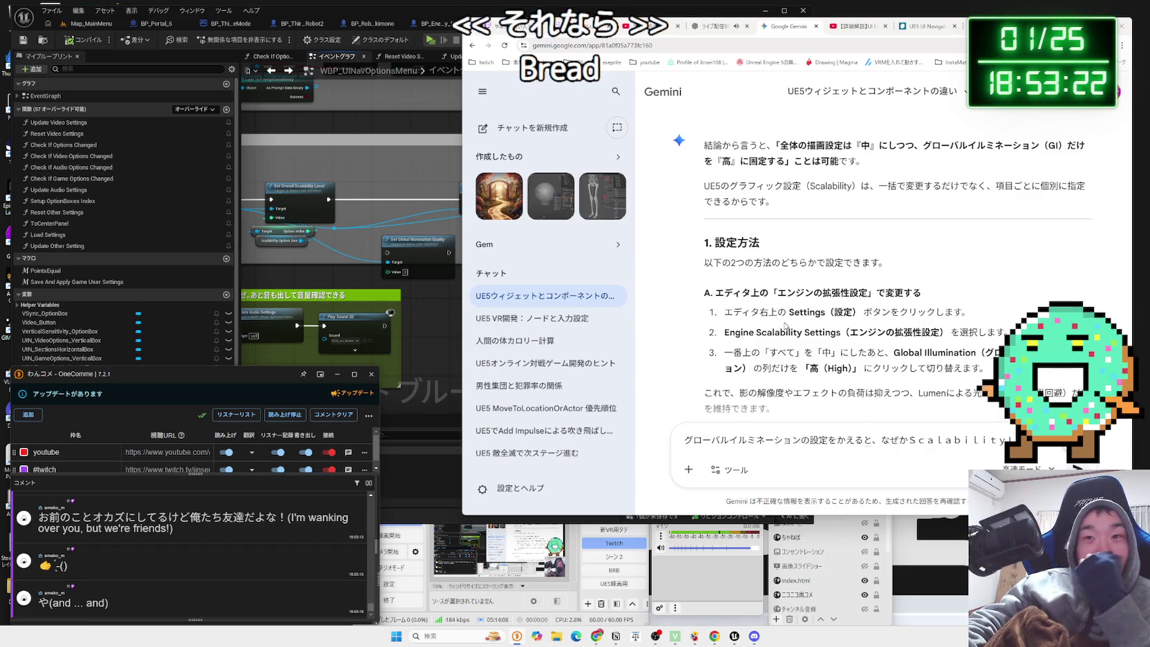
# Reread Gemini's conclusion about keeping global illumination High and setting items individually.
pyautogui.scroll(2, 785, 326)
pyautogui.moveTo(722, 235)
pyautogui.mouseDown()
pyautogui.moveTo(838, 239)
pyautogui.moveTo(785, 251)
pyautogui.mouseUp()
pyautogui.click(845, 247)
pyautogui.tripleClick(805, 247)
pyautogui.click(784, 250)
pyautogui.click(784, 250)
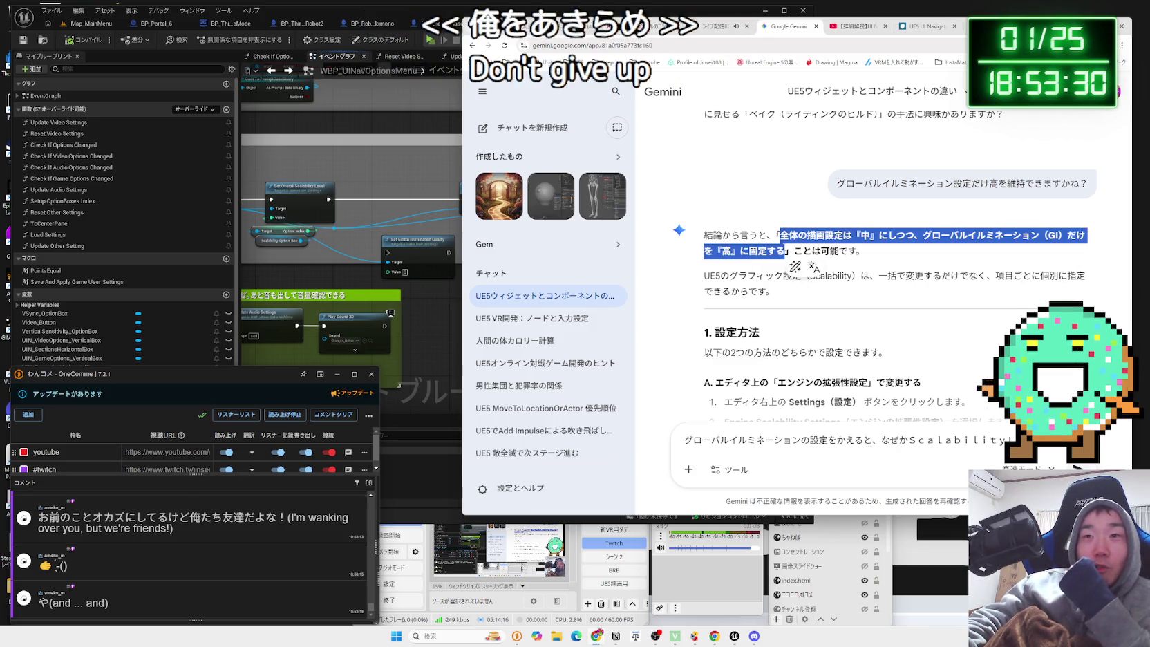
pyautogui.moveTo(774, 292)
pyautogui.mouseDown()
pyautogui.moveTo(795, 276)
pyautogui.moveTo(892, 284)
pyautogui.mouseUp()
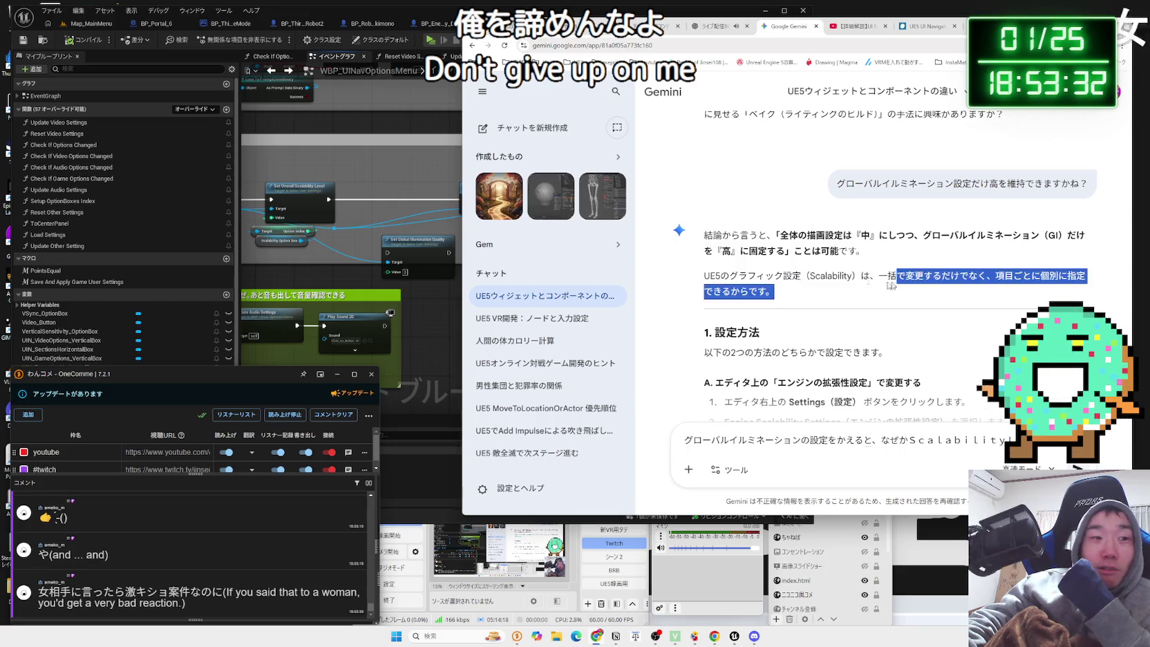
pyautogui.click(891, 286)
pyautogui.scroll(-1, 888, 276)
pyautogui.tripleClick(882, 266)
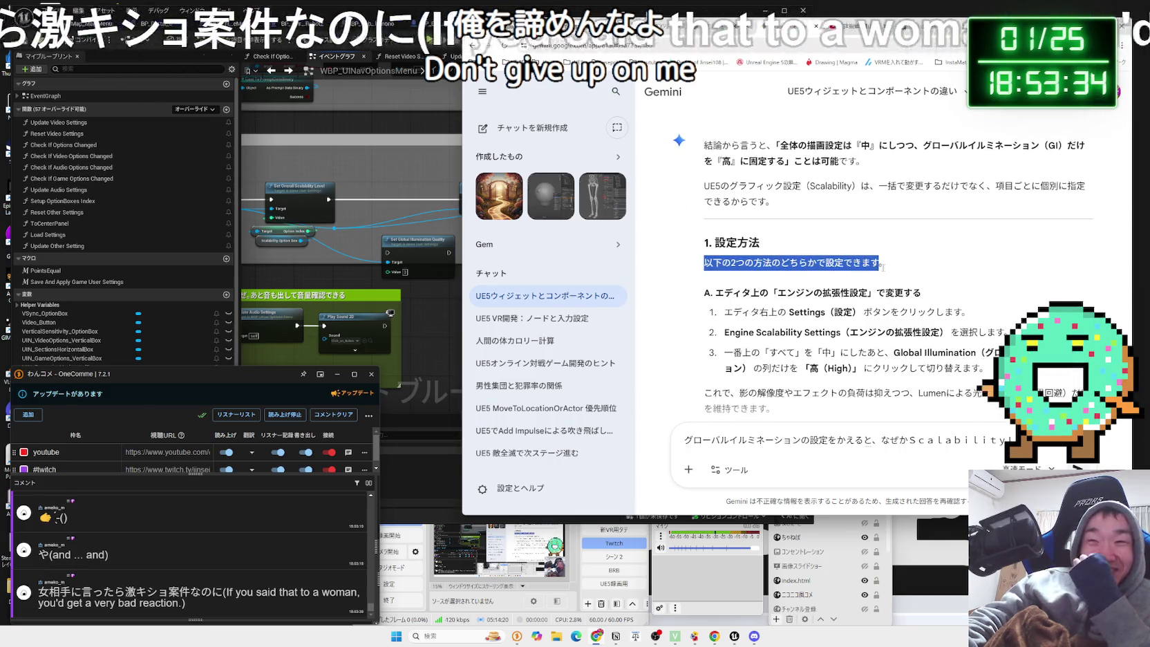
pyautogui.moveTo(883, 266); pyautogui.dragTo(693, 246)
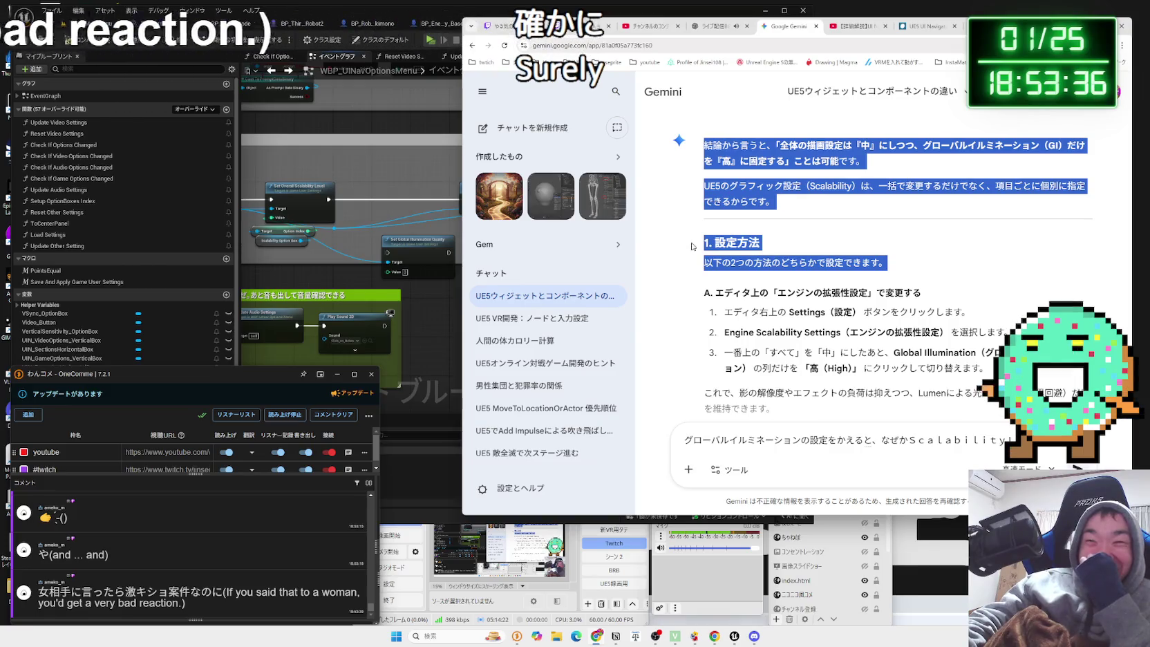
pyautogui.click(906, 276)
# Review Gemini's Engine Scalability Settings and blueprint/console command methods, then return to the Unreal blueprint.
pyautogui.scroll(-1, 907, 276)
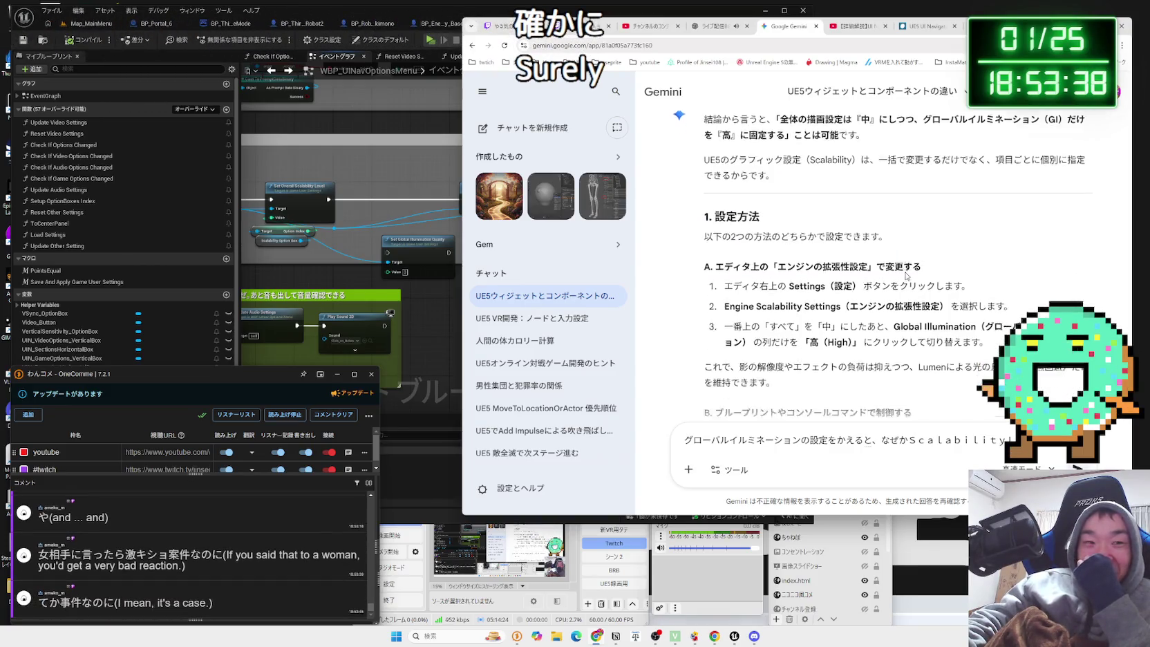
pyautogui.scroll(-1, 905, 275)
pyautogui.moveTo(724, 242); pyautogui.dragTo(953, 264)
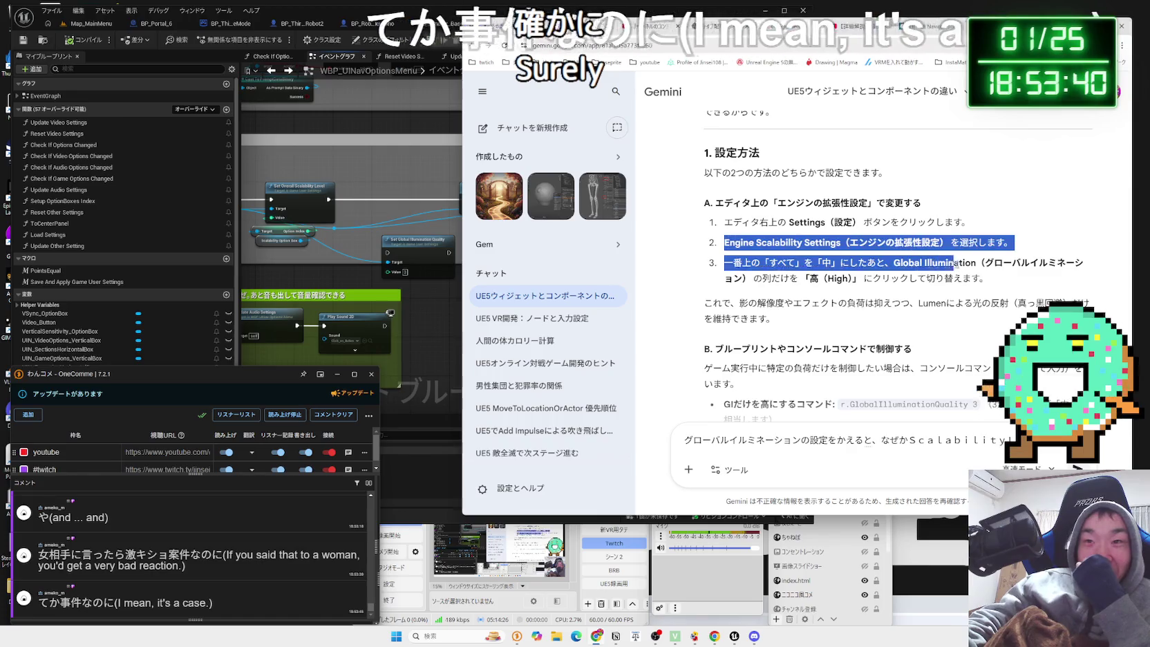
pyautogui.click(934, 257)
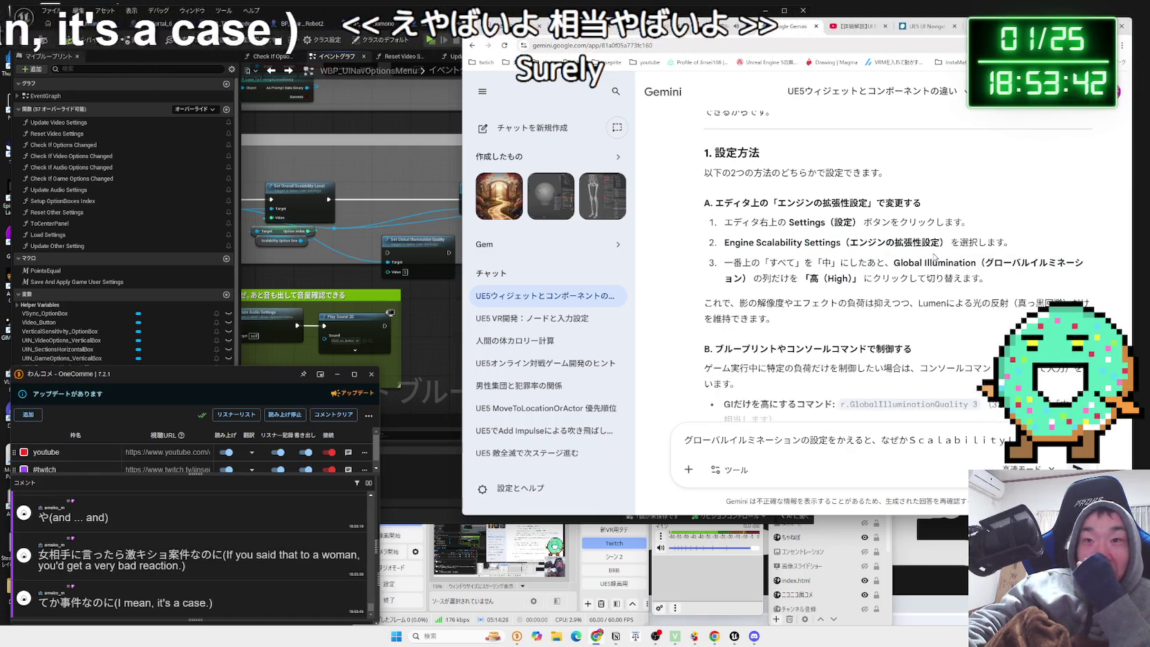
pyautogui.moveTo(1005, 242); pyautogui.dragTo(726, 242)
pyautogui.click(727, 240)
pyautogui.scroll(-1, 728, 238)
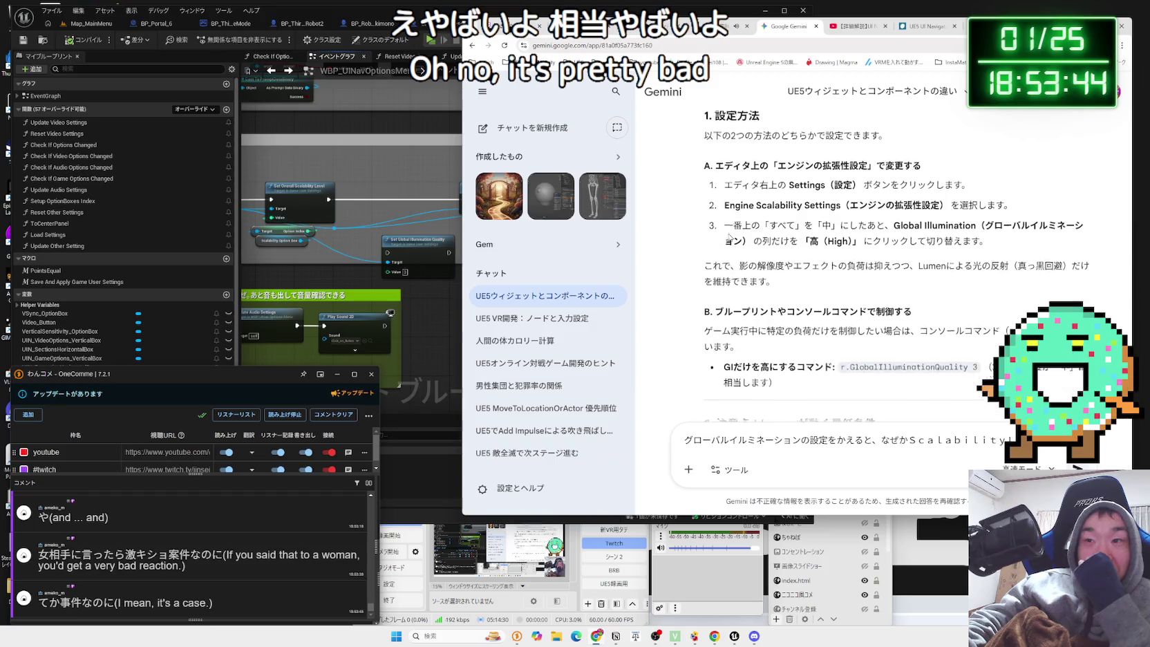
pyautogui.scroll(-1, 731, 238)
pyautogui.moveTo(730, 247)
pyautogui.mouseDown()
pyautogui.moveTo(956, 279)
pyautogui.moveTo(740, 296)
pyautogui.moveTo(769, 272)
pyautogui.moveTo(722, 268)
pyautogui.mouseUp()
pyautogui.click(722, 272)
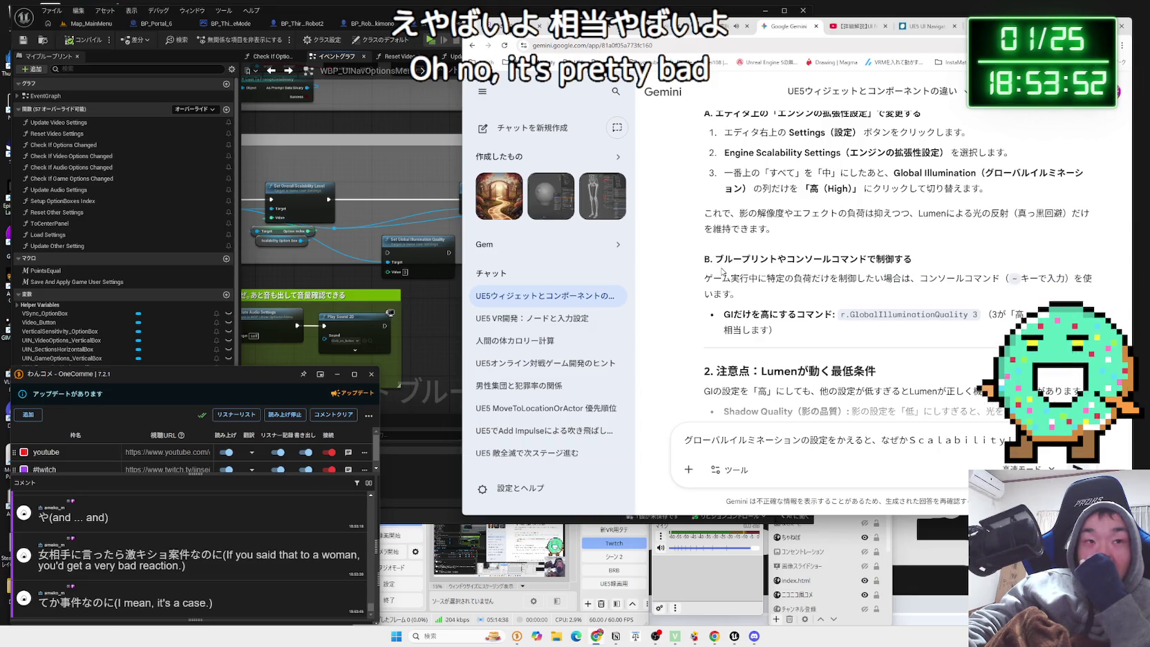
pyautogui.click(446, 242)
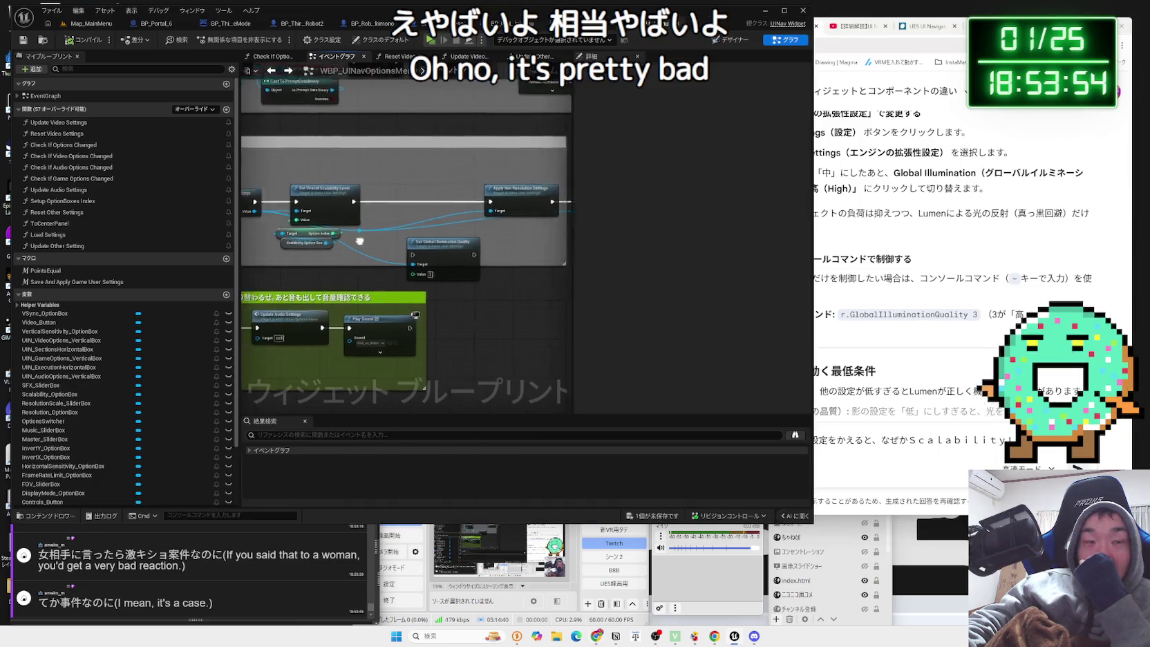
# Inspect how Set Overall Scalability Level is wired in the graph, then return to Gemini.
pyautogui.scroll(2, 446, 242)
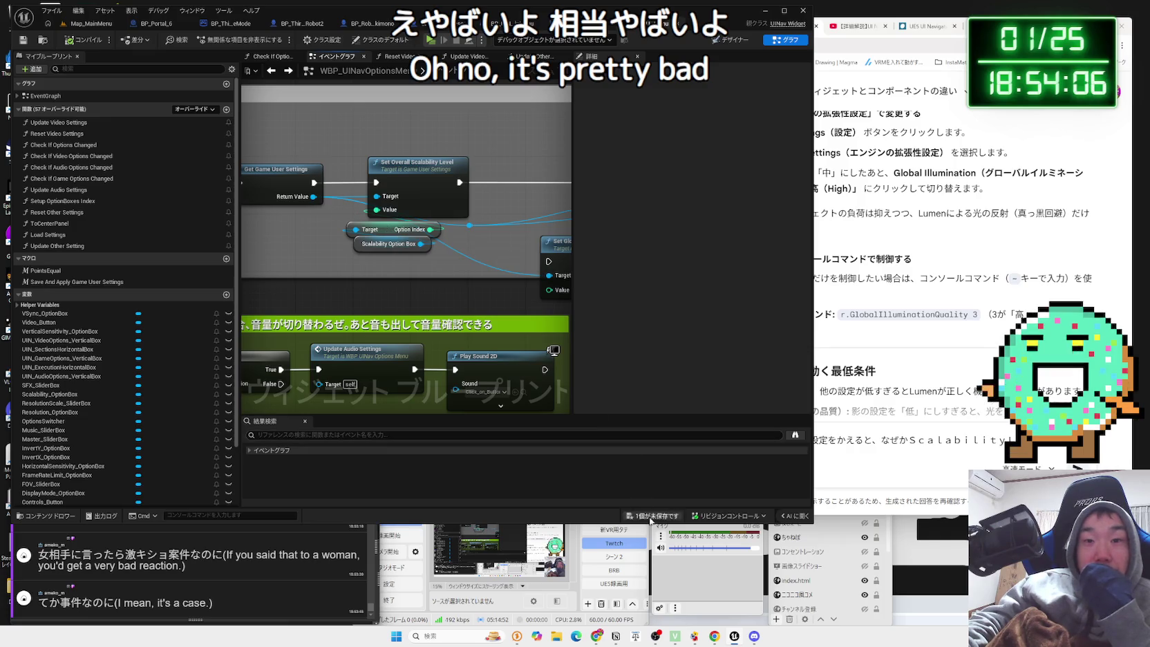
pyautogui.click(883, 298)
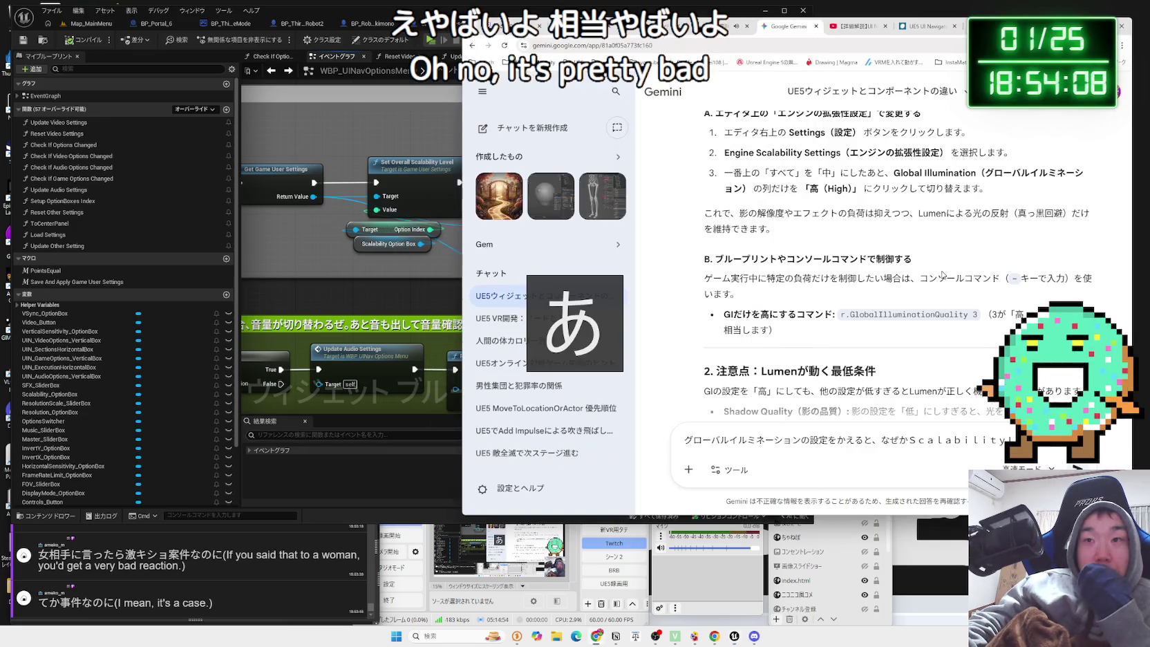
# Send Gemini the follow-up asking why the Option screen's Scalability Level switches to Low.
pyautogui.scroll(-3, 883, 275)
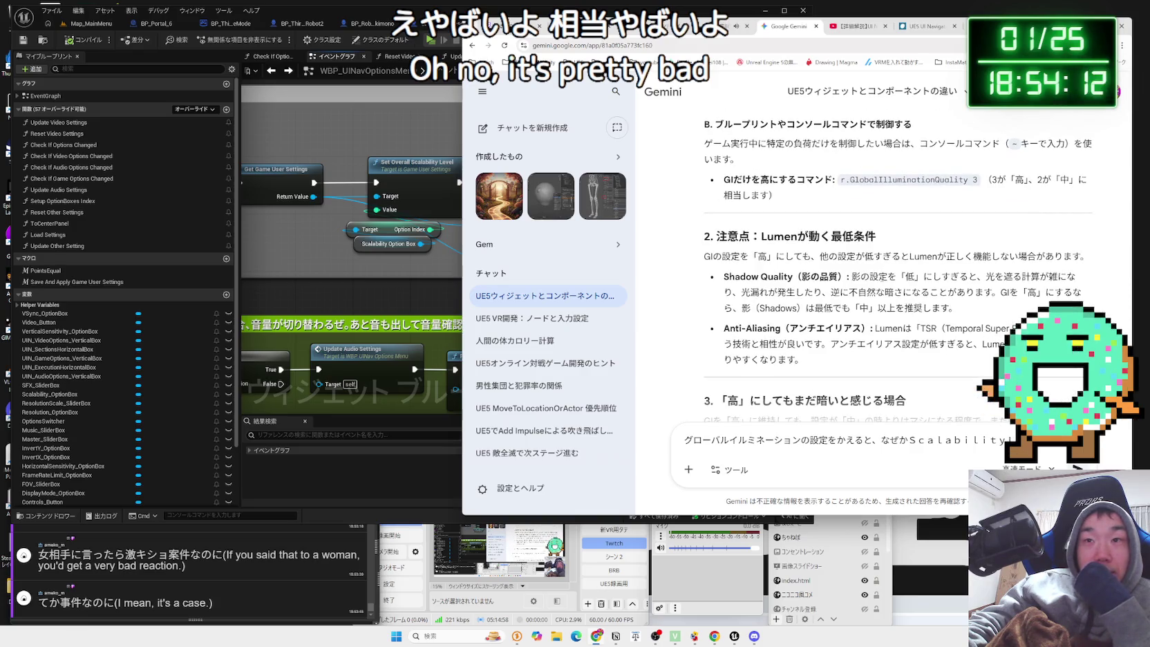
pyautogui.scroll(2, 883, 281)
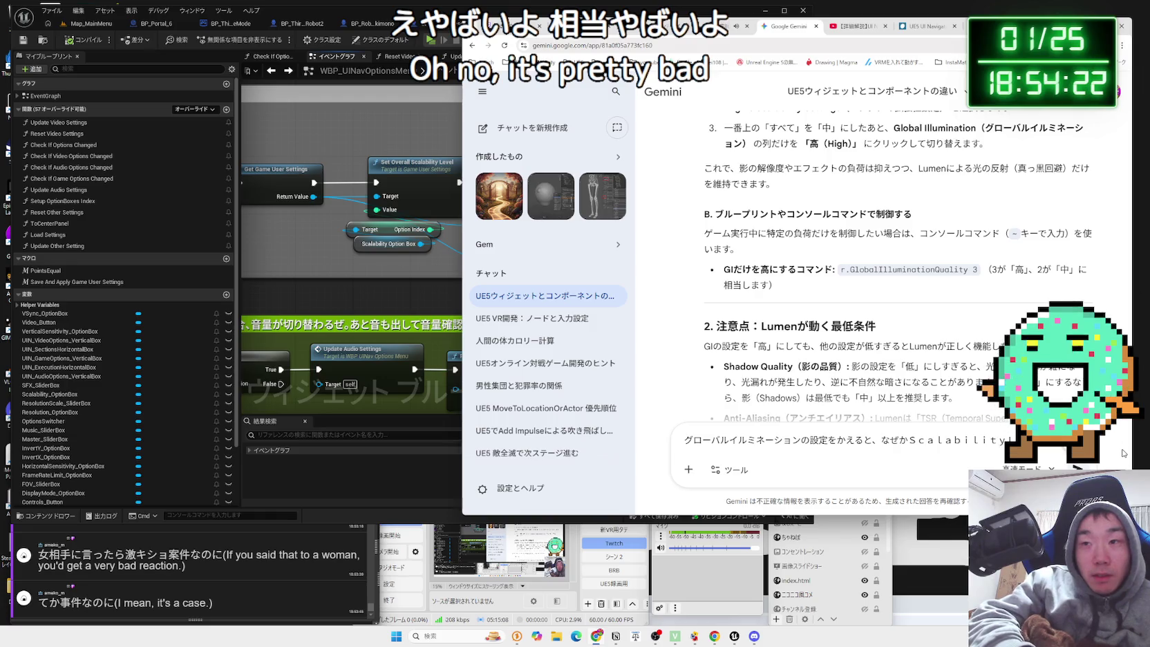
pyautogui.write('っていが')
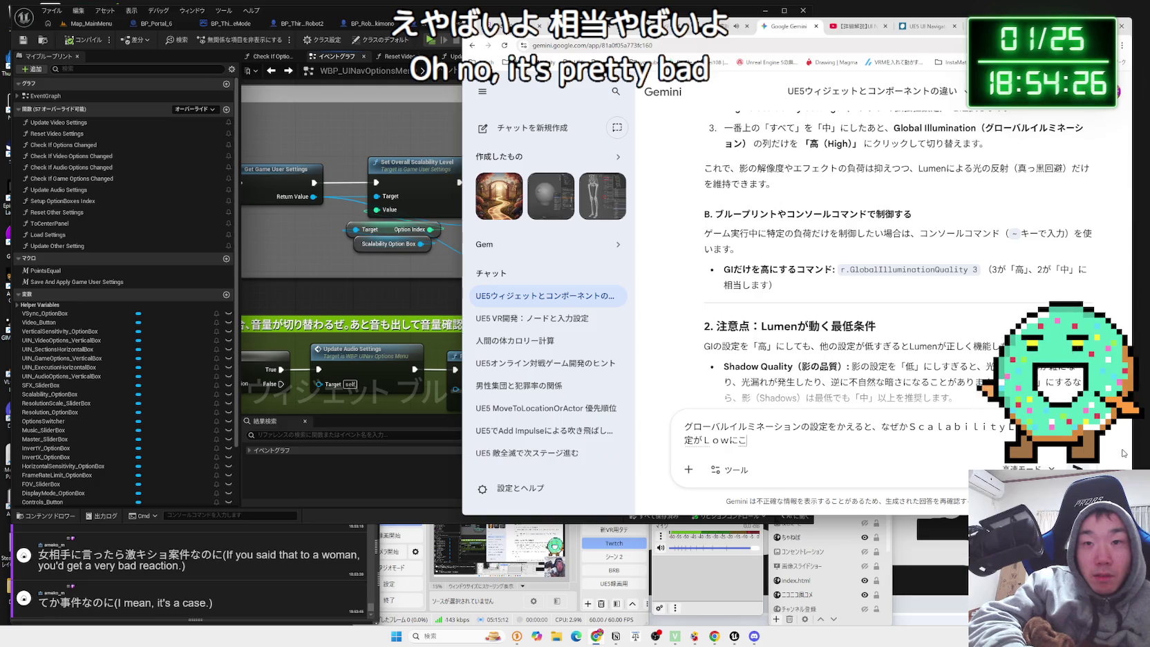
pyautogui.write('ってしまいます。')
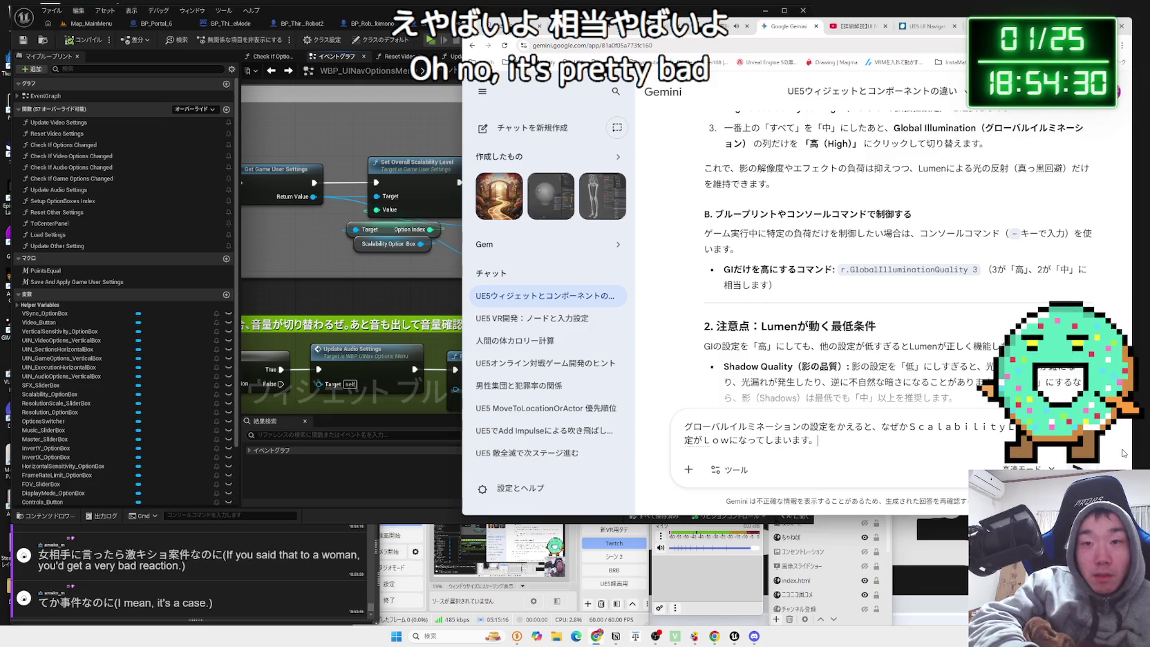
pyautogui.write('Op')
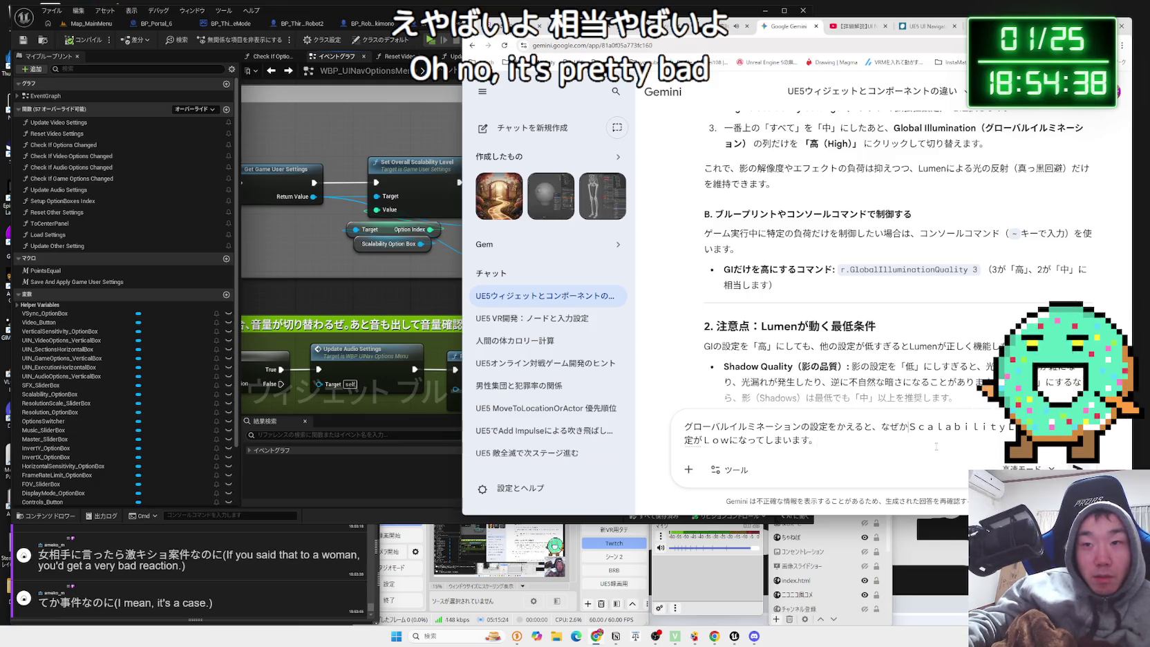
pyautogui.write('OPtion')
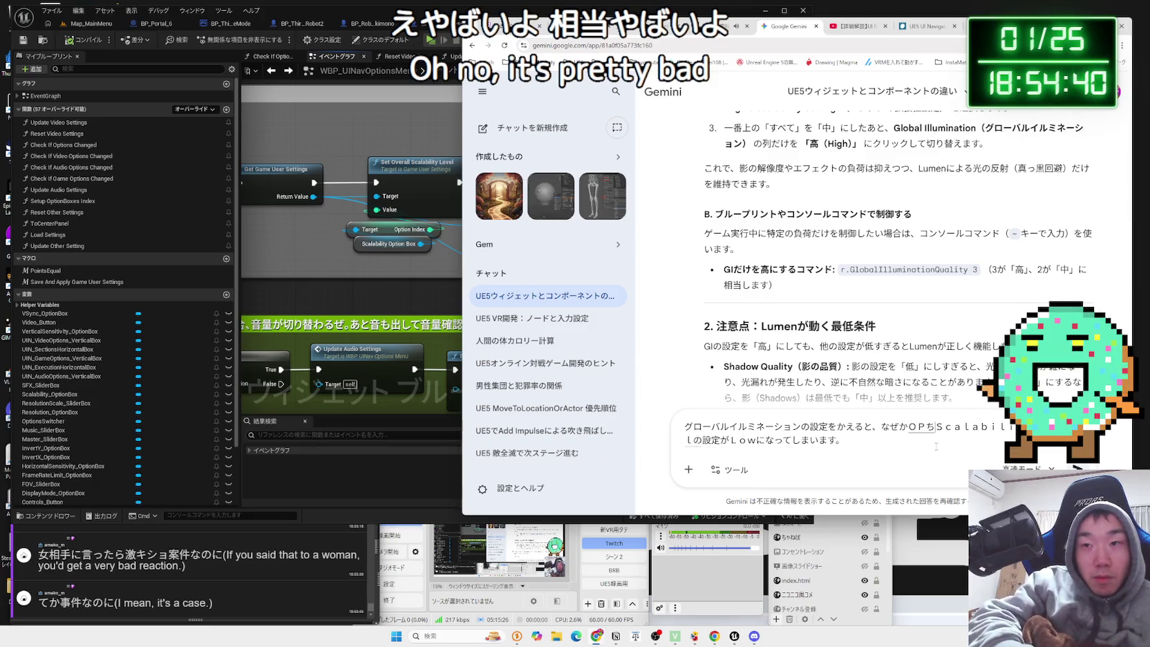
pyautogui.press('F10')
pyautogui.press('F10')
pyautogui.press('F10')
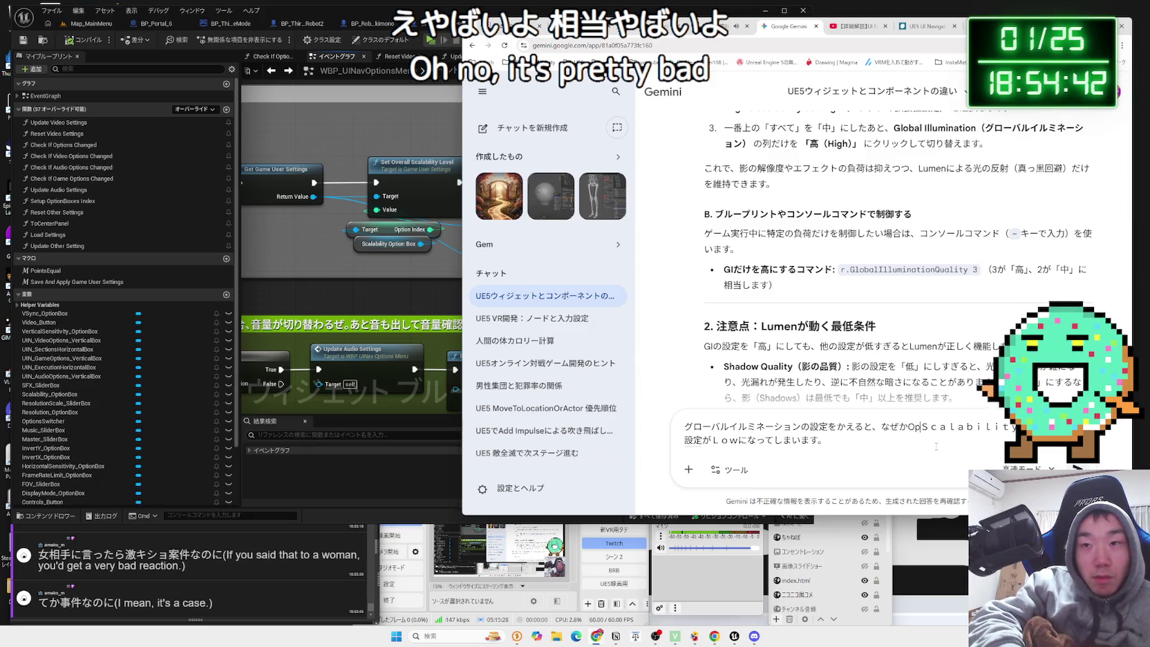
pyautogui.write('gamenno')
pyautogui.press('space')
pyautogui.press('Return')
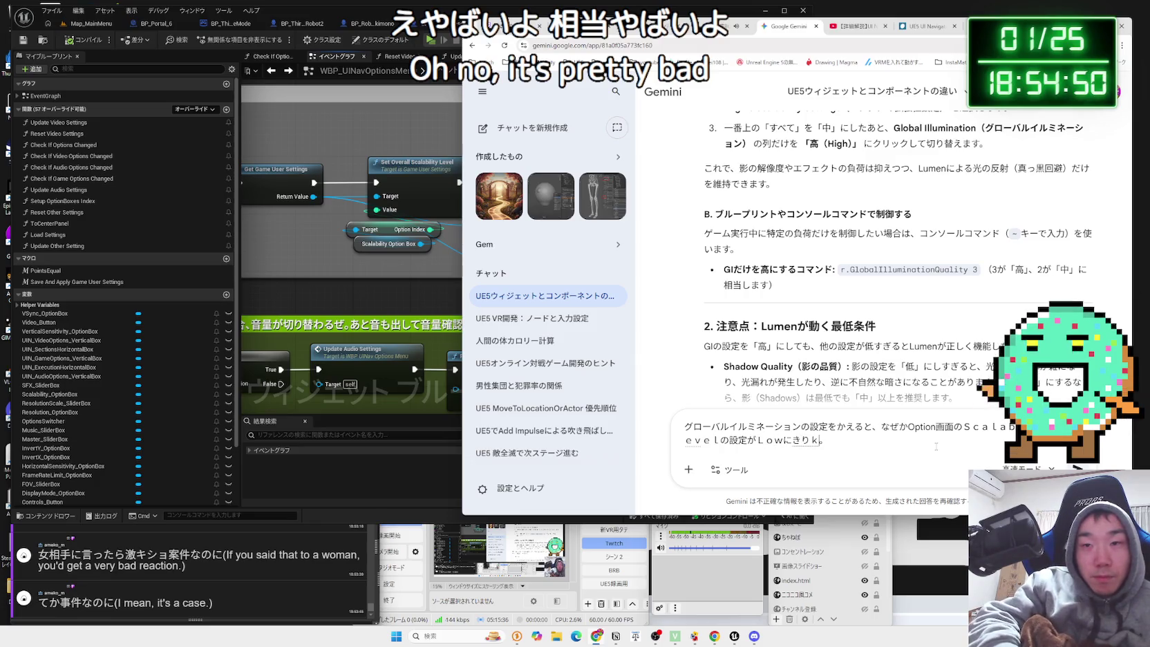
pyautogui.press('BackSpace')
pyautogui.write('teshi')
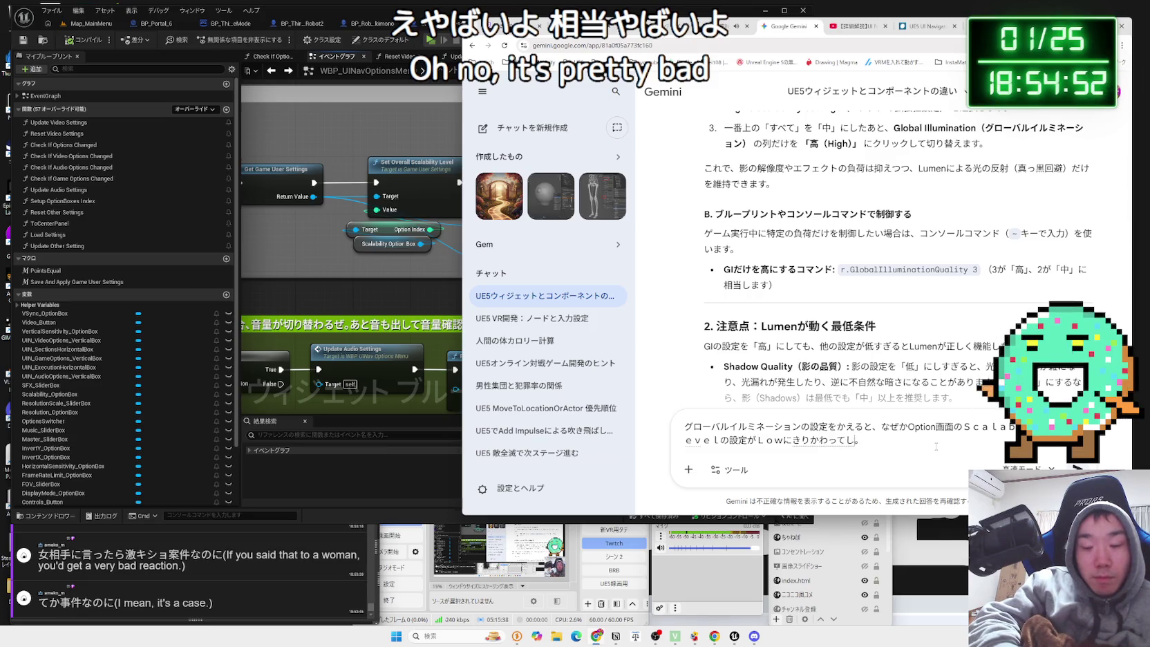
pyautogui.press('Return')
pyautogui.press('Return')
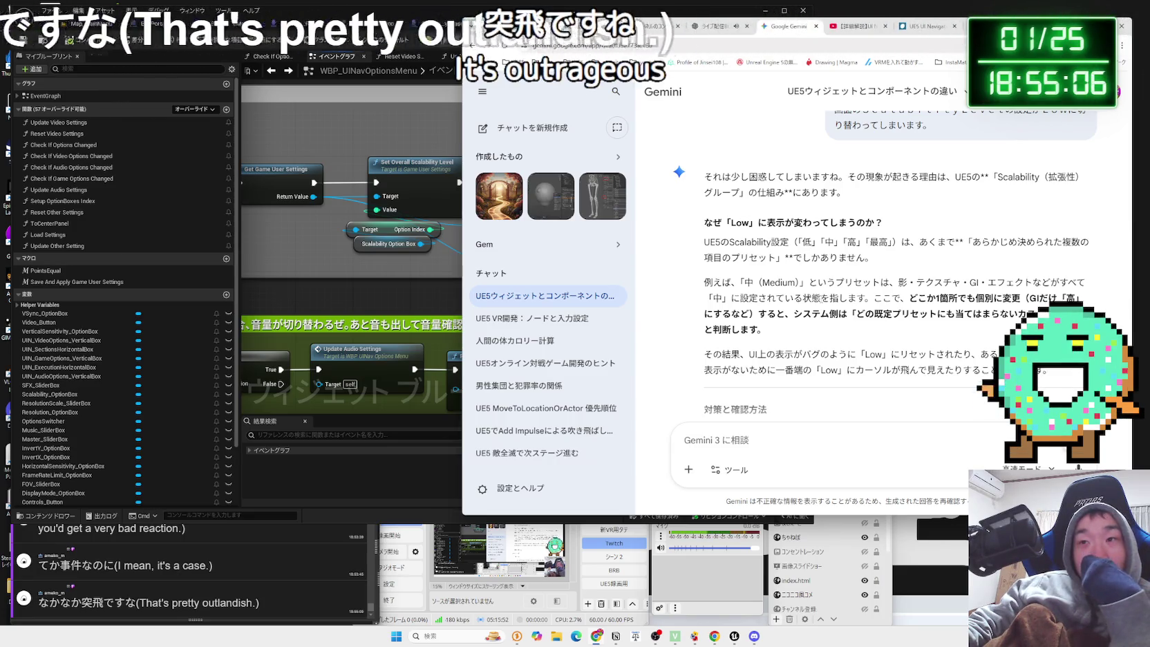
pyautogui.moveTo(910, 298)
pyautogui.mouseDown()
pyautogui.moveTo(1083, 299)
pyautogui.moveTo(1088, 314)
pyautogui.moveTo(857, 314)
pyautogui.mouseUp()
pyautogui.moveTo(857, 314)
pyautogui.mouseDown()
pyautogui.moveTo(1050, 315)
pyautogui.moveTo(860, 314)
pyautogui.moveTo(961, 315)
pyautogui.mouseUp()
pyautogui.scroll(-1, 863, 312)
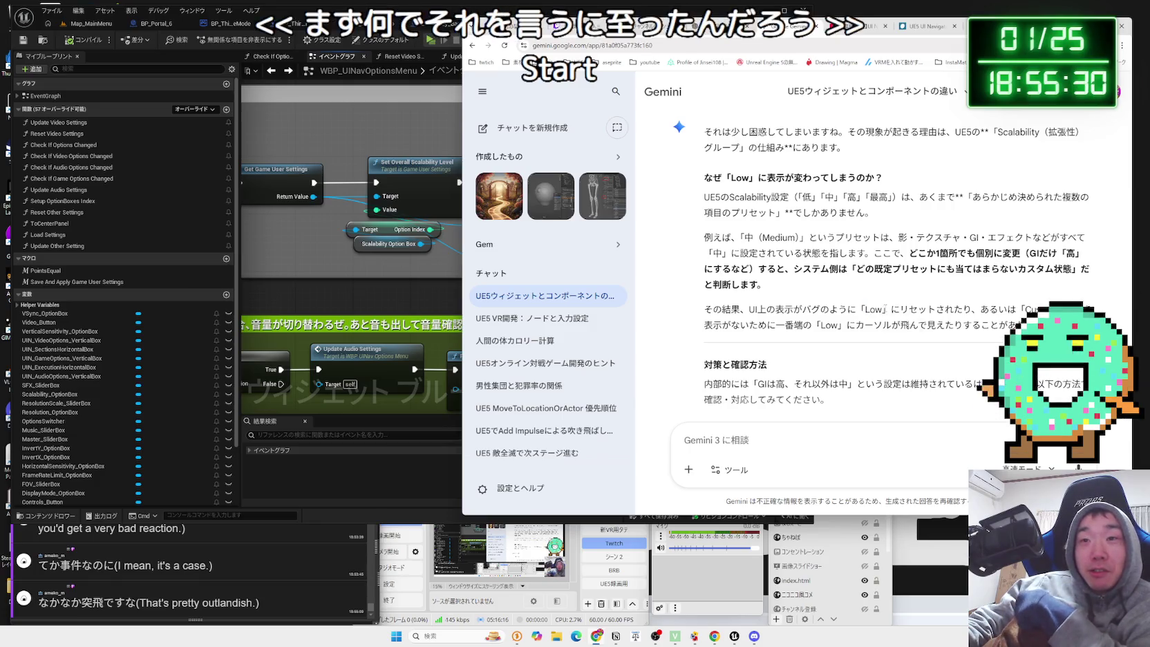
pyautogui.doubleClick(874, 309)
pyautogui.moveTo(894, 309); pyautogui.dragTo(973, 309)
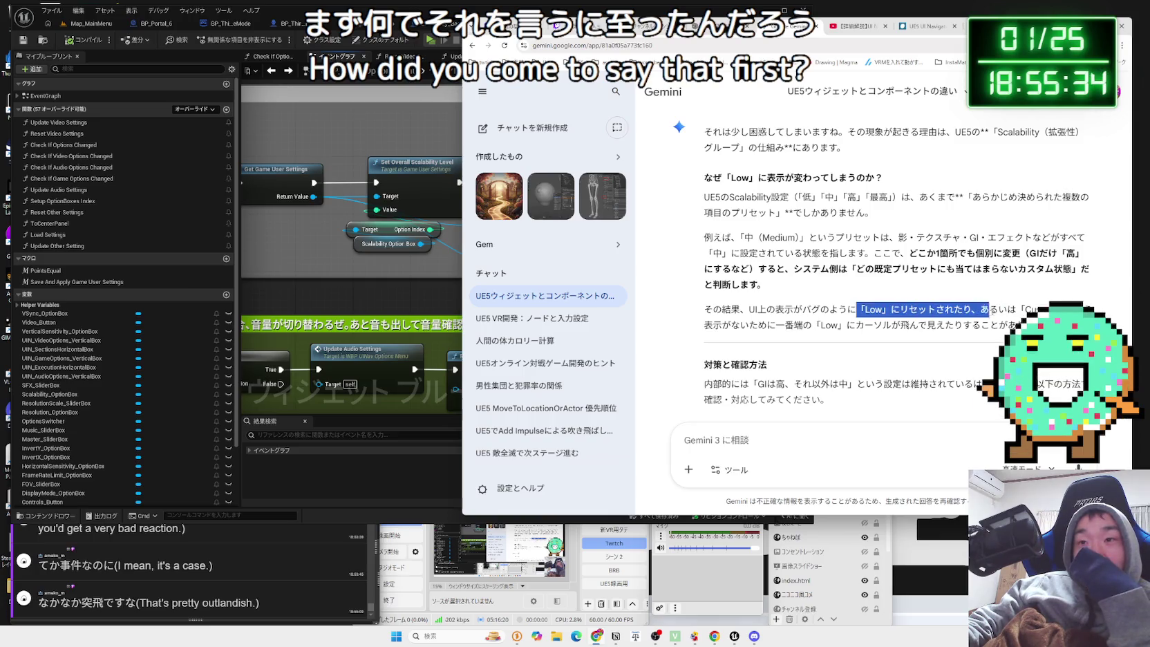
pyautogui.moveTo(749, 309)
pyautogui.mouseDown()
pyautogui.moveTo(816, 309)
pyautogui.moveTo(843, 325)
pyautogui.moveTo(748, 310)
pyautogui.moveTo(989, 325)
pyautogui.moveTo(702, 309)
pyautogui.moveTo(988, 325)
pyautogui.moveTo(754, 302)
pyautogui.moveTo(801, 310)
pyautogui.mouseUp()
pyautogui.click(968, 324)
pyautogui.click(988, 325)
pyautogui.click(703, 308)
pyautogui.click(936, 311)
pyautogui.scroll(-3, 936, 310)
pyautogui.scroll(2, 936, 311)
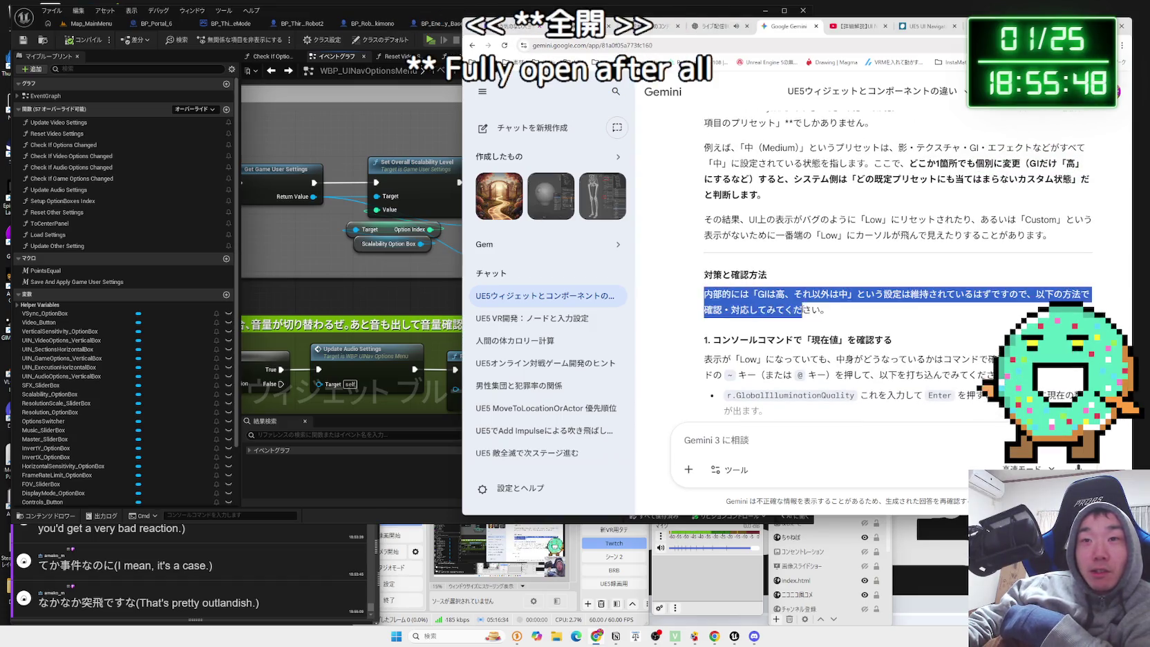
pyautogui.click(802, 309)
pyautogui.scroll(-1, 848, 316)
pyautogui.moveTo(726, 320)
pyautogui.mouseDown()
pyautogui.moveTo(949, 331)
pyautogui.moveTo(703, 315)
pyautogui.mouseUp()
pyautogui.doubleClick(711, 319)
pyautogui.click(712, 320)
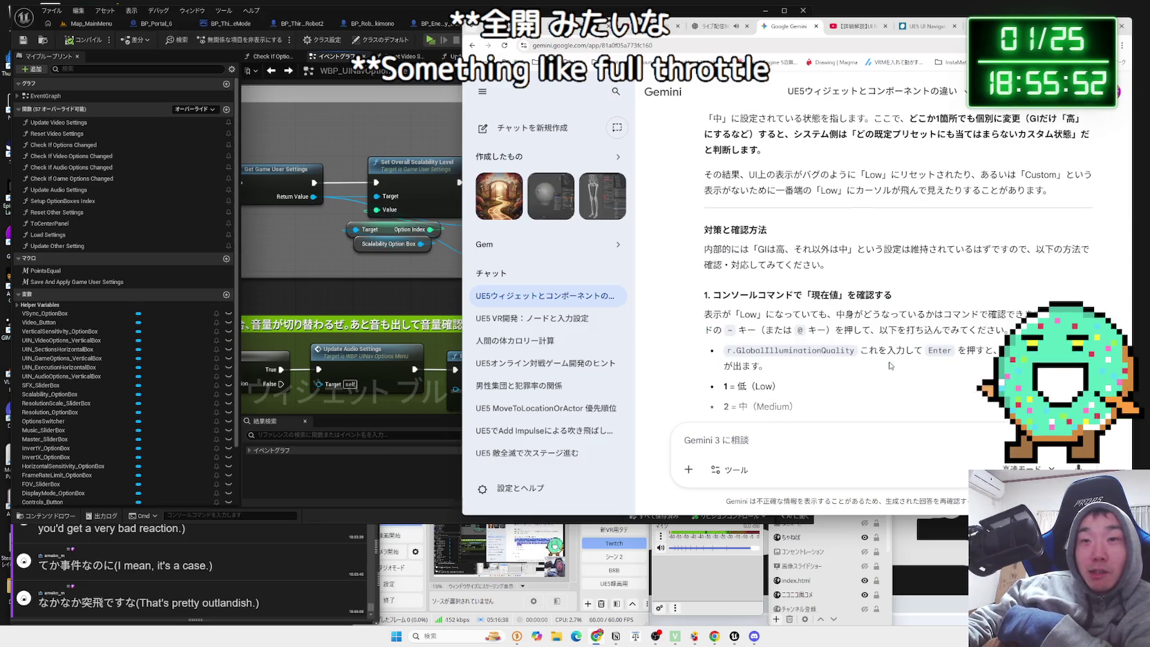
pyautogui.scroll(-2, 882, 358)
pyautogui.moveTo(942, 351)
pyautogui.mouseDown()
pyautogui.moveTo(722, 317)
pyautogui.moveTo(718, 297)
pyautogui.moveTo(923, 339)
pyautogui.moveTo(855, 262)
pyautogui.moveTo(703, 221)
pyautogui.moveTo(855, 263)
pyautogui.moveTo(925, 267)
pyautogui.mouseUp()
pyautogui.click(919, 337)
pyautogui.click(854, 281)
pyautogui.moveTo(854, 281)
pyautogui.mouseDown()
pyautogui.moveTo(703, 221)
pyautogui.moveTo(760, 235)
pyautogui.moveTo(1013, 242)
pyautogui.moveTo(1005, 277)
pyautogui.moveTo(703, 221)
pyautogui.moveTo(1013, 241)
pyautogui.mouseUp()
pyautogui.click(818, 263)
pyautogui.moveTo(818, 263)
pyautogui.mouseDown()
pyautogui.moveTo(703, 221)
pyautogui.moveTo(760, 235)
pyautogui.moveTo(857, 337)
pyautogui.mouseUp()
pyautogui.click(857, 337)
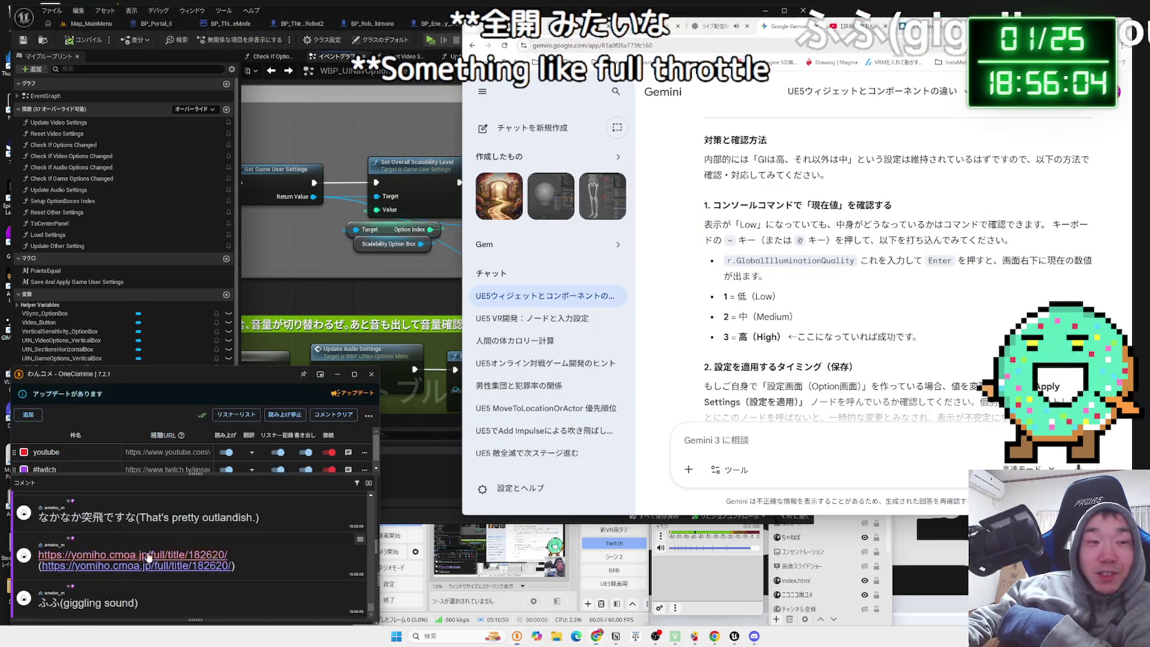
pyautogui.click(933, 25)
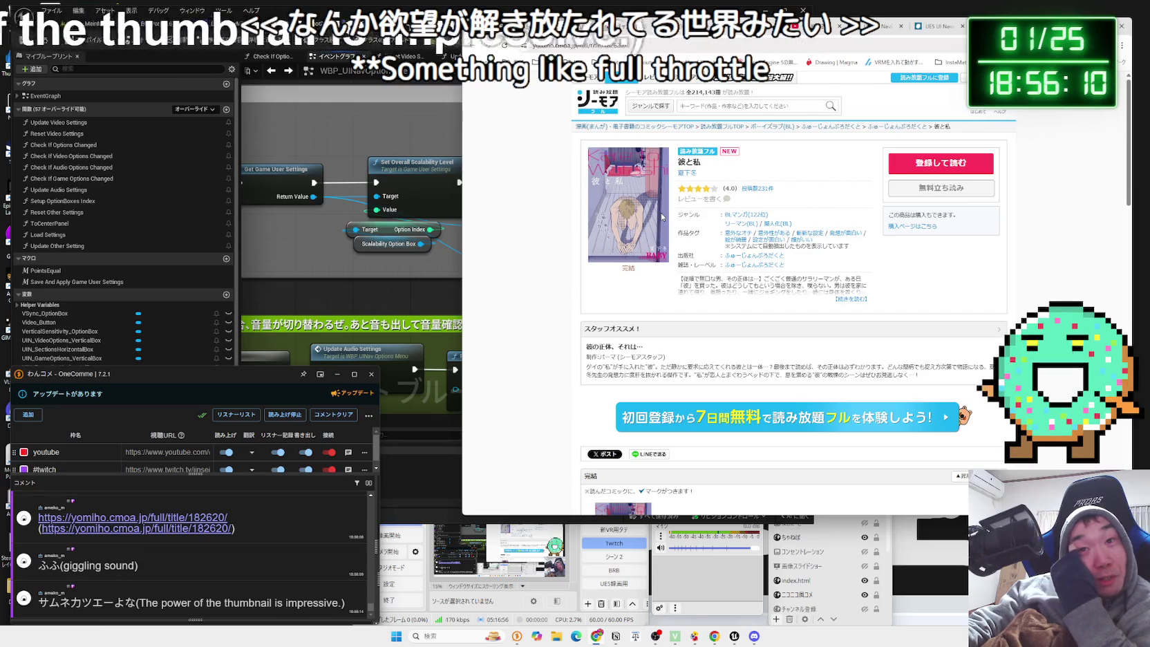
# Expand the full description of the 彼と私 manga and highlight passages of its synopsis.
pyautogui.click(848, 298)
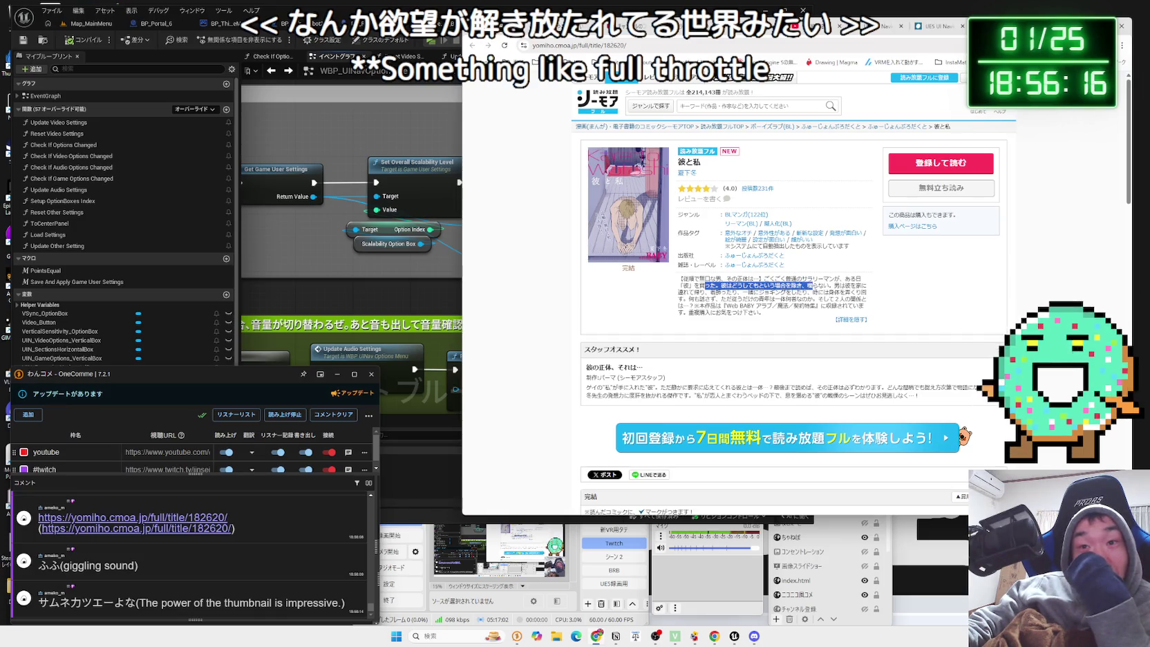
pyautogui.click(870, 293)
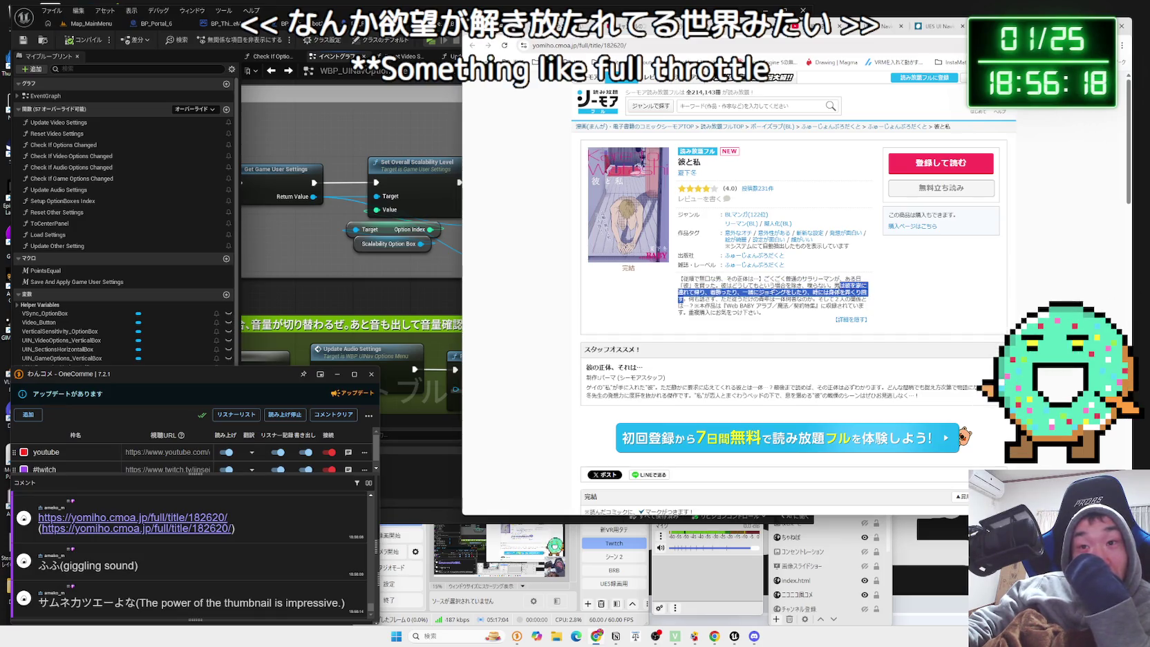
pyautogui.moveTo(840, 300); pyautogui.dragTo(758, 292)
pyautogui.click(759, 294)
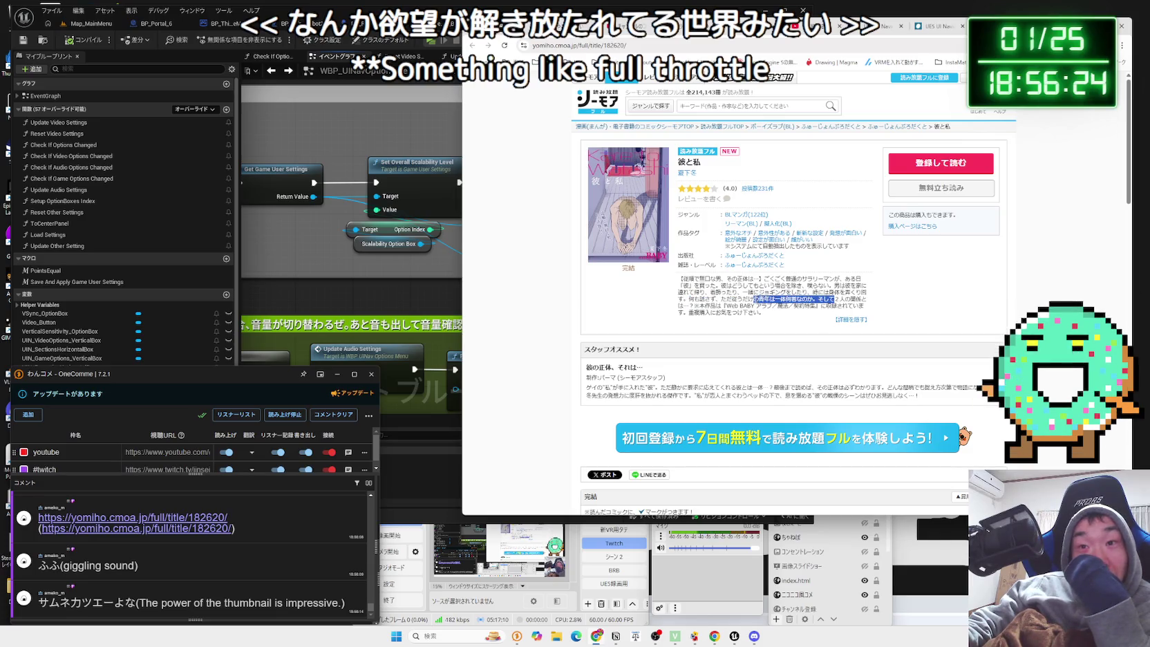
pyautogui.moveTo(764, 279)
pyautogui.mouseDown()
pyautogui.moveTo(856, 301)
pyautogui.moveTo(795, 315)
pyautogui.moveTo(830, 308)
pyautogui.moveTo(766, 286)
pyautogui.mouseUp()
pyautogui.moveTo(680, 279)
pyautogui.mouseDown()
pyautogui.moveTo(864, 291)
pyautogui.moveTo(868, 302)
pyautogui.moveTo(713, 285)
pyautogui.moveTo(762, 312)
pyautogui.moveTo(691, 285)
pyautogui.moveTo(762, 312)
pyautogui.mouseUp()
pyautogui.click(793, 314)
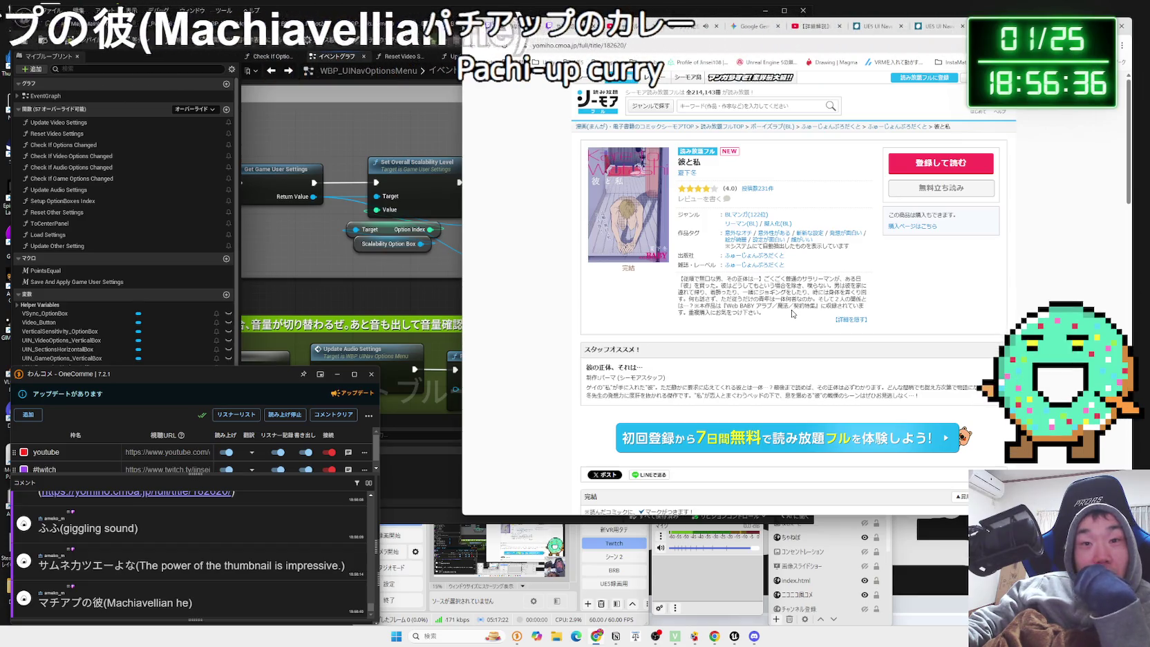
# Scroll the manga page, then return to the UI Navigation 3.0 video.
pyautogui.scroll(-1, 793, 314)
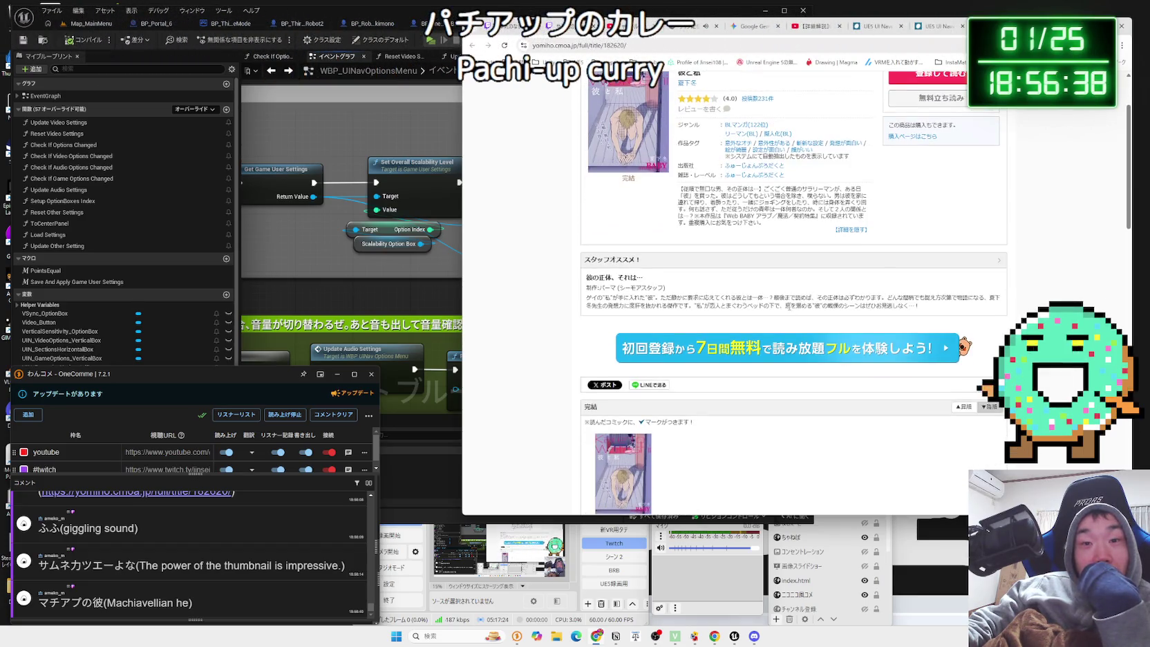
pyautogui.scroll(1, 782, 301)
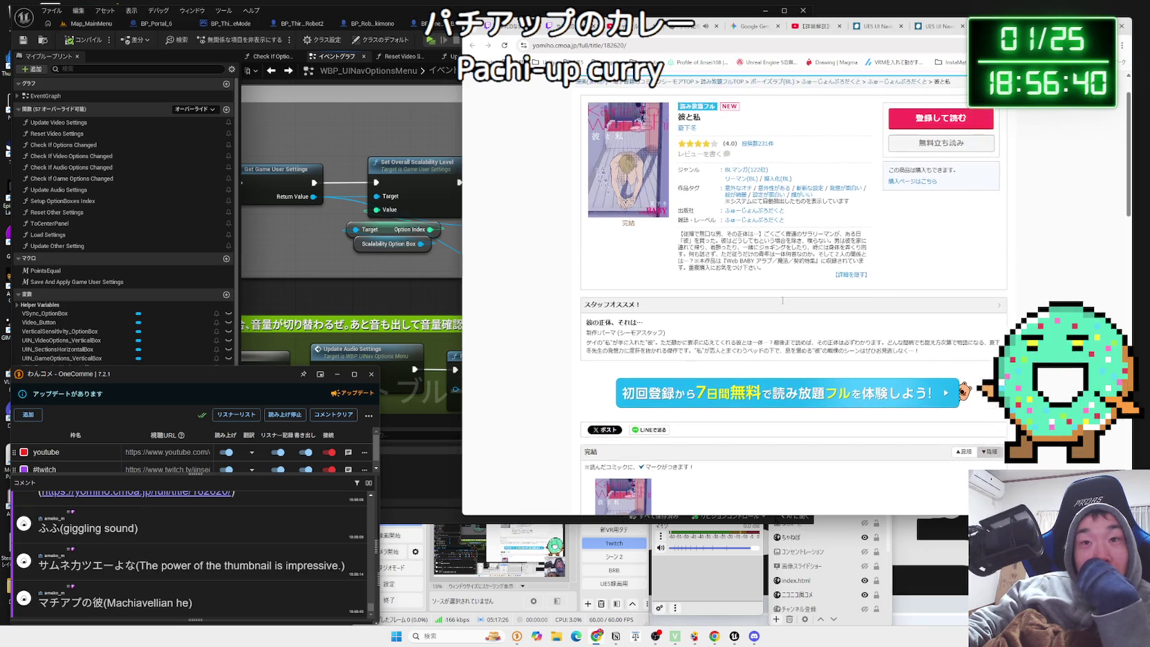
pyautogui.scroll(1, 895, 212)
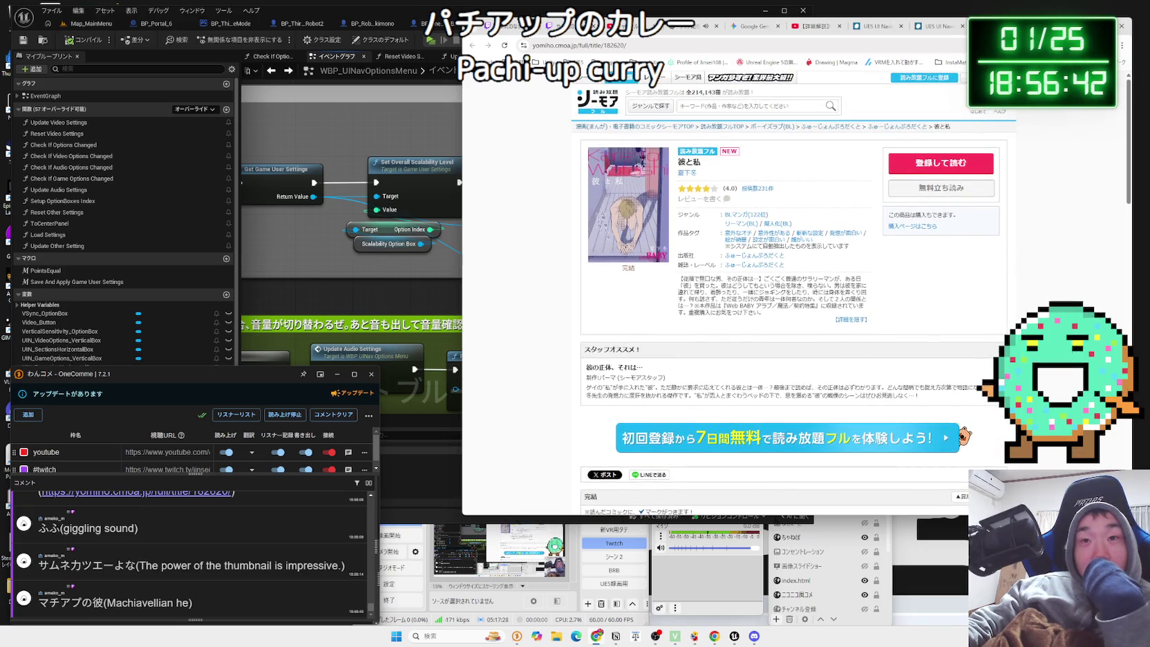
pyautogui.click(852, 28)
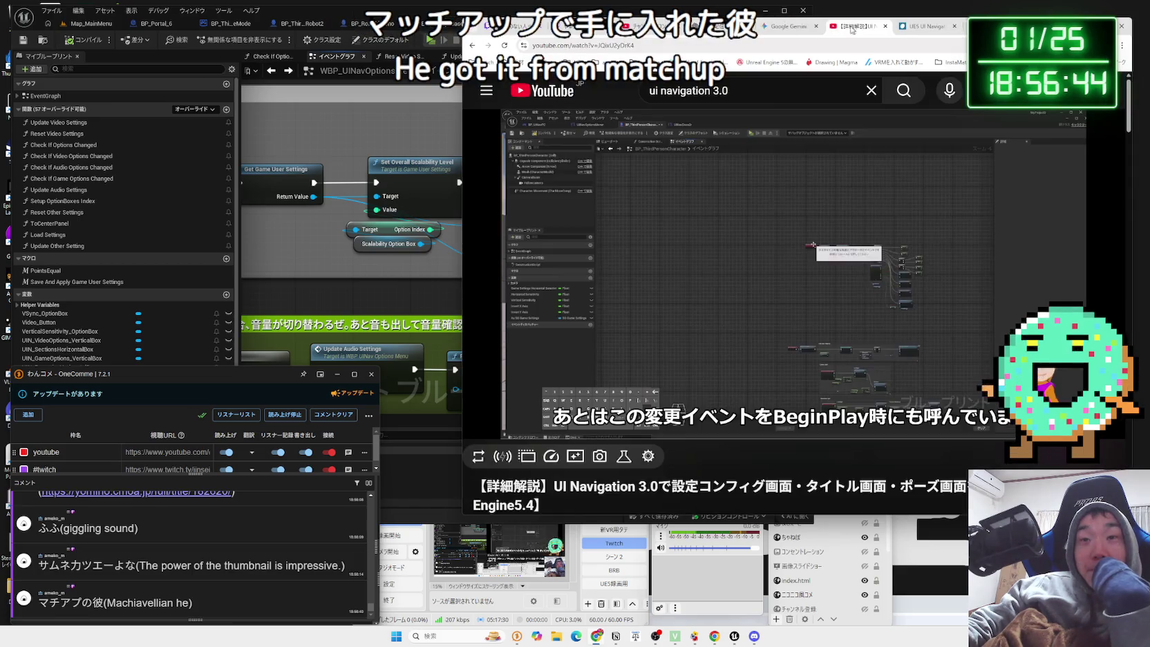
# Refresh YouTube Studio's content list to check the processing upload, then return to Gemini.
pyautogui.click(639, 26)
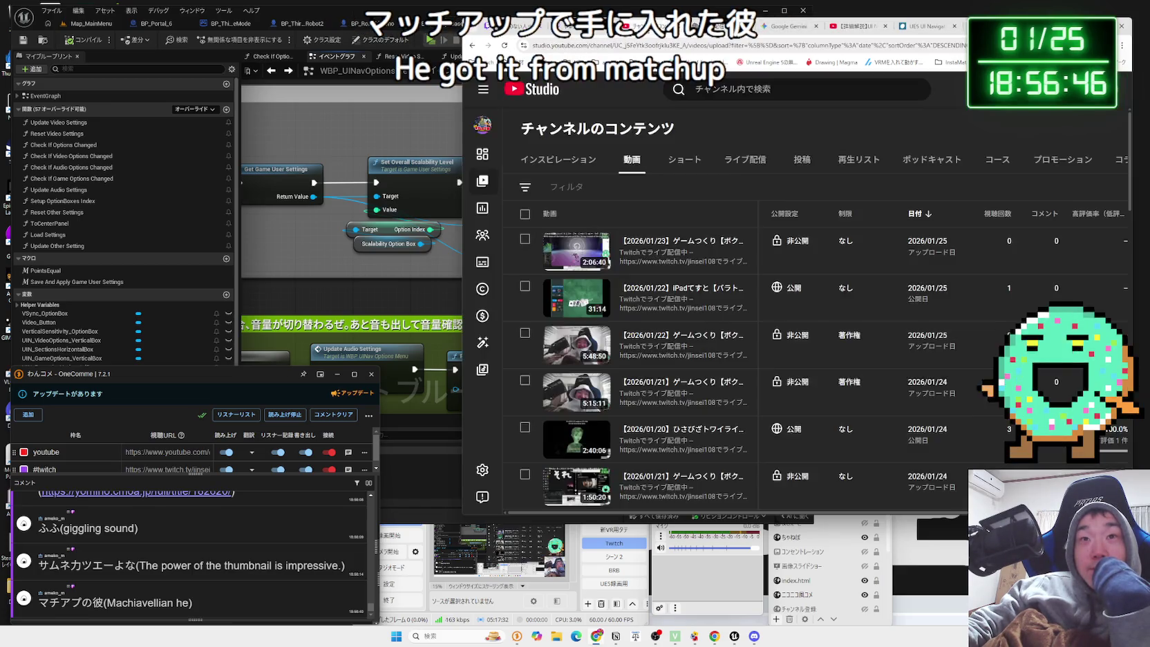
pyautogui.click(505, 46)
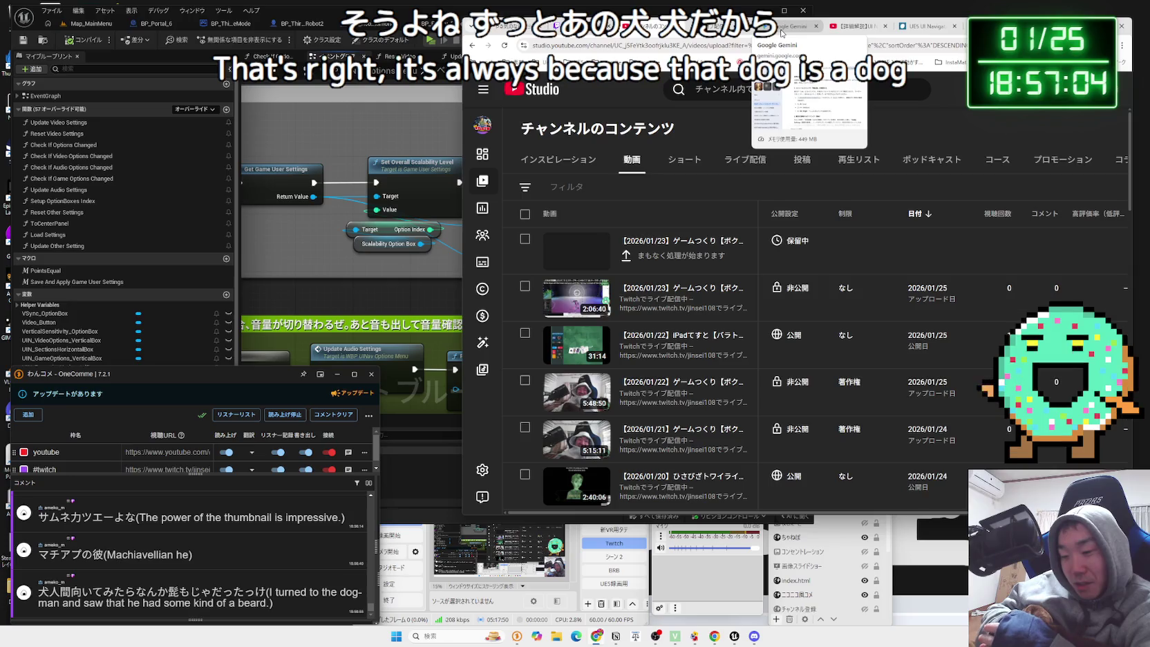
pyautogui.click(781, 28)
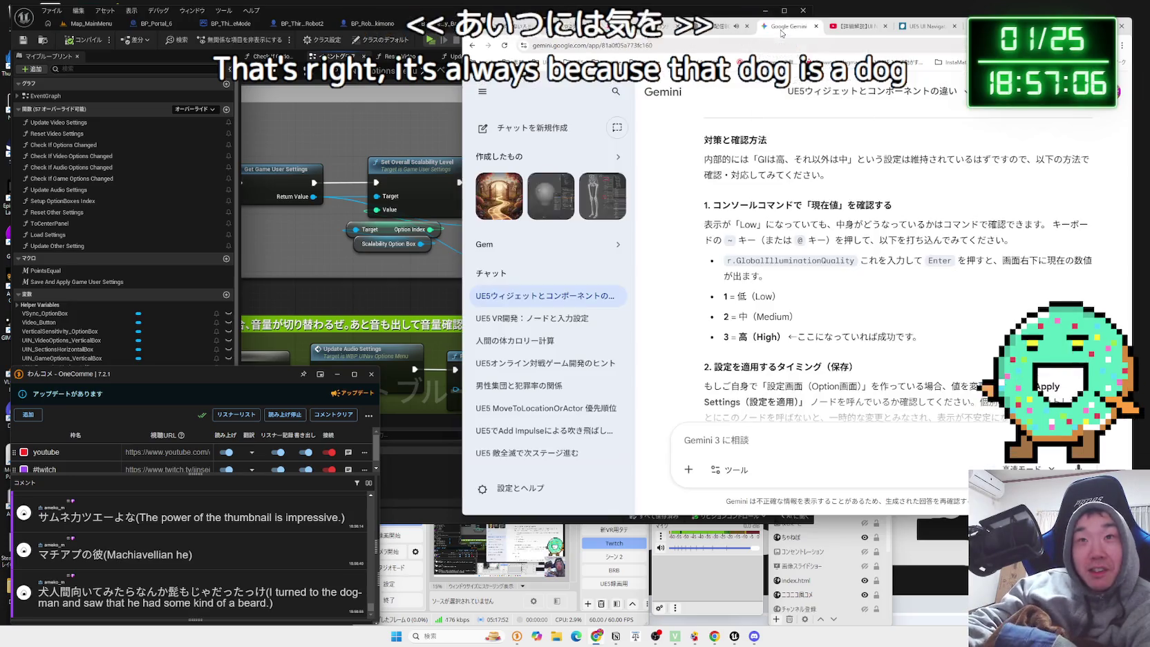
pyautogui.click(847, 28)
pyautogui.click(918, 28)
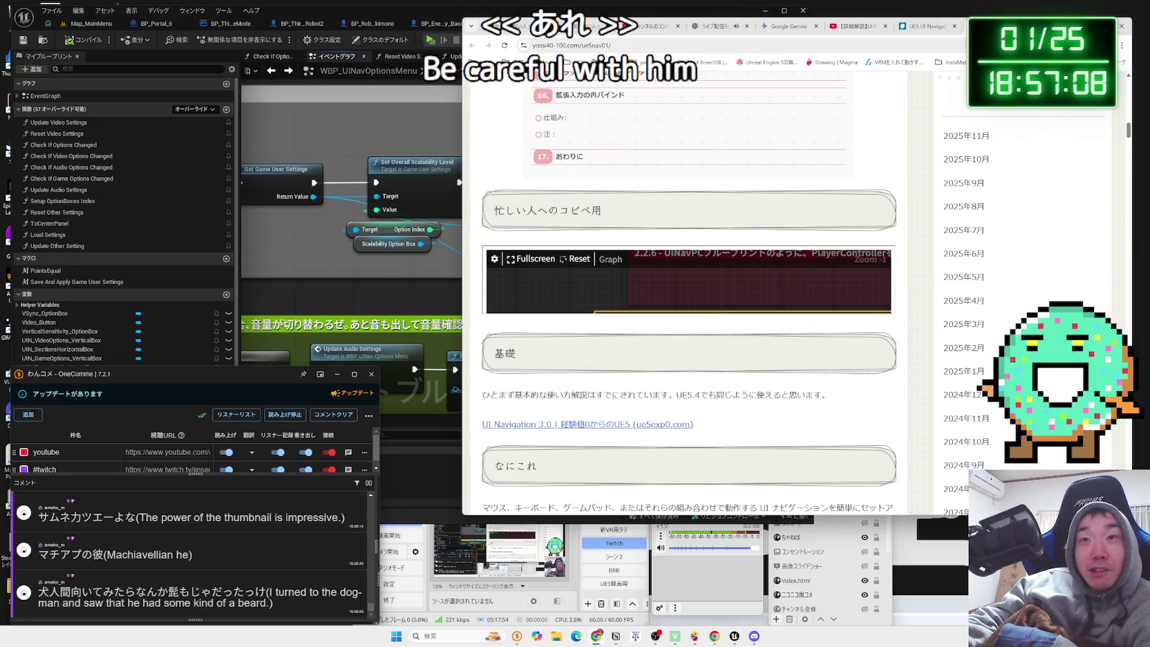
pyautogui.scroll(-1, 689, 297)
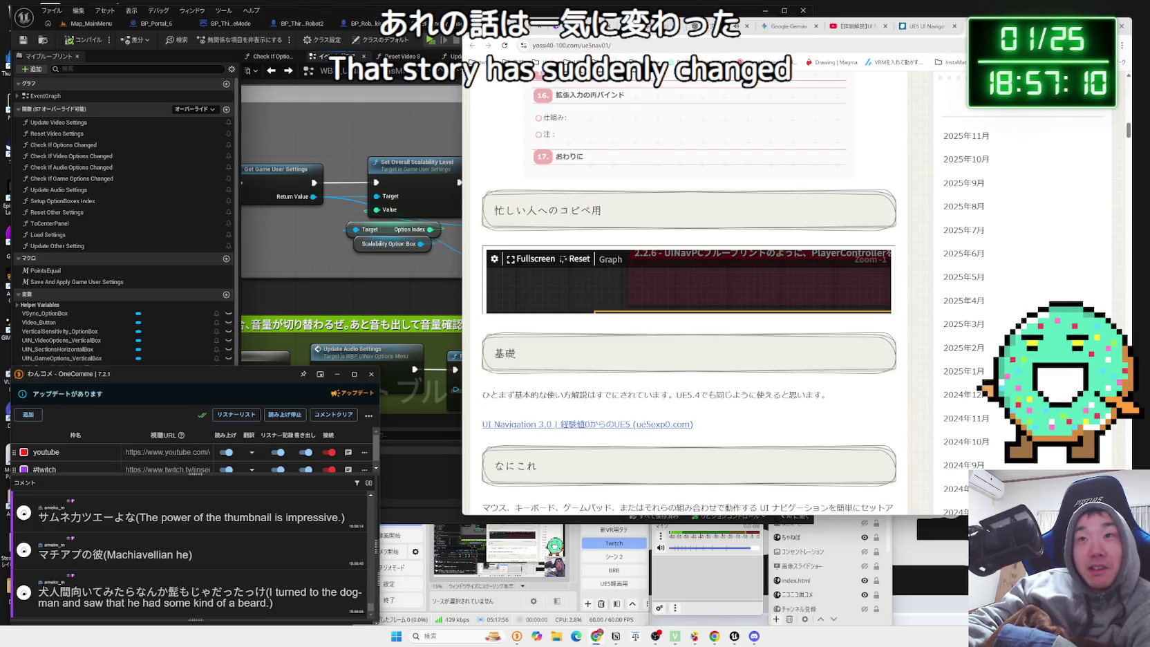
pyautogui.click(788, 26)
pyautogui.click(887, 27)
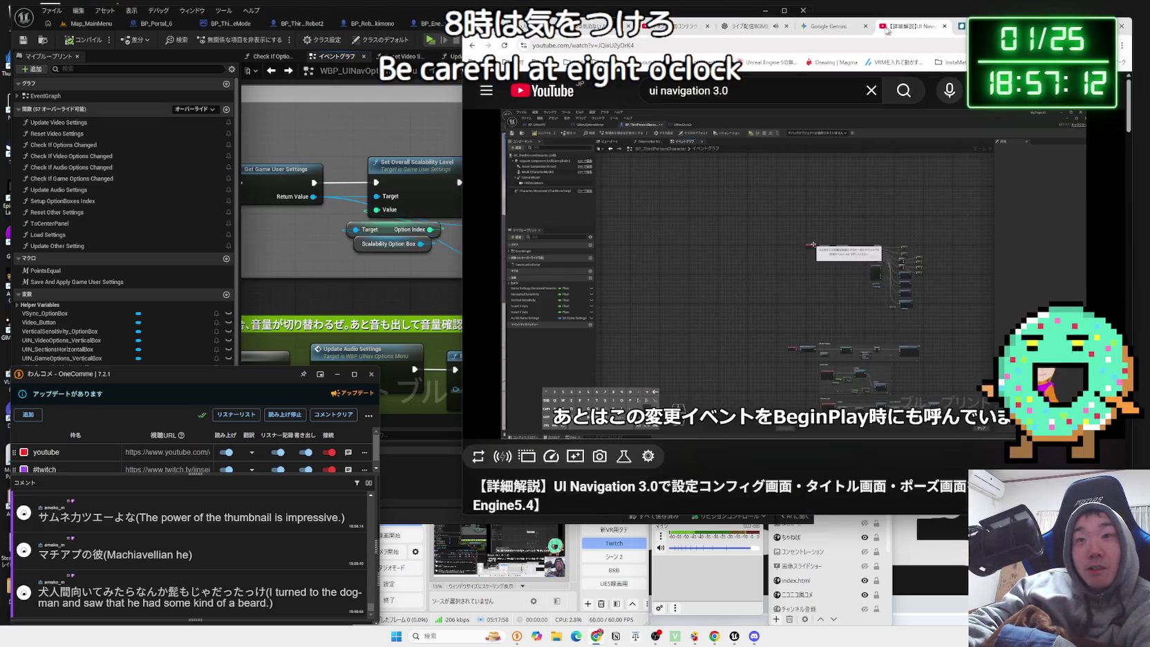
pyautogui.click(824, 28)
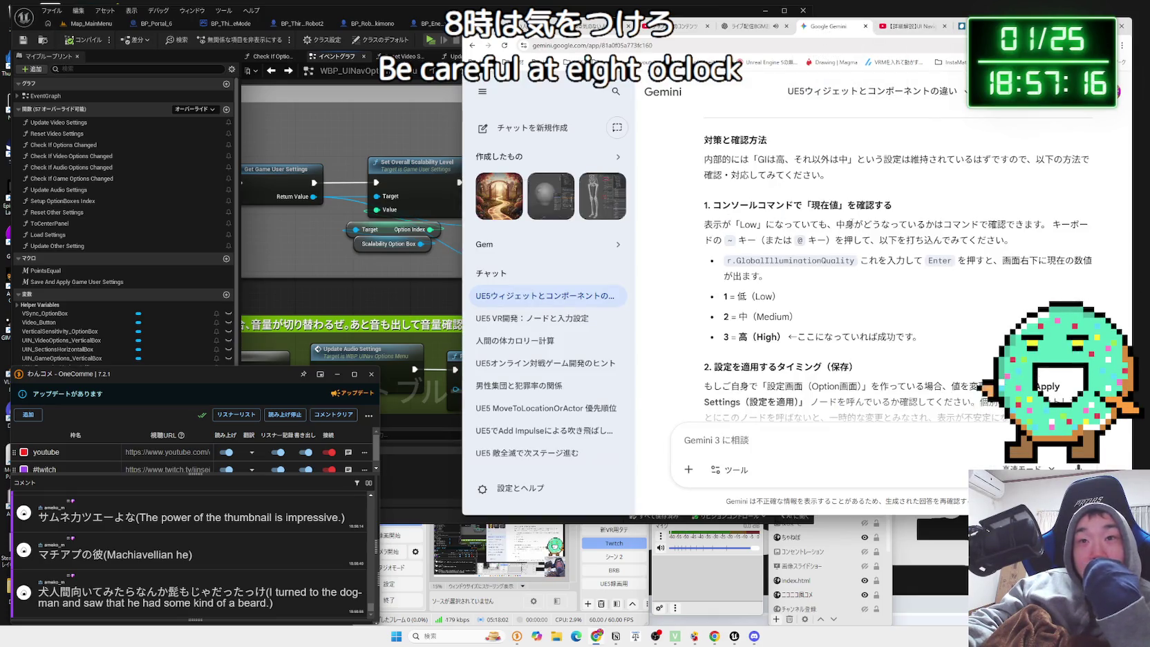
# Read Gemini's reply down to the まとめ summary, highlighting the custom-preset and reset-to-Low passages.
pyautogui.scroll(4, 891, 291)
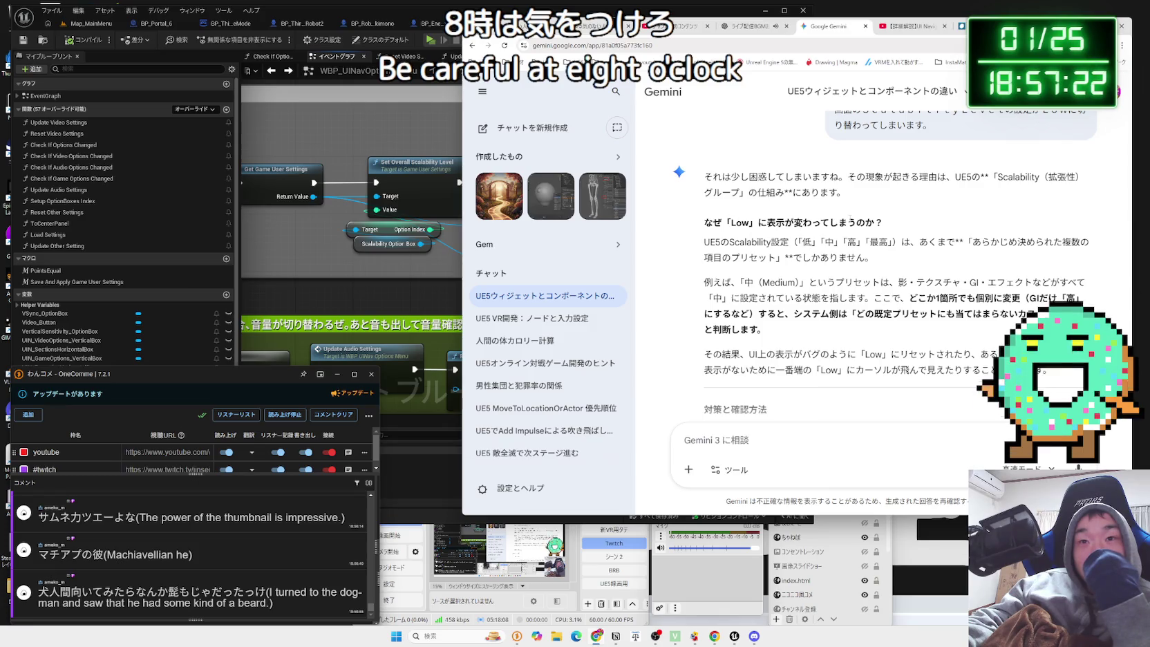
pyautogui.scroll(-1, 851, 221)
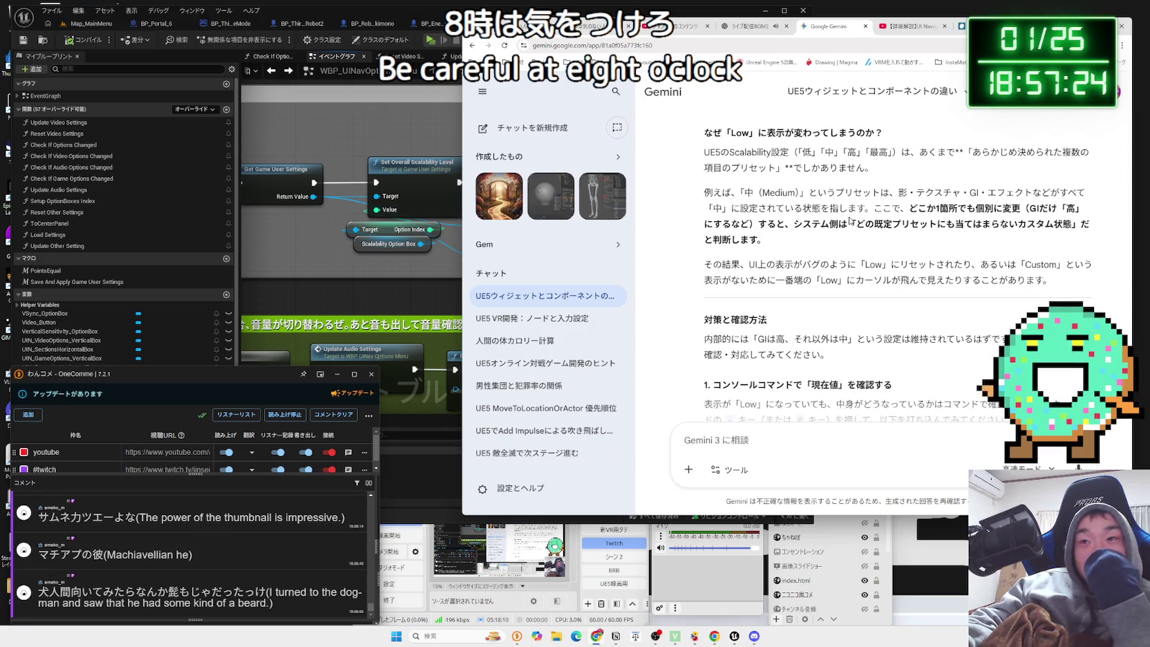
pyautogui.moveTo(878, 231)
pyautogui.mouseDown()
pyautogui.moveTo(1092, 247)
pyautogui.moveTo(979, 224)
pyautogui.moveTo(855, 225)
pyautogui.moveTo(1045, 228)
pyautogui.mouseUp()
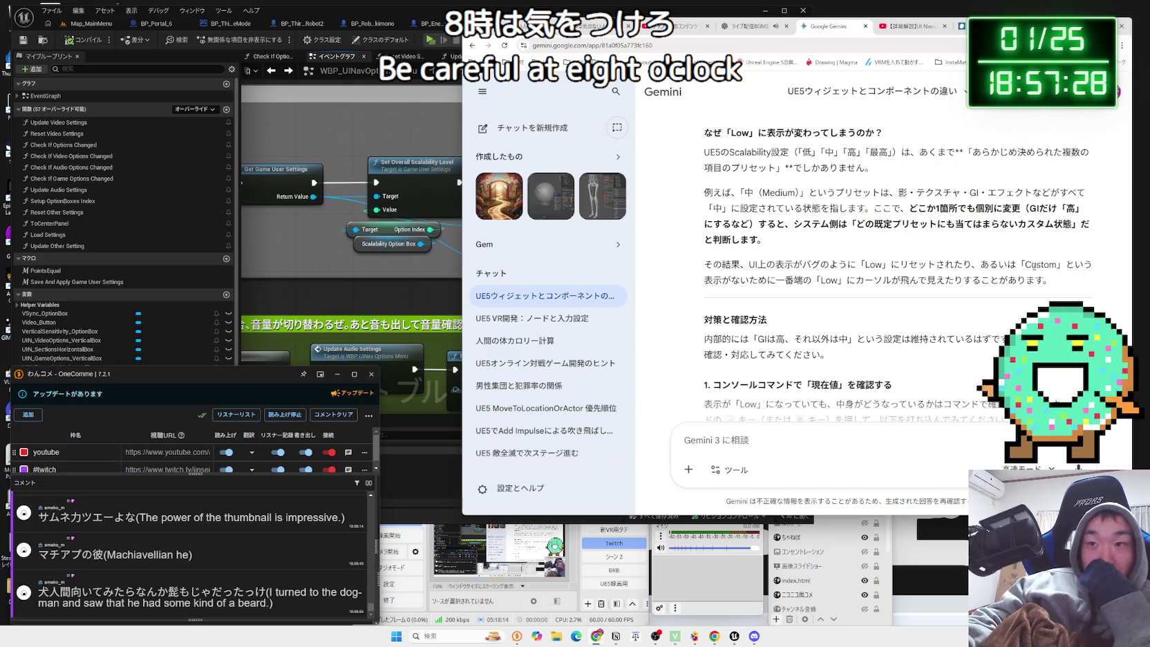
pyautogui.moveTo(758, 264); pyautogui.dragTo(1045, 280)
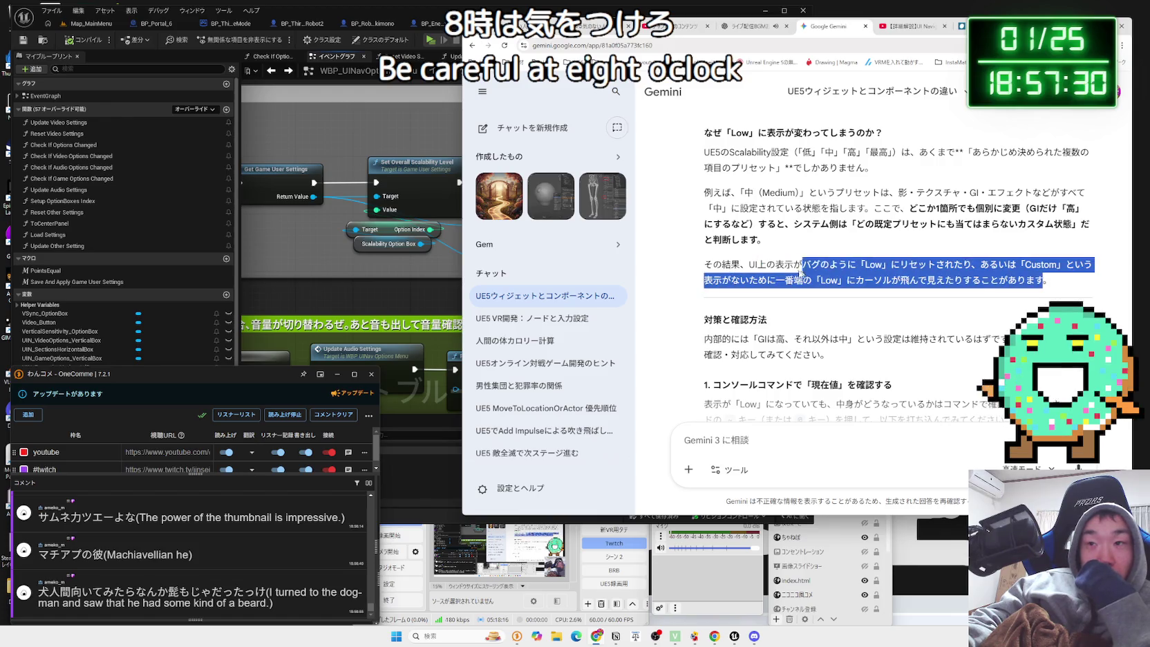
pyautogui.scroll(-3, 793, 261)
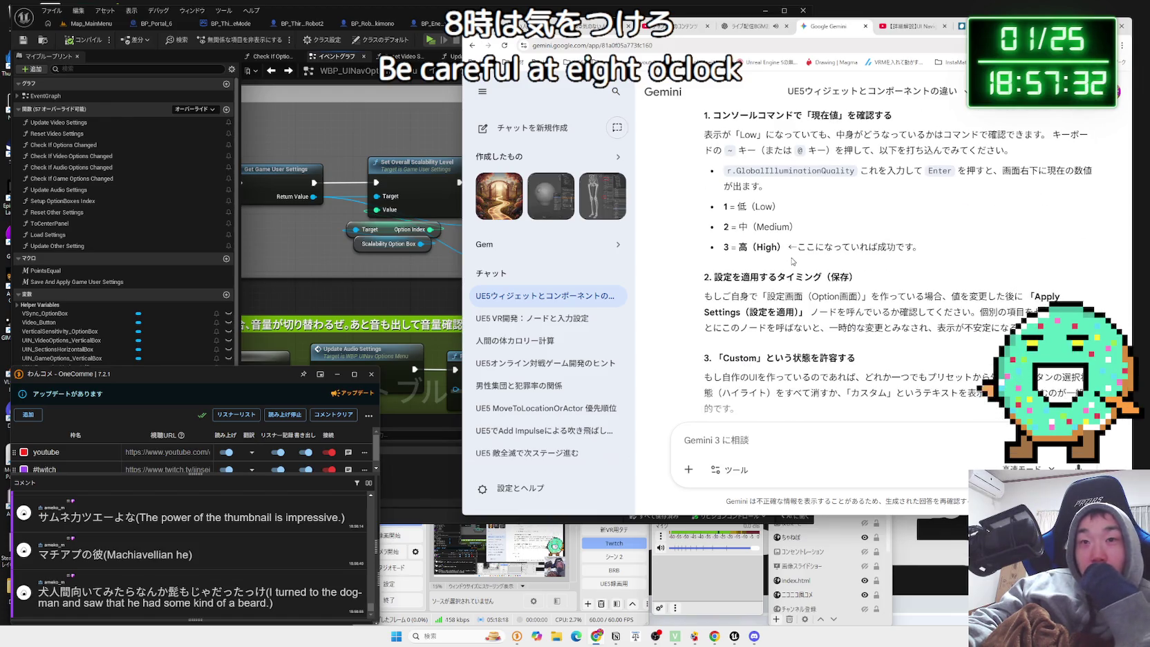
pyautogui.scroll(-3, 793, 261)
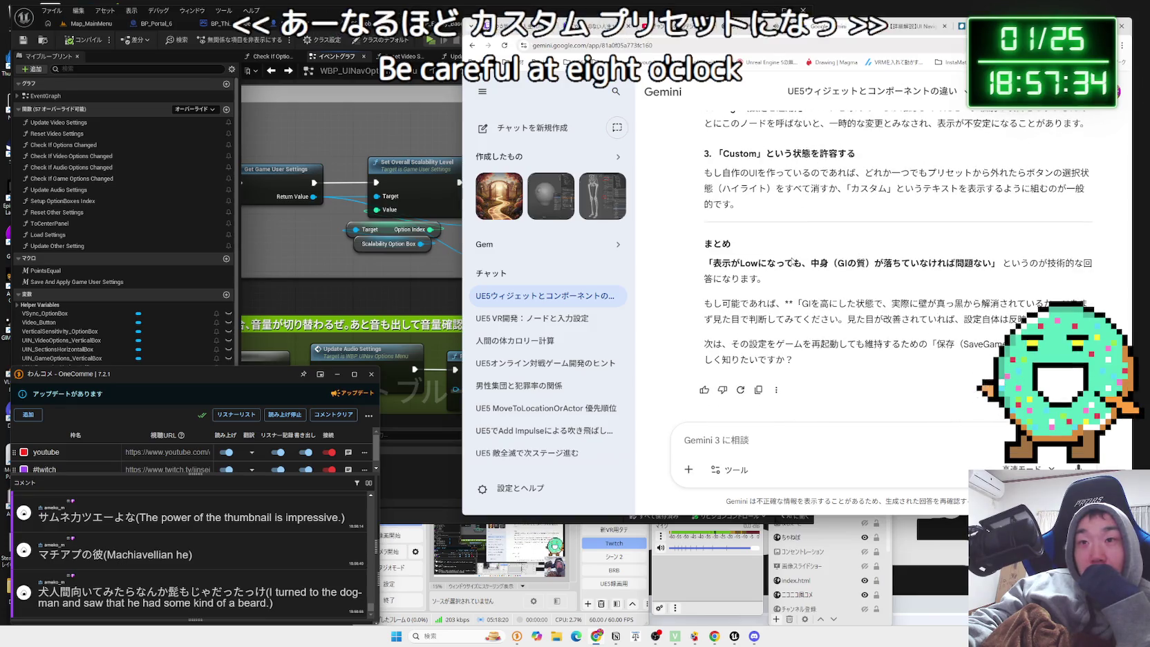
# Pan the Unreal Blueprint graph left, then return to Gemini's prompt box for a follow-up.
pyautogui.click(443, 269)
pyautogui.moveTo(540, 262); pyautogui.dragTo(315, 246)
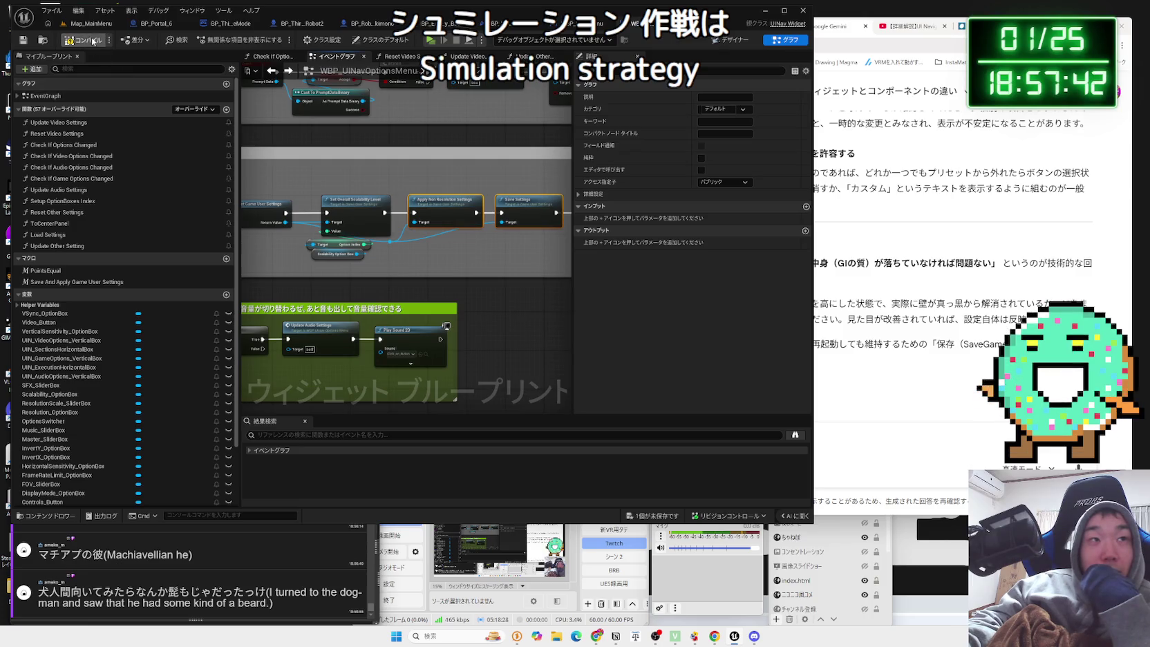
pyautogui.click(917, 427)
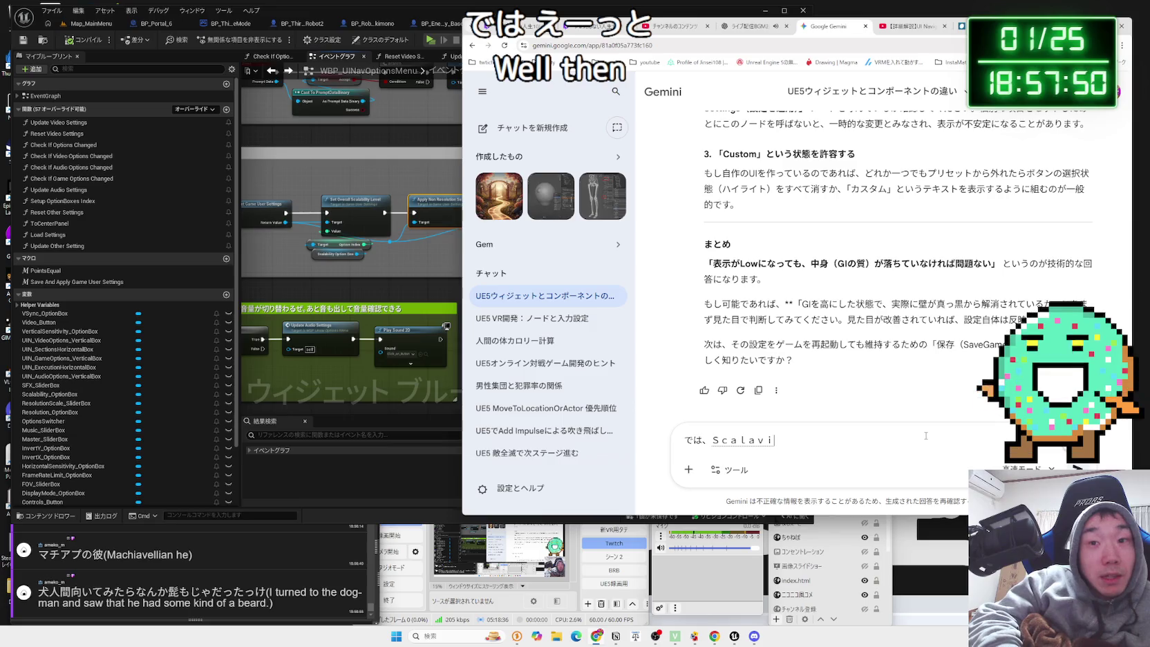
# Ask Gemini how to restrict ScalabilityLevel to High (以上) or above, and send it.
pyautogui.write('lityLevel')
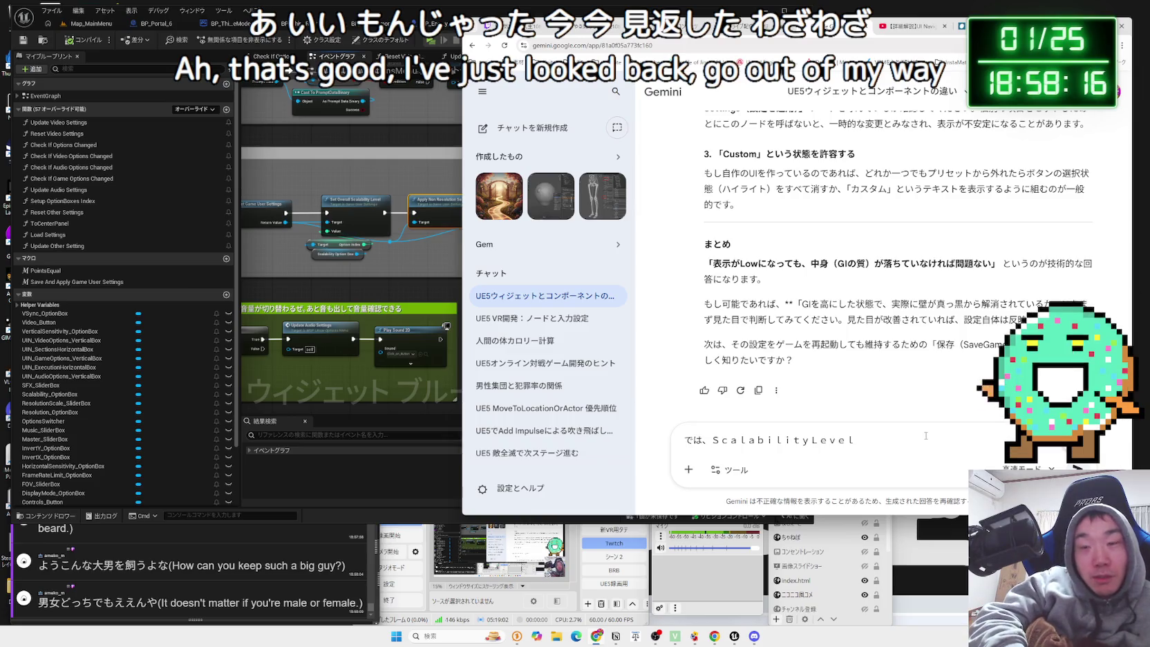
pyautogui.write('woseigenshitaidesu.')
pyautogui.press('space')
pyautogui.press('Return')
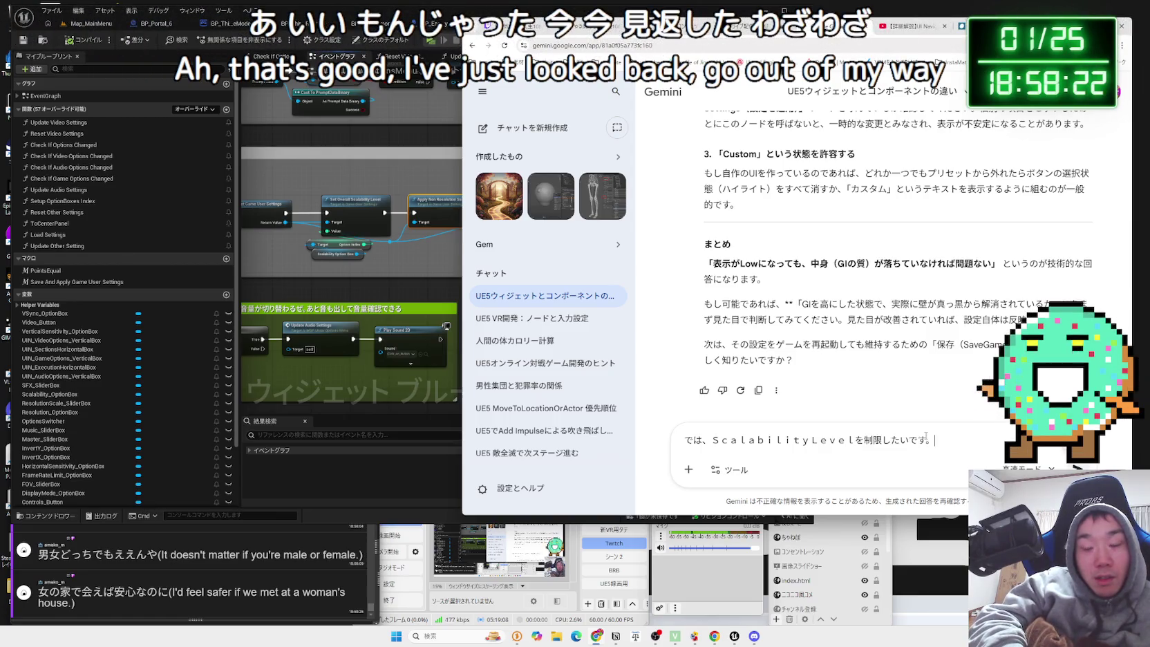
pyautogui.write('Hi')
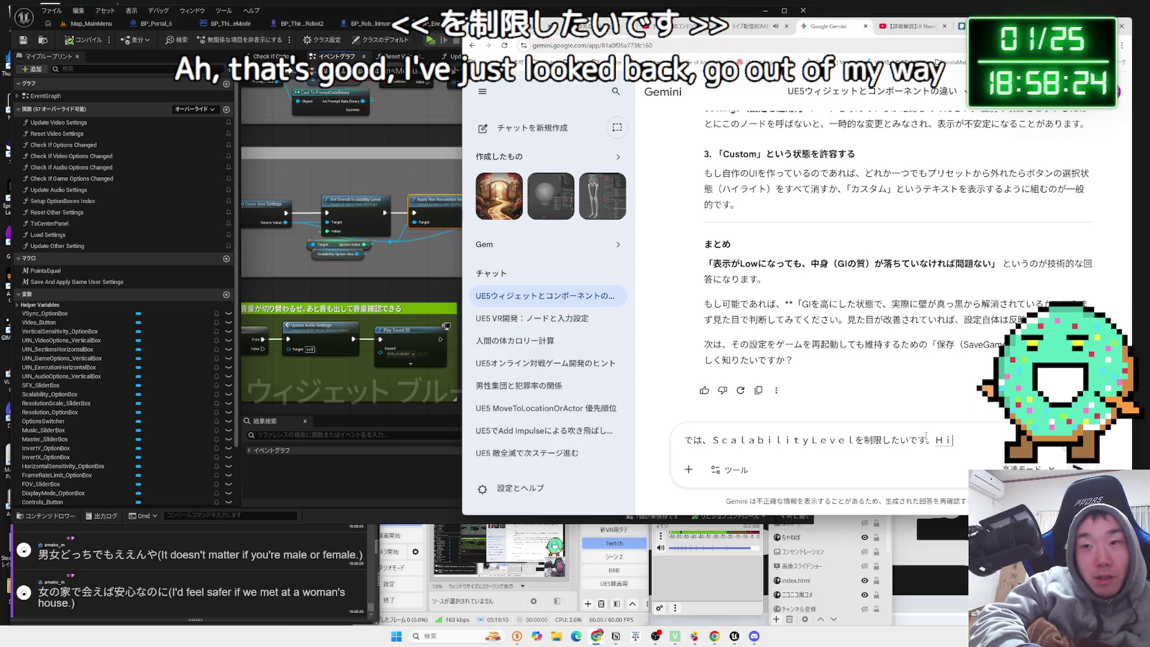
pyautogui.press('BackSpace')
pyautogui.write('ijou')
pyautogui.press('space')
pyautogui.write('nishita')
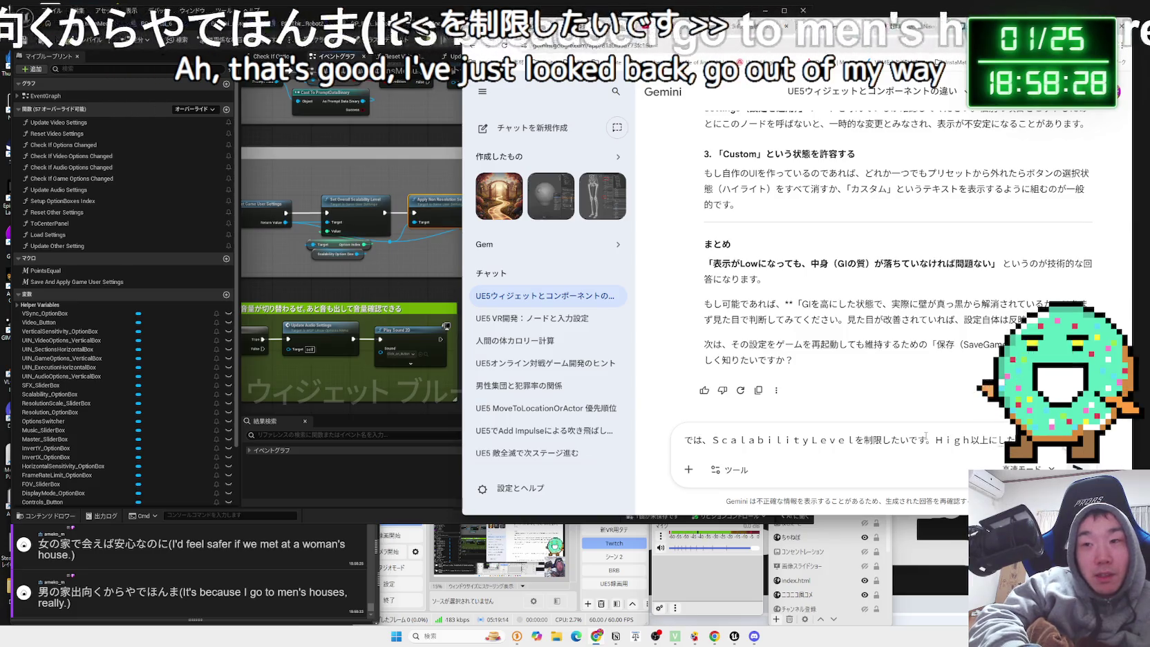
pyautogui.press('Return')
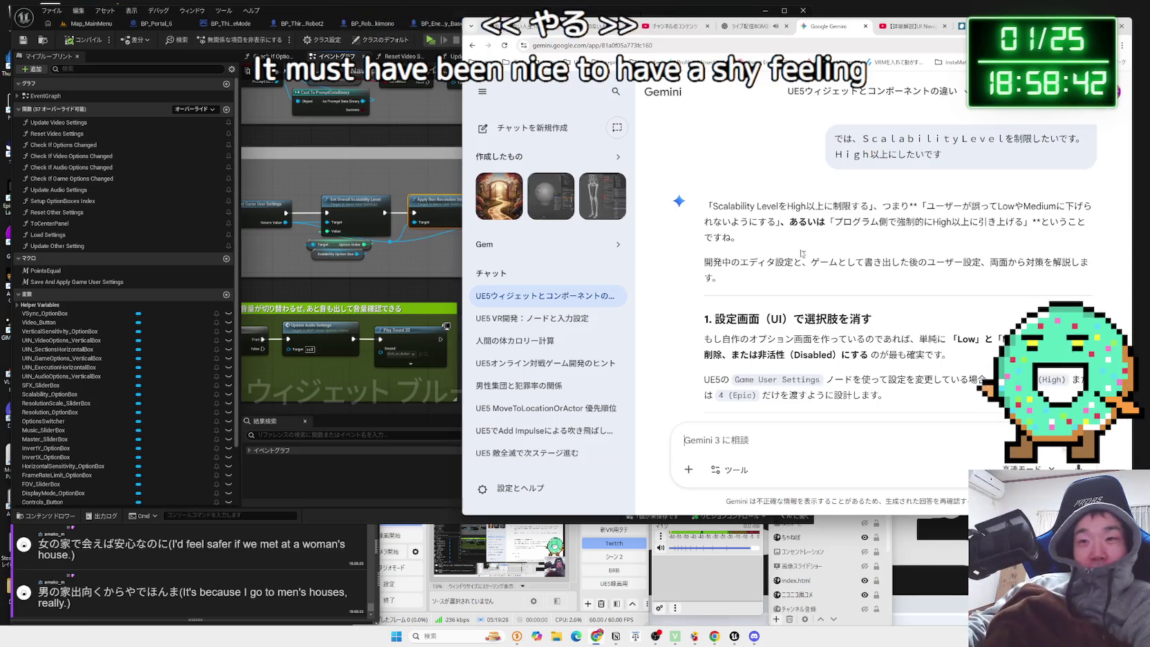
# Highlight Gemini's advice on forcing High scalability and removing the Low and Medium options.
pyautogui.moveTo(909, 223)
pyautogui.mouseDown()
pyautogui.moveTo(1020, 221)
pyautogui.moveTo(760, 206)
pyautogui.moveTo(834, 221)
pyautogui.moveTo(926, 206)
pyautogui.mouseUp()
pyautogui.moveTo(833, 222); pyautogui.dragTo(972, 222)
pyautogui.click(973, 222)
pyautogui.moveTo(1024, 222); pyautogui.dragTo(903, 223)
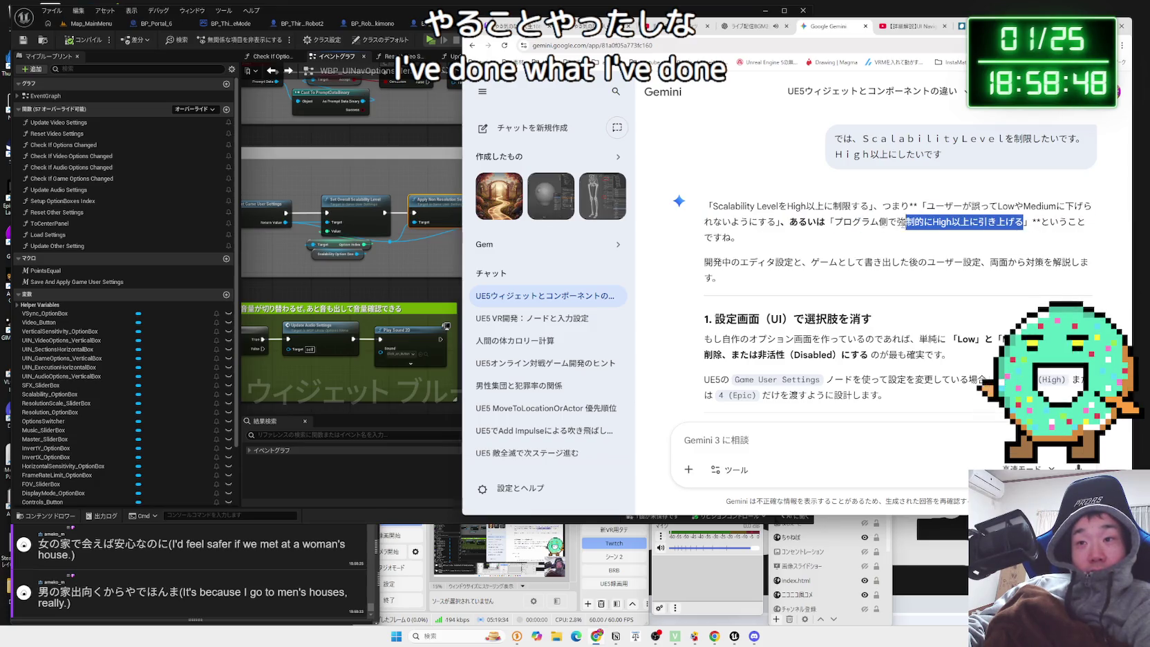
pyautogui.tripleClick(840, 225)
pyautogui.click(931, 250)
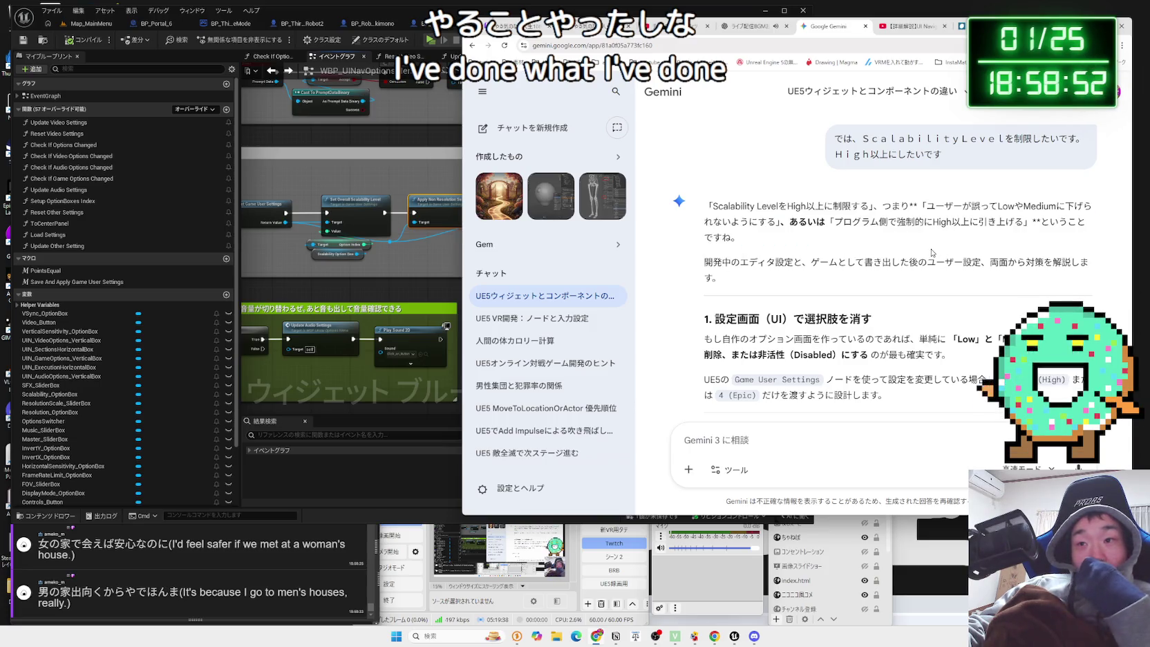
pyautogui.scroll(-2, 930, 252)
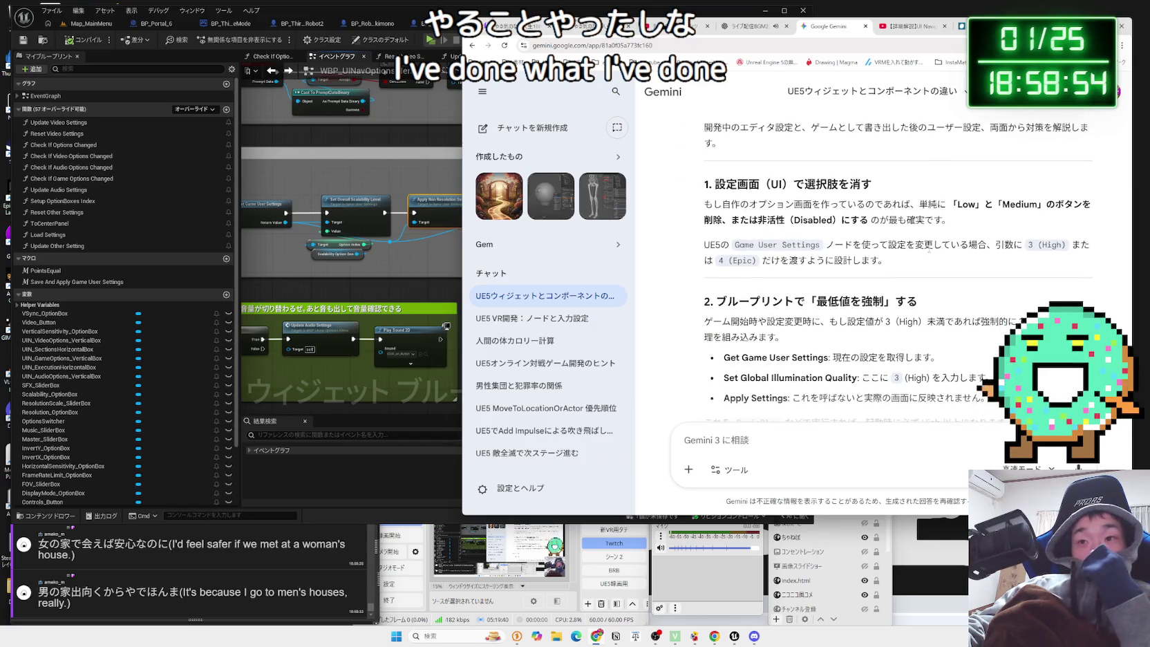
pyautogui.moveTo(957, 221); pyautogui.dragTo(836, 216)
pyautogui.moveTo(719, 216)
pyautogui.mouseDown()
pyautogui.moveTo(716, 206)
pyautogui.moveTo(719, 228)
pyautogui.moveTo(717, 208)
pyautogui.mouseUp()
# Read the DefaultScalability.ini, Lumen and Sky Light intensity tips, then return to Unreal's Map_MainMenu level.
pyautogui.scroll(-2, 817, 249)
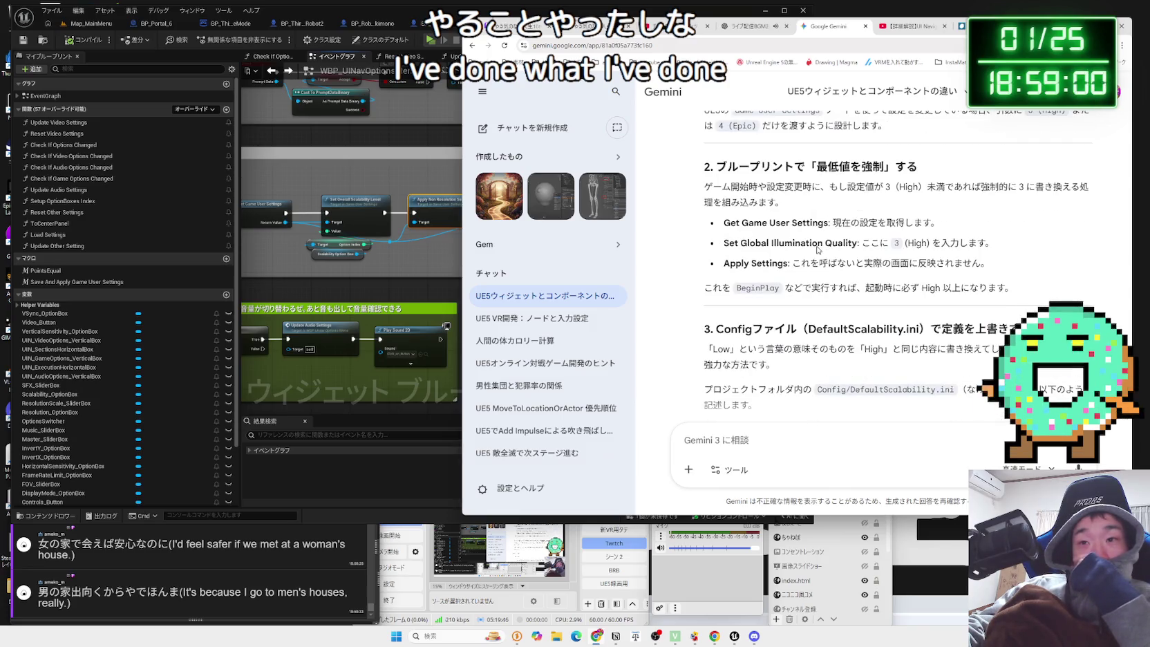
pyautogui.scroll(-1, 818, 244)
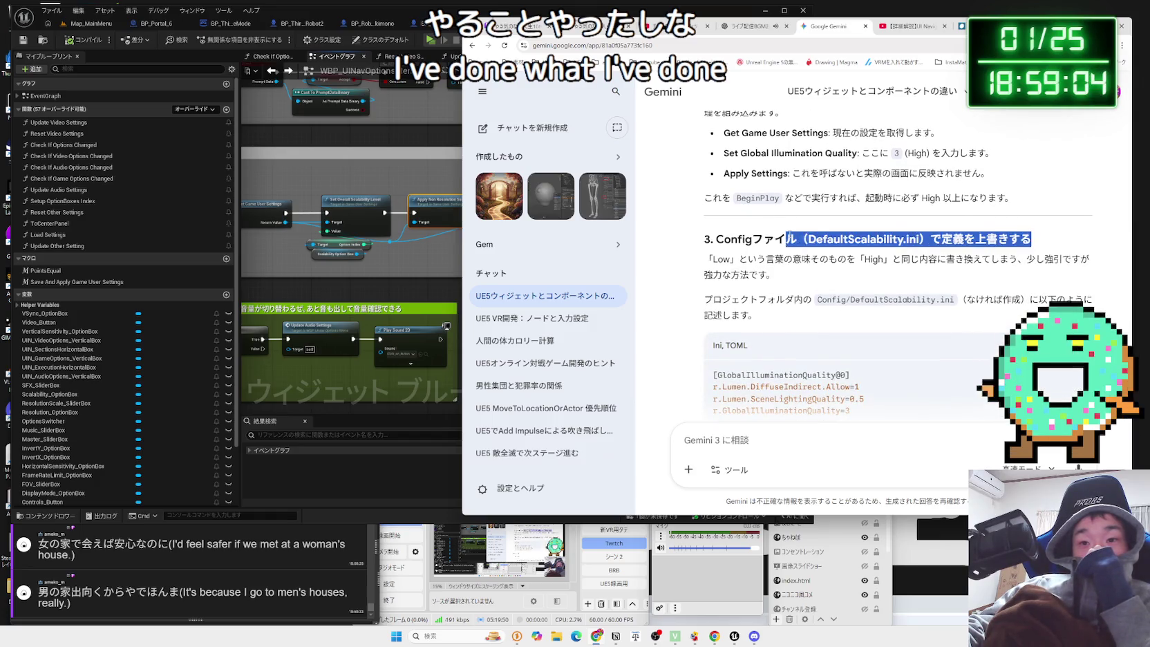
pyautogui.click(786, 238)
pyautogui.scroll(-5, 790, 237)
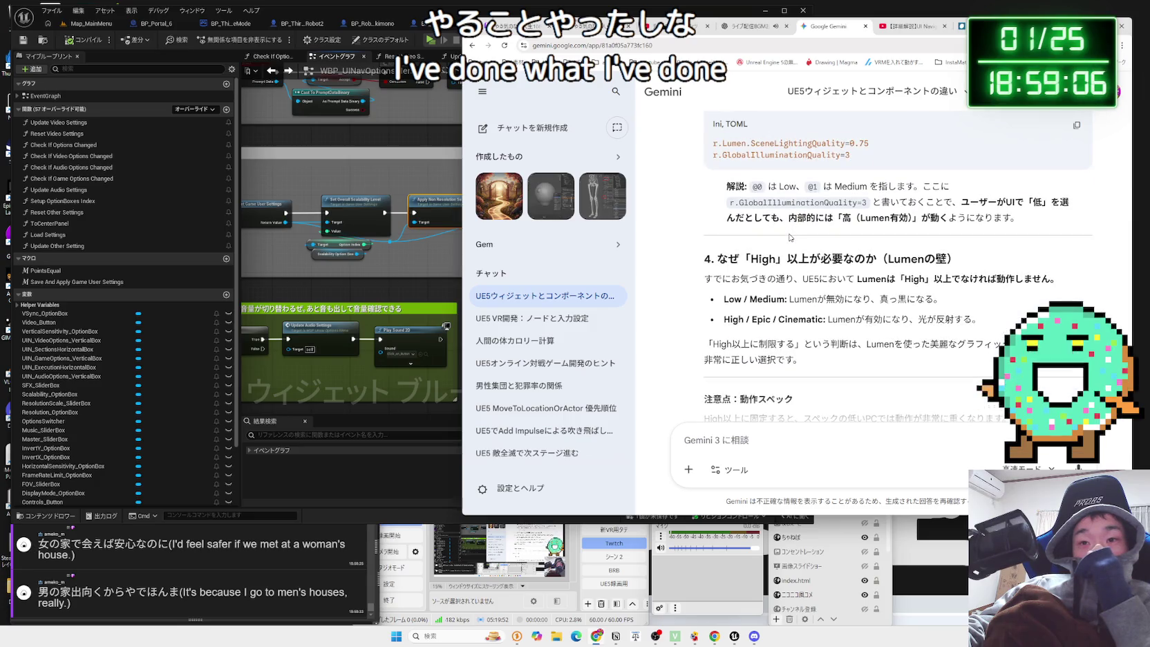
pyautogui.scroll(-1, 790, 237)
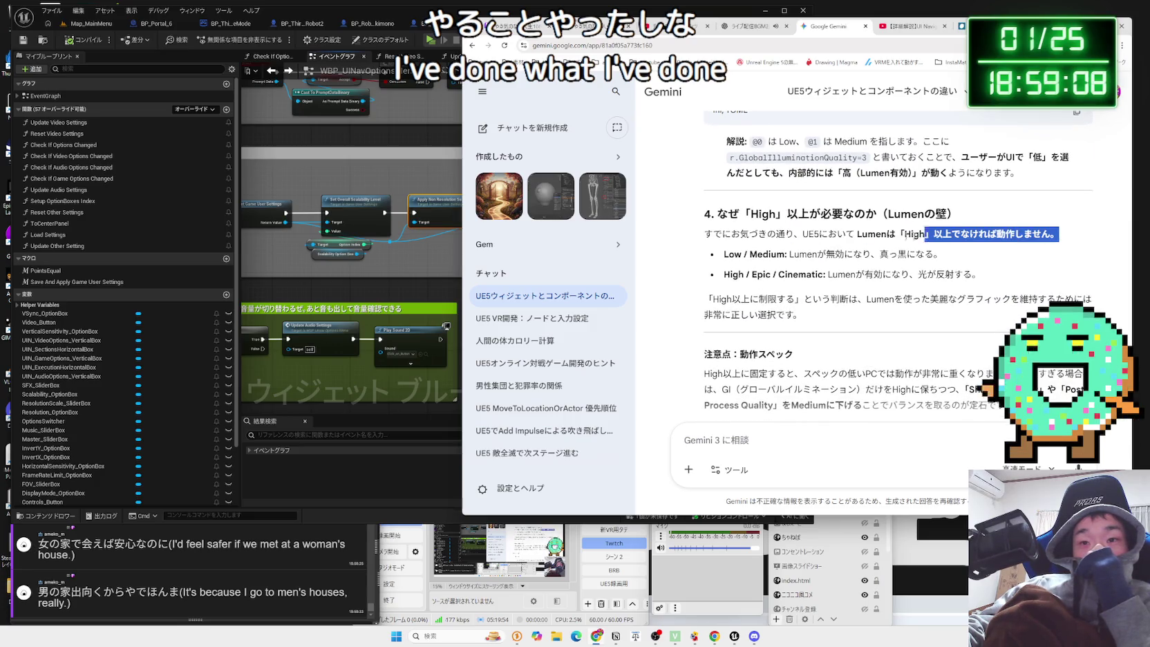
pyautogui.click(968, 271)
pyautogui.scroll(-2, 725, 259)
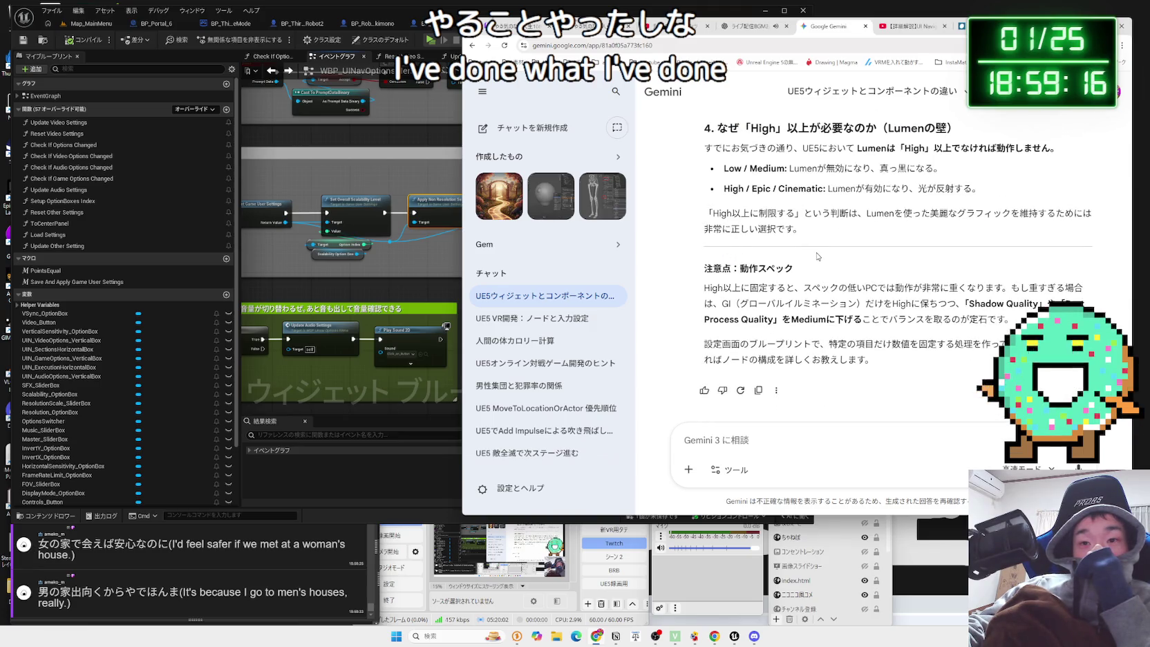
pyautogui.scroll(15, 818, 255)
pyautogui.scroll(-15, 817, 252)
pyautogui.scroll(-10, 818, 251)
pyautogui.scroll(6, 822, 249)
pyautogui.scroll(-10, 824, 247)
pyautogui.scroll(7, 824, 245)
pyautogui.scroll(-2, 824, 243)
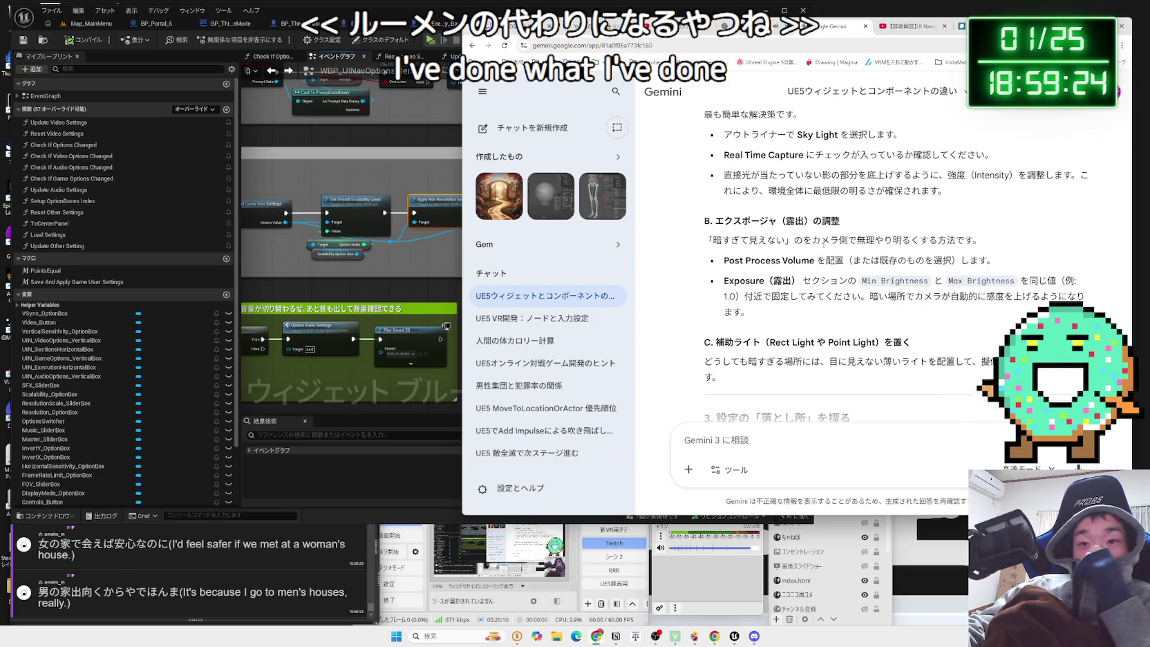
pyautogui.scroll(3, 823, 244)
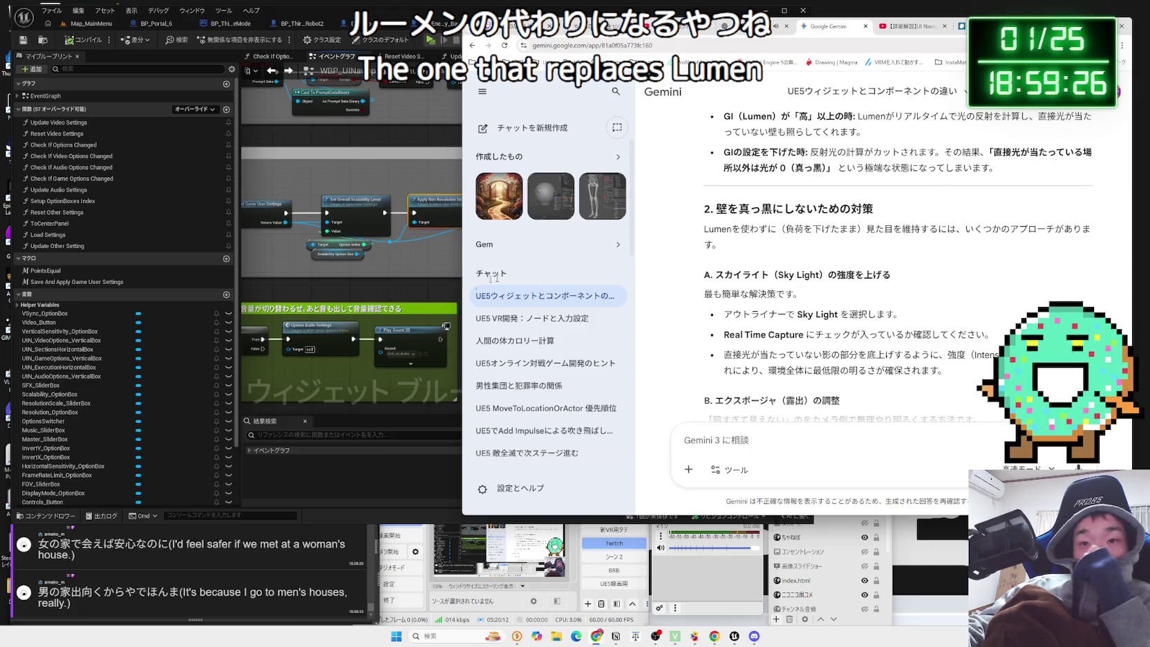
pyautogui.click(382, 286)
pyautogui.click(90, 22)
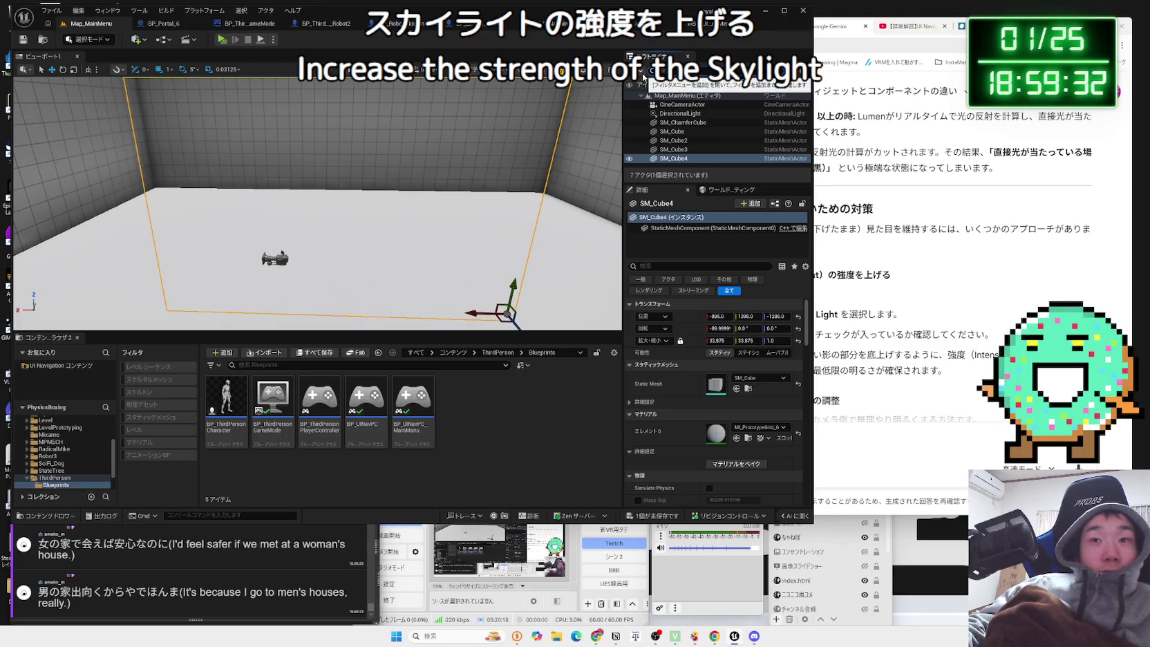
# Add a Sky Light actor to Map_MainMenu via the Quick Add search for 'sky'.
pyautogui.click(139, 39)
pyautogui.write('s')
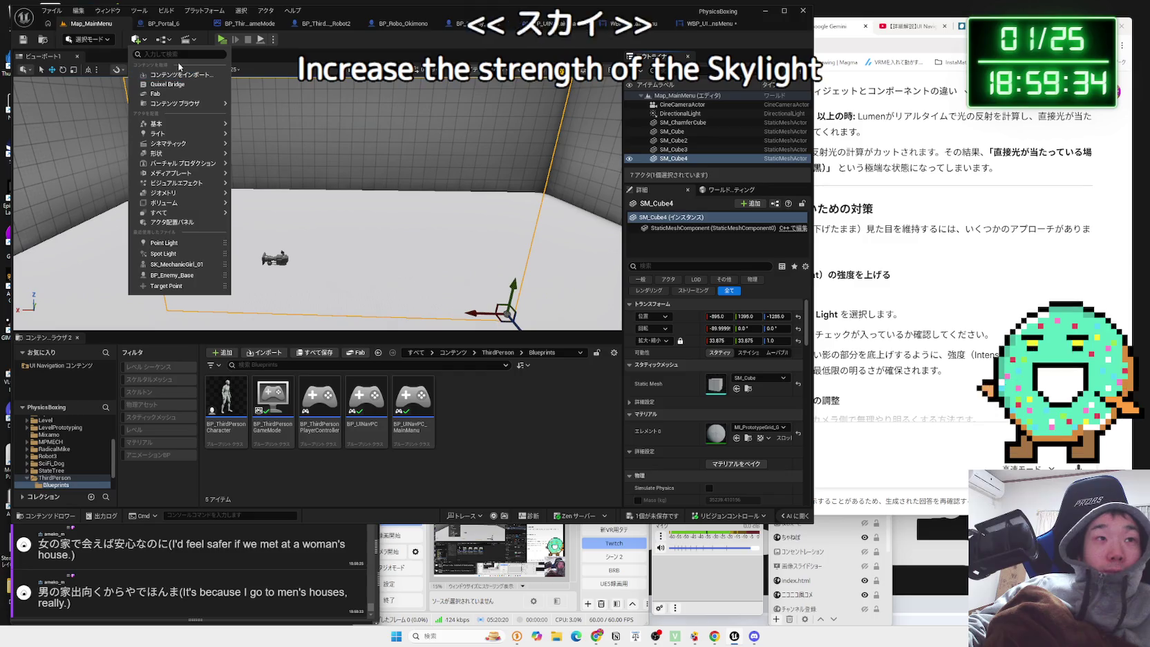
pyautogui.write('ky')
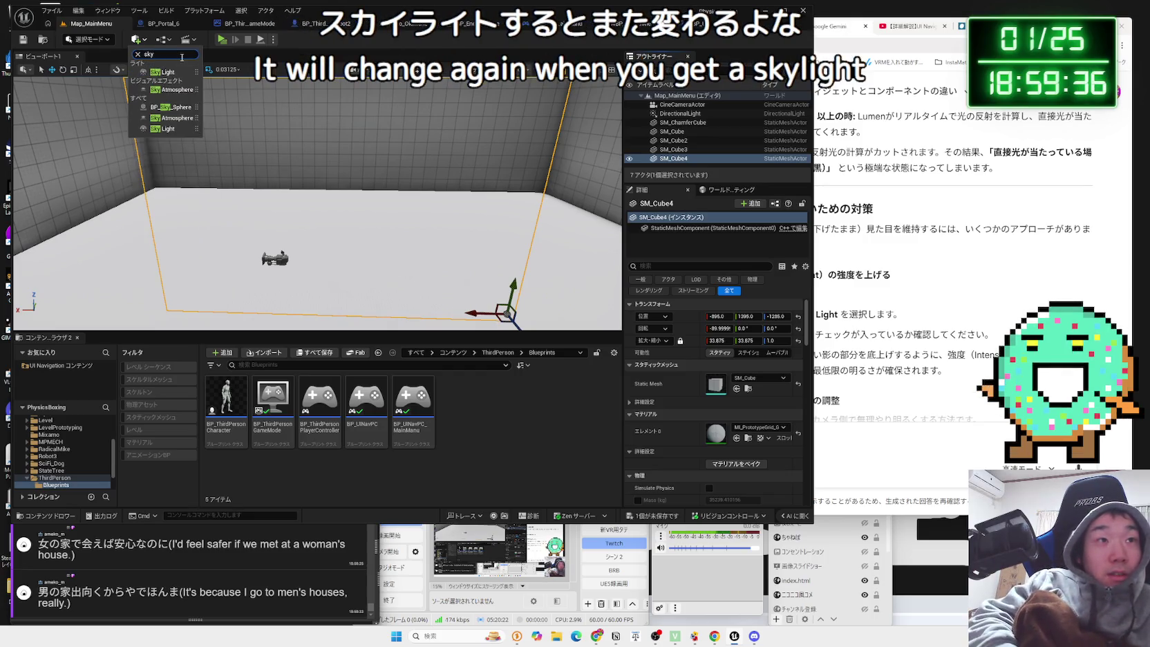
pyautogui.click(153, 71)
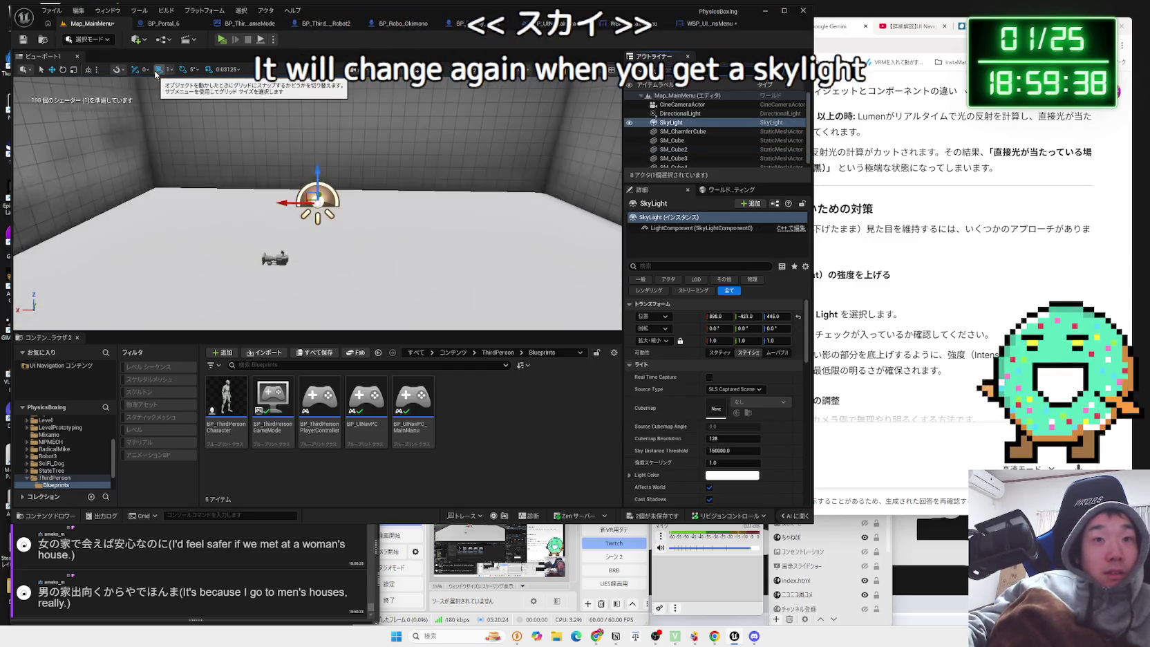
pyautogui.scroll(-2, 513, 192)
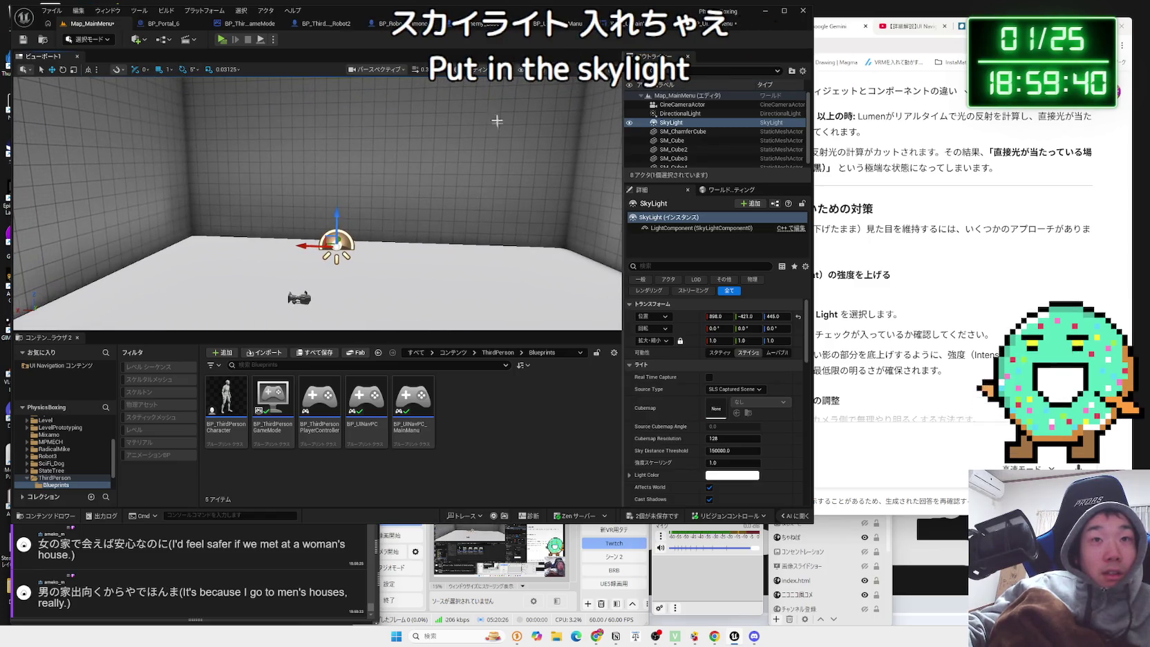
# Check the viewport's Performance and Scalability options and start a play-mode test.
pyautogui.click(608, 69)
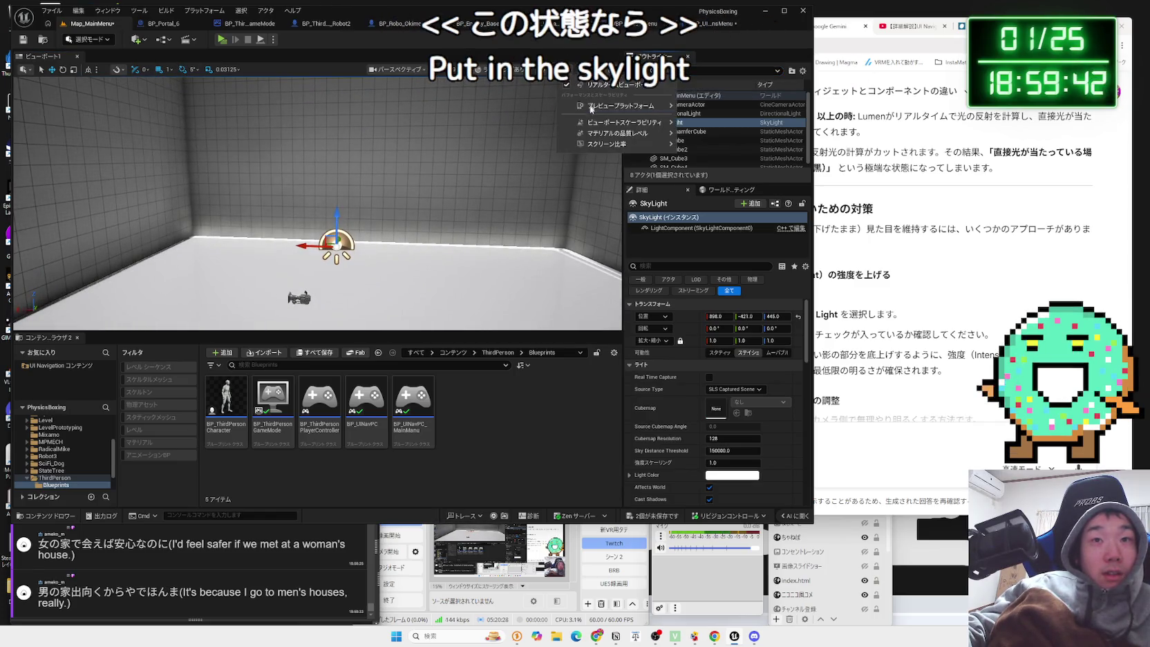
pyautogui.moveTo(617, 135)
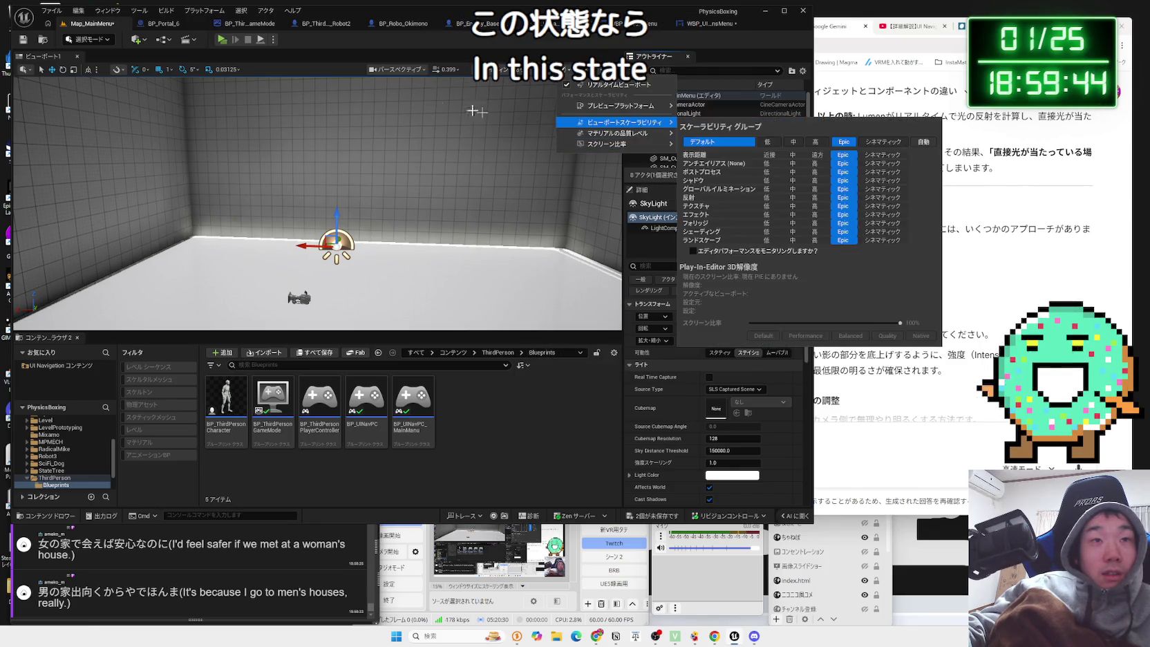
pyautogui.click(222, 40)
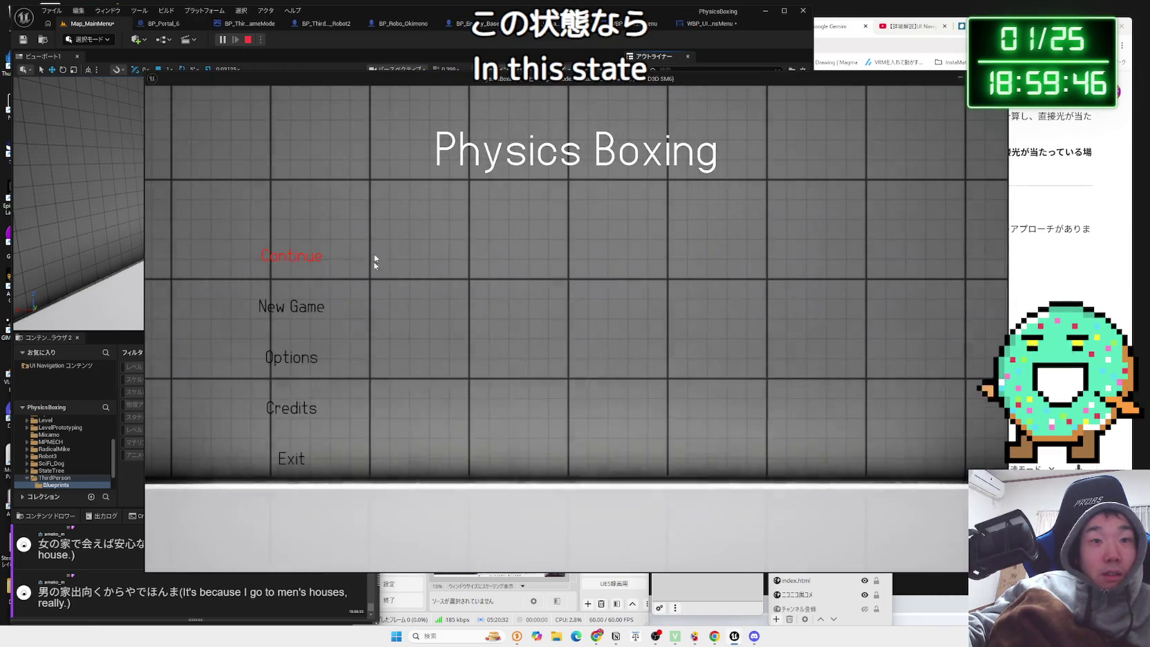
# Raise Video Scalability from Low to Medium in the game's Options, continue, then exit play mode.
pyautogui.click(308, 355)
pyautogui.click(578, 169)
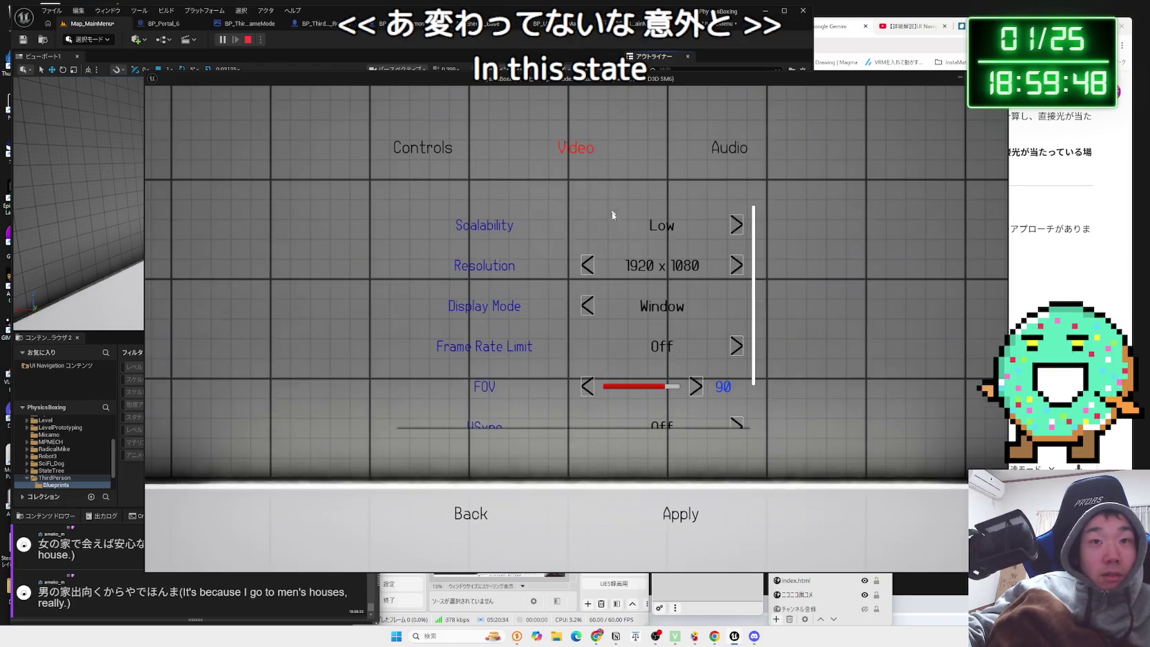
pyautogui.click(737, 228)
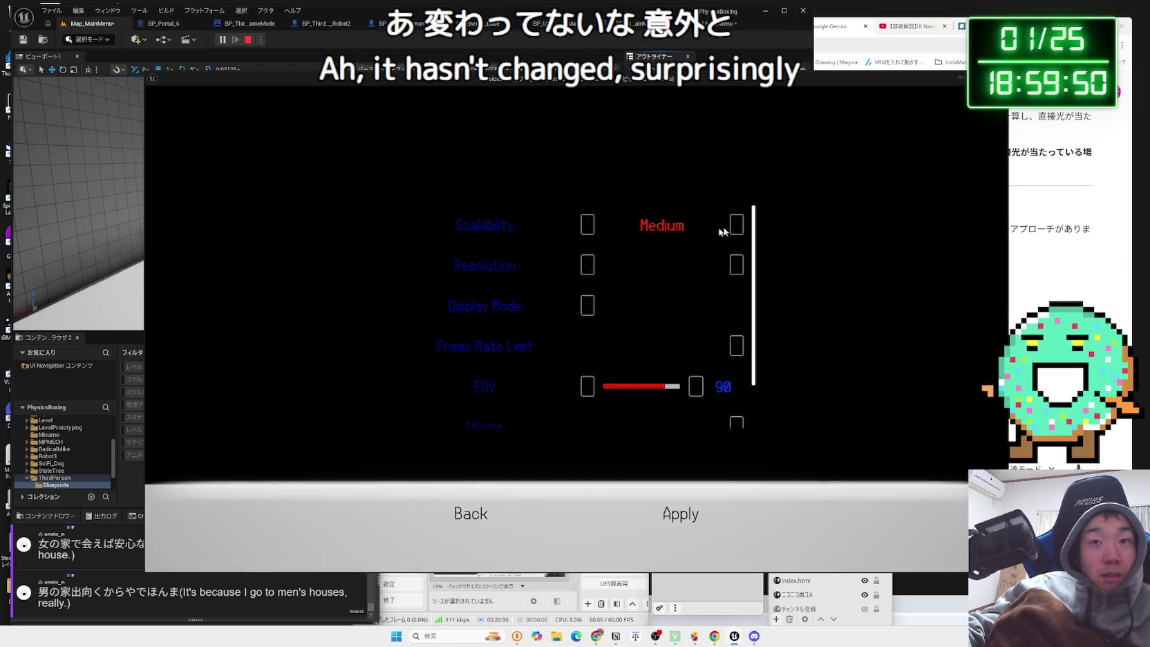
pyautogui.click(470, 514)
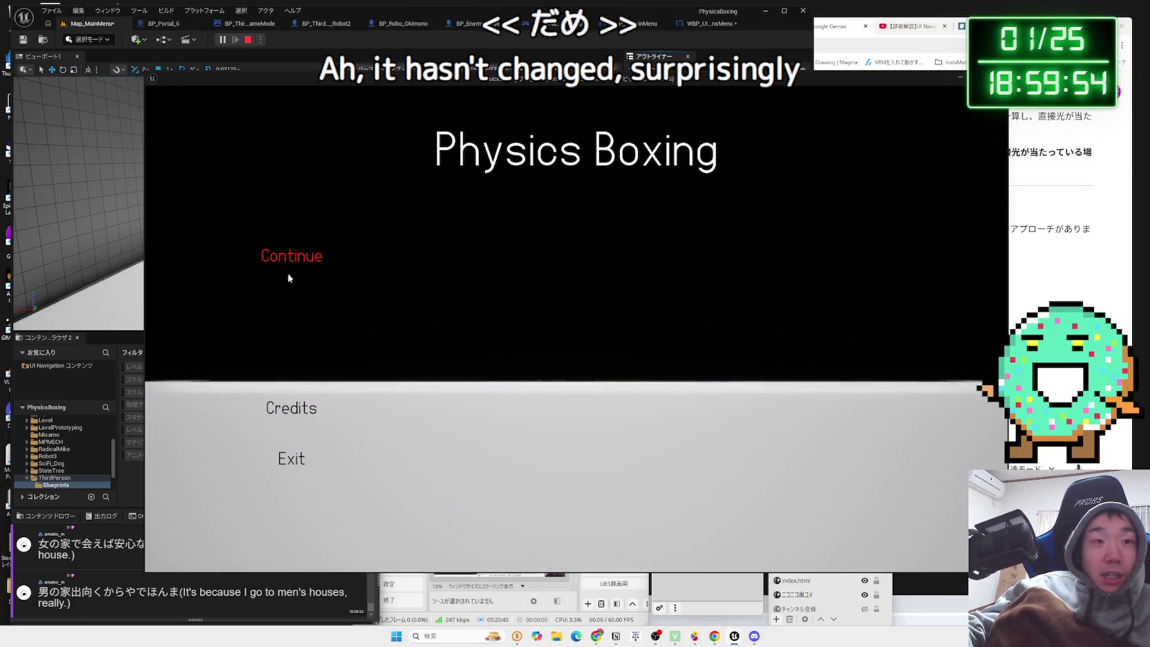
pyautogui.click(289, 263)
pyautogui.press('Escape')
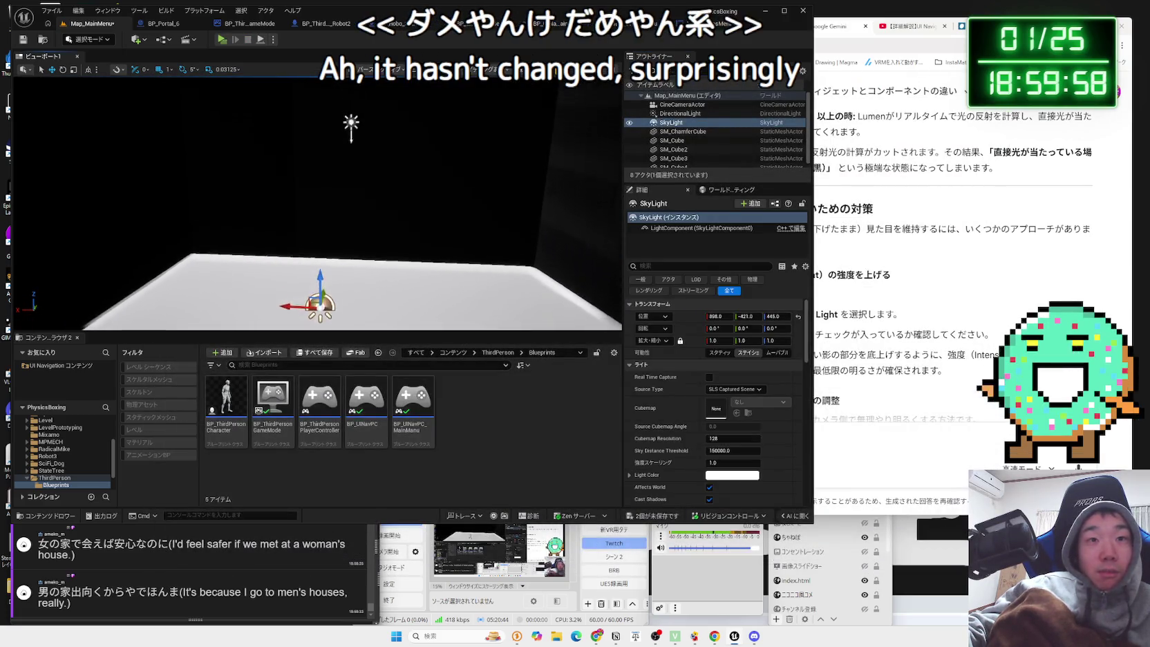
# Delete the SkyLight from Map_MainMenu and select the DirectionalLight to inspect its properties.
pyautogui.moveTo(355, 88); pyautogui.dragTo(559, 186)
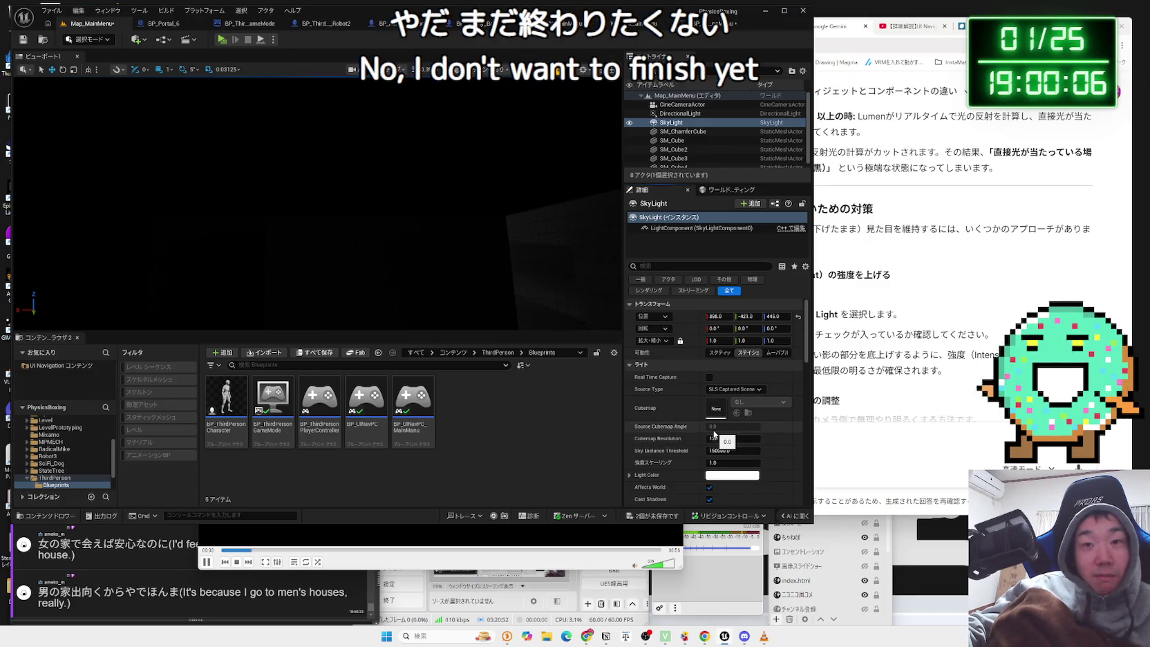
pyautogui.scroll(-3, 714, 433)
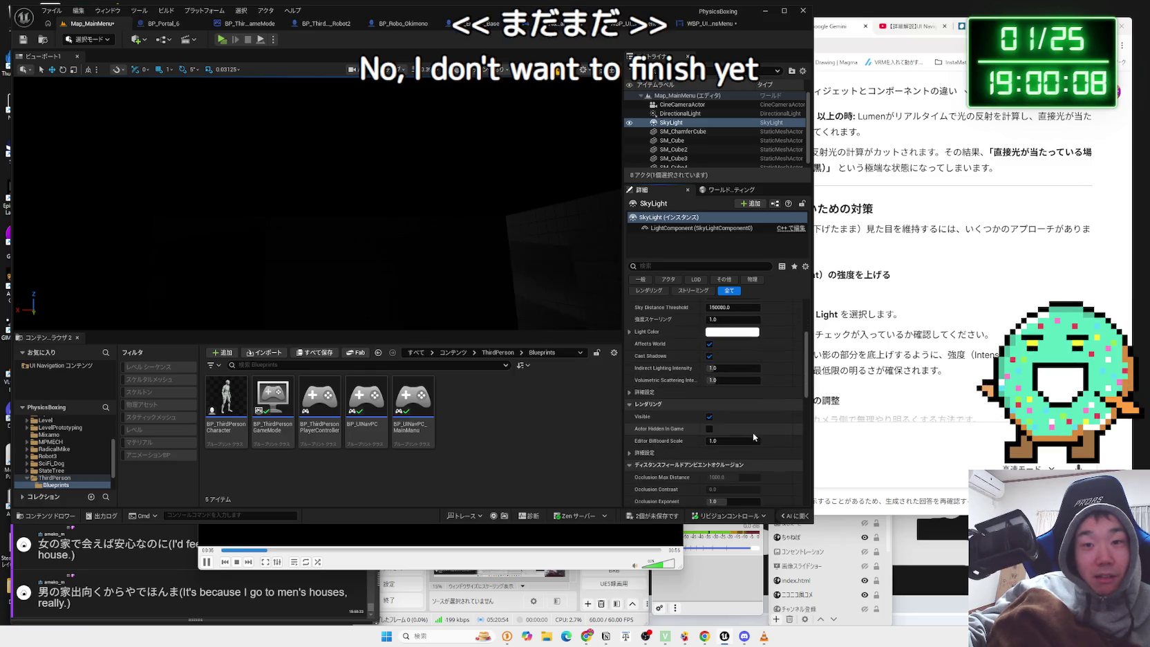
pyautogui.rightClick(672, 124)
pyautogui.moveTo(714, 294)
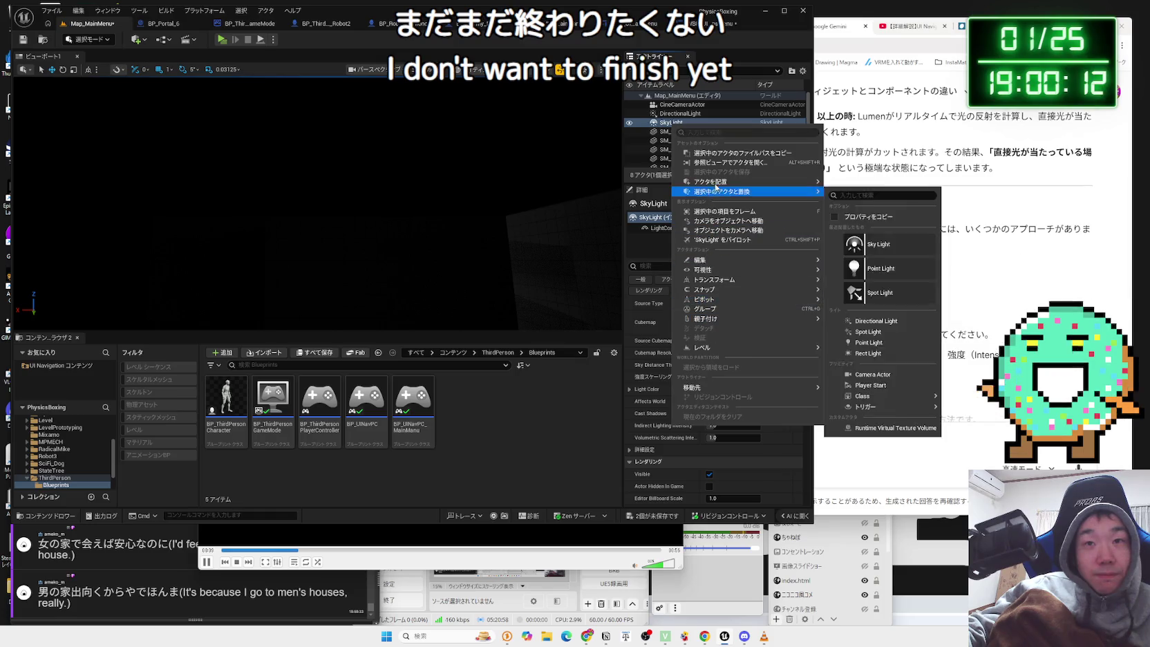
pyautogui.click(669, 125)
pyautogui.press('Delete')
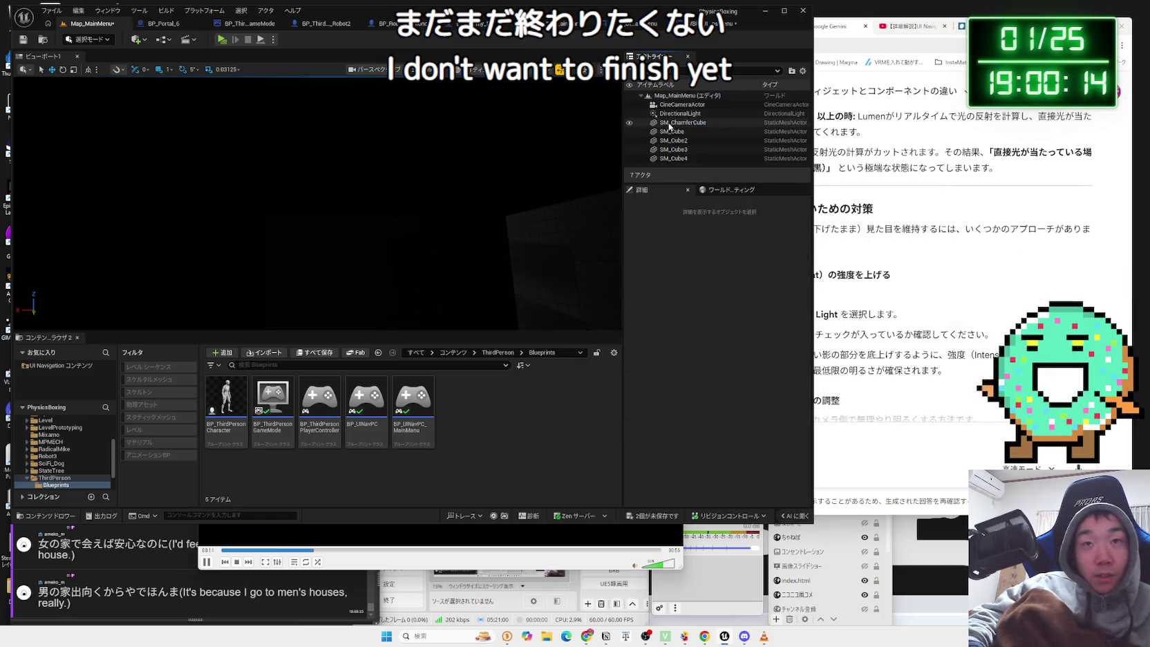
pyautogui.moveTo(465, 153)
pyautogui.mouseDown()
pyautogui.moveTo(465, 135)
pyautogui.moveTo(465, 153)
pyautogui.mouseUp()
pyautogui.click(385, 139)
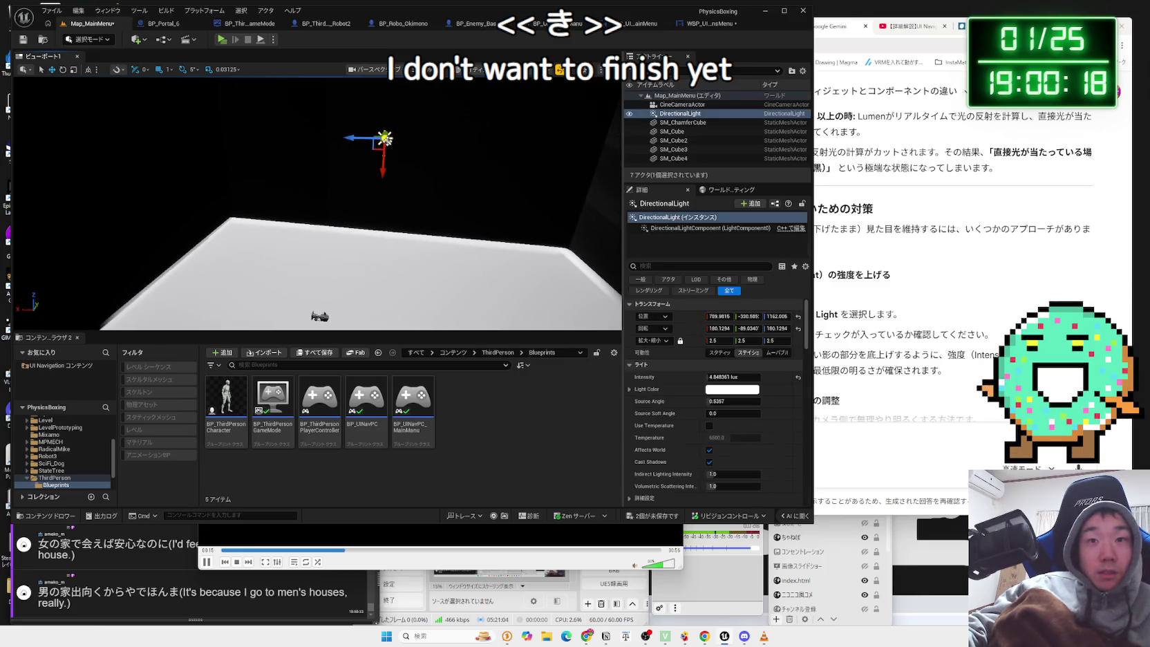